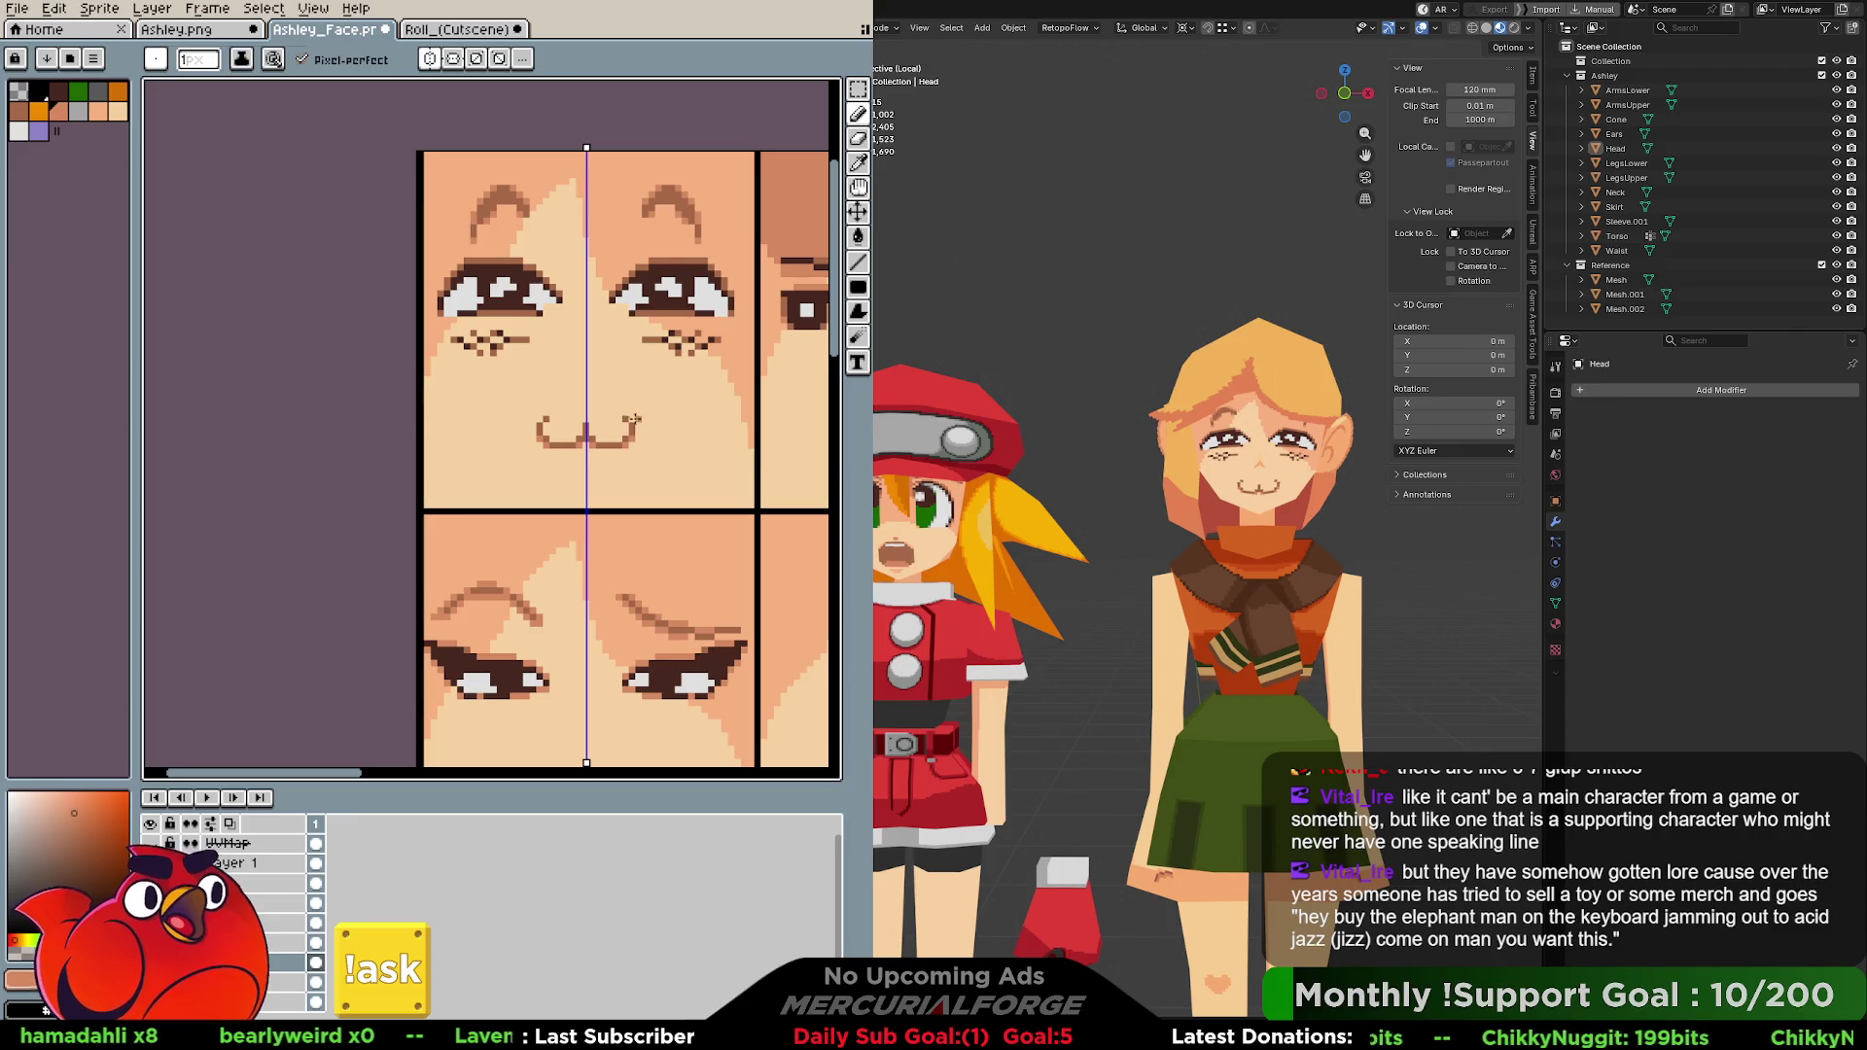
# Pan the upper face frame to the canvas centre and pick a grey palette swatch.
pyautogui.moveTo(635, 423); pyautogui.dragTo(665, 416, button='middle')
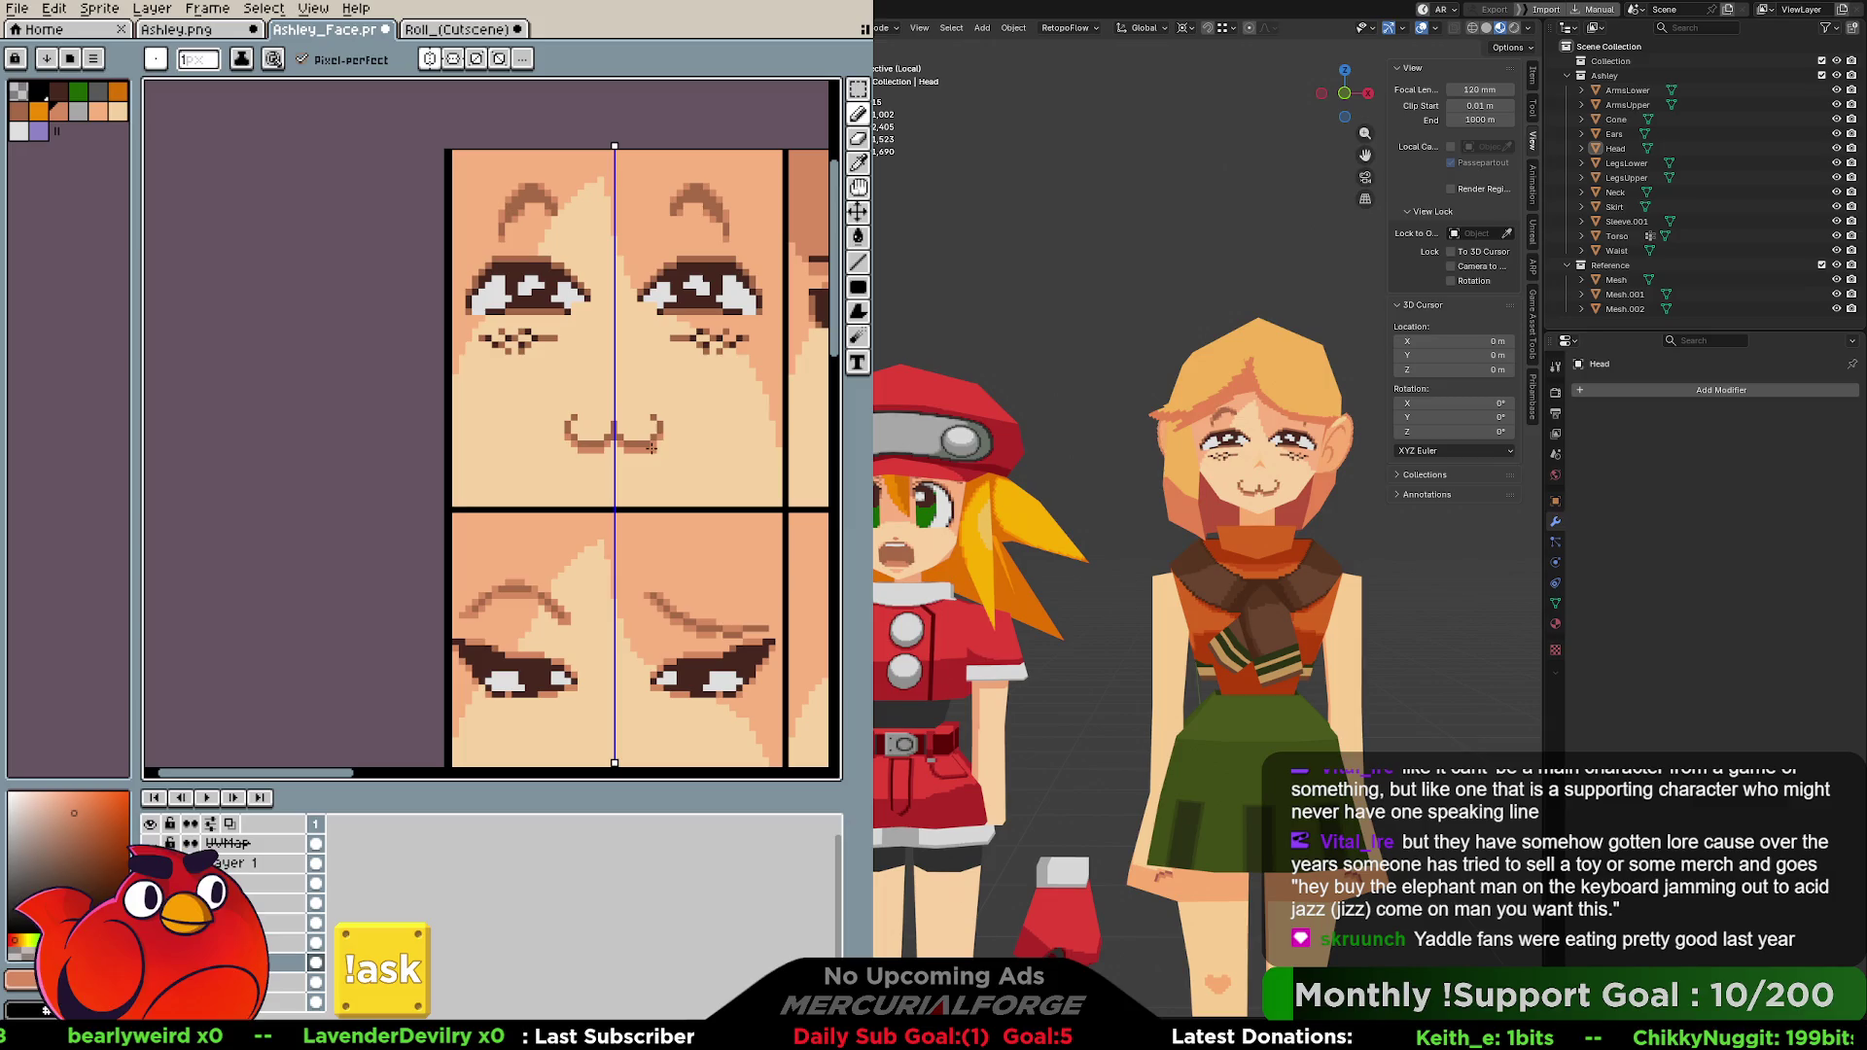
pyautogui.moveTo(651, 475); pyautogui.dragTo(669, 484, button='middle')
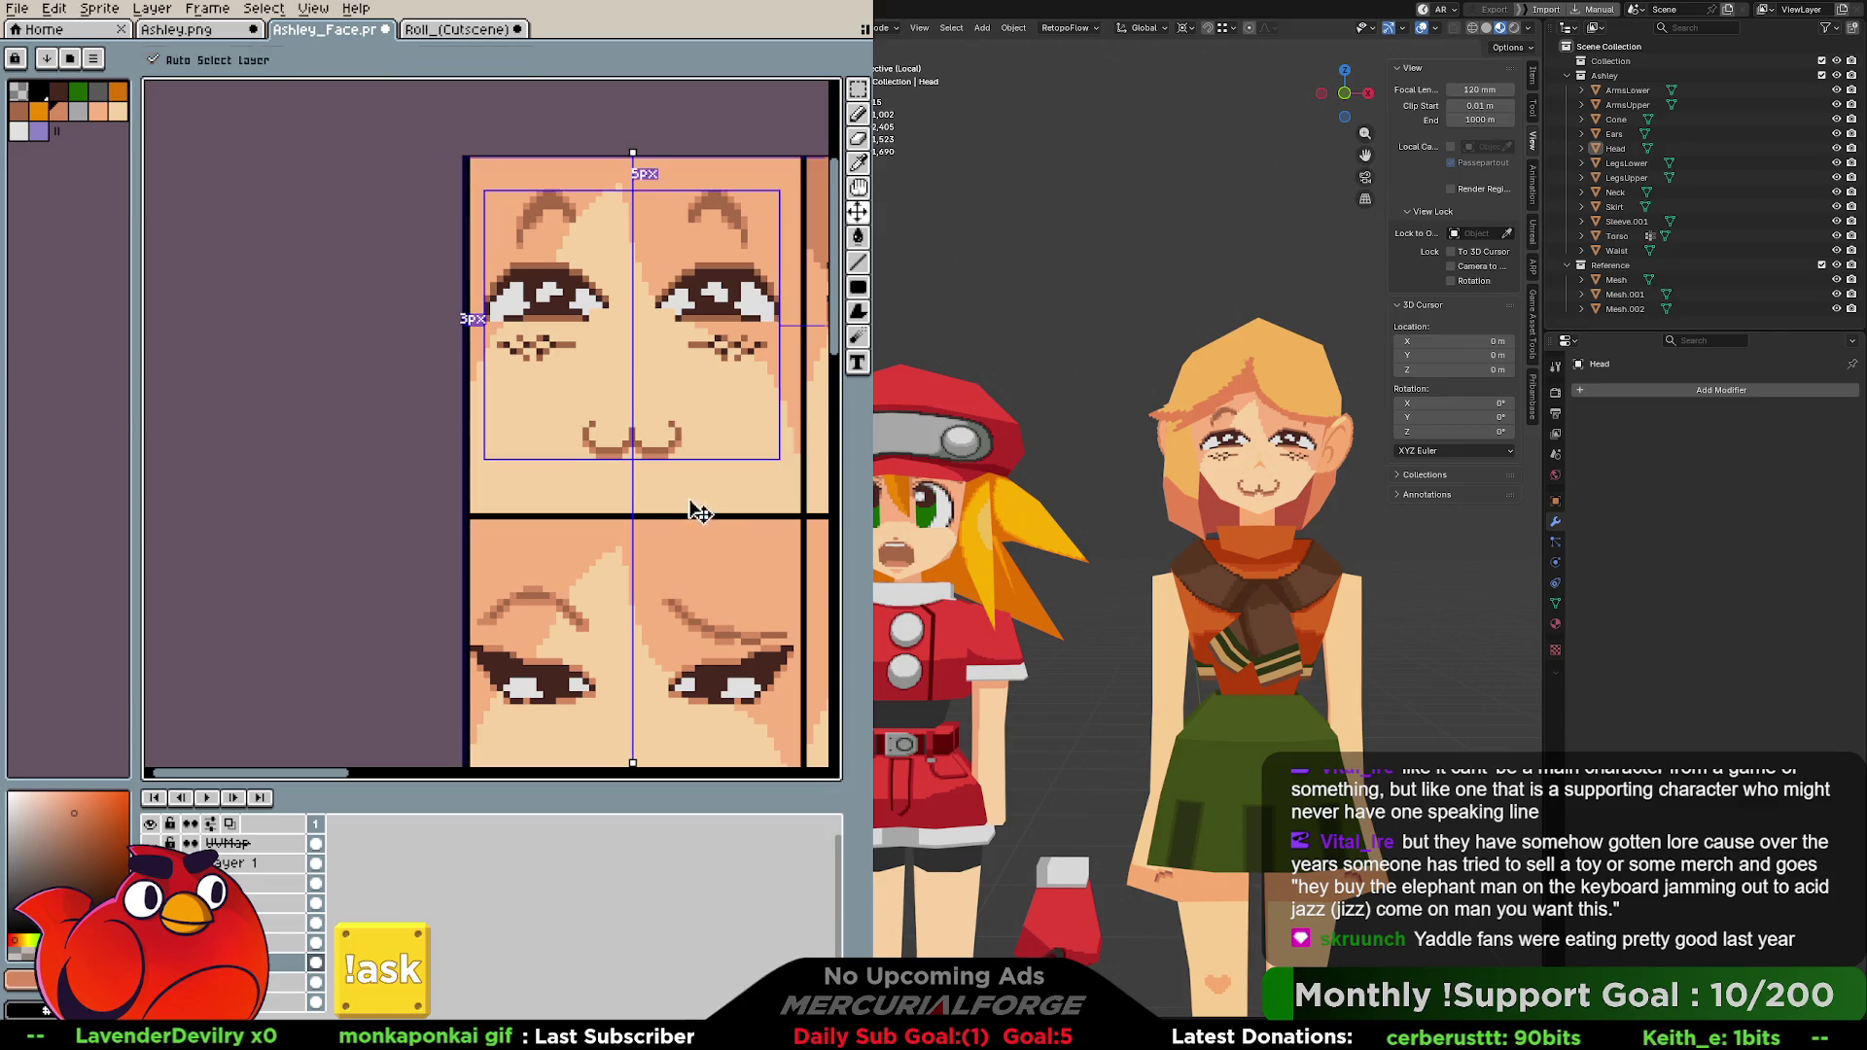
pyautogui.moveTo(677, 460); pyautogui.dragTo(701, 466, button='middle')
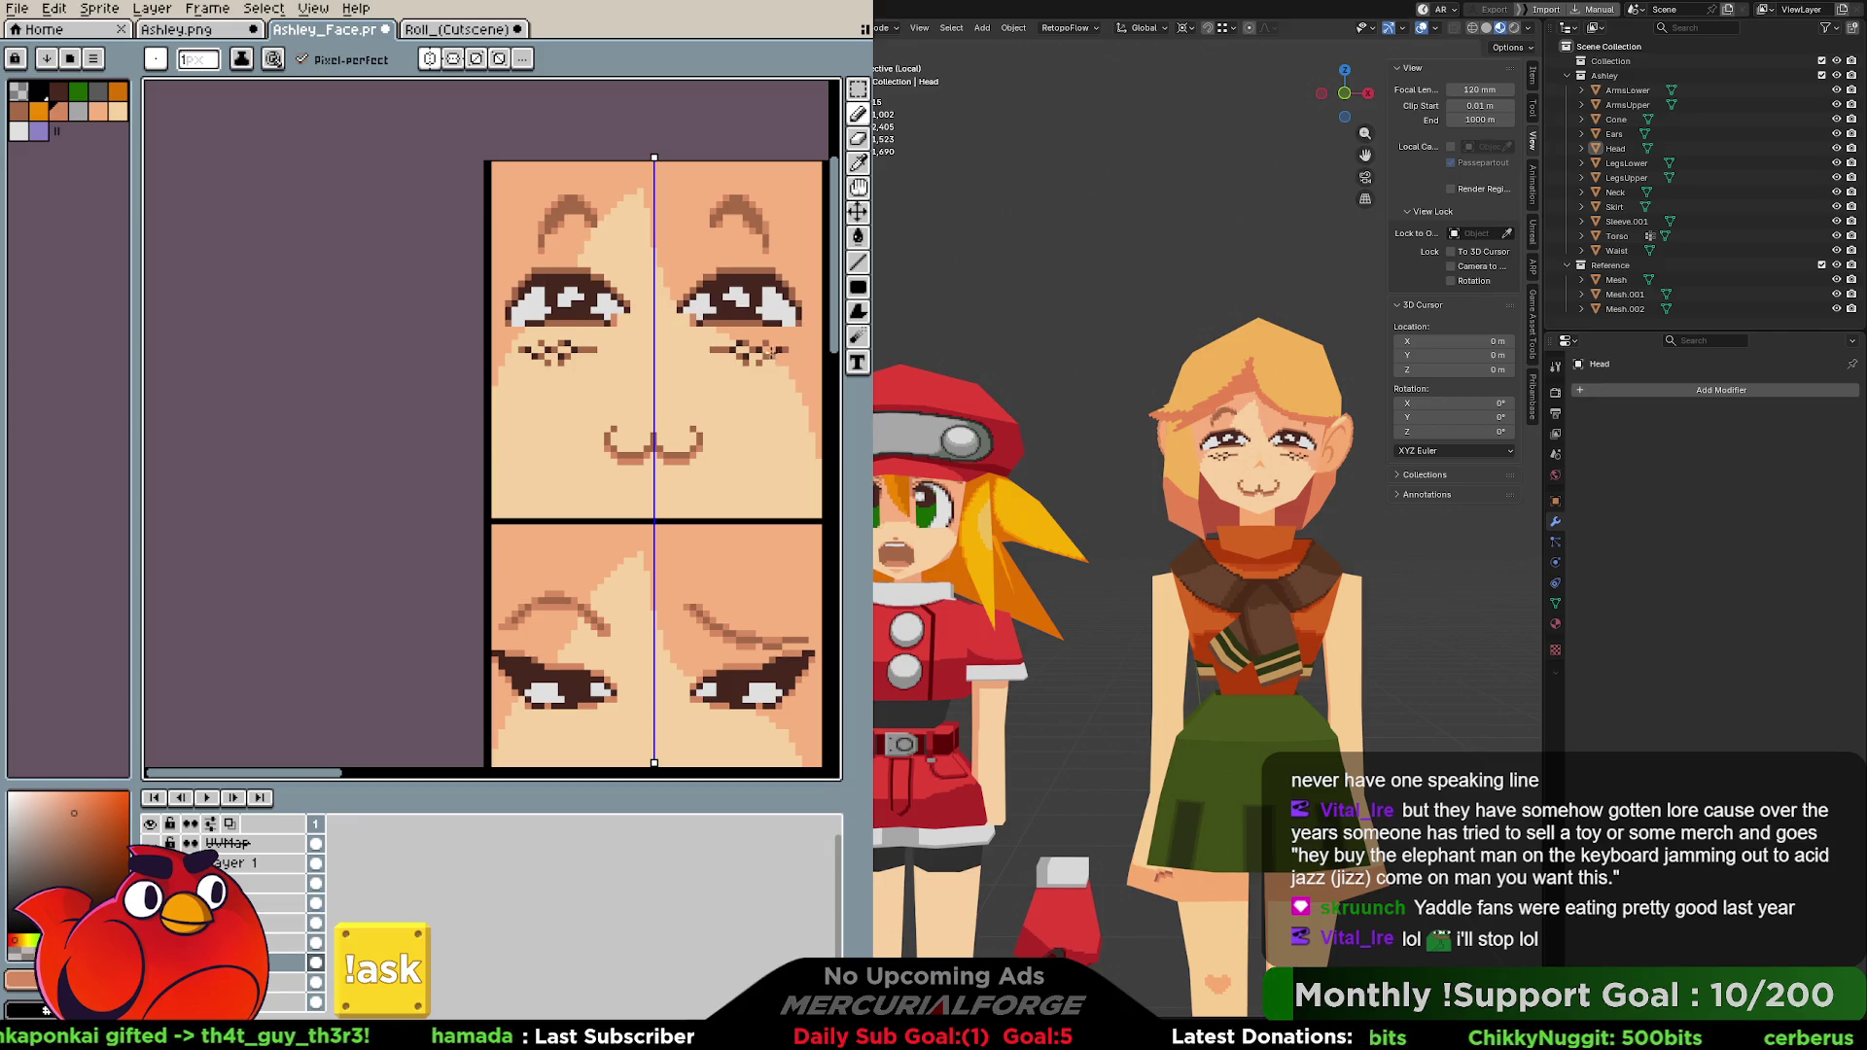
pyautogui.press('ctrl')
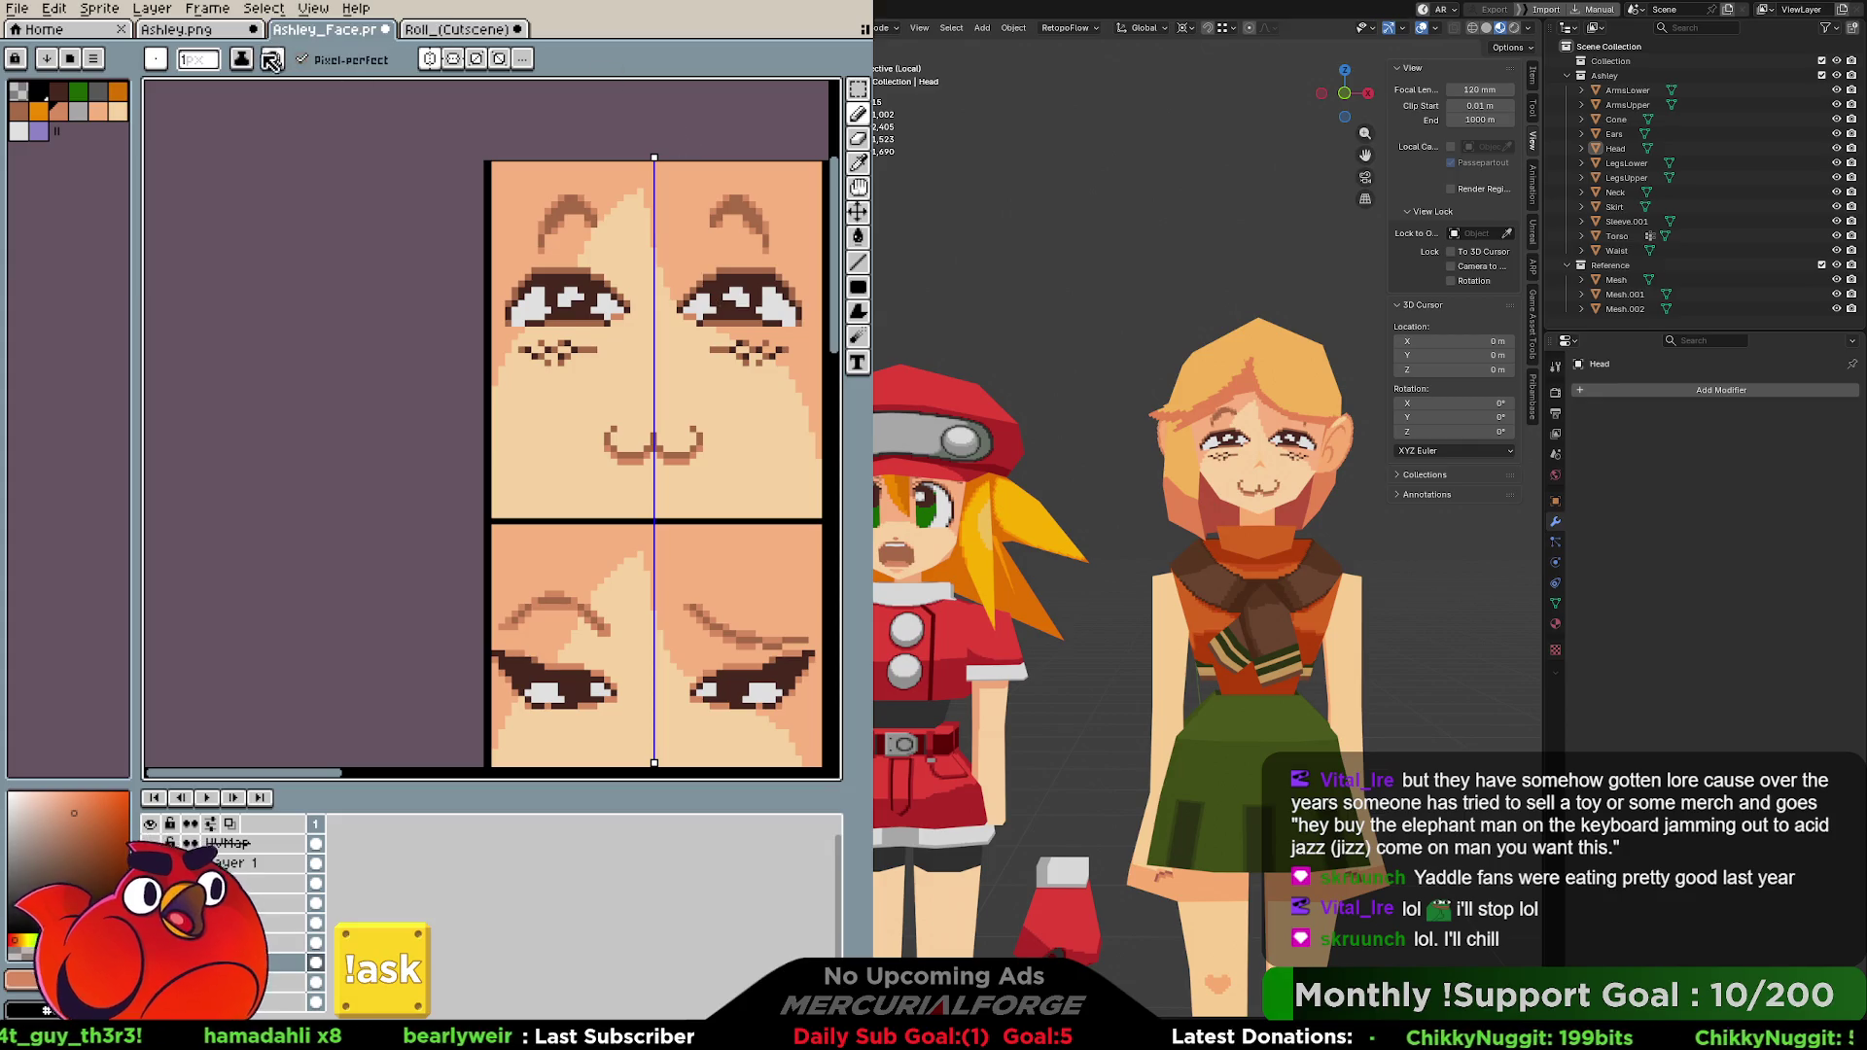
pyautogui.click(78, 112)
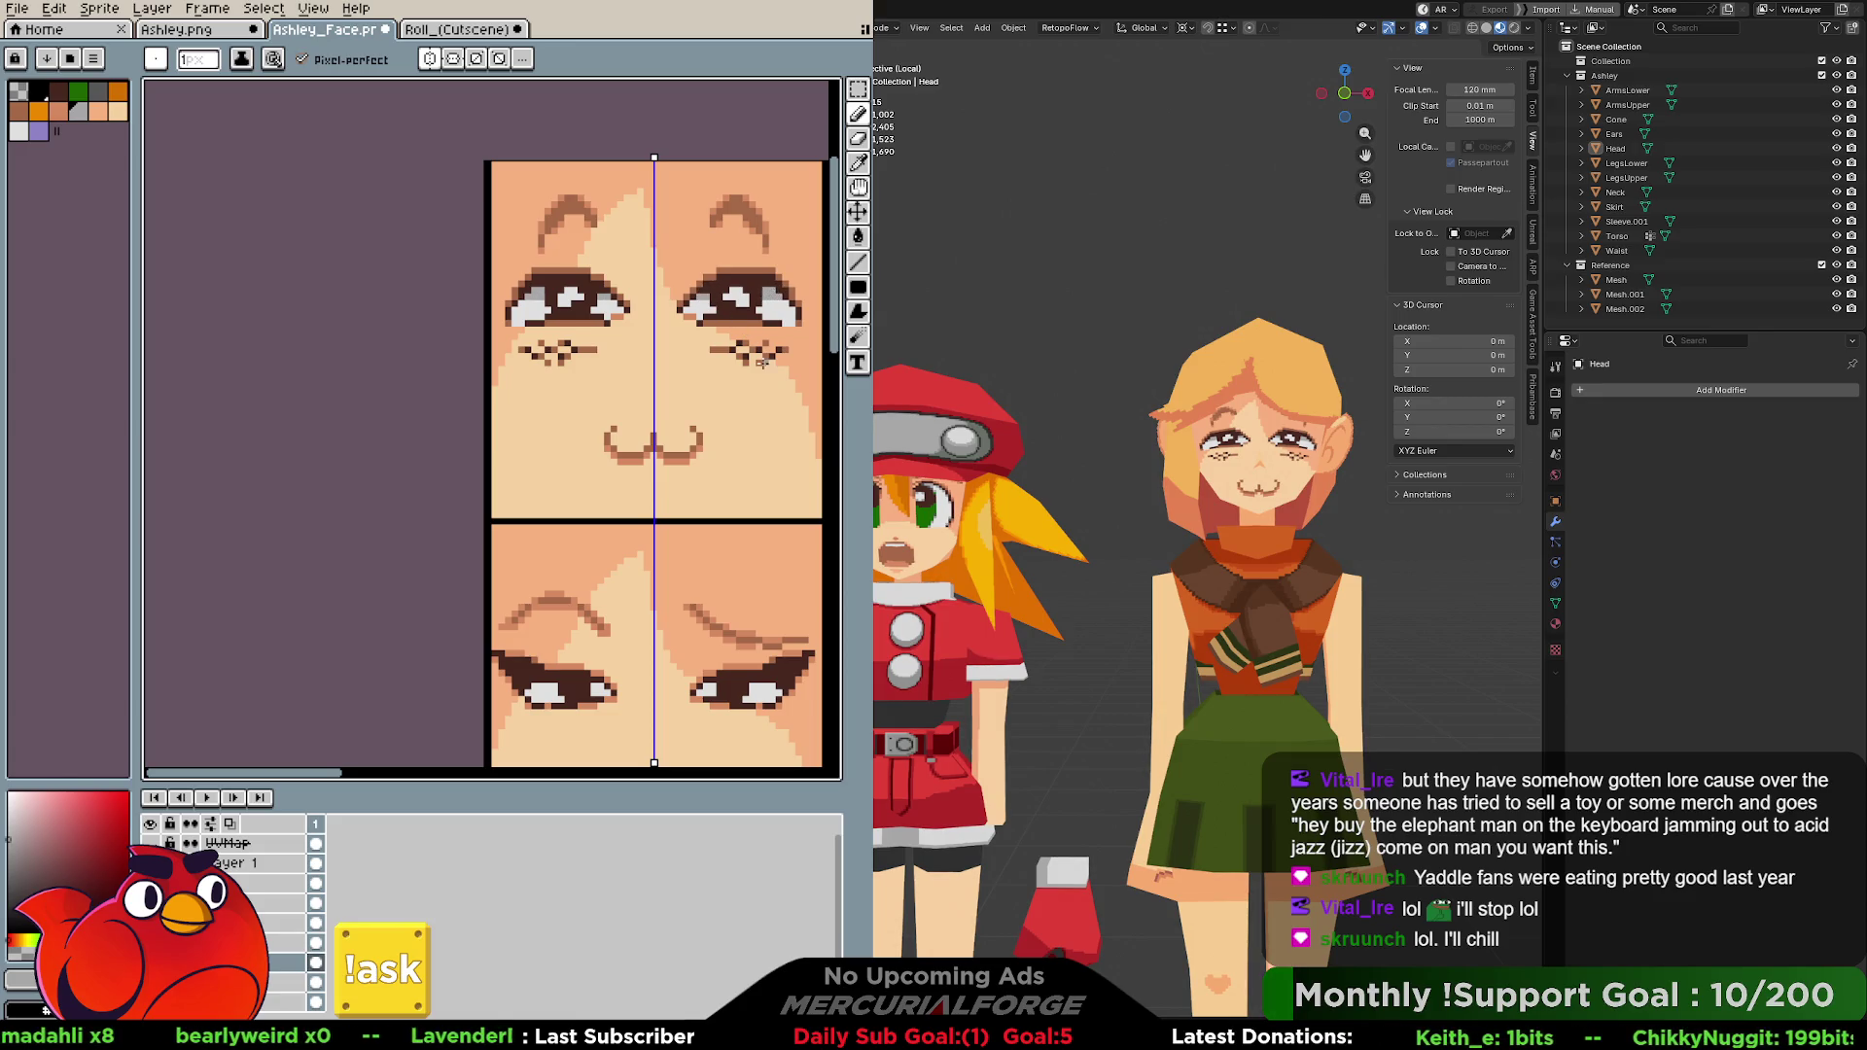
# Sketch a trial mirrored mouth stroke on the face and undo it.
pyautogui.keyDown('alt'); pyautogui.click(709, 428); pyautogui.keyUp('alt')
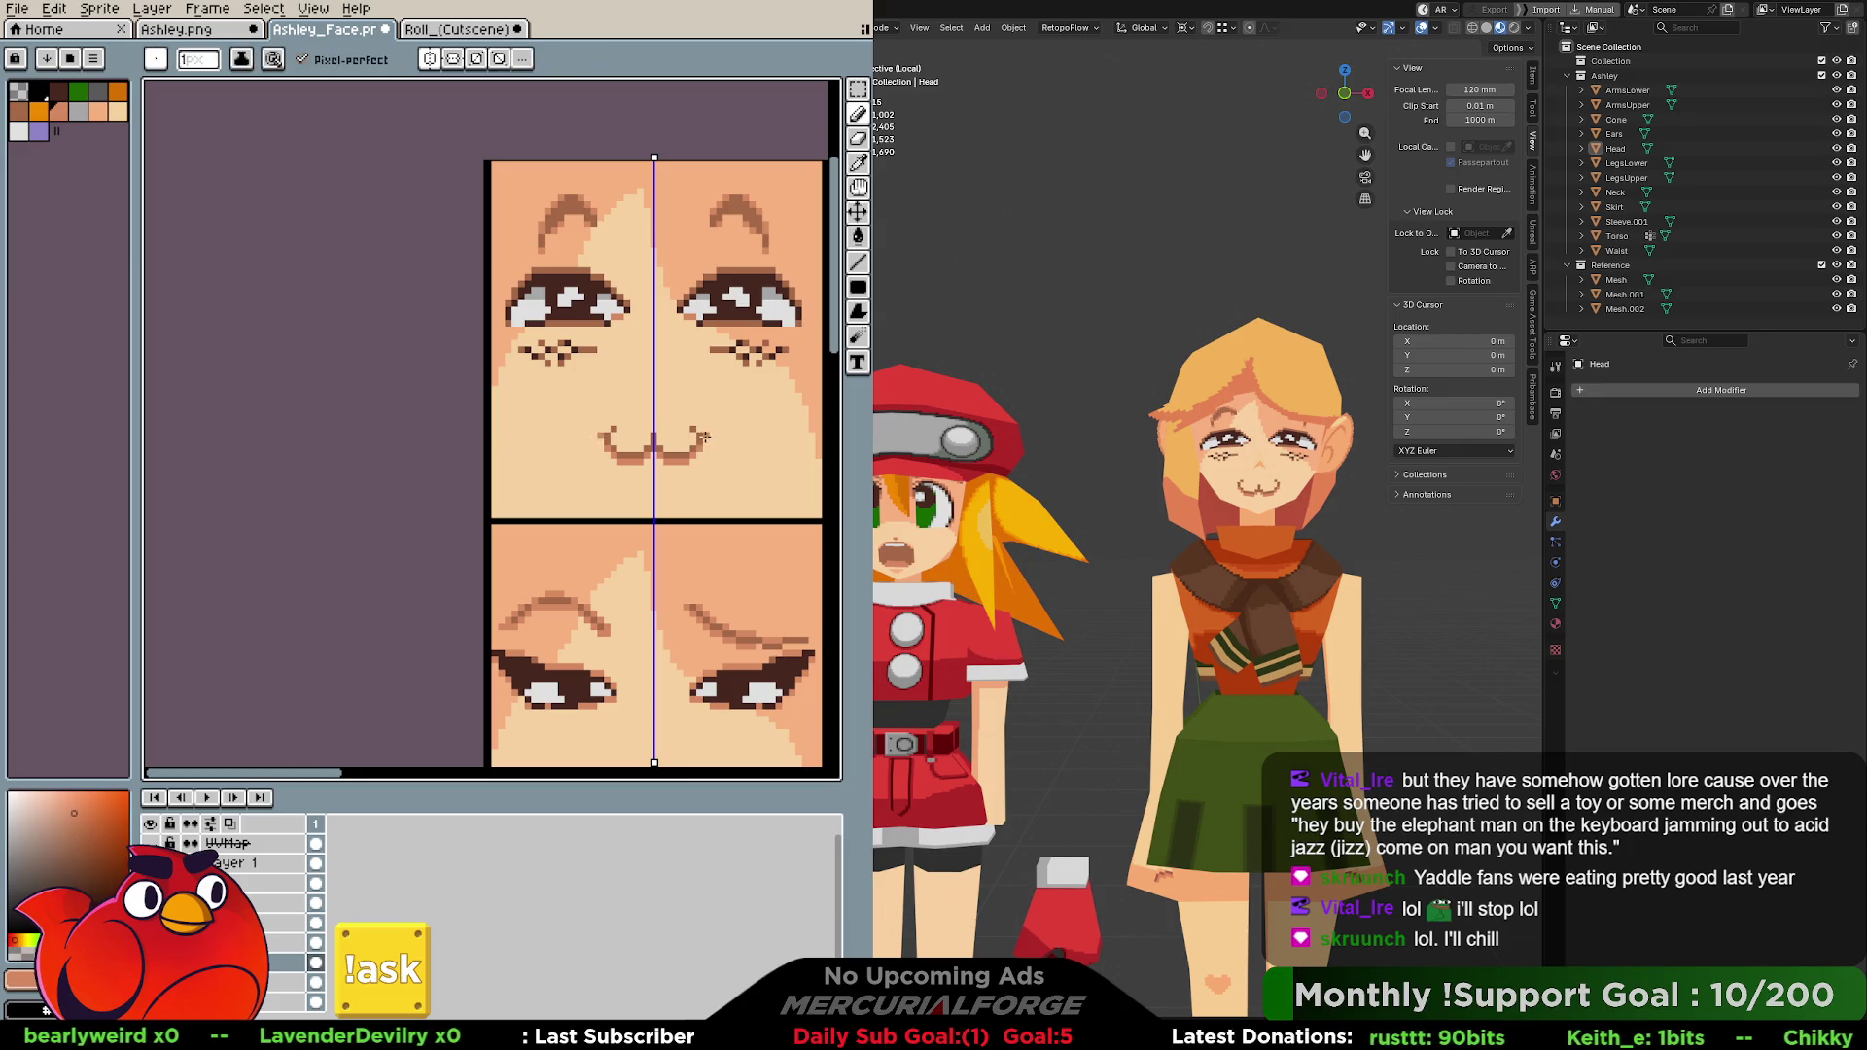
pyautogui.moveTo(703, 437)
pyautogui.mouseDown()
pyautogui.moveTo(683, 465)
pyautogui.moveTo(660, 459)
pyautogui.mouseUp()
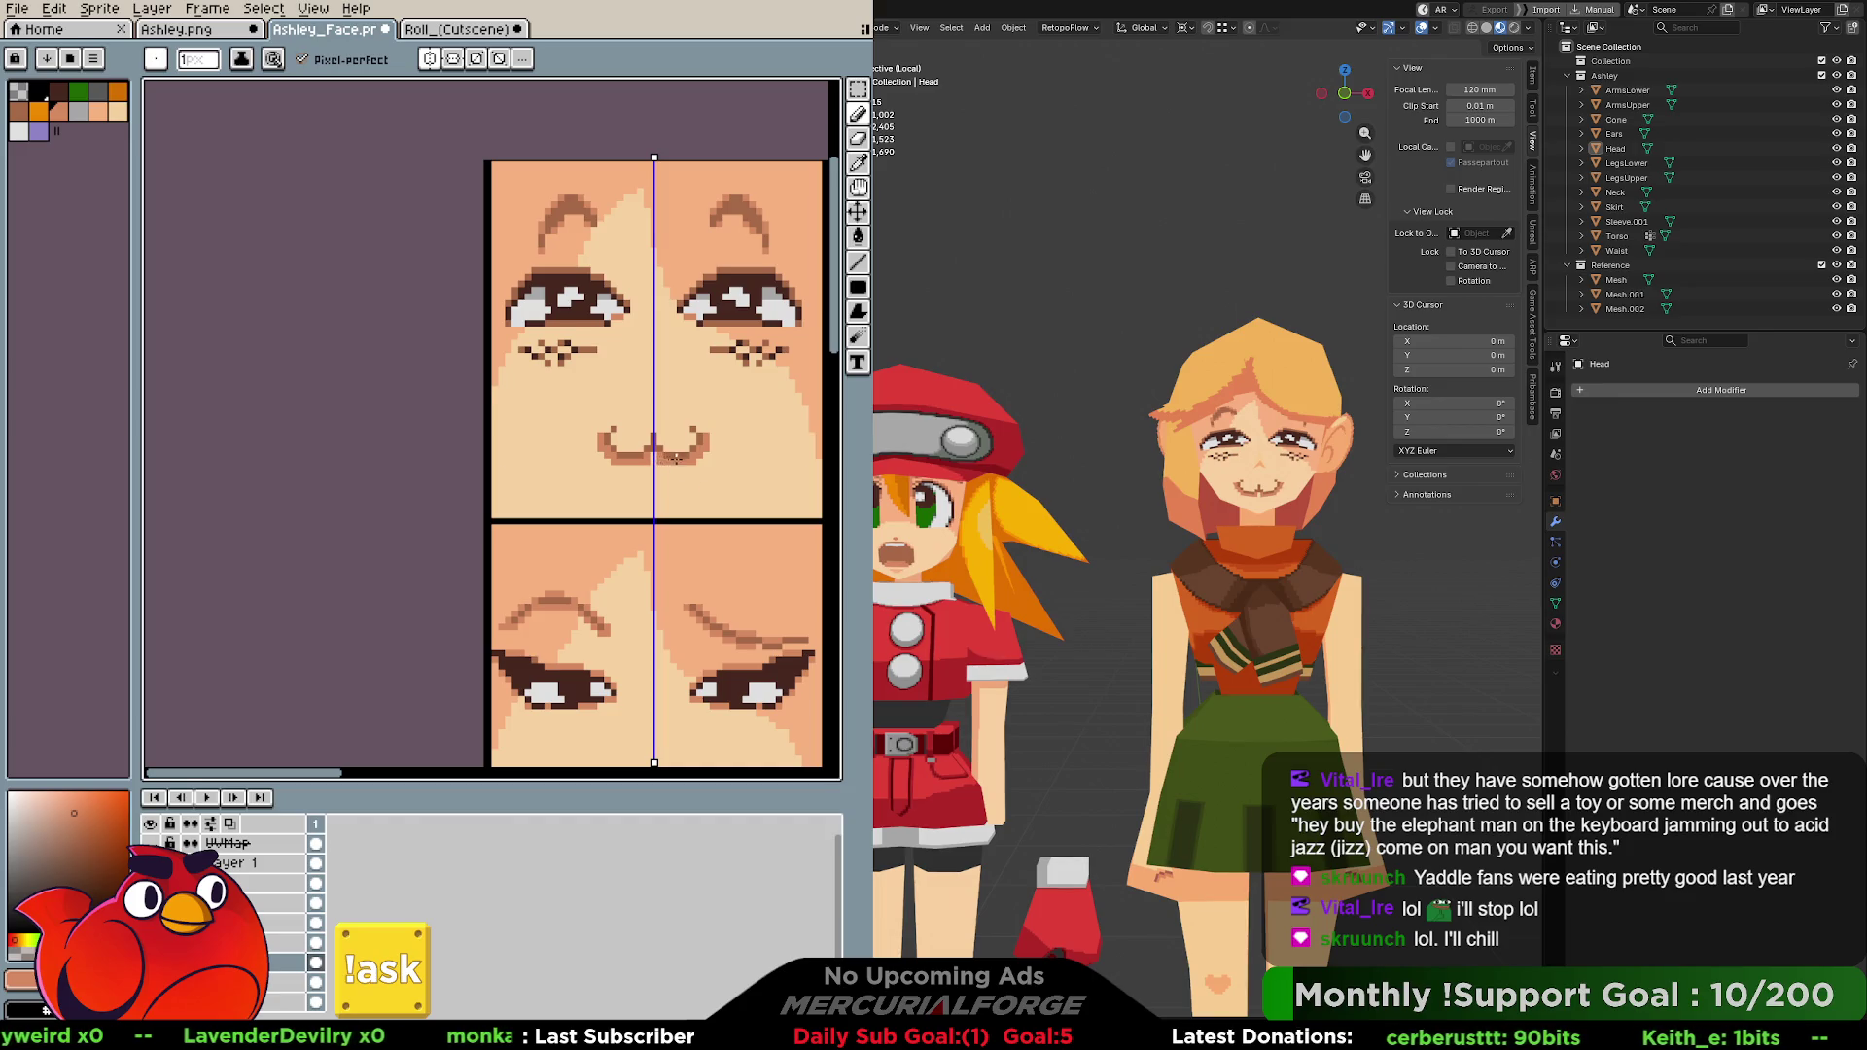
pyautogui.hotkey('ctrl', 'z')
pyautogui.press('alt')
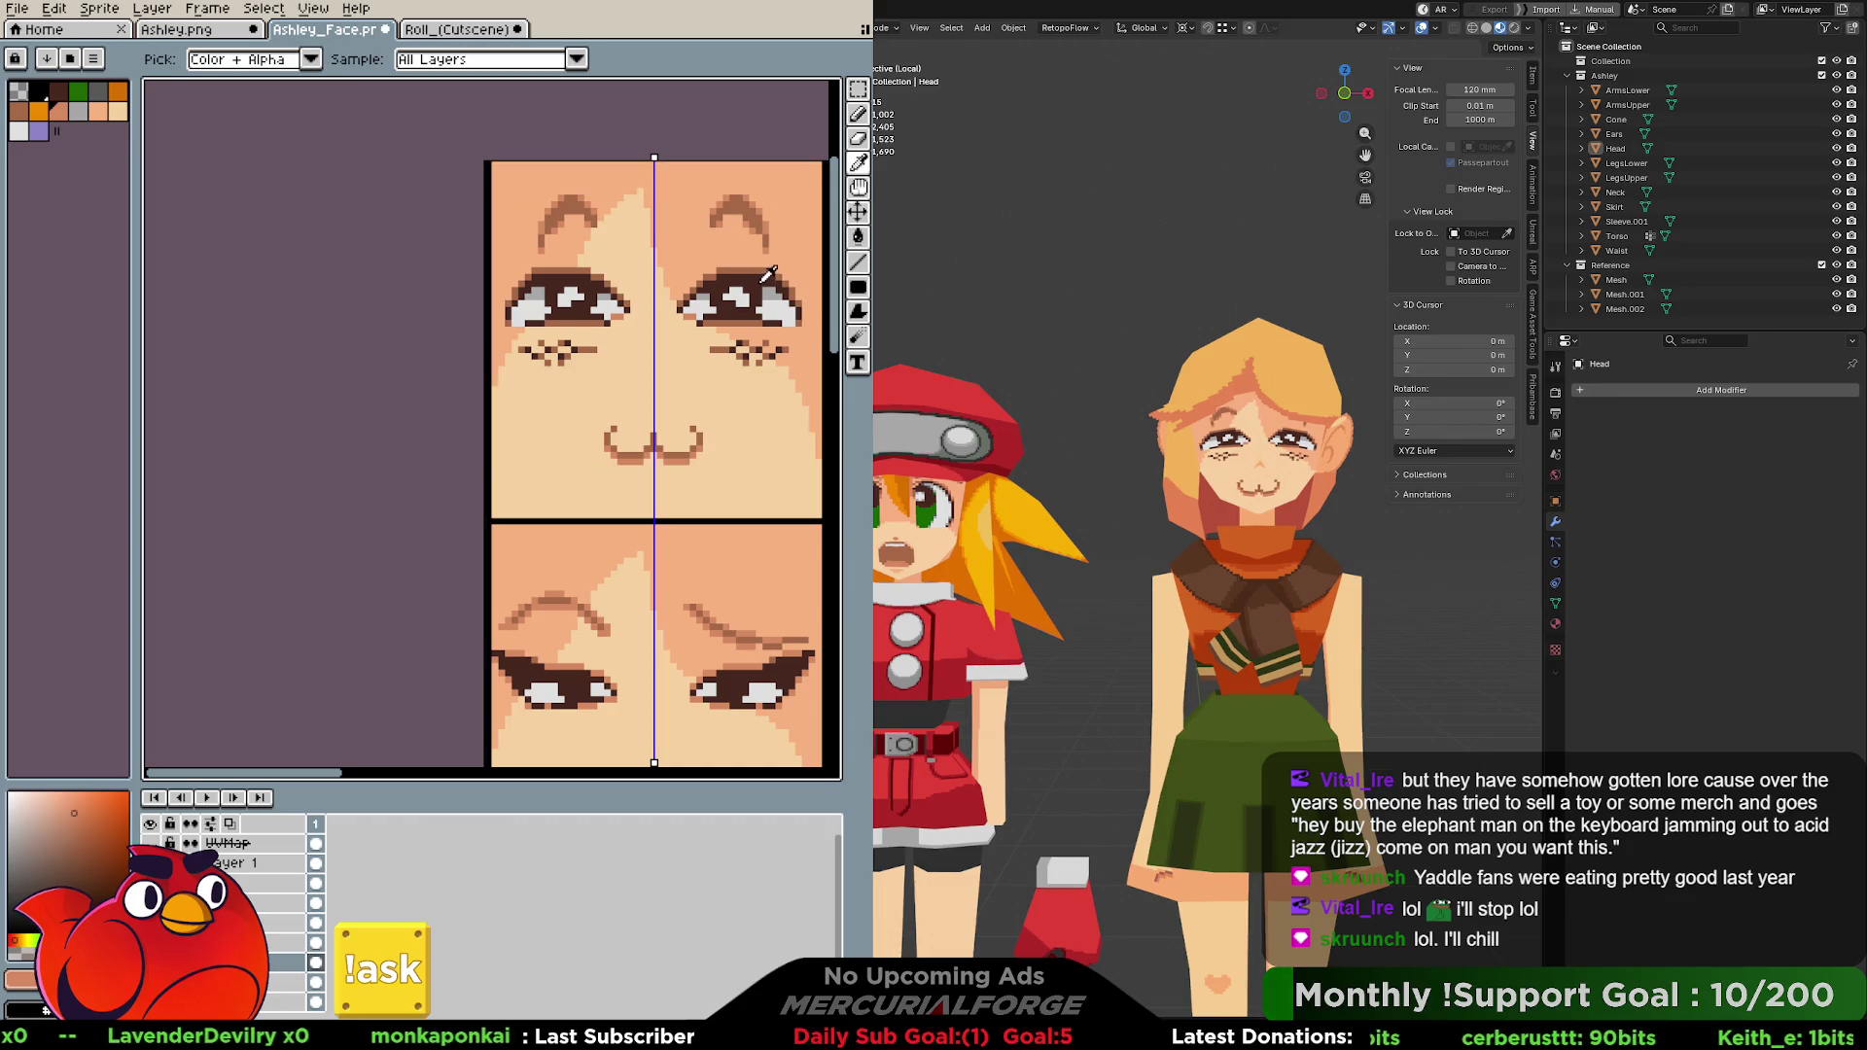
pyautogui.click(67, 97)
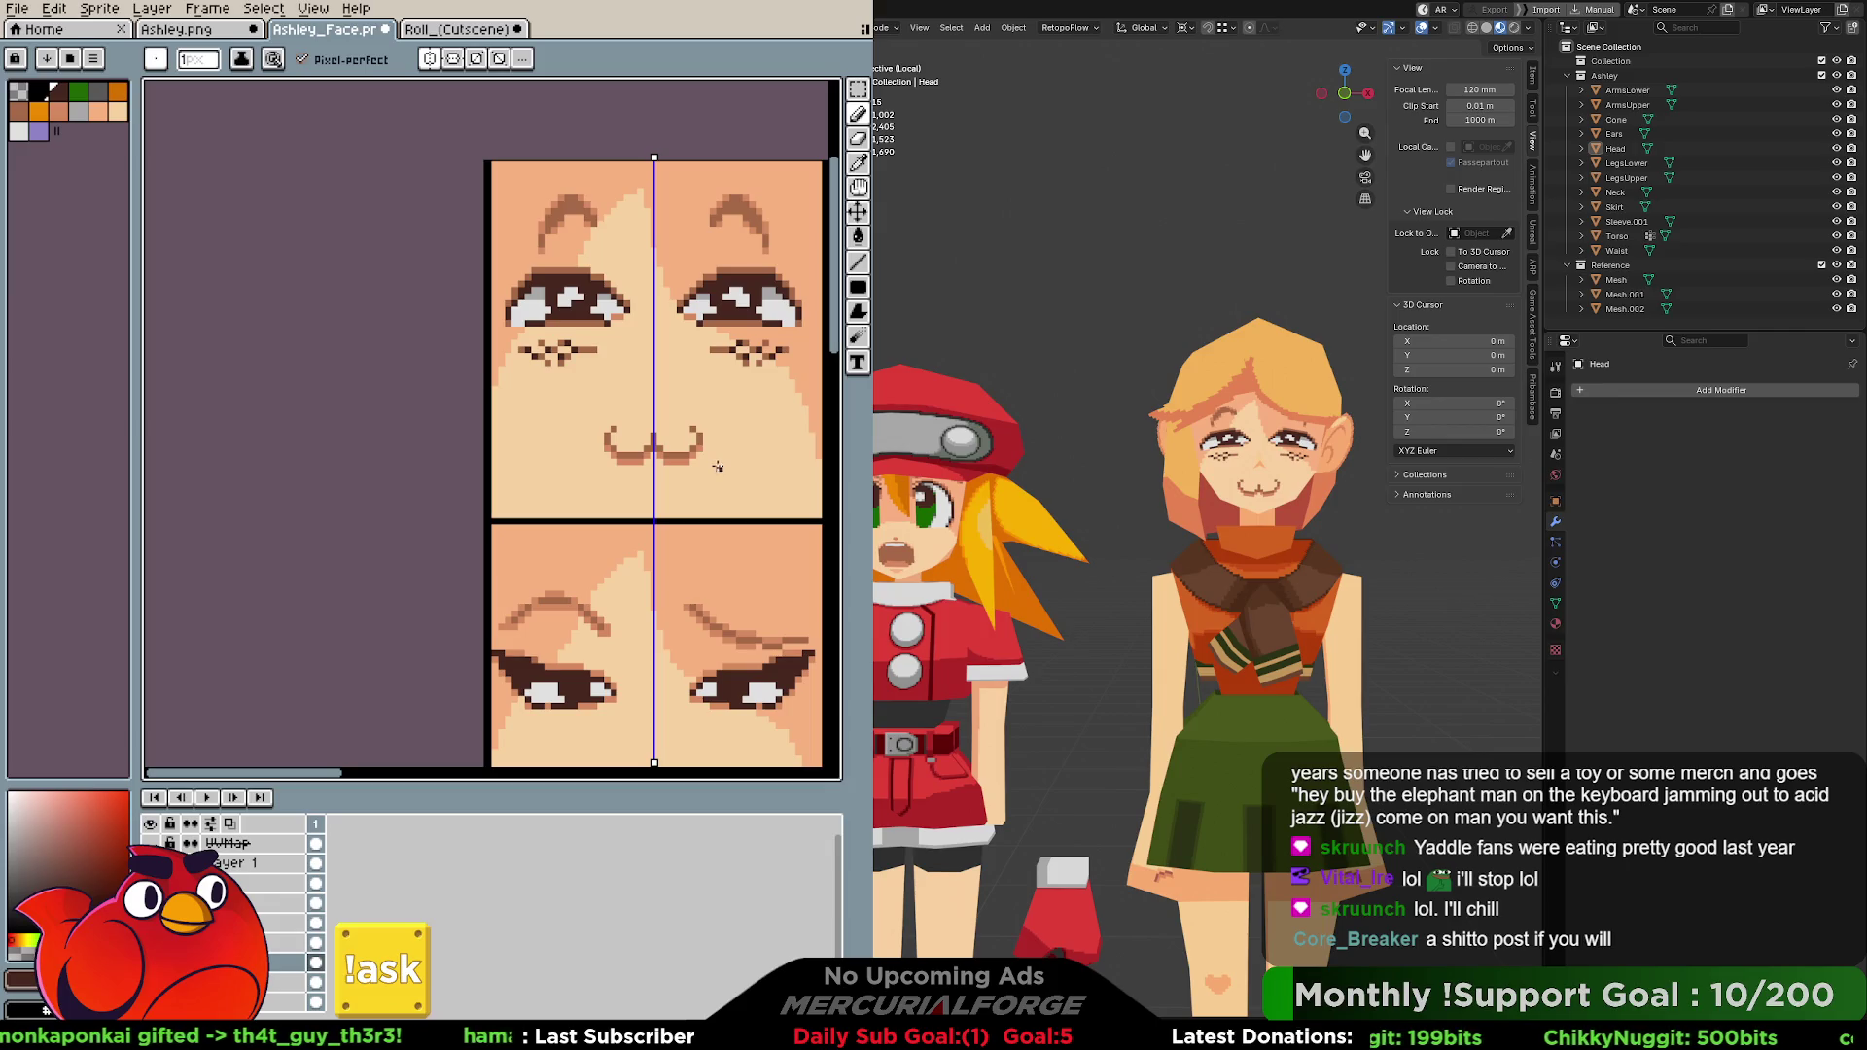
pyautogui.scroll(2, 715, 475)
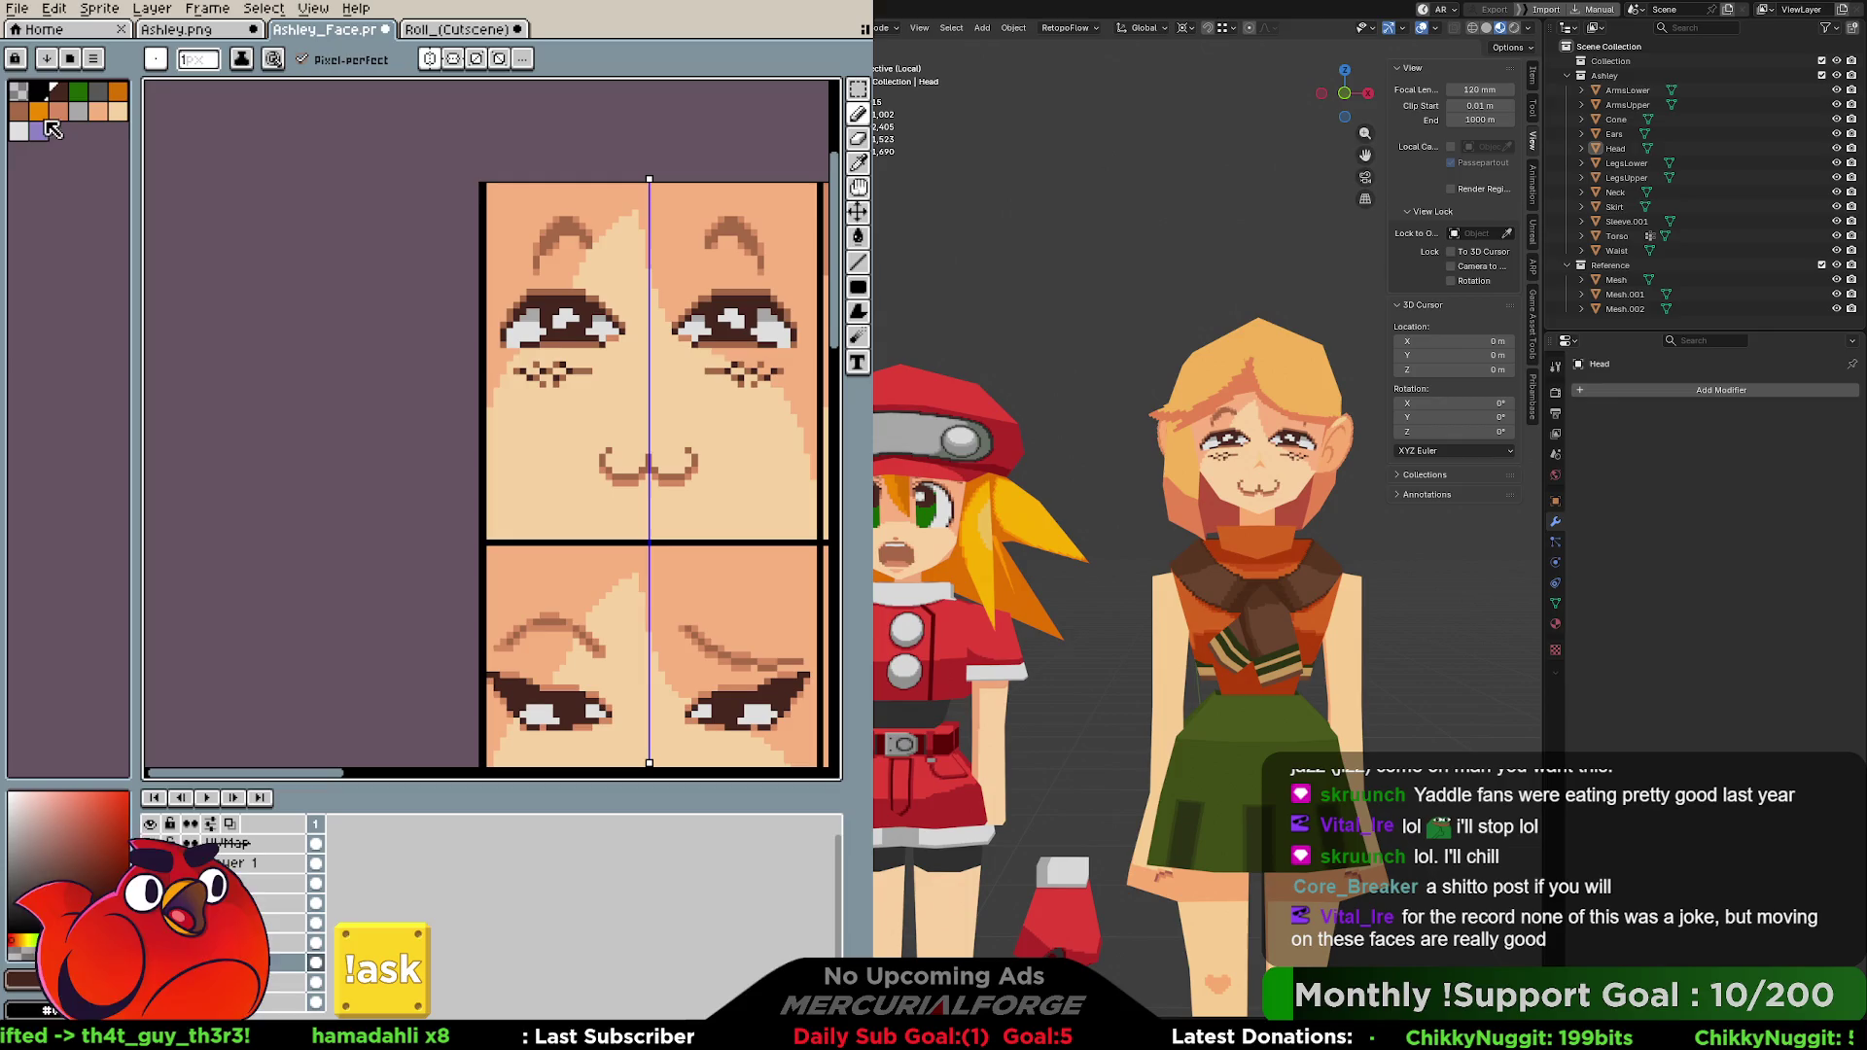
# Pick the orange-brown blush colour from the palette for the cheek strokes.
pyautogui.click(28, 136)
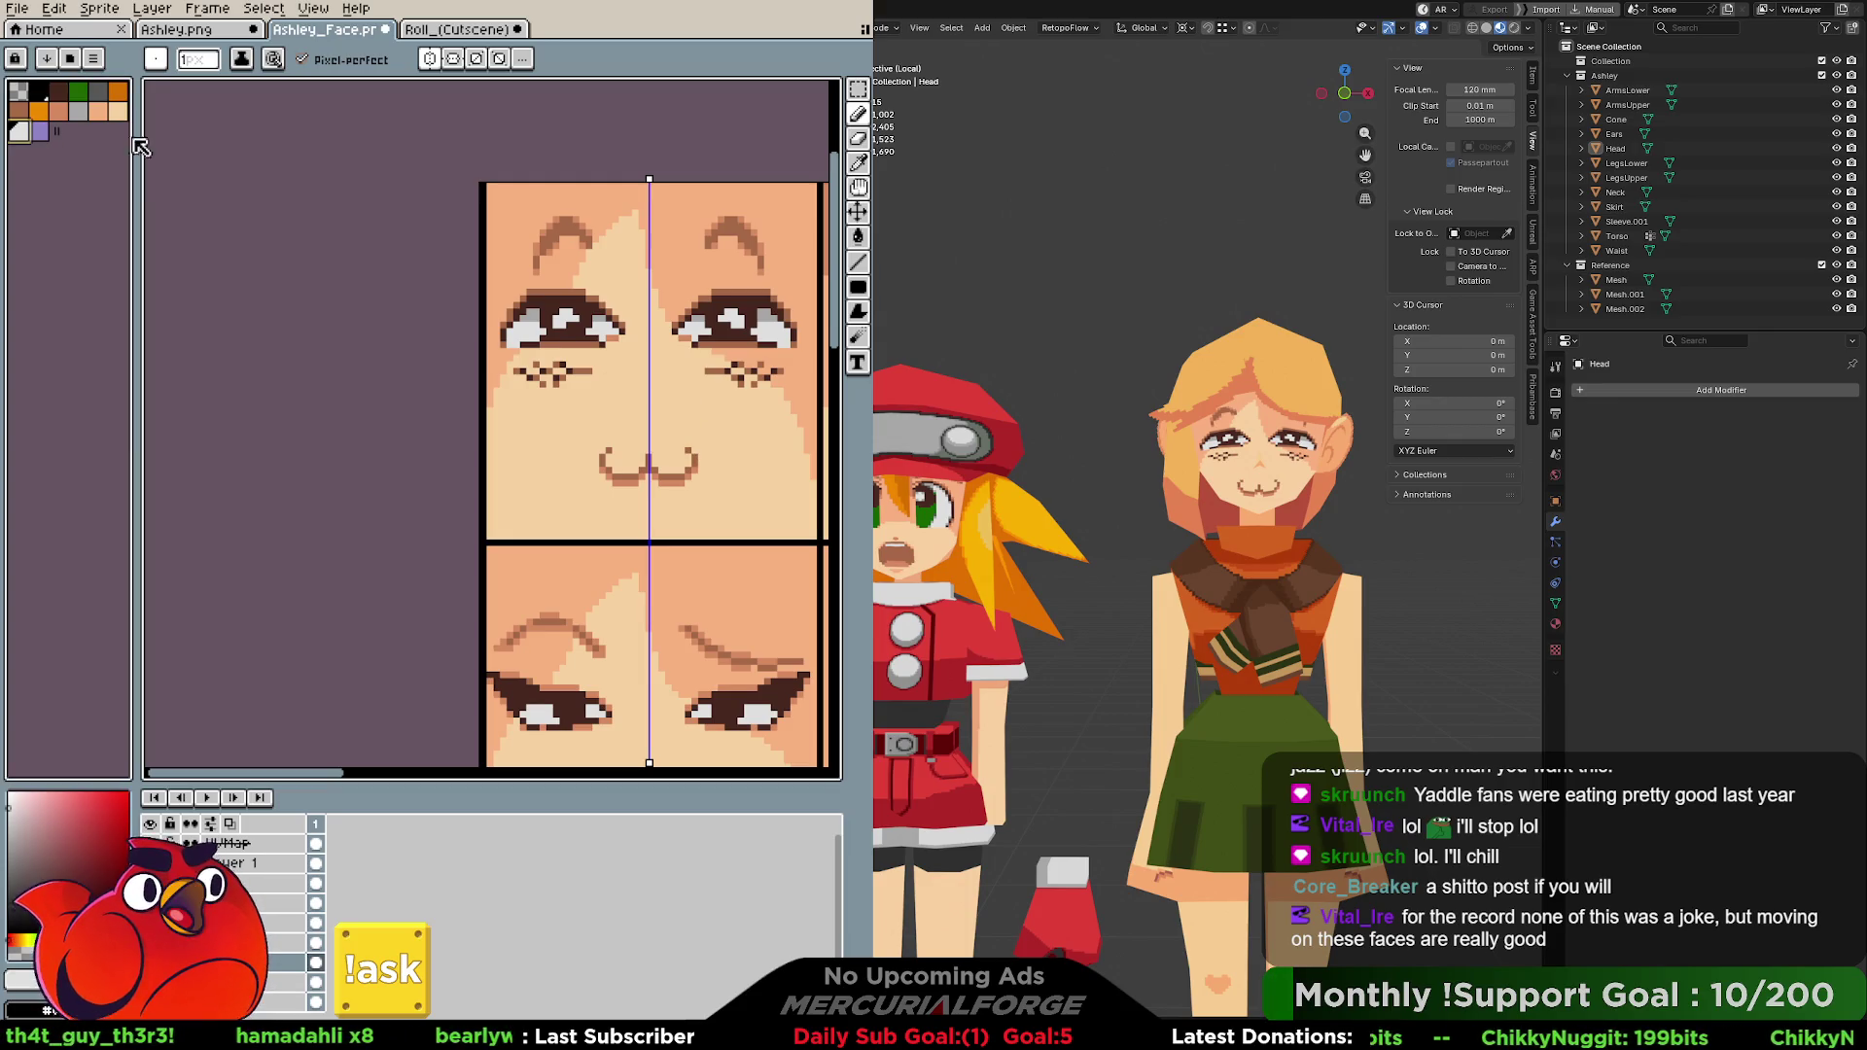
pyautogui.click(71, 113)
# Draw and undo several lengths of mirrored blush strokes on both cheeks.
pyautogui.moveTo(716, 447); pyautogui.dragTo(770, 423)
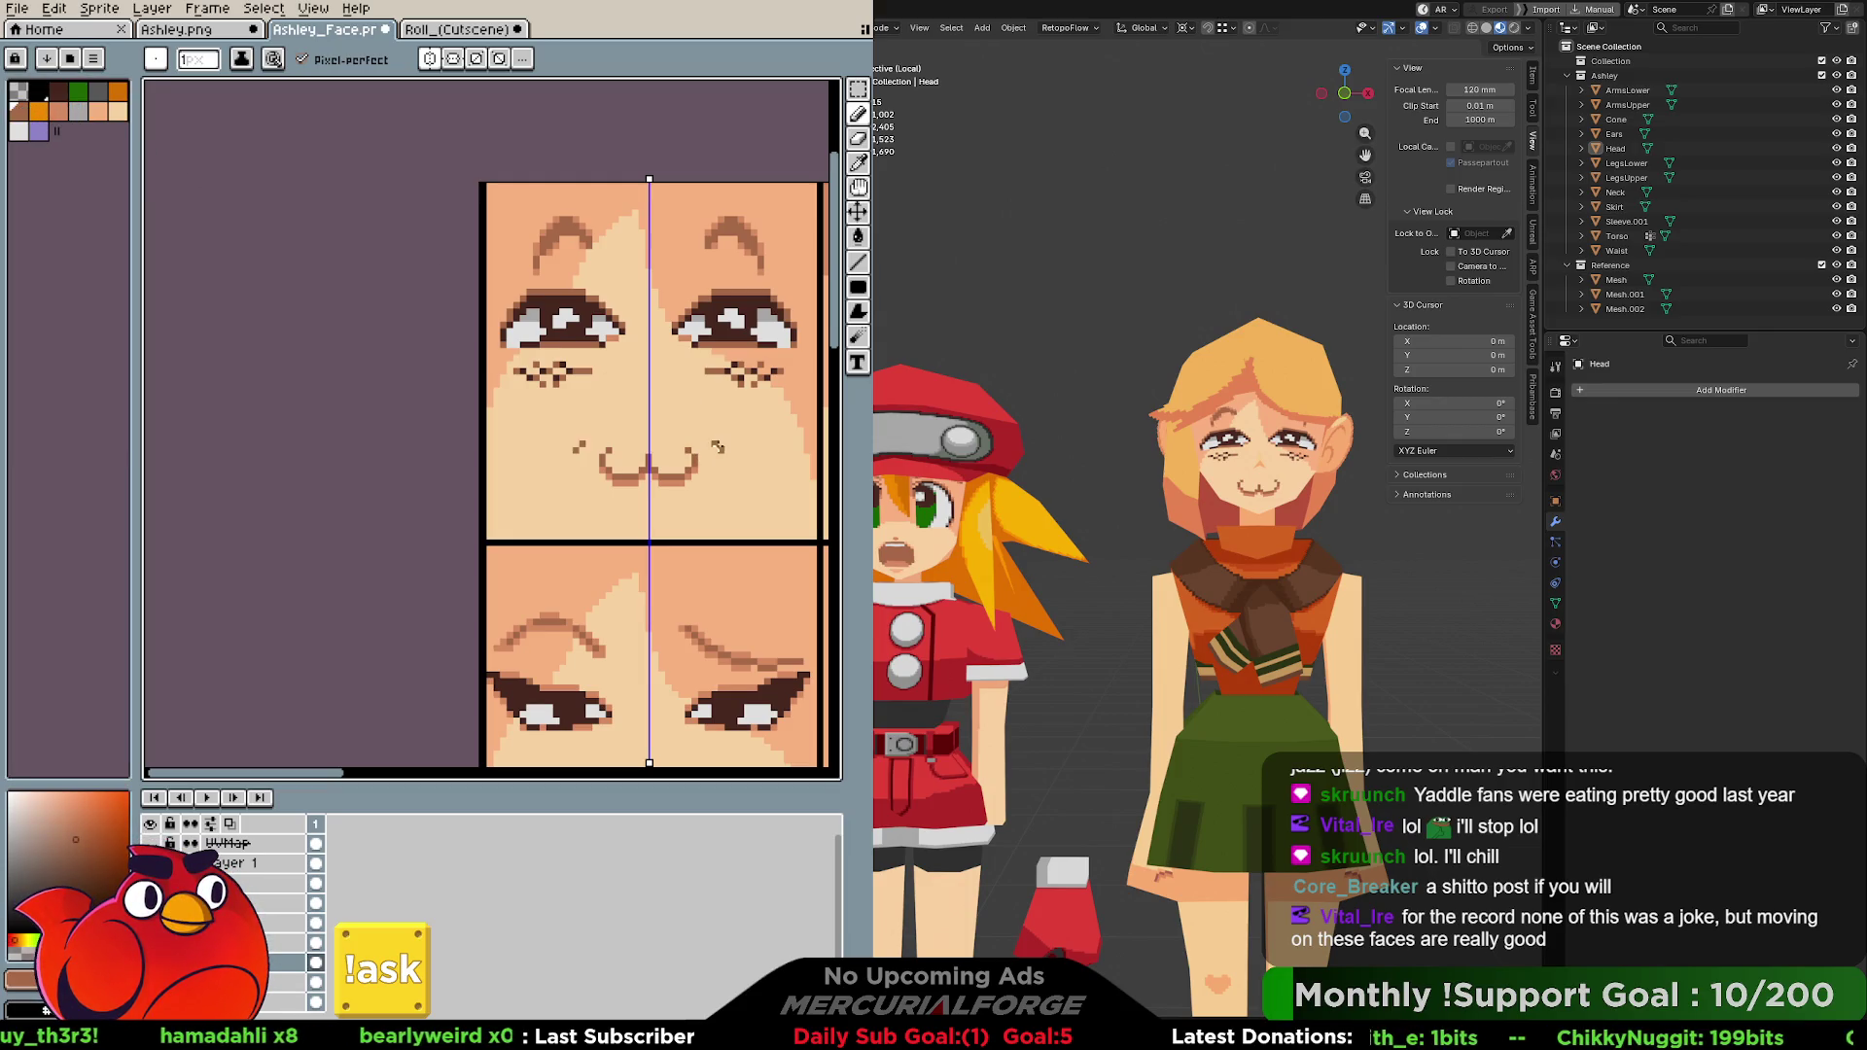
pyautogui.hotkey('ctrl', 'z')
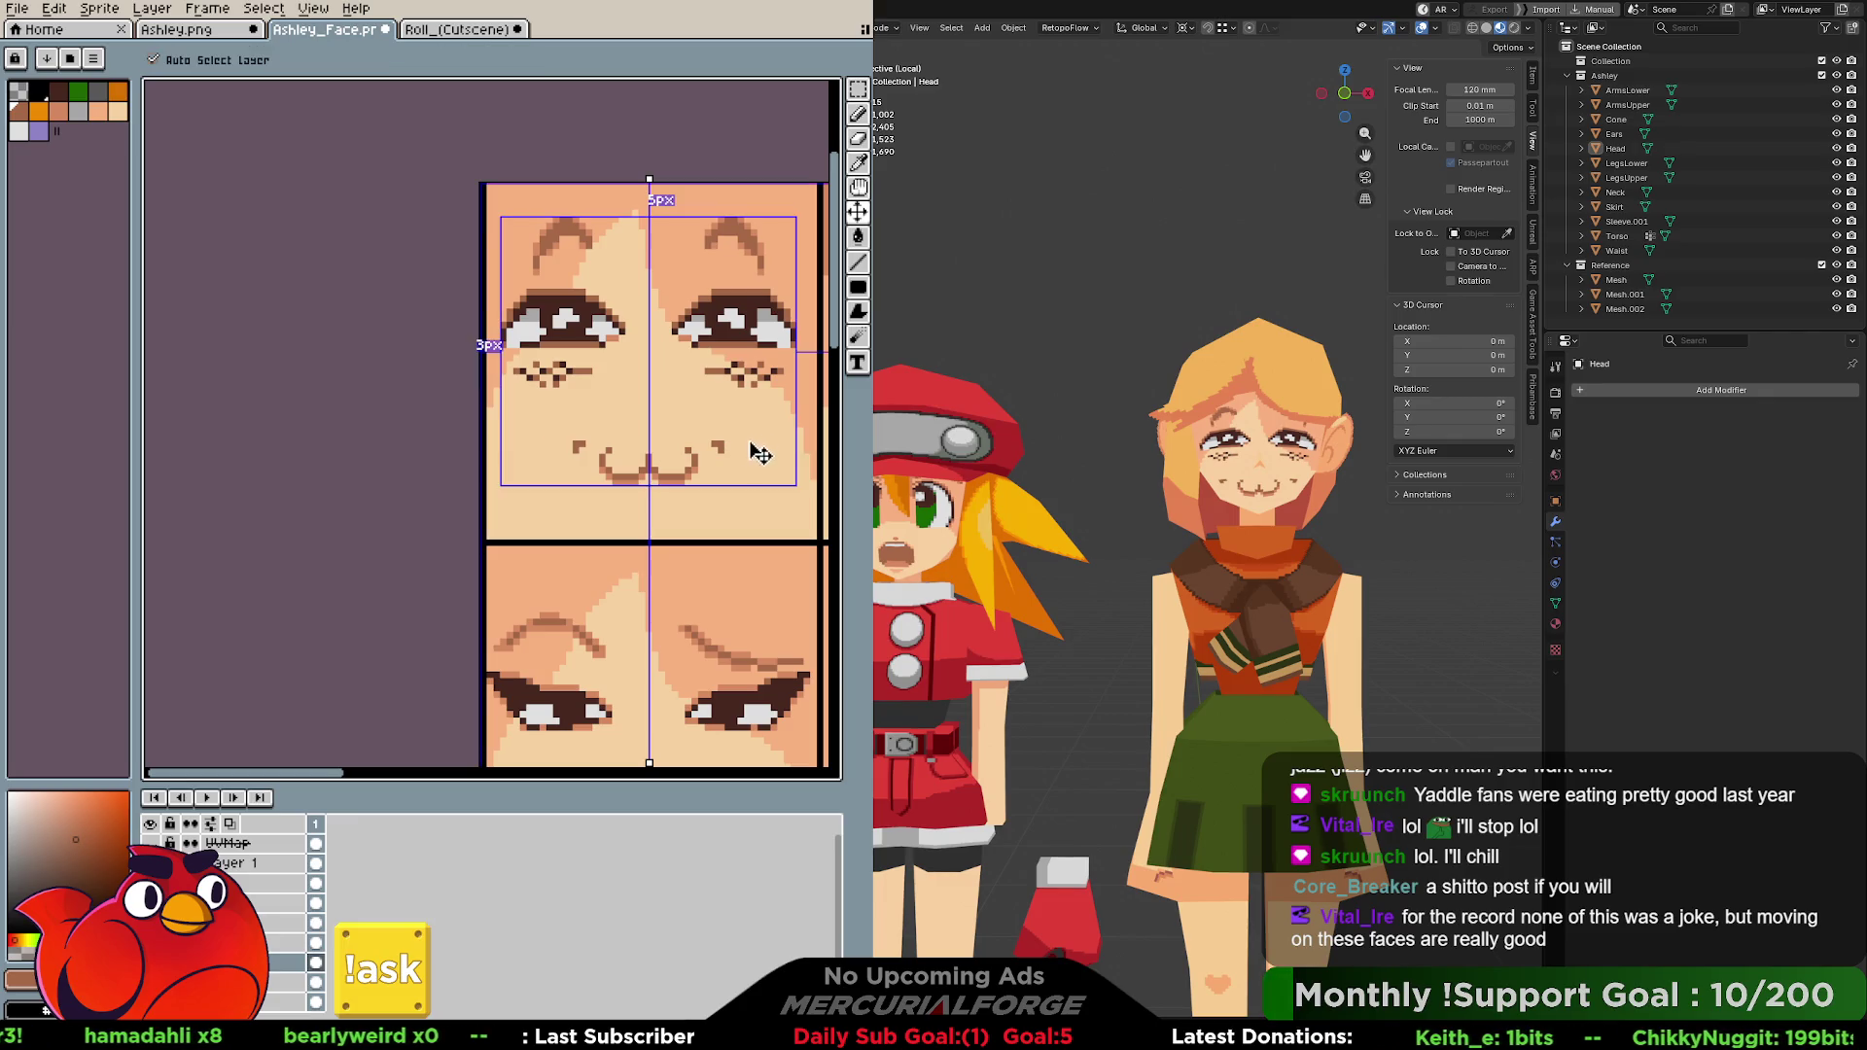
pyautogui.moveTo(712, 445); pyautogui.dragTo(759, 423)
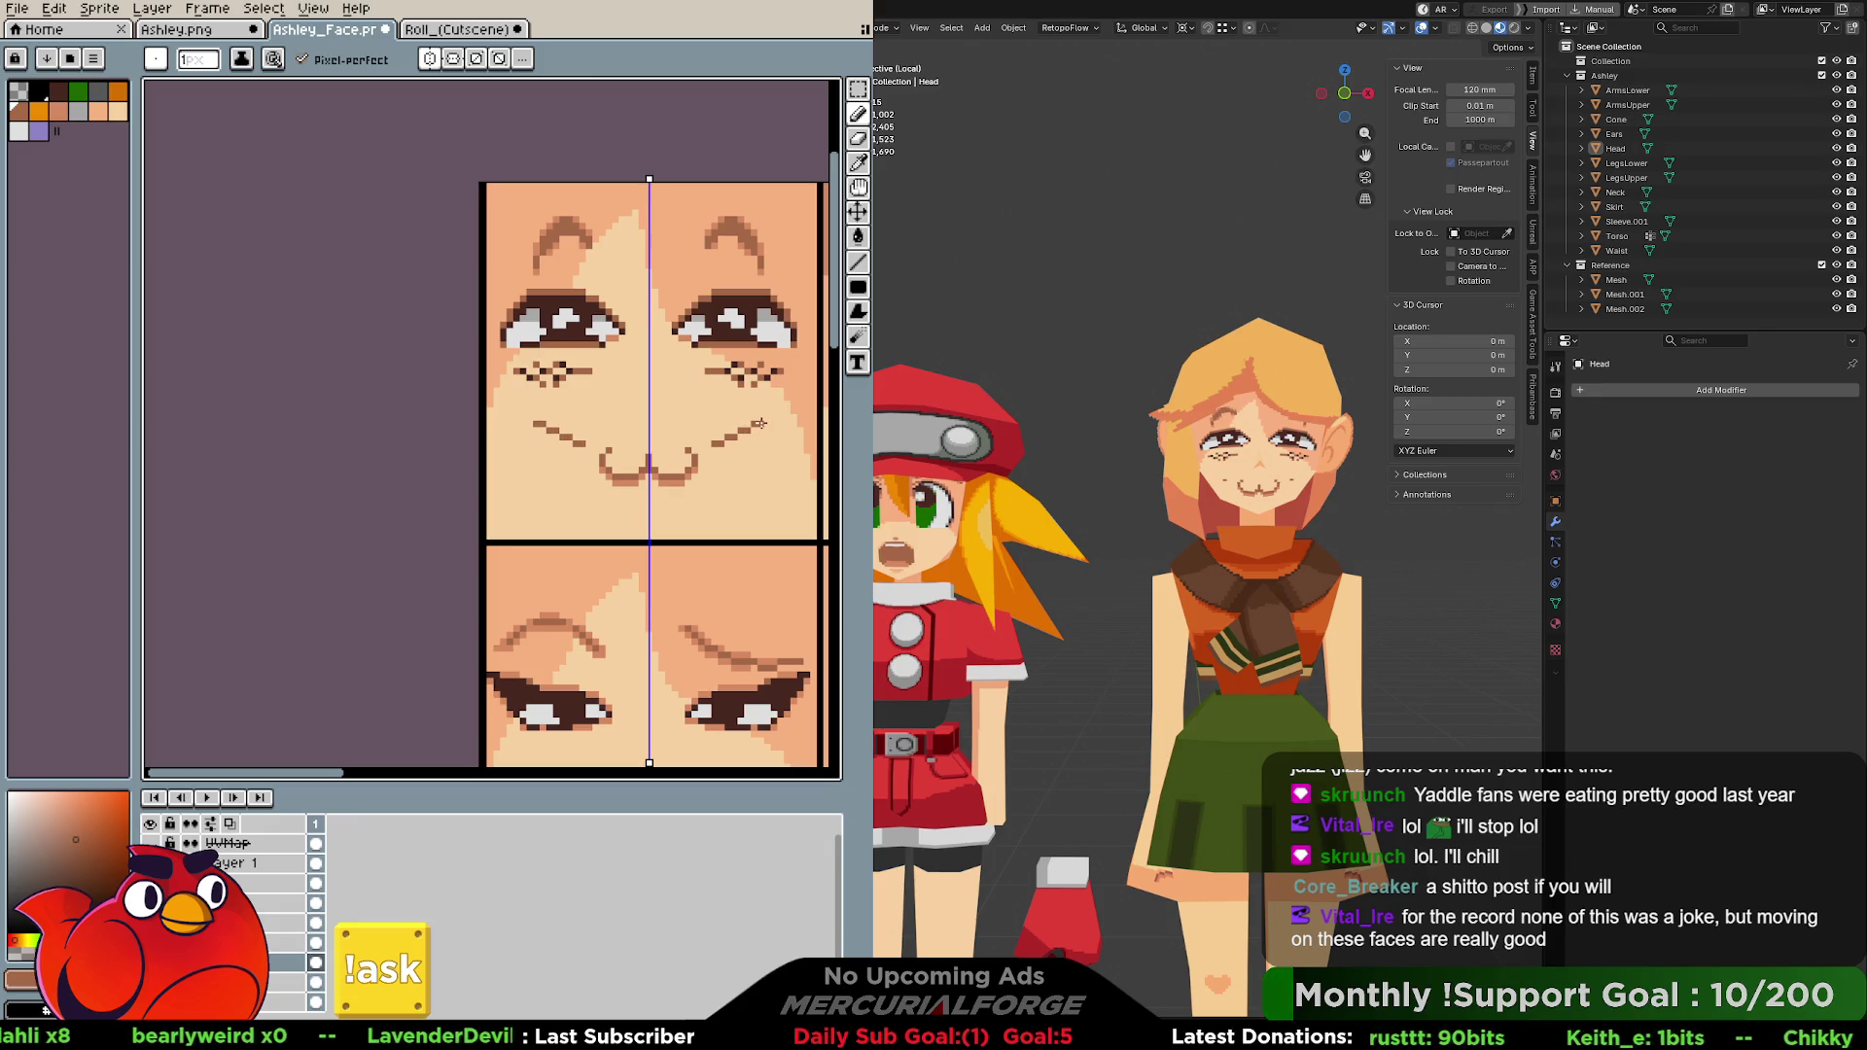
pyautogui.hotkey('ctrl', 'z')
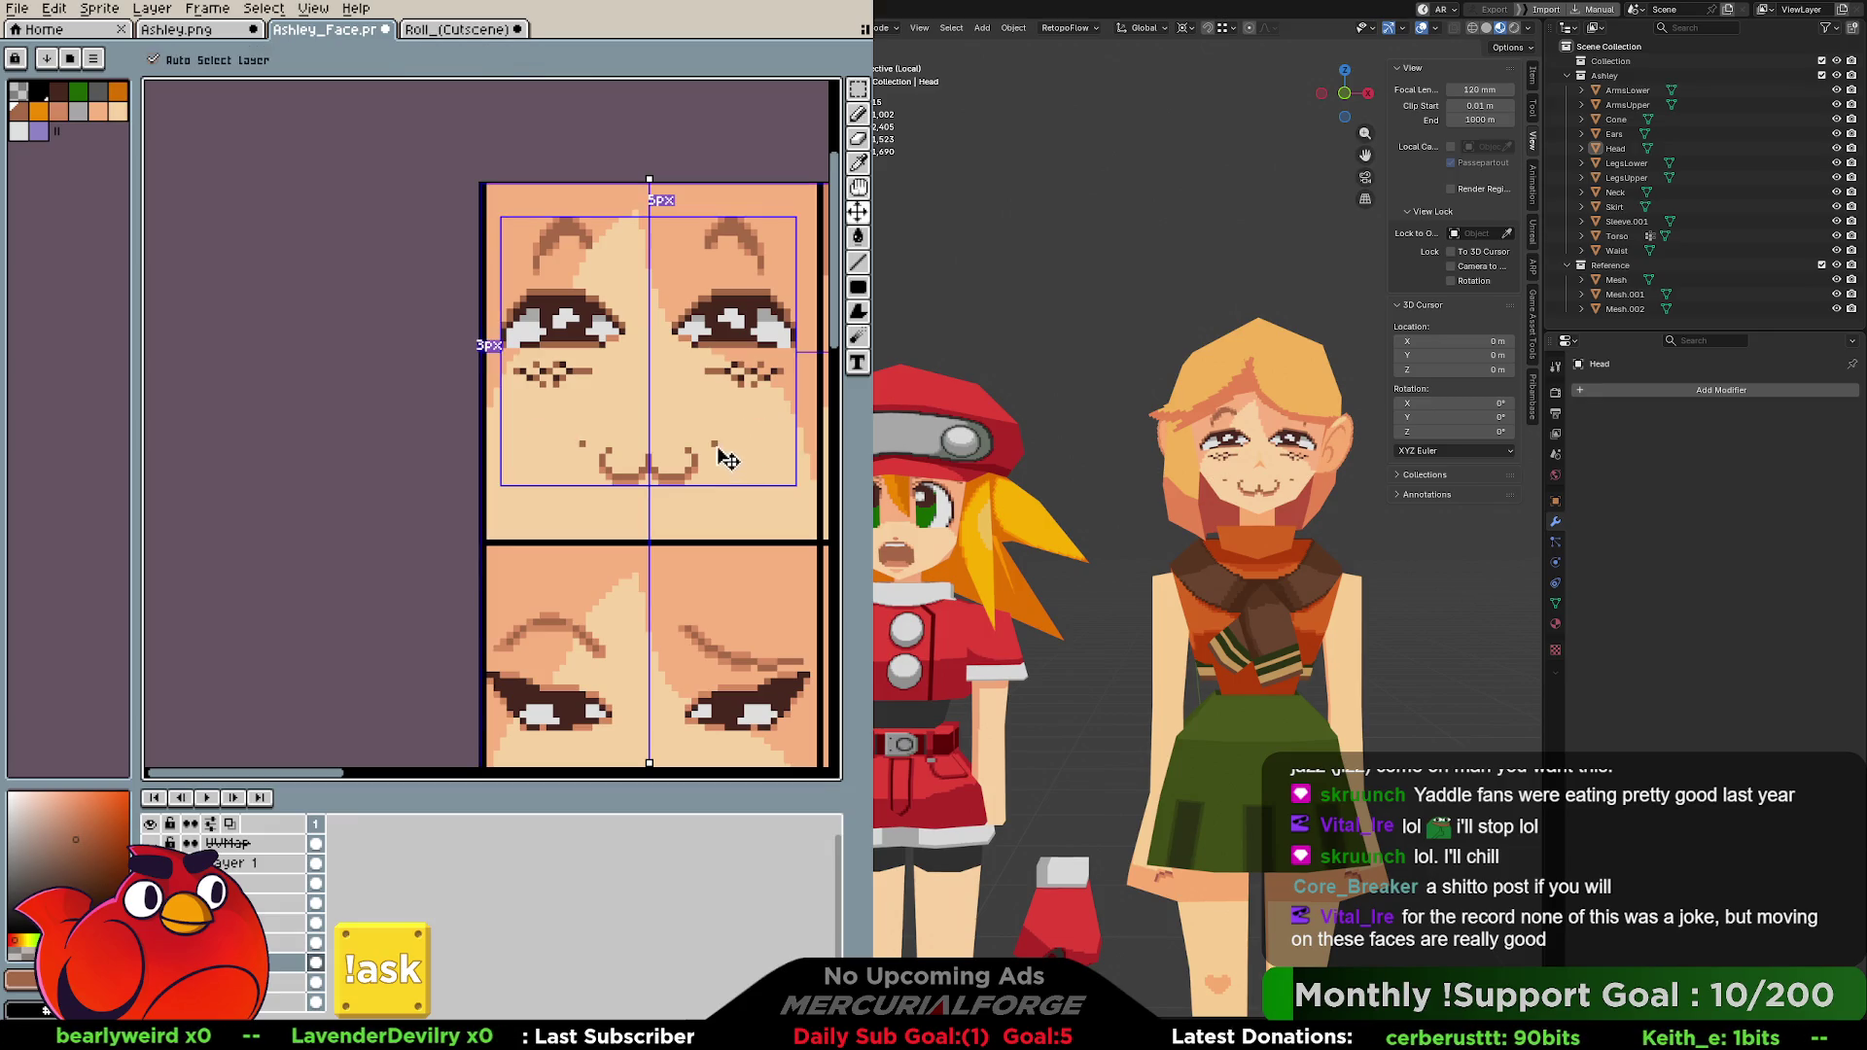
pyautogui.moveTo(701, 442); pyautogui.dragTo(725, 437)
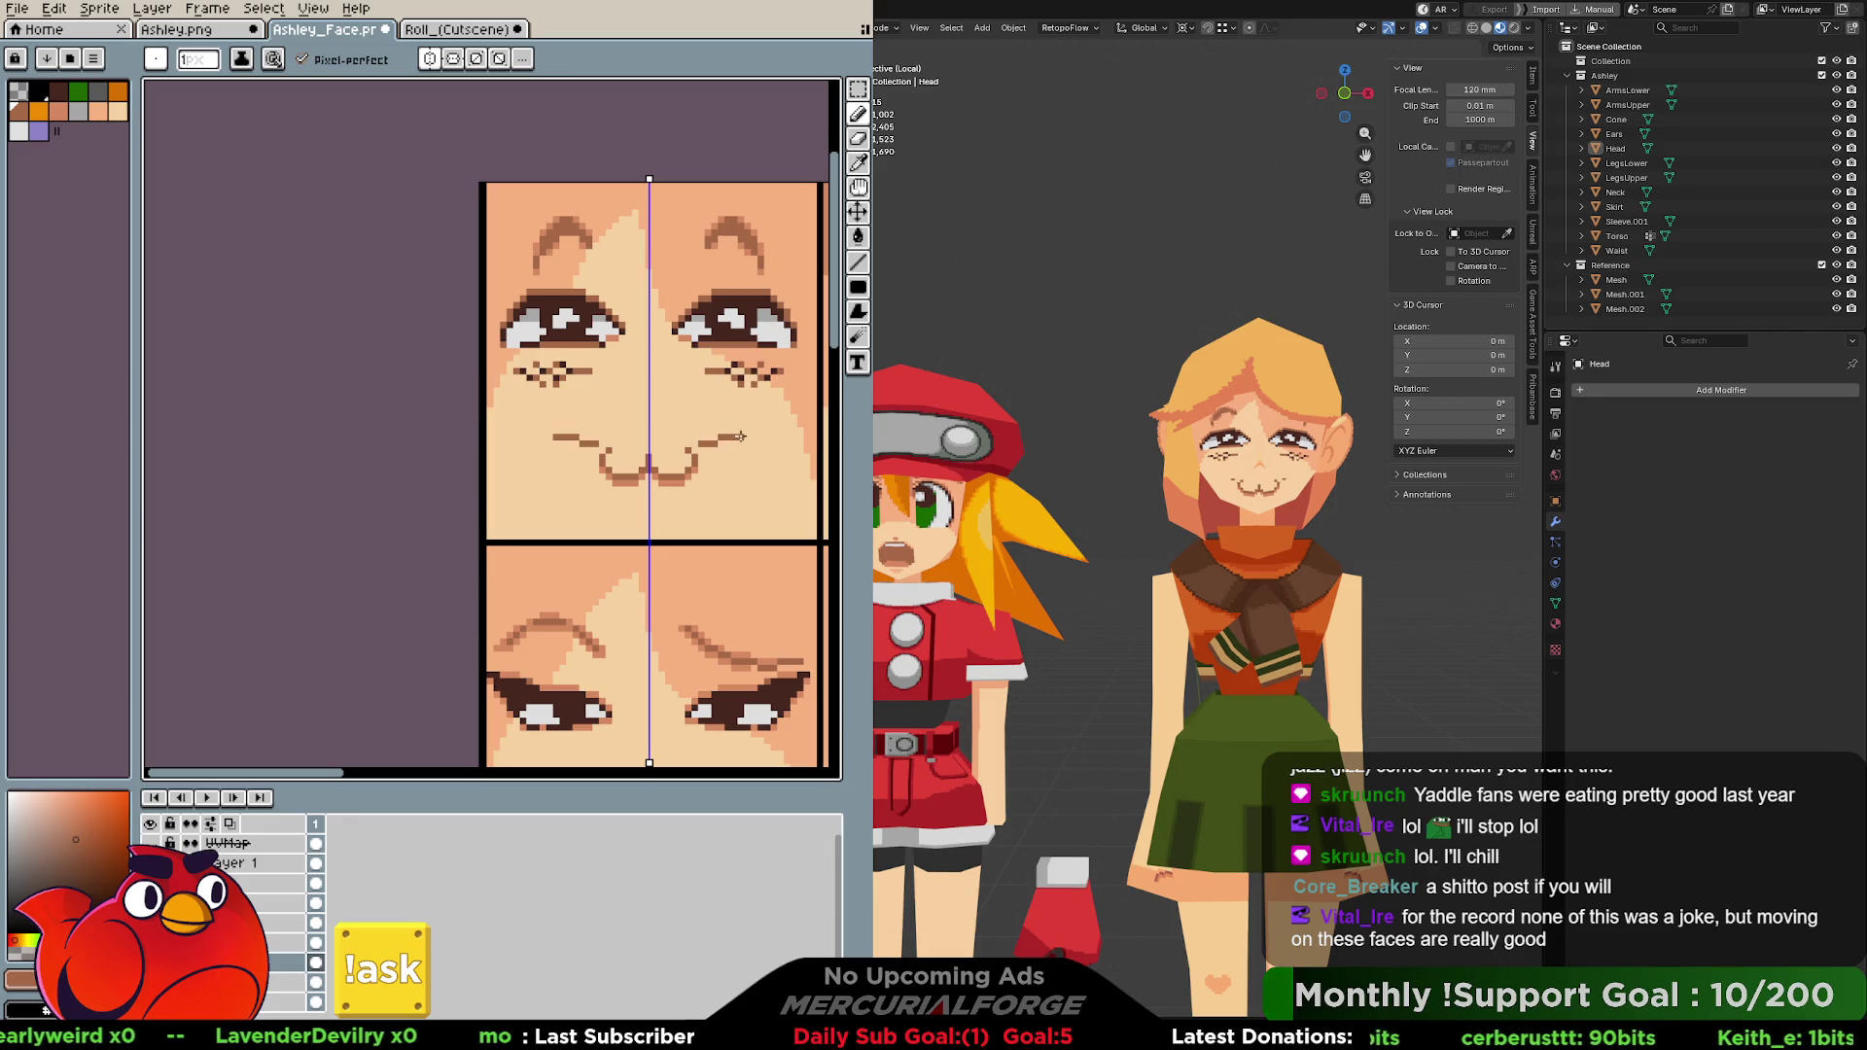
pyautogui.moveTo(749, 432); pyautogui.dragTo(756, 436)
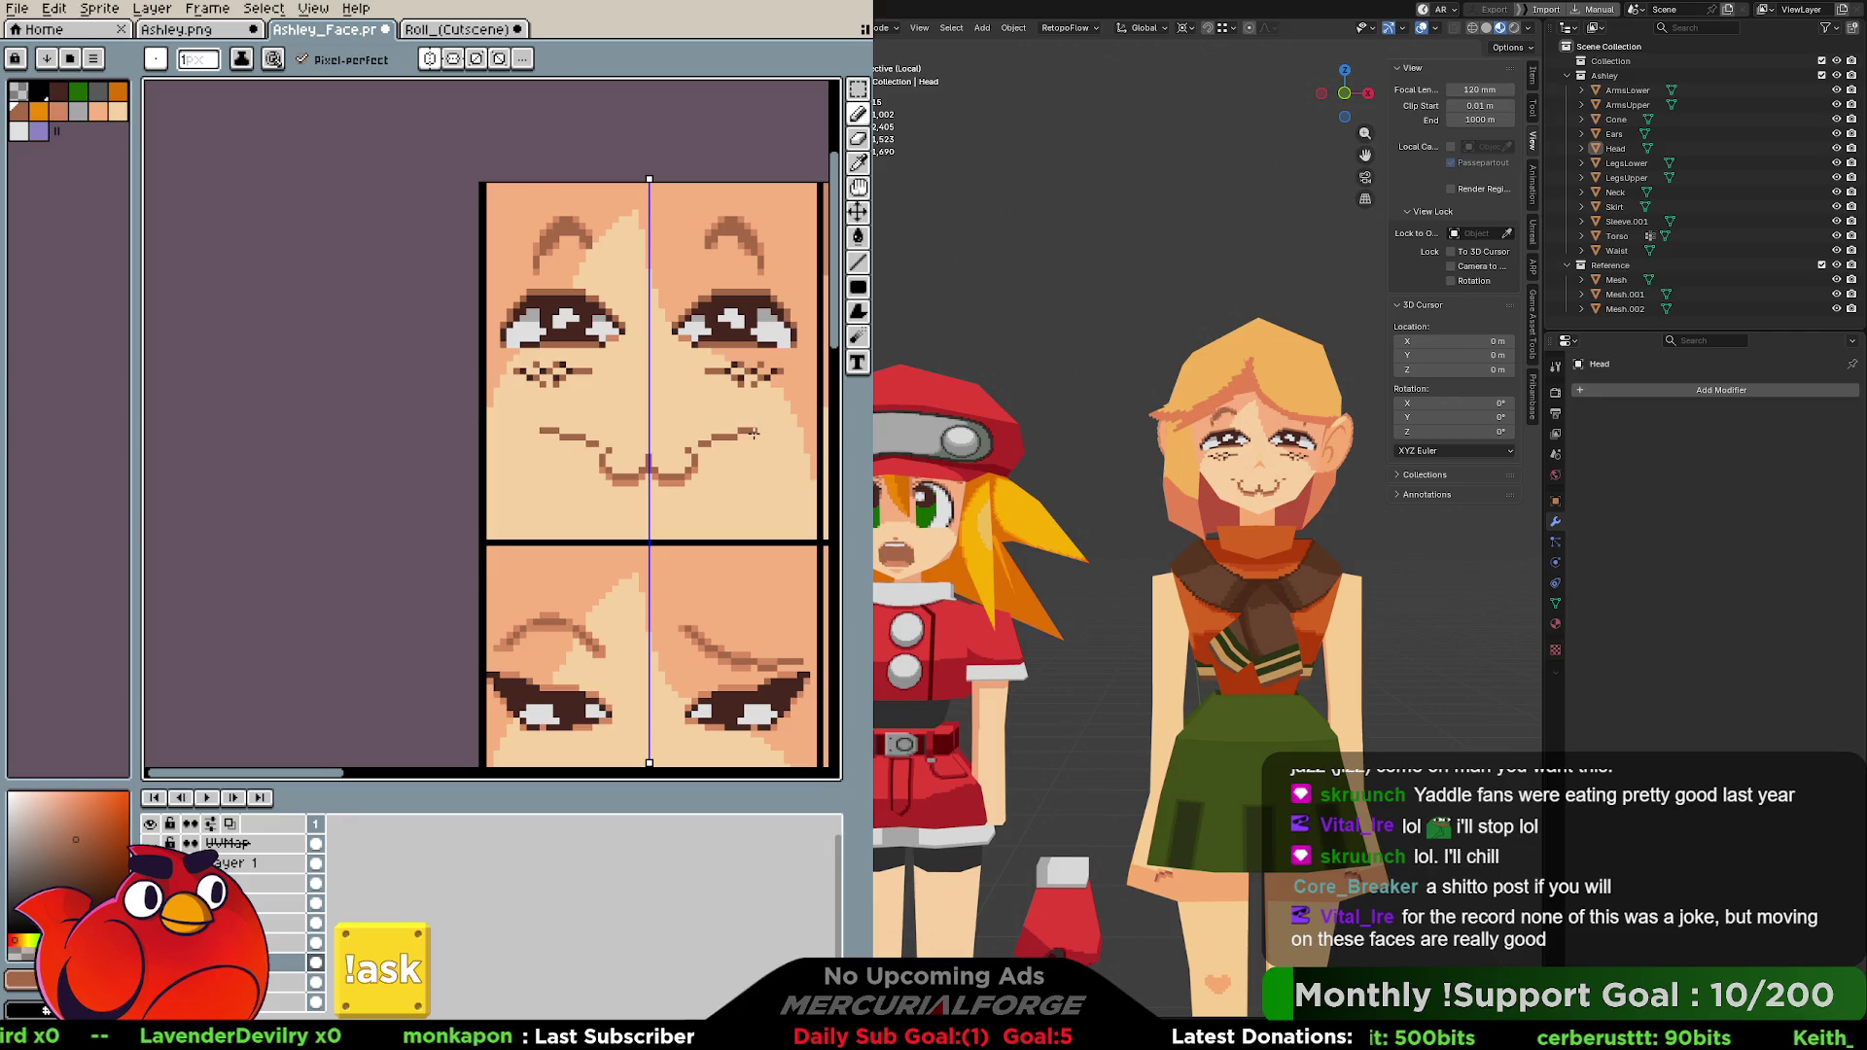
pyautogui.hotkey('ctrl', 'z')
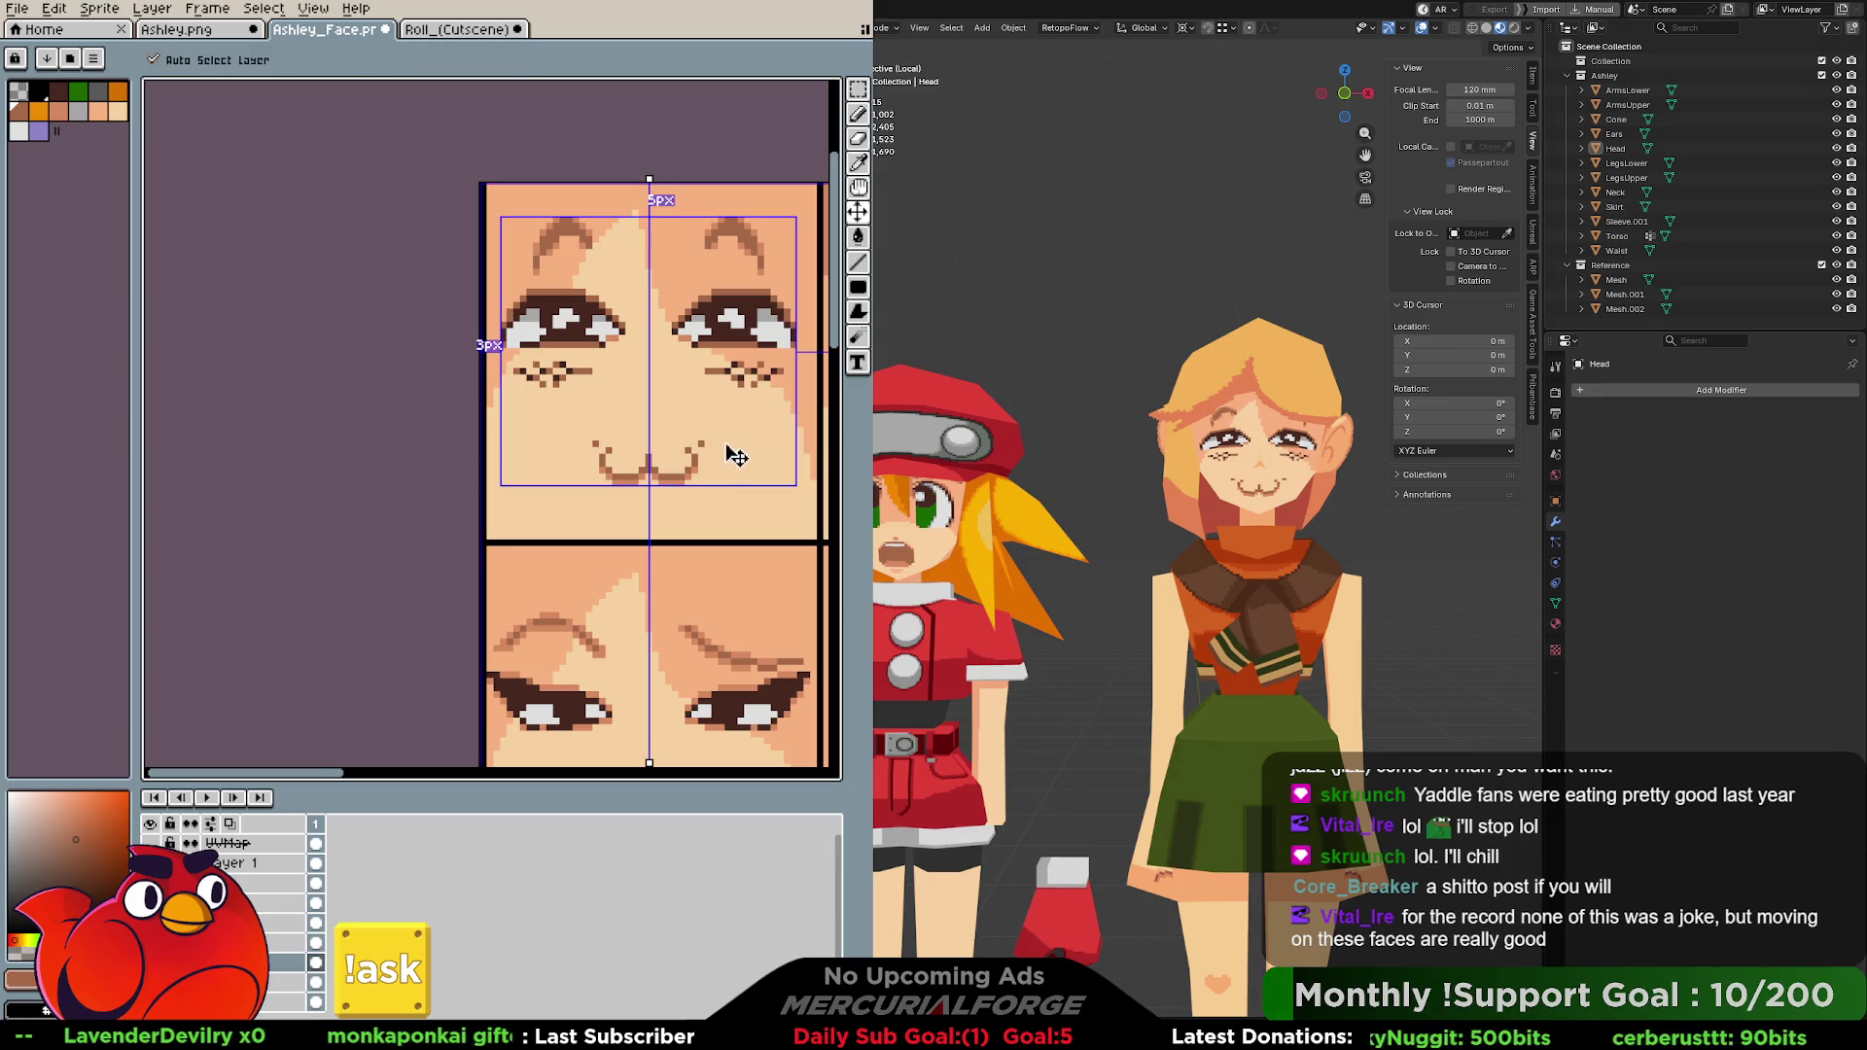
pyautogui.moveTo(701, 442); pyautogui.dragTo(740, 439)
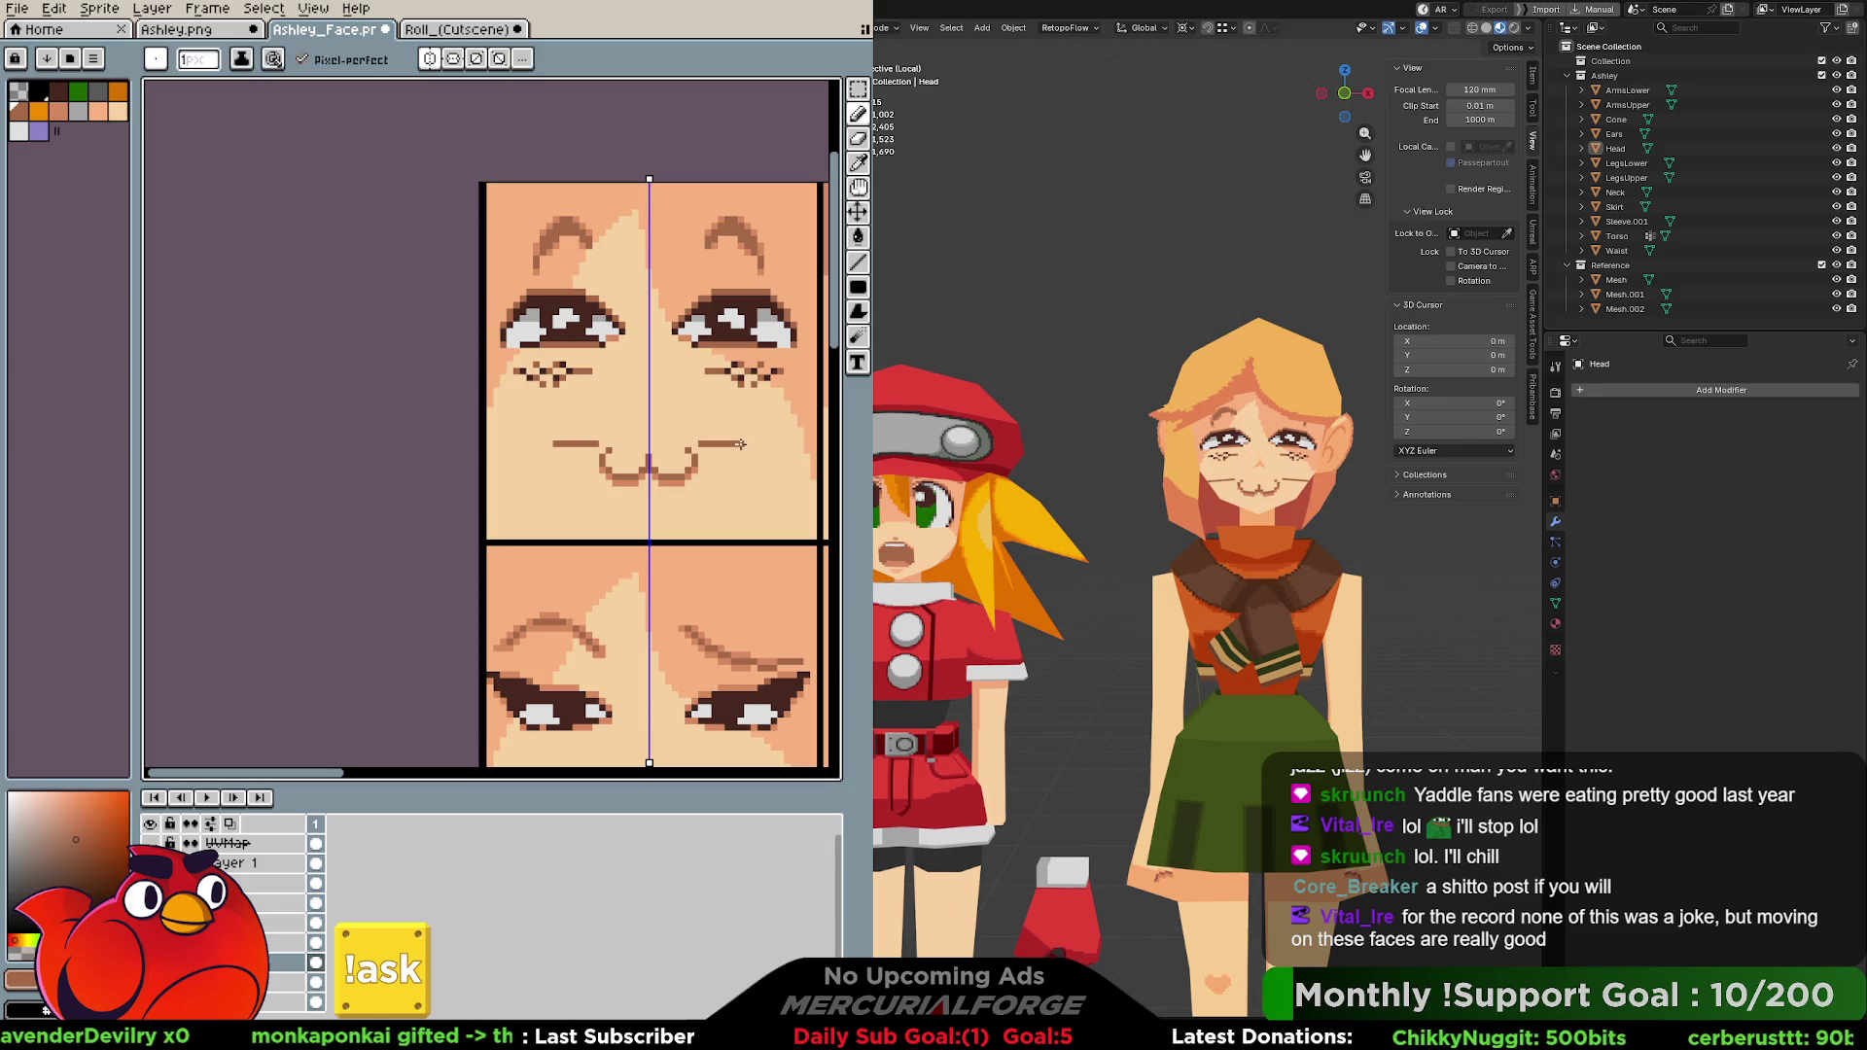
pyautogui.hotkey('ctrl', 'z')
# Place small mirrored marks beside the mouth, then undo them so the mouth stands alone.
pyautogui.click(711, 442)
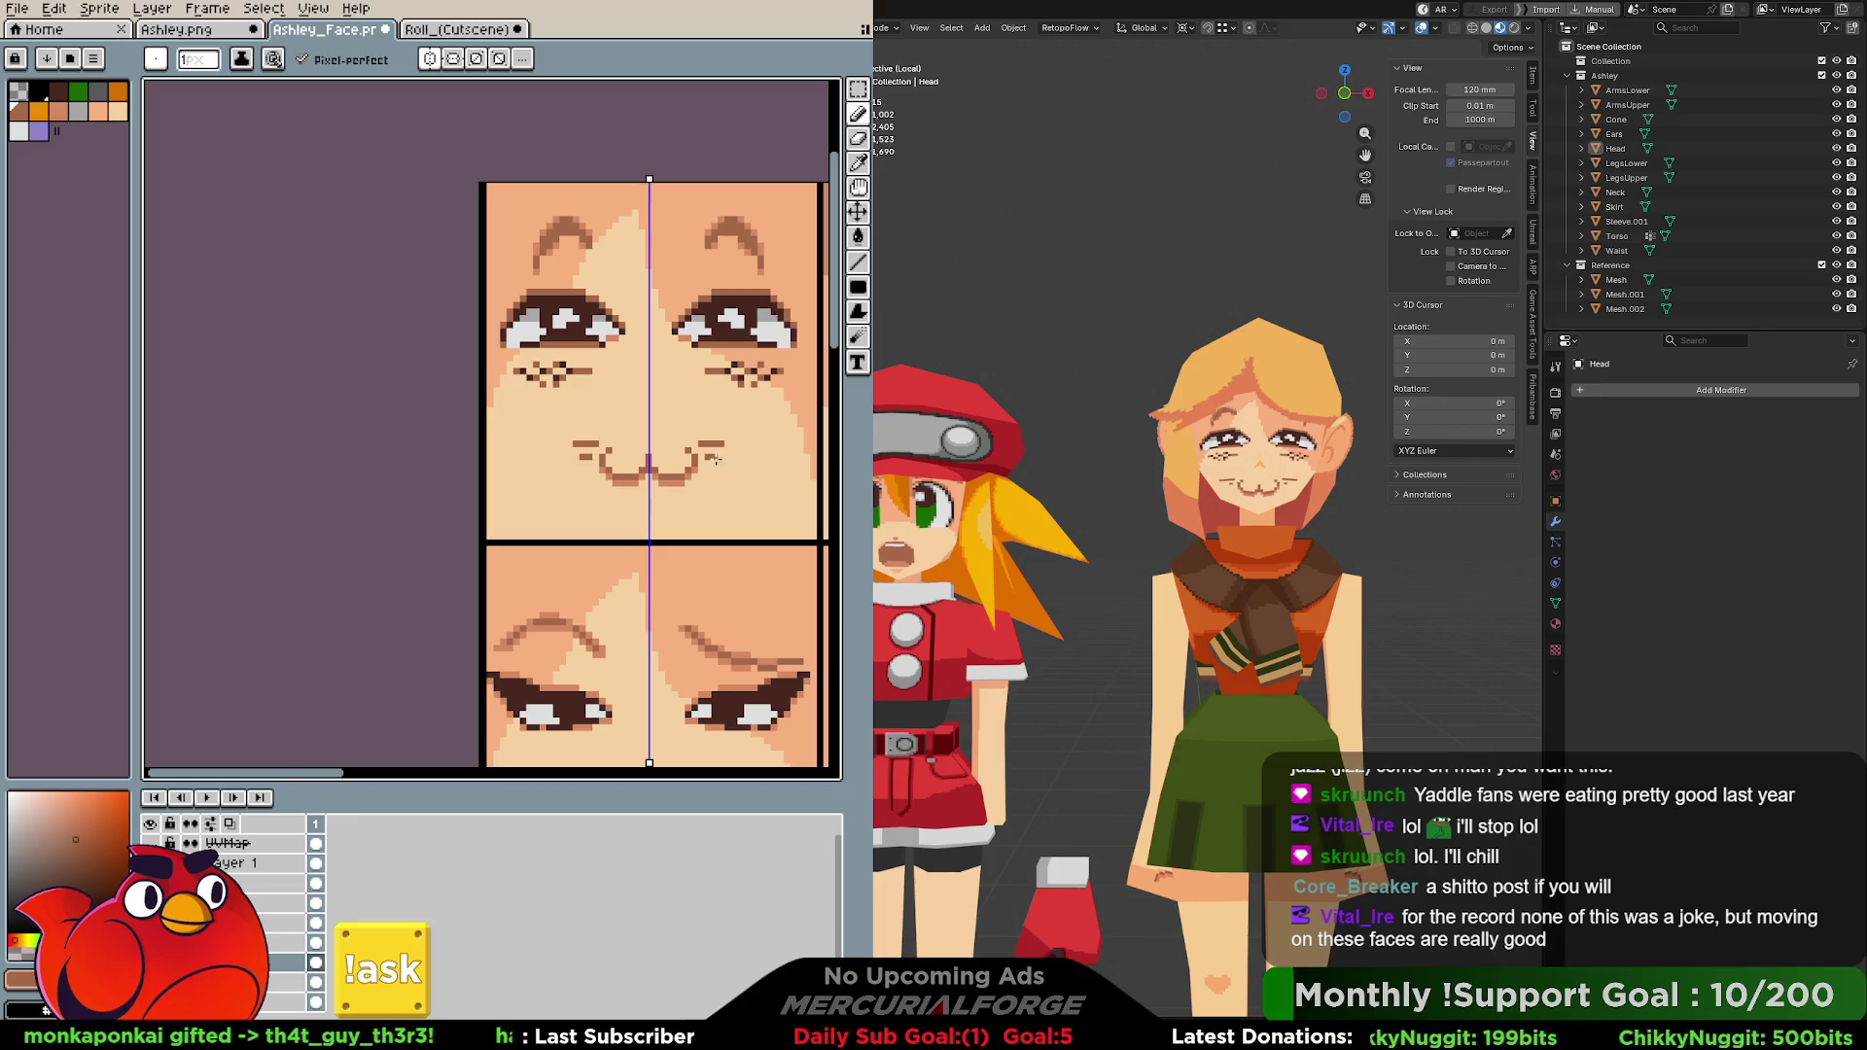
pyautogui.click(721, 463)
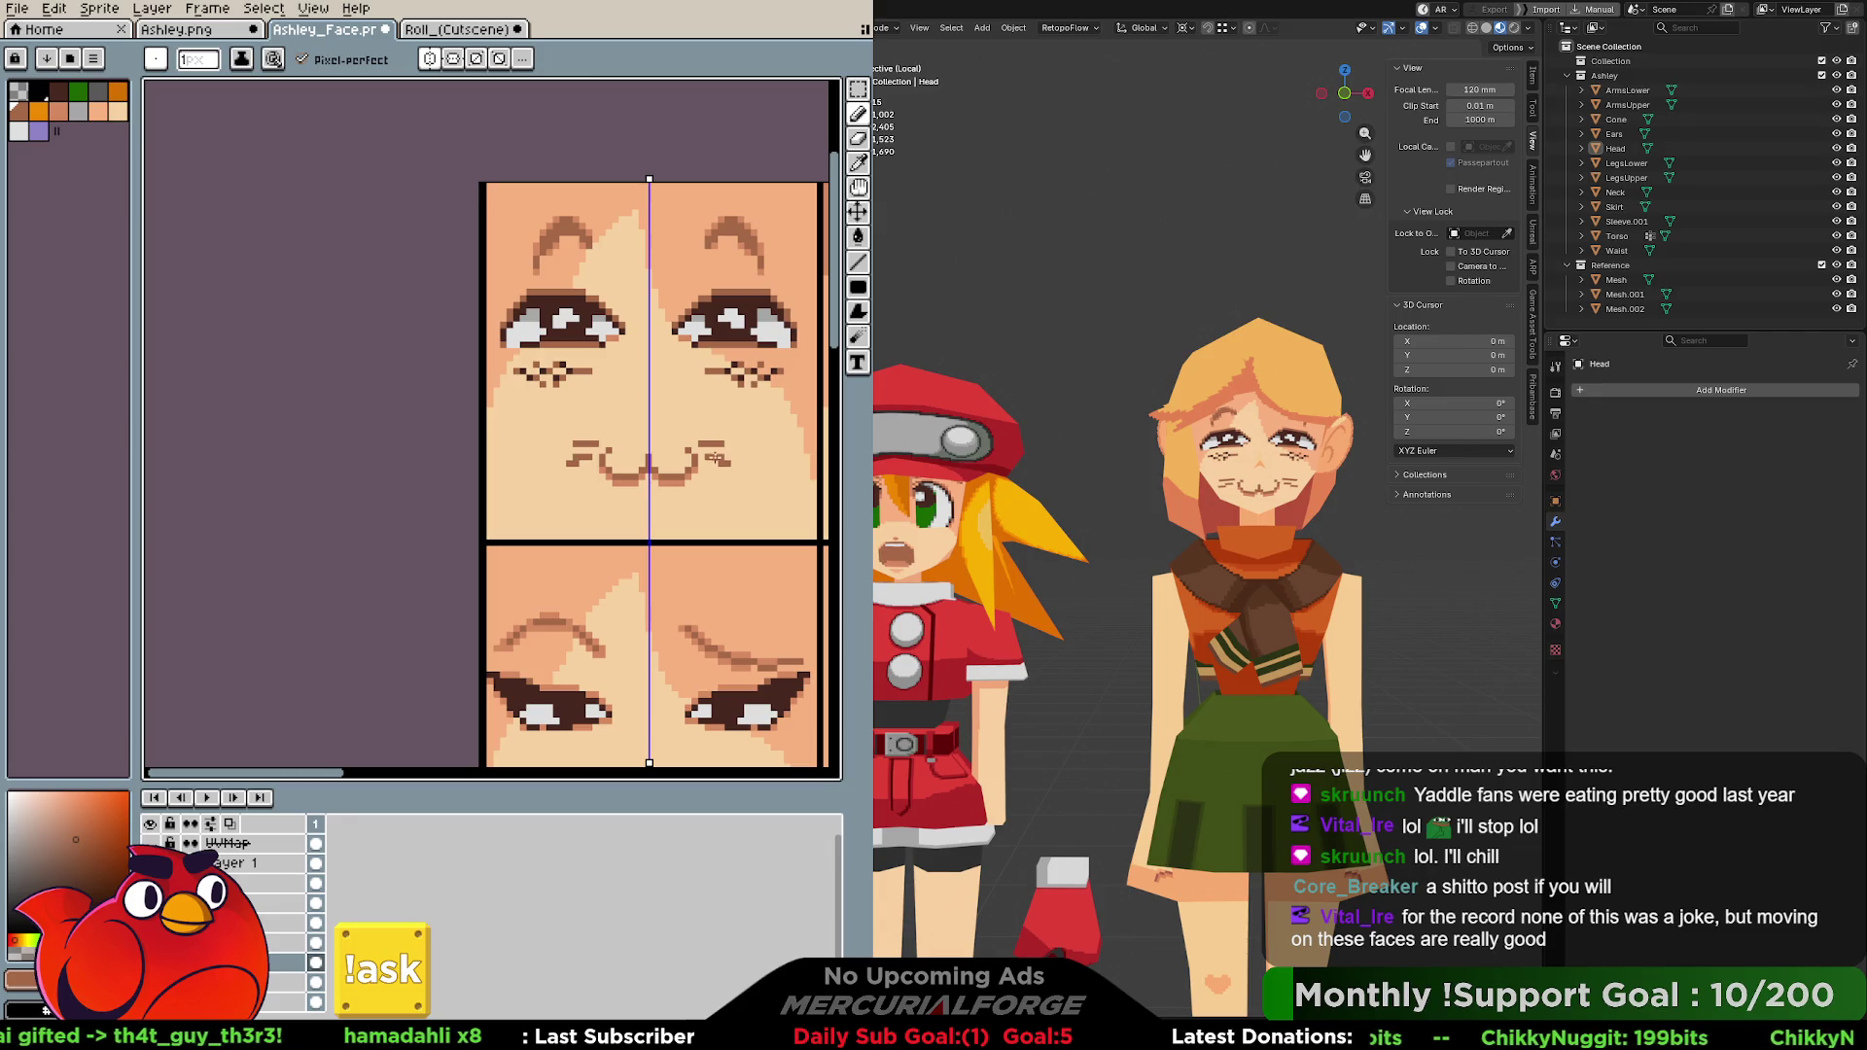
pyautogui.hotkey('ctrl', 'z')
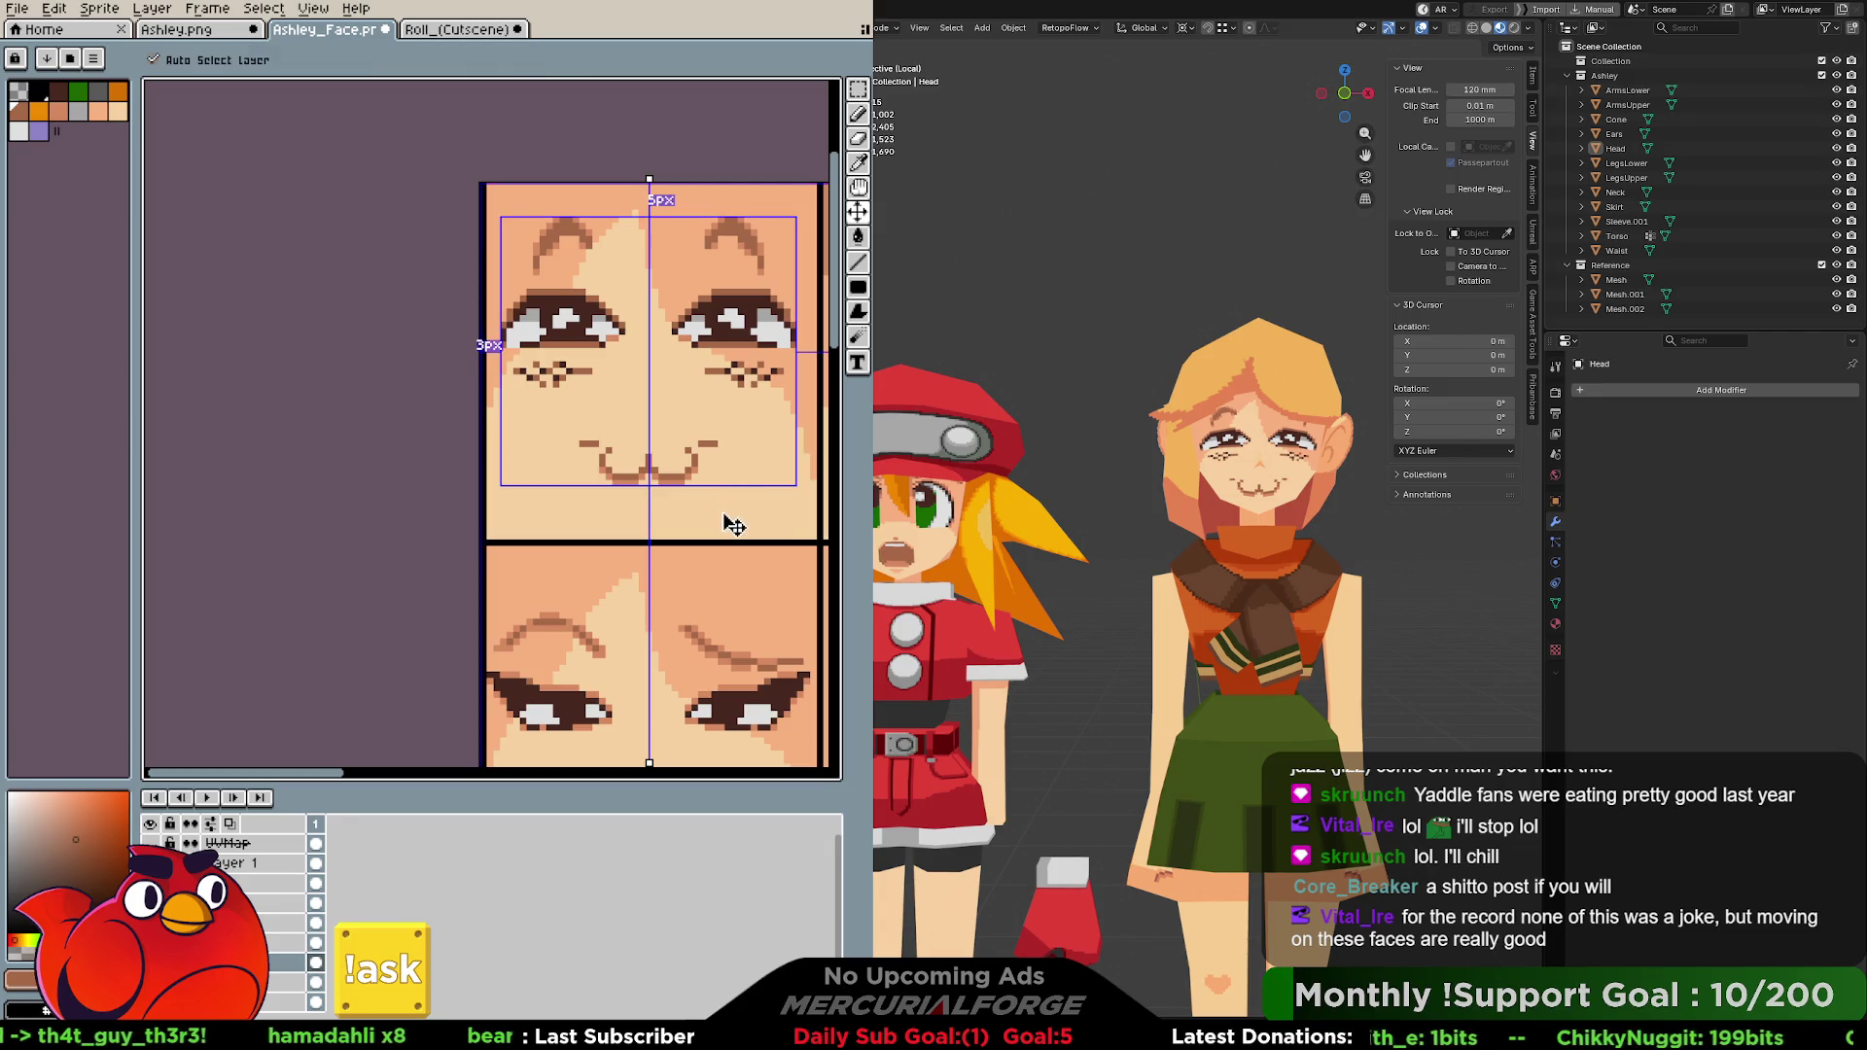
pyautogui.hotkey('ctrl', 'z')
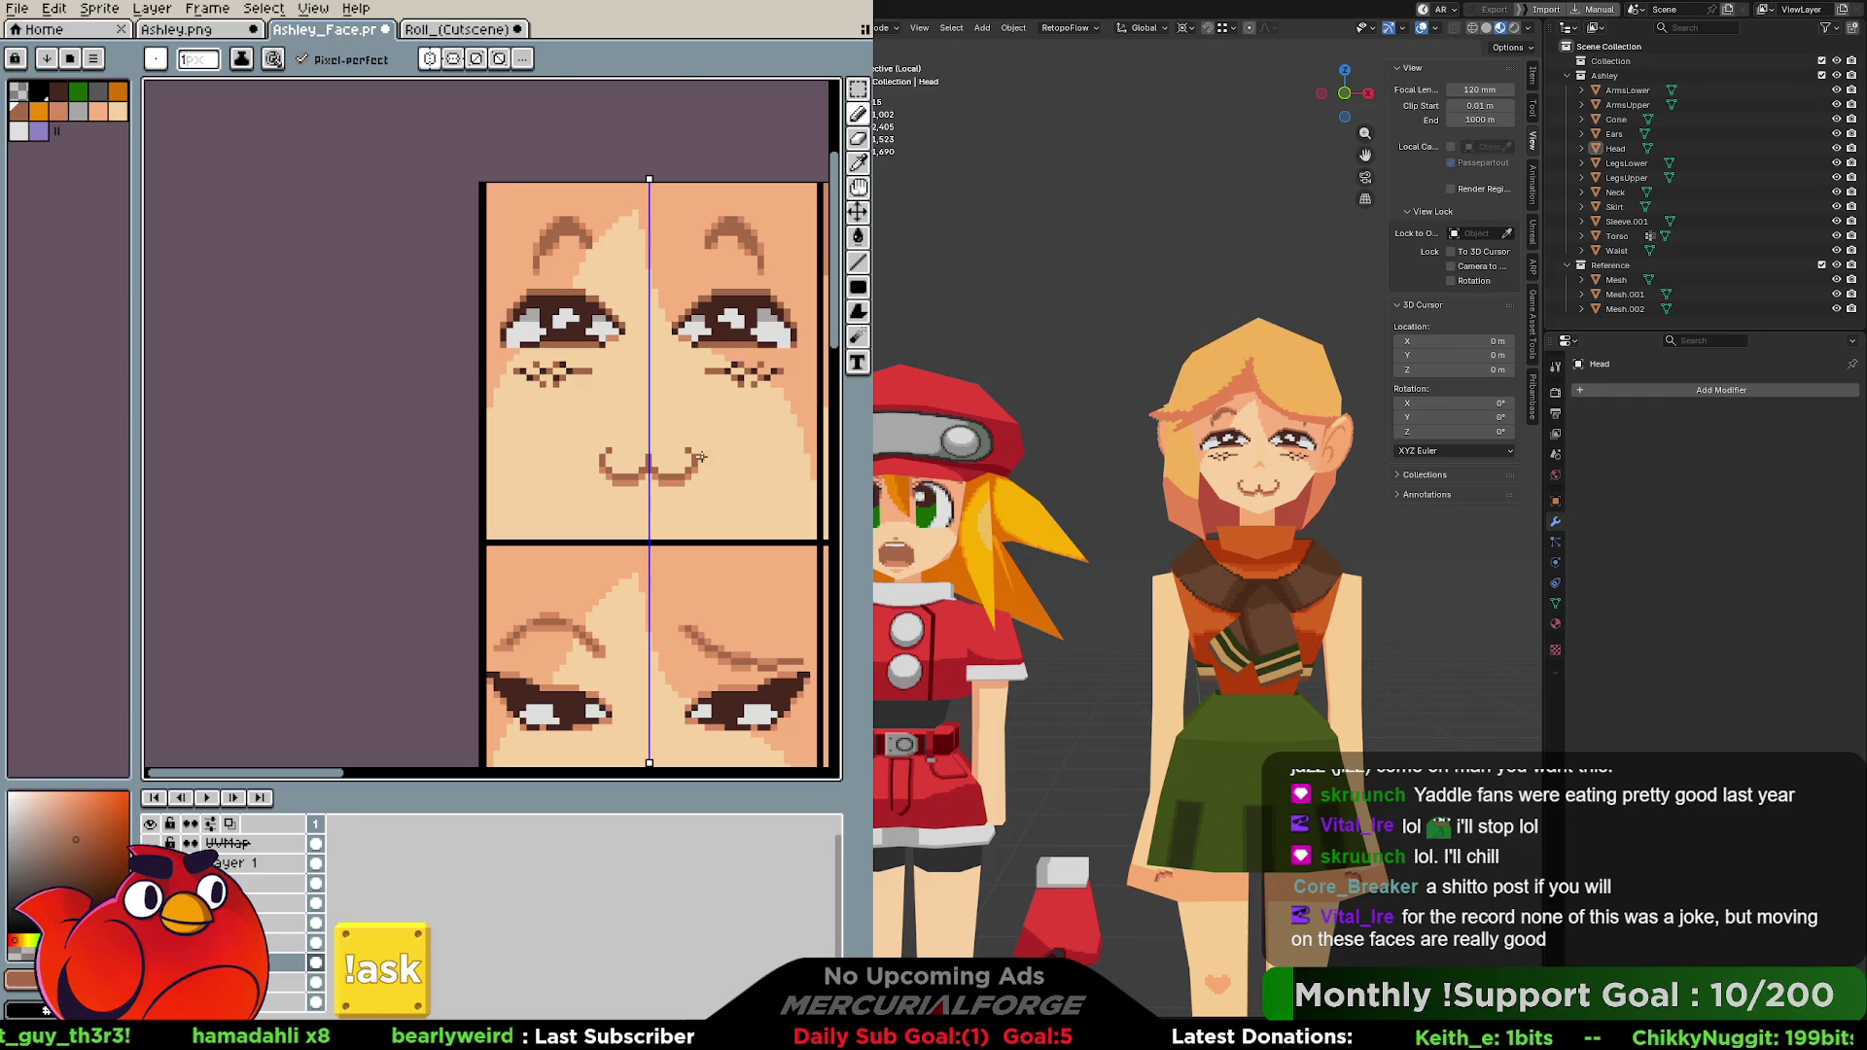
pyautogui.press('m')
# Marquee-select the mouth and nudge it up one pixel, then down a few pixels, and drop it.
pyautogui.moveTo(569, 432); pyautogui.dragTo(729, 504)
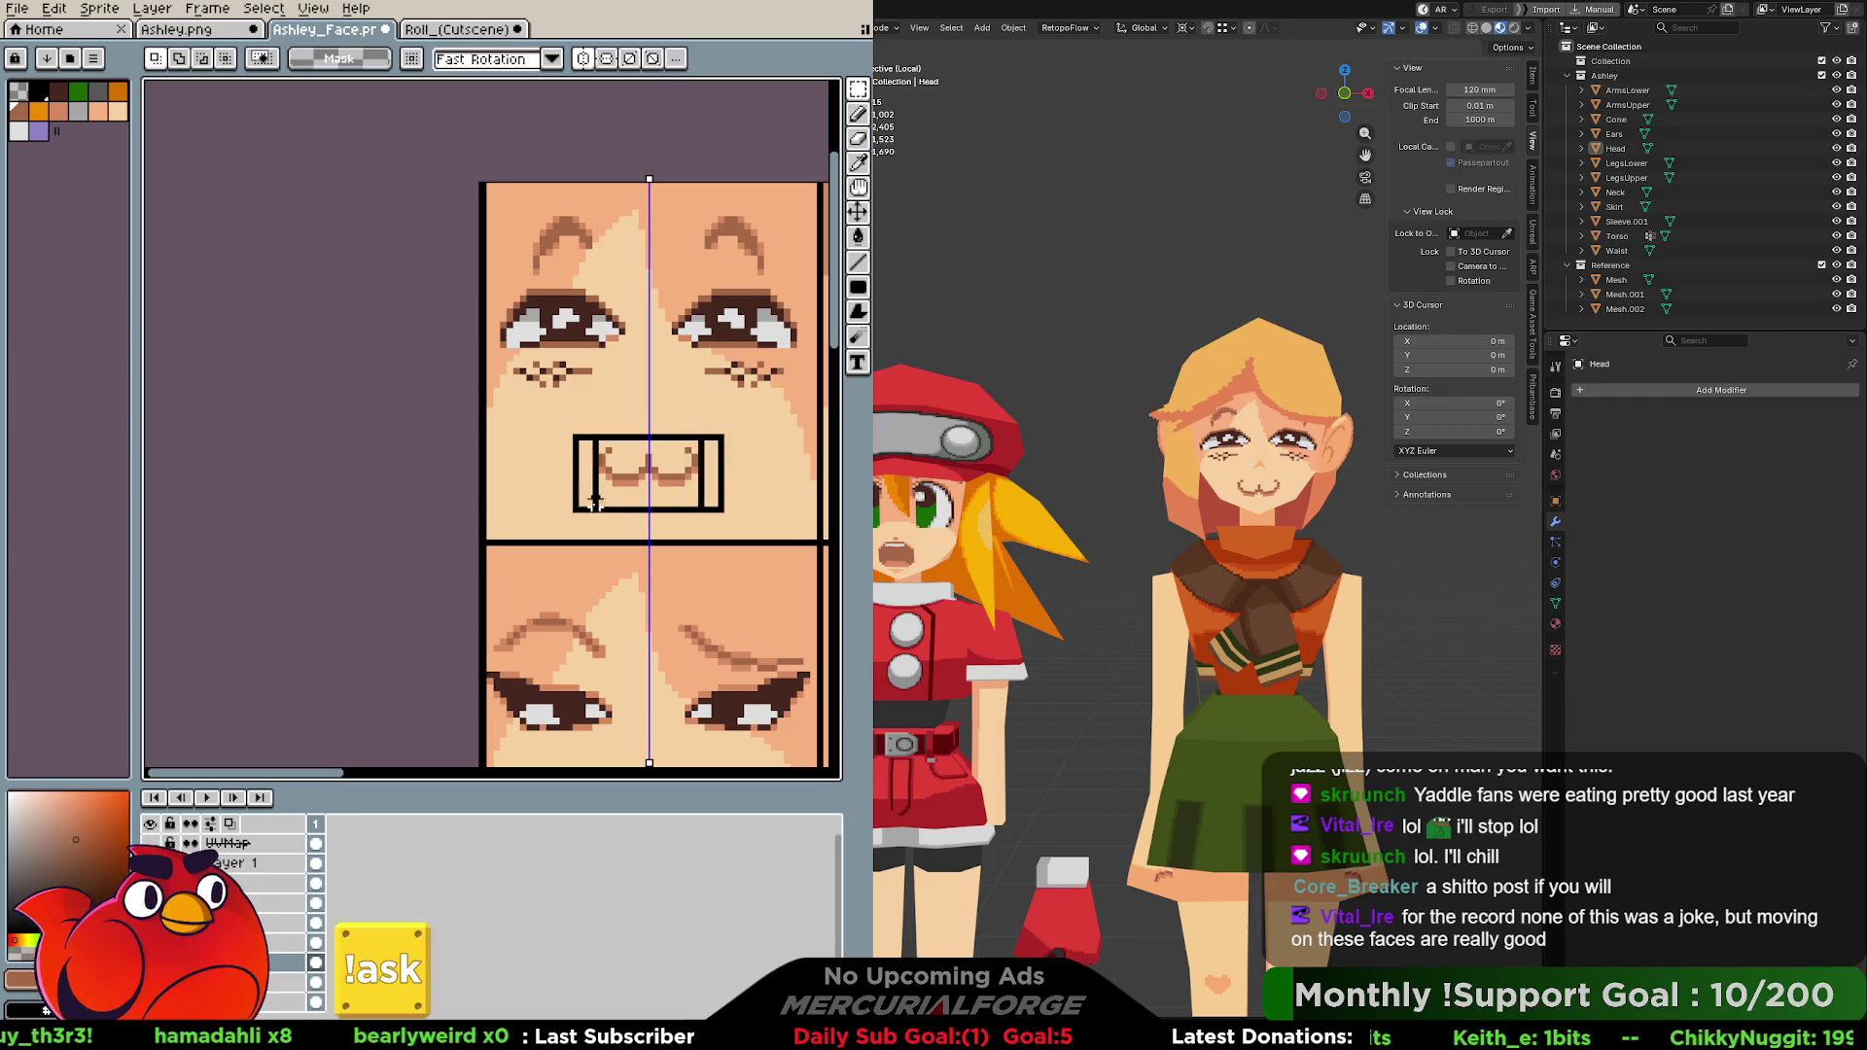
pyautogui.click(689, 486)
pyautogui.moveTo(689, 482); pyautogui.dragTo(685, 474)
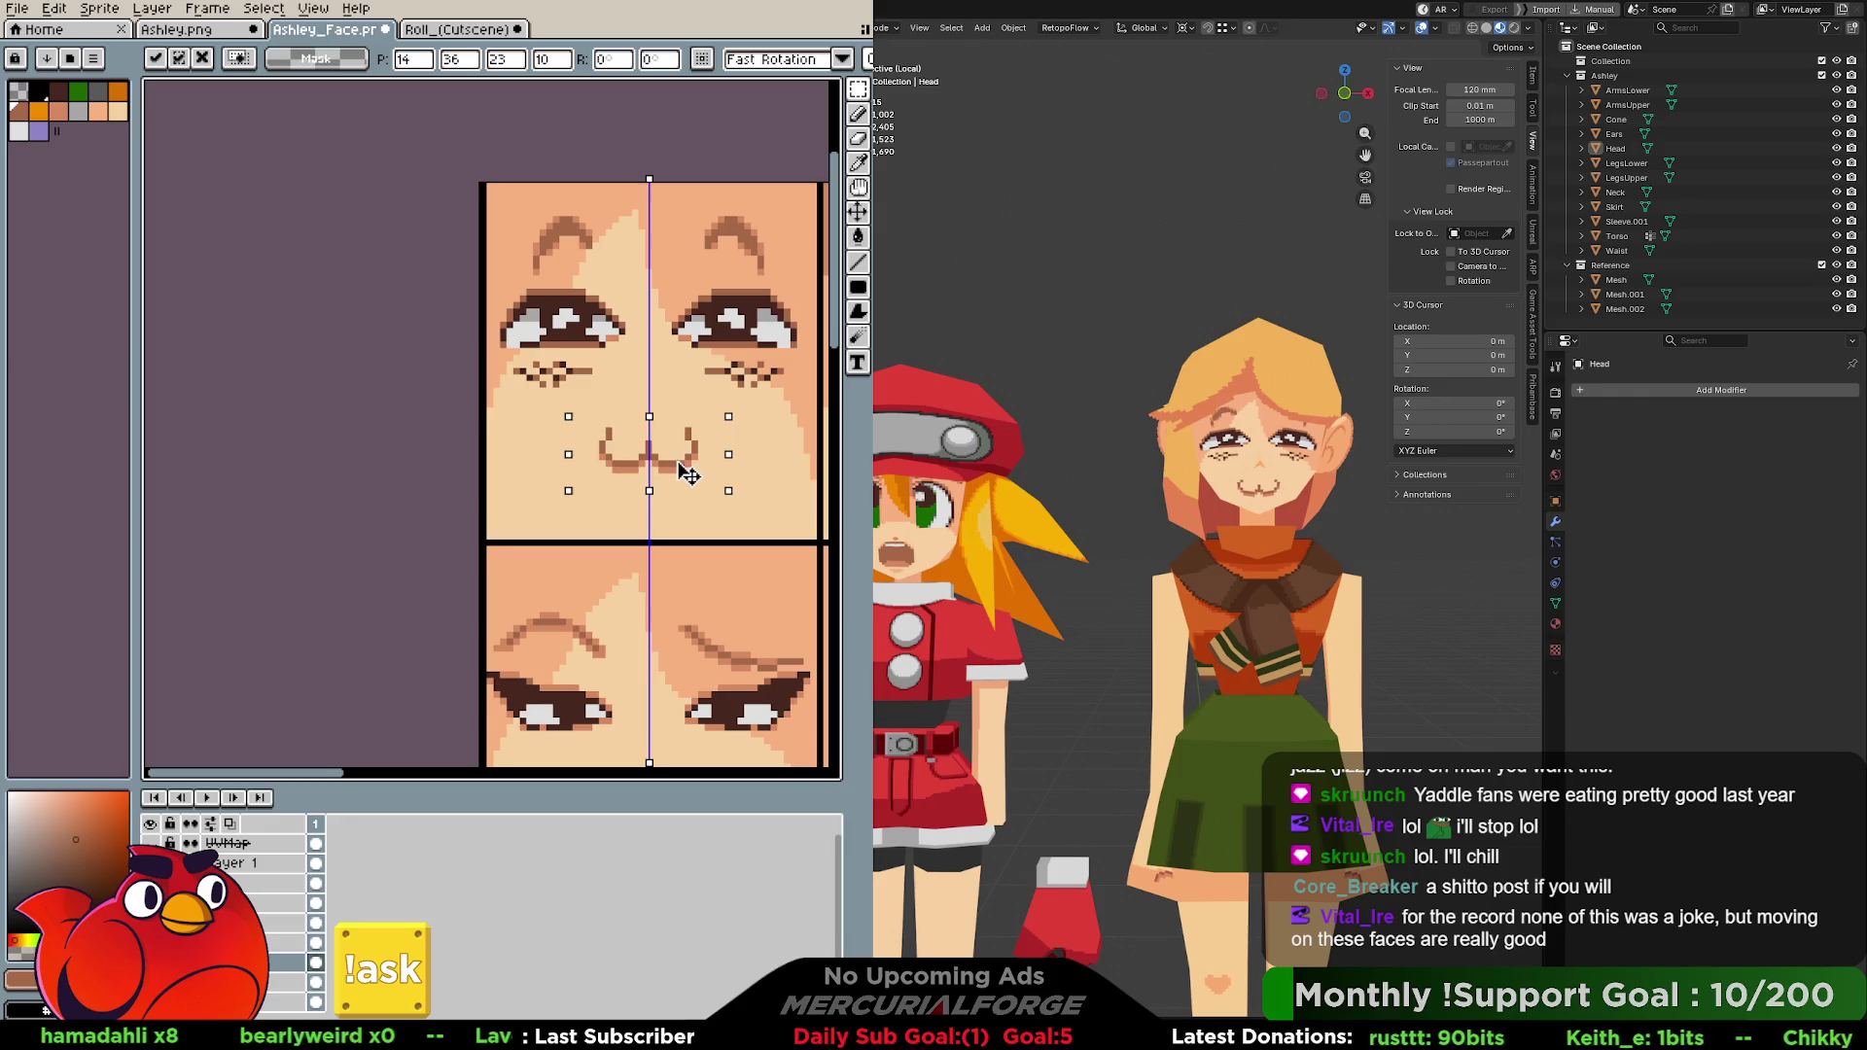
pyautogui.click(686, 476)
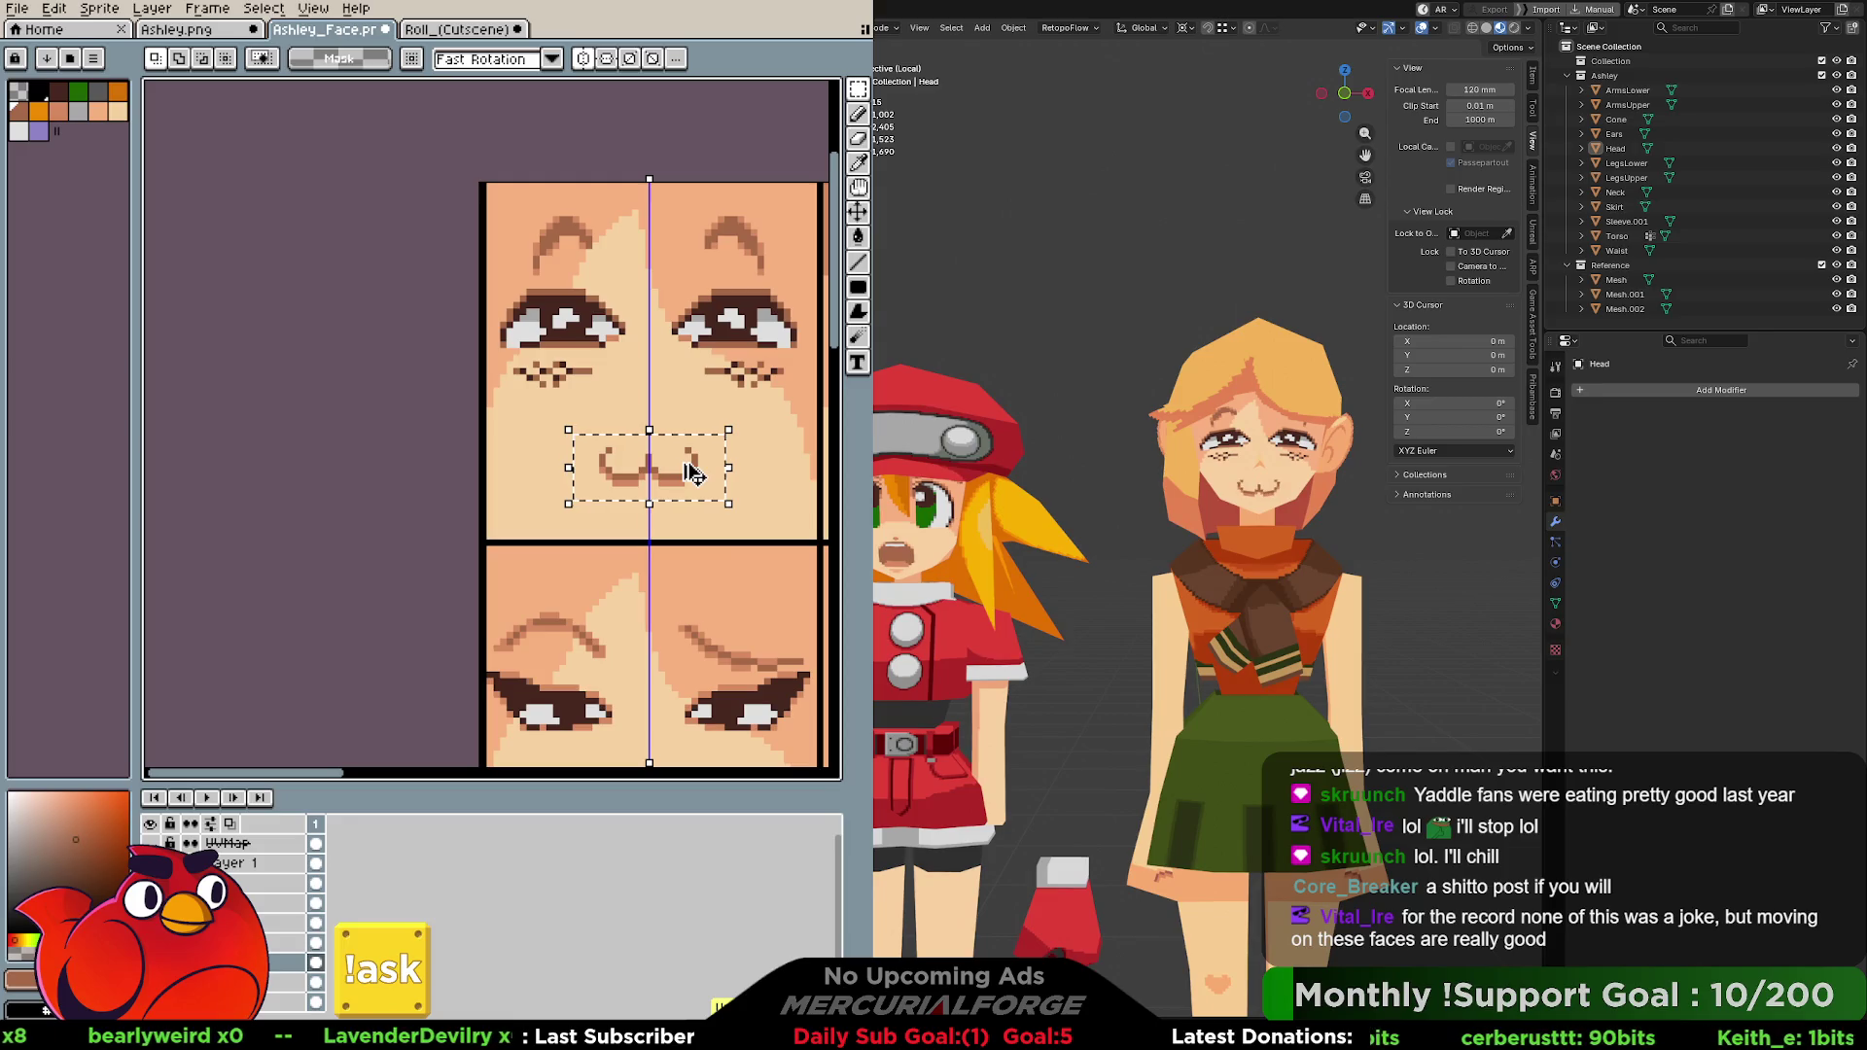
pyautogui.moveTo(690, 477); pyautogui.dragTo(690, 487)
pyautogui.click(690, 489)
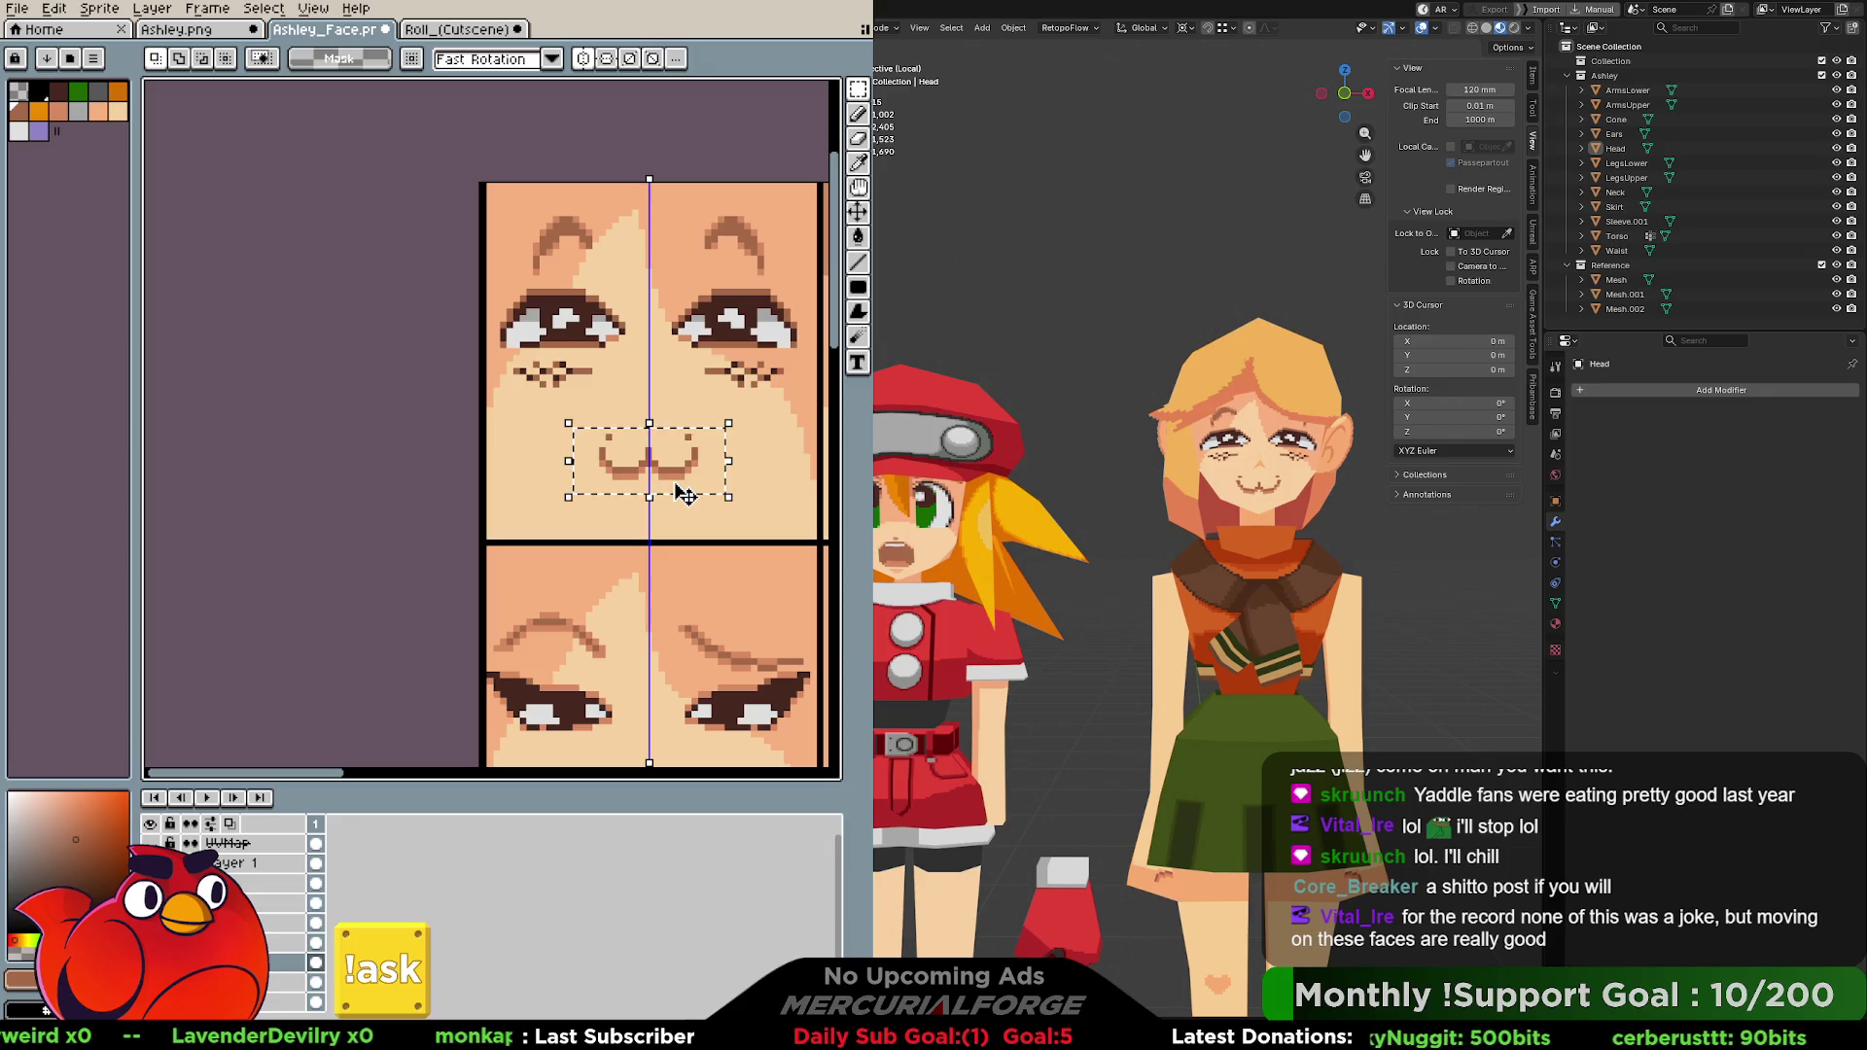
# Draw dark mirrored pixels at the mouth corners with the pencil and undo them.
pyautogui.press('b')
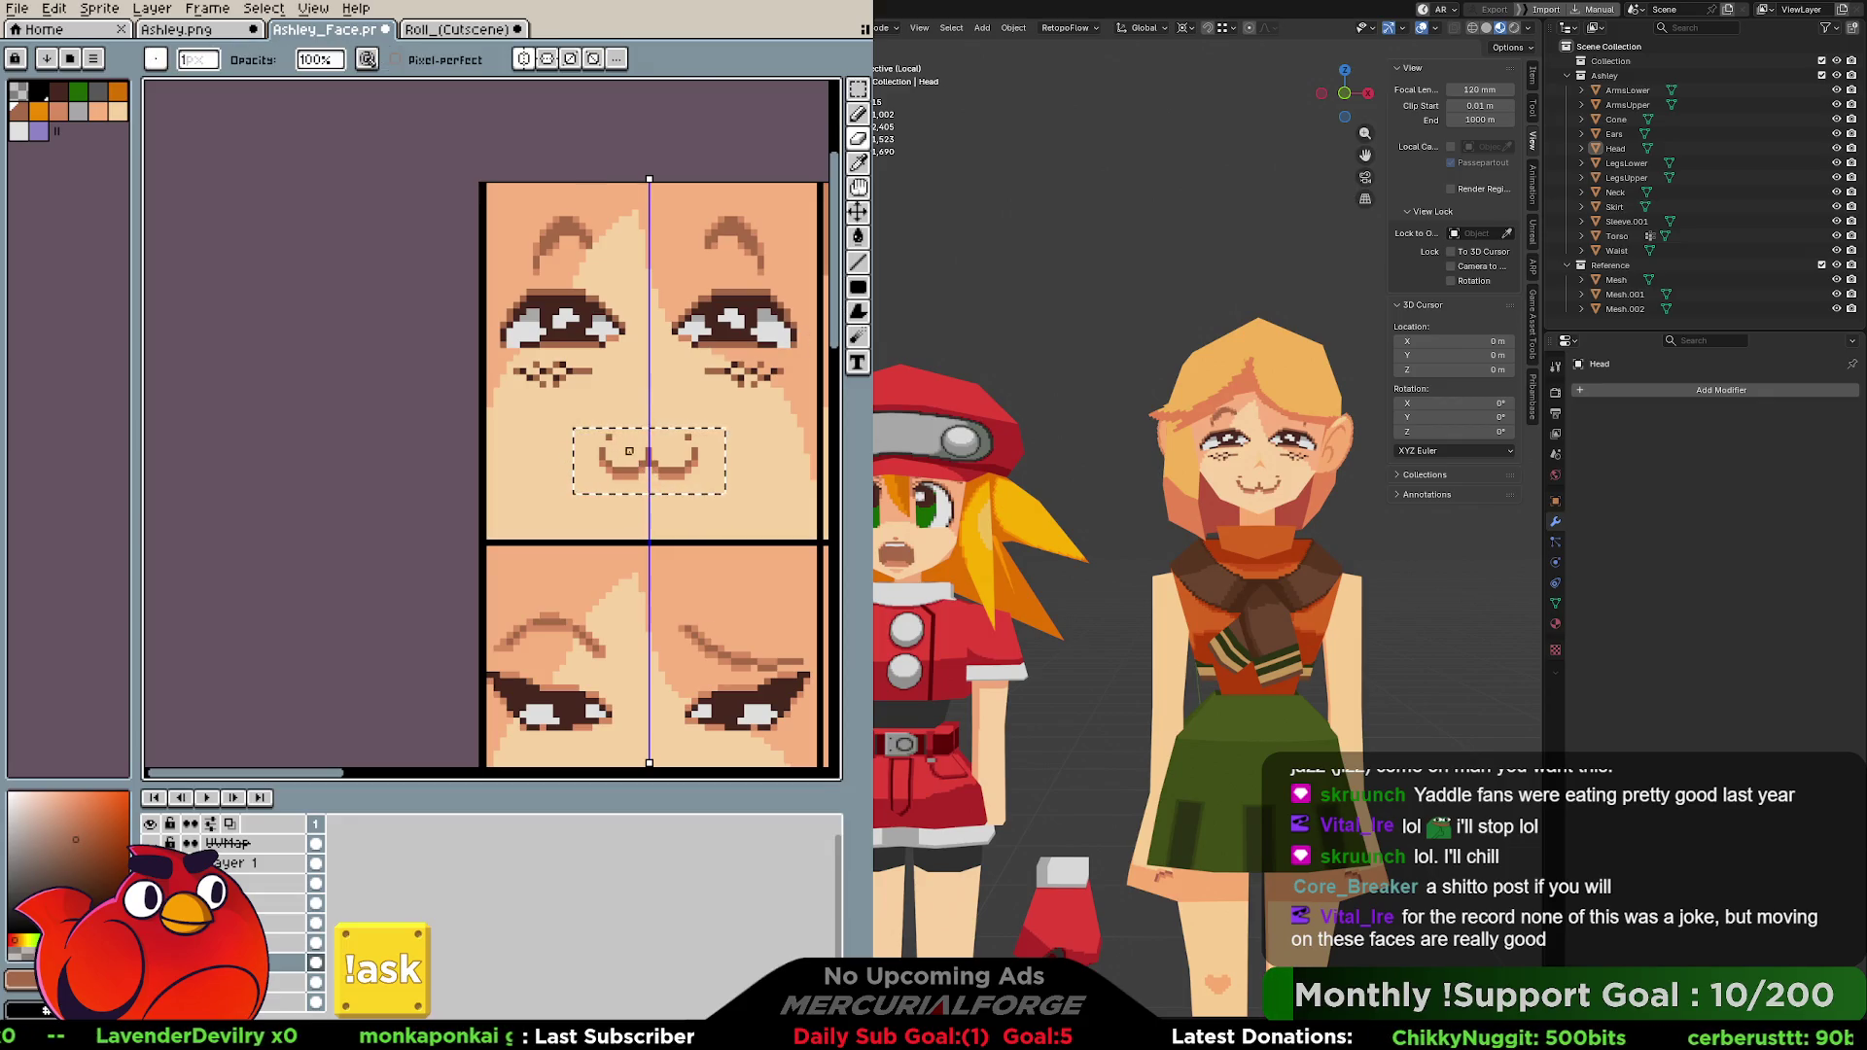
pyautogui.press('ctrl')
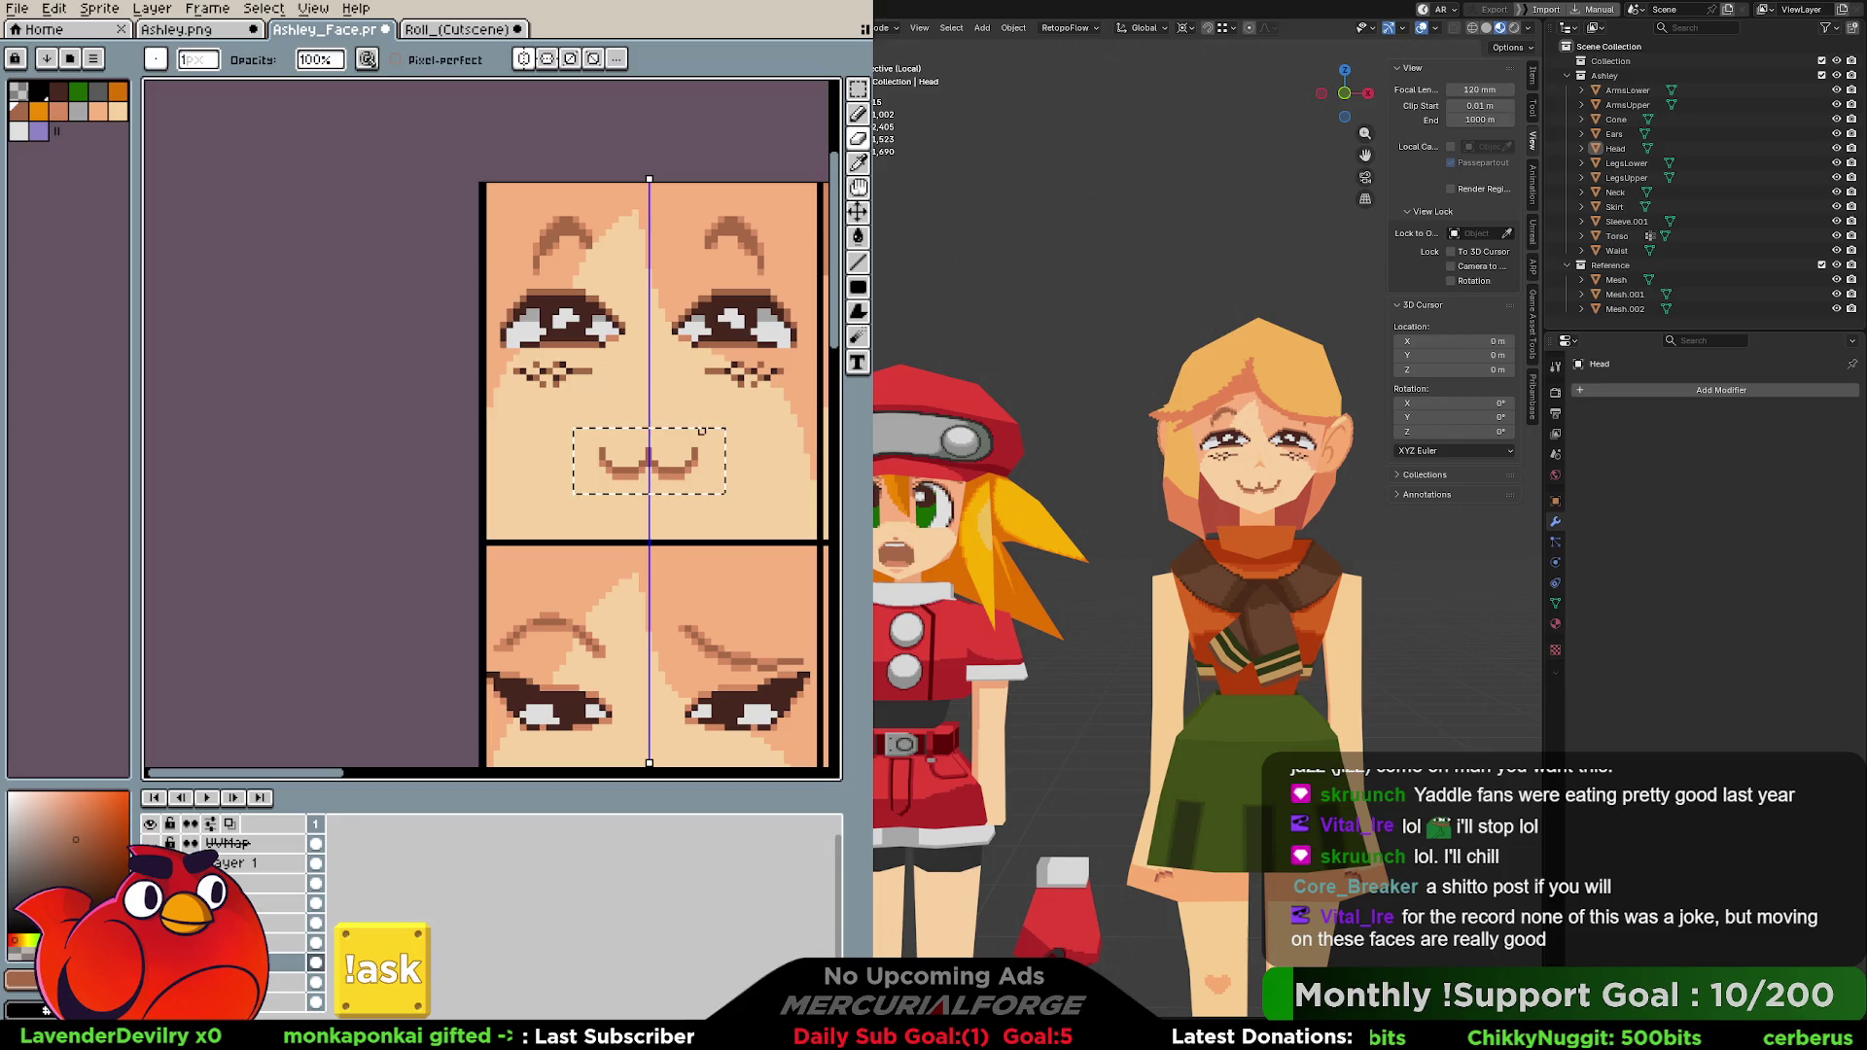
pyautogui.press('ctrl')
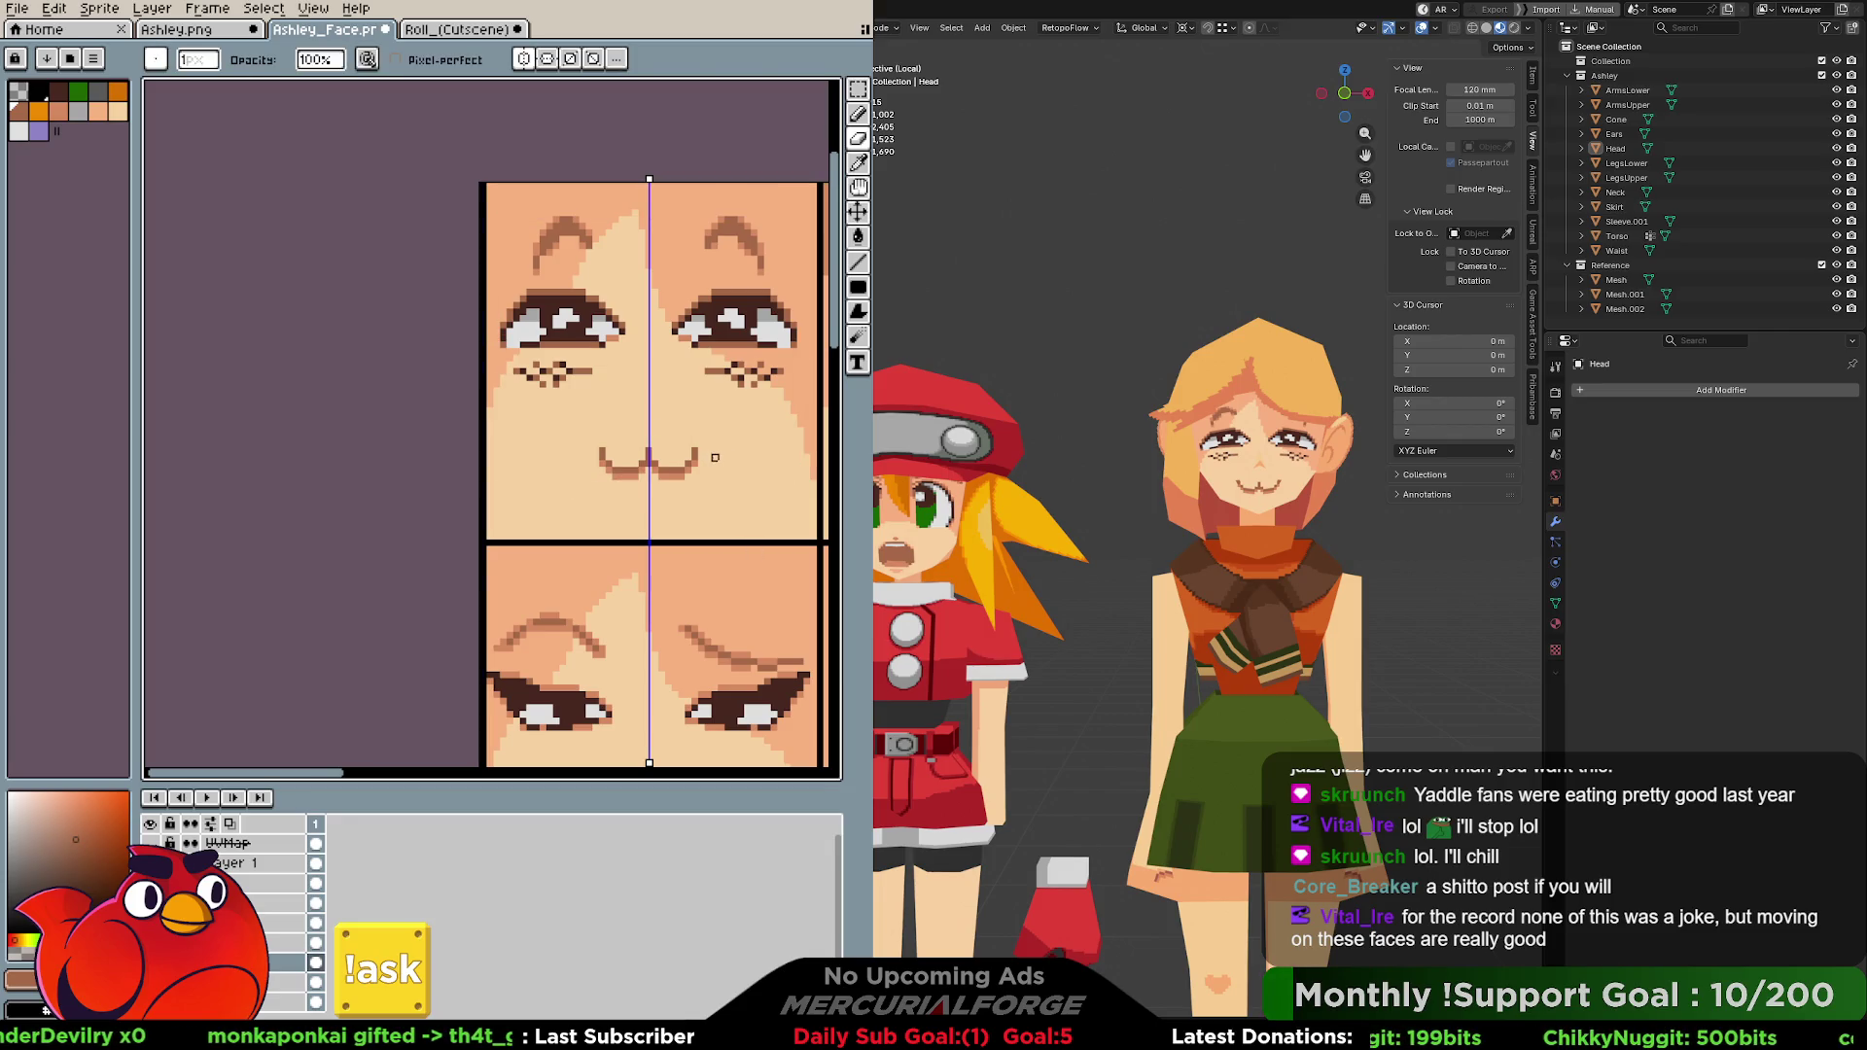
pyautogui.press('e')
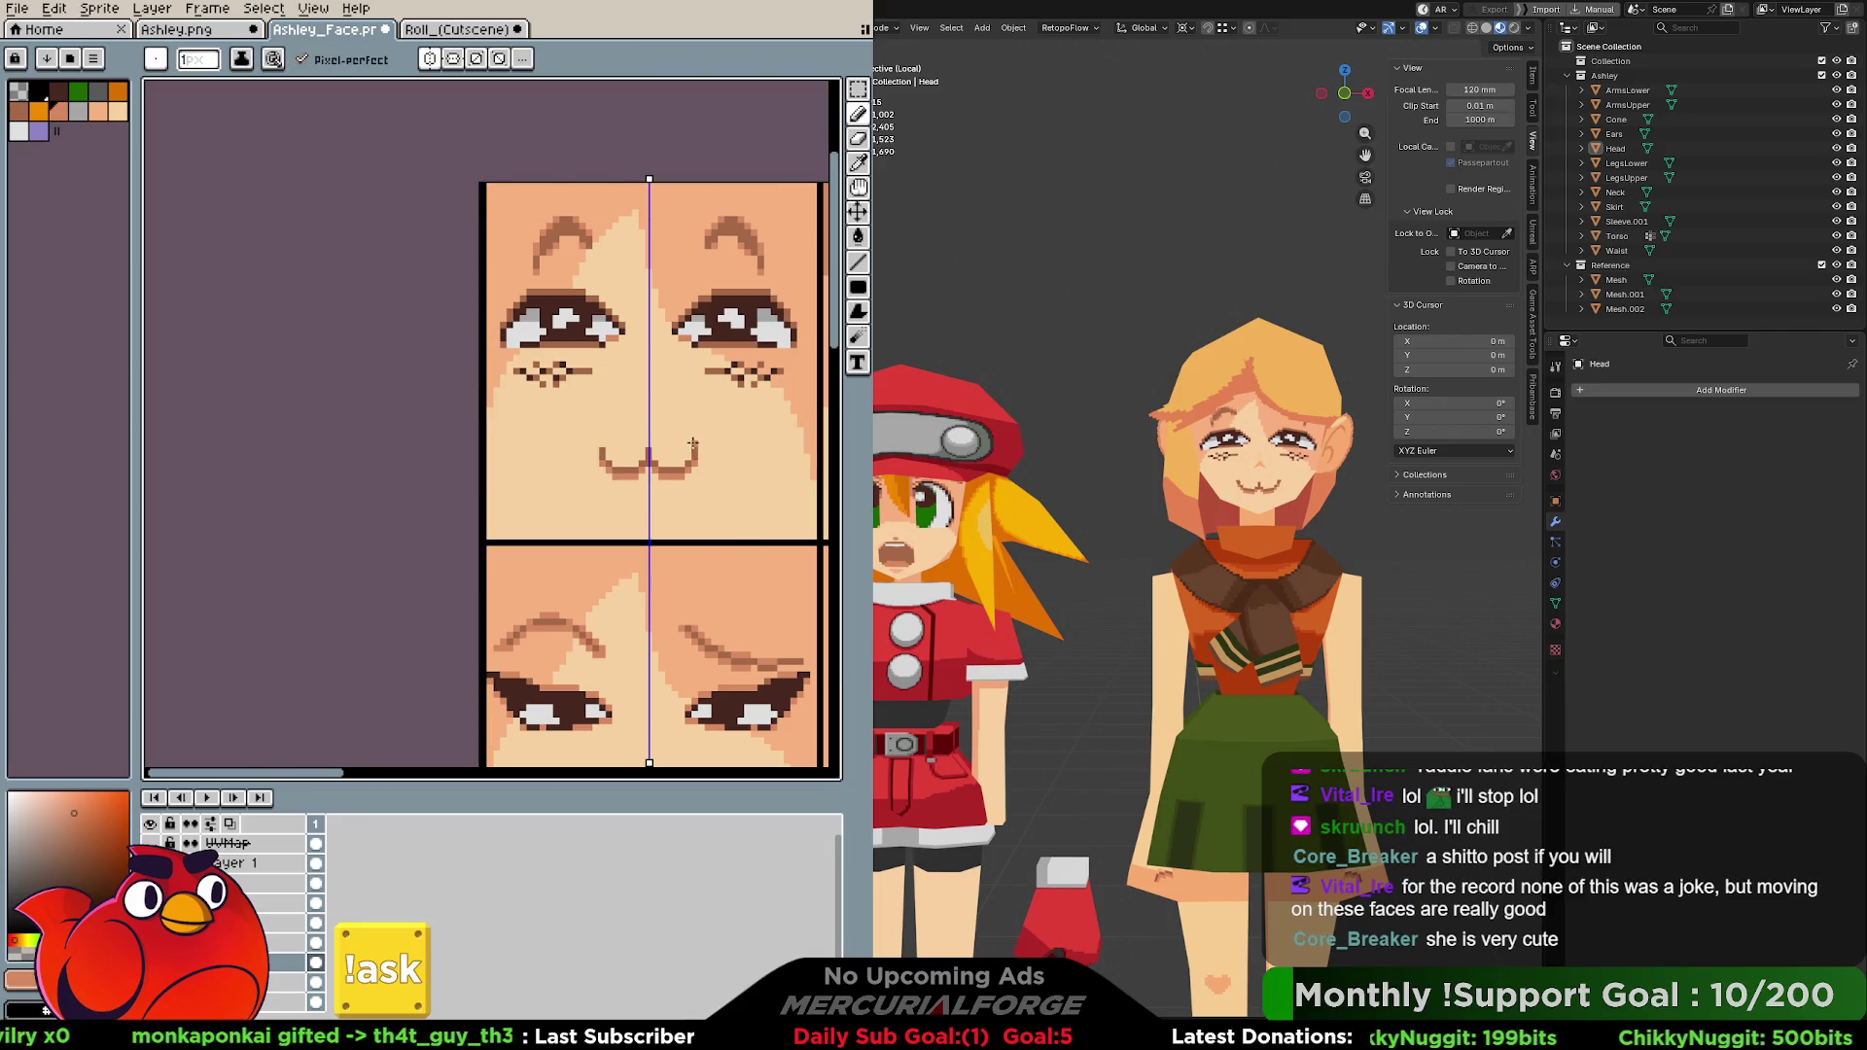
pyautogui.press('ctrl')
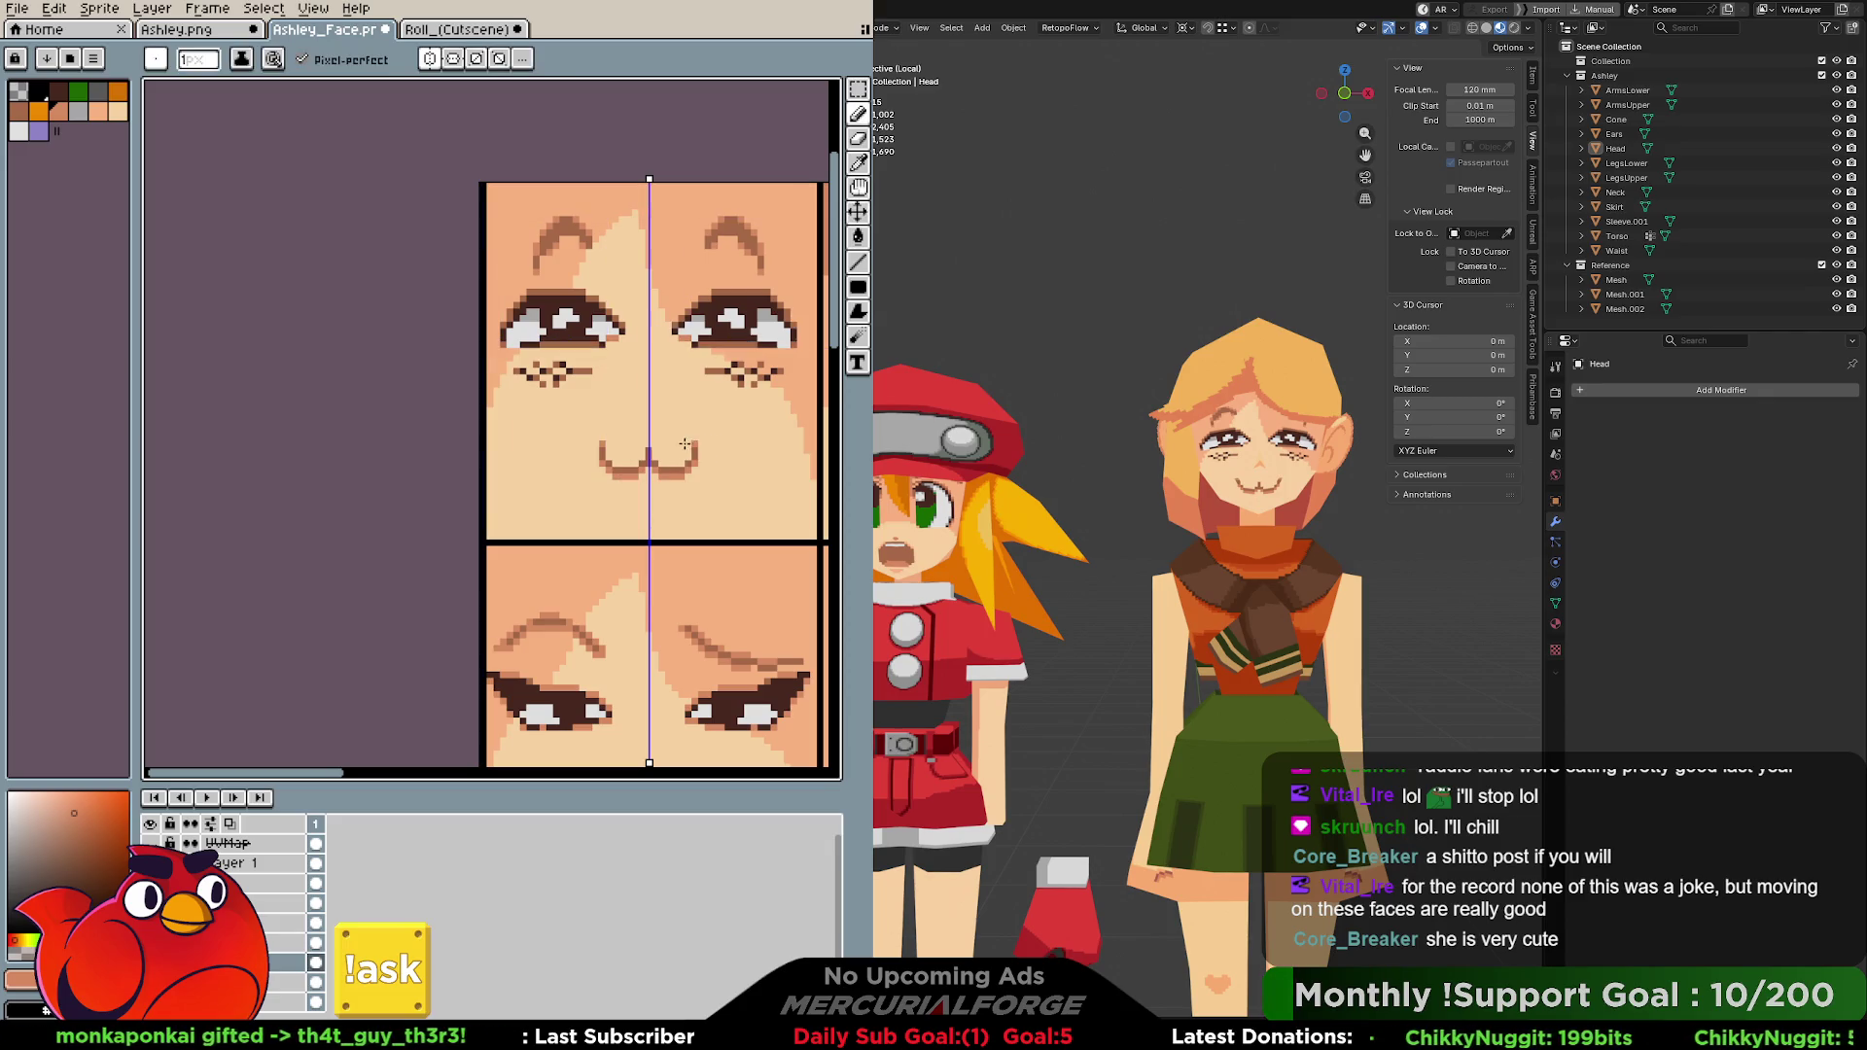
pyautogui.press('ctrl')
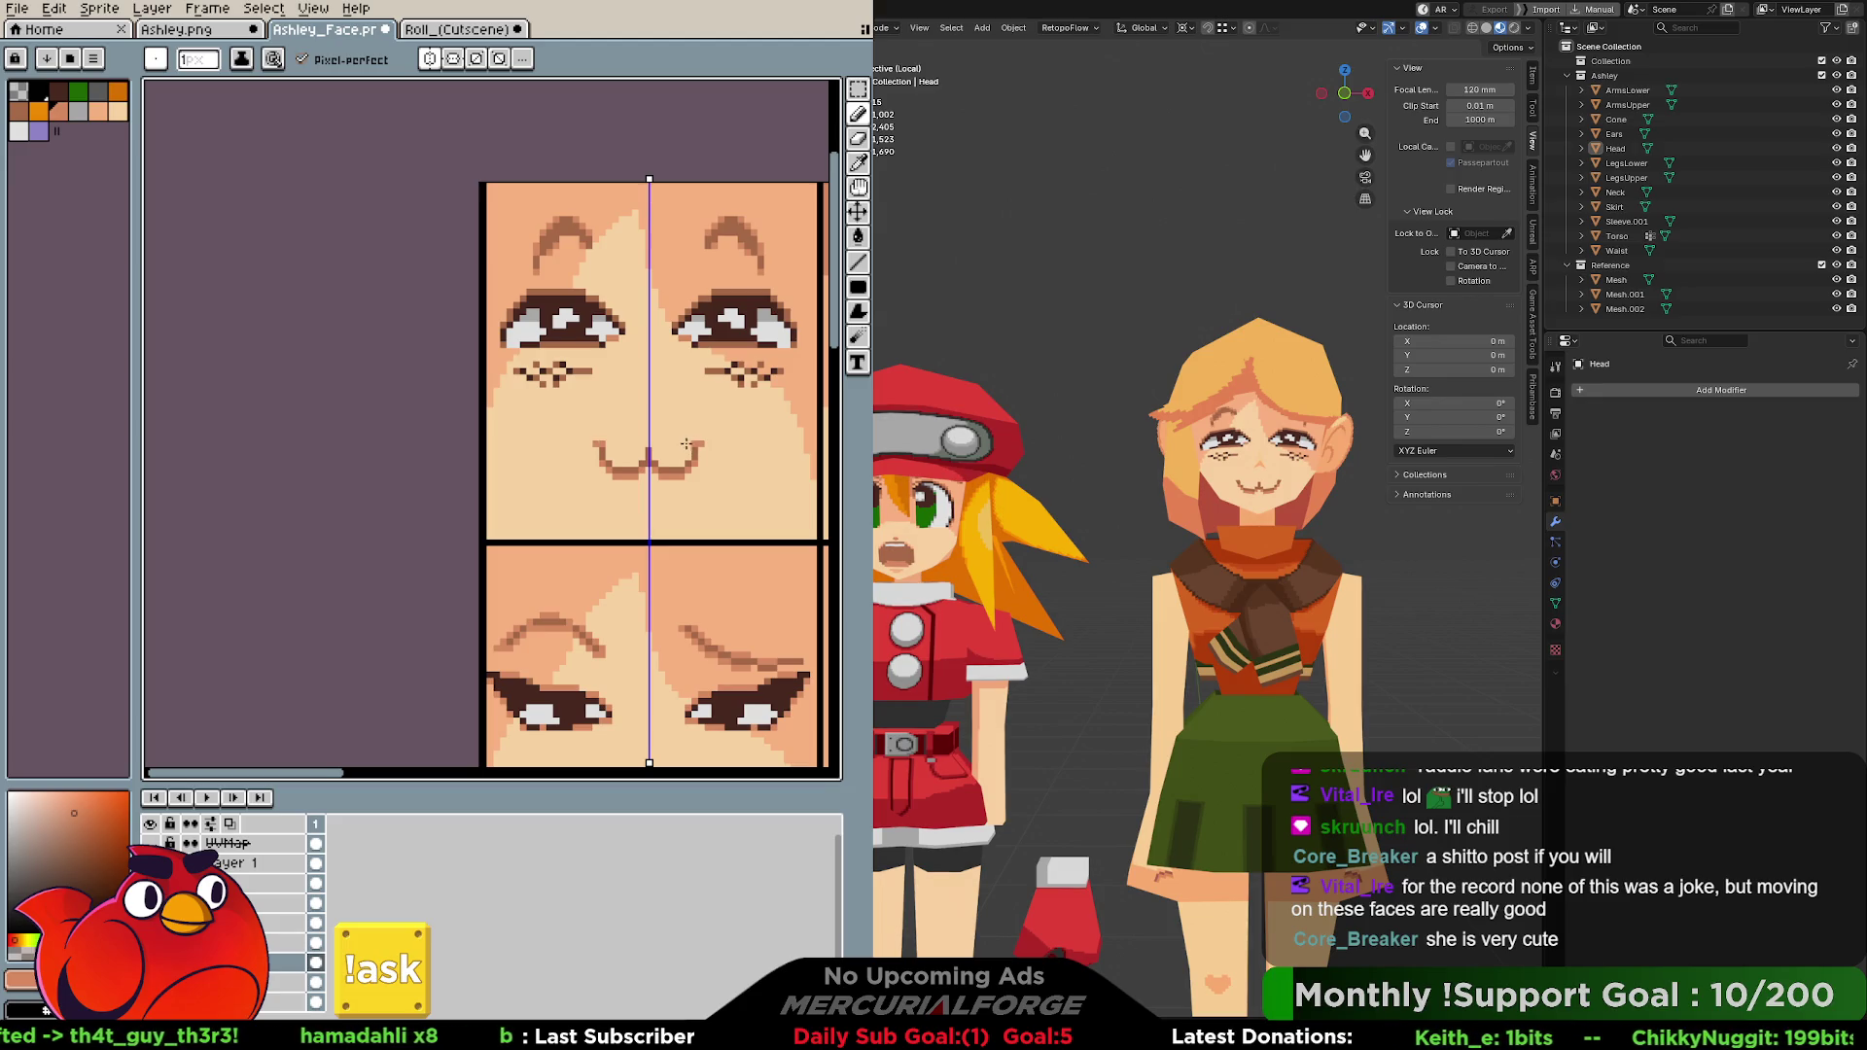
pyautogui.moveTo(678, 442); pyautogui.dragTo(688, 434)
pyautogui.hotkey('ctrl', 'z')
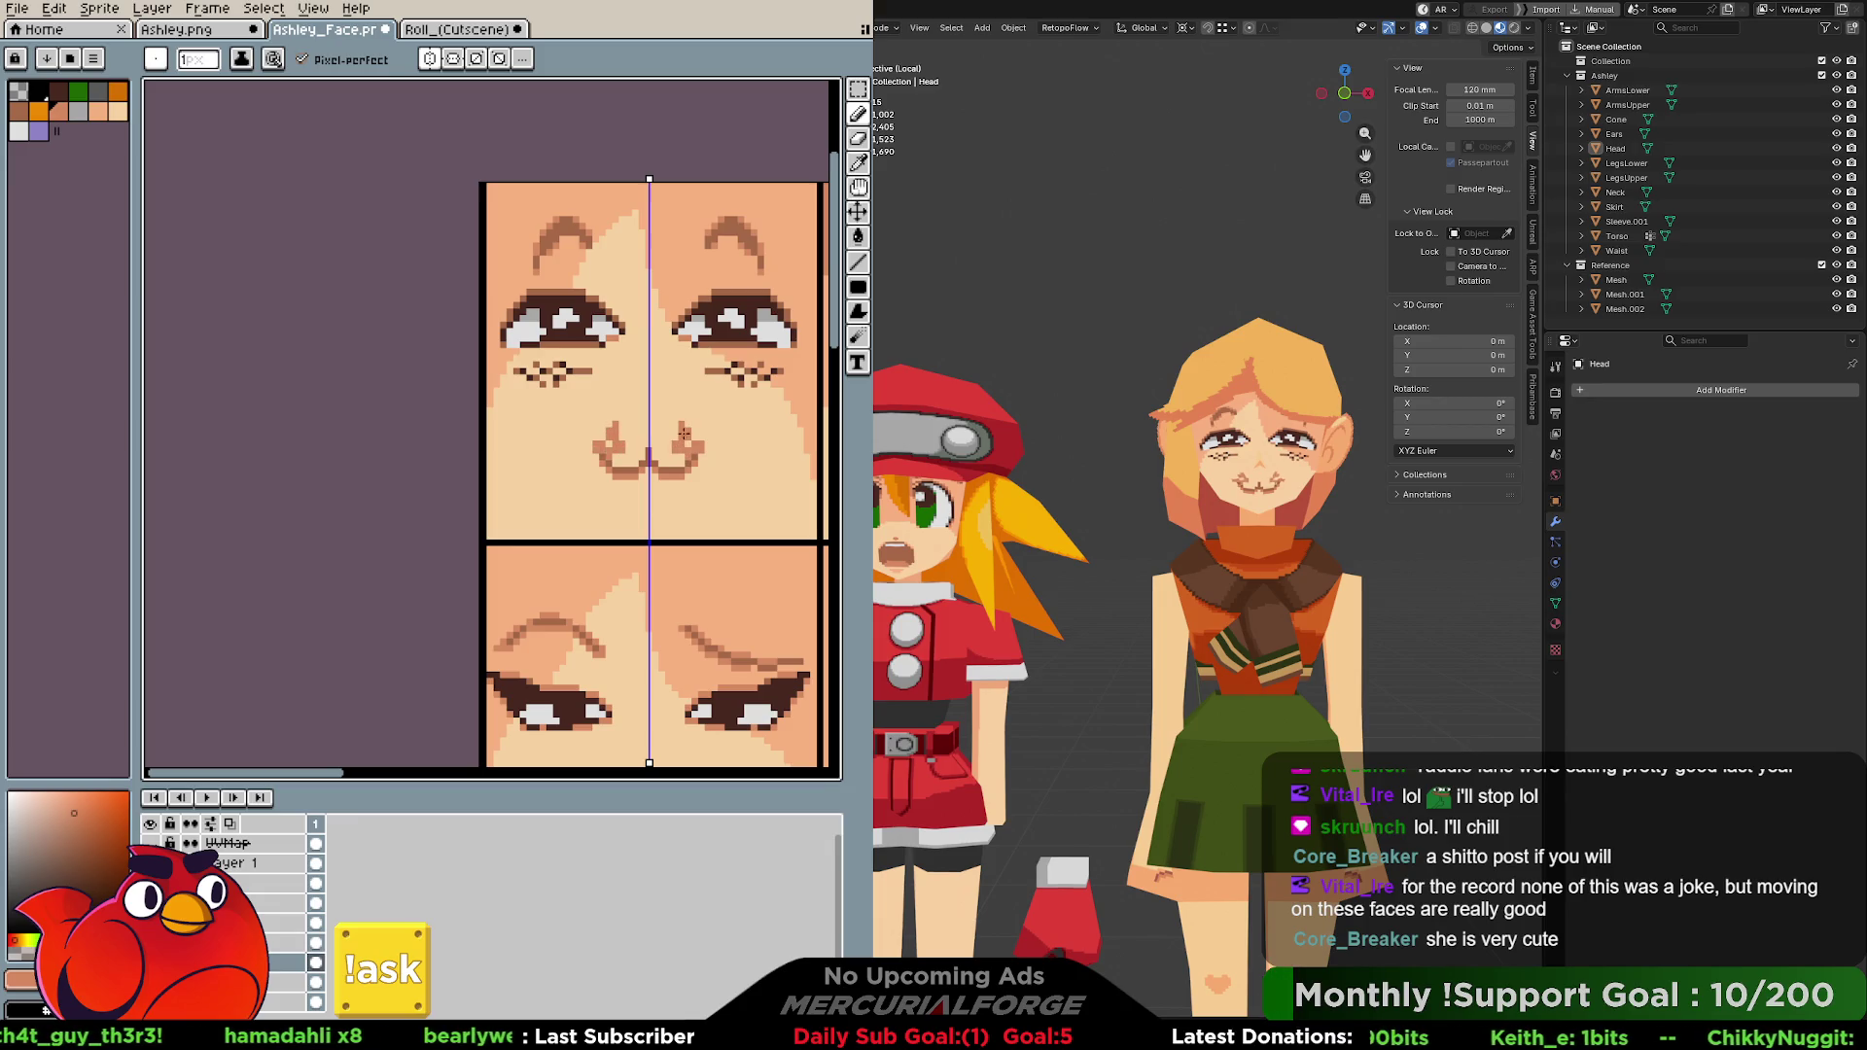
pyautogui.press('alt')
# Sample a new colour and redraw curled pixels at both mouth corners, ready for erasing.
pyautogui.keyDown('alt'); pyautogui.click(699, 445); pyautogui.keyUp('alt')
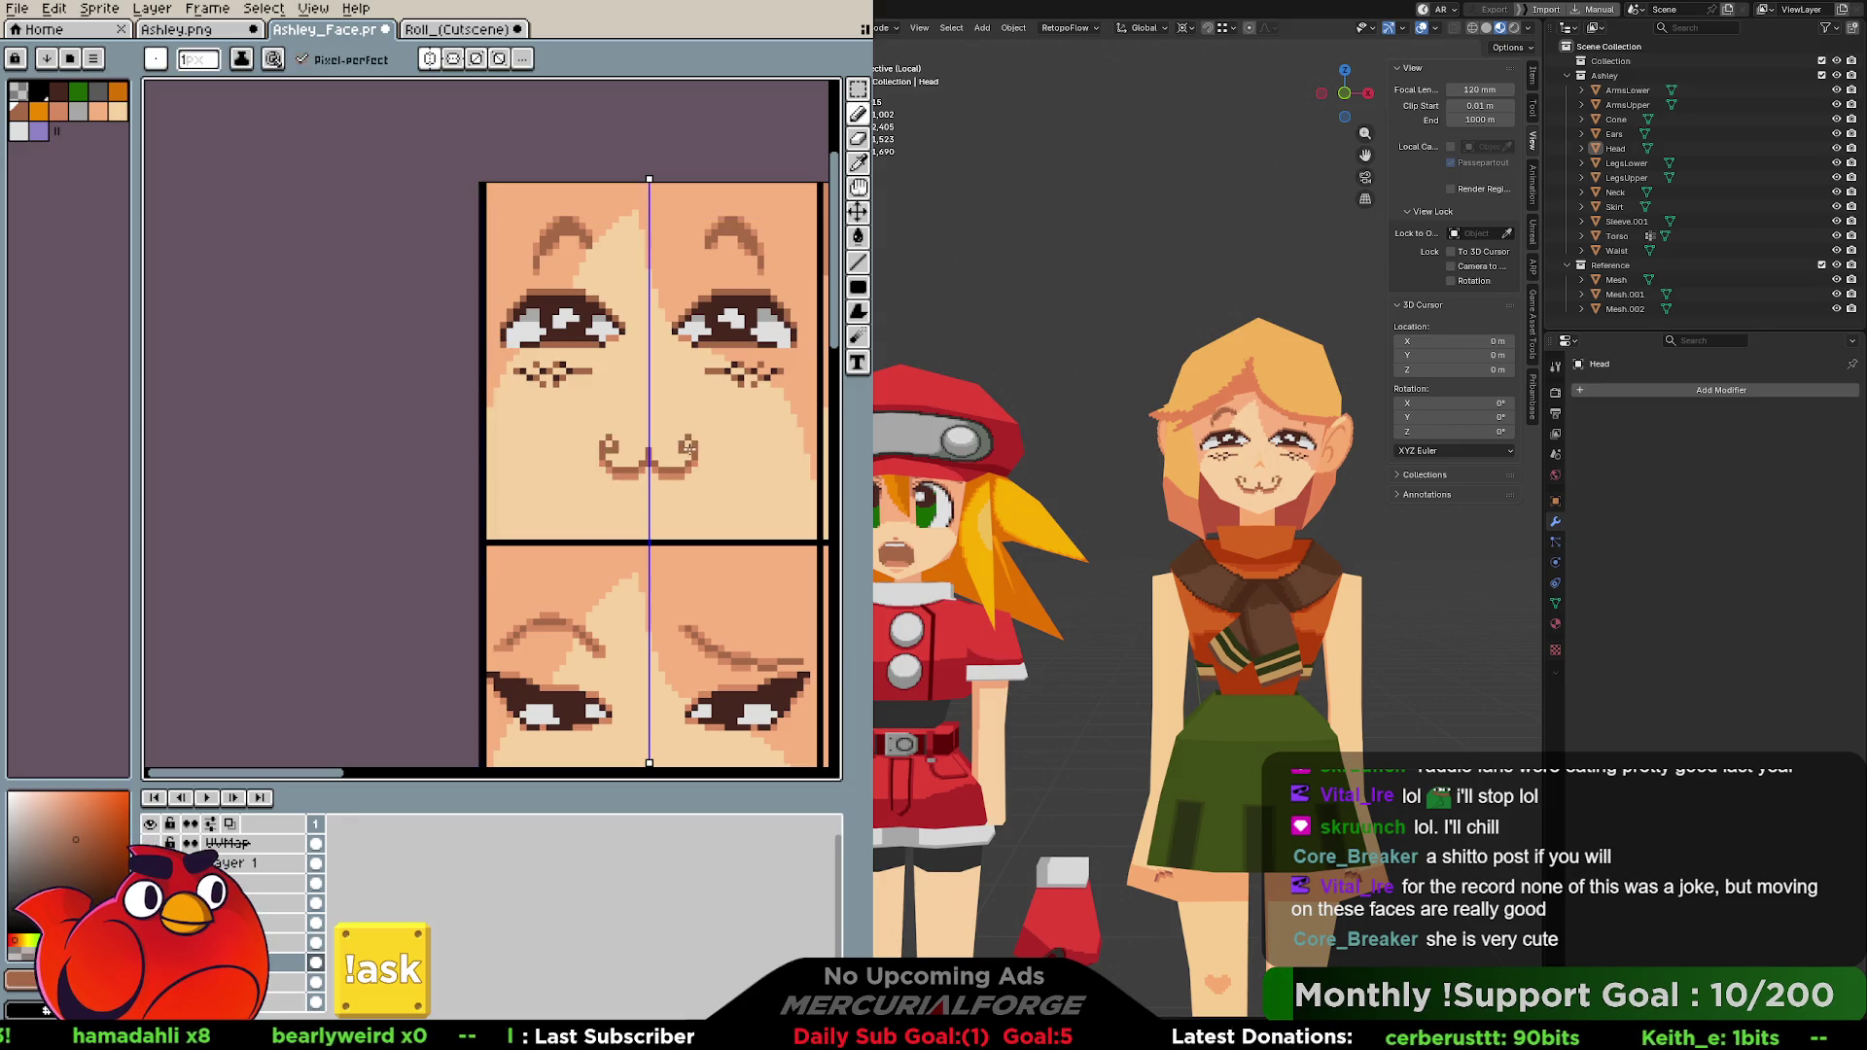
pyautogui.moveTo(692, 441); pyautogui.dragTo(702, 437)
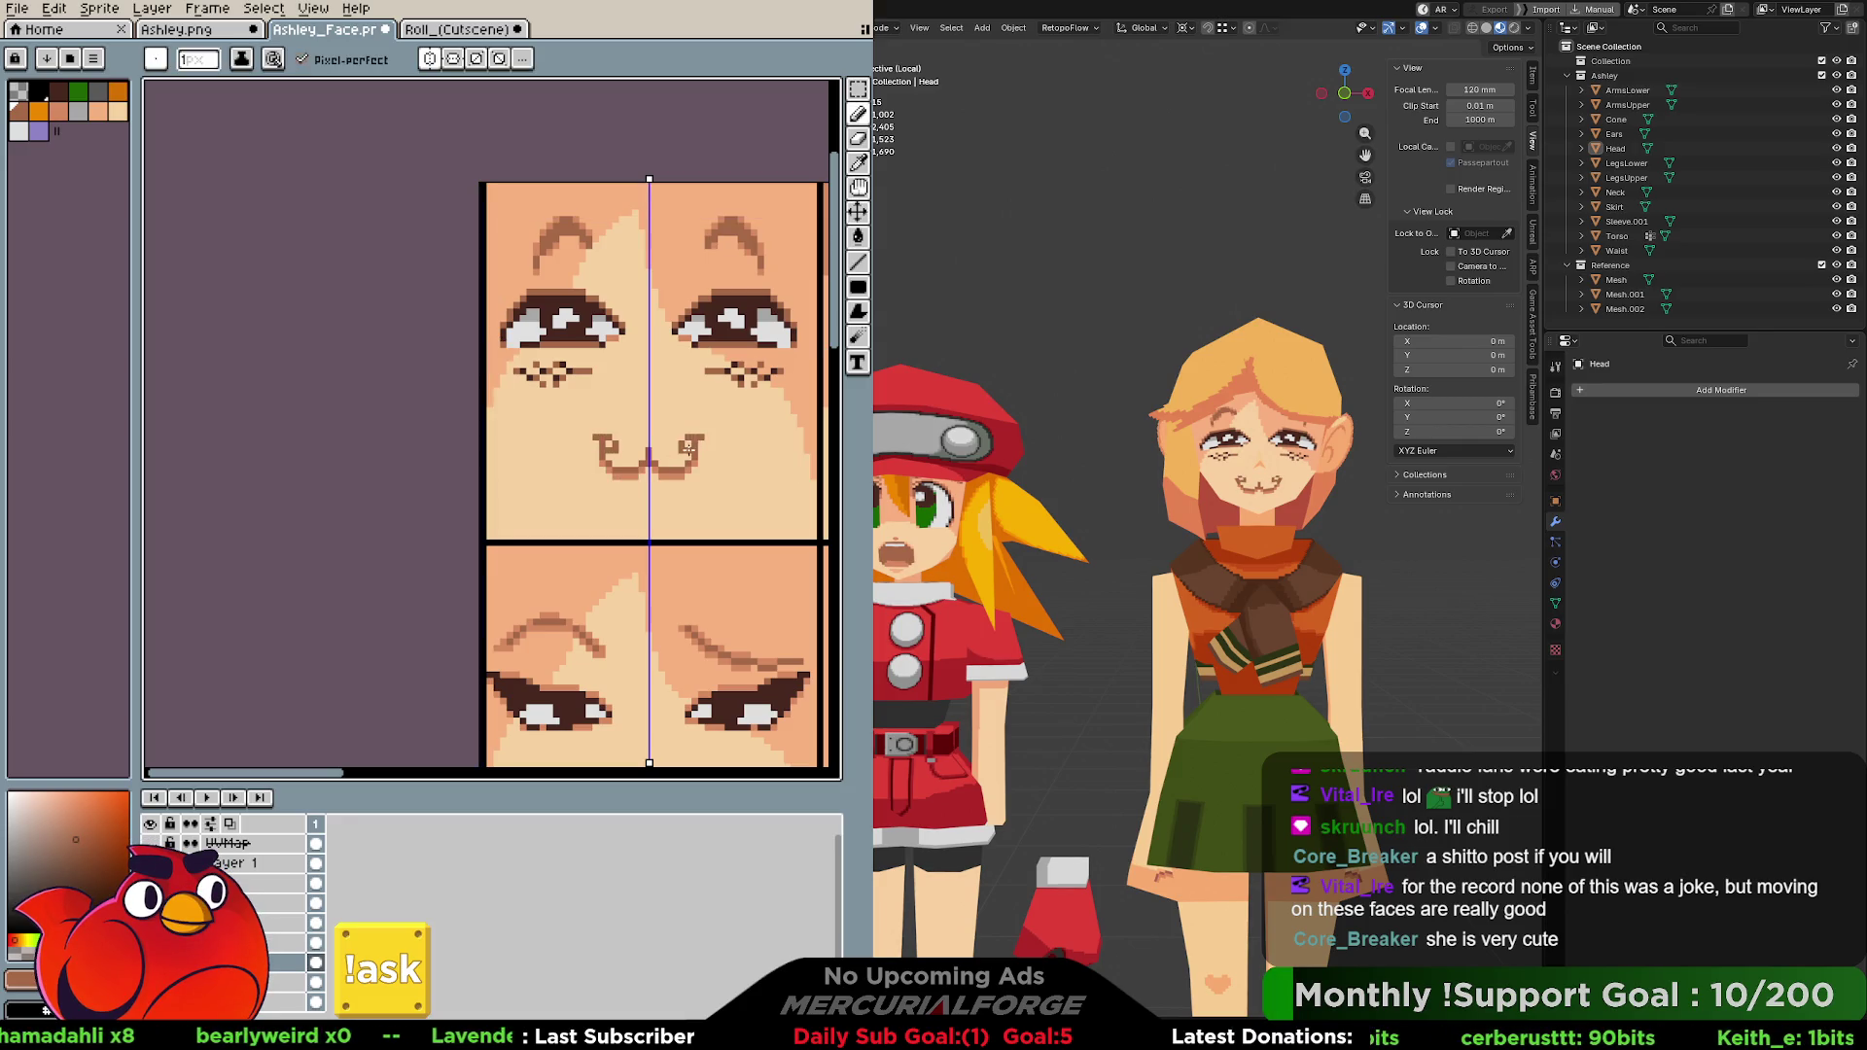
pyautogui.press('v')
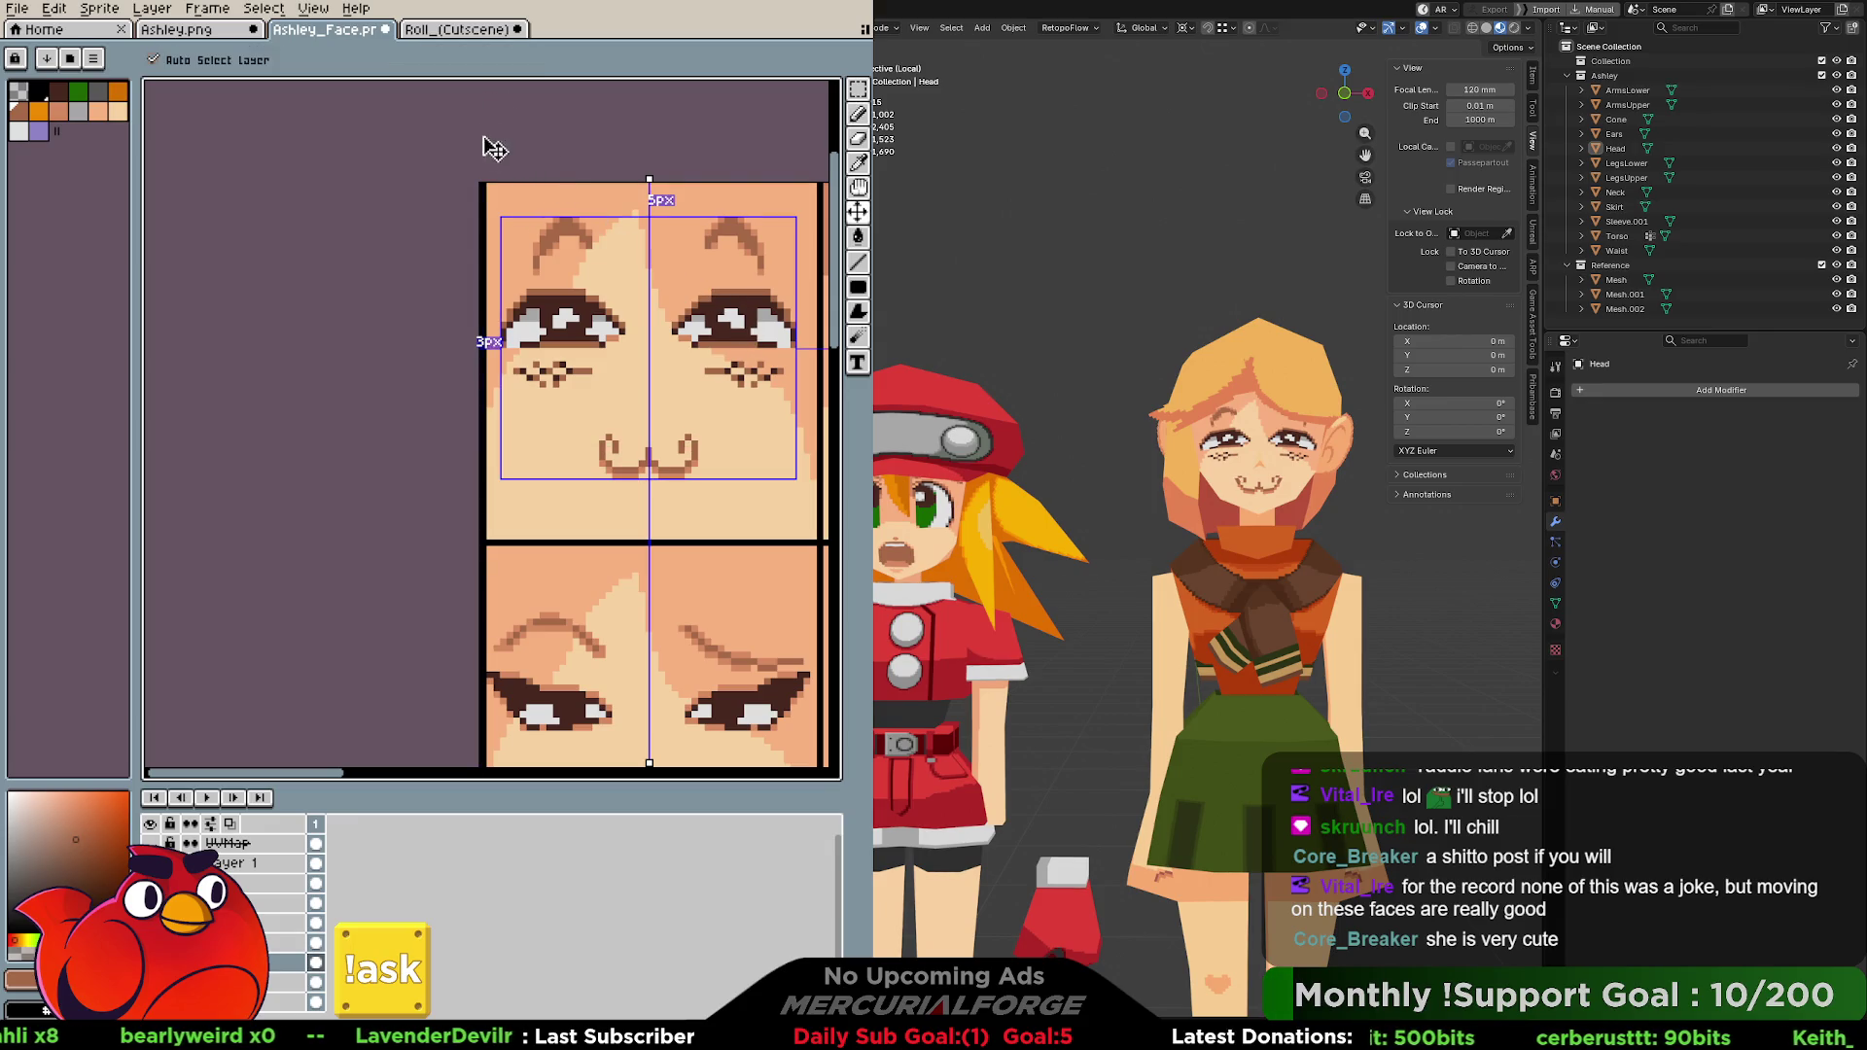
pyautogui.press('b')
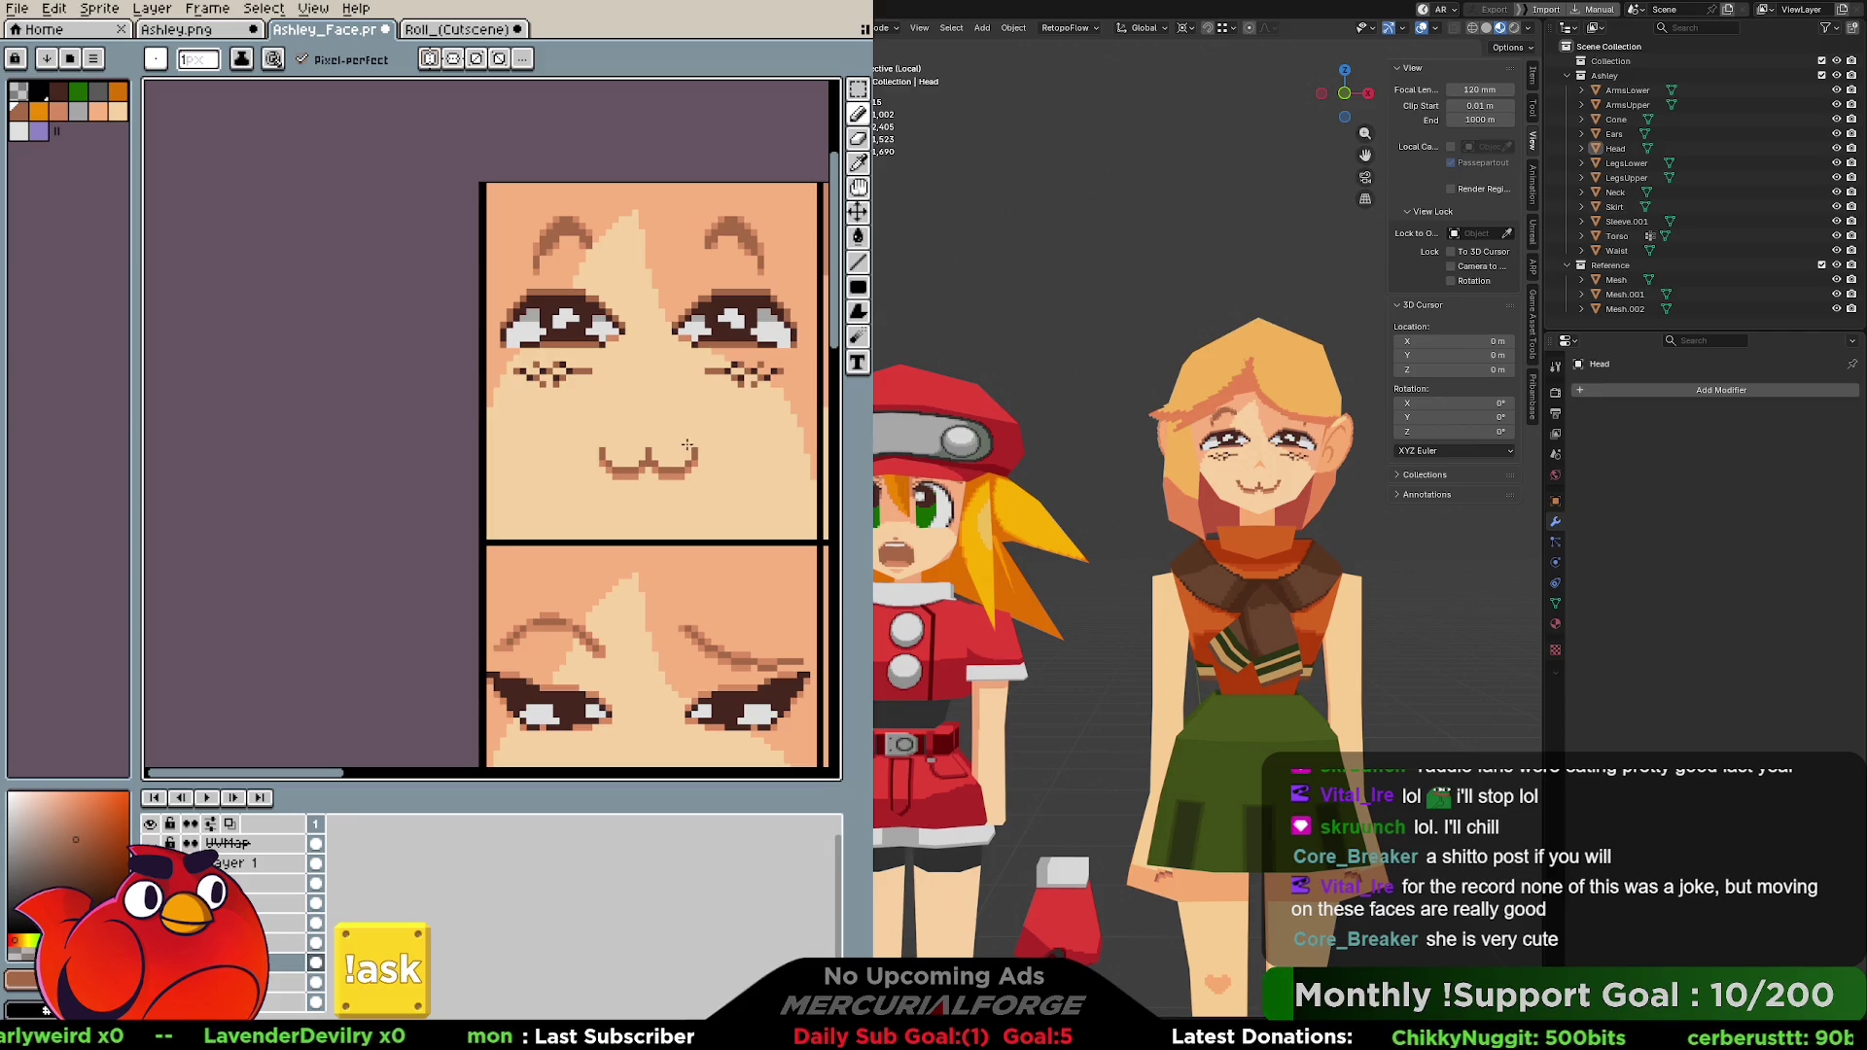
pyautogui.press('e')
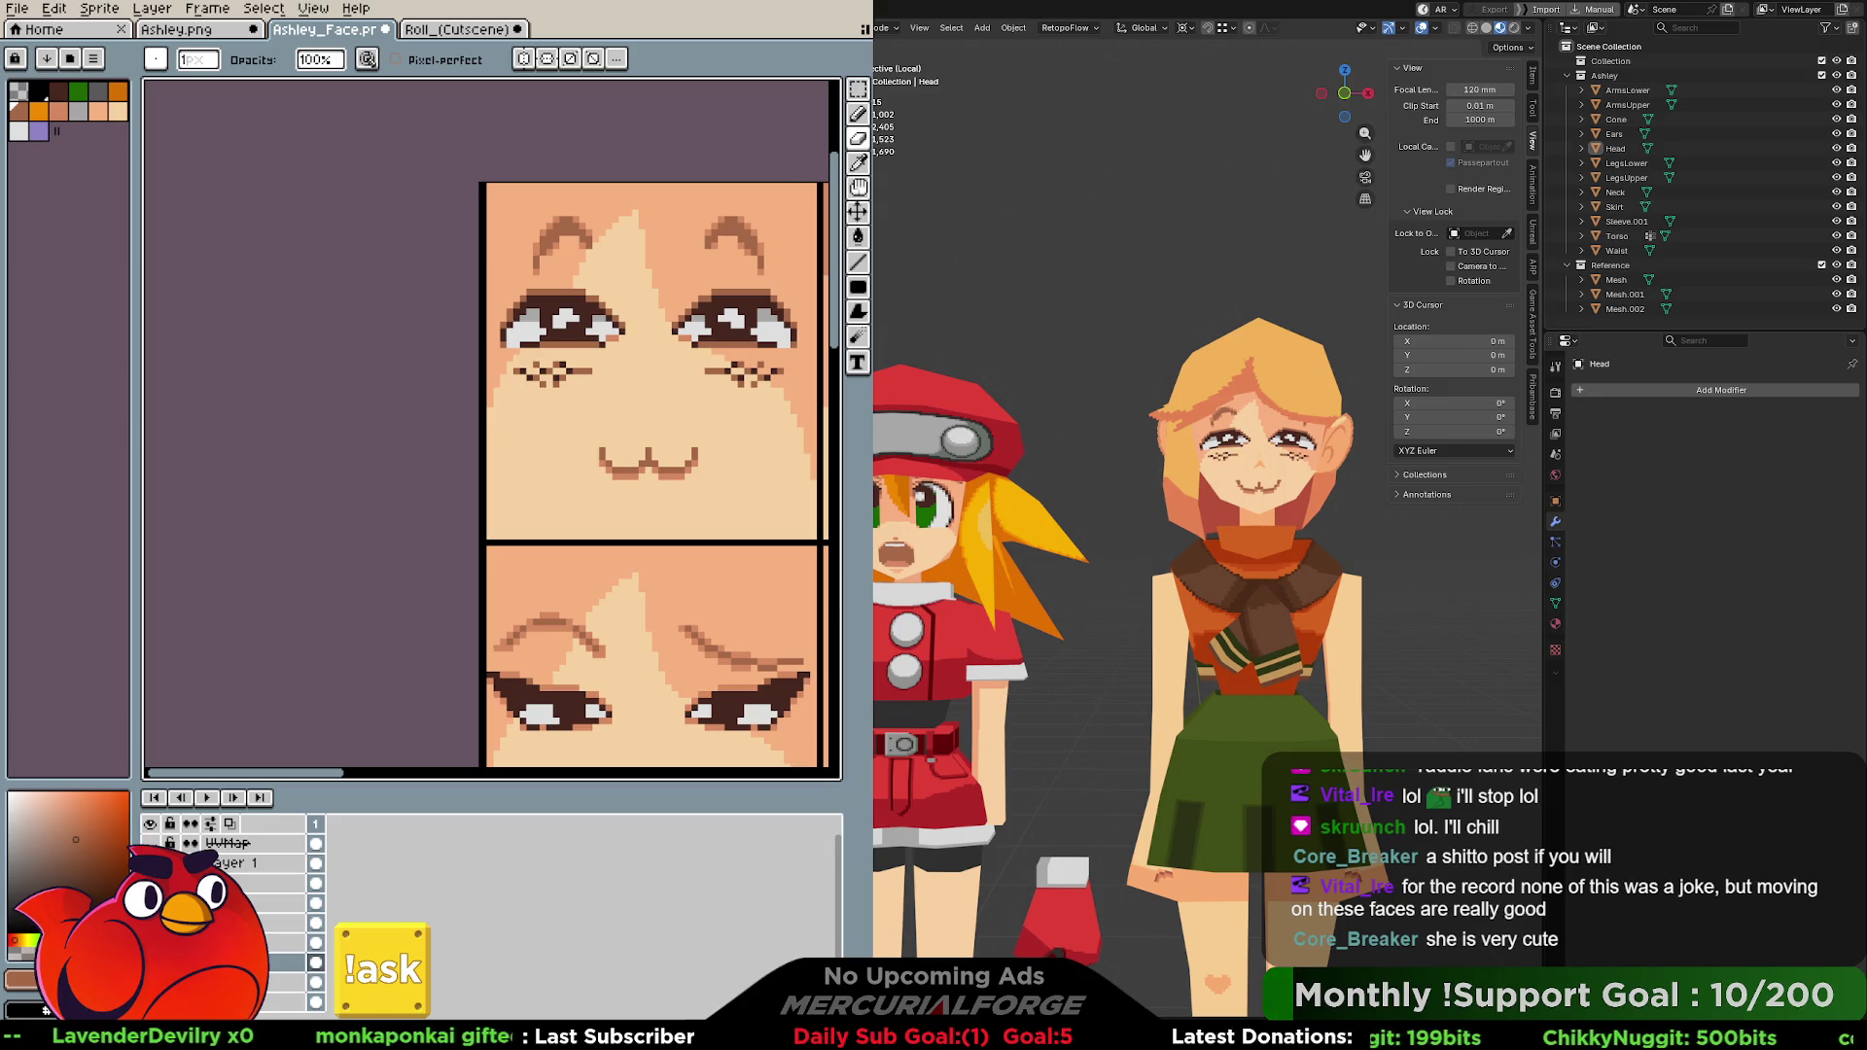
pyautogui.press('Delete')
pyautogui.hotkey('ctrl', 'z')
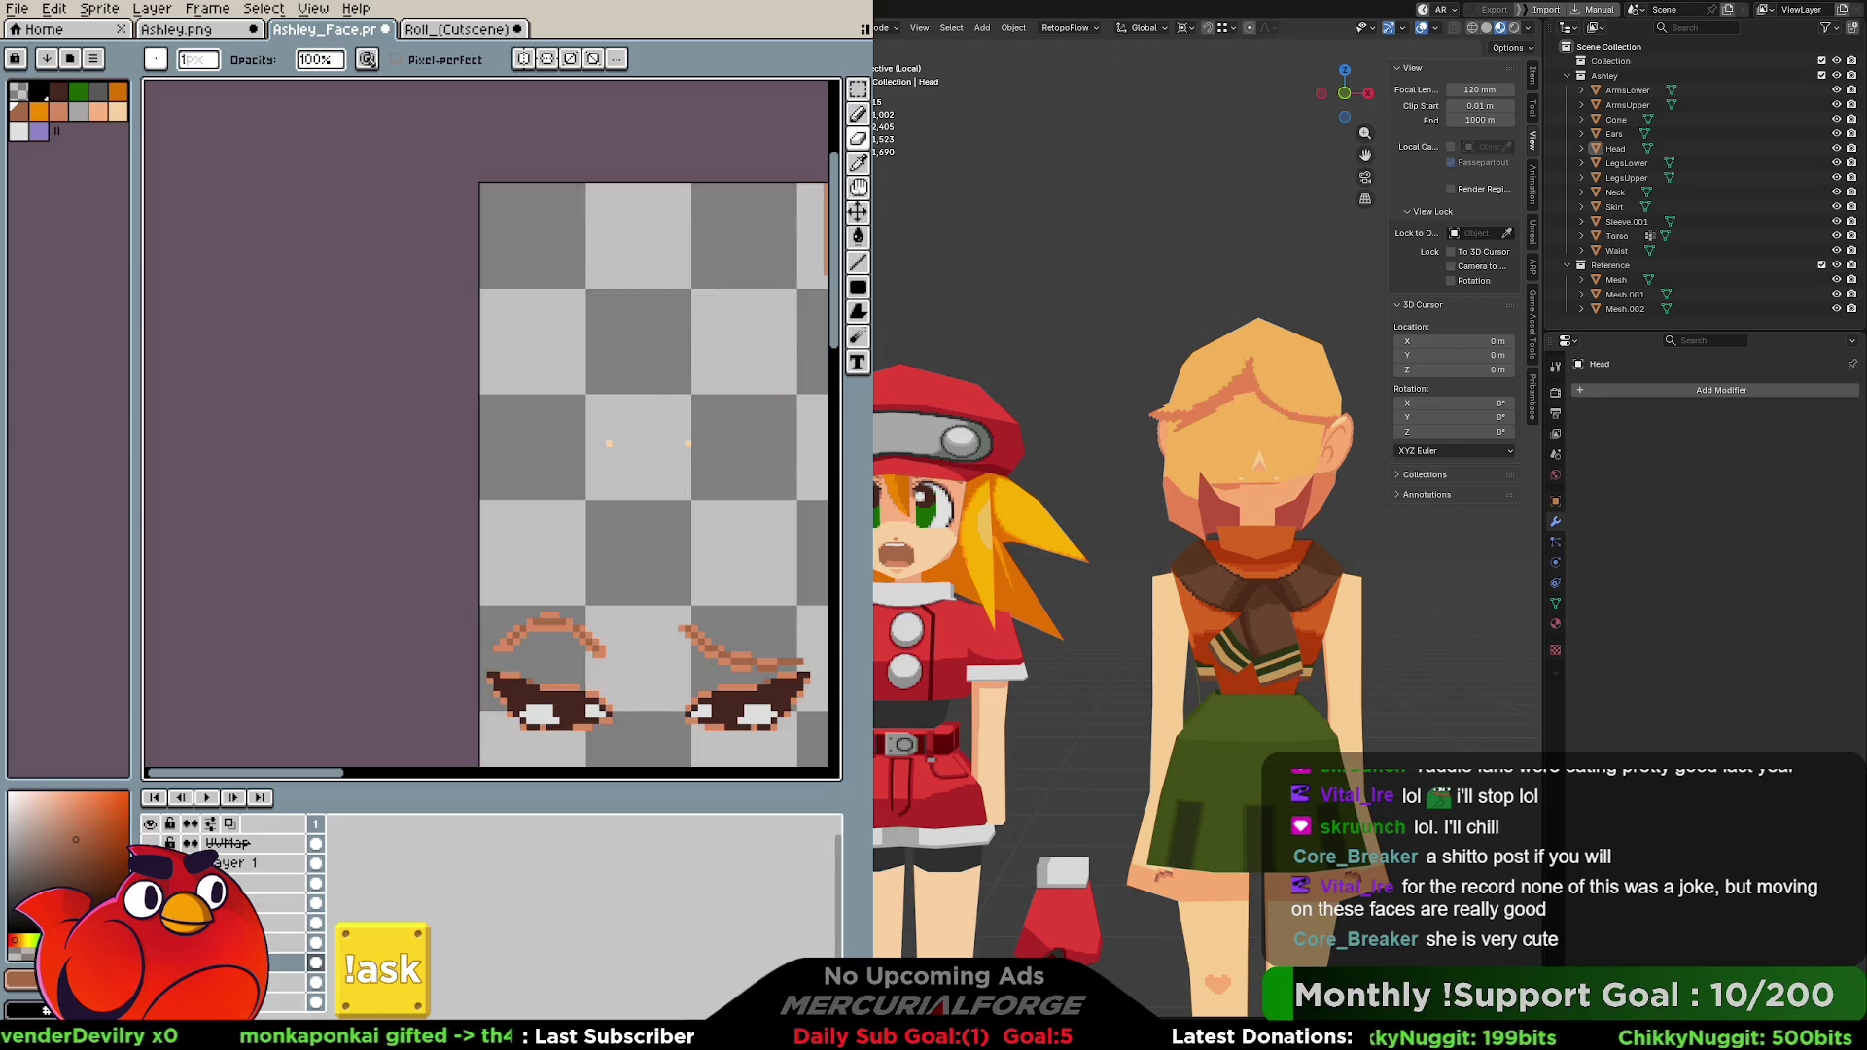
pyautogui.hotkey('ctrl', 'y')
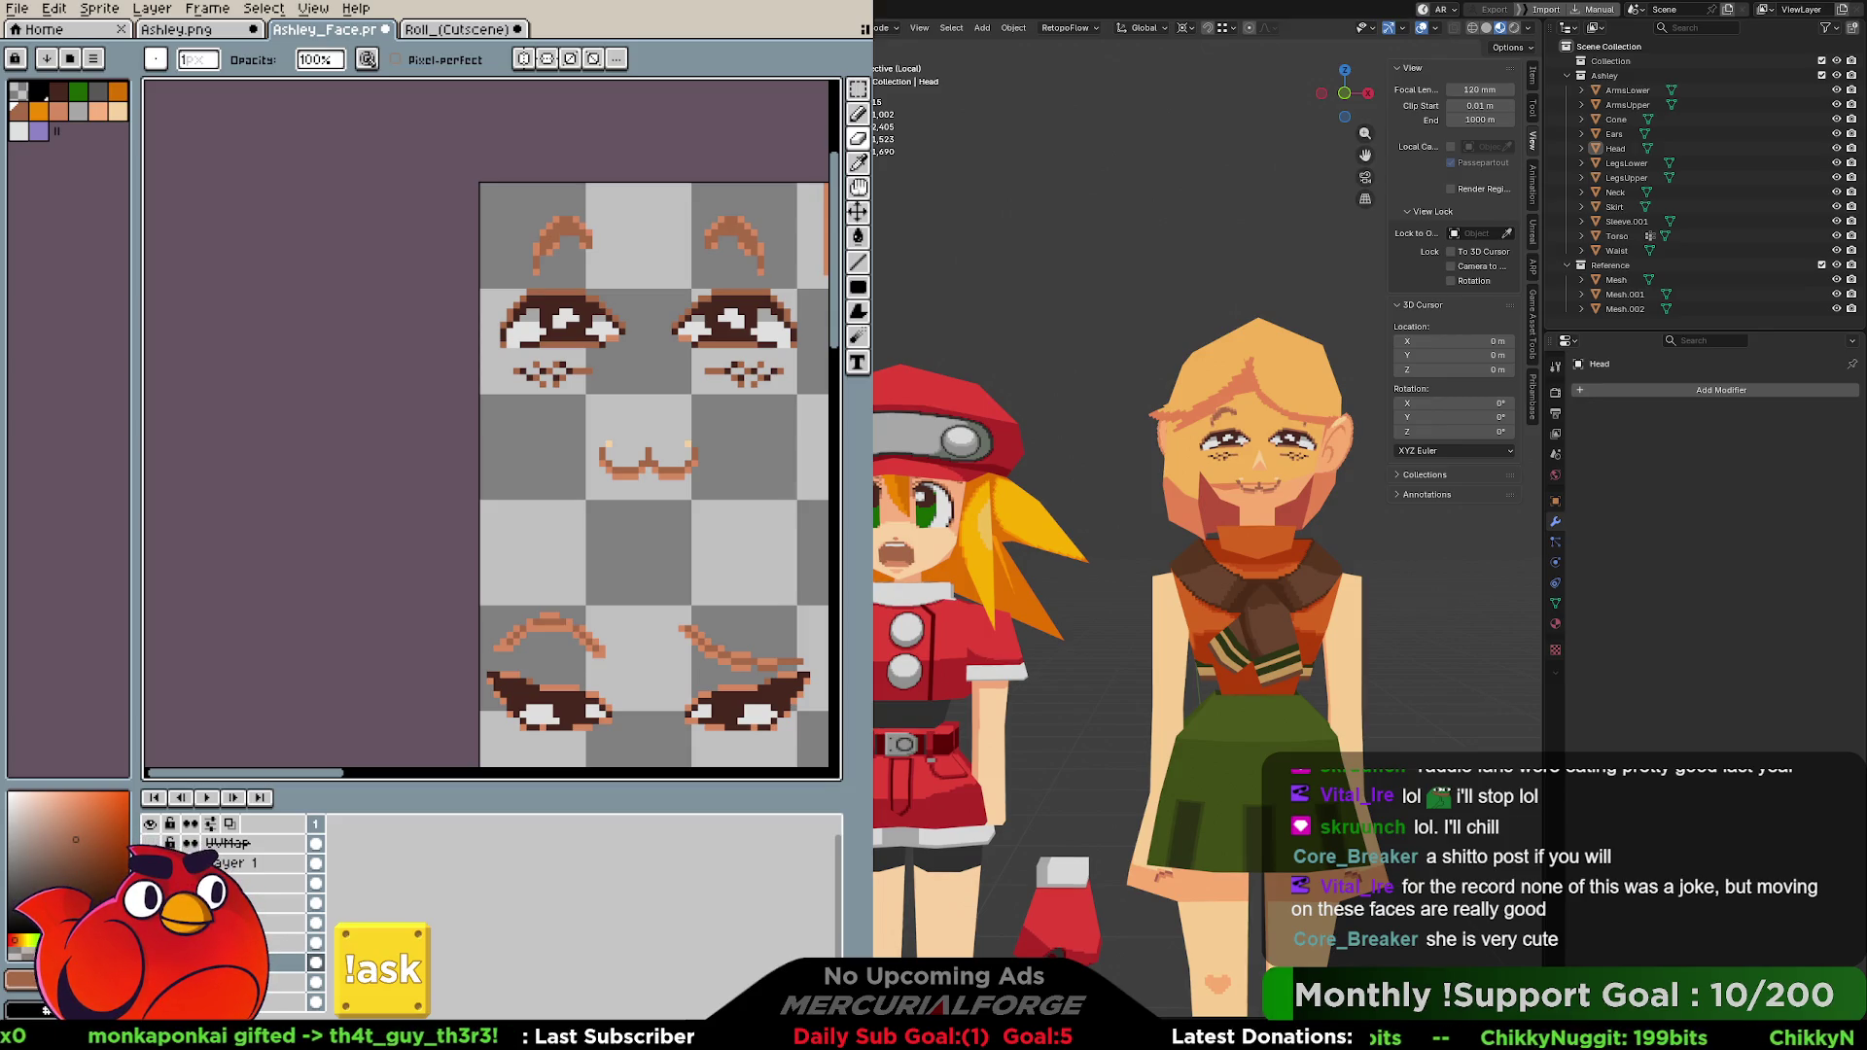
pyautogui.hotkey('ctrl', 'z')
pyautogui.hotkey('ctrl', 'y')
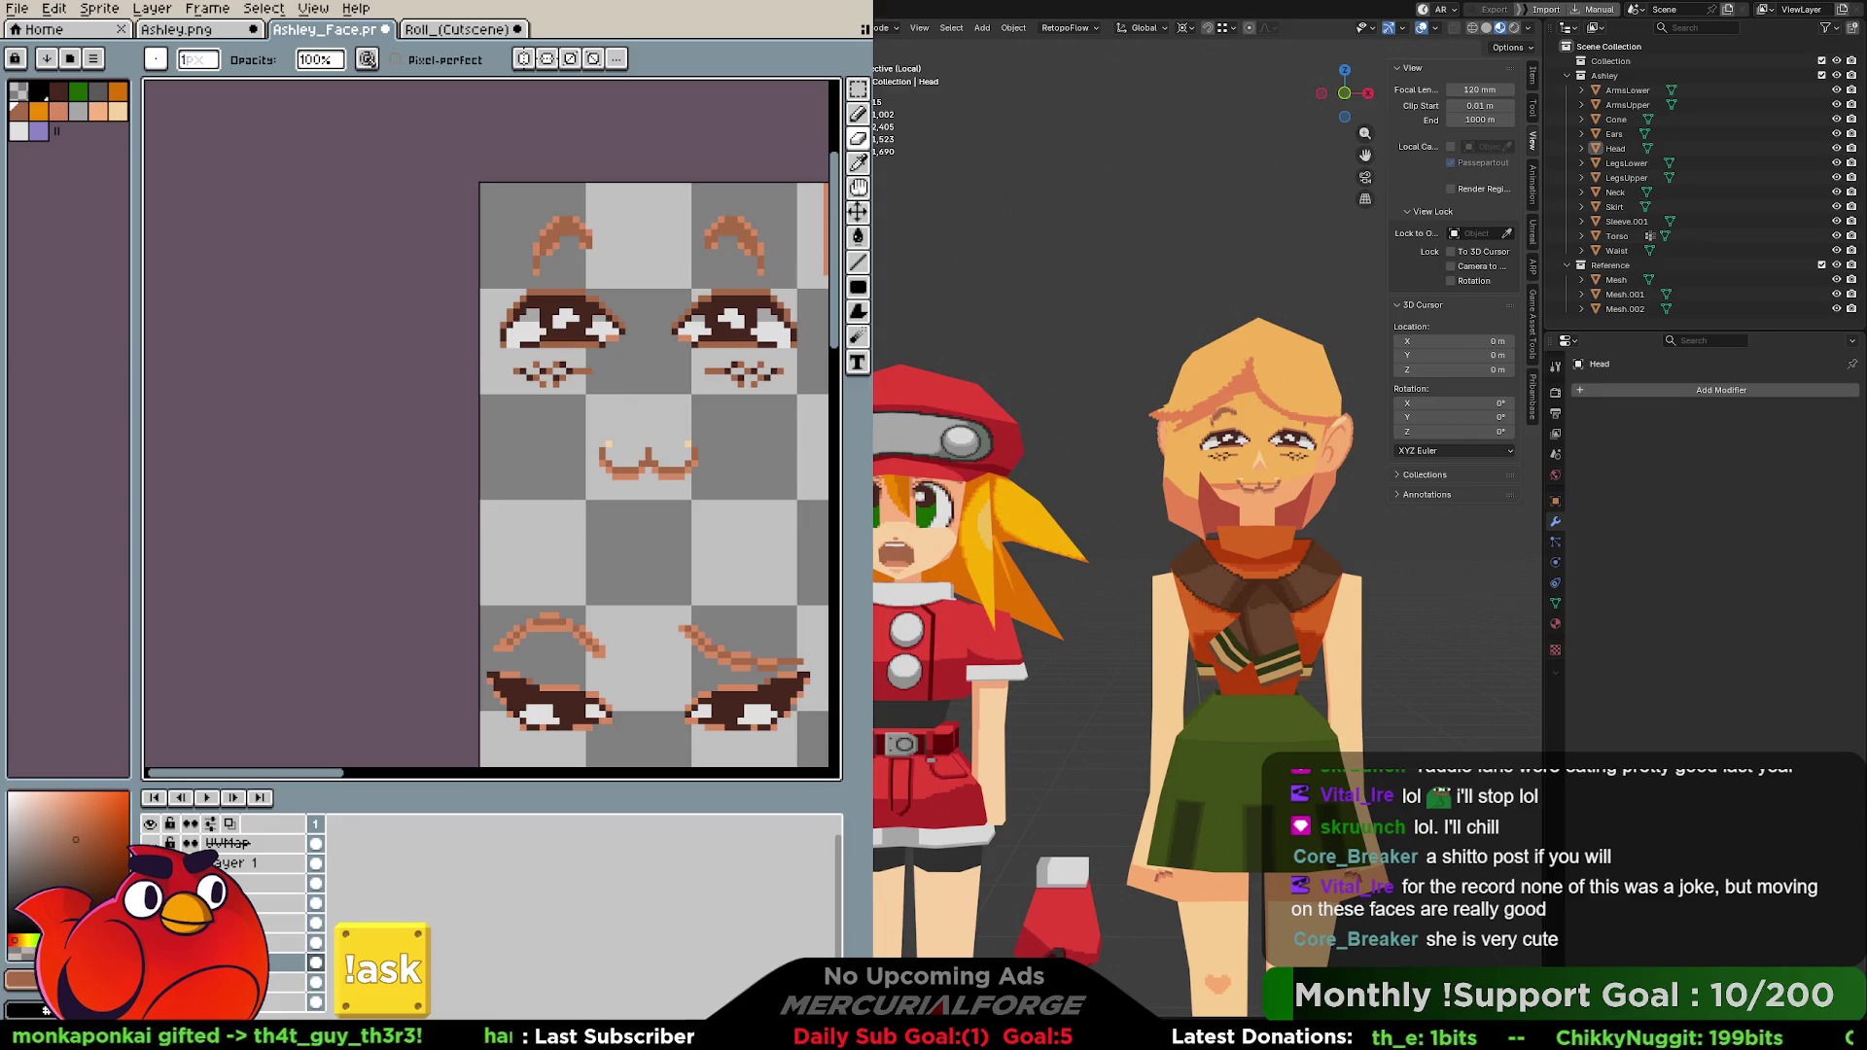
pyautogui.click(248, 862)
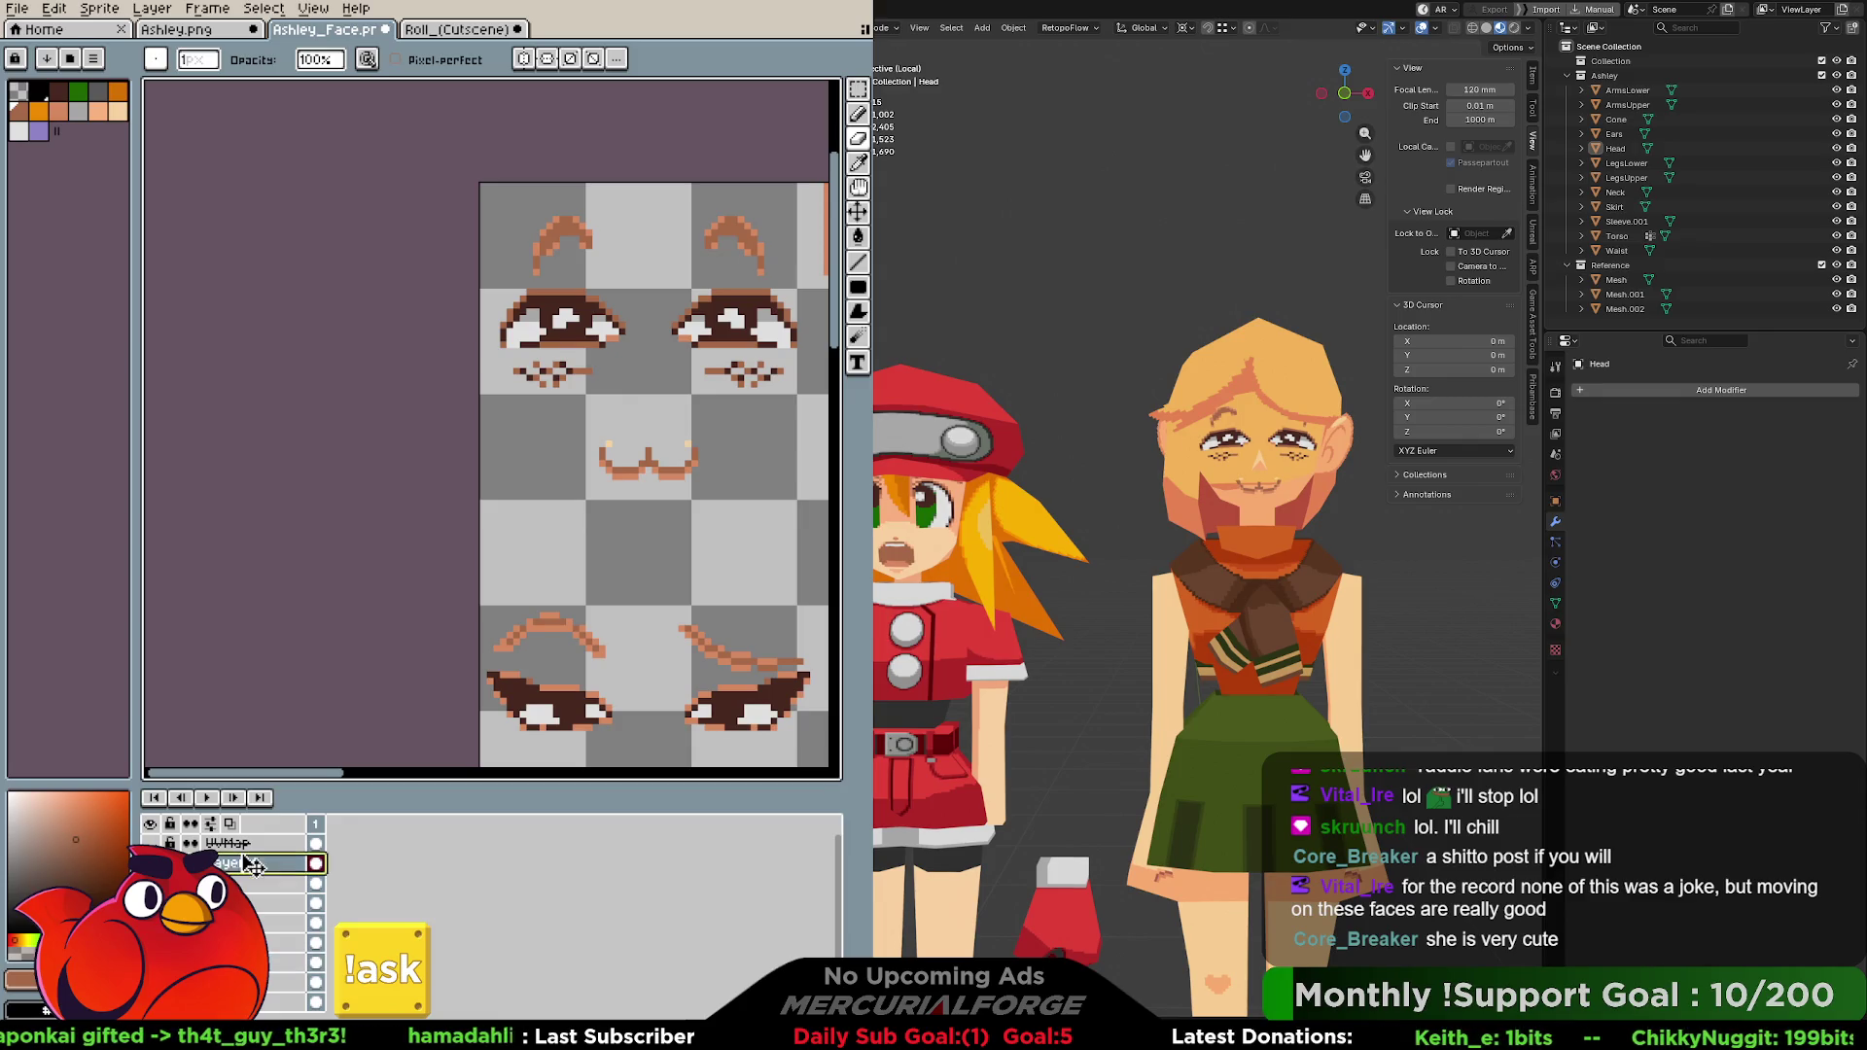
pyautogui.click(627, 445)
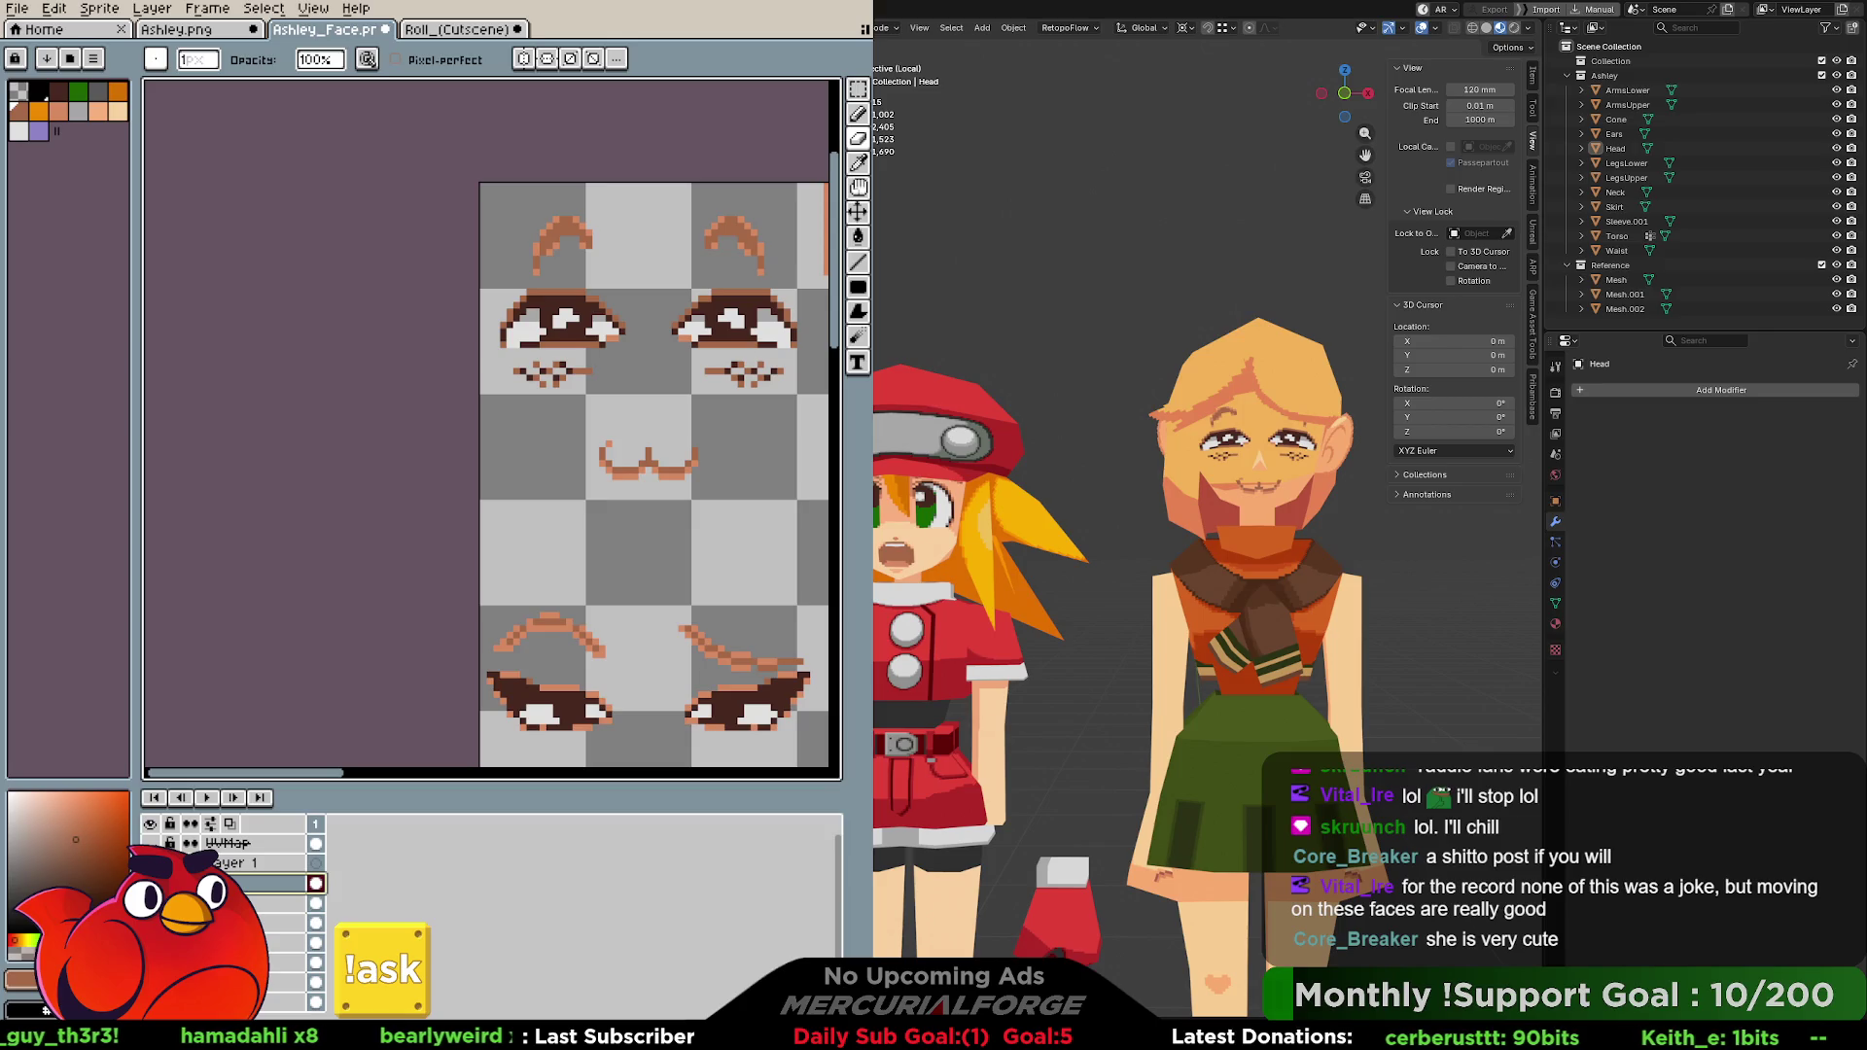
pyautogui.hotkey('ctrl', 'z')
pyautogui.hotkey('ctrl', 'y')
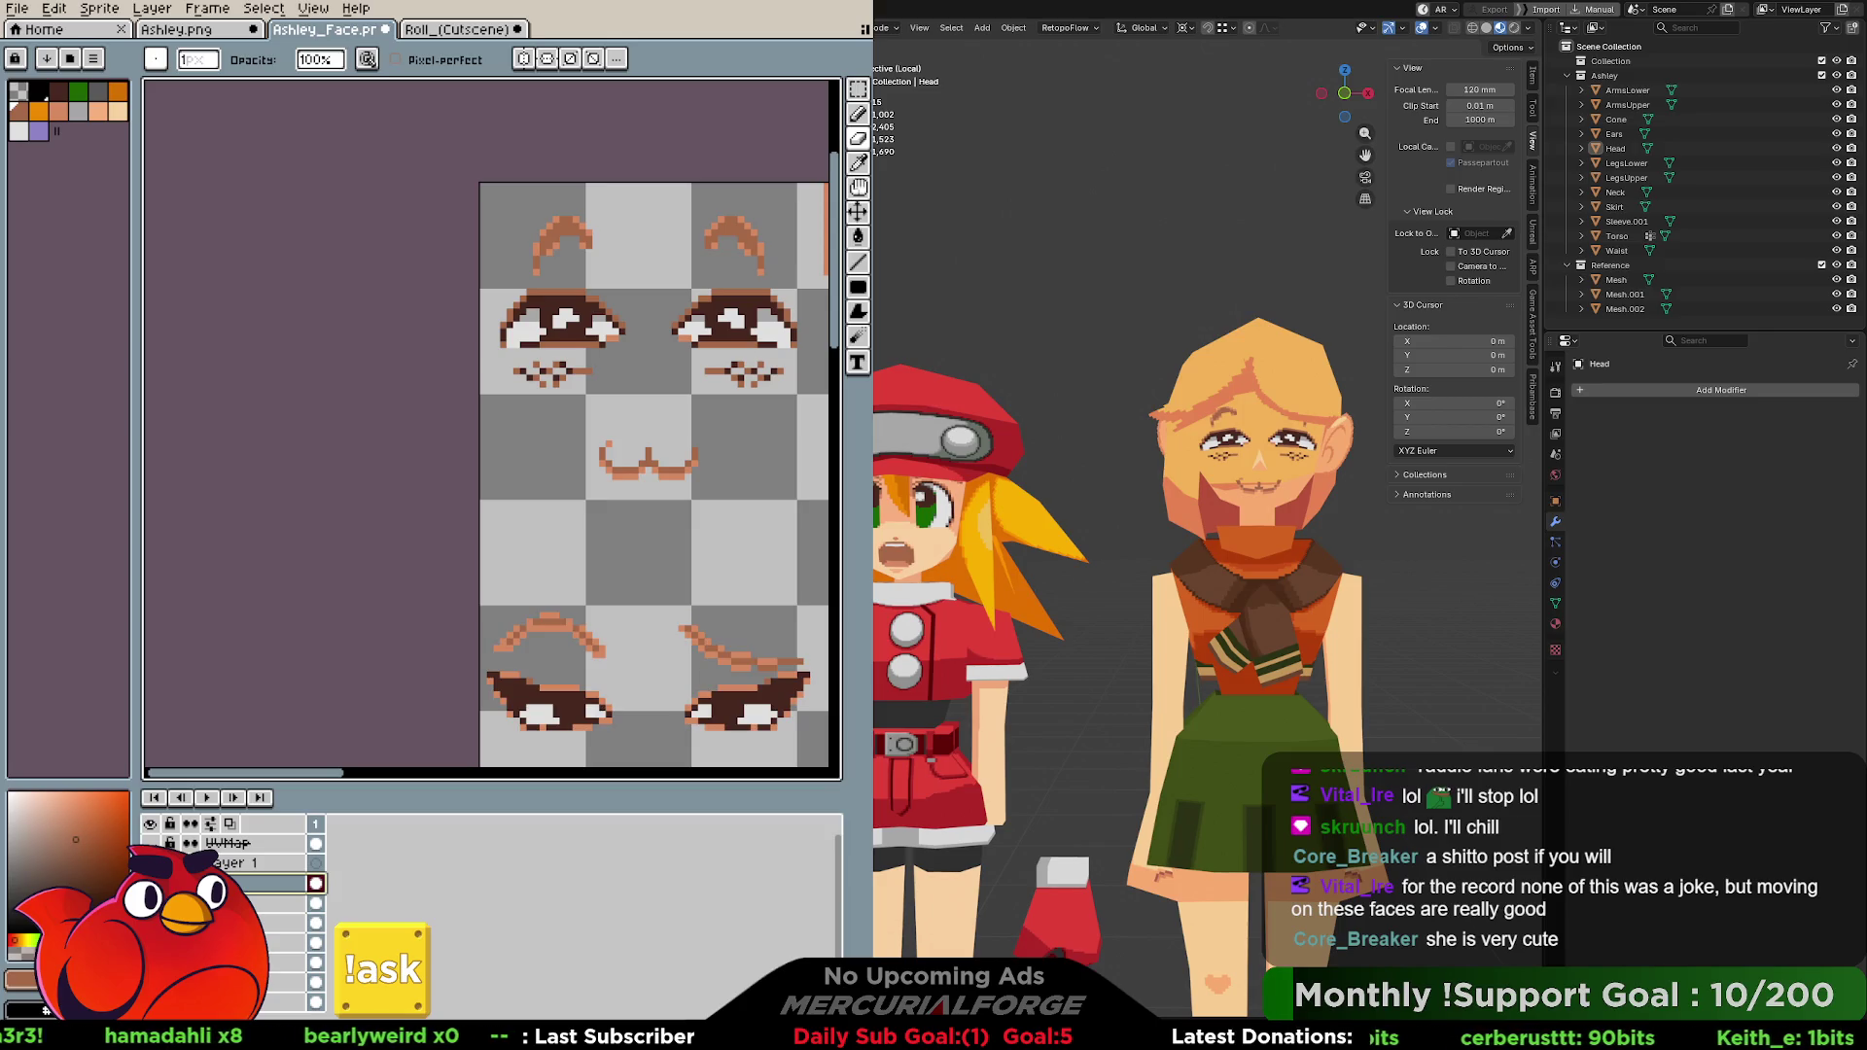
pyautogui.hotkey('ctrl', 'z')
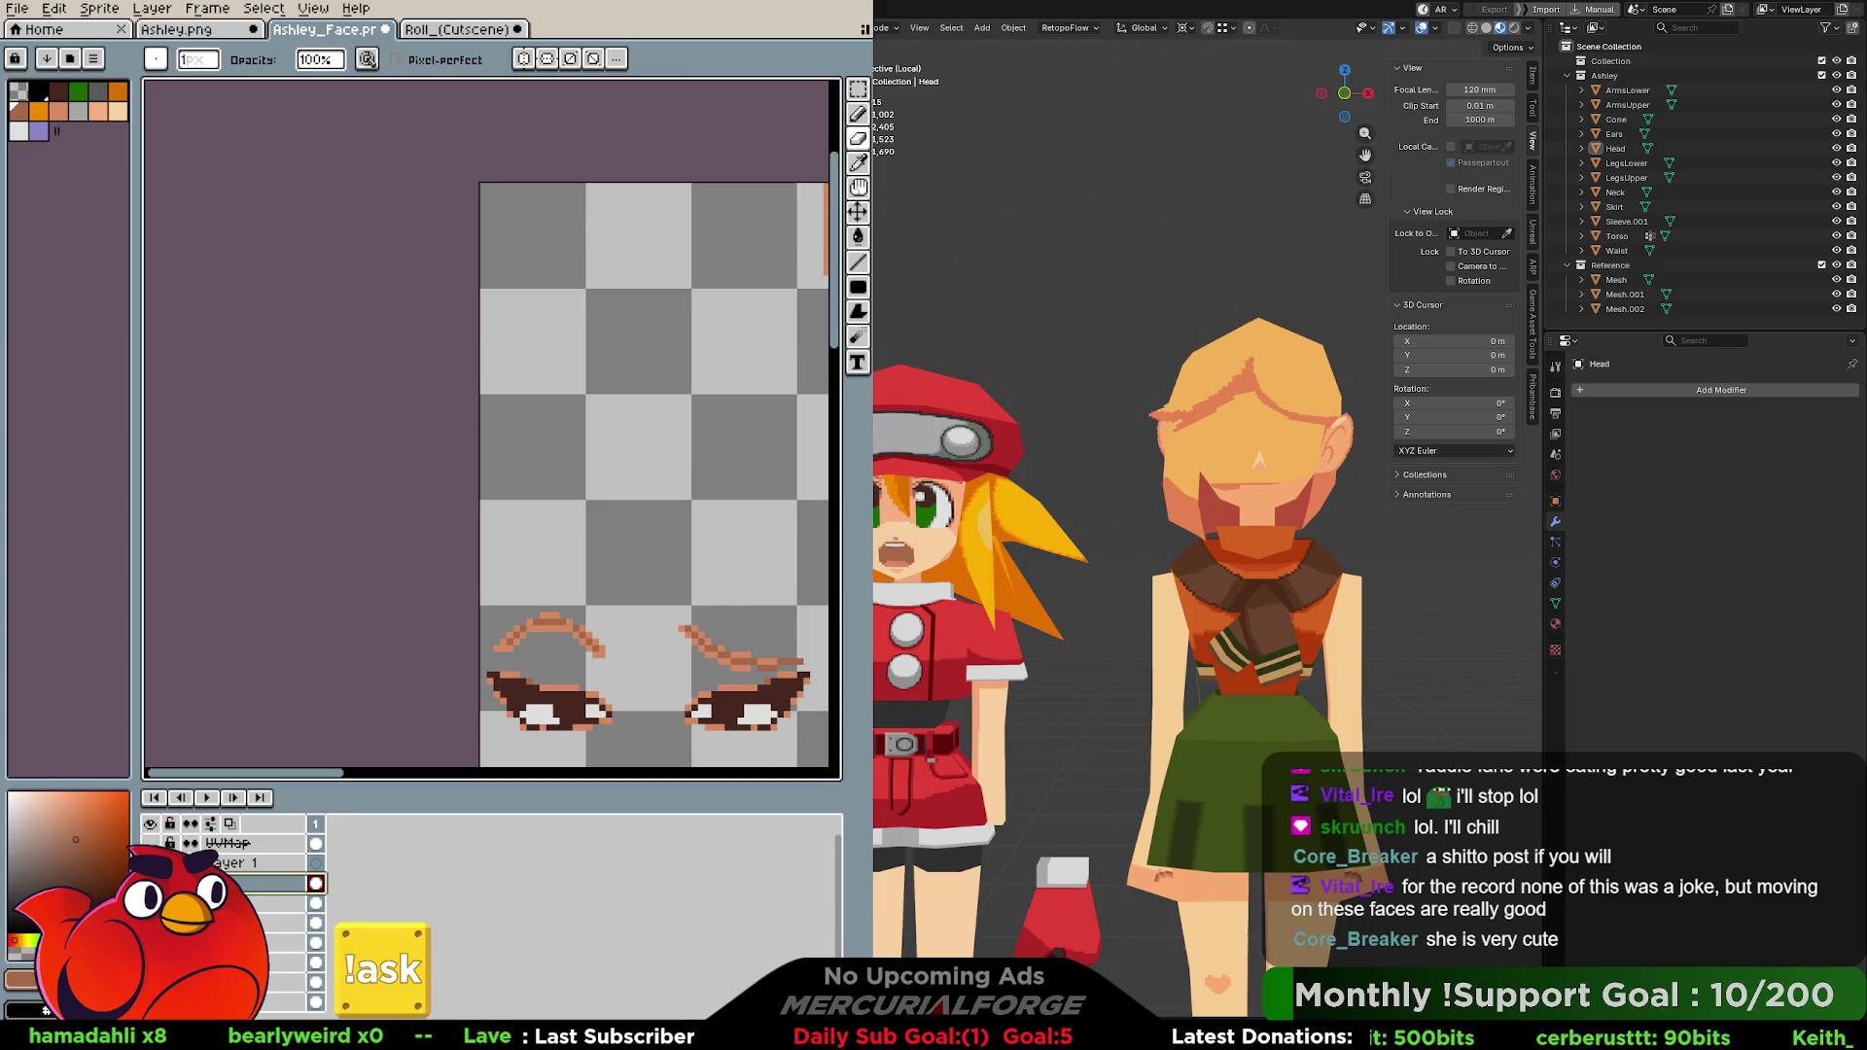
pyautogui.hotkey('ctrl', 'y')
pyautogui.press('Down')
pyautogui.press('Down')
pyautogui.press('Down')
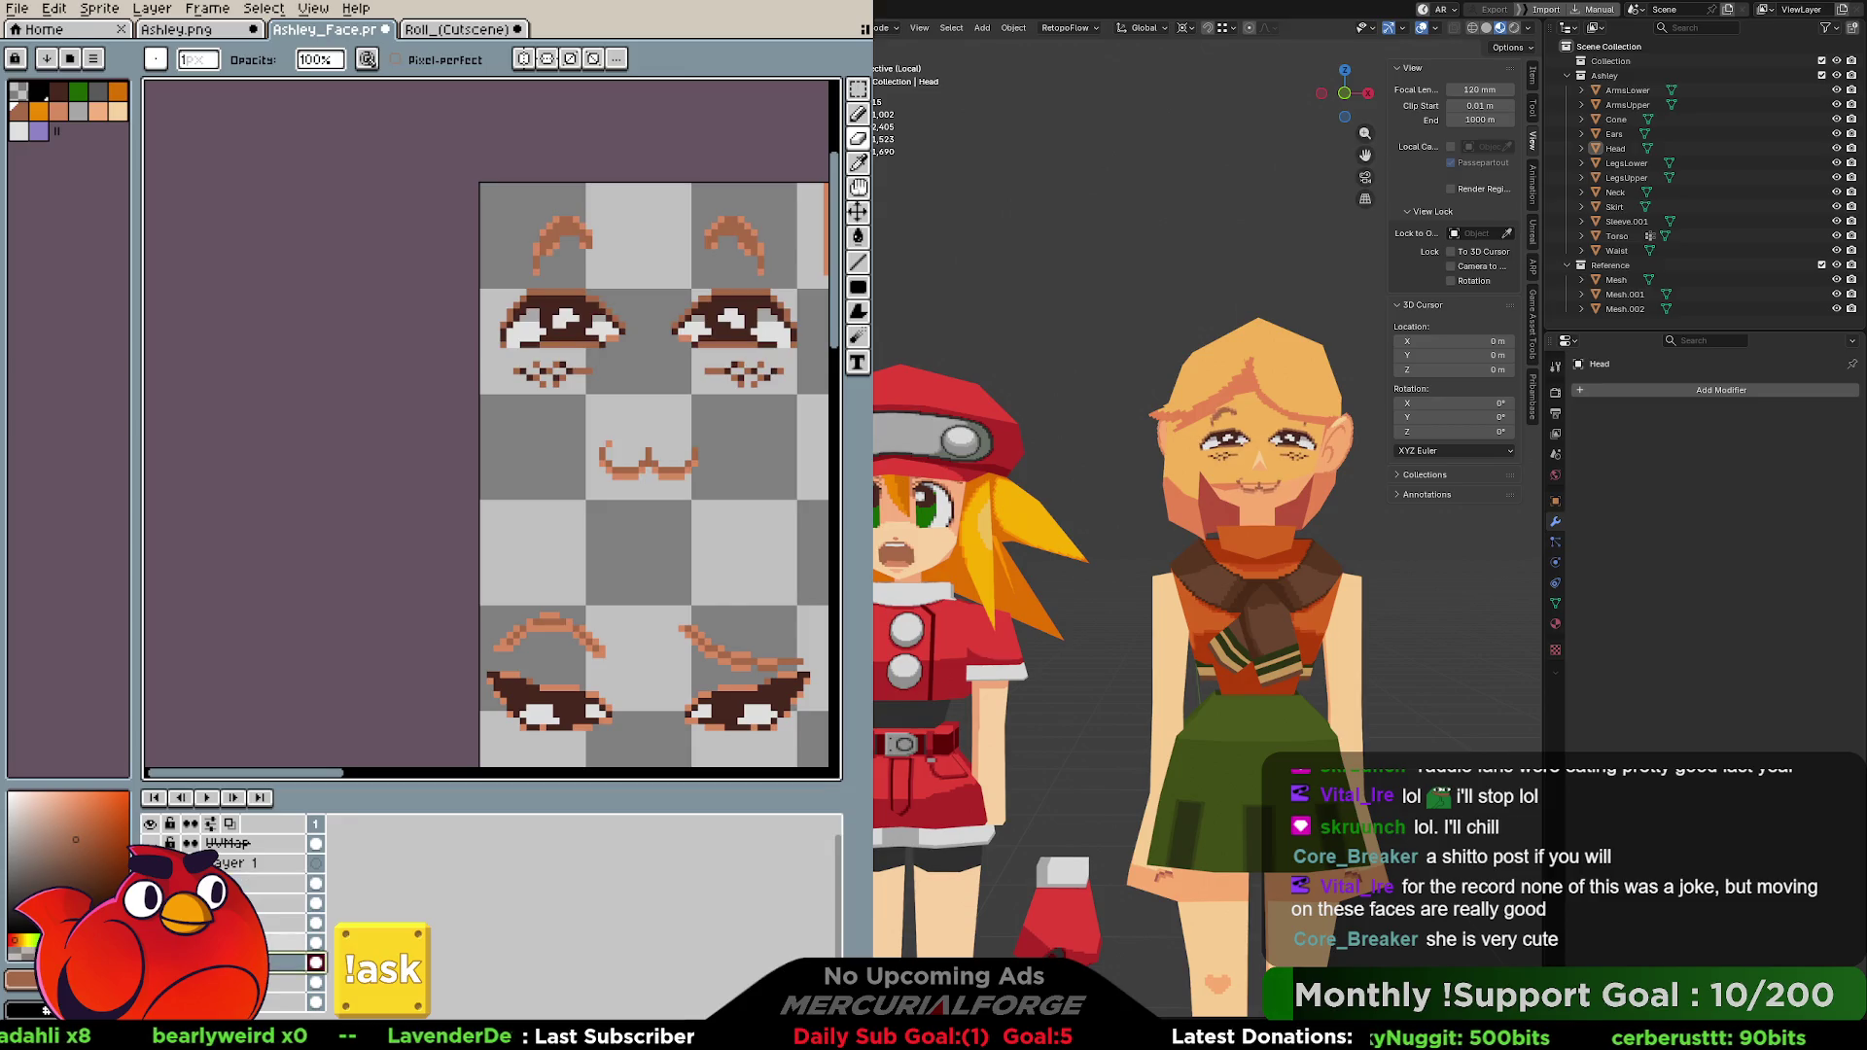
pyautogui.press('b')
pyautogui.press('e')
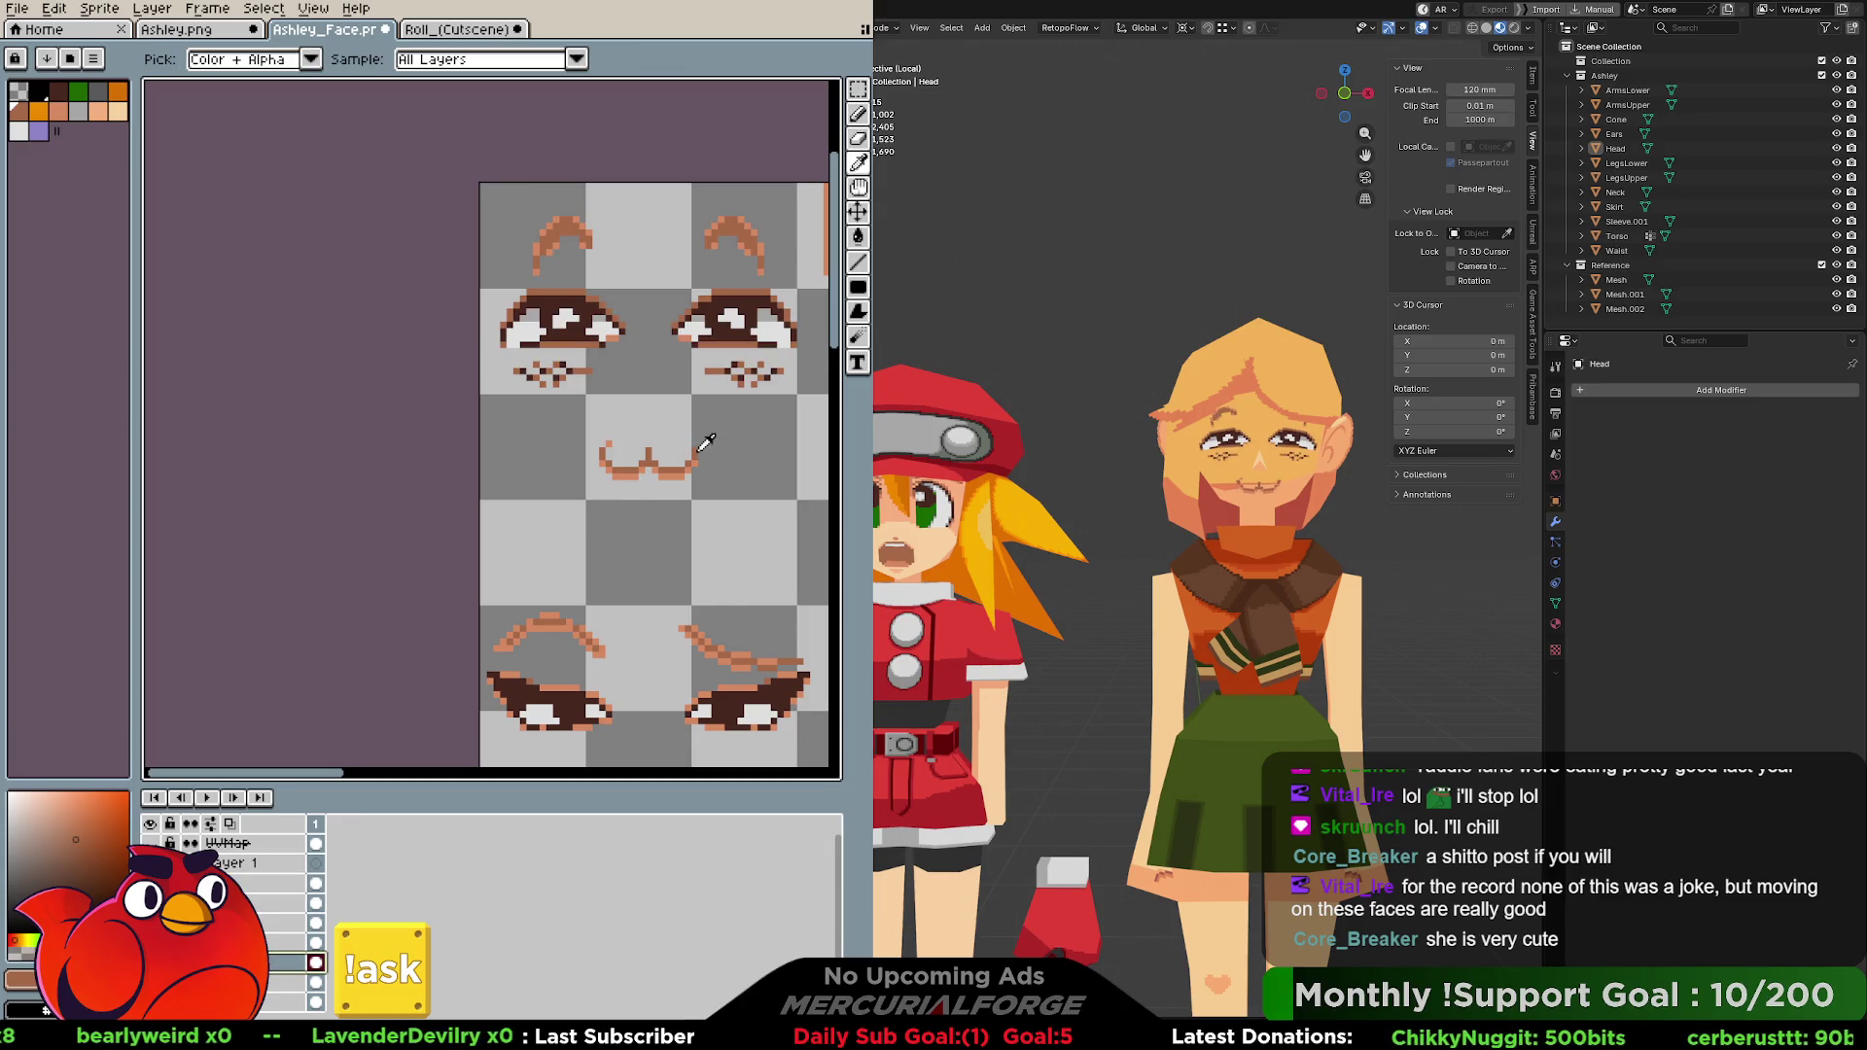
pyautogui.press('b')
pyautogui.press('Right')
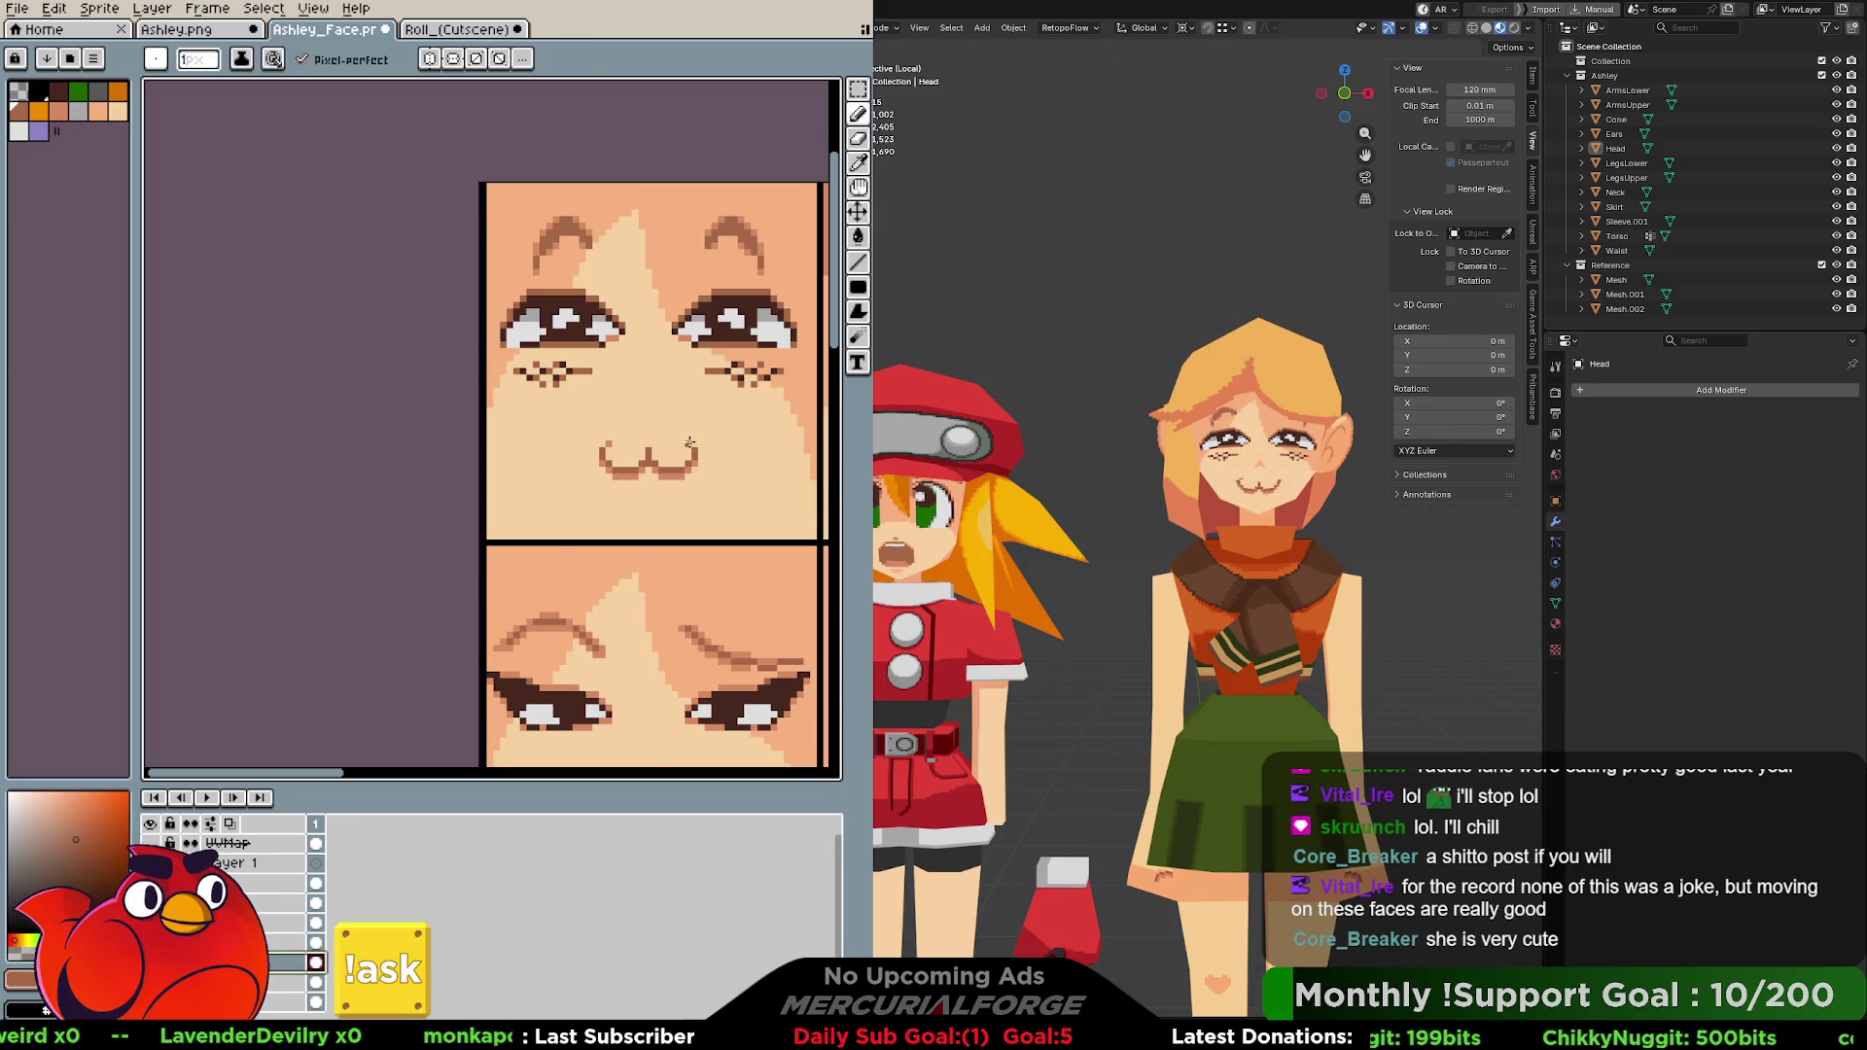
# Enable vertical symmetry and sample a lighter shade for the curled mouth corners.
pyautogui.click(429, 59)
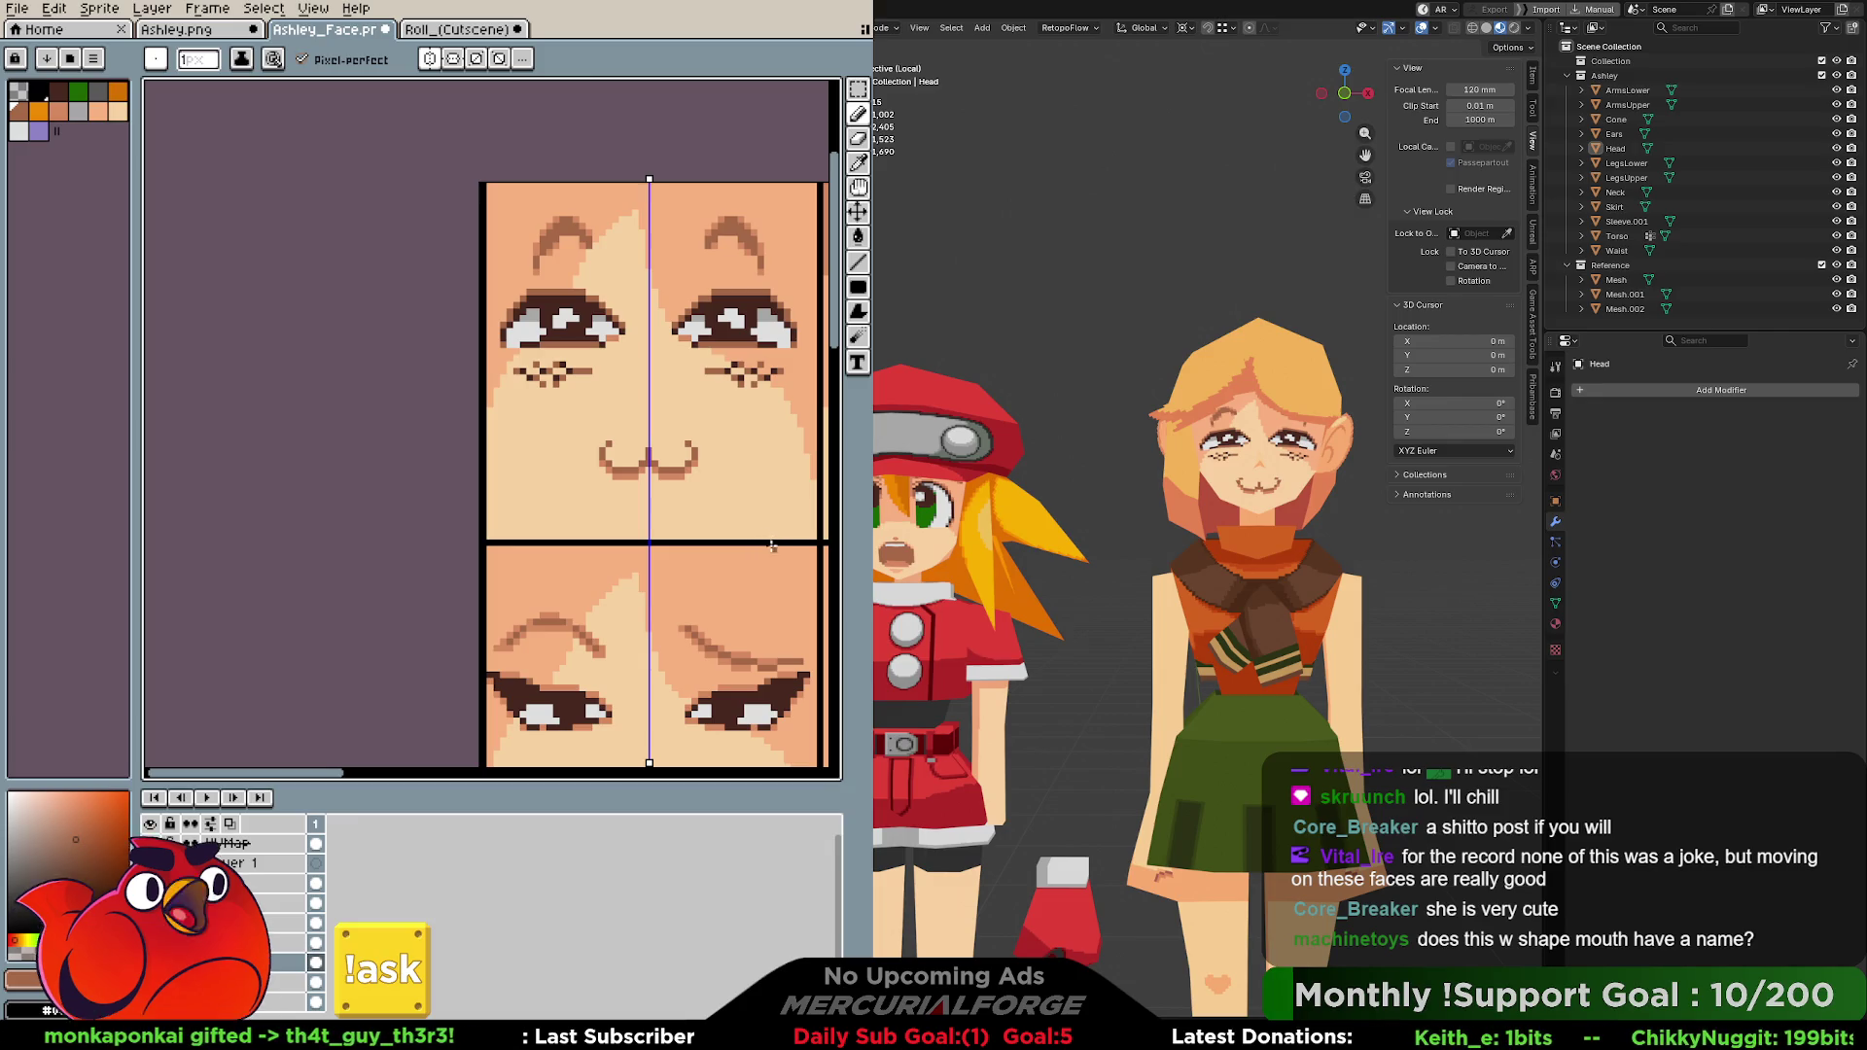
pyautogui.keyDown('alt'); pyautogui.click(692, 465); pyautogui.keyUp('alt')
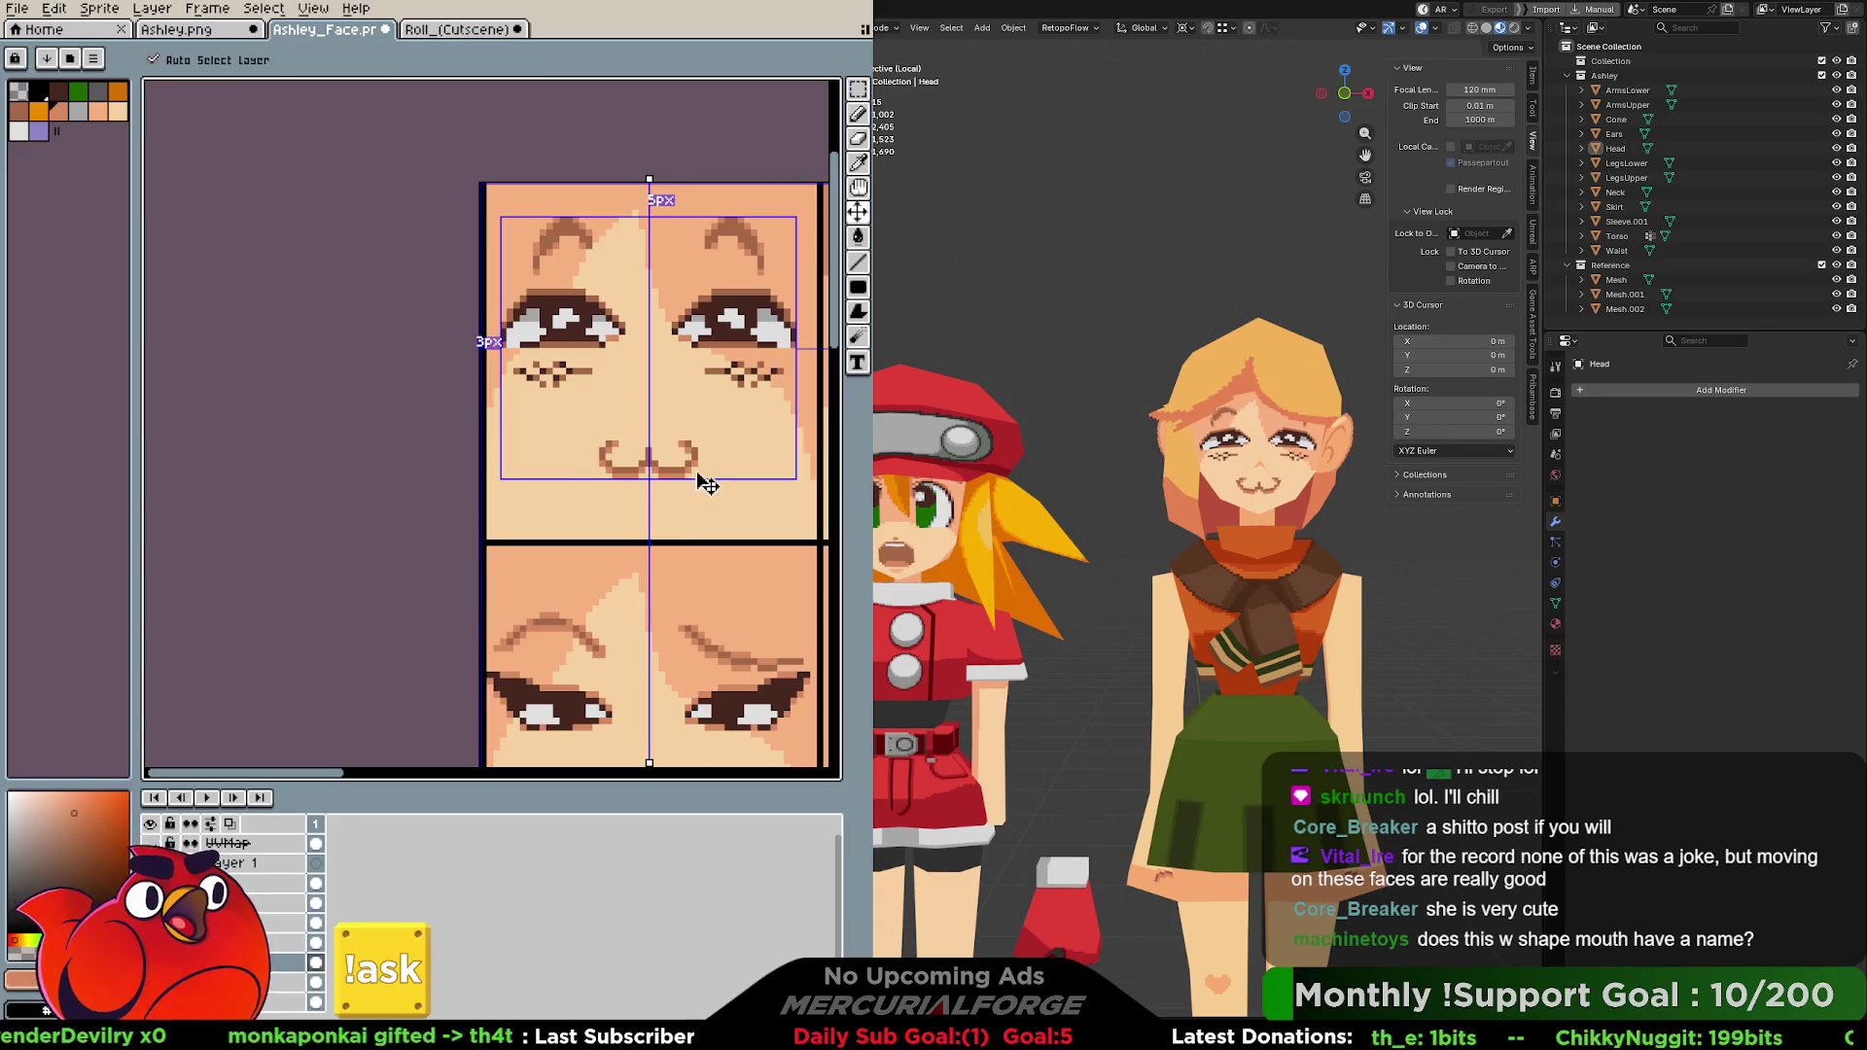
# Cycle eyedropper, pencil and eraser to clean up the mirrored mouth-corner pixels.
pyautogui.press('i')
pyautogui.press('b')
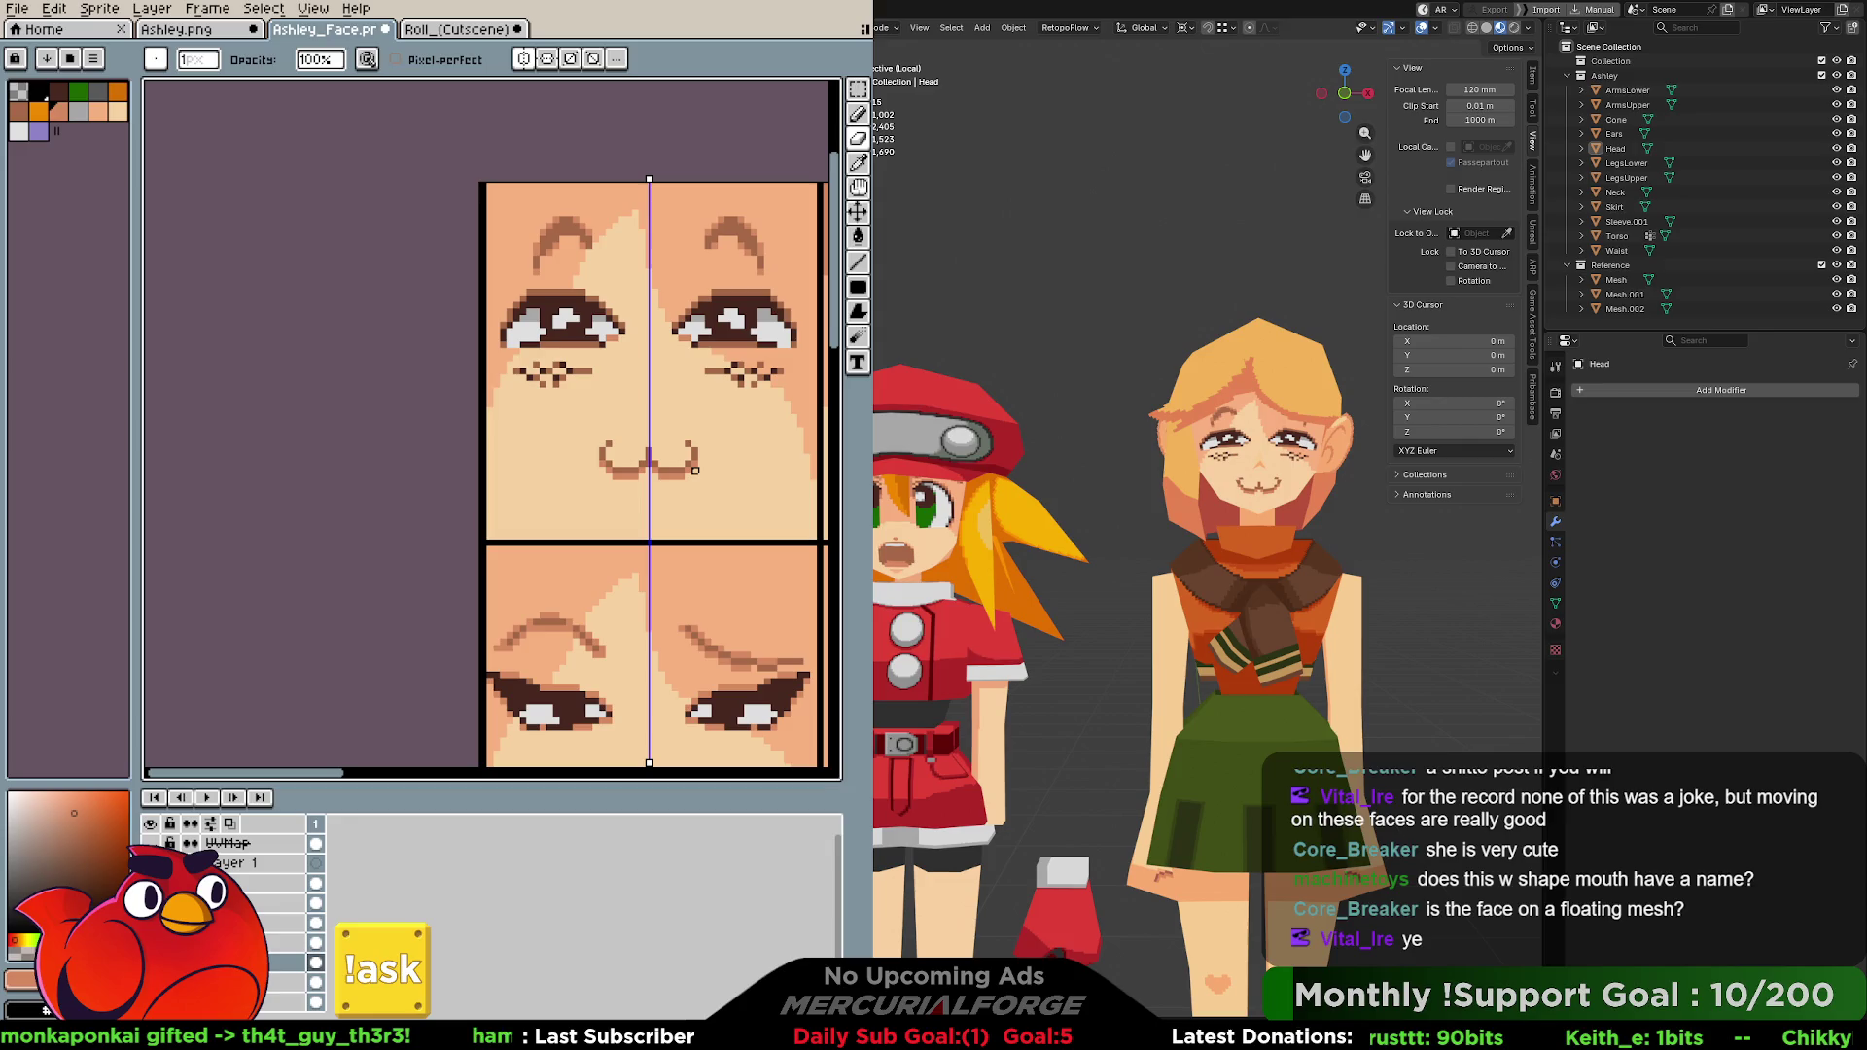
pyautogui.press('e')
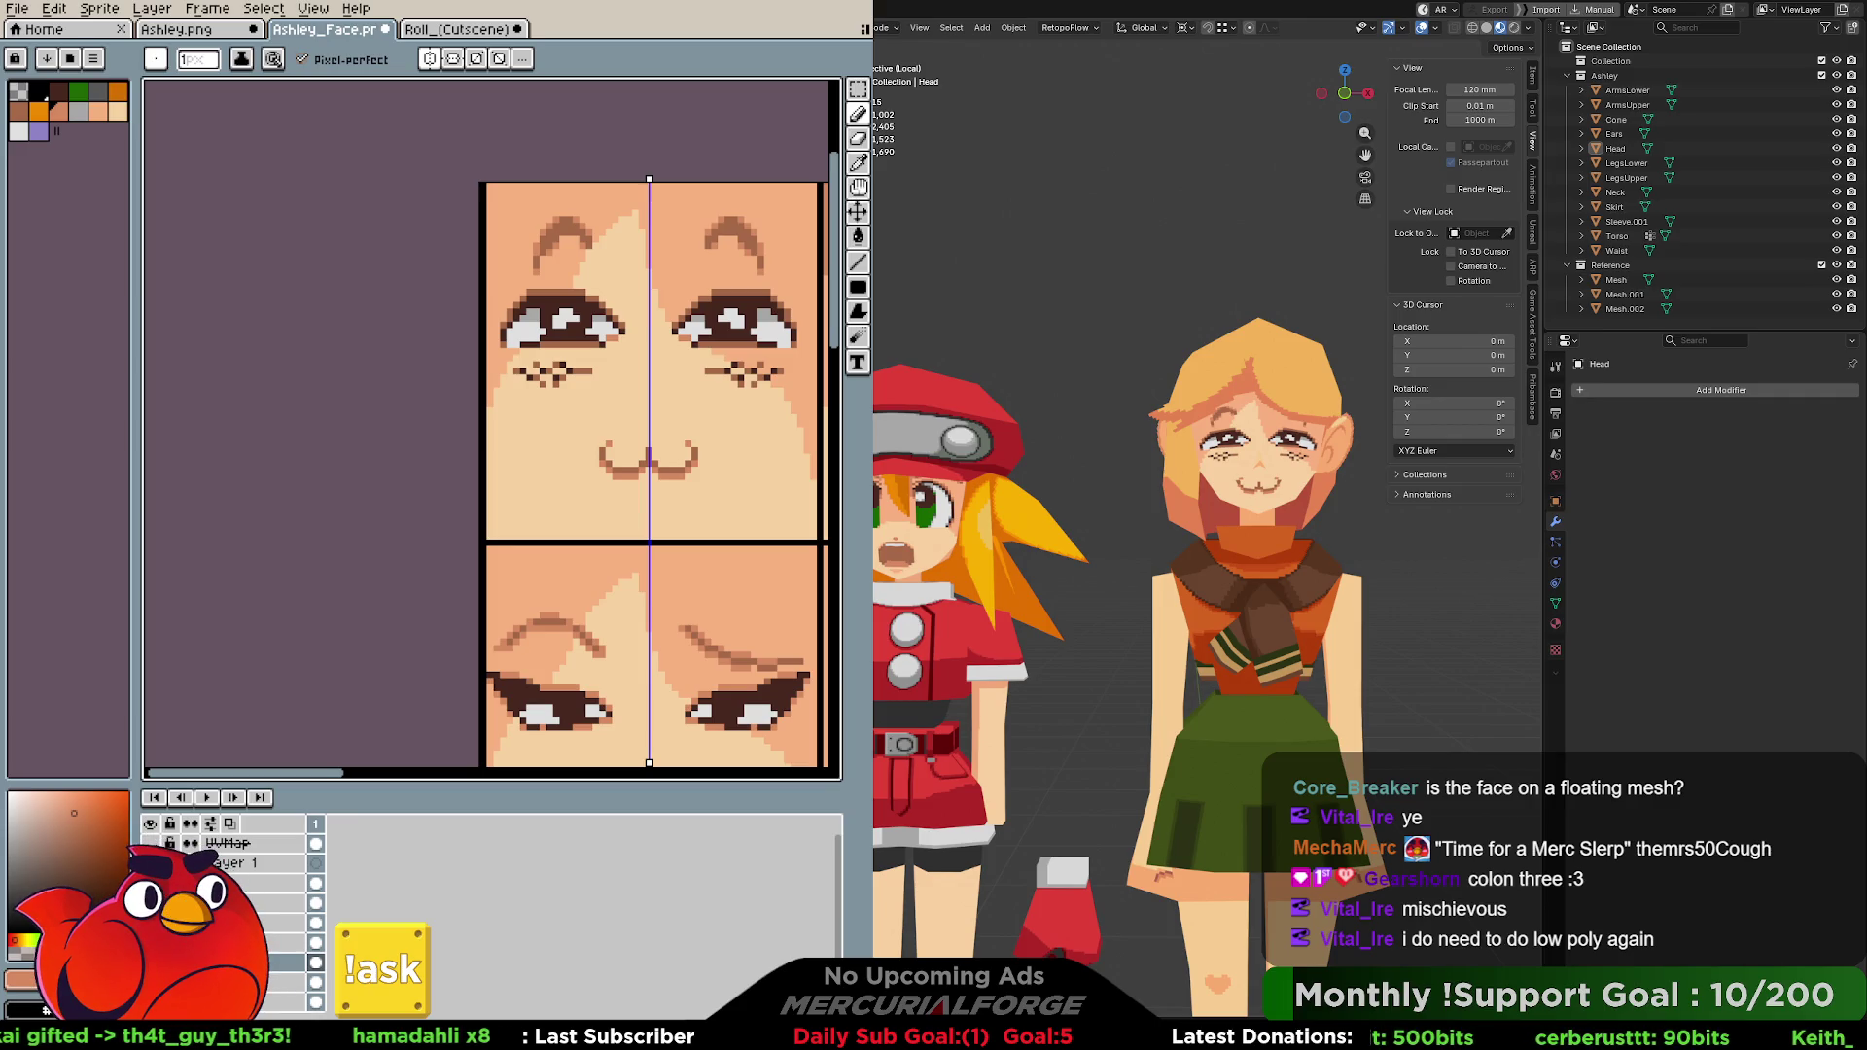
# Select the Head object, enter Edit Mode and orbit to face the front of the head.
pyautogui.moveTo(1110, 416); pyautogui.dragTo(1213, 411, button='middle')
pyautogui.scroll(3, 1214, 410)
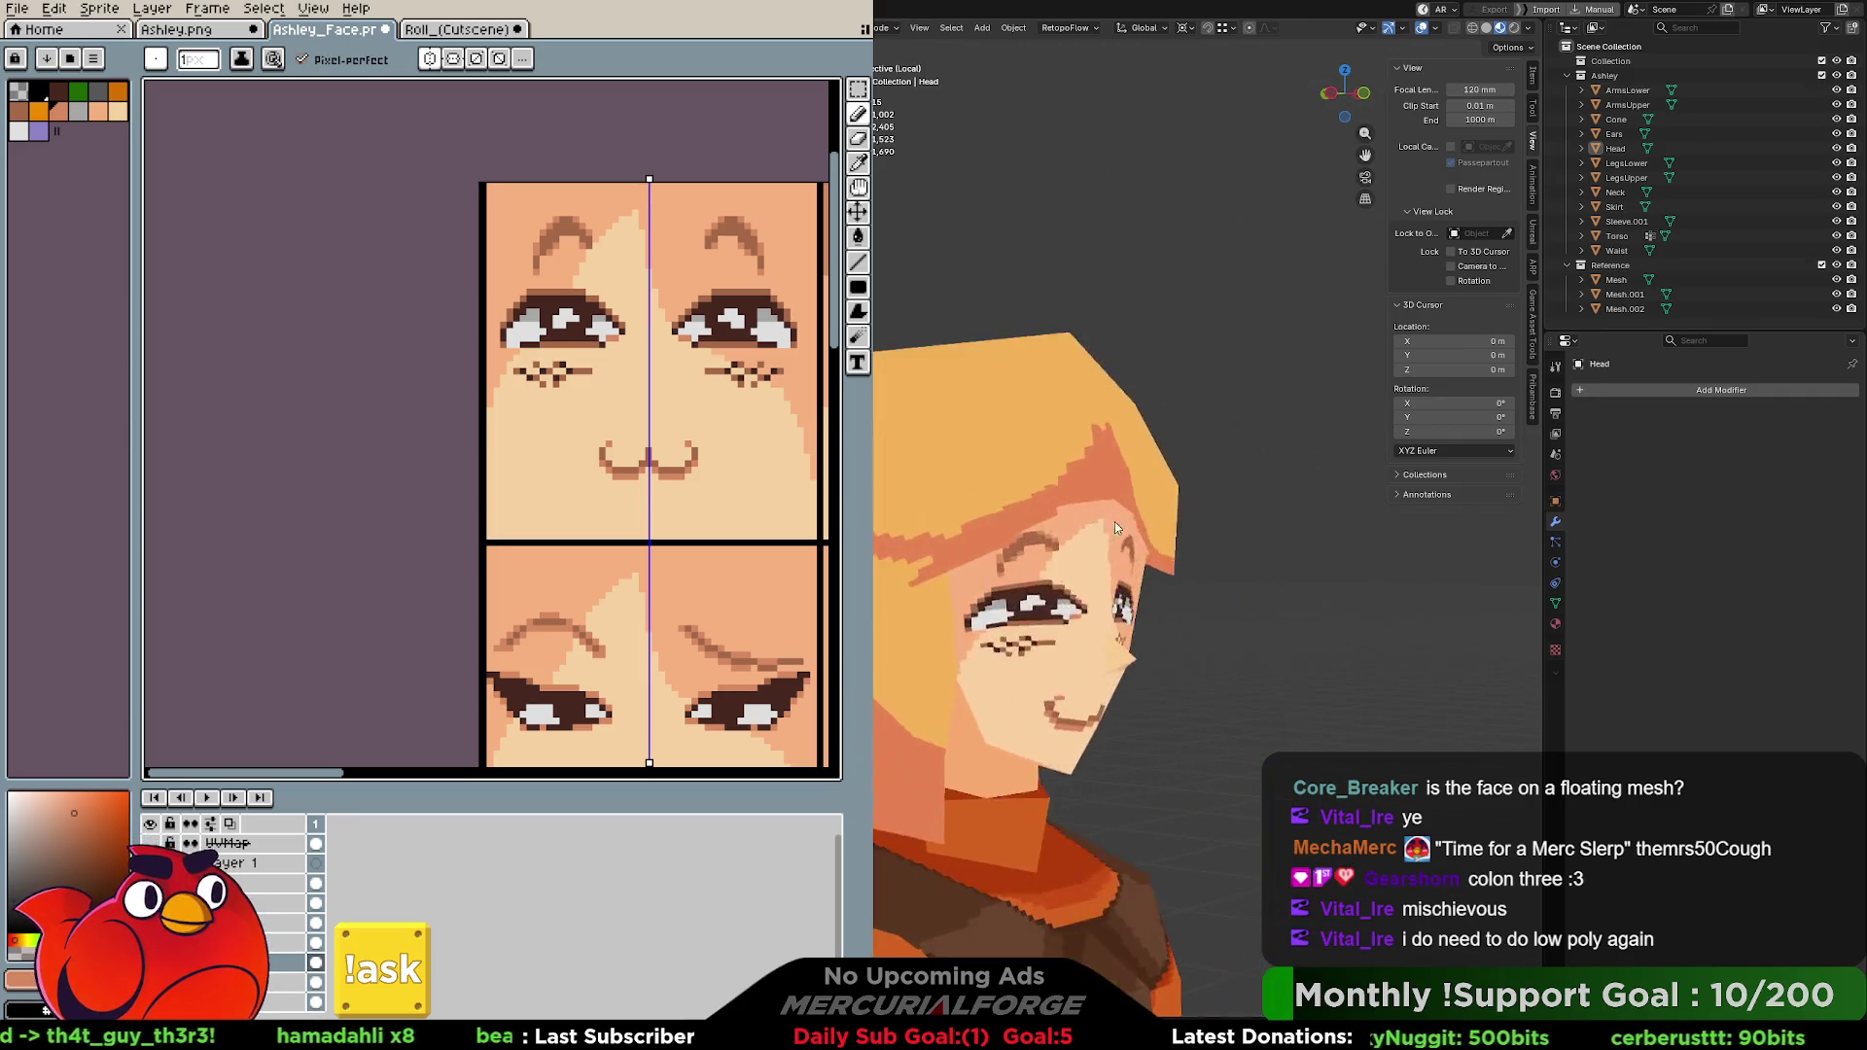
pyautogui.scroll(2, 1115, 521)
pyautogui.scroll(2, 1078, 664)
pyautogui.scroll(2, 1162, 465)
pyautogui.moveTo(1163, 466)
pyautogui.mouseDown(button='middle')
pyautogui.moveTo(1263, 464)
pyautogui.moveTo(1133, 450)
pyautogui.moveTo(1144, 468)
pyautogui.moveTo(1206, 516)
pyautogui.moveTo(1175, 351)
pyautogui.moveTo(1177, 467)
pyautogui.moveTo(1154, 468)
pyautogui.mouseUp(button='middle')
pyautogui.click(1206, 514)
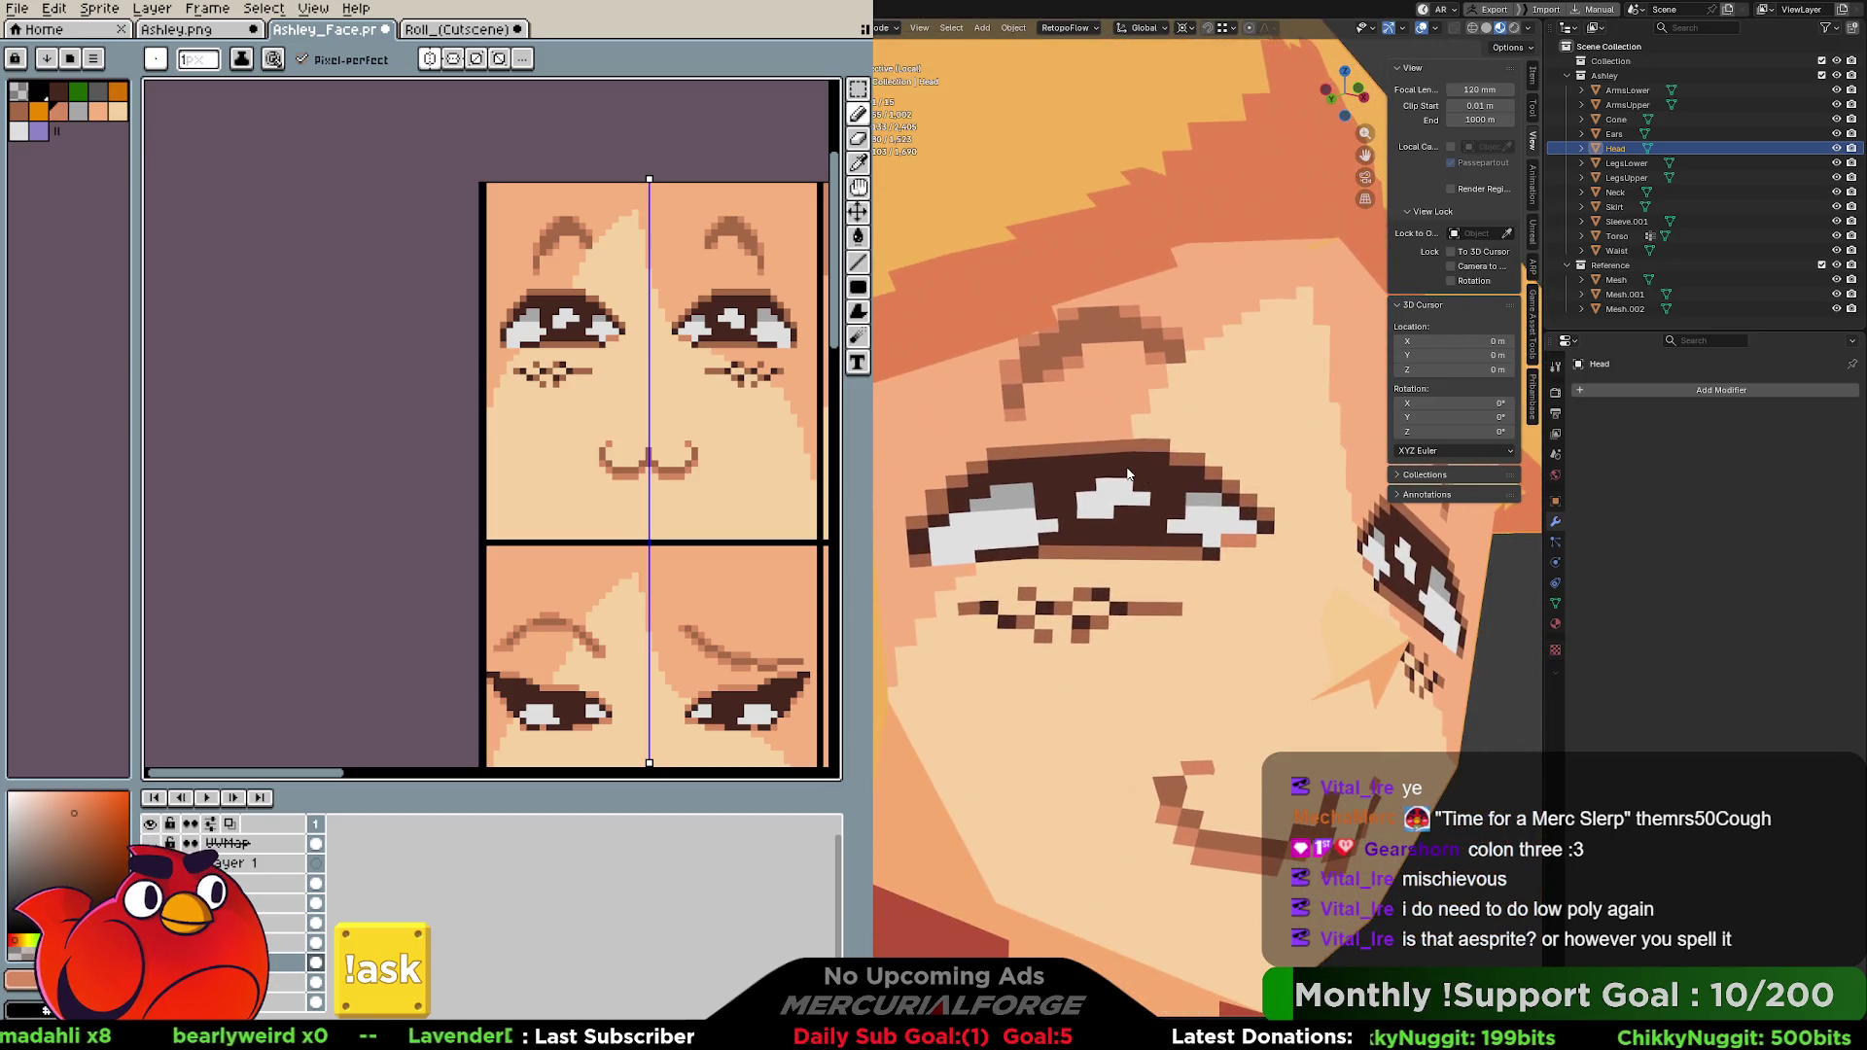
pyautogui.press('Tab')
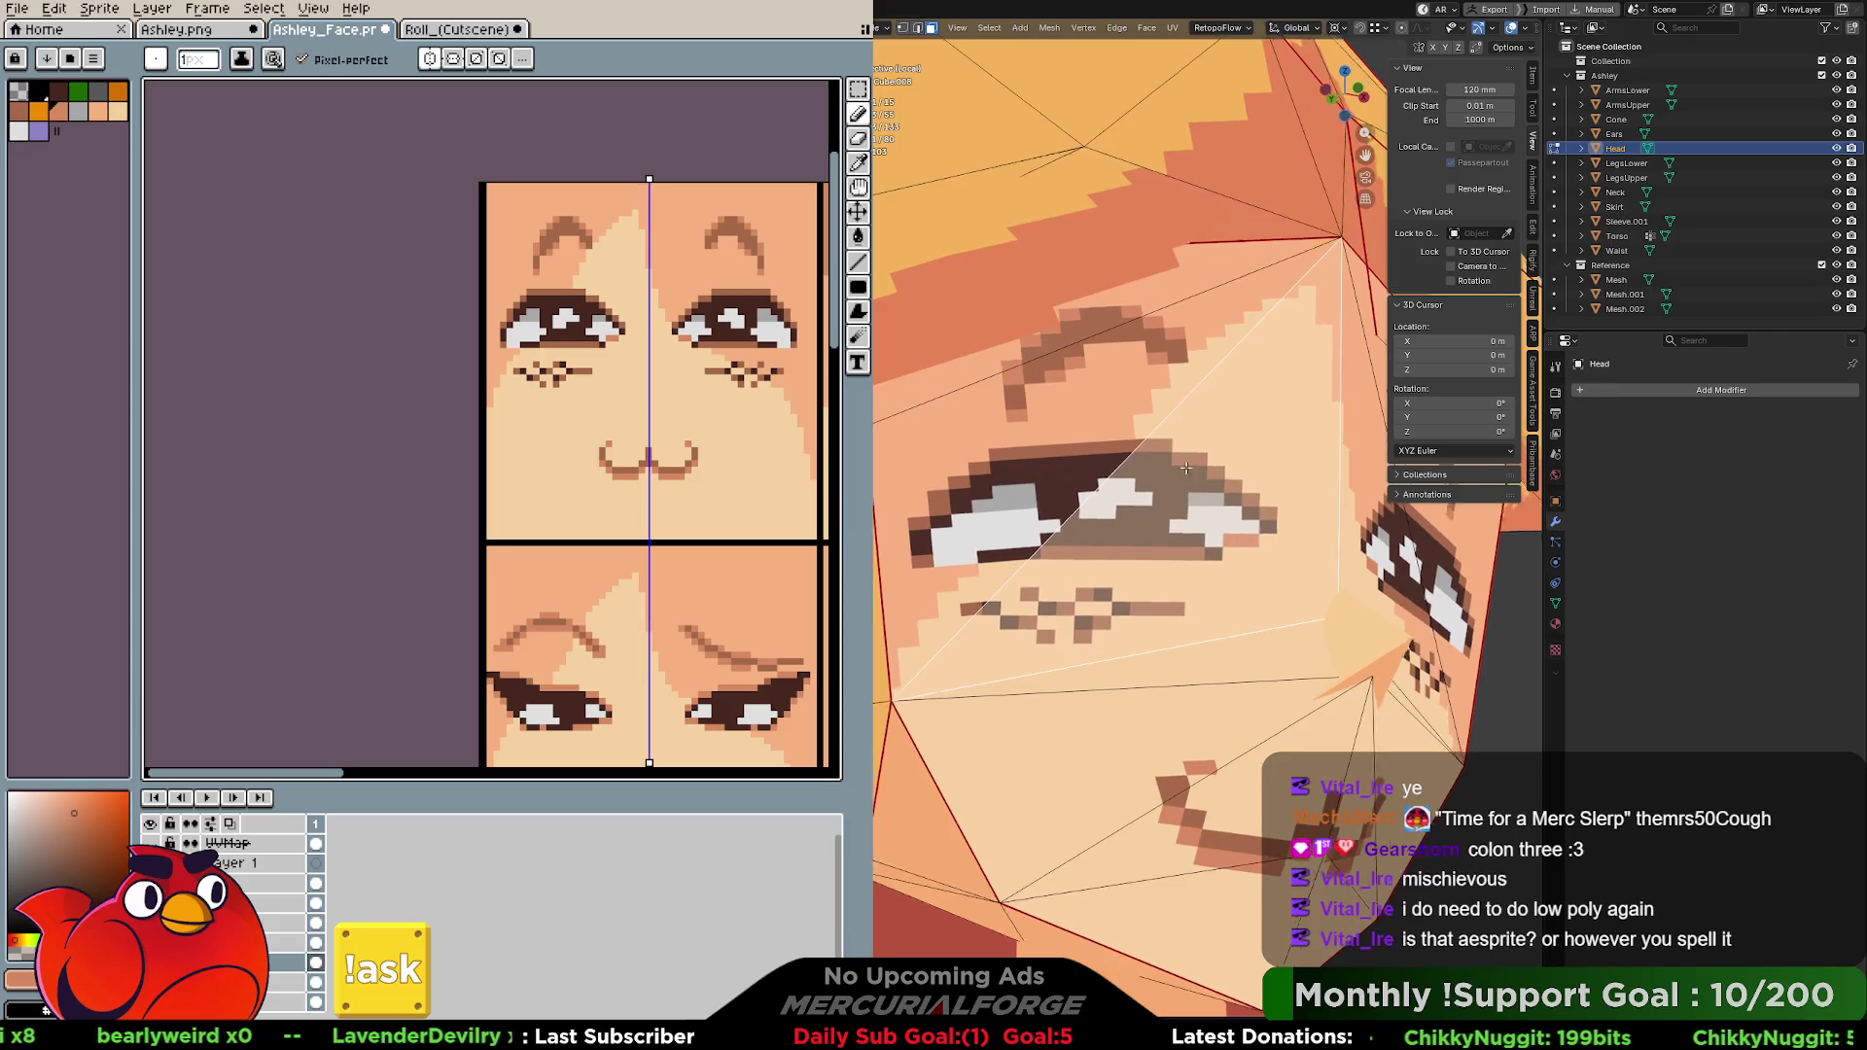
pyautogui.moveTo(1126, 457)
pyautogui.mouseDown(button='middle')
pyautogui.moveTo(952, 501)
pyautogui.moveTo(1224, 372)
pyautogui.moveTo(1272, 451)
pyautogui.mouseUp(button='middle')
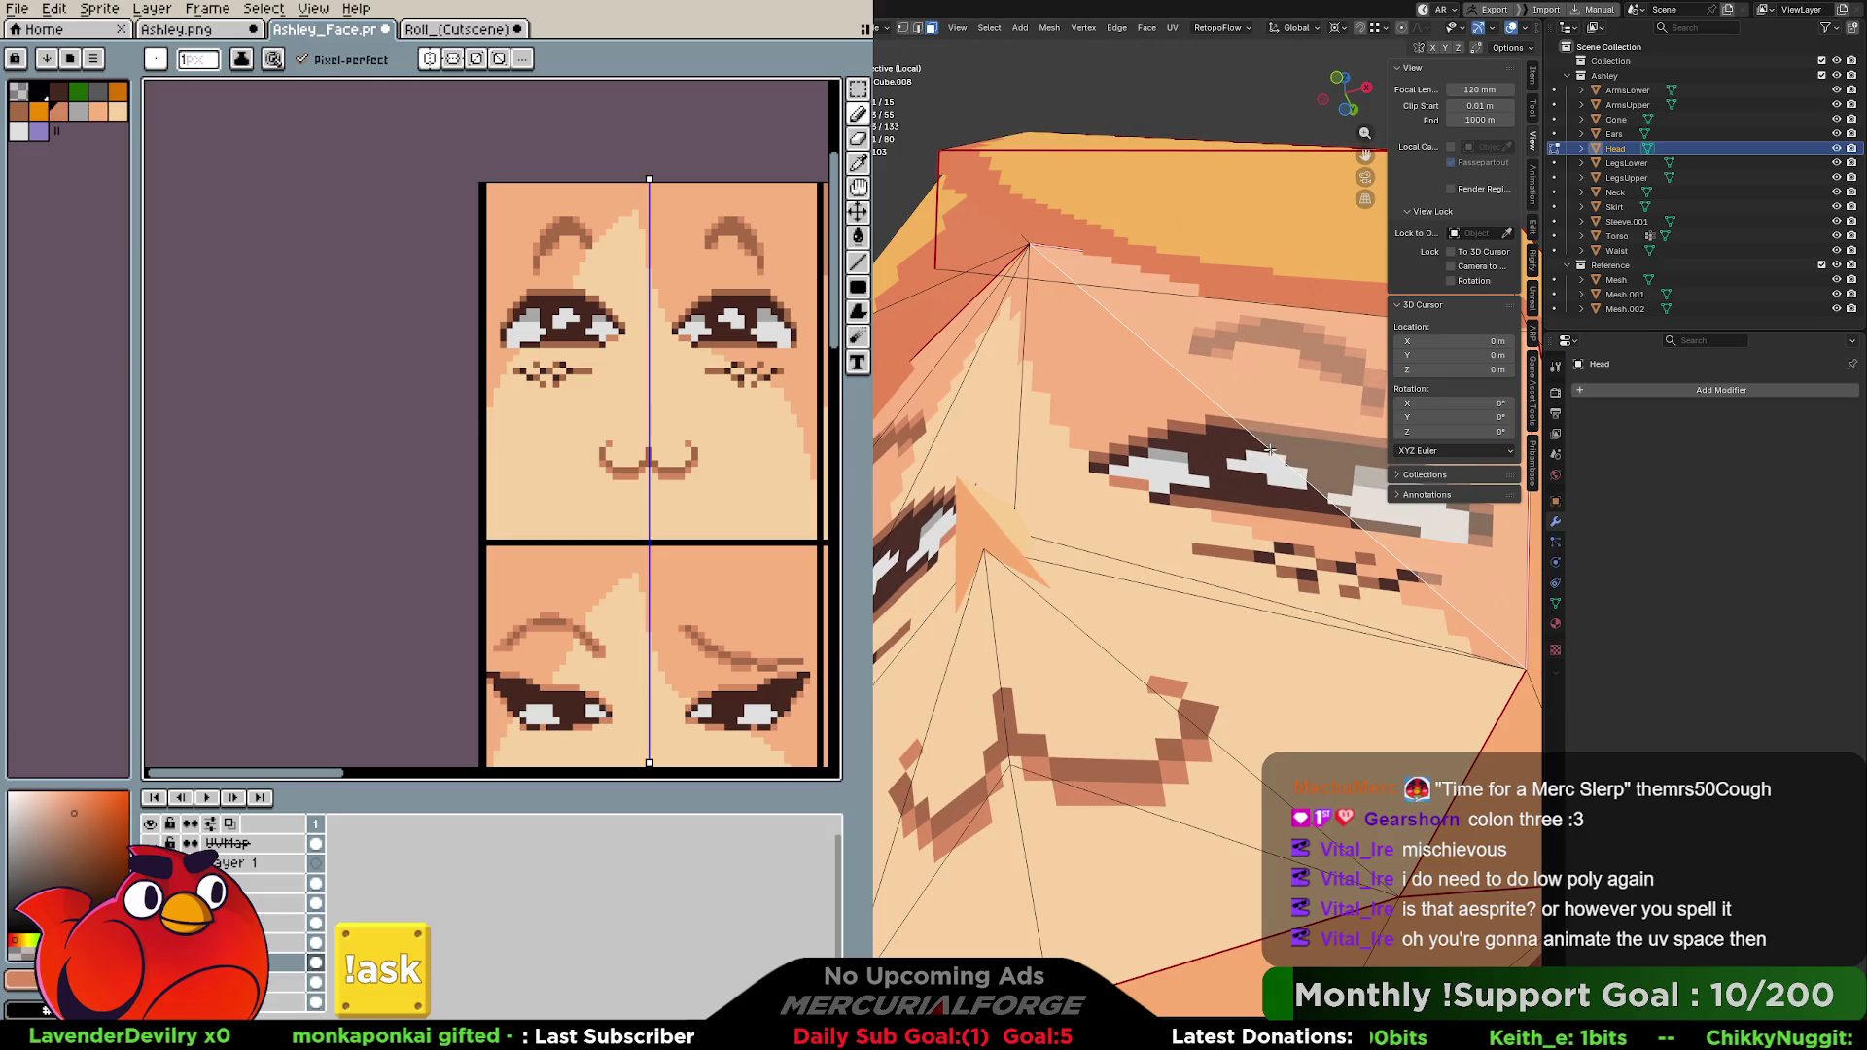
pyautogui.moveTo(1270, 449)
pyautogui.mouseDown(button='middle')
pyautogui.moveTo(1156, 490)
pyautogui.moveTo(1249, 475)
pyautogui.mouseUp(button='middle')
# Extrude a selected edge in place and cancel an edge-crease adjustment on it.
pyautogui.rightClick(1251, 475)
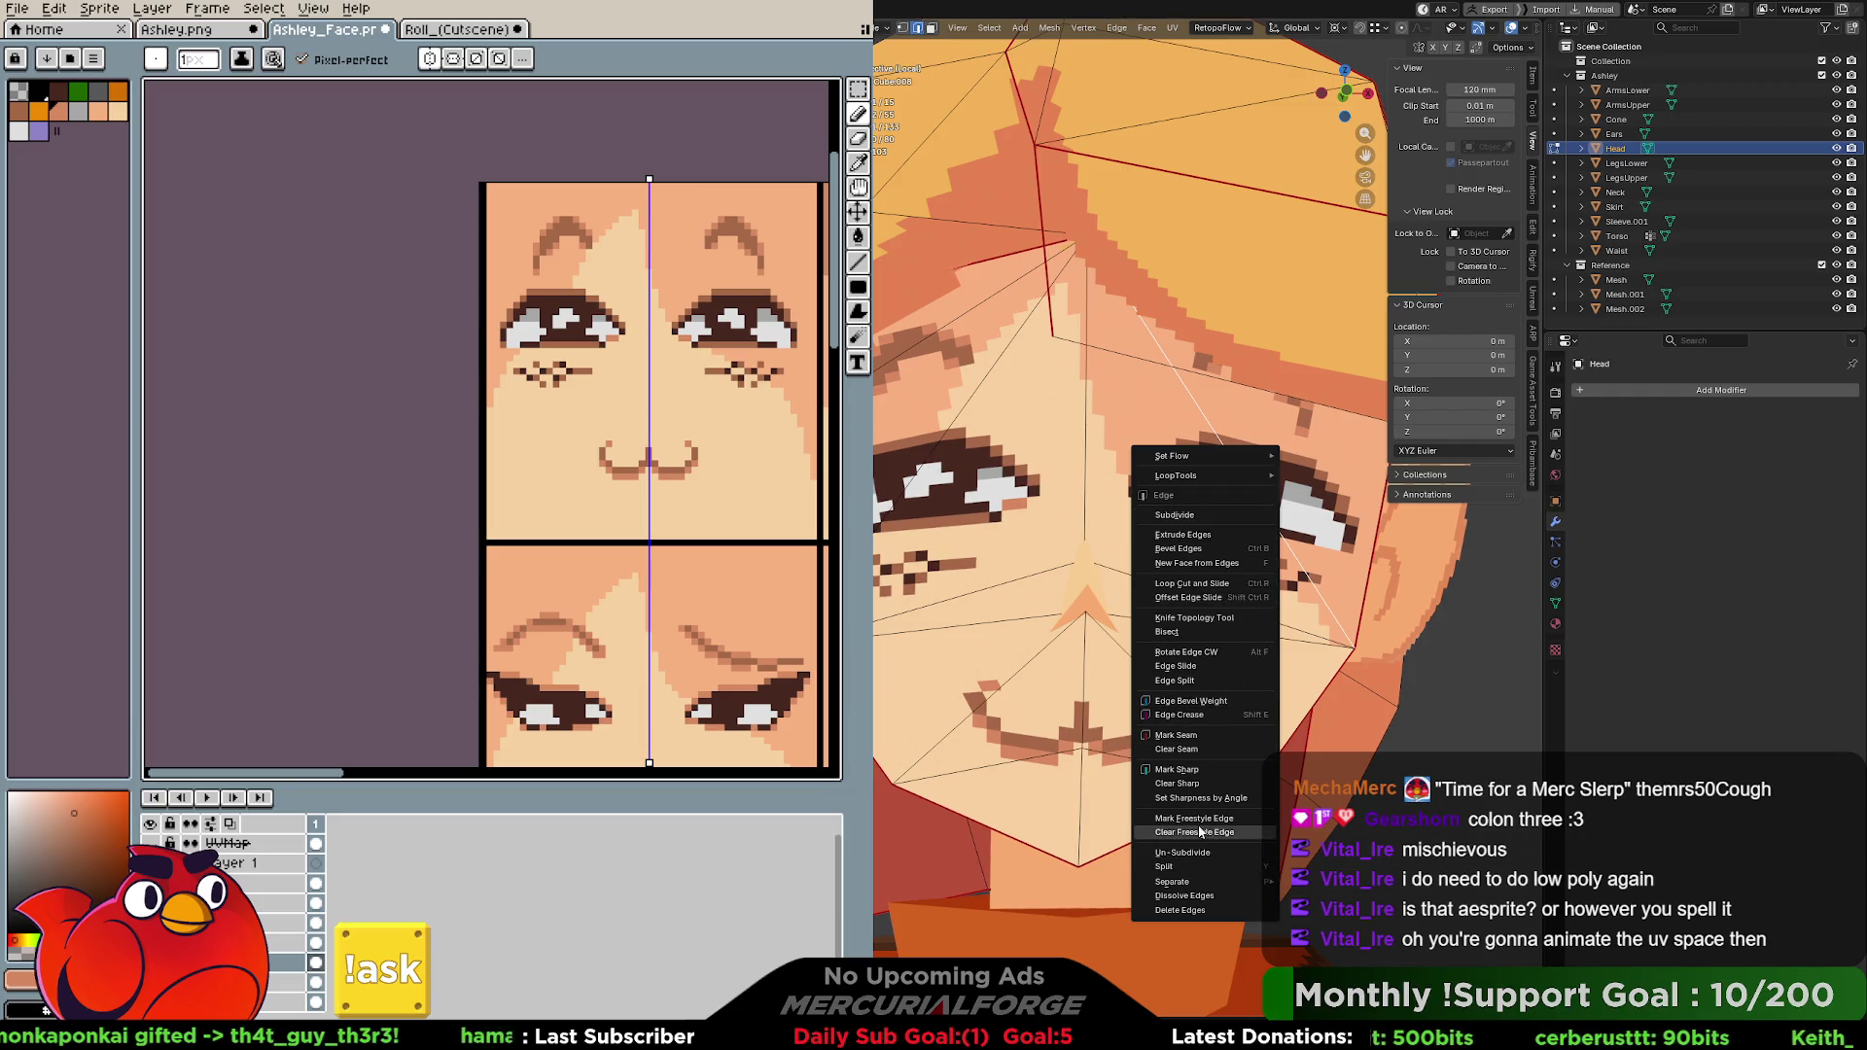
pyautogui.click(1213, 417)
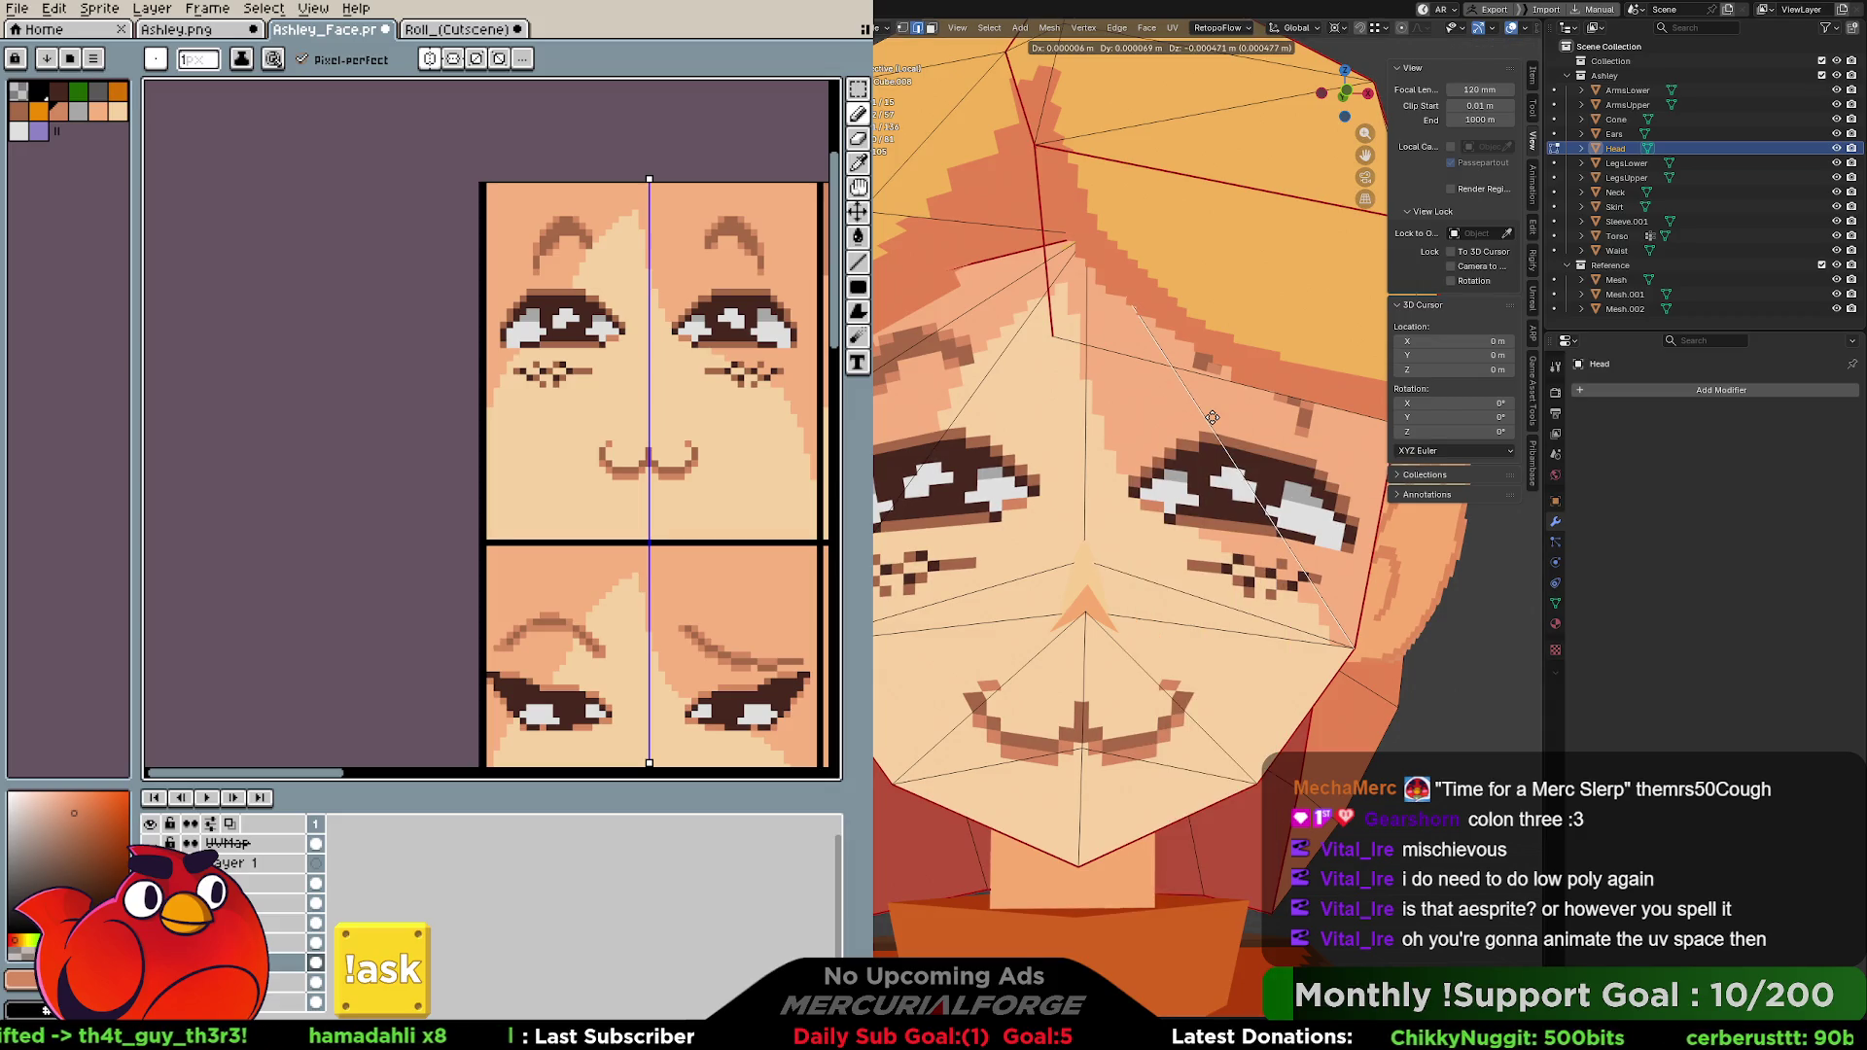
pyautogui.click(1220, 423)
pyautogui.hotkey('shift', 'e')
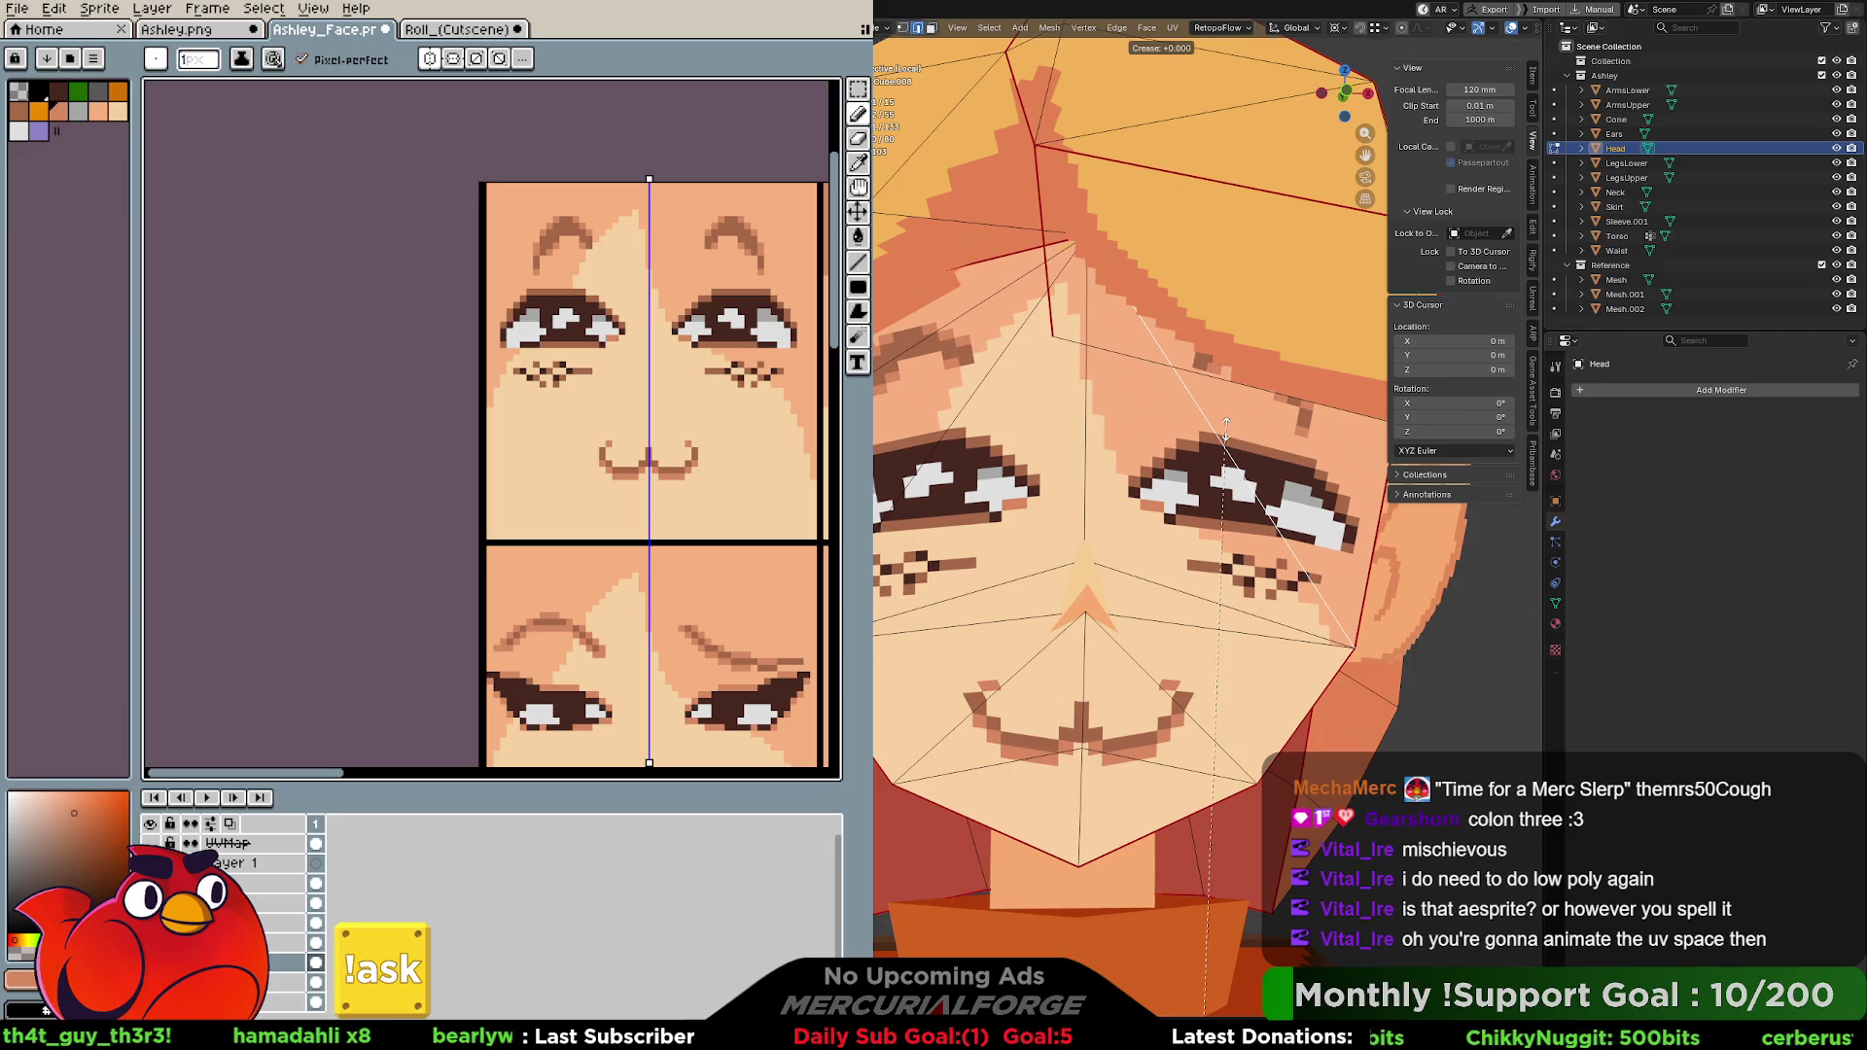
pyautogui.click(1223, 430)
# Rotate two edges near the left eye clockwise via the Edge menu.
pyautogui.hotkey('ctrl', 'e')
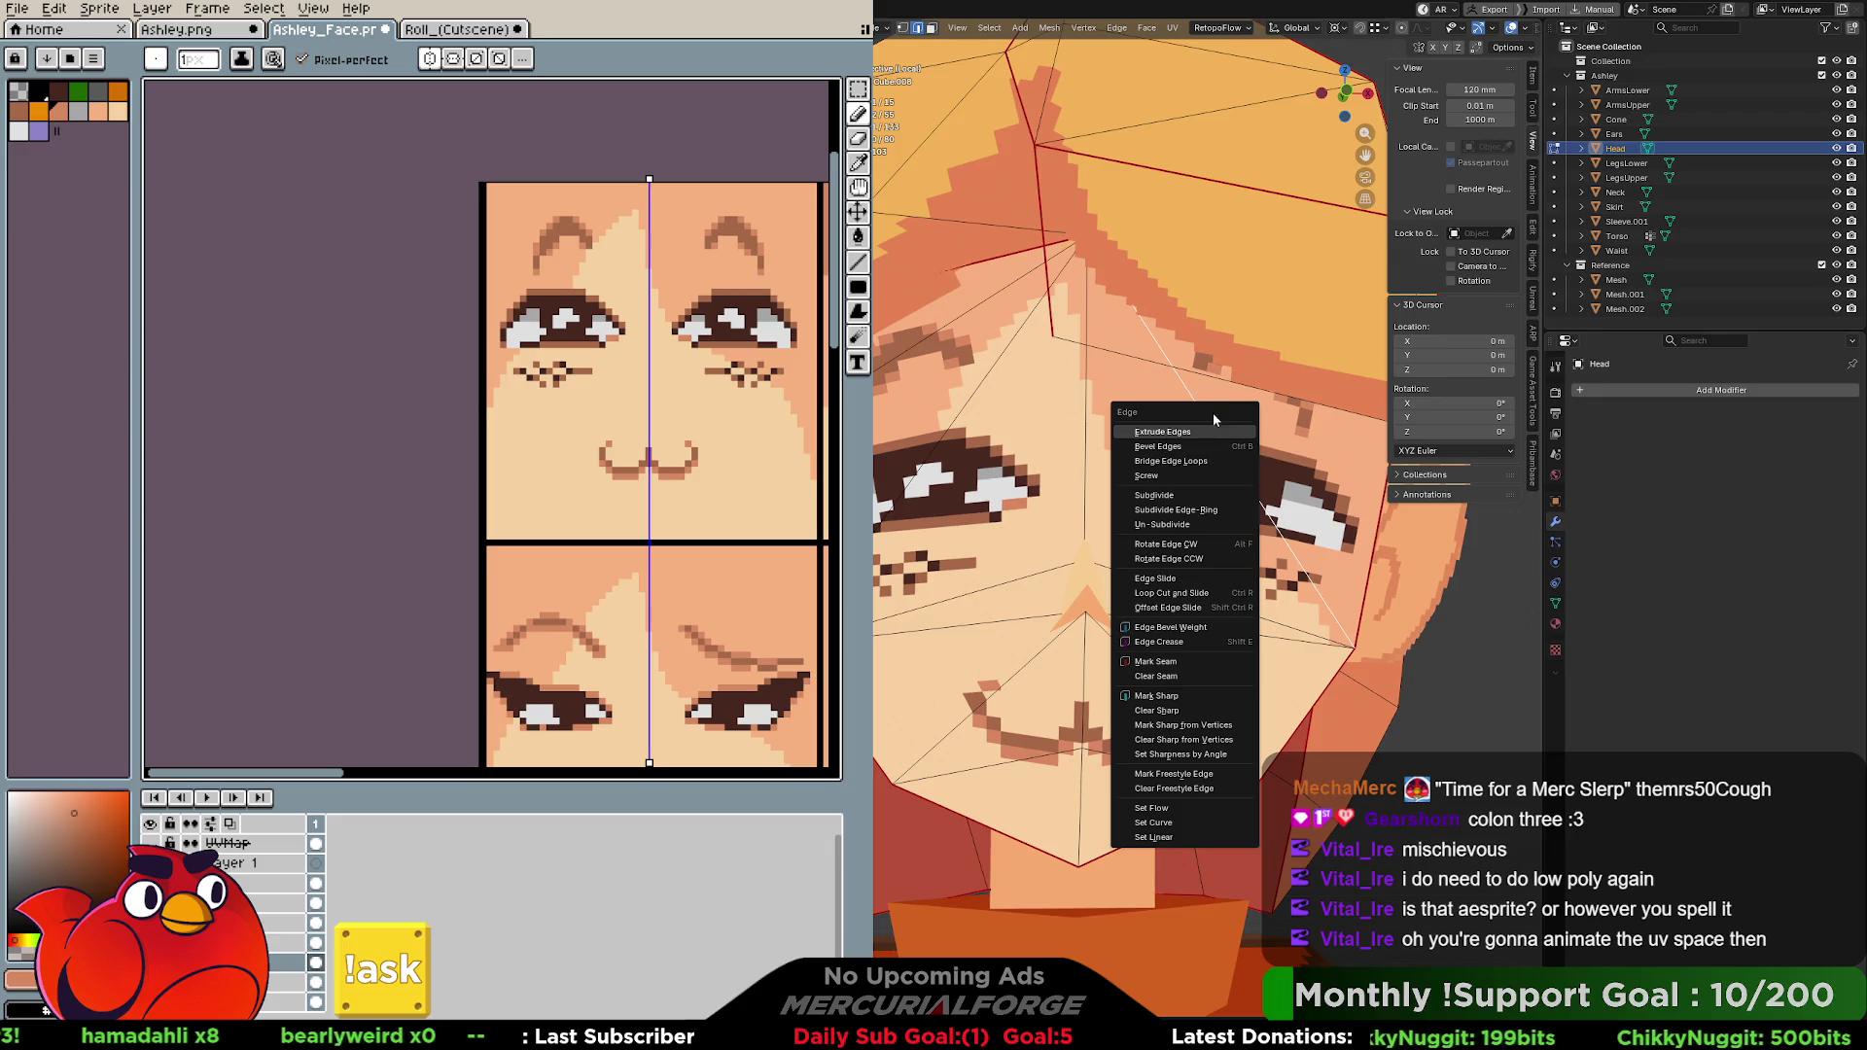
pyautogui.click(1202, 546)
pyautogui.click(929, 464)
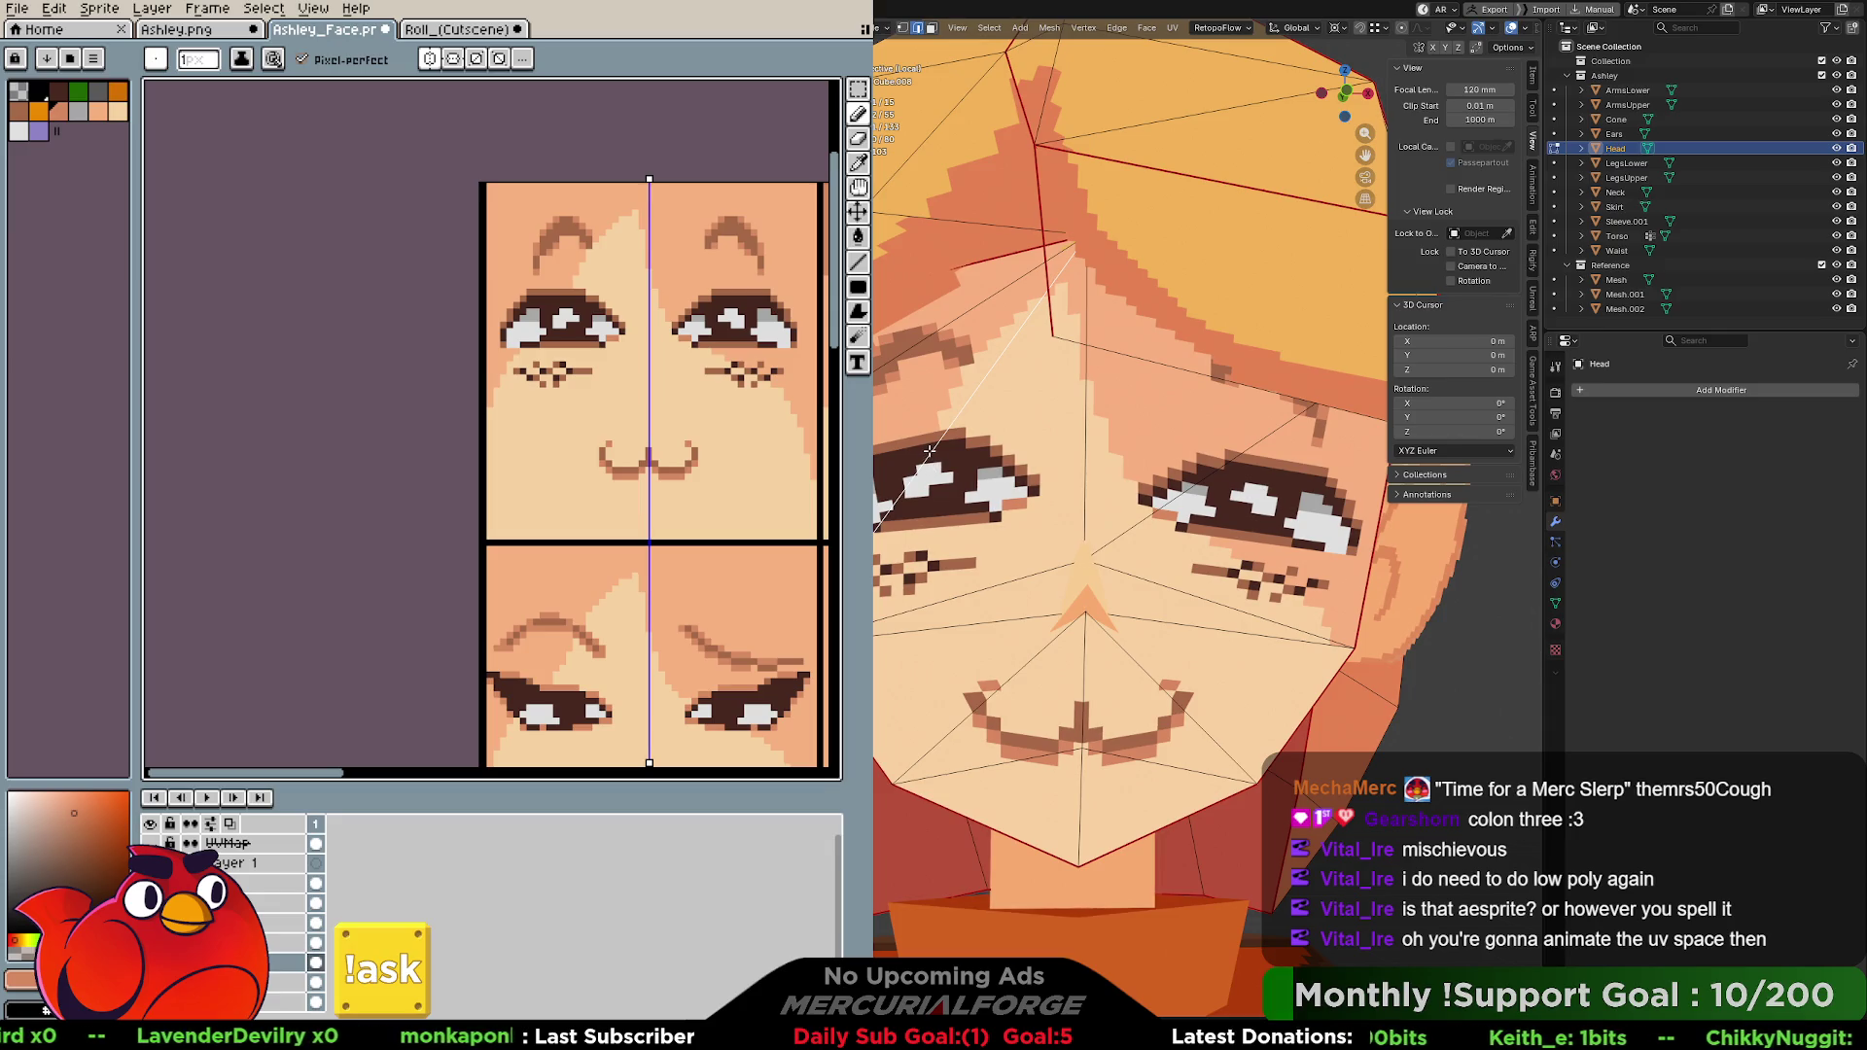
pyautogui.hotkey('ctrl', 'e')
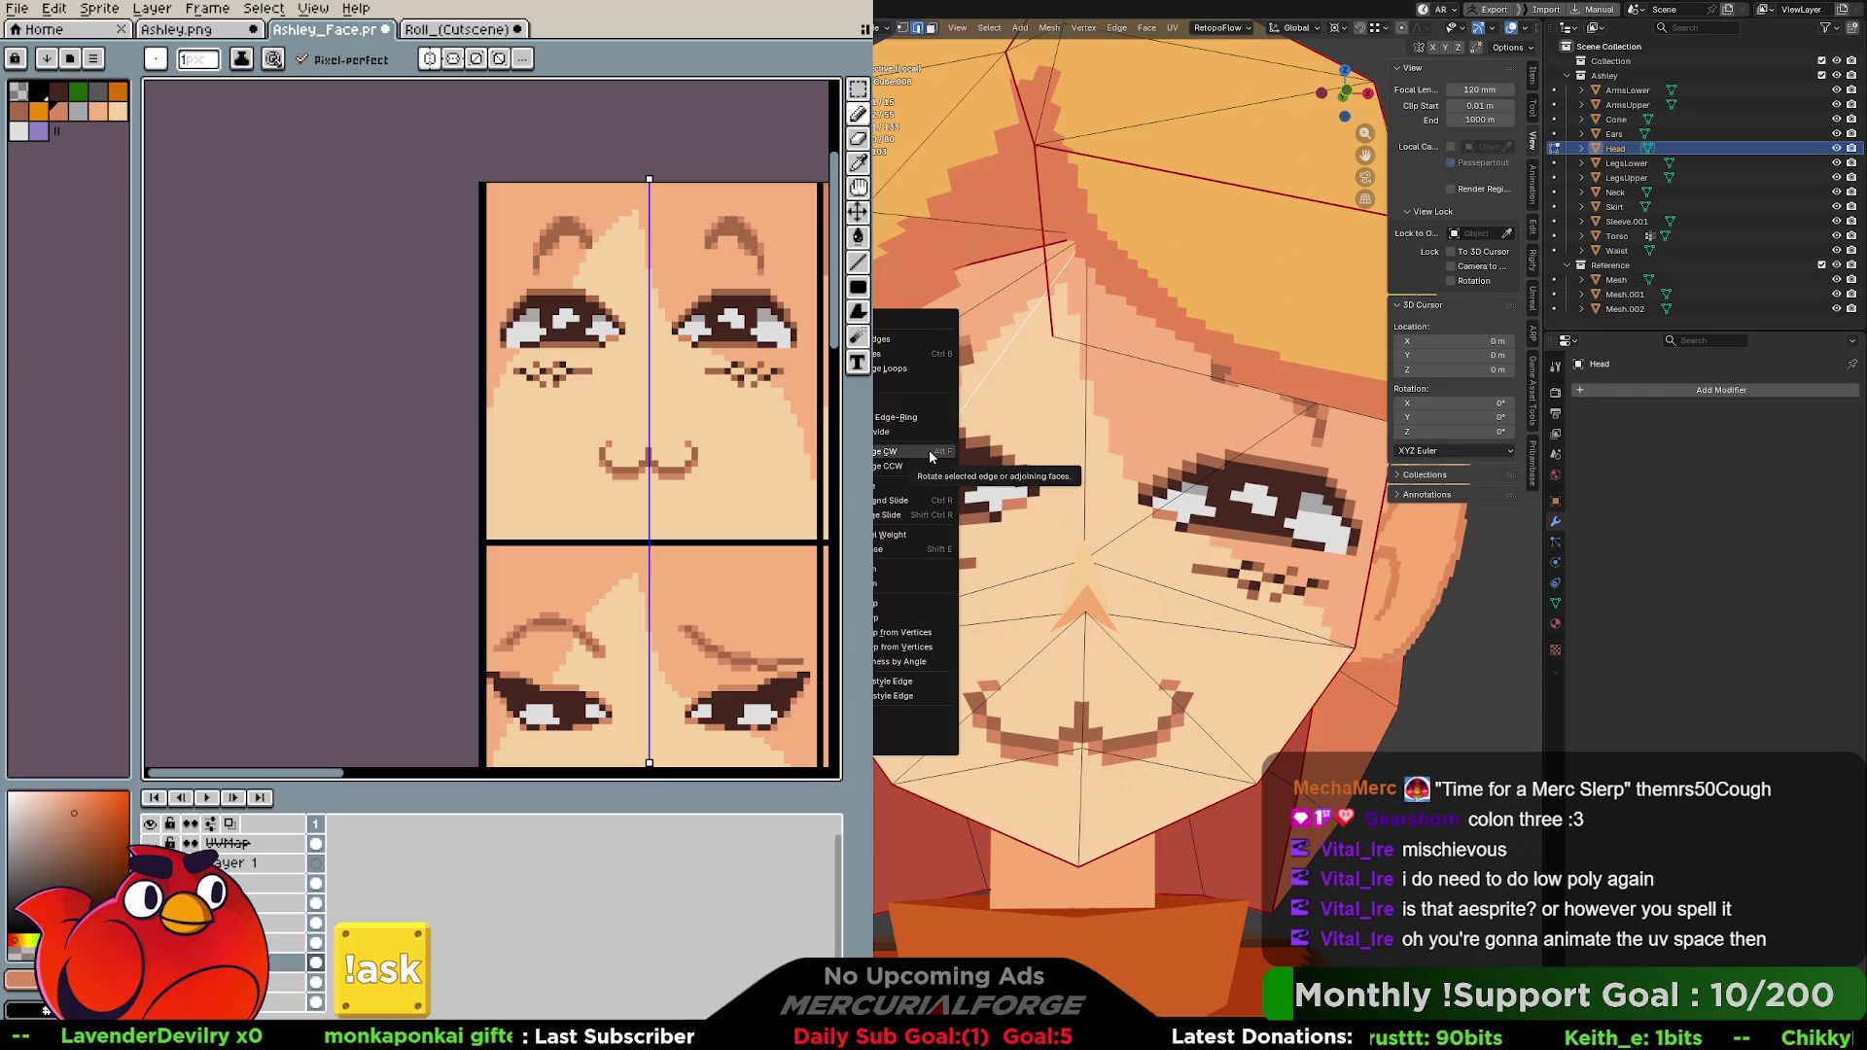
pyautogui.click(929, 451)
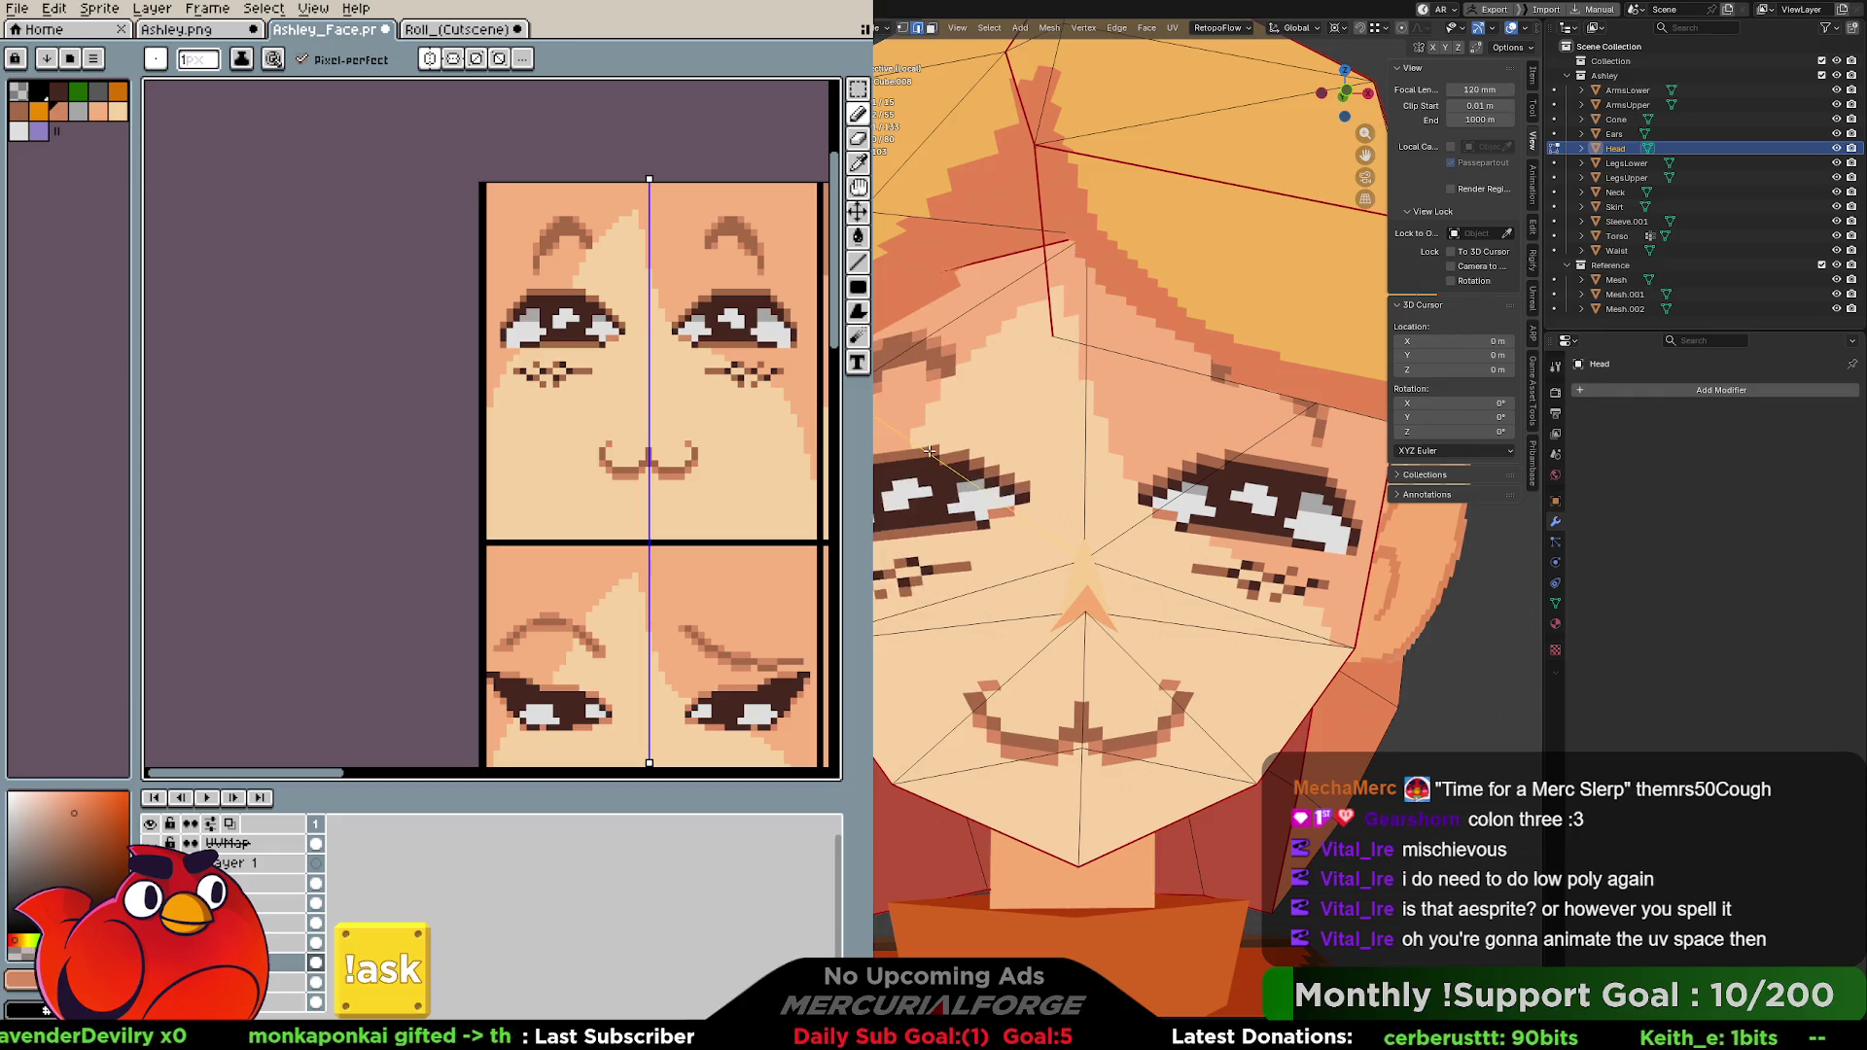
pyautogui.scroll(-3, 1095, 473)
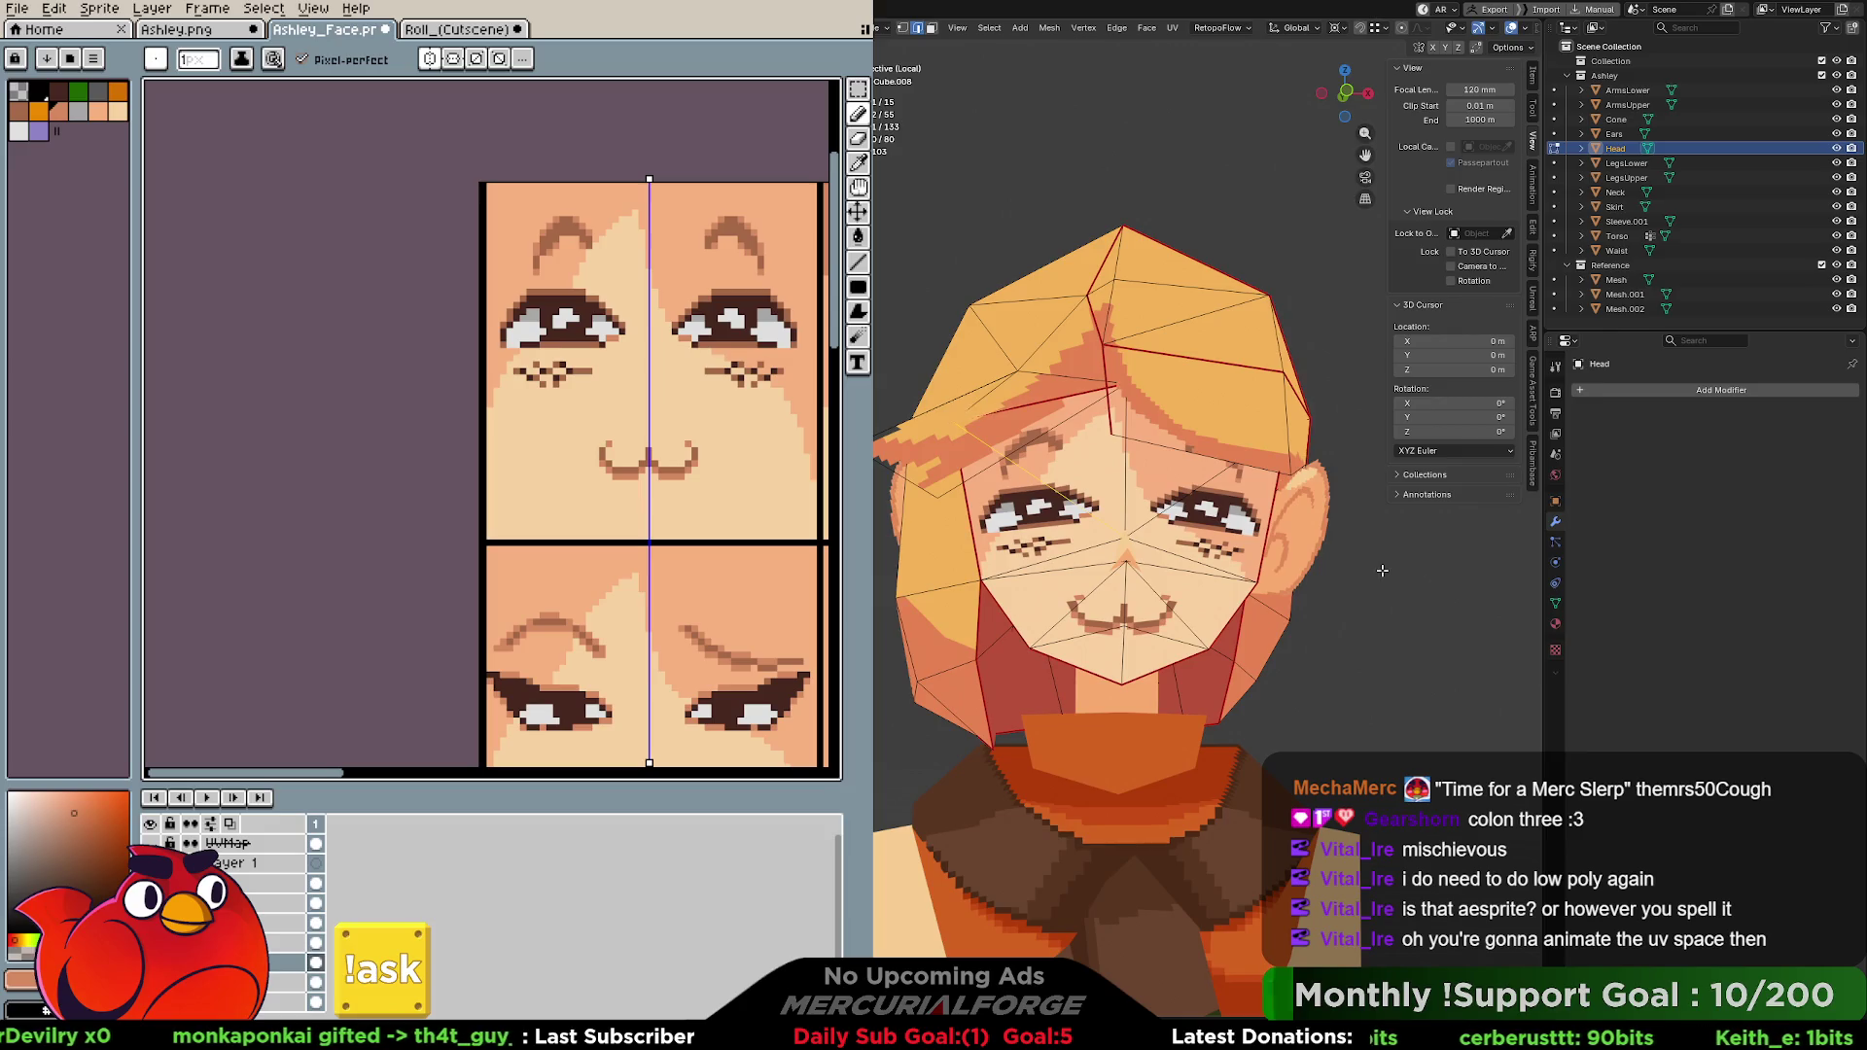
# Orbit the head in Object Mode, then select-link the faces around the left eye in Edit Mode.
pyautogui.press('Tab')
pyautogui.scroll(-3, 1240, 566)
pyautogui.moveTo(1179, 569)
pyautogui.mouseDown(button='middle')
pyautogui.moveTo(1207, 581)
pyautogui.moveTo(1186, 569)
pyautogui.mouseUp(button='middle')
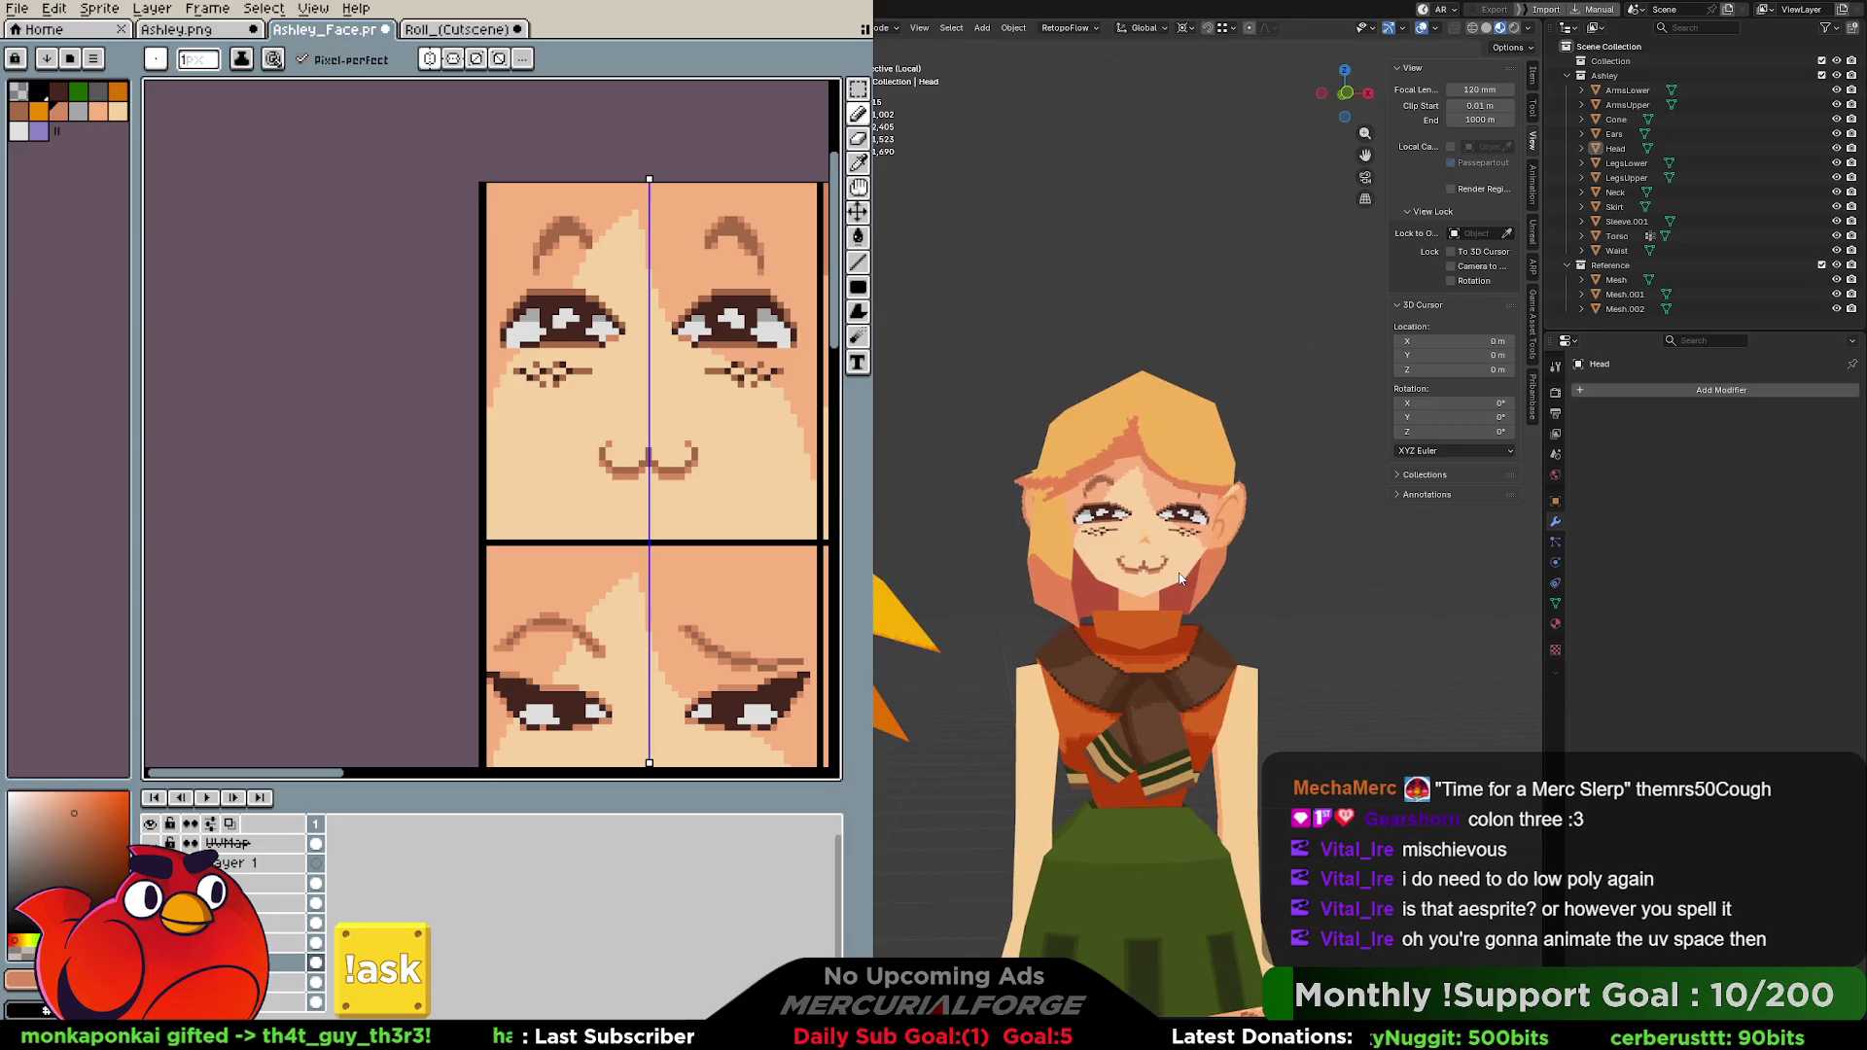
pyautogui.scroll(3, 1168, 561)
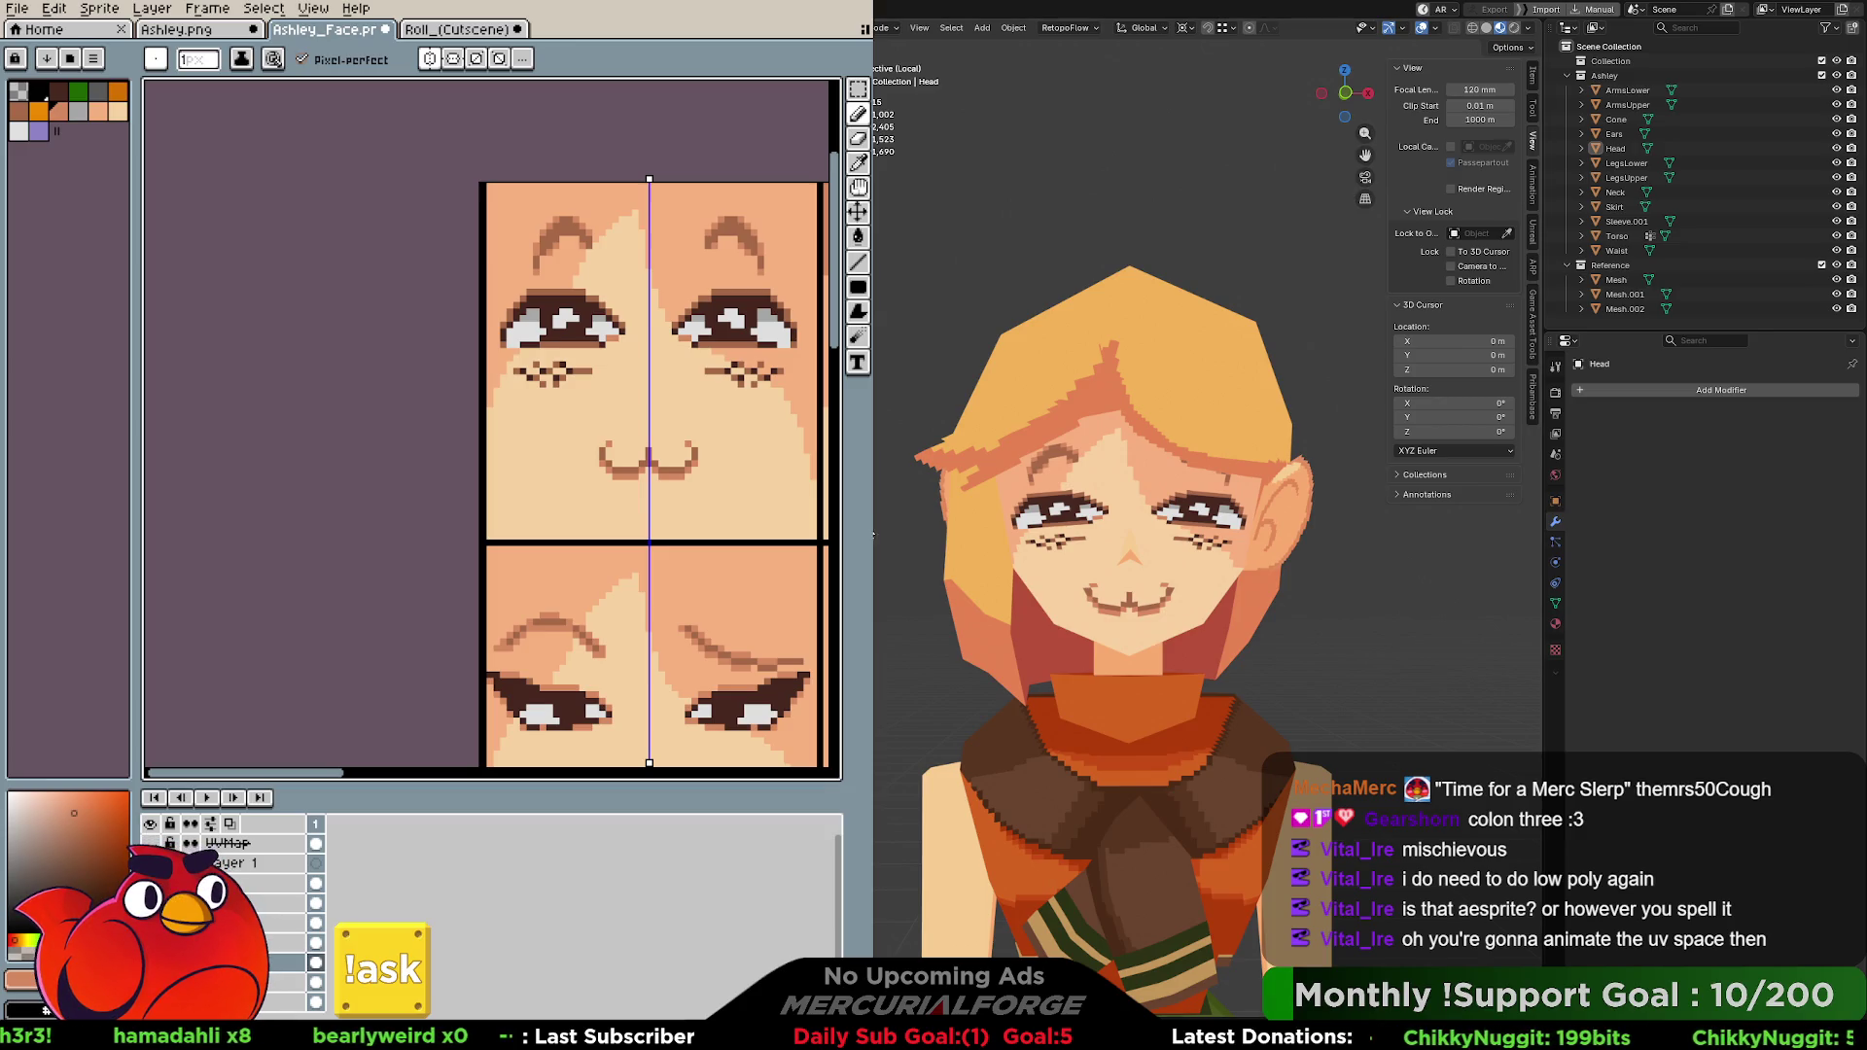
pyautogui.click(1194, 514)
pyautogui.press('Tab')
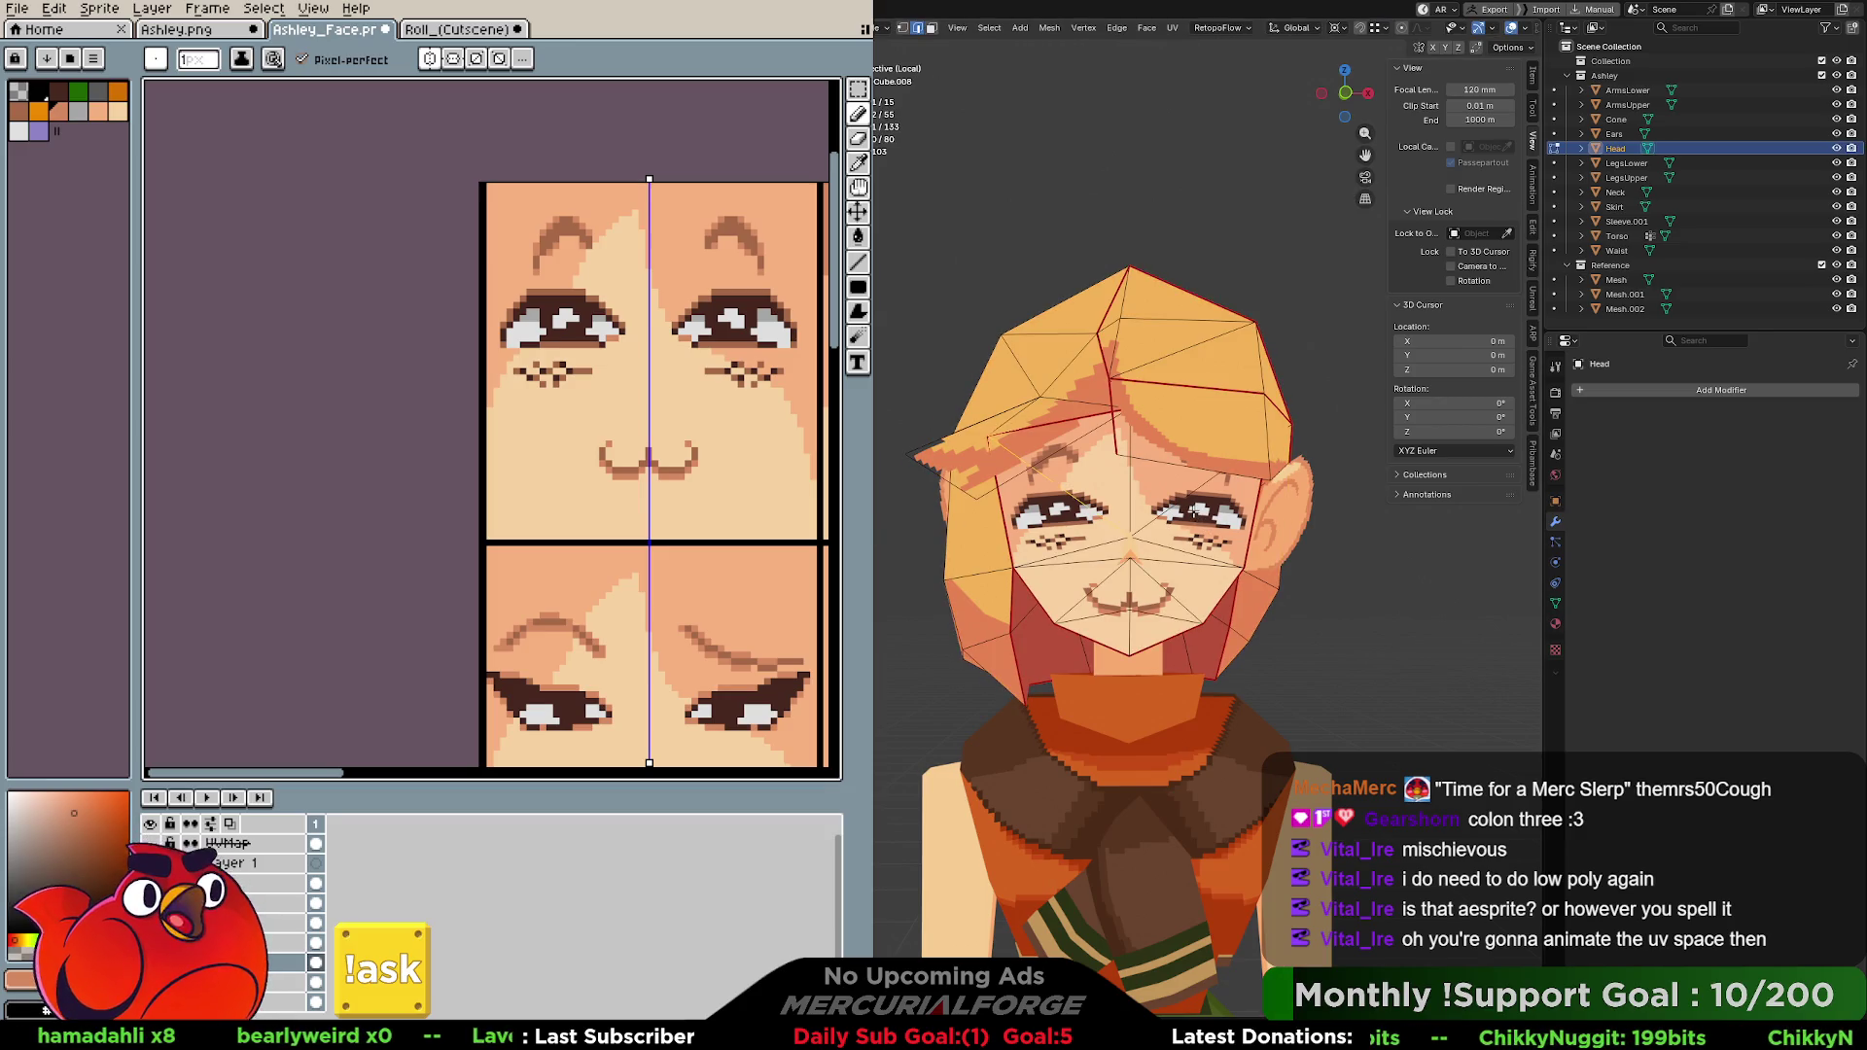
pyautogui.press('l')
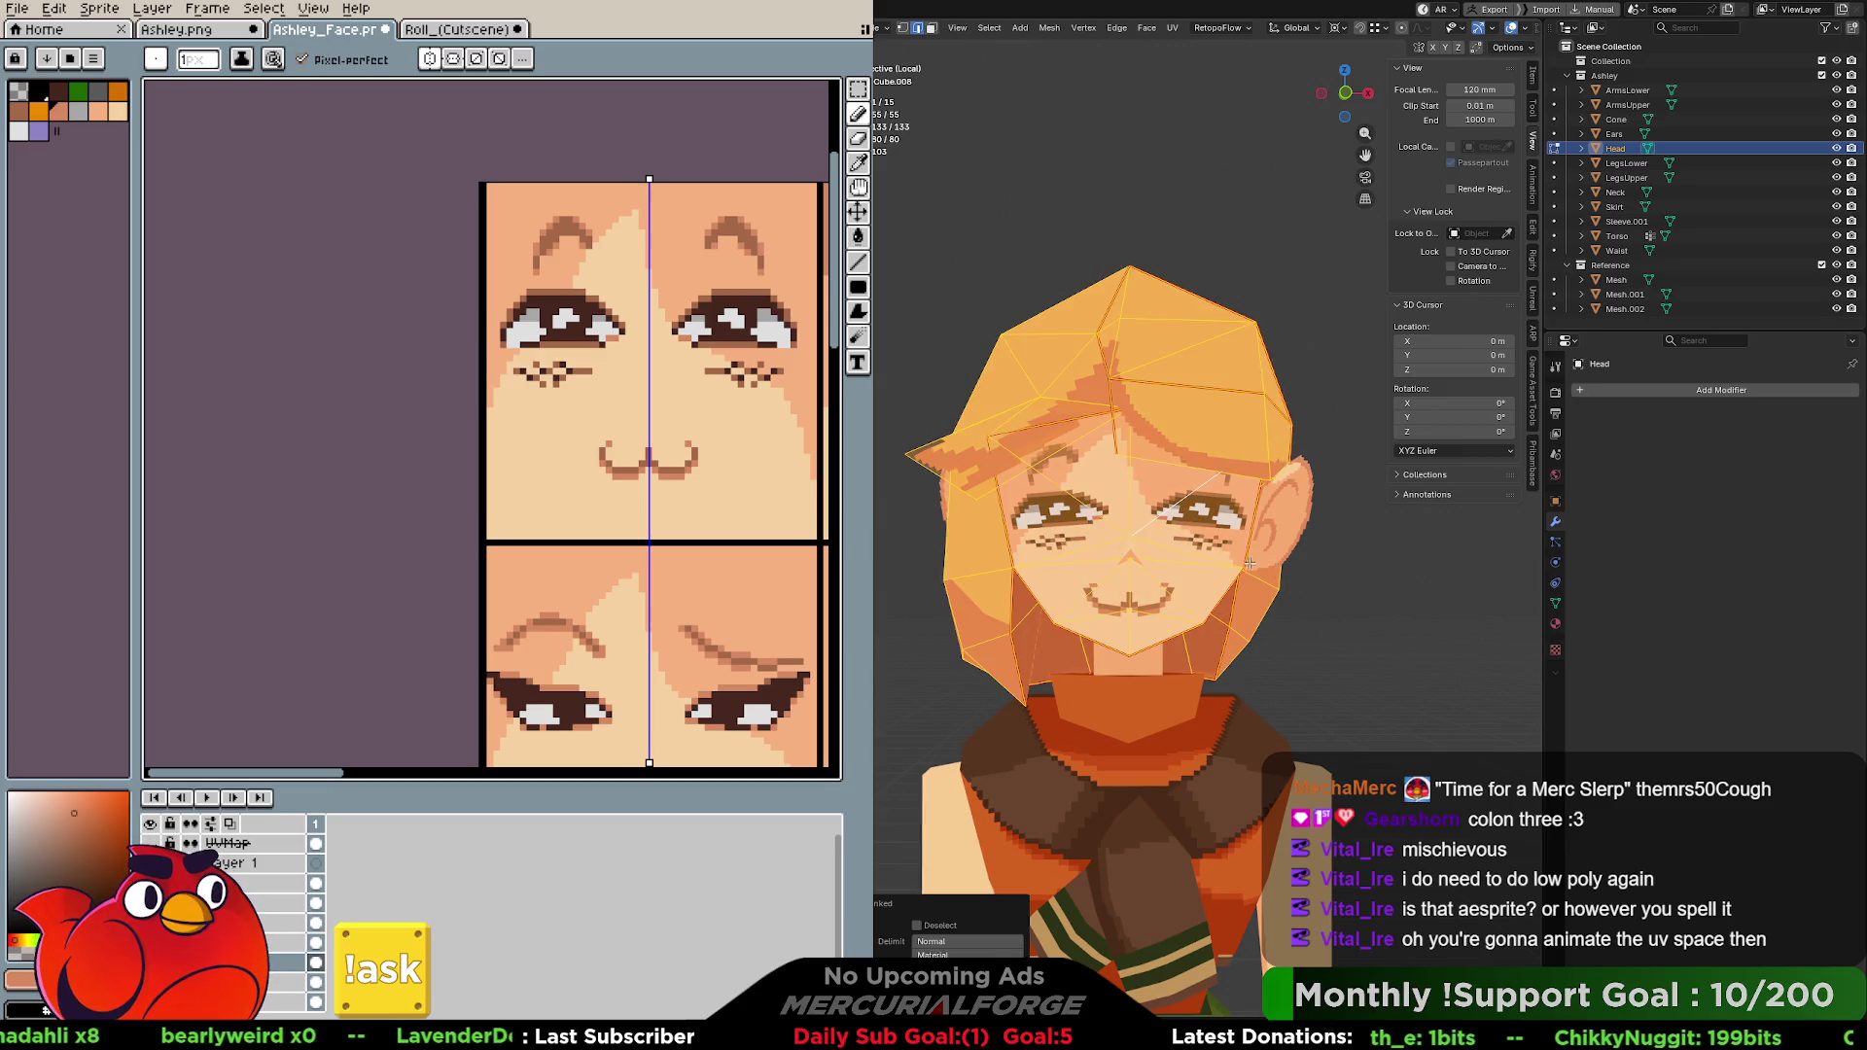
pyautogui.click(1196, 532)
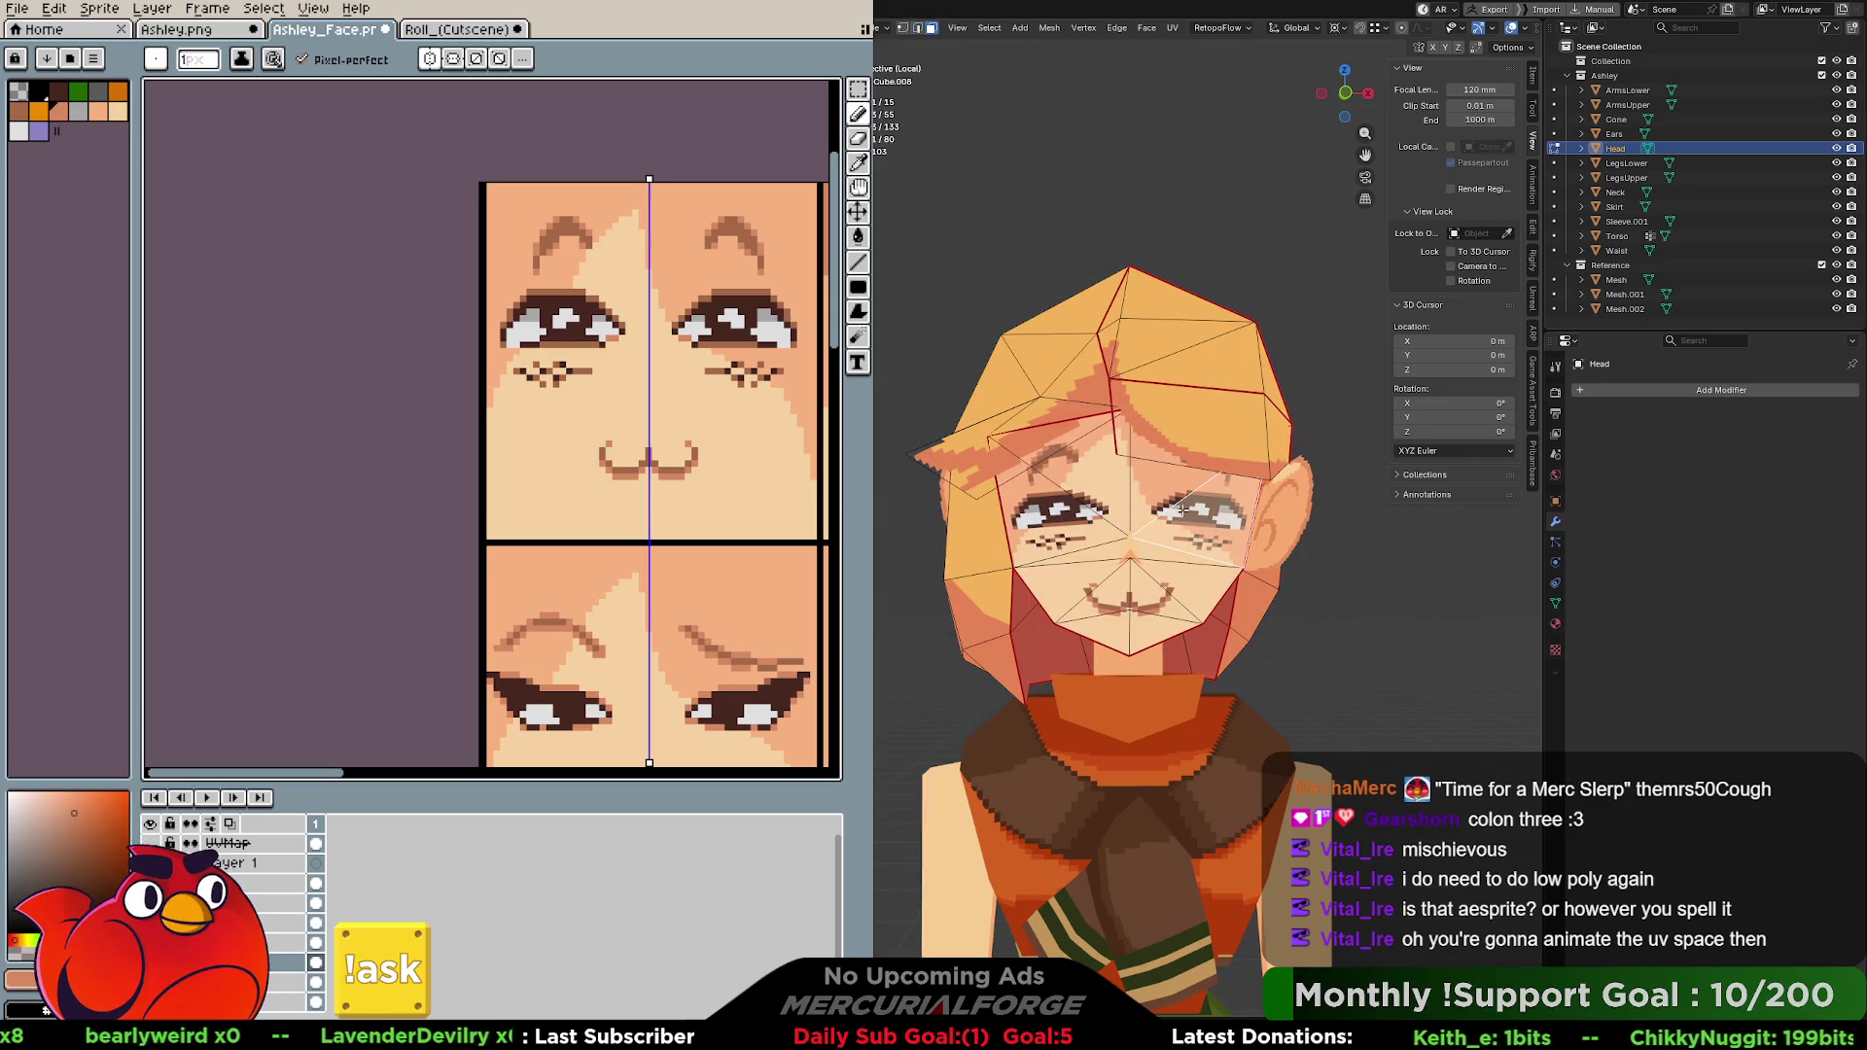
pyautogui.press('l')
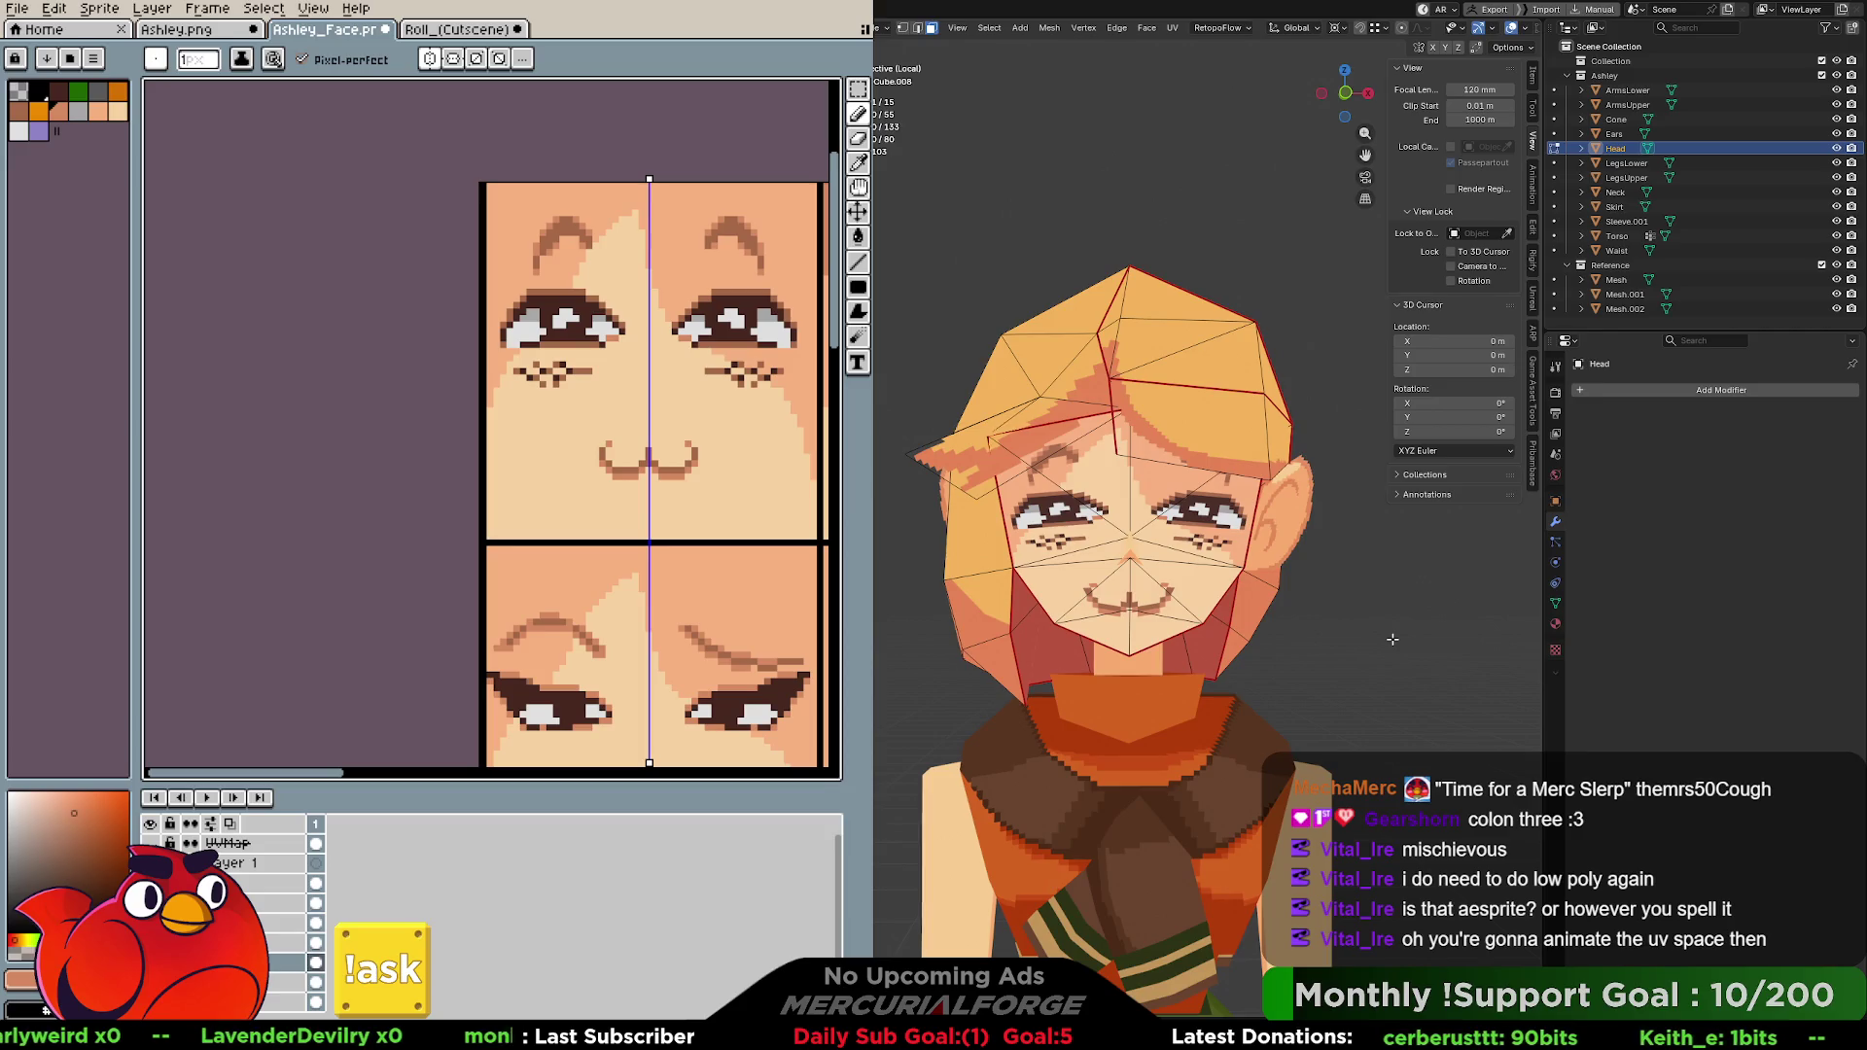
# Leave mesh editing and switch to the sprite sync workspace.
pyautogui.press('Tab')
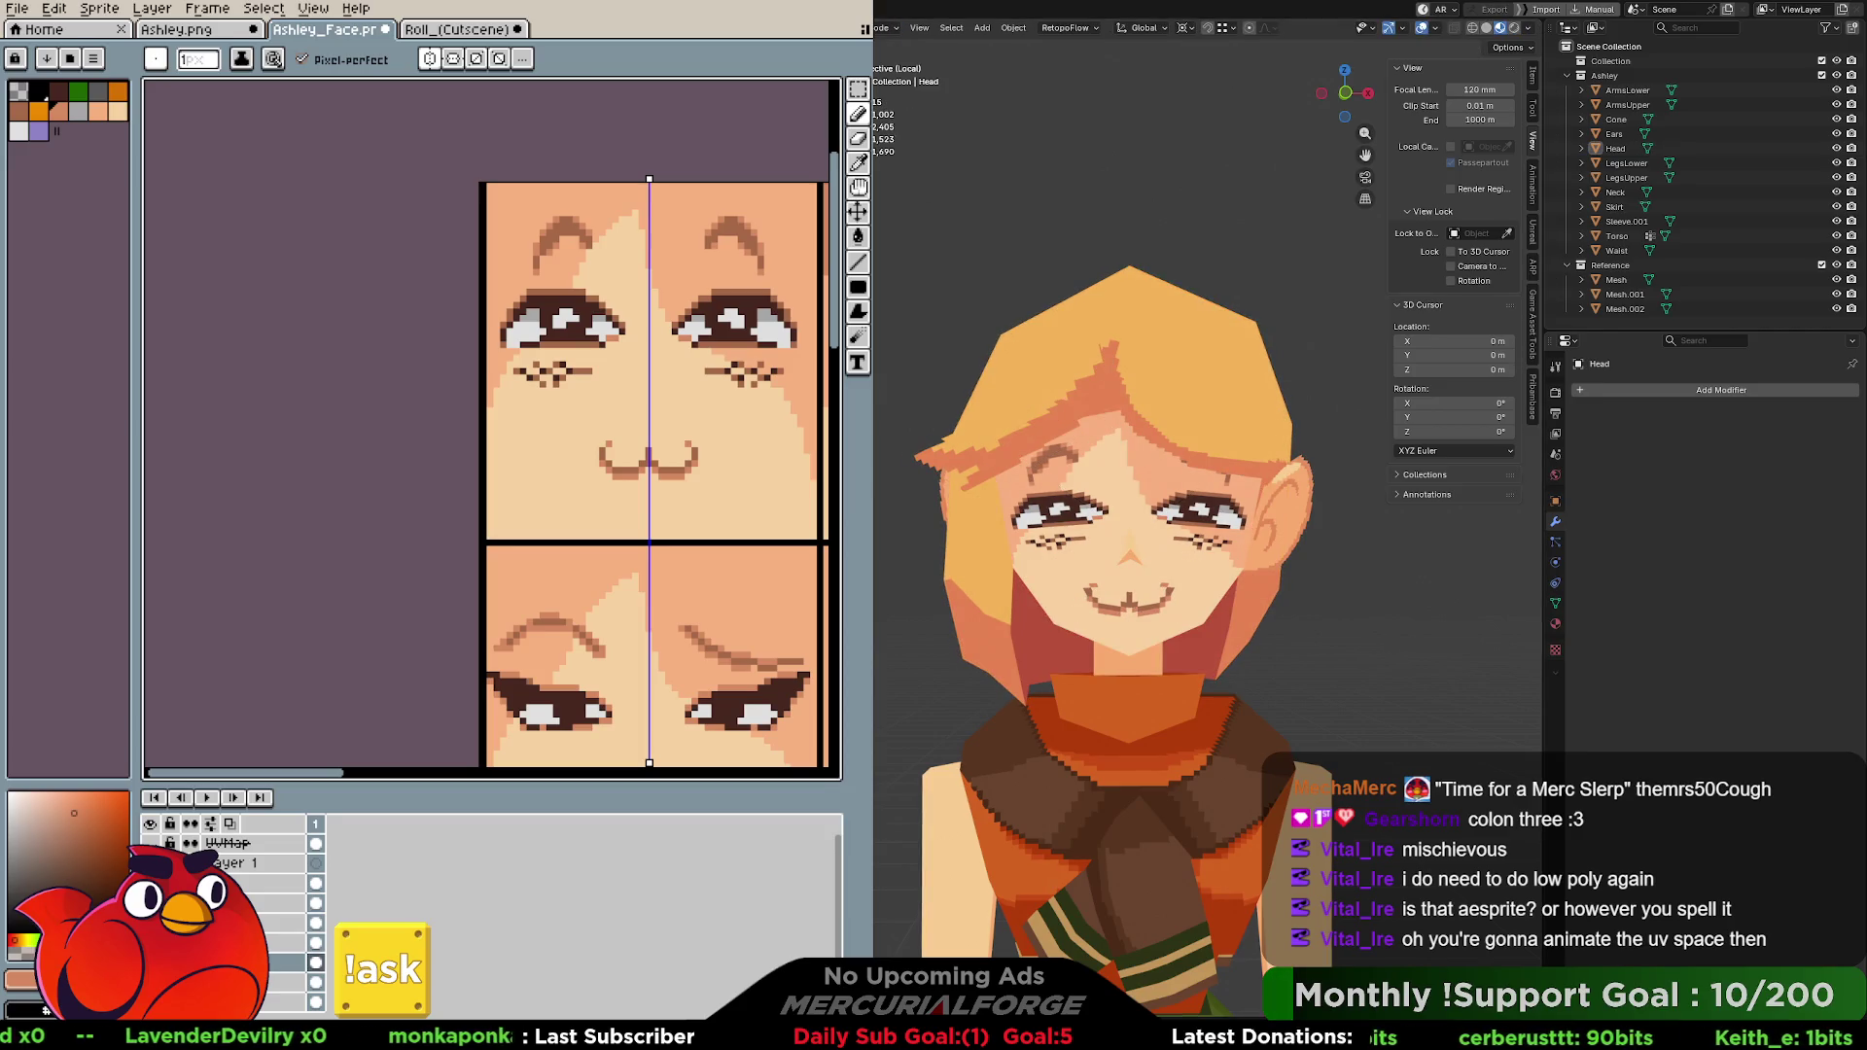
pyautogui.hotkey('ctrl', 'pagedown')
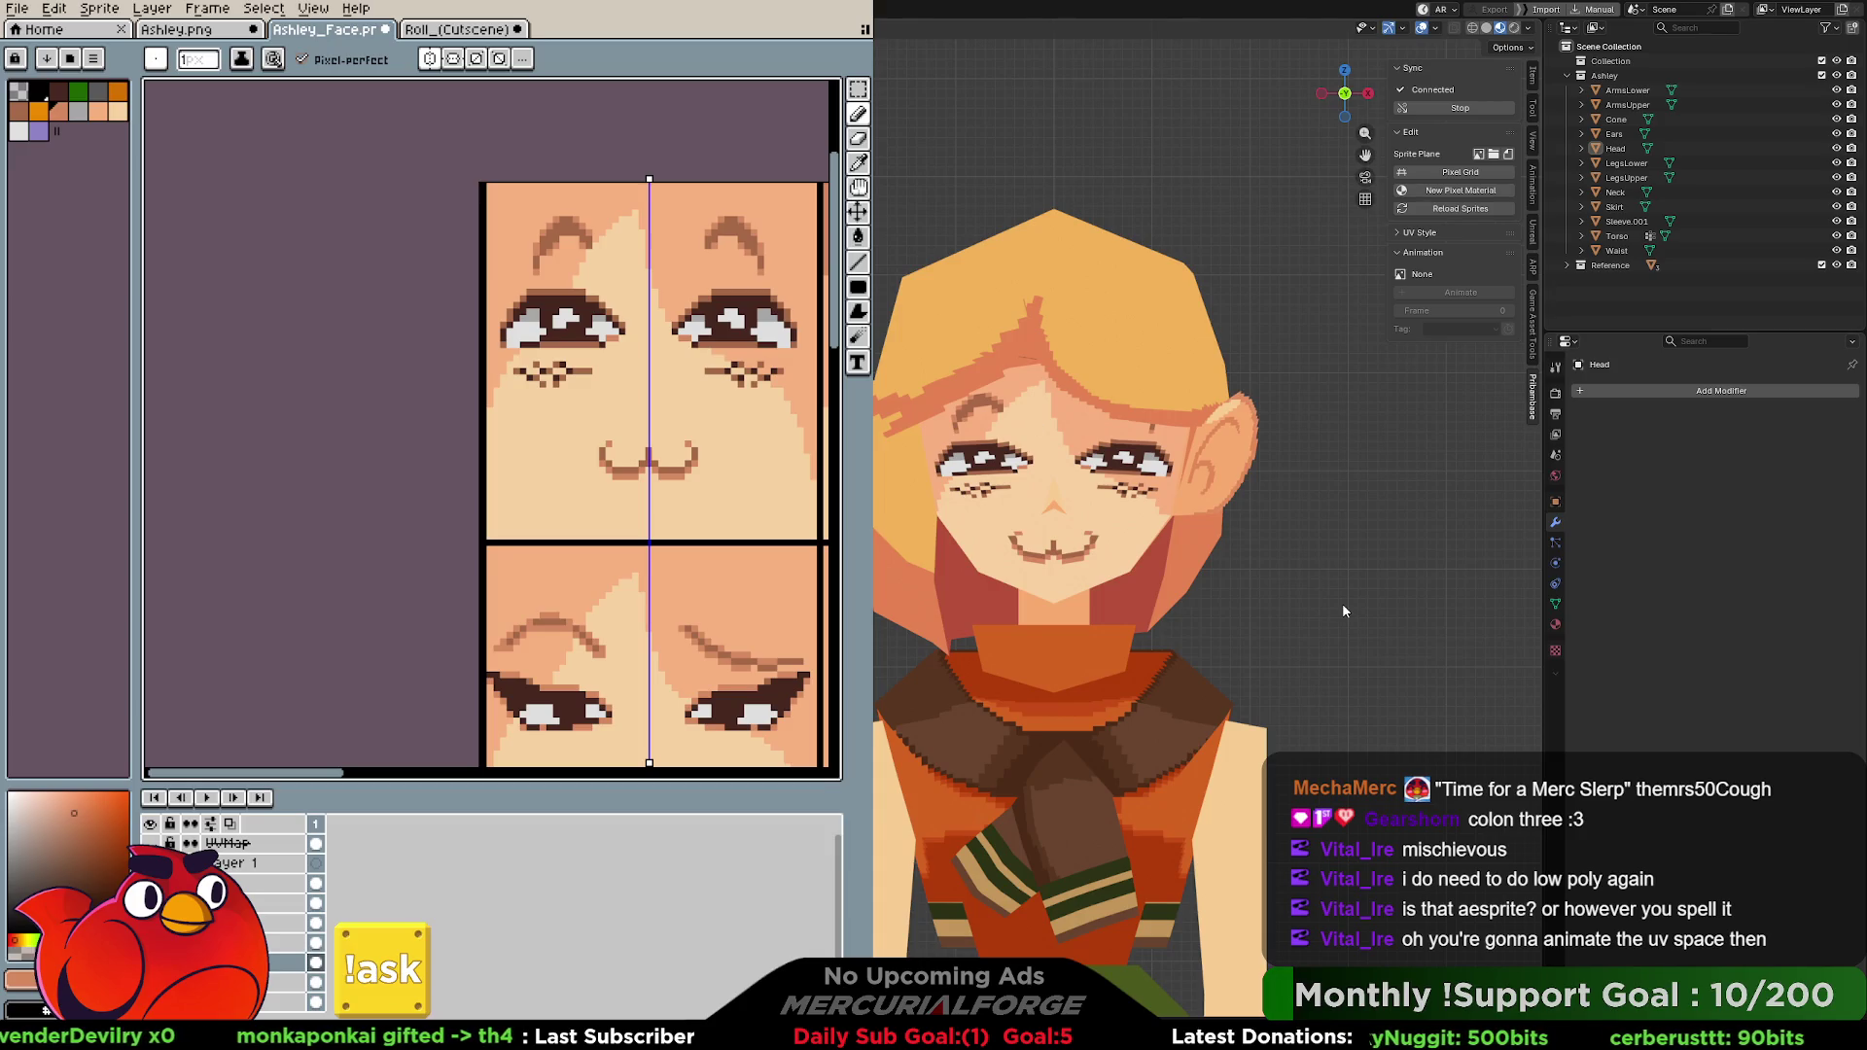
pyautogui.moveTo(814, 418)
pyautogui.mouseDown(button='middle')
pyautogui.moveTo(556, 433)
pyautogui.moveTo(655, 437)
pyautogui.mouseUp(button='middle')
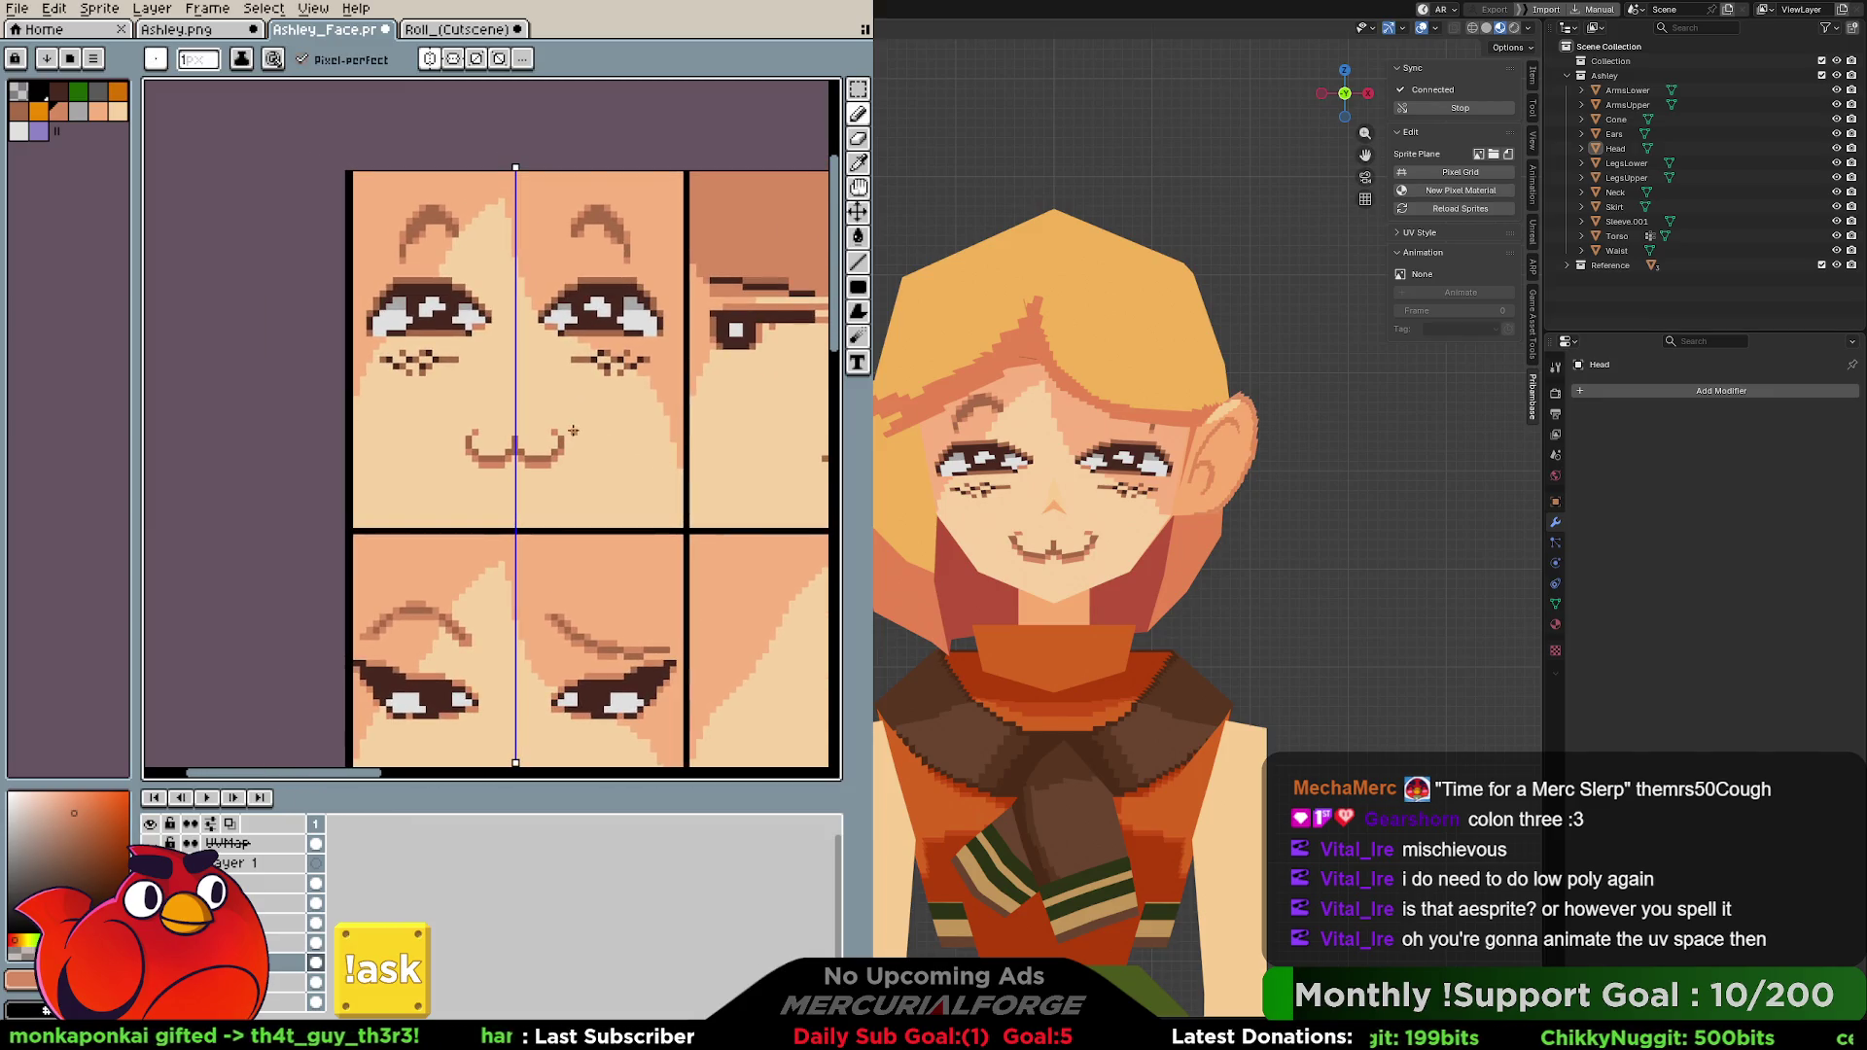
pyautogui.press('m')
pyautogui.moveTo(441, 418); pyautogui.dragTo(592, 489)
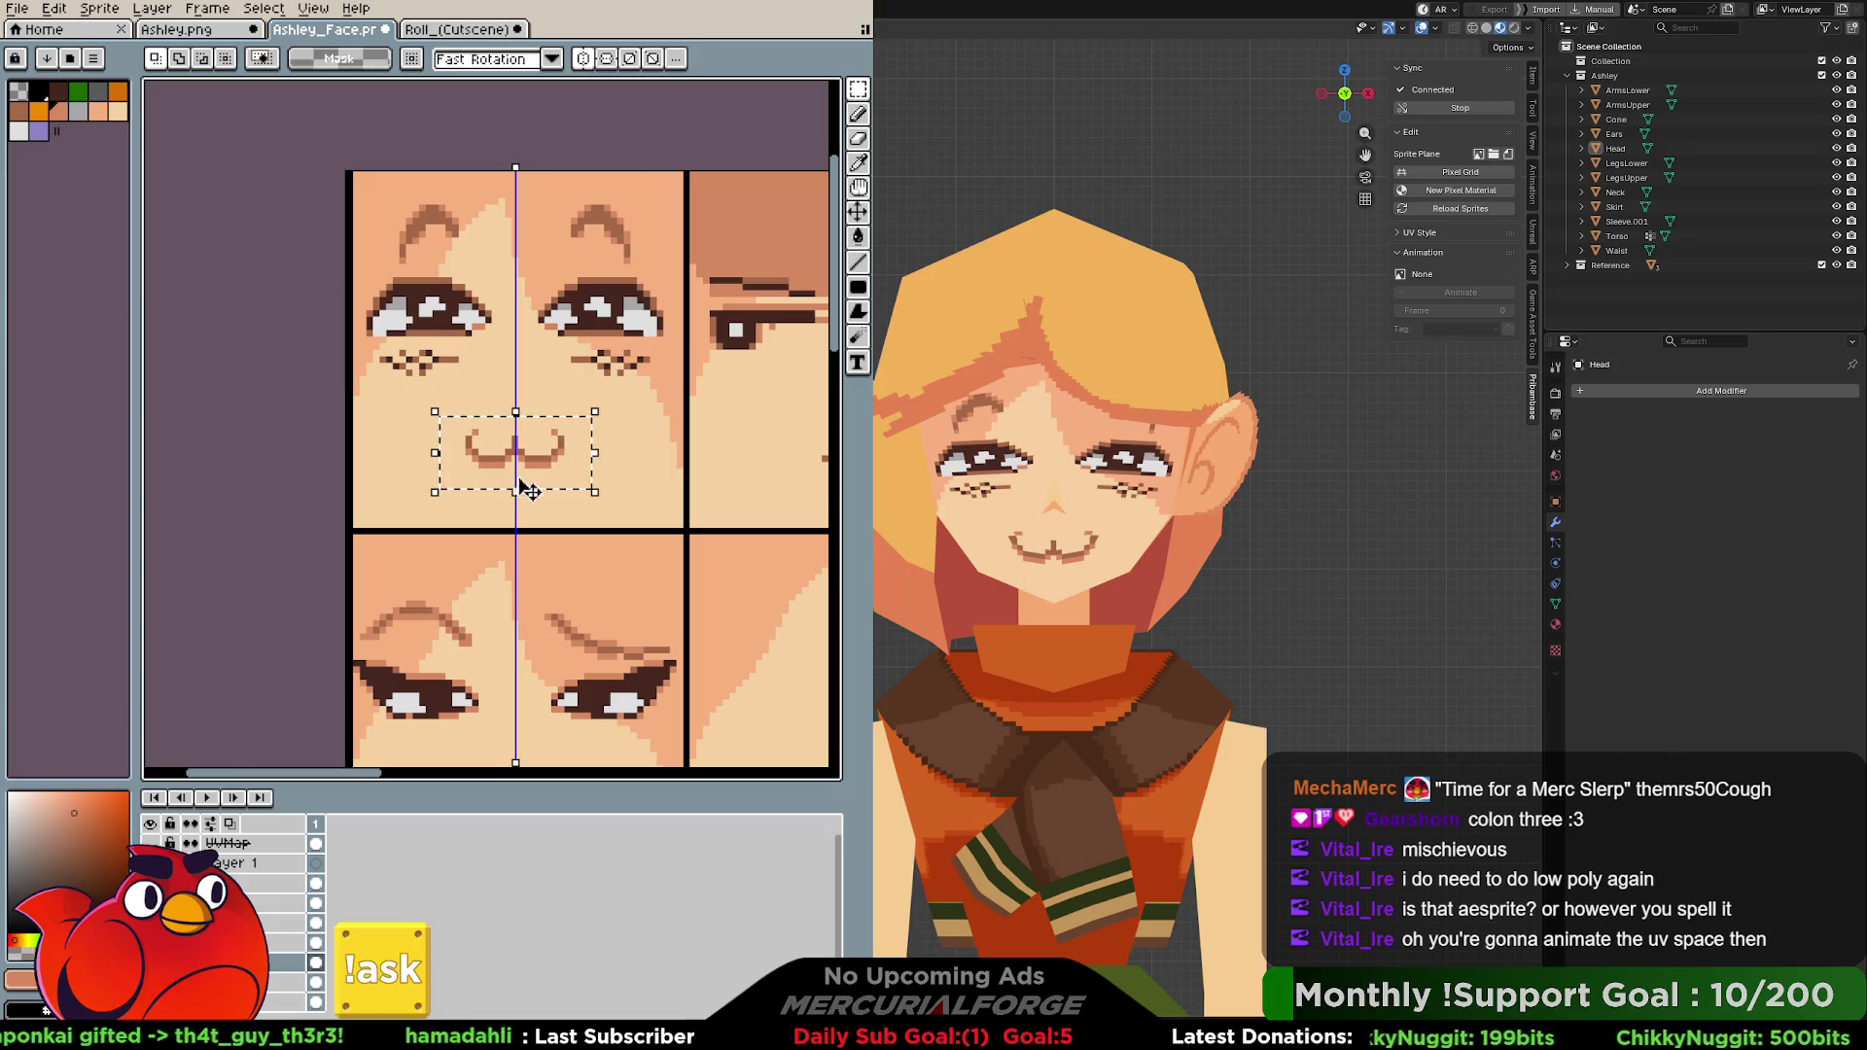
pyautogui.press('v')
pyautogui.press('Return')
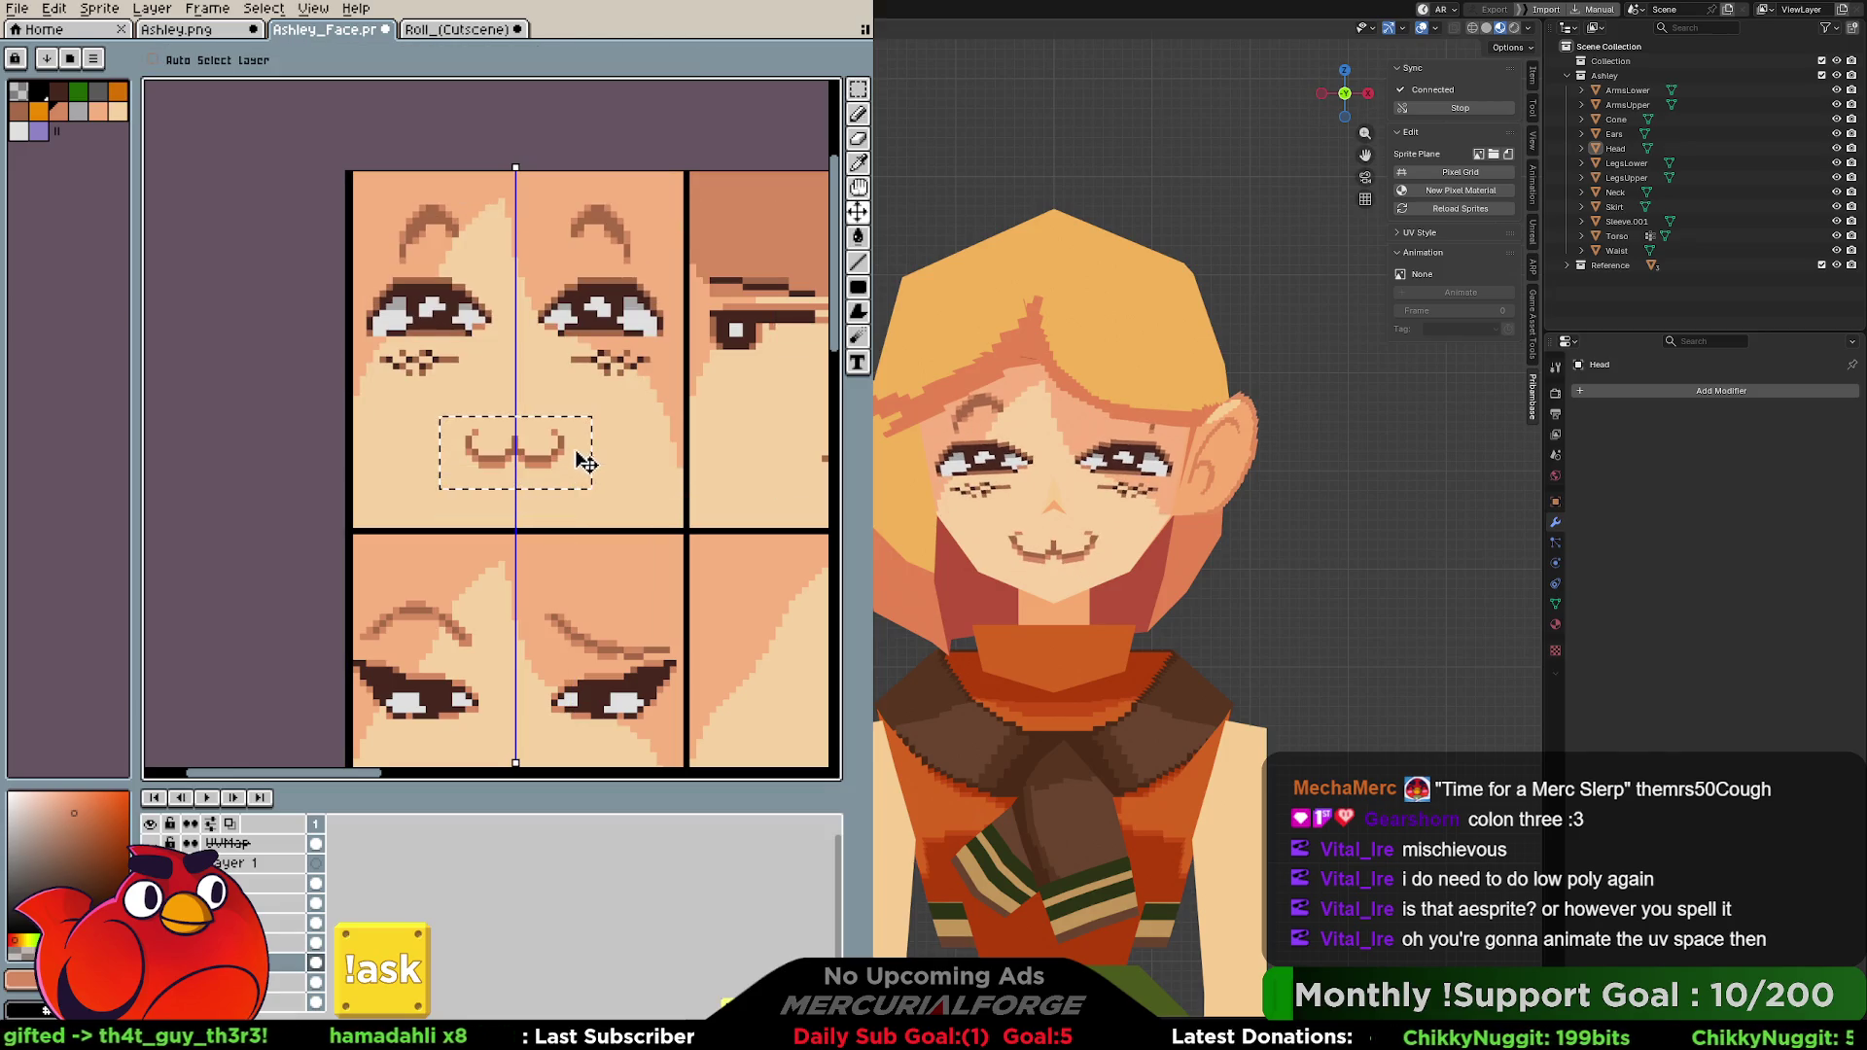
pyautogui.hotkey('ctrl', 'z')
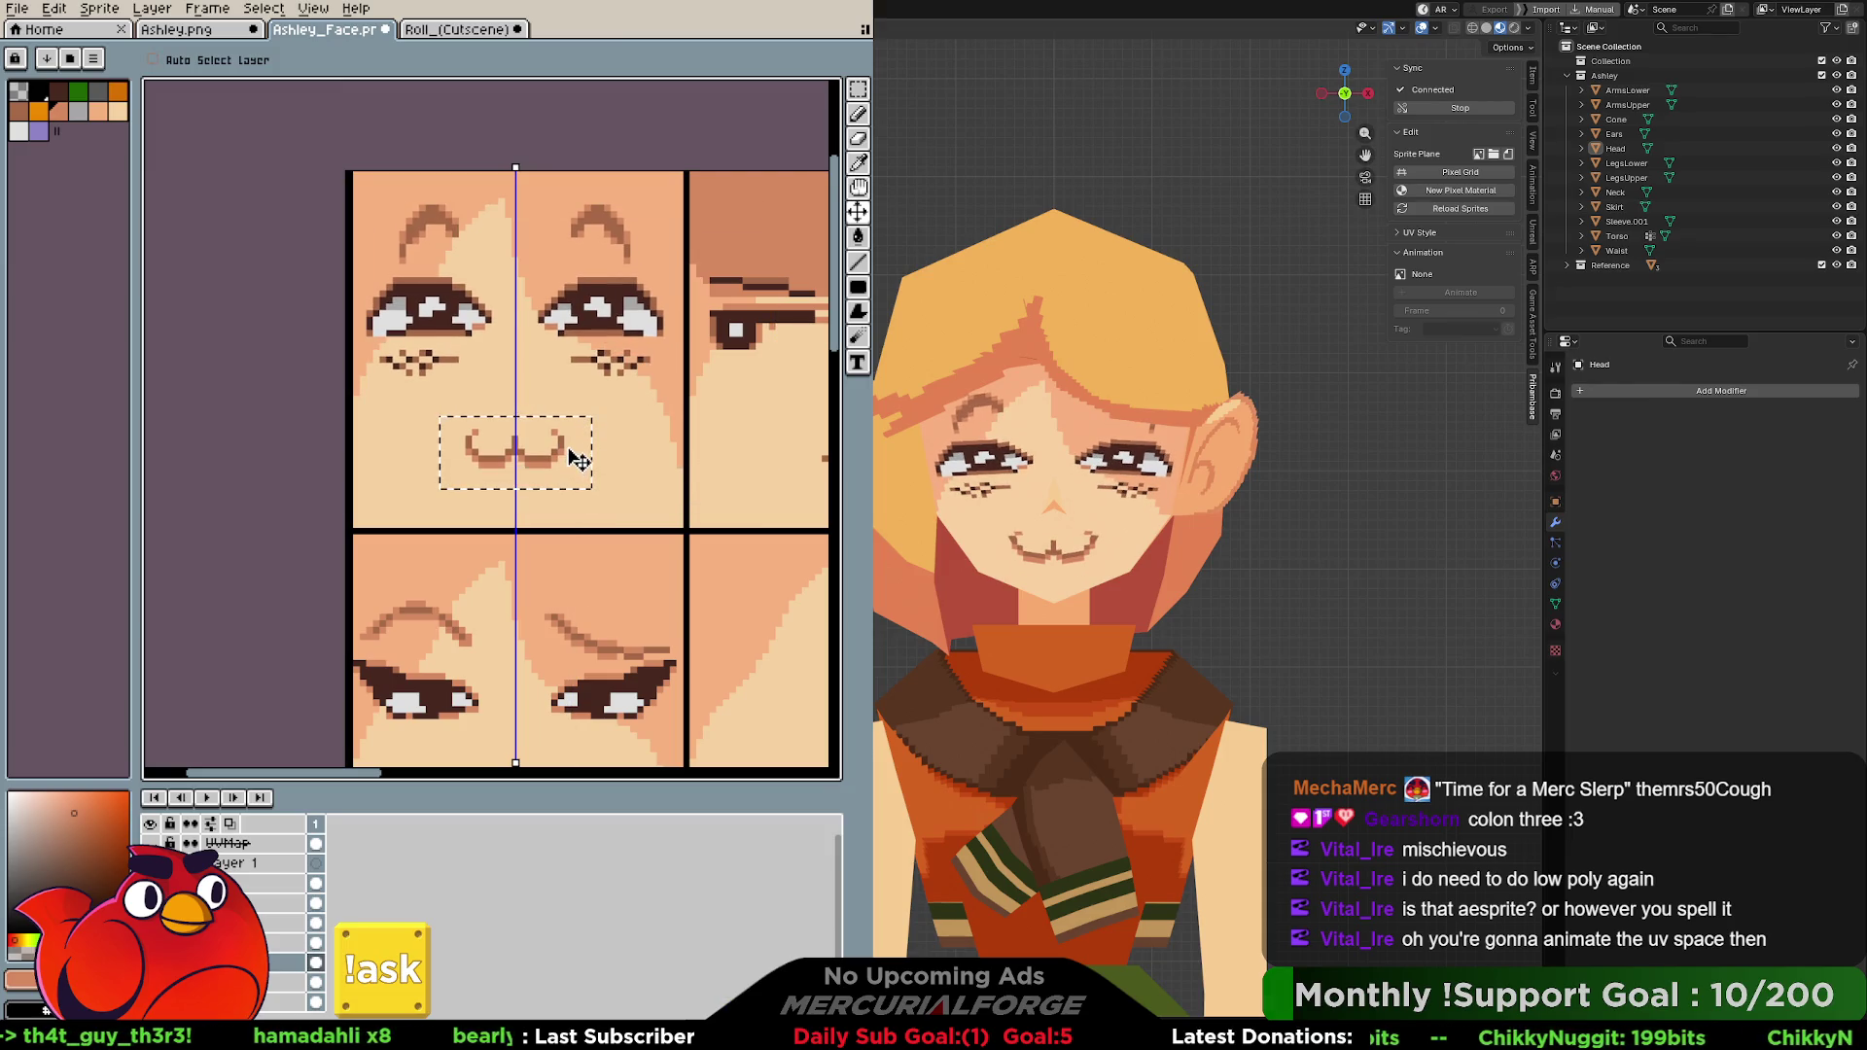
pyautogui.moveTo(569, 460); pyautogui.dragTo(566, 485)
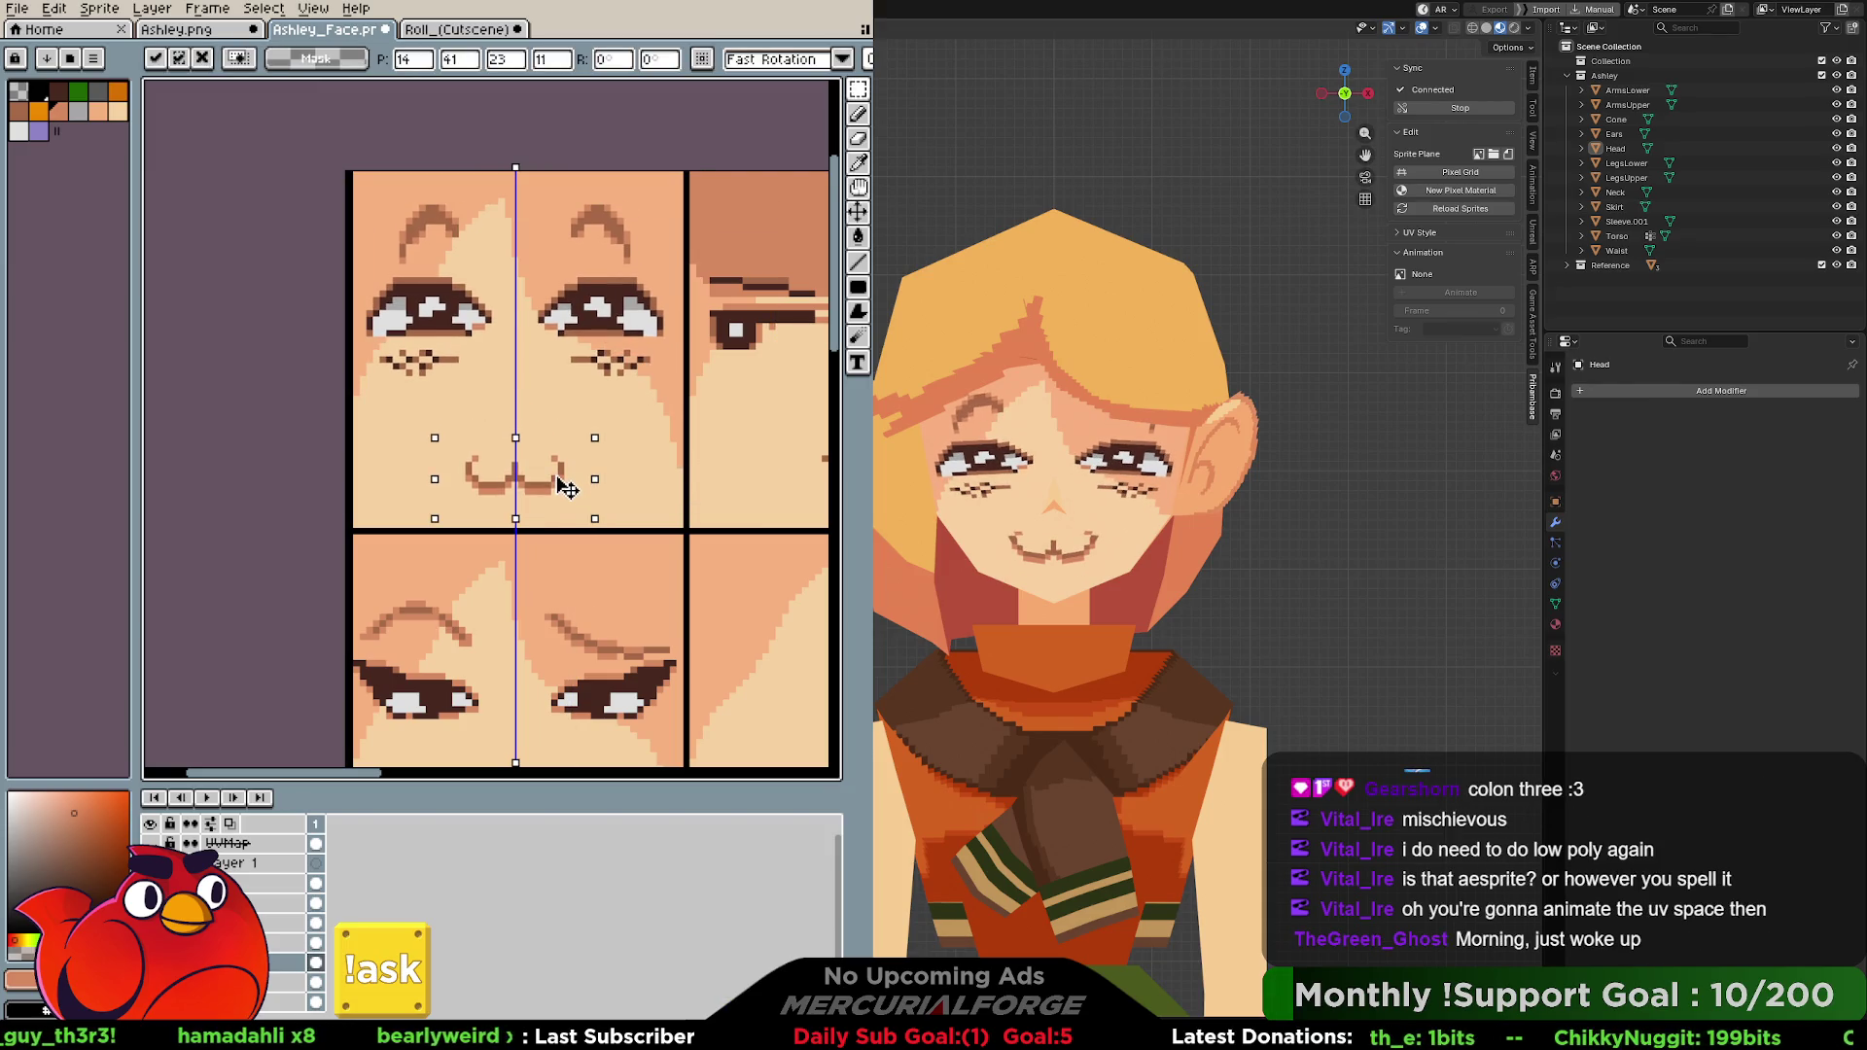
pyautogui.hotkey('ctrl', 'd')
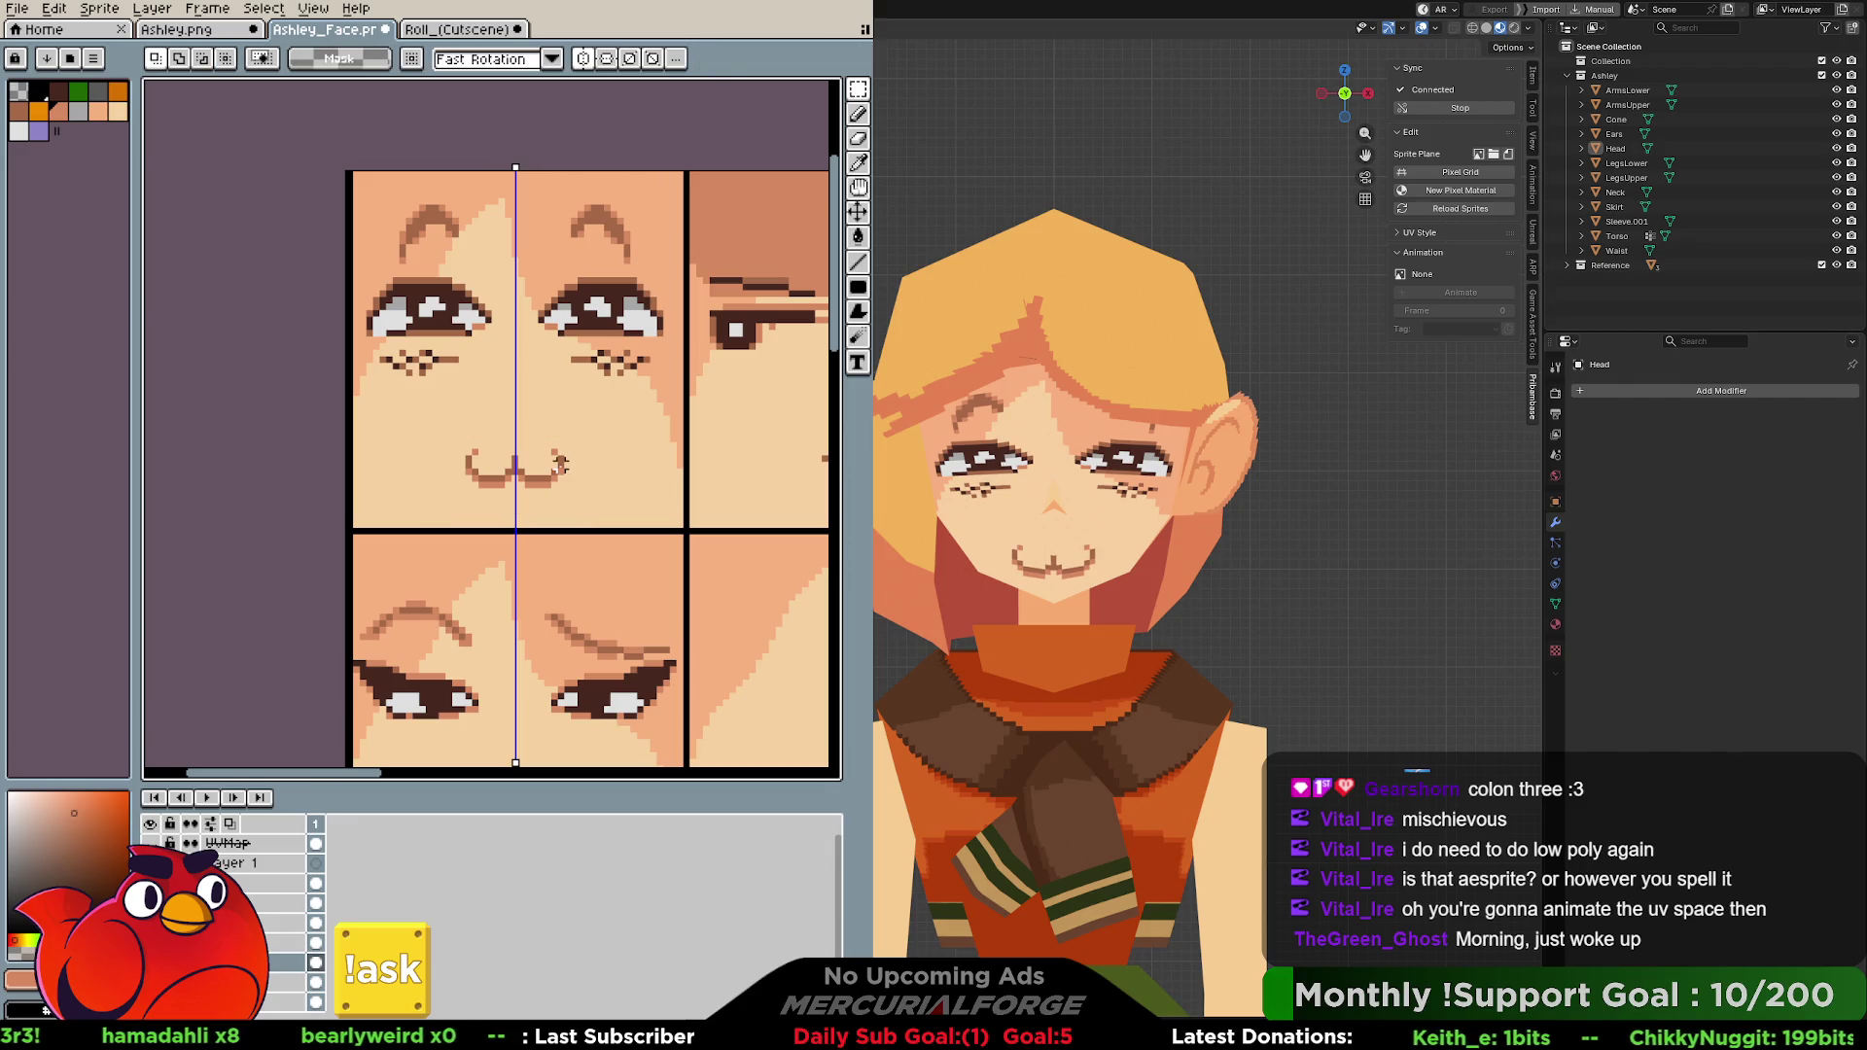
pyautogui.press('Up')
pyautogui.press('Up')
pyautogui.press('Up')
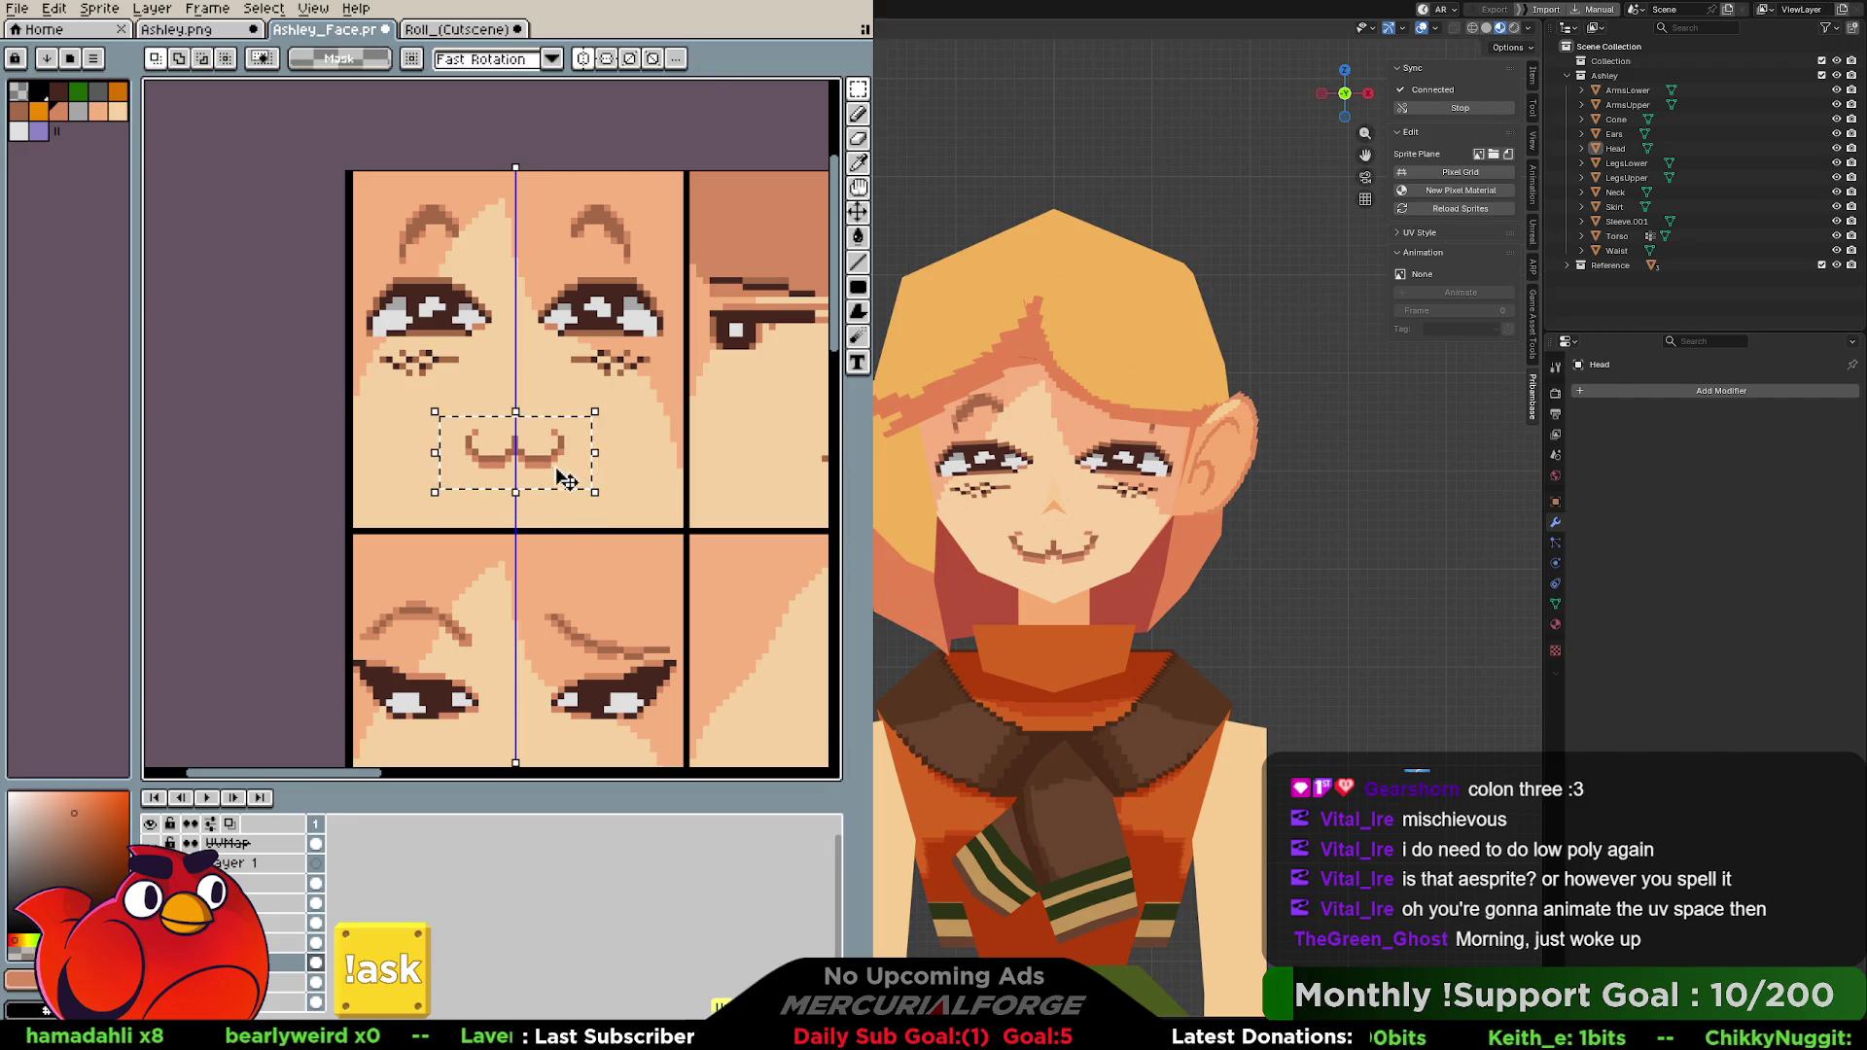
pyautogui.scroll(-1, 562, 474)
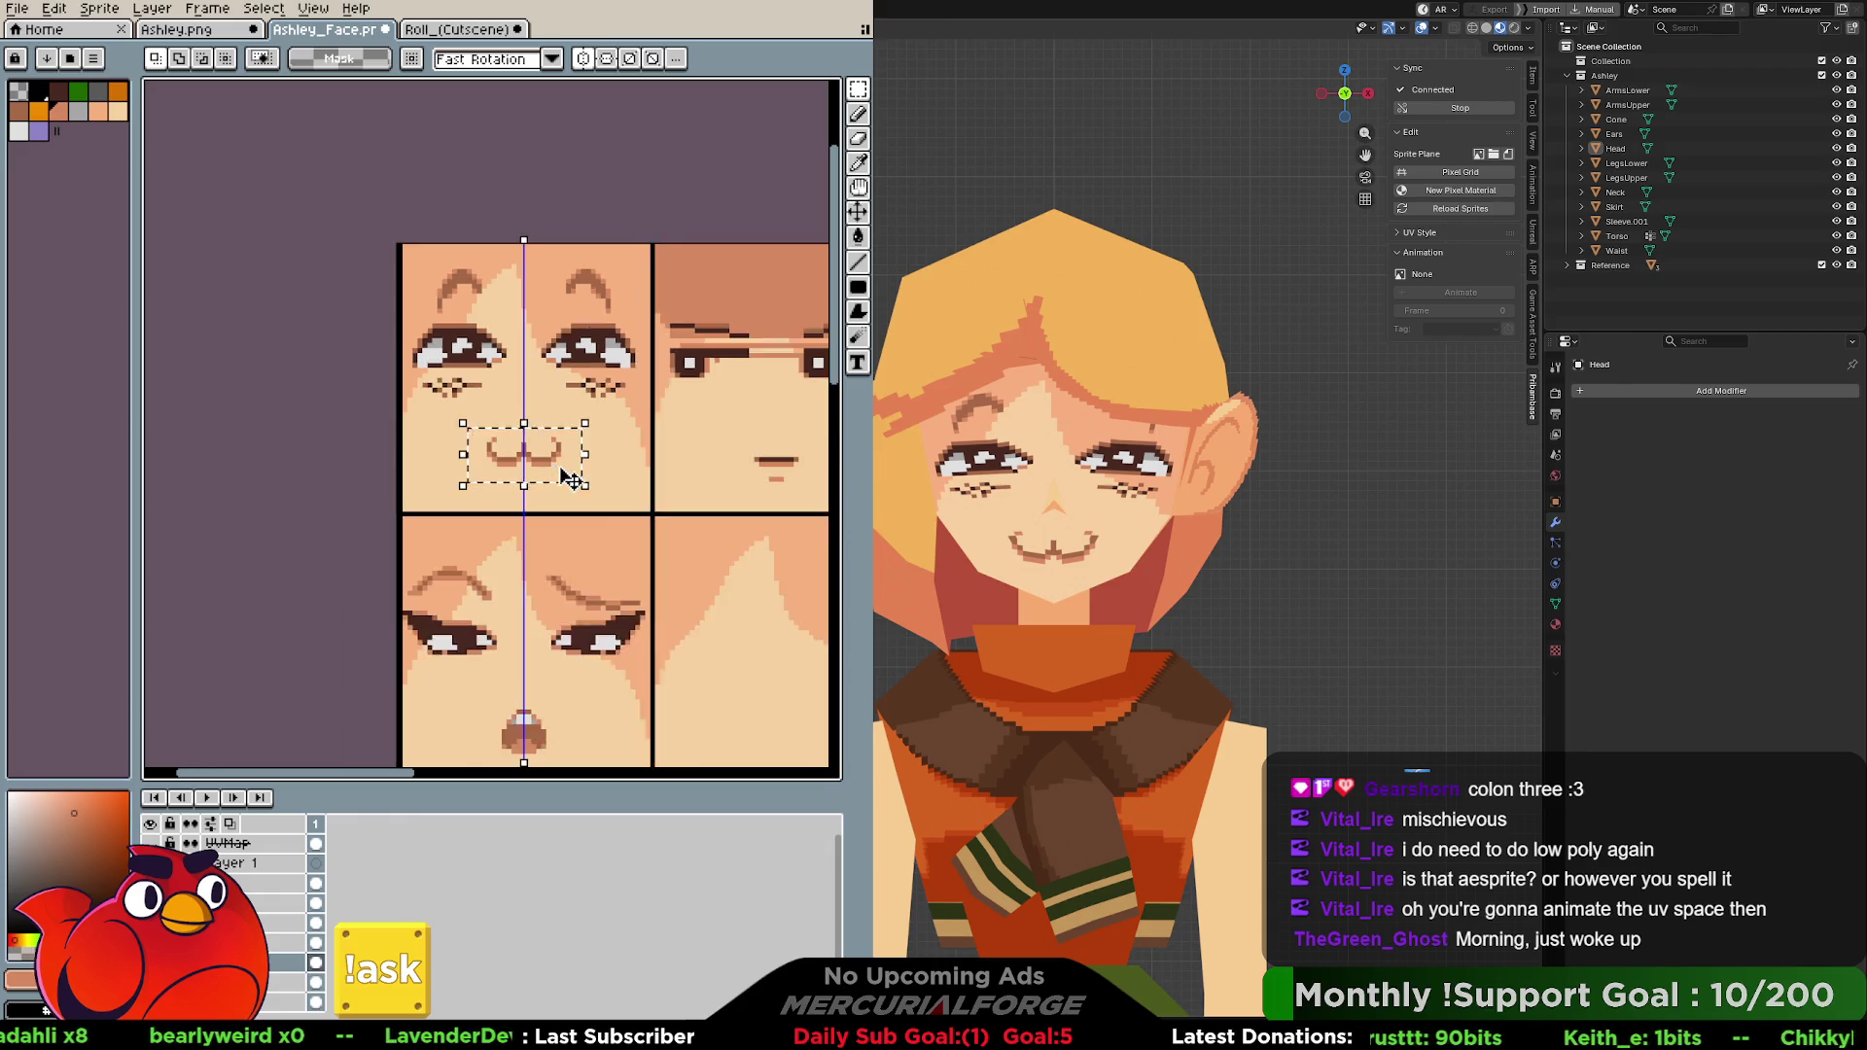
pyautogui.scroll(-2, 558, 468)
pyautogui.scroll(2, 558, 468)
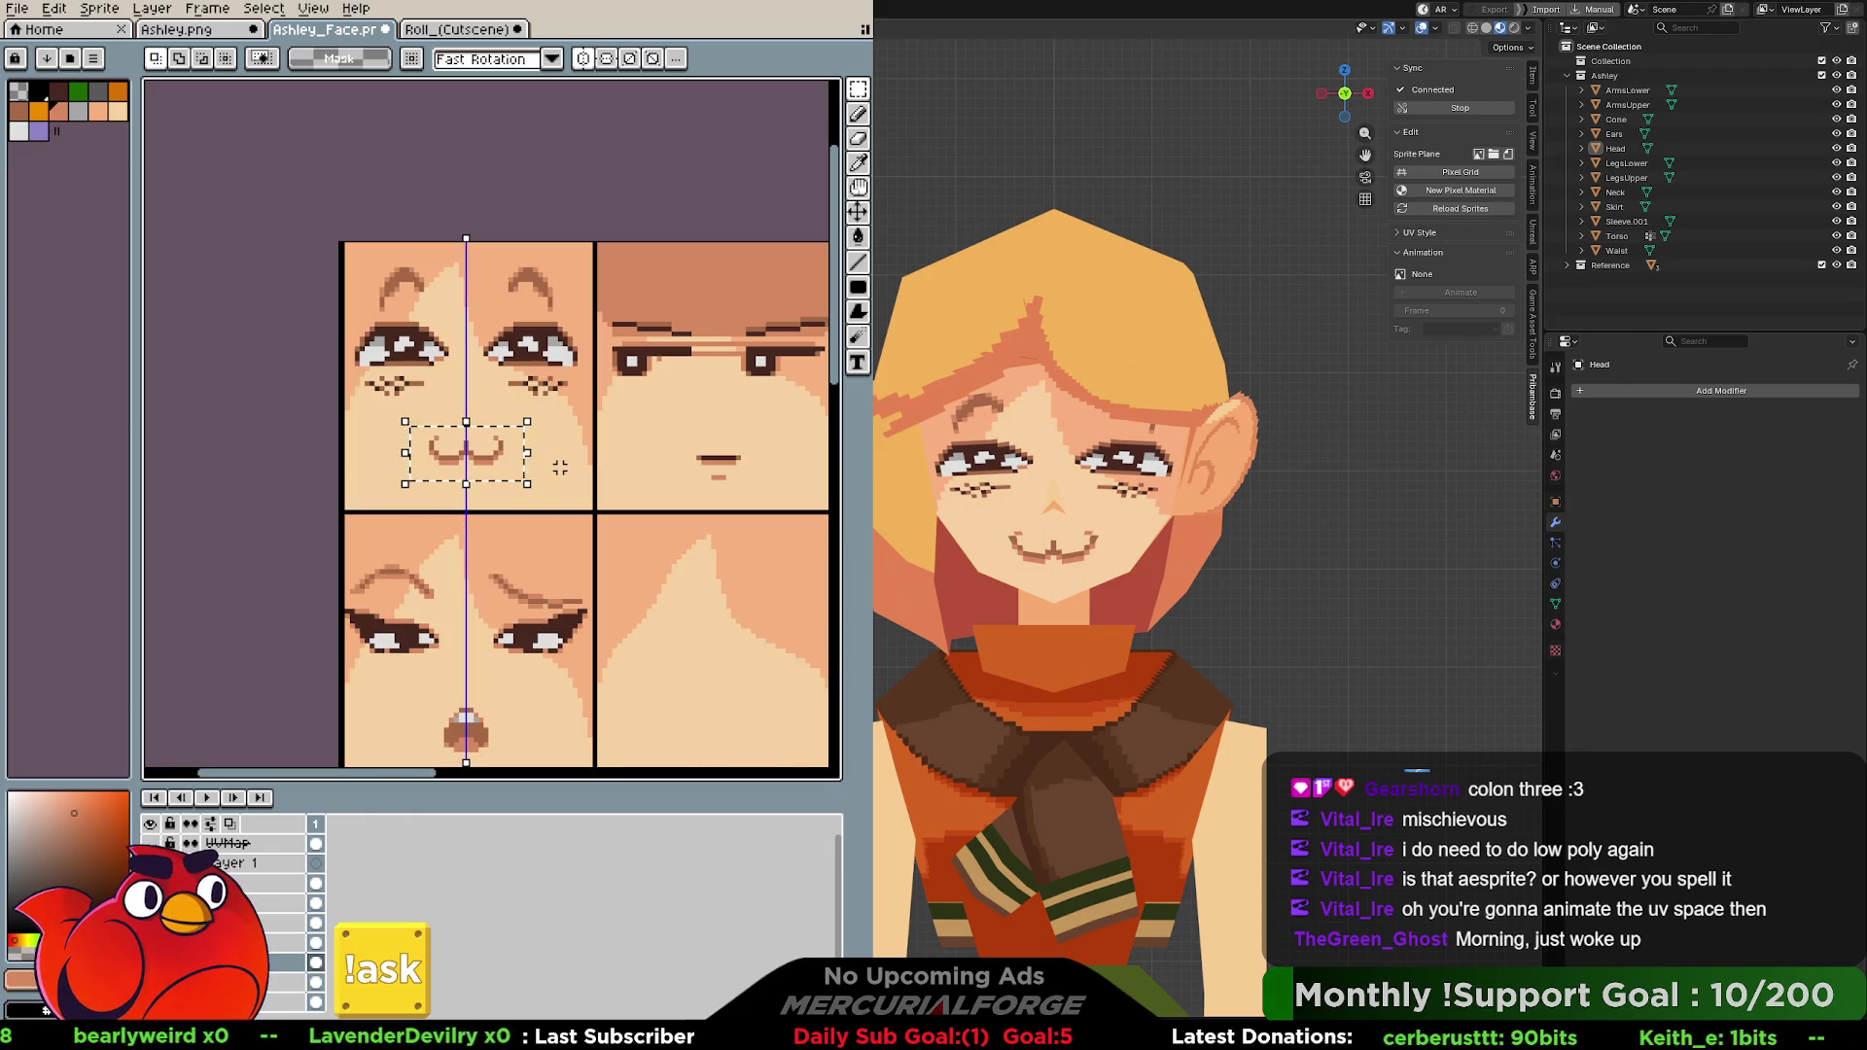
pyautogui.hotkey('ctrl', 'd')
pyautogui.press('b')
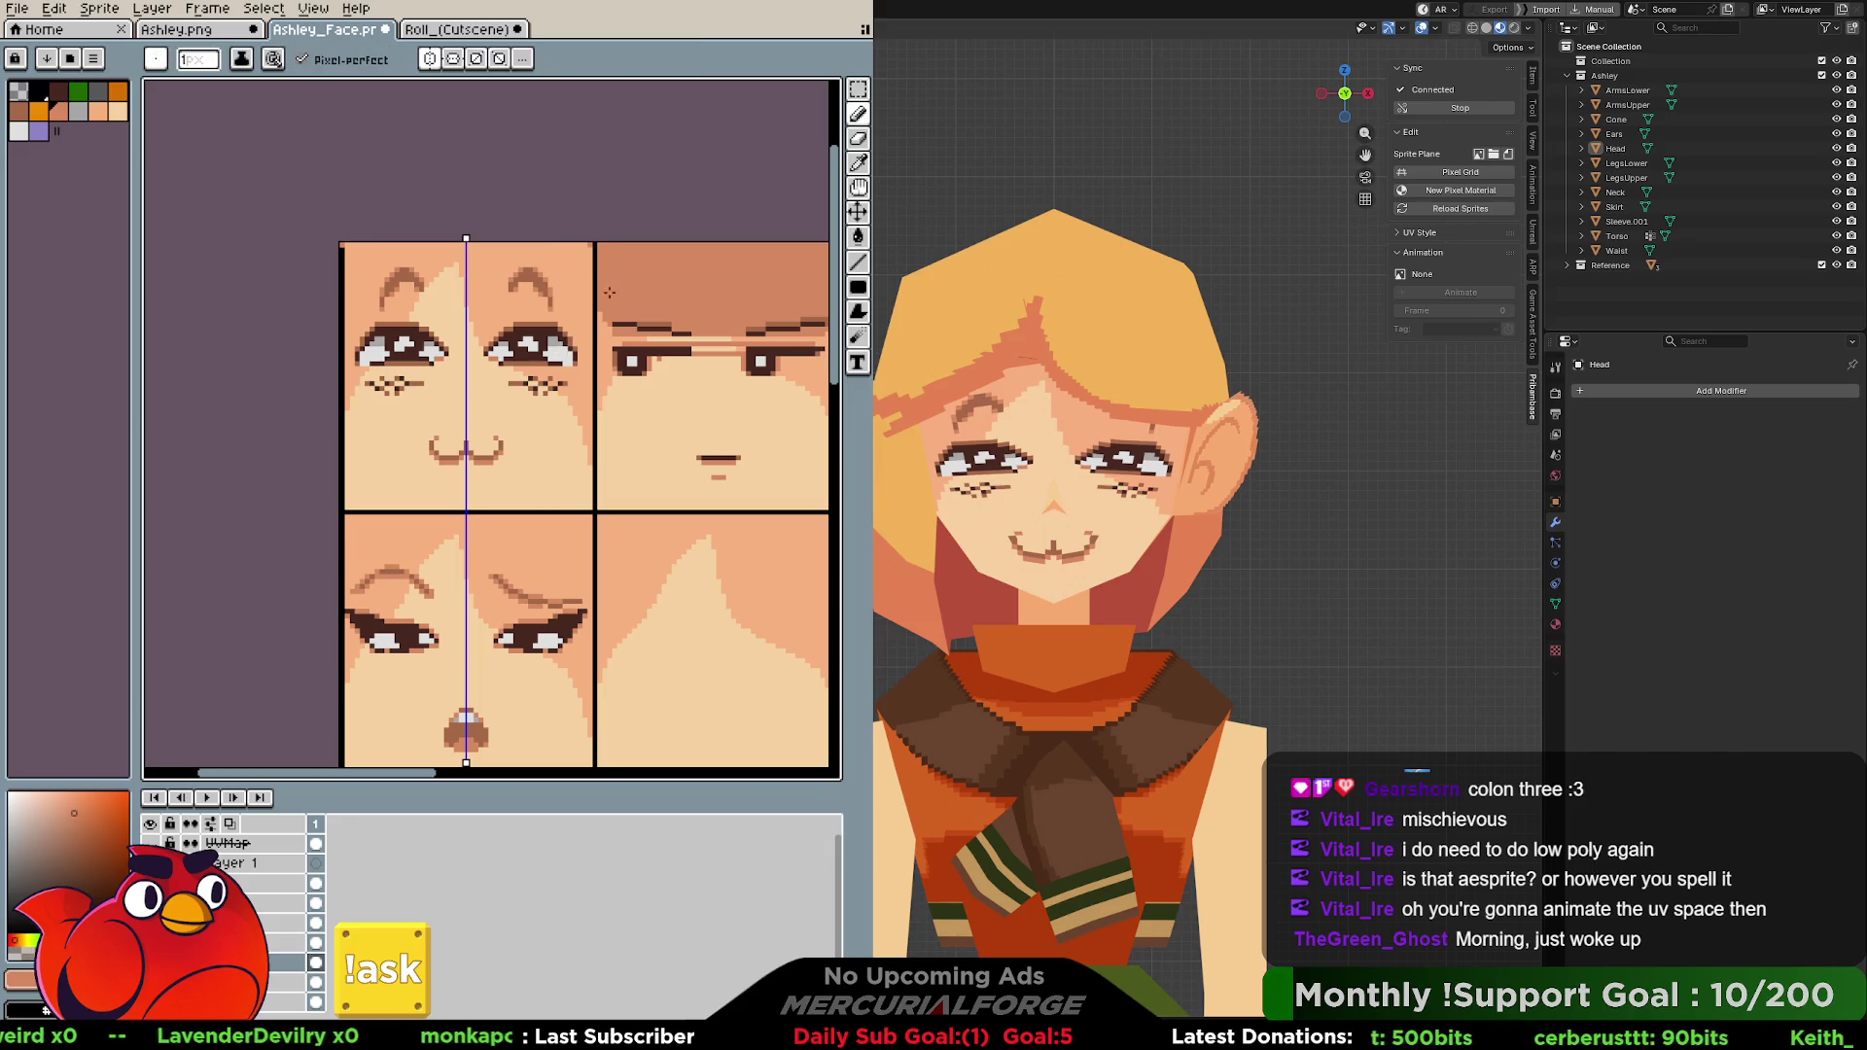
pyautogui.moveTo(608, 294)
pyautogui.mouseDown(button='middle')
pyautogui.moveTo(358, 339)
pyautogui.moveTo(422, 341)
pyautogui.mouseUp(button='middle')
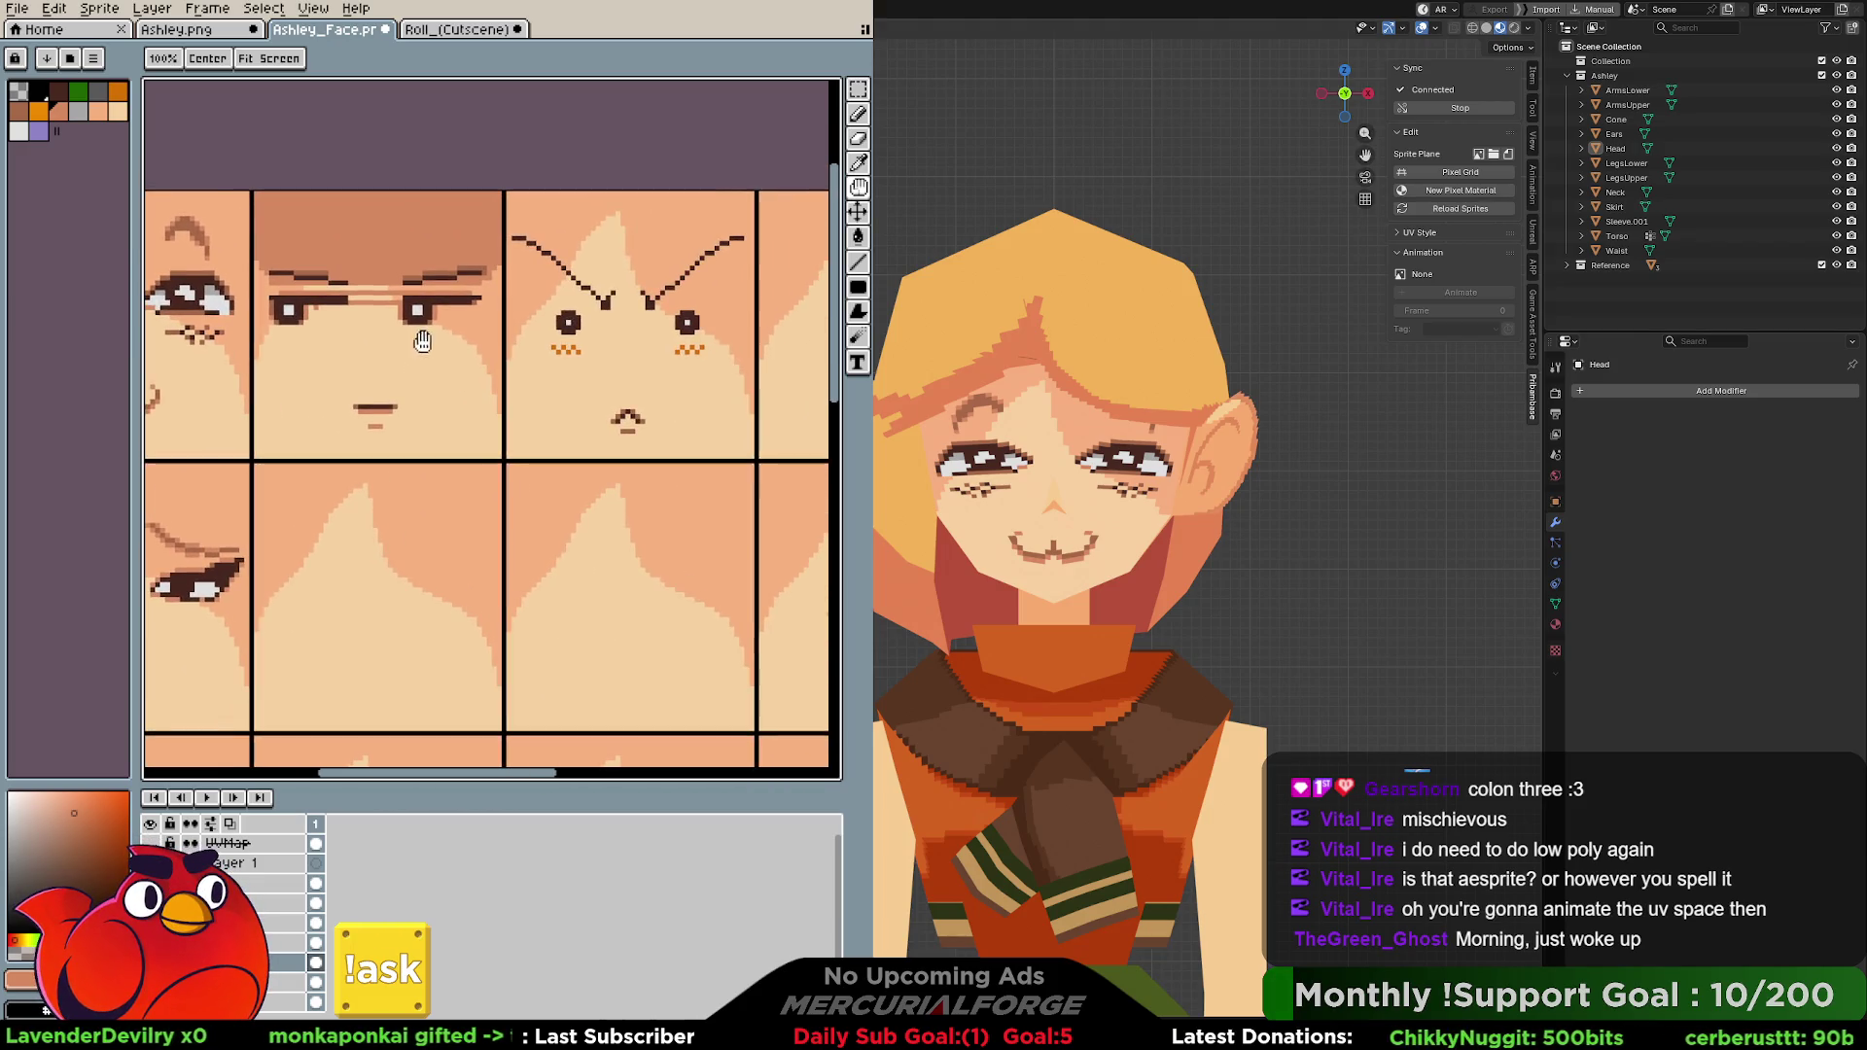
pyautogui.press('v')
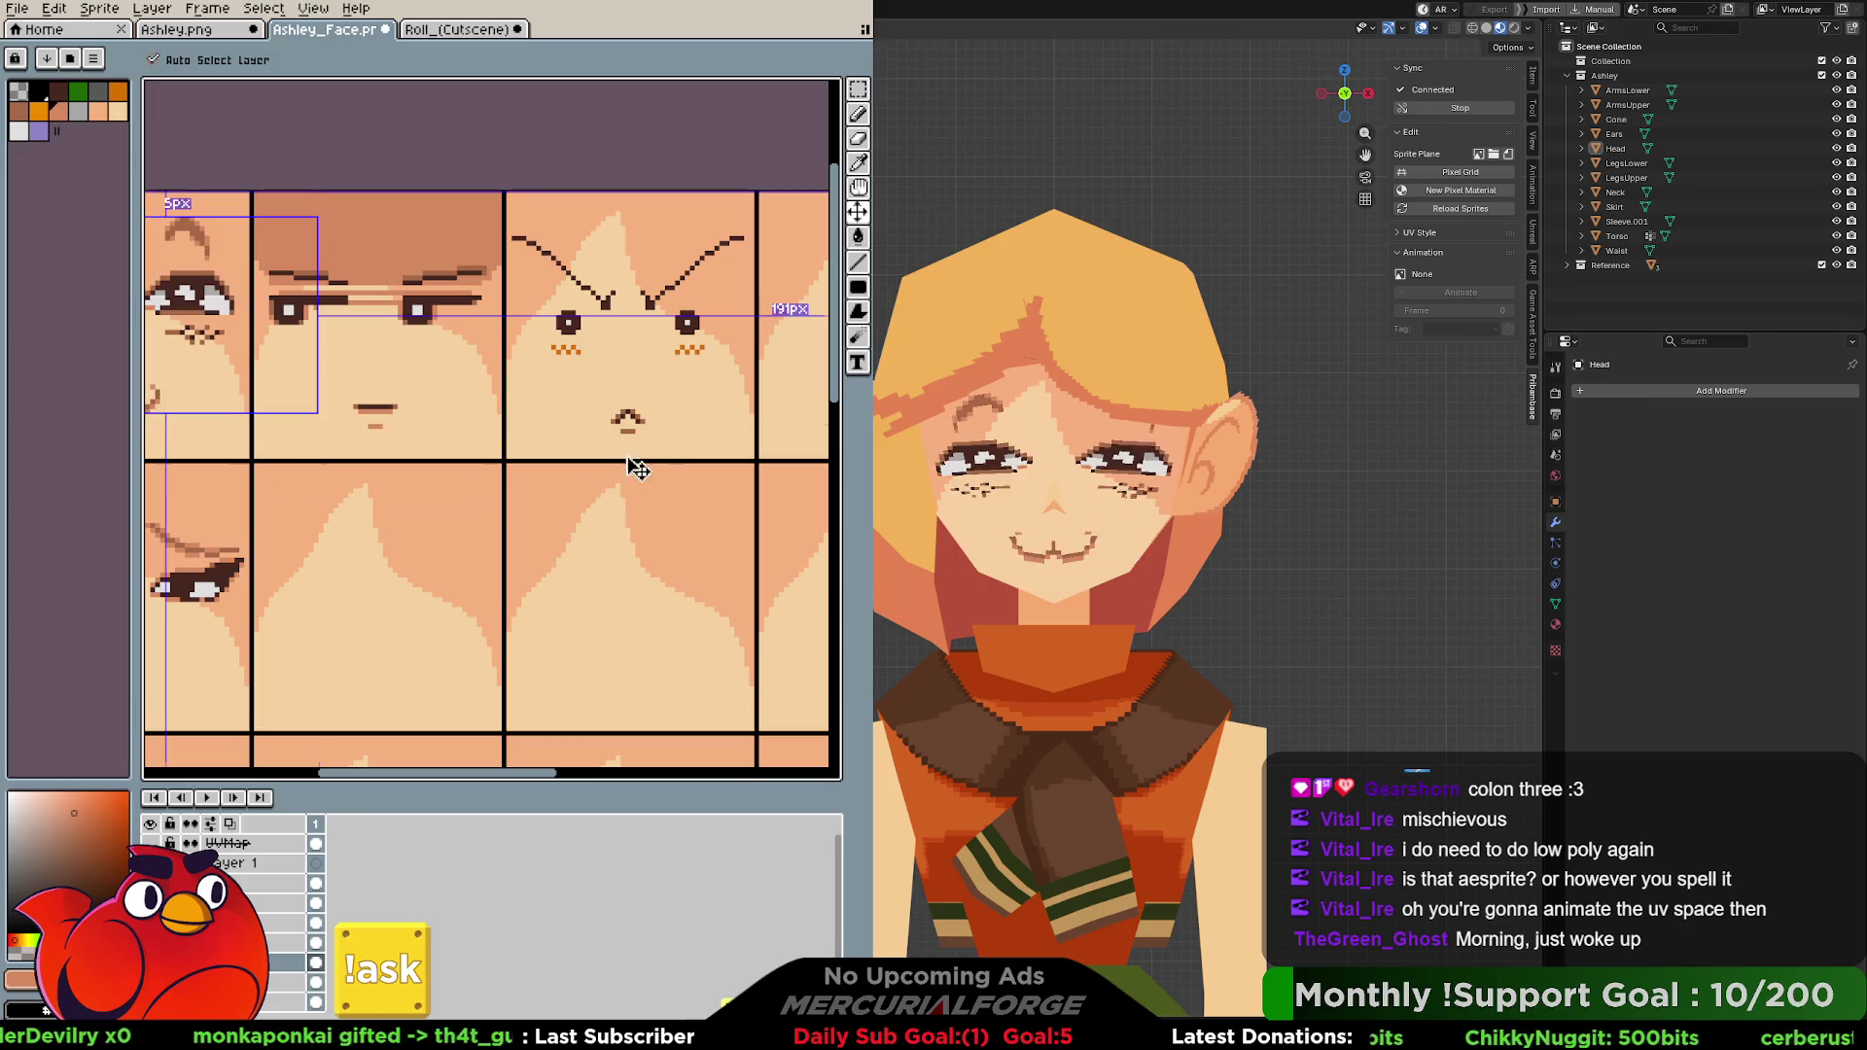
pyautogui.moveTo(638, 469); pyautogui.dragTo(603, 344, button='middle')
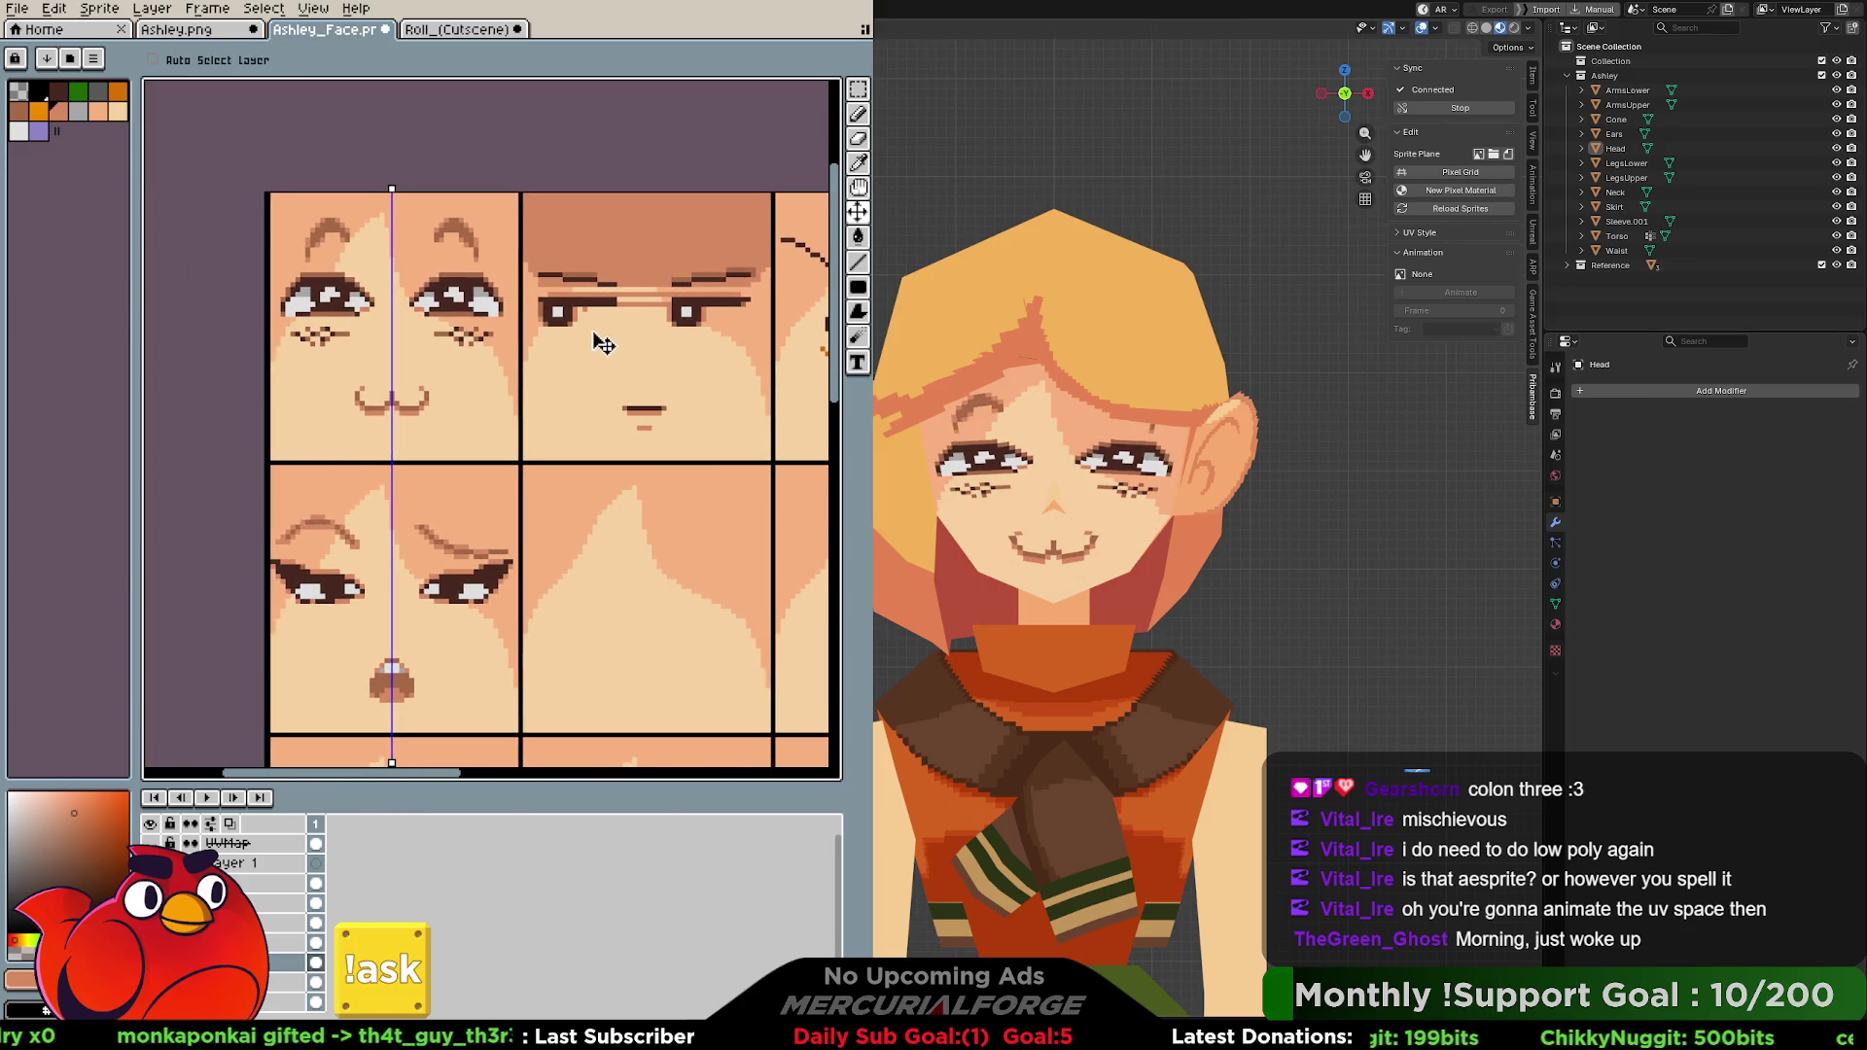
pyautogui.press('b')
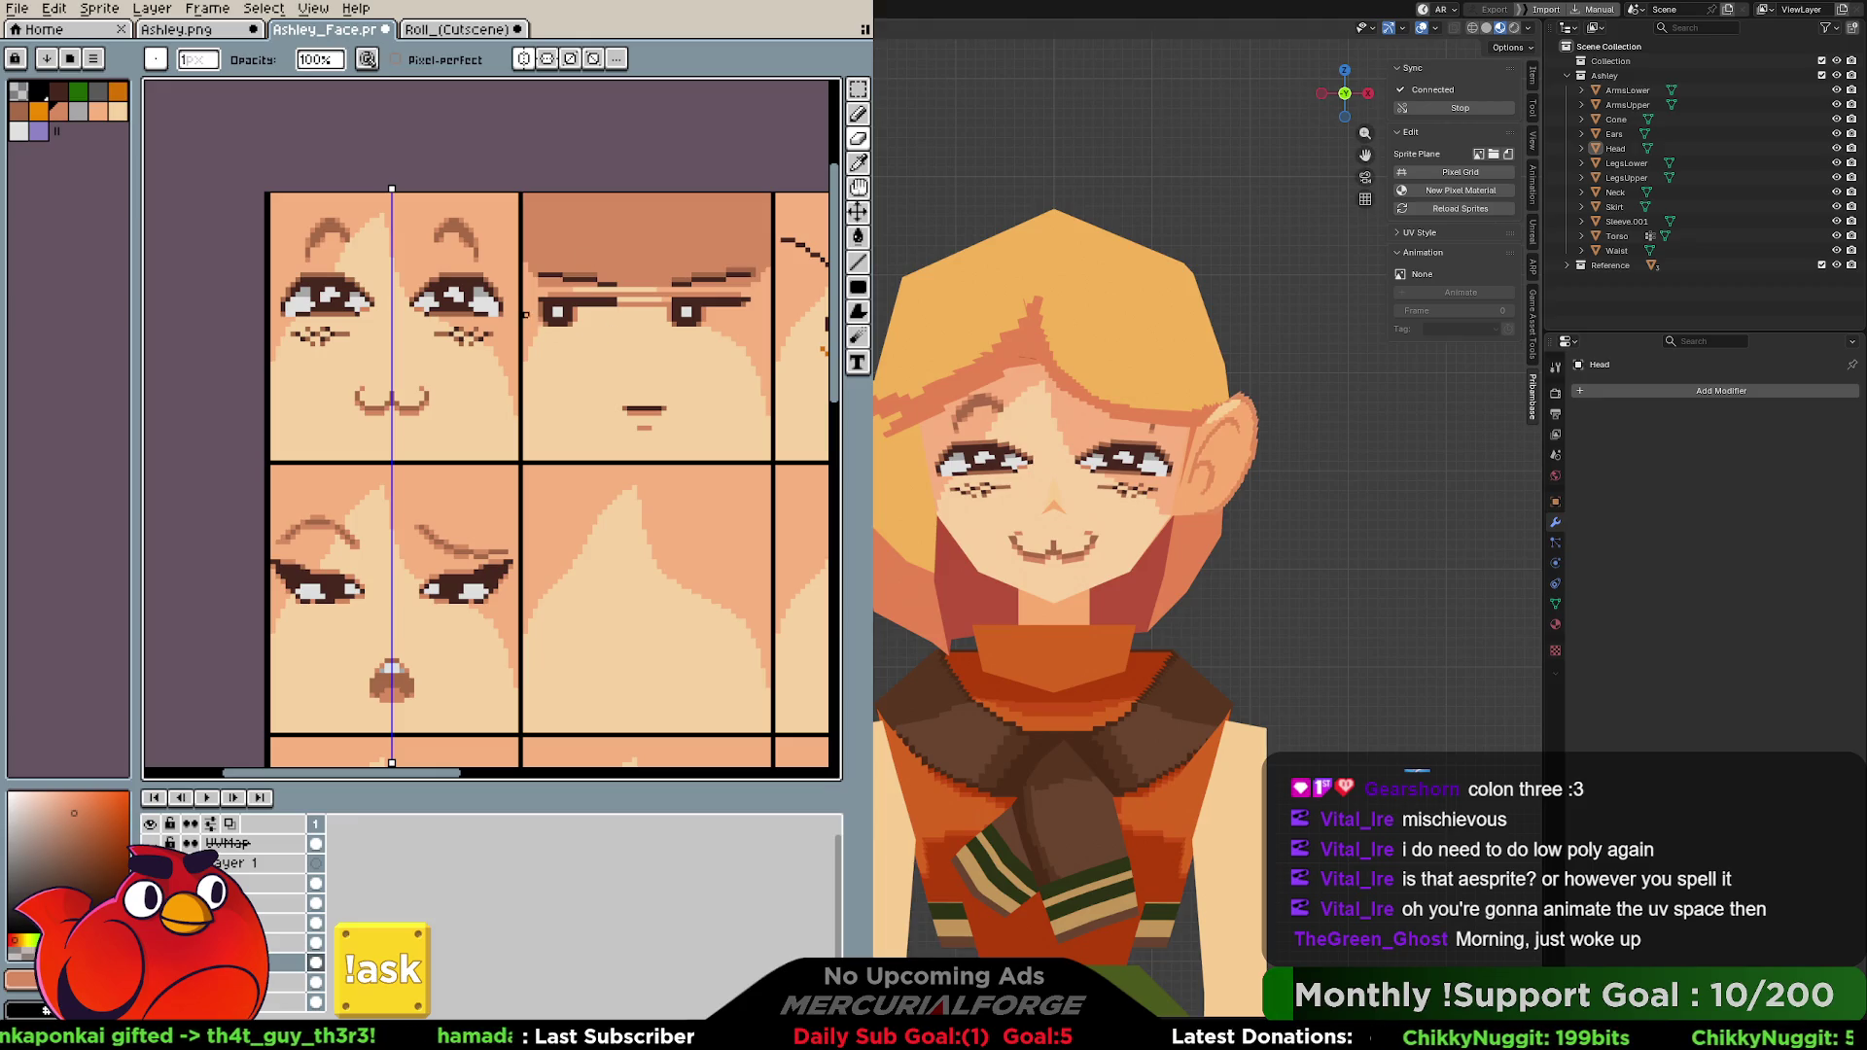
pyautogui.press('v')
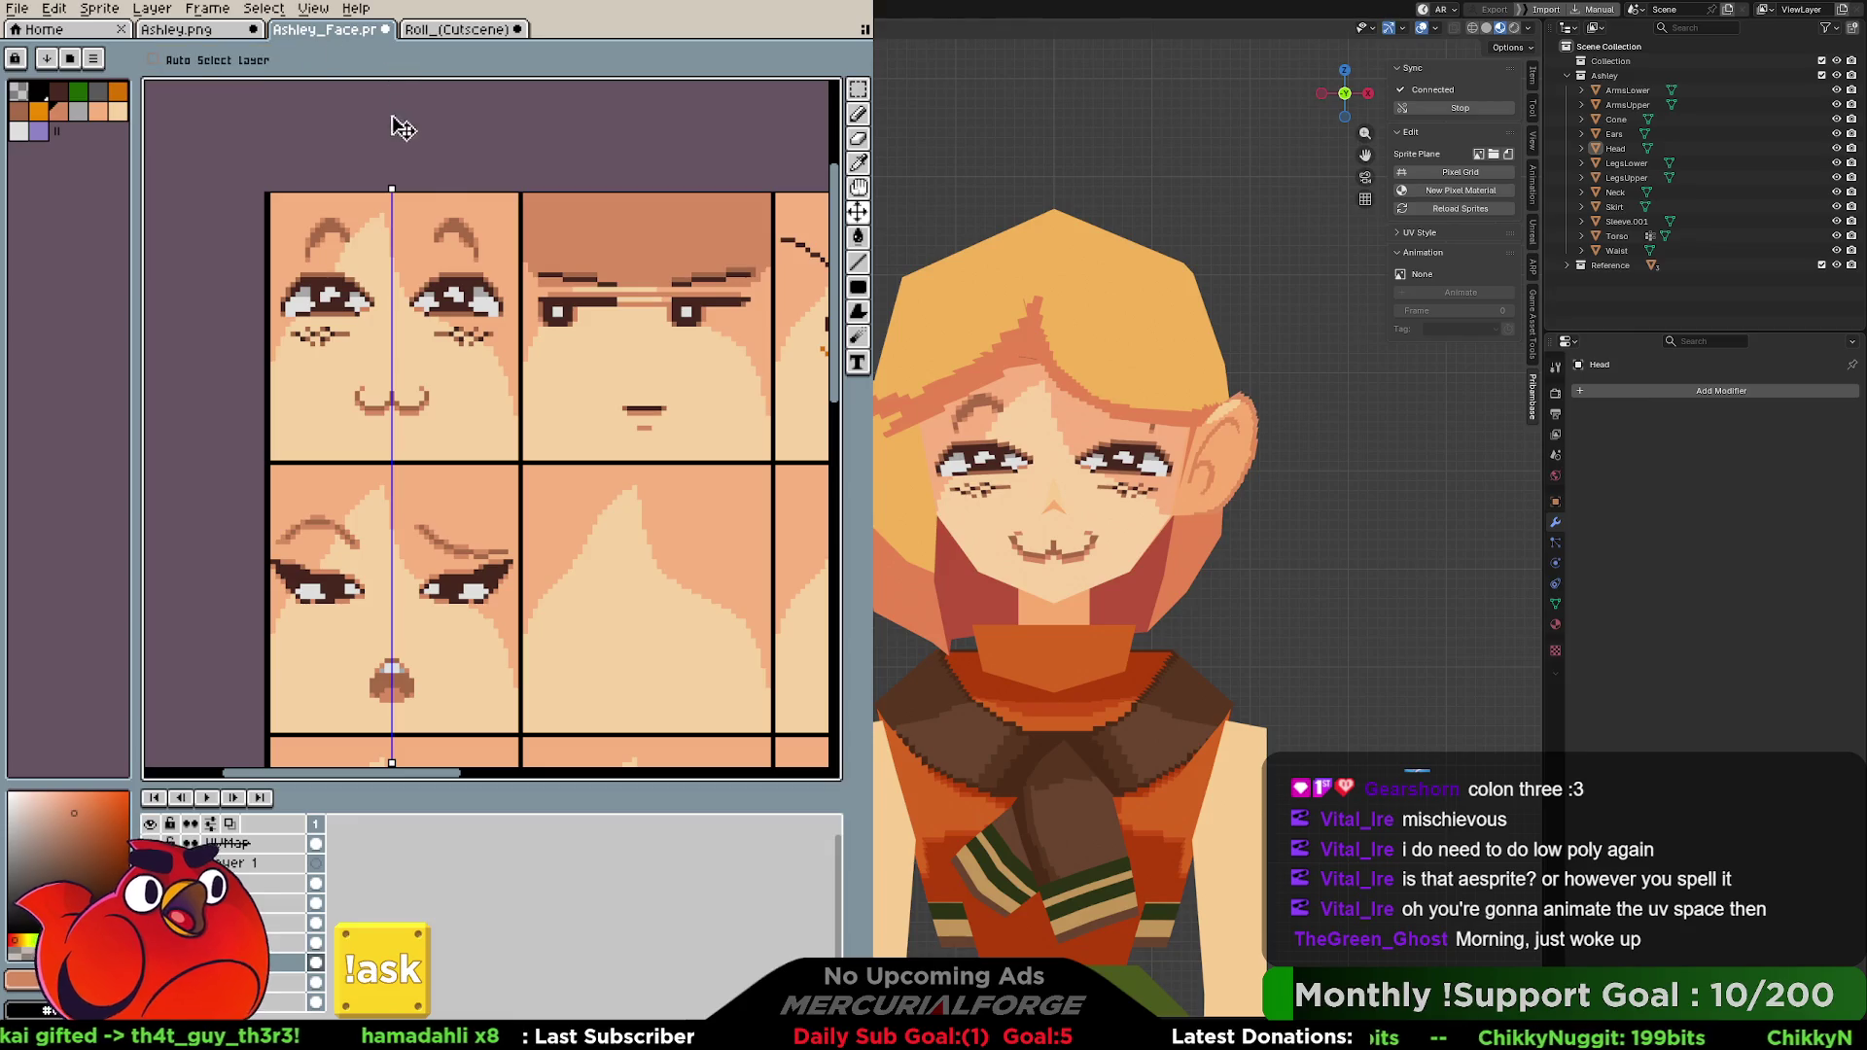
pyautogui.press('b')
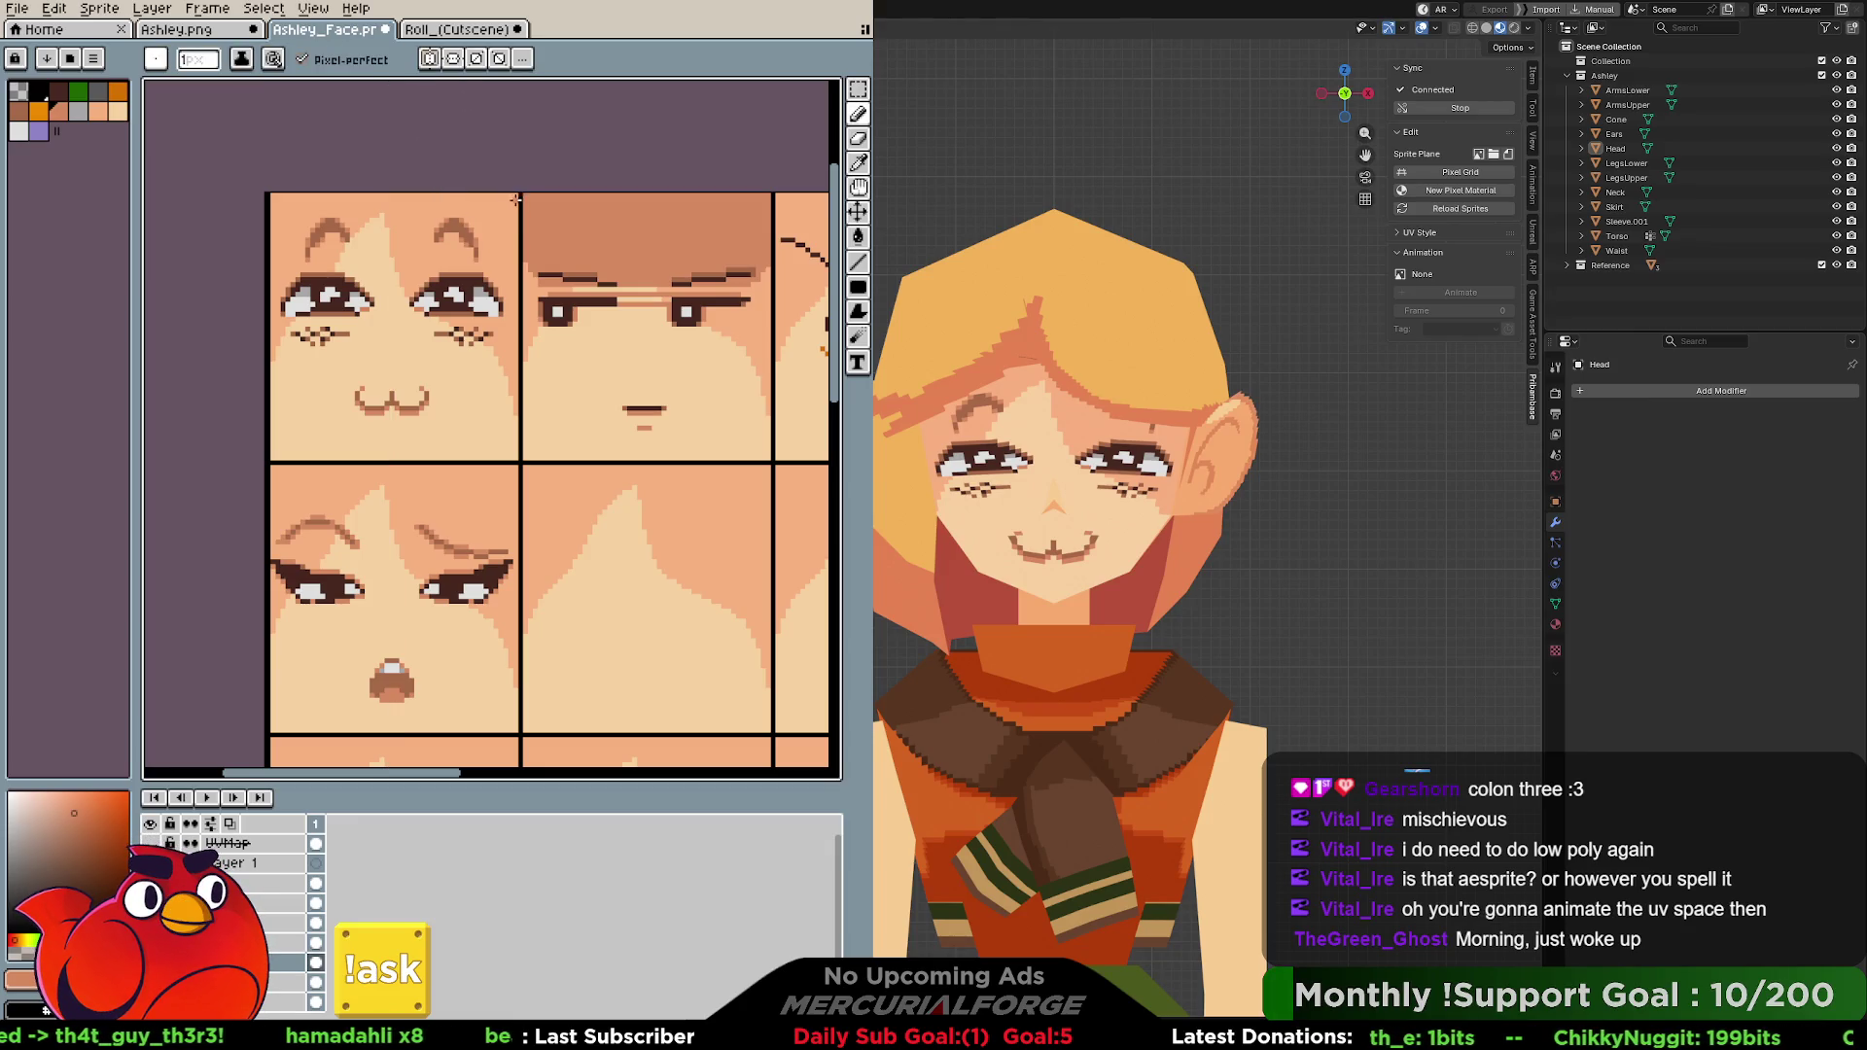
pyautogui.press('v')
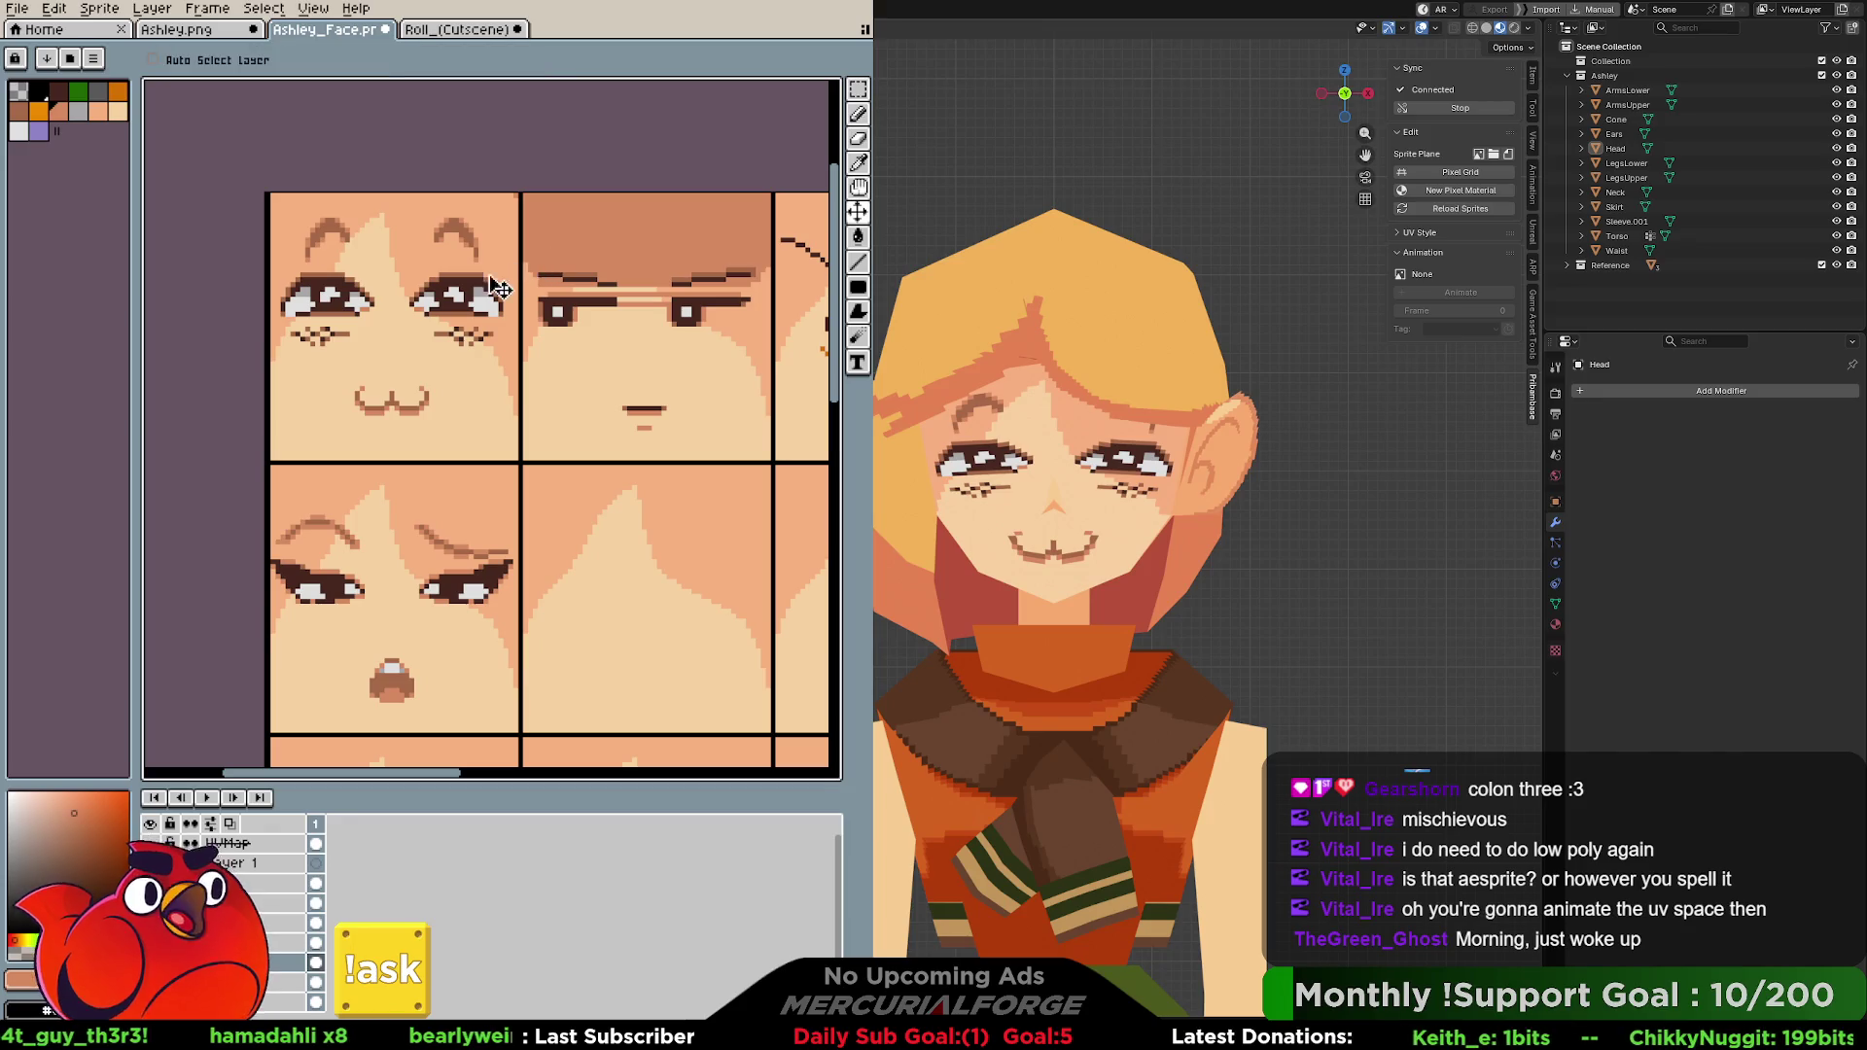
# Shift the current eyes and mouth out of the first tile into the second tile.
pyautogui.moveTo(416, 320); pyautogui.dragTo(669, 321)
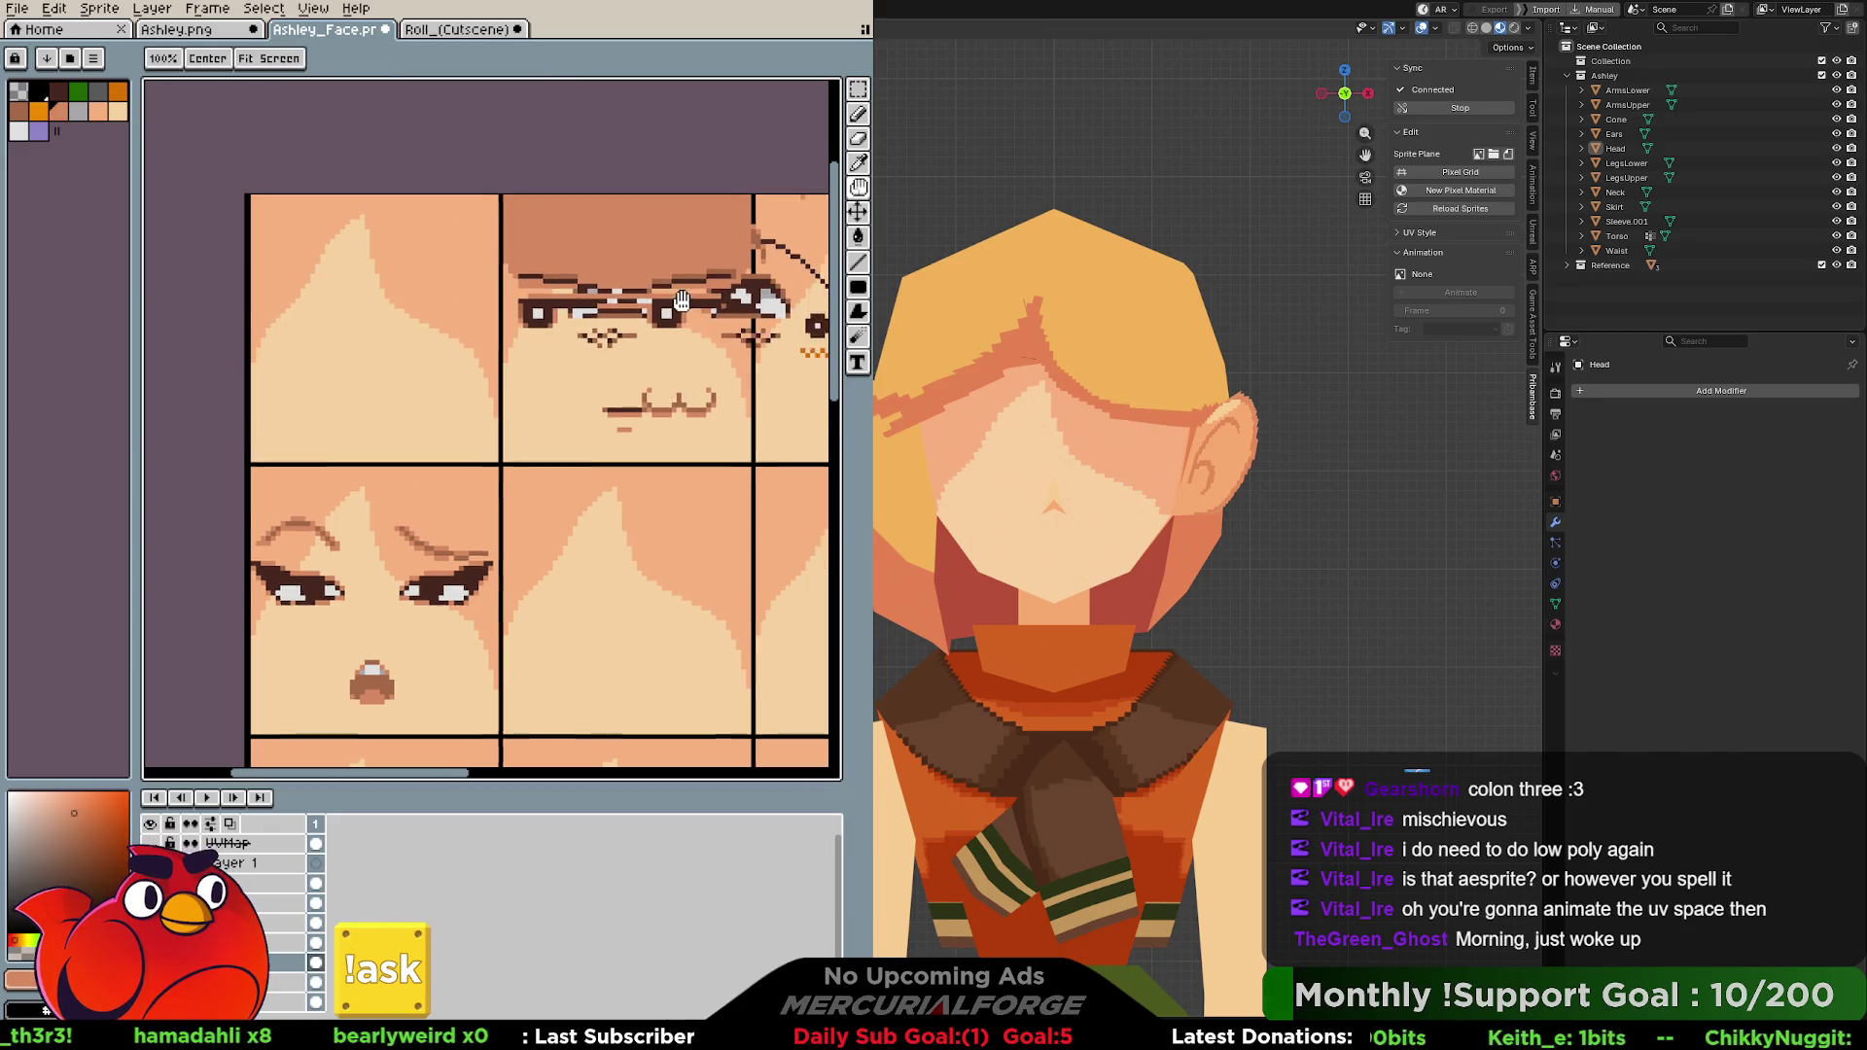
pyautogui.moveTo(668, 321); pyautogui.dragTo(215, 350, button='middle')
pyautogui.moveTo(215, 351); pyautogui.dragTo(722, 355)
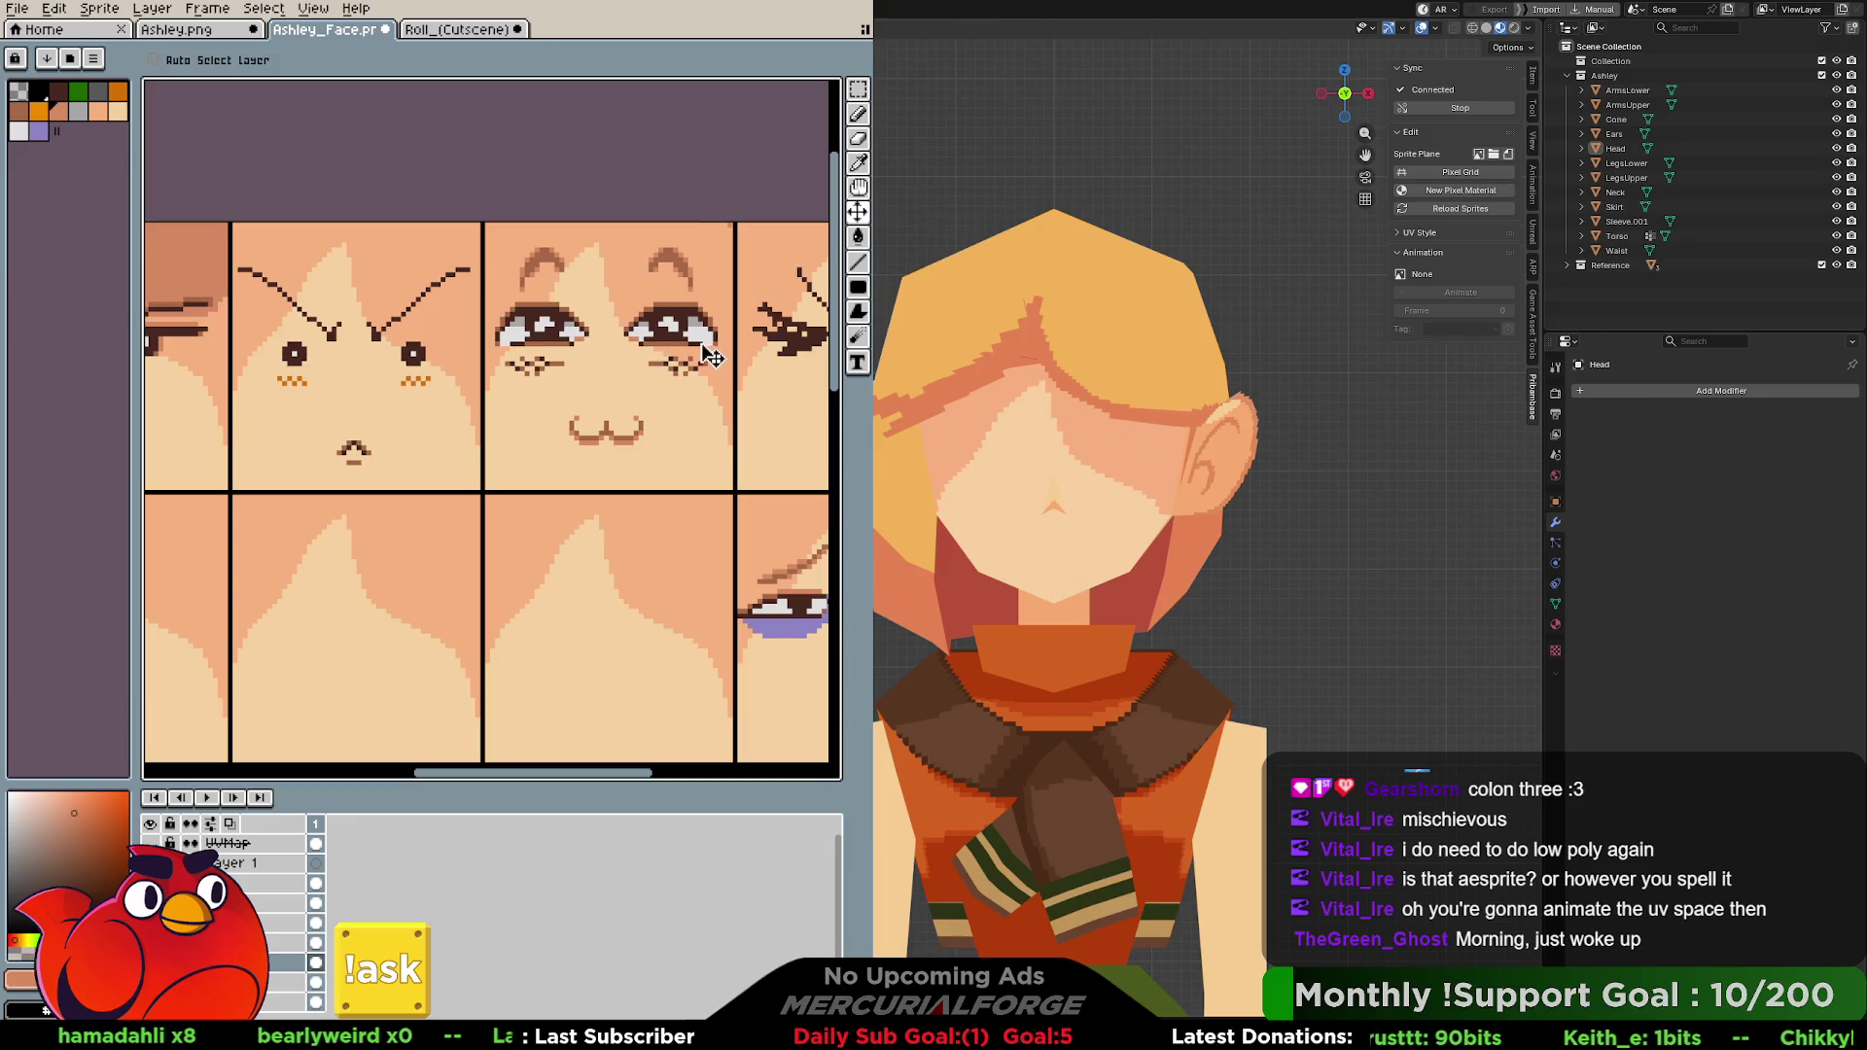
pyautogui.press('b')
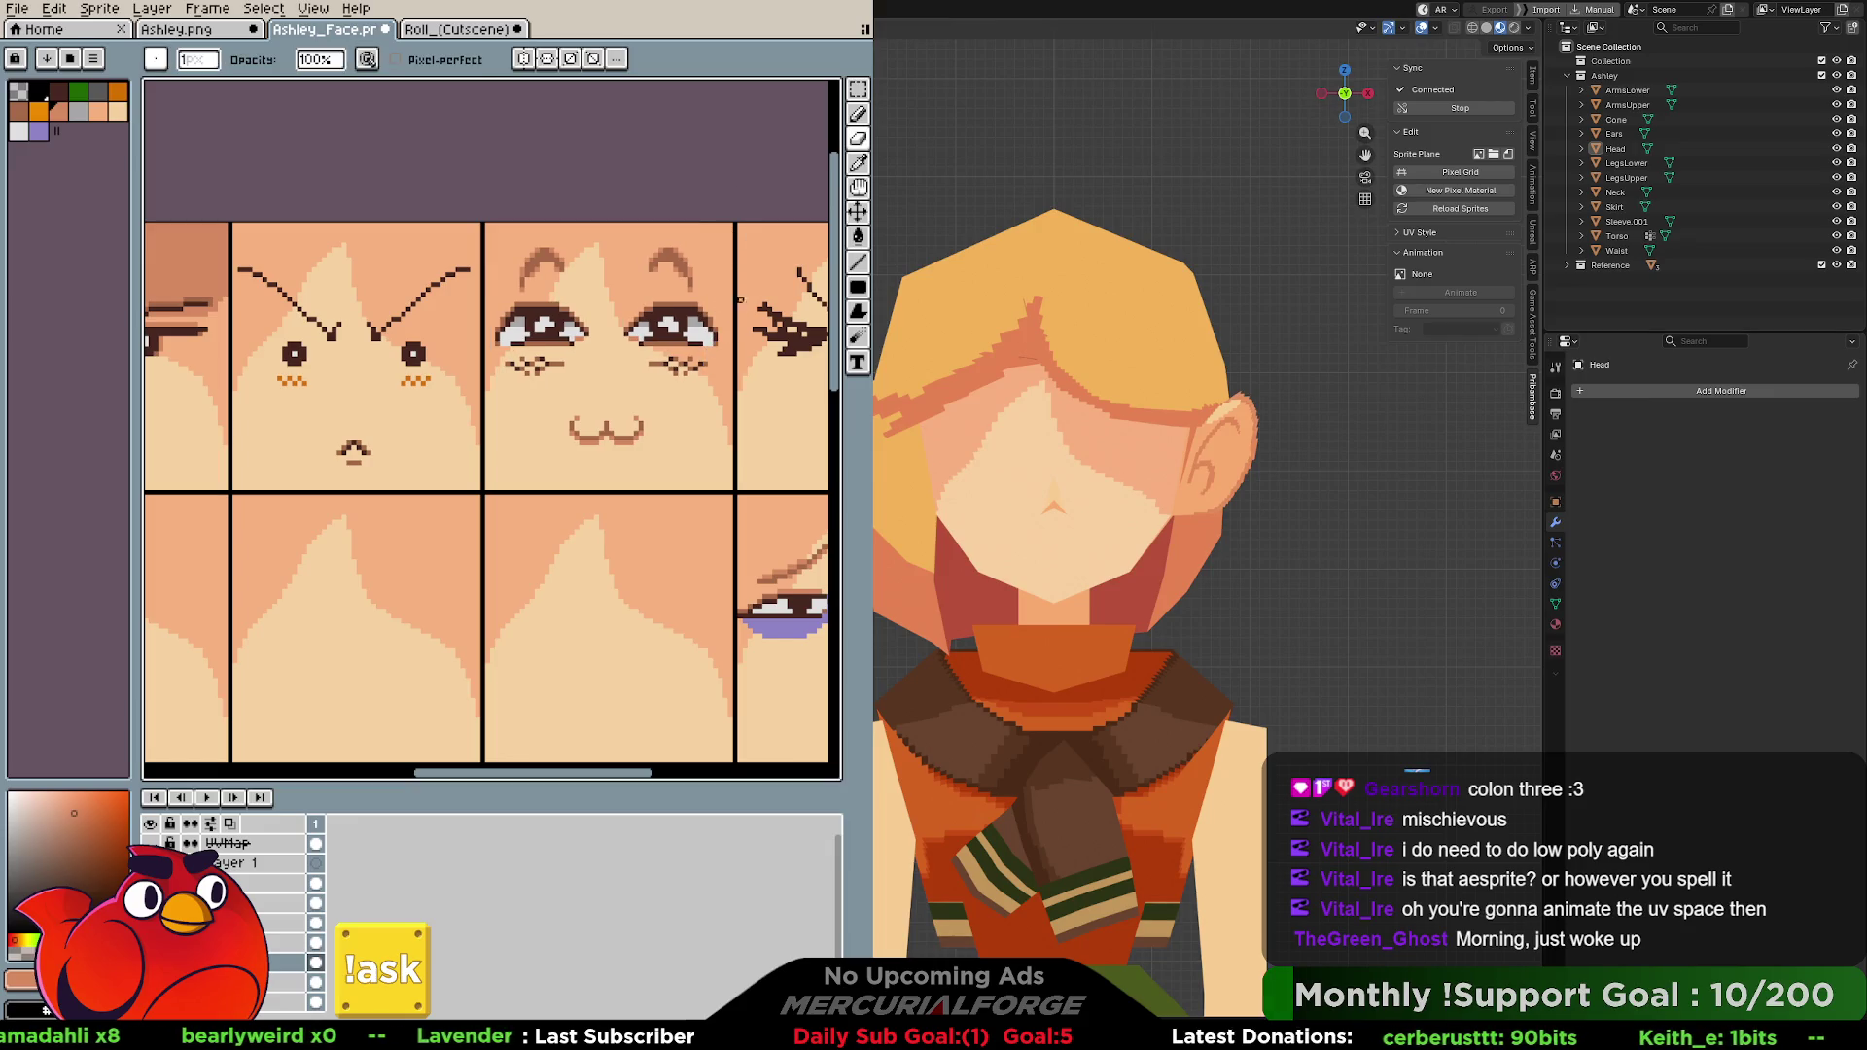
pyautogui.moveTo(438, 437); pyautogui.dragTo(499, 417, button='middle')
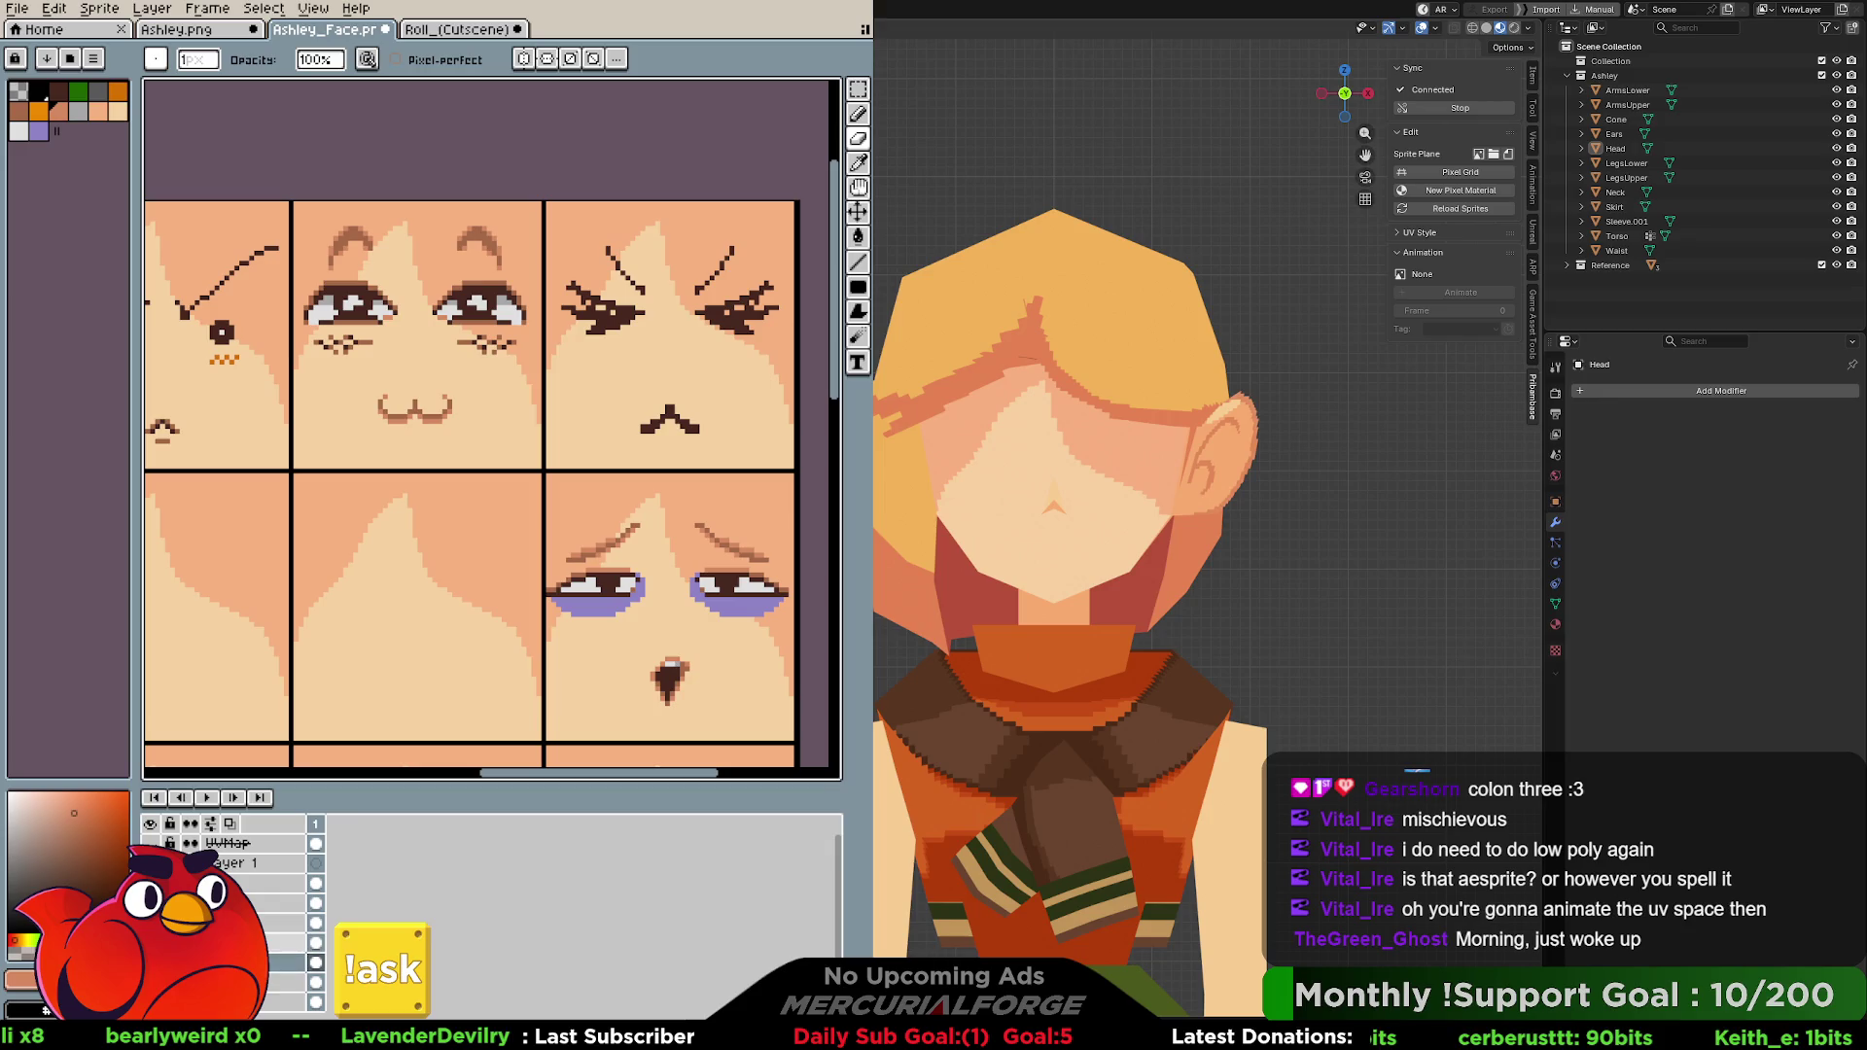
# Move the angry-face cel on the layer below into the first tile.
pyautogui.press('Down')
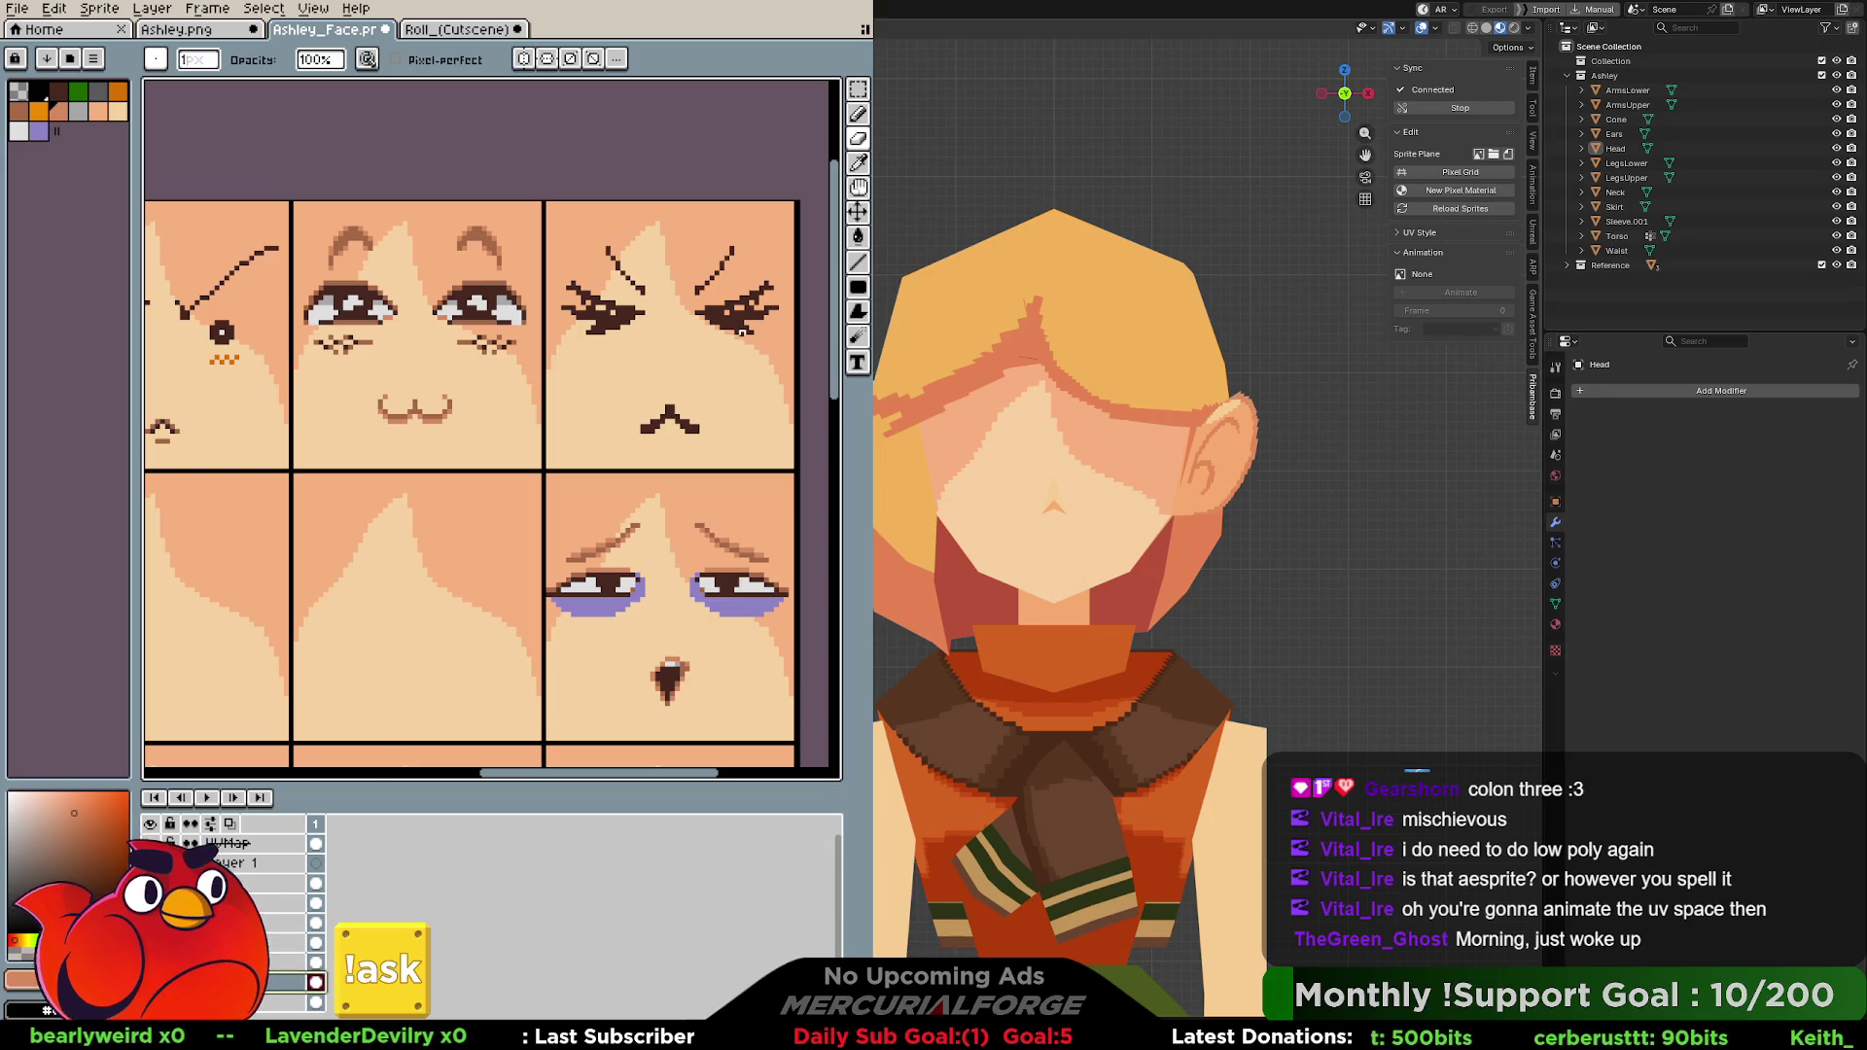
pyautogui.press('v')
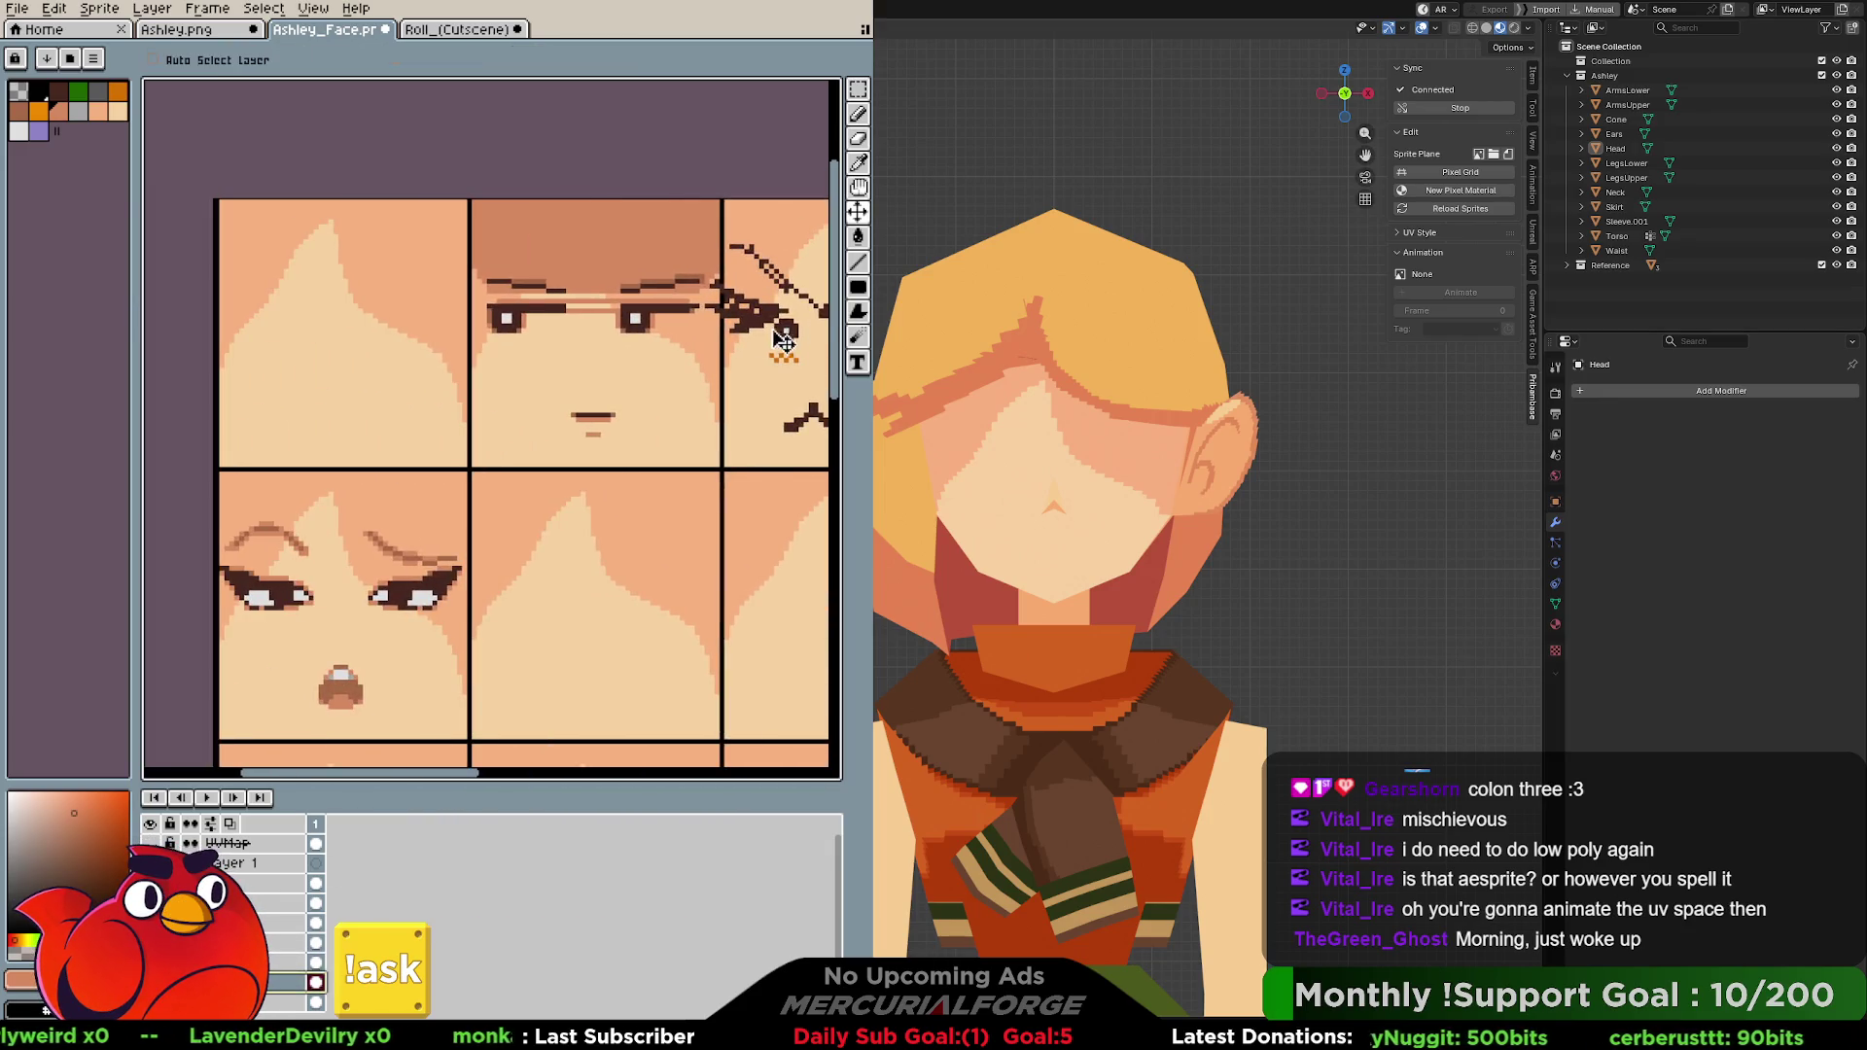
pyautogui.moveTo(783, 339); pyautogui.dragTo(317, 343)
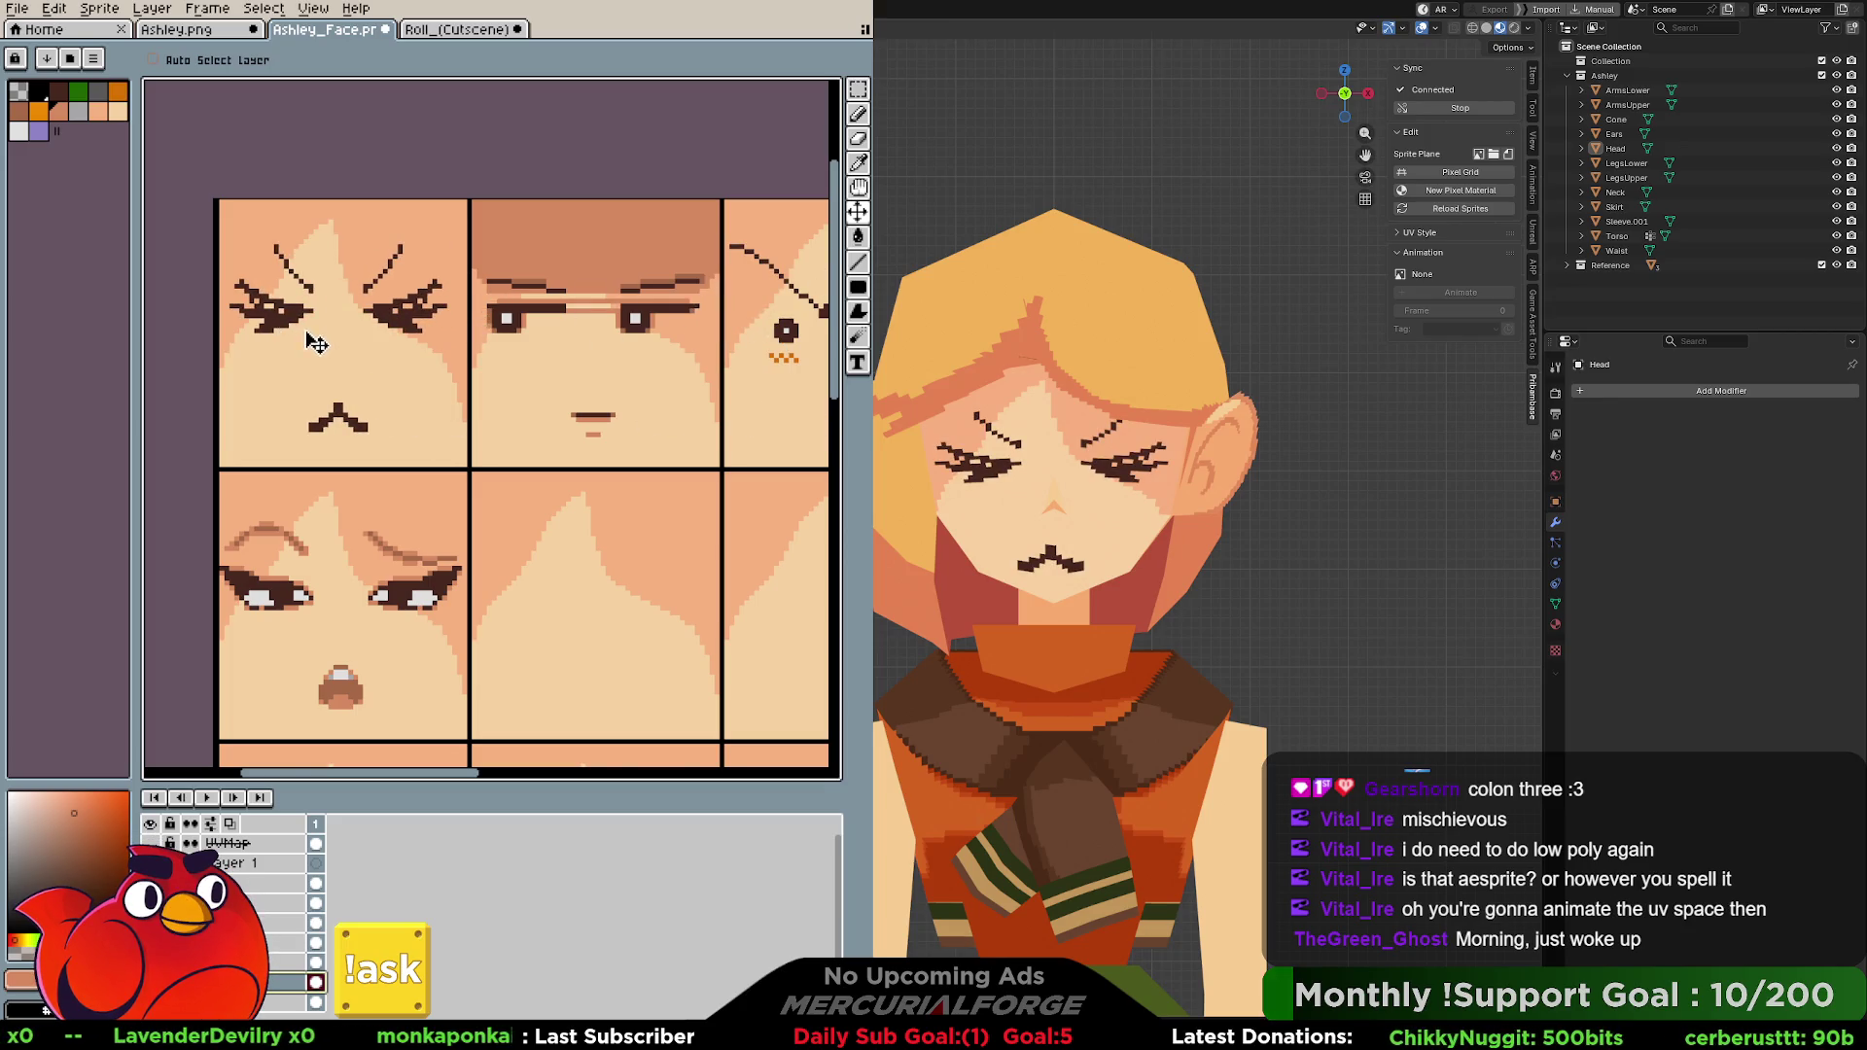
# Nudge the angry face into position and erase its old mouth.
pyautogui.press('Right')
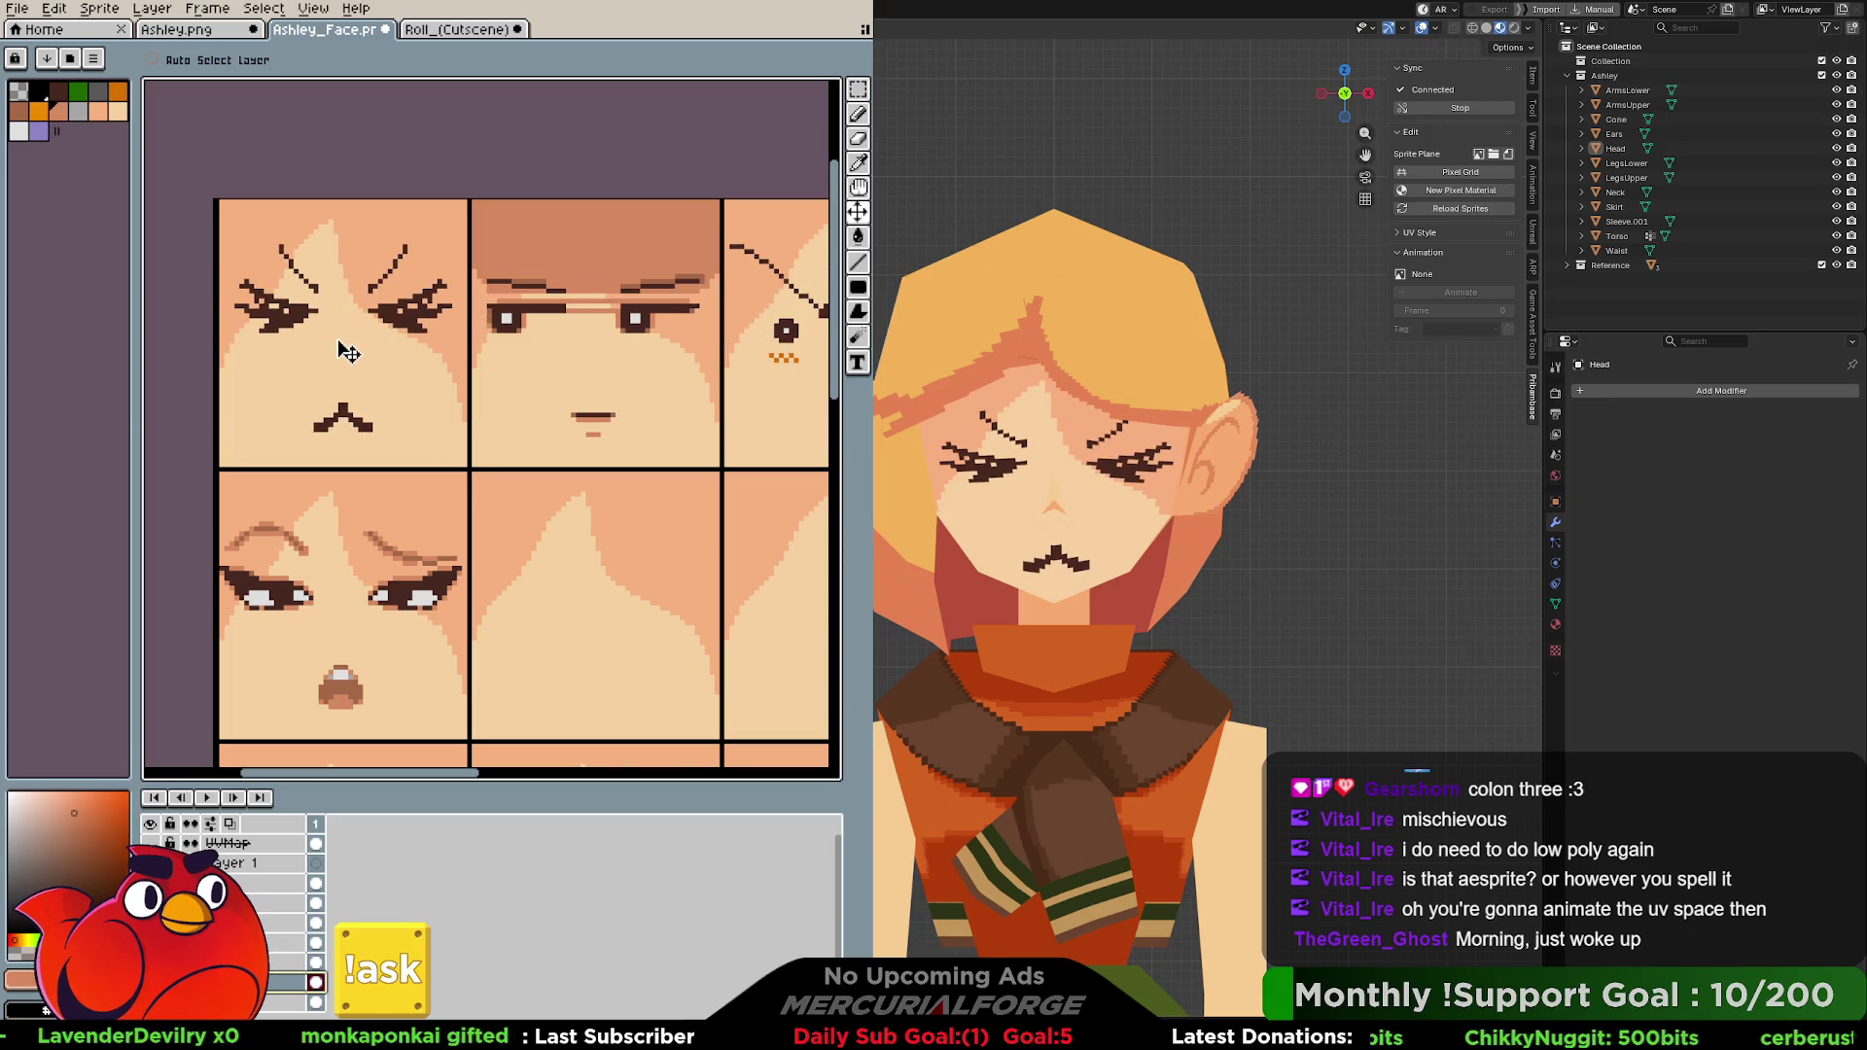
pyautogui.press('Left')
pyautogui.press('Right')
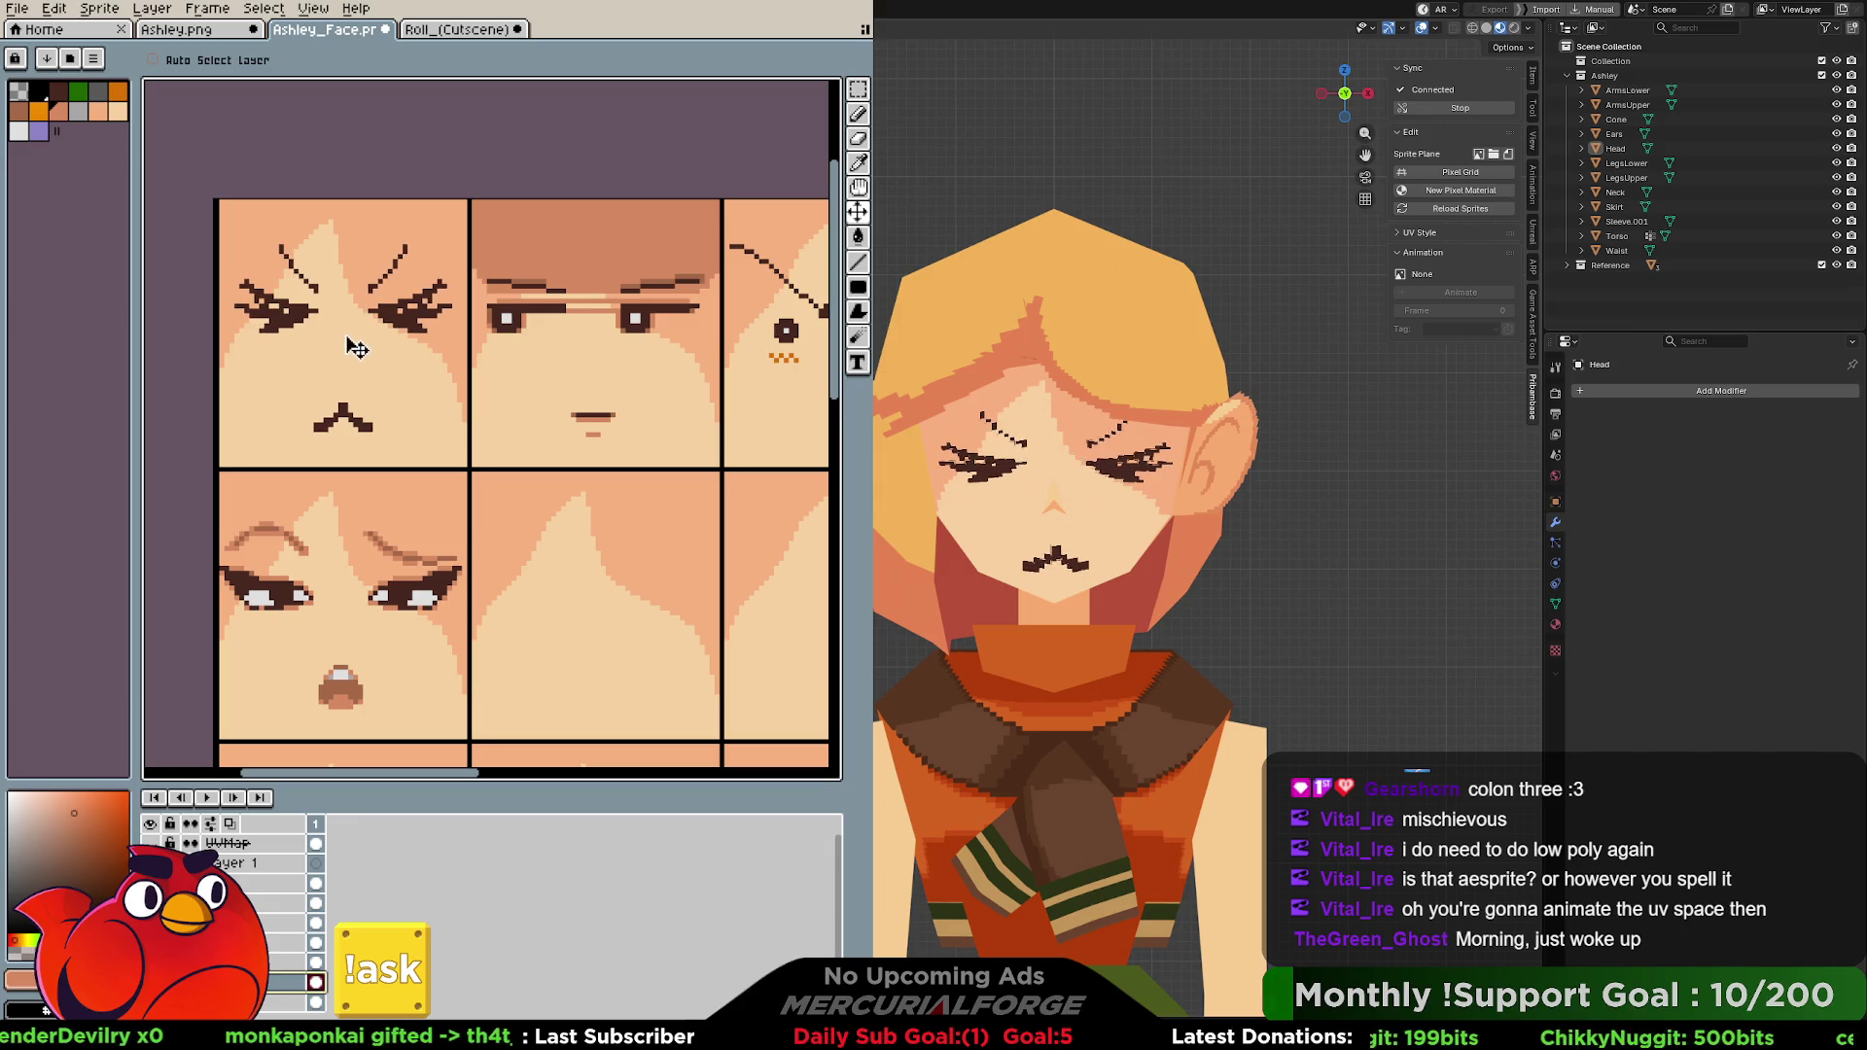
pyautogui.press('Left')
pyautogui.press('Right')
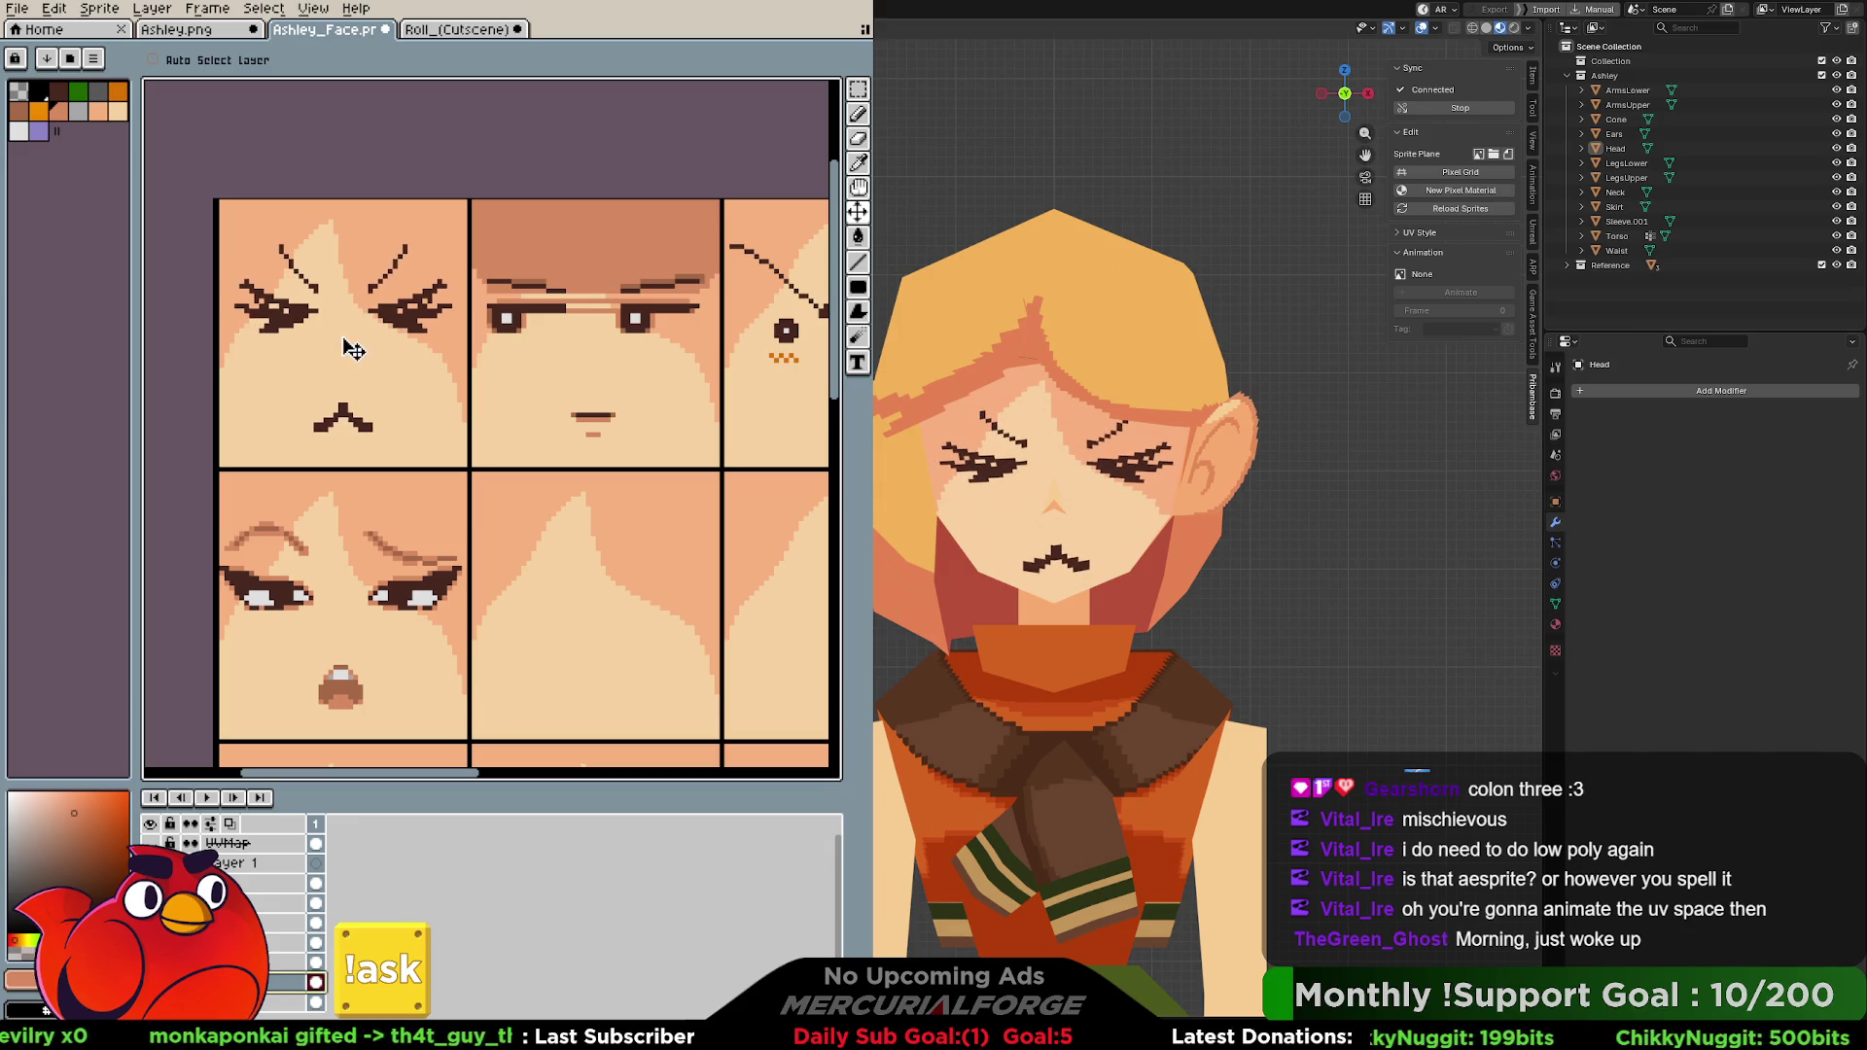
pyautogui.press('Left')
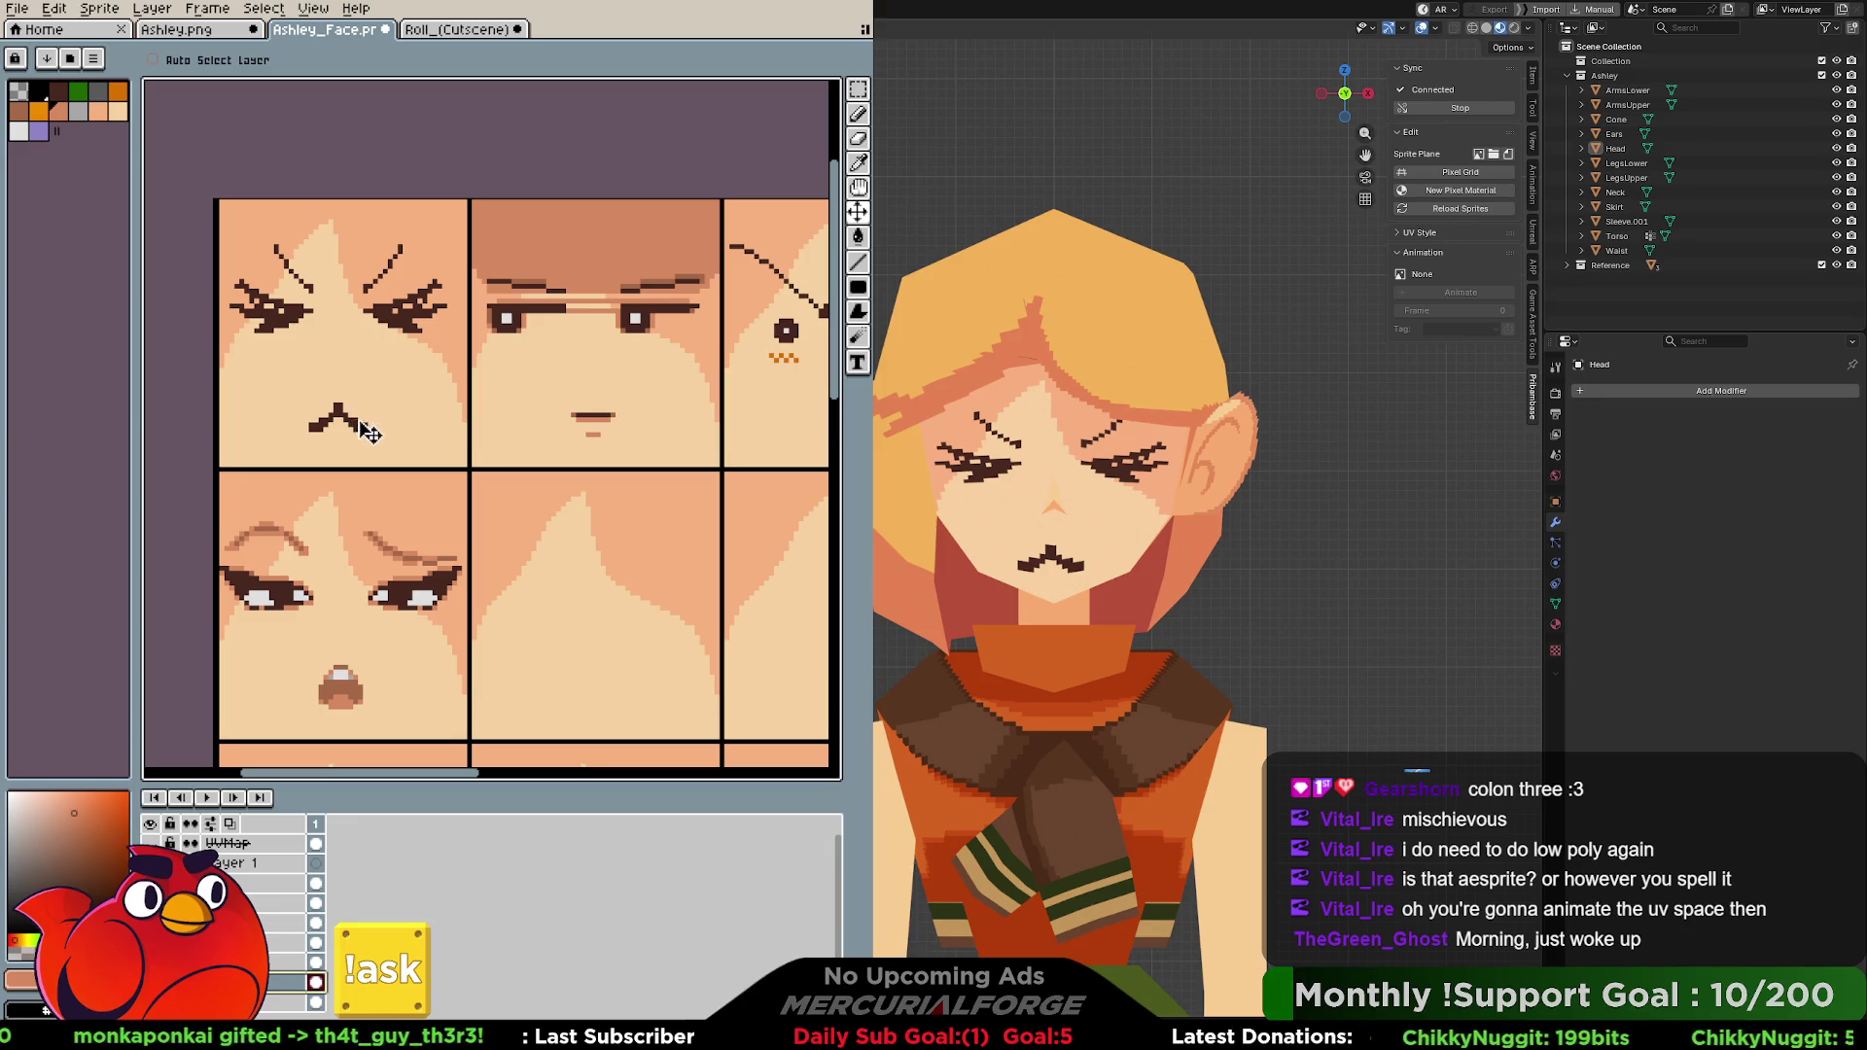
pyautogui.moveTo(344, 401); pyautogui.dragTo(470, 405, button='middle')
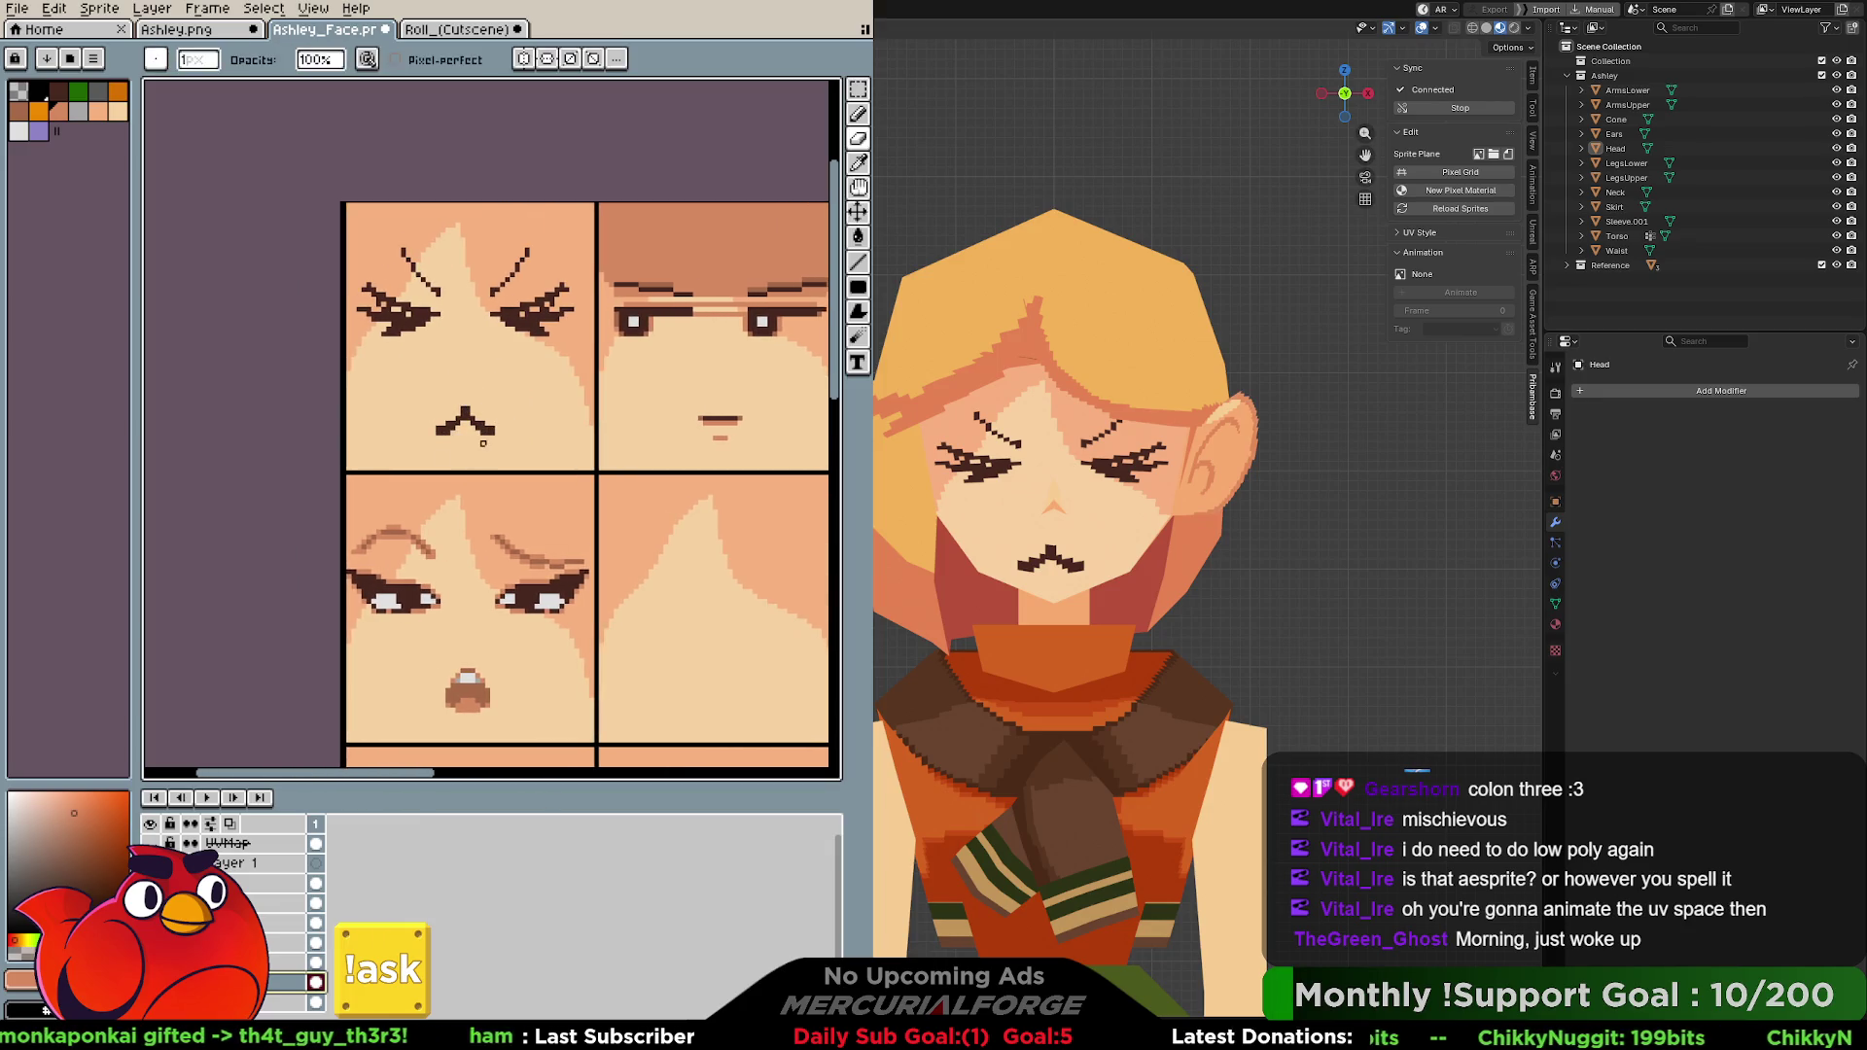
pyautogui.moveTo(491, 432); pyautogui.dragTo(467, 420)
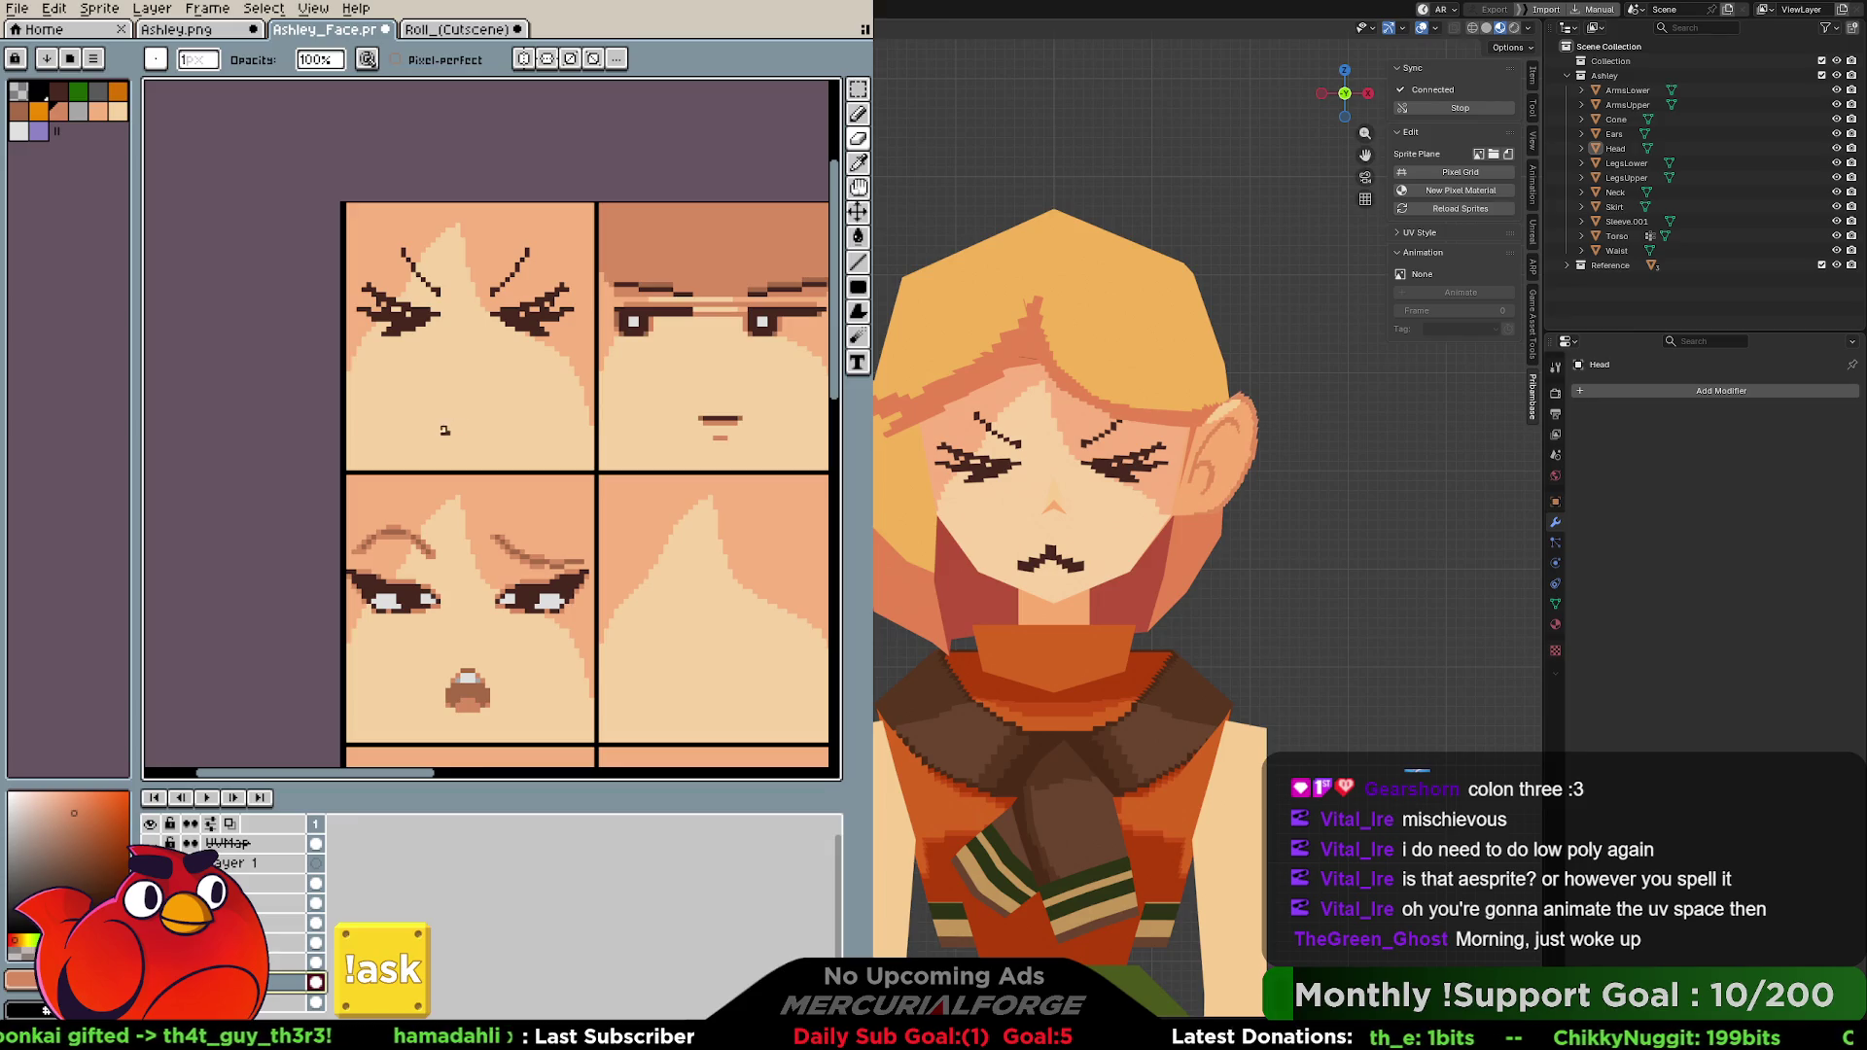
# With vertical symmetry on, shift both eyes right and darken the inner eye corners.
pyautogui.click(525, 60)
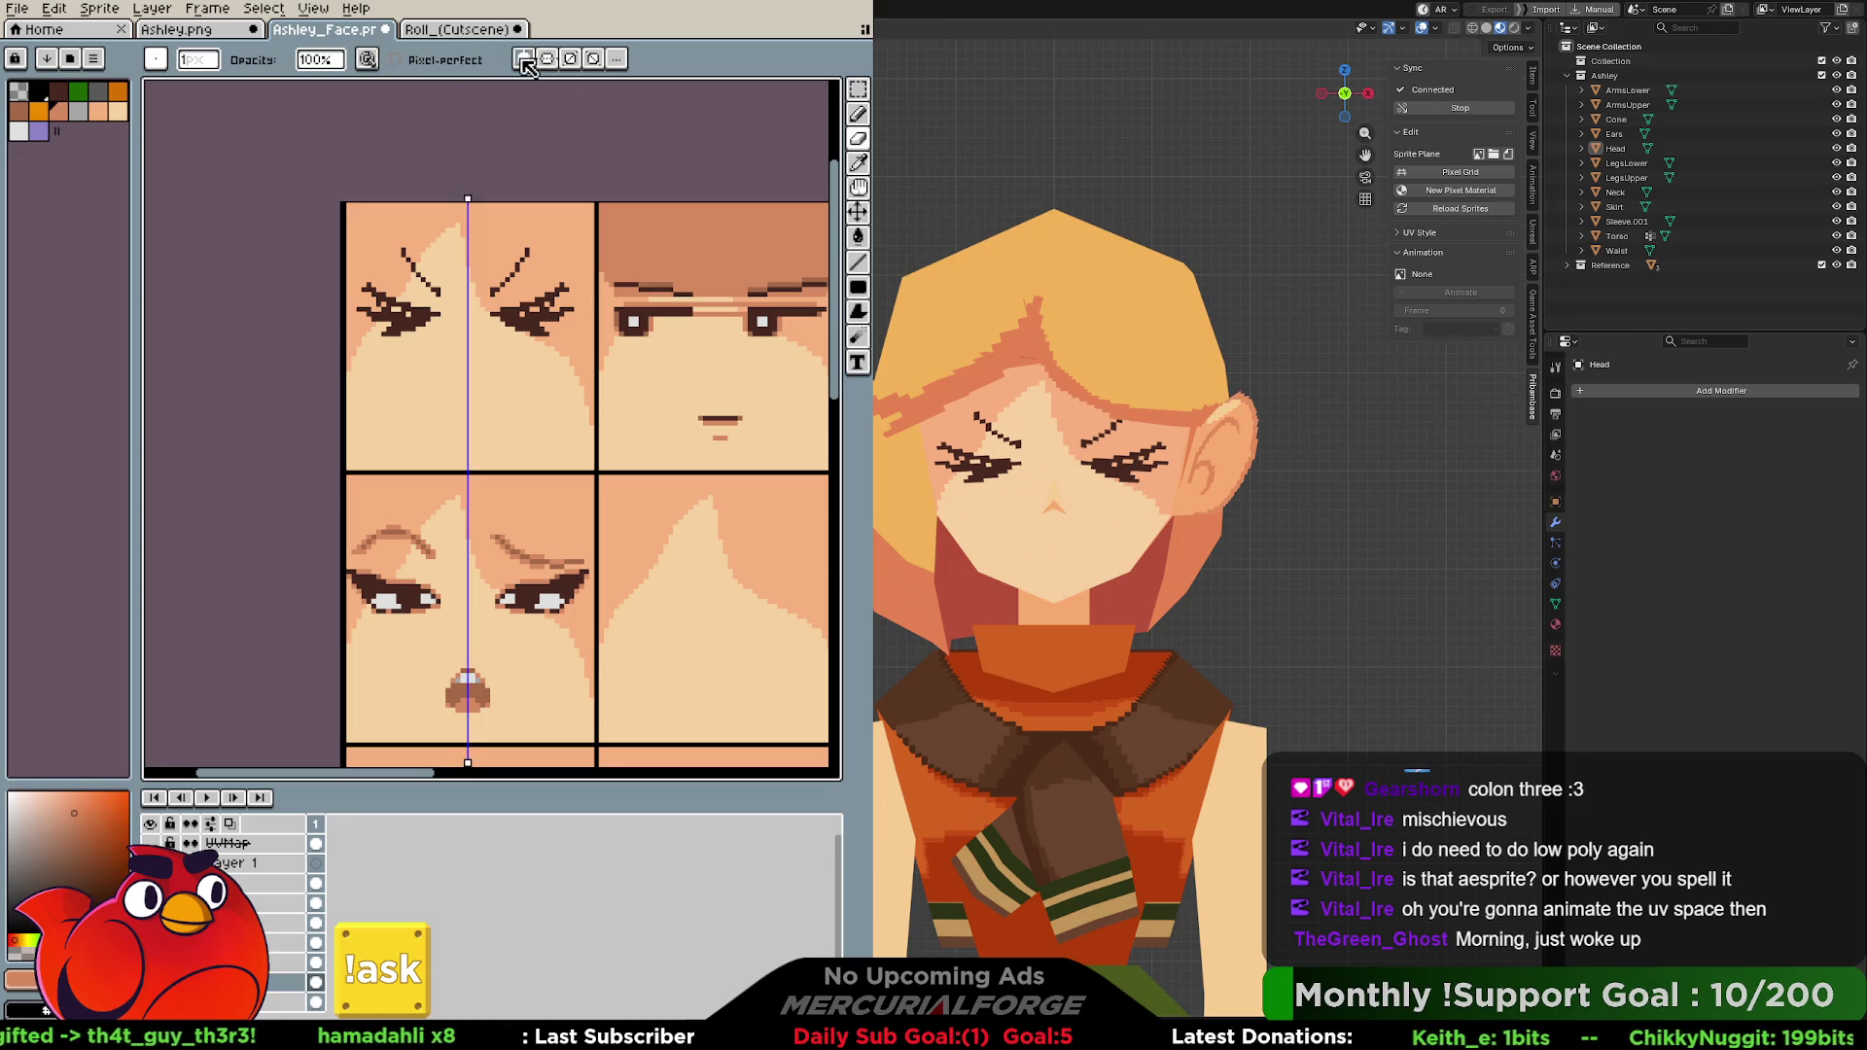
pyautogui.press('v')
pyautogui.moveTo(536, 335); pyautogui.dragTo(541, 336)
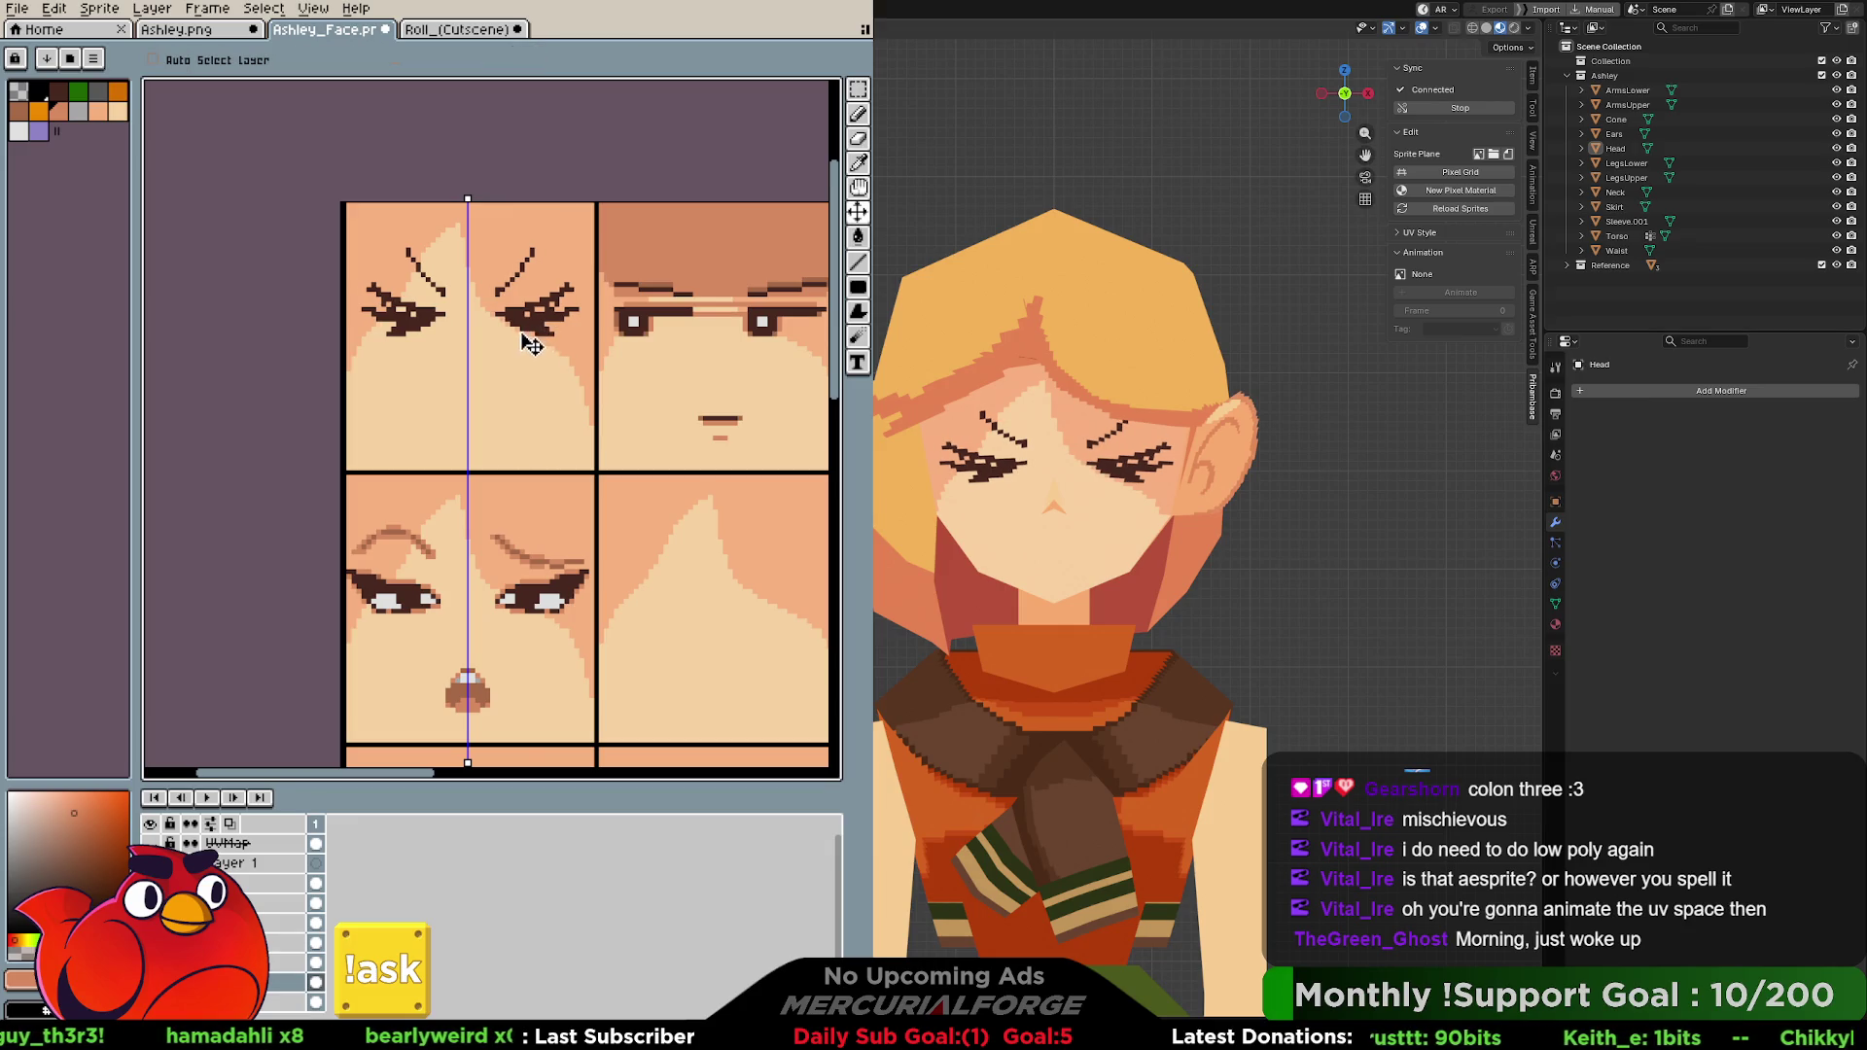
pyautogui.press('i')
pyautogui.click(530, 311)
pyautogui.press('b')
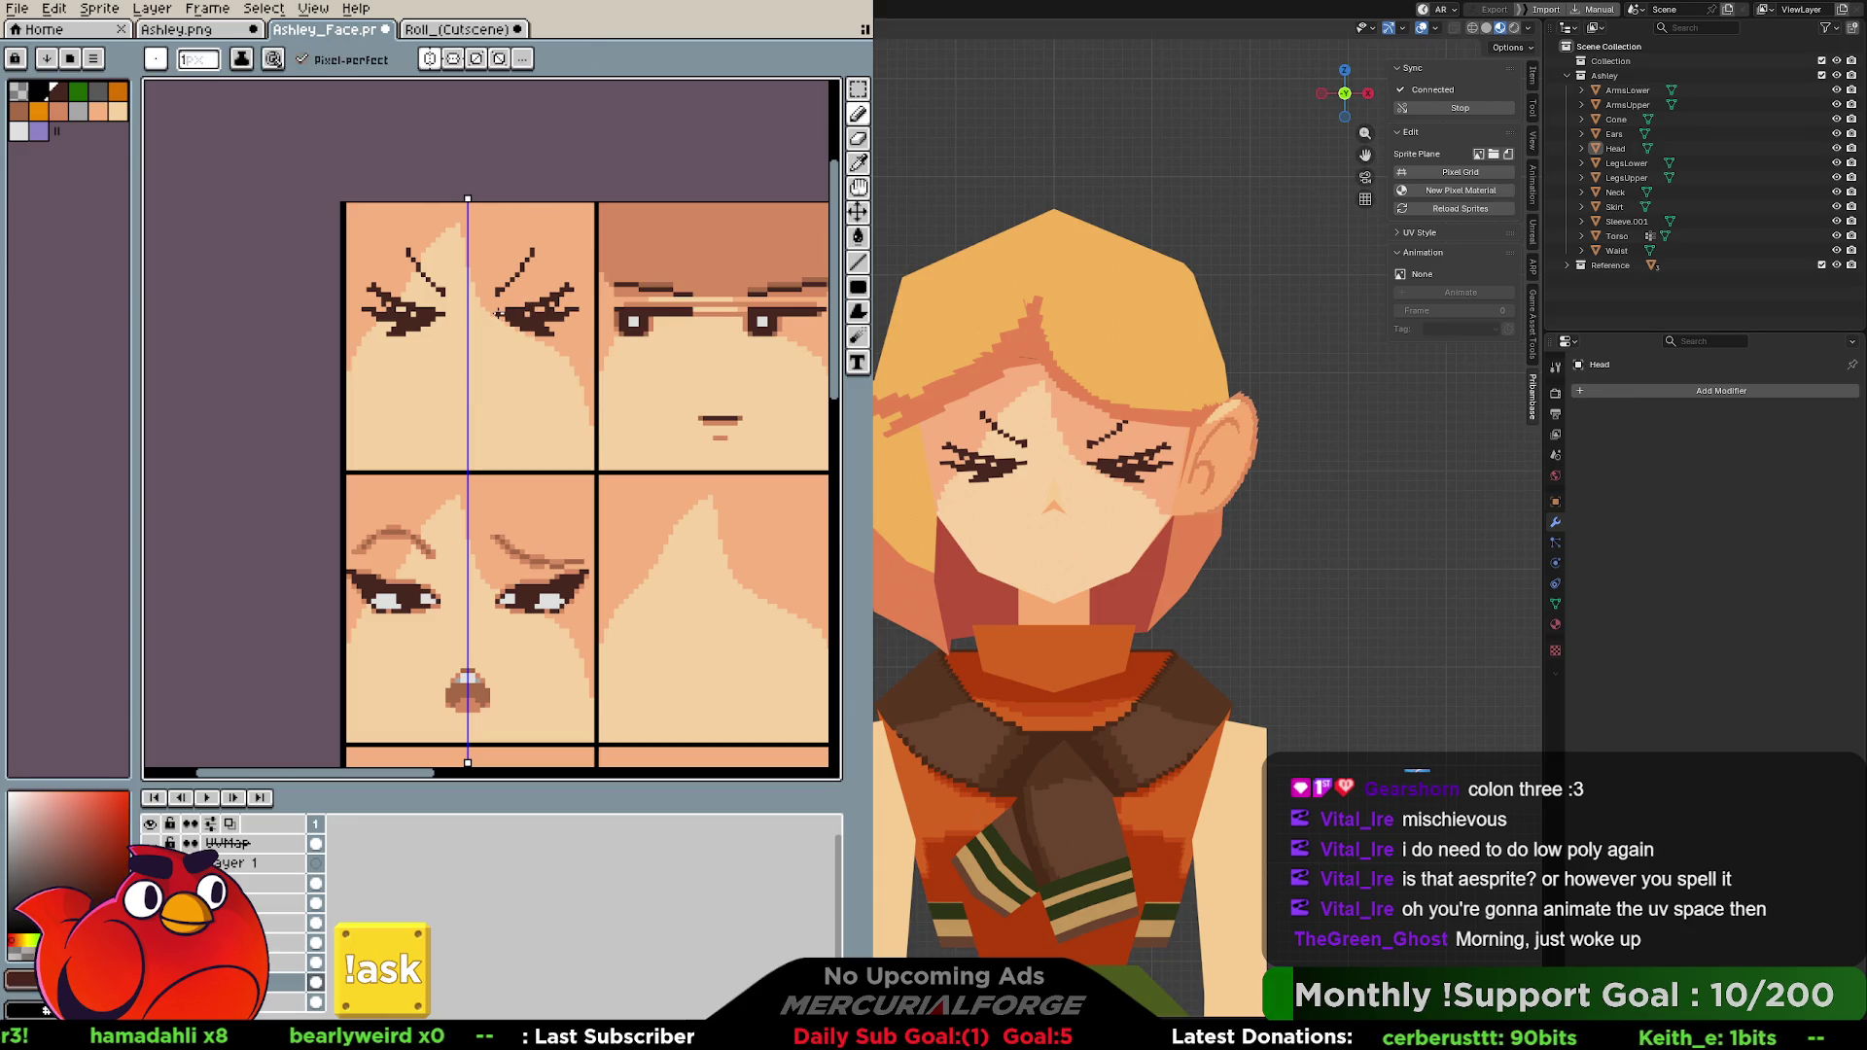
pyautogui.moveTo(499, 302); pyautogui.dragTo(492, 323)
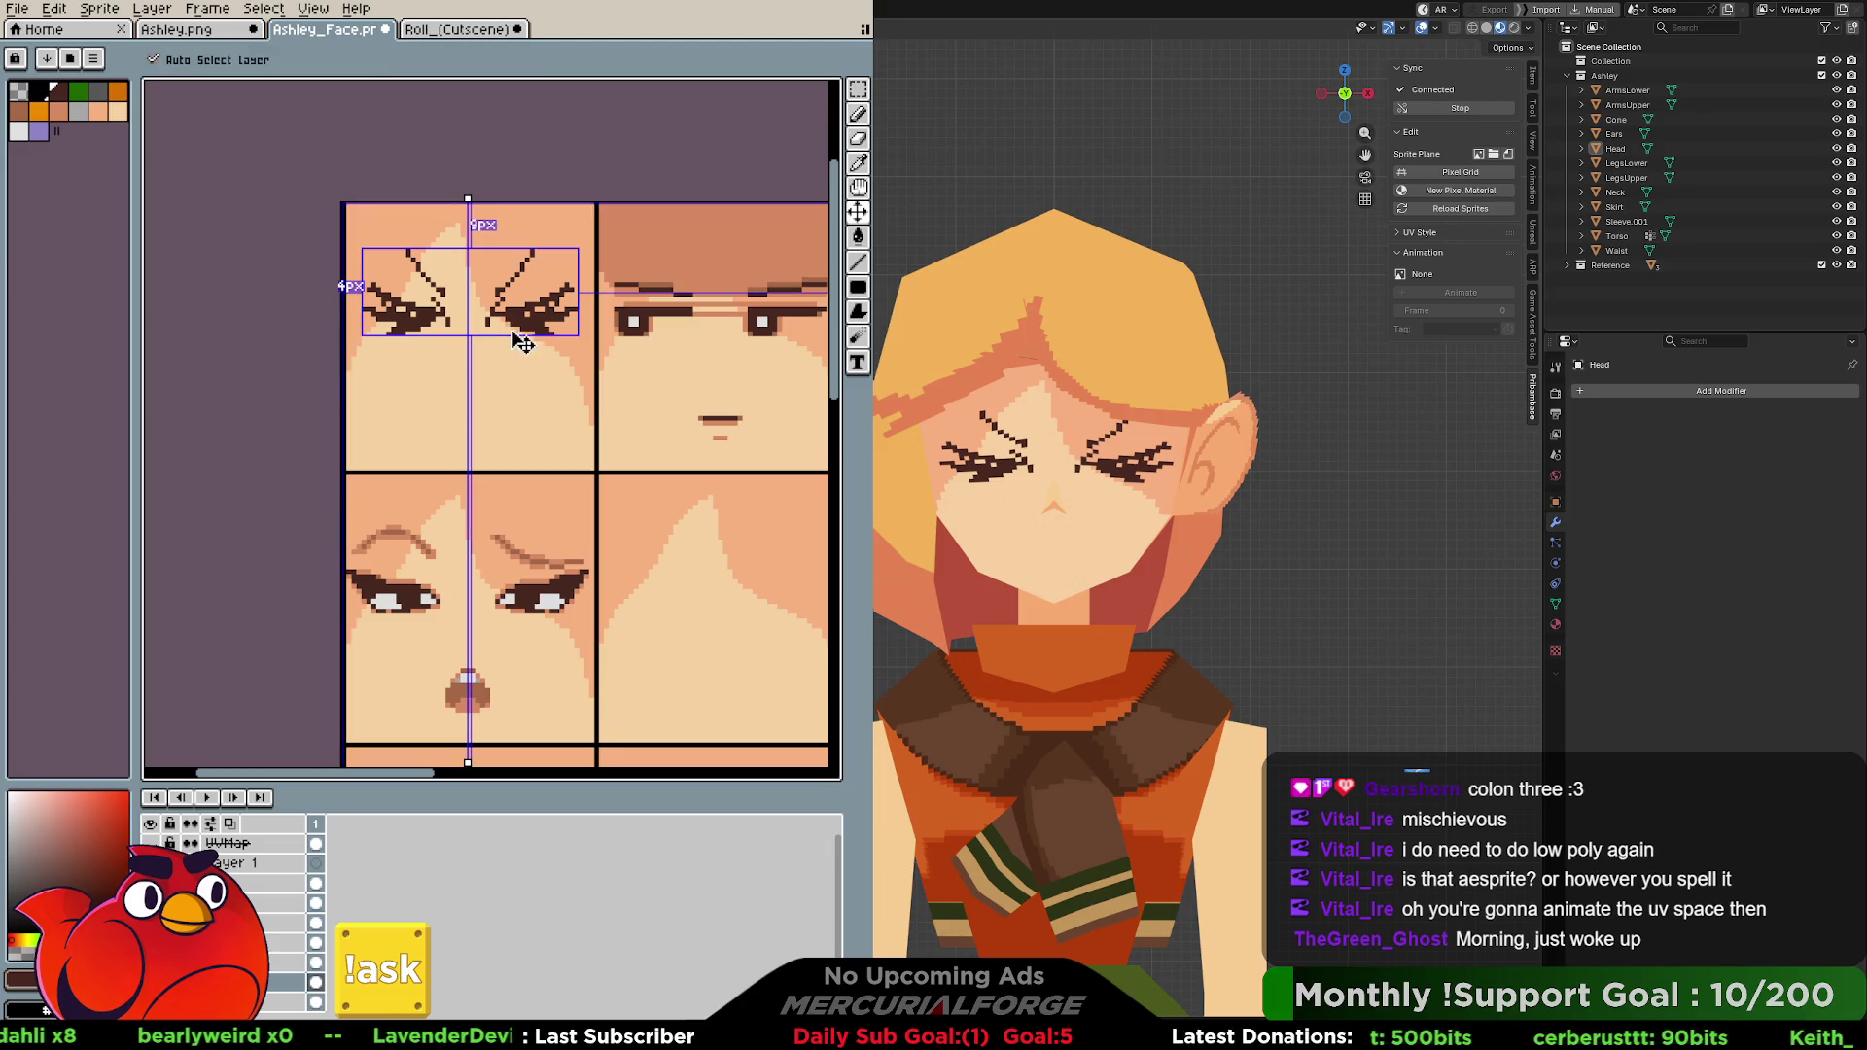
pyautogui.keyDown('alt'); pyautogui.click(518, 334); pyautogui.keyUp('alt')
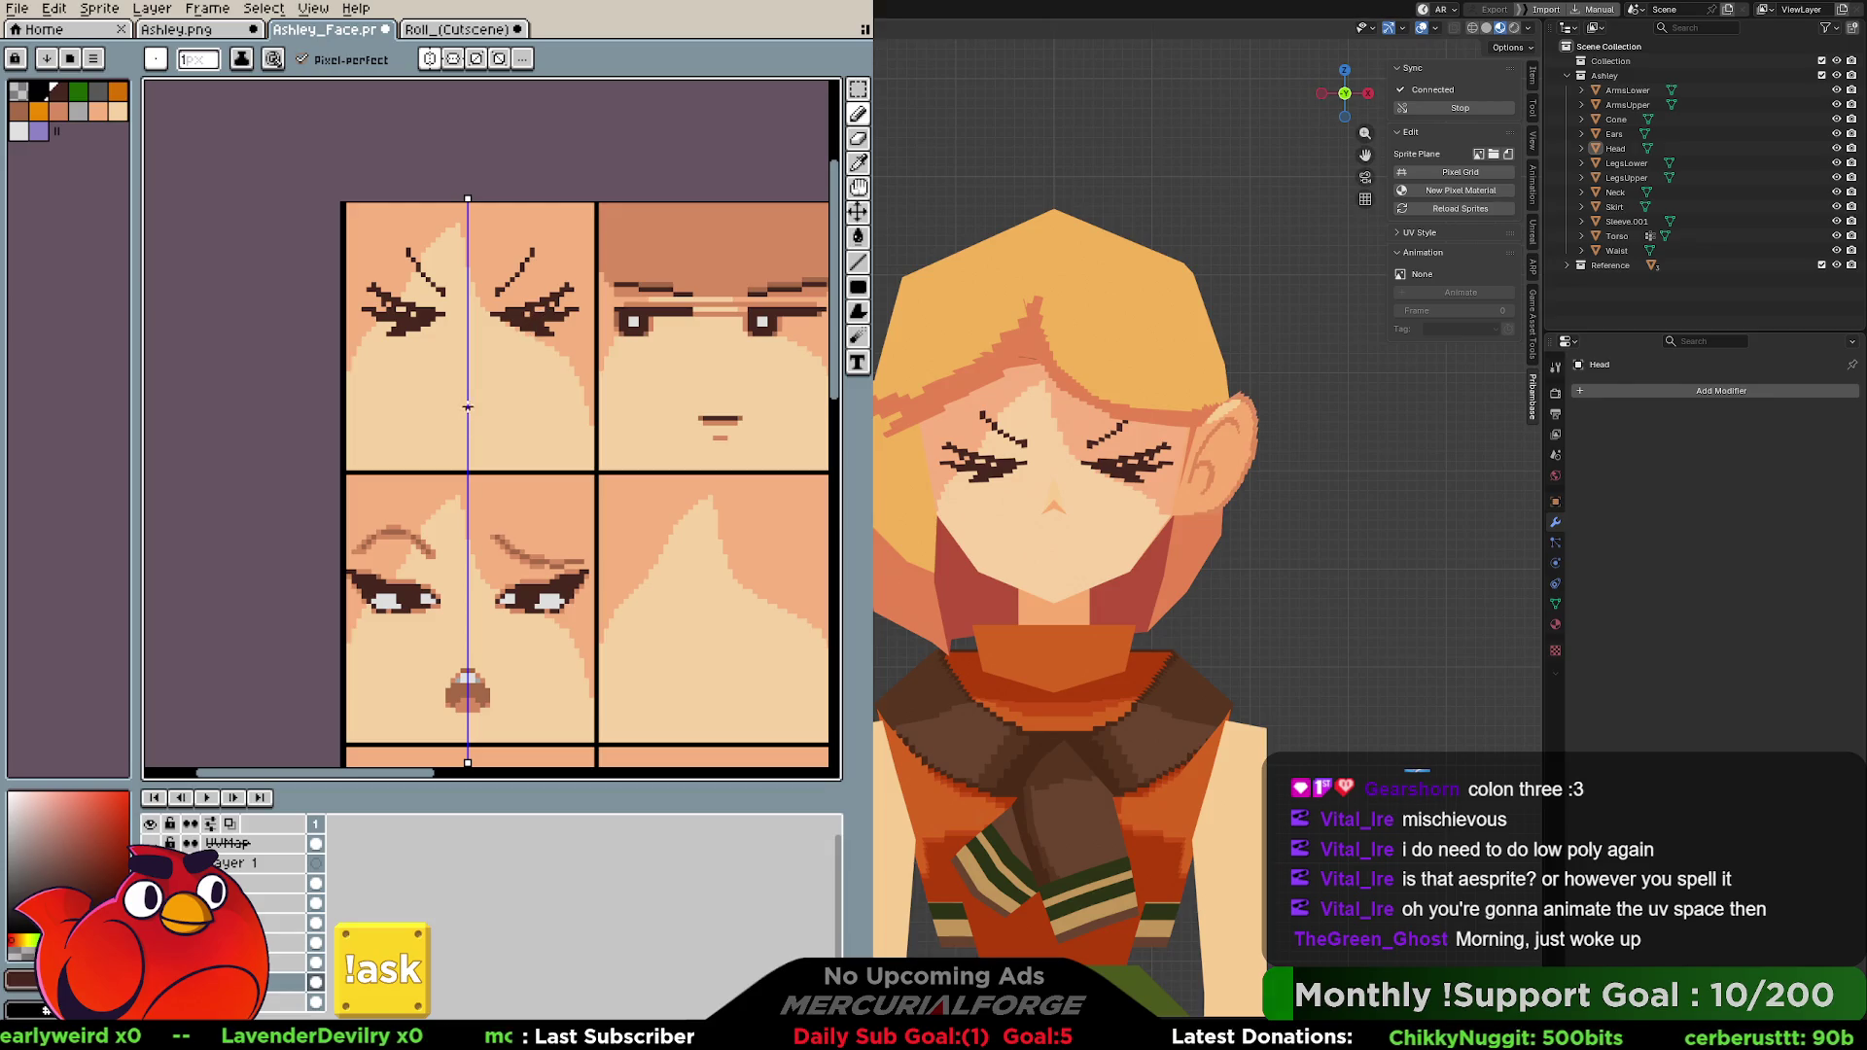
# Draw a small mirrored caret-shaped mouth below the nose in the mouth colour.
pyautogui.moveTo(467, 406); pyautogui.dragTo(490, 429)
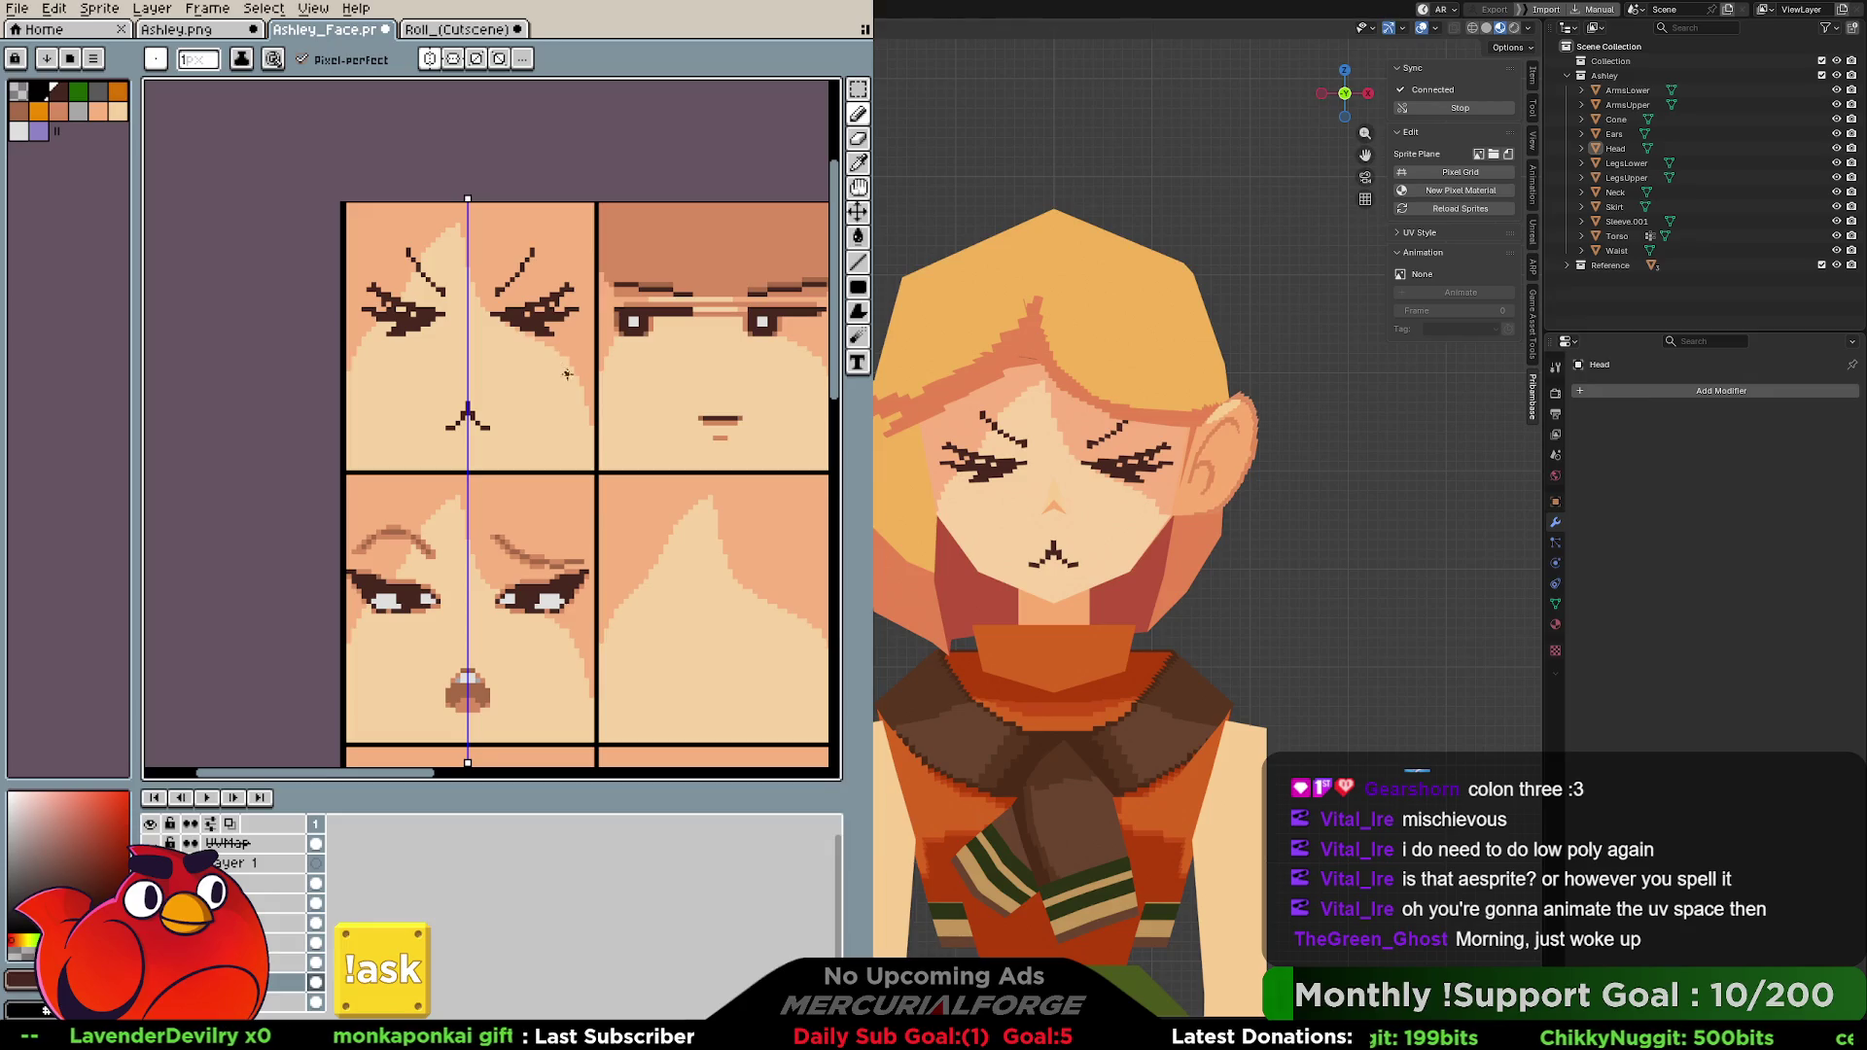
pyautogui.press('i')
pyautogui.keyDown('alt'); pyautogui.click(497, 689); pyautogui.keyUp('alt')
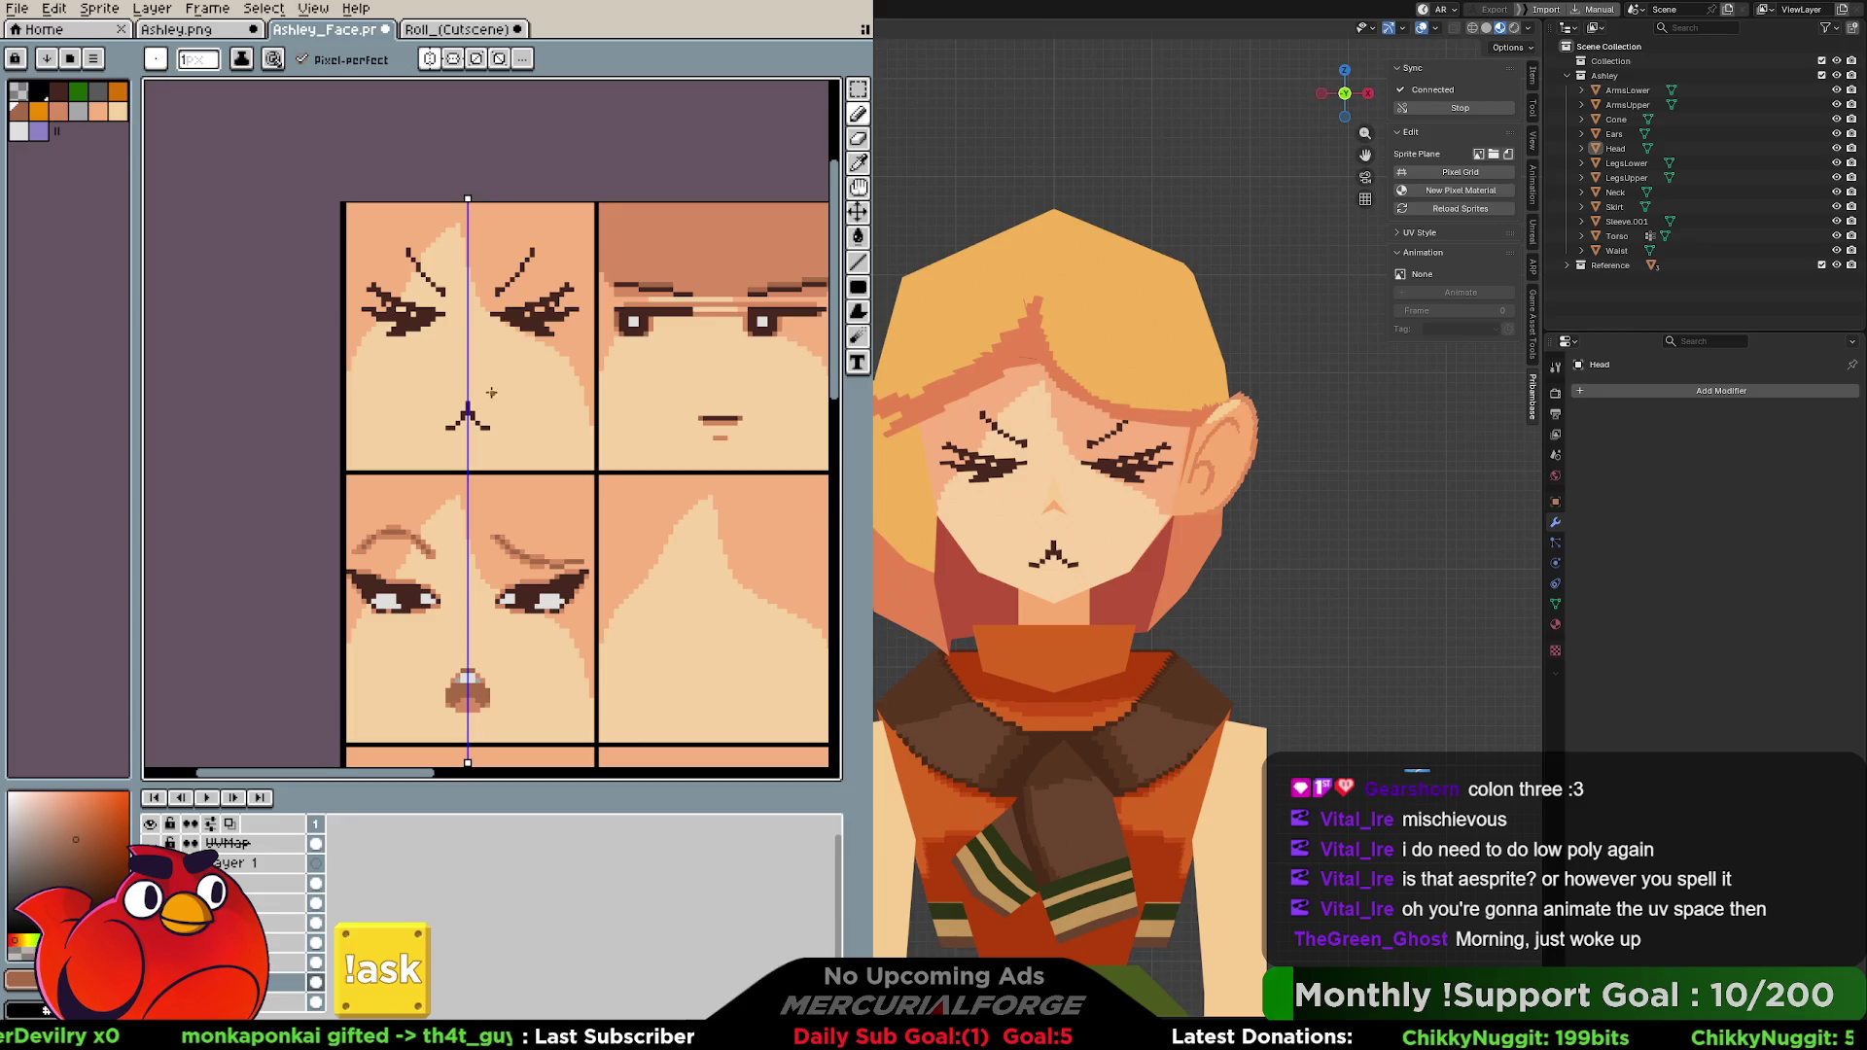
pyautogui.scroll(1, 490, 391)
pyautogui.moveTo(461, 434); pyautogui.dragTo(526, 451, button='middle')
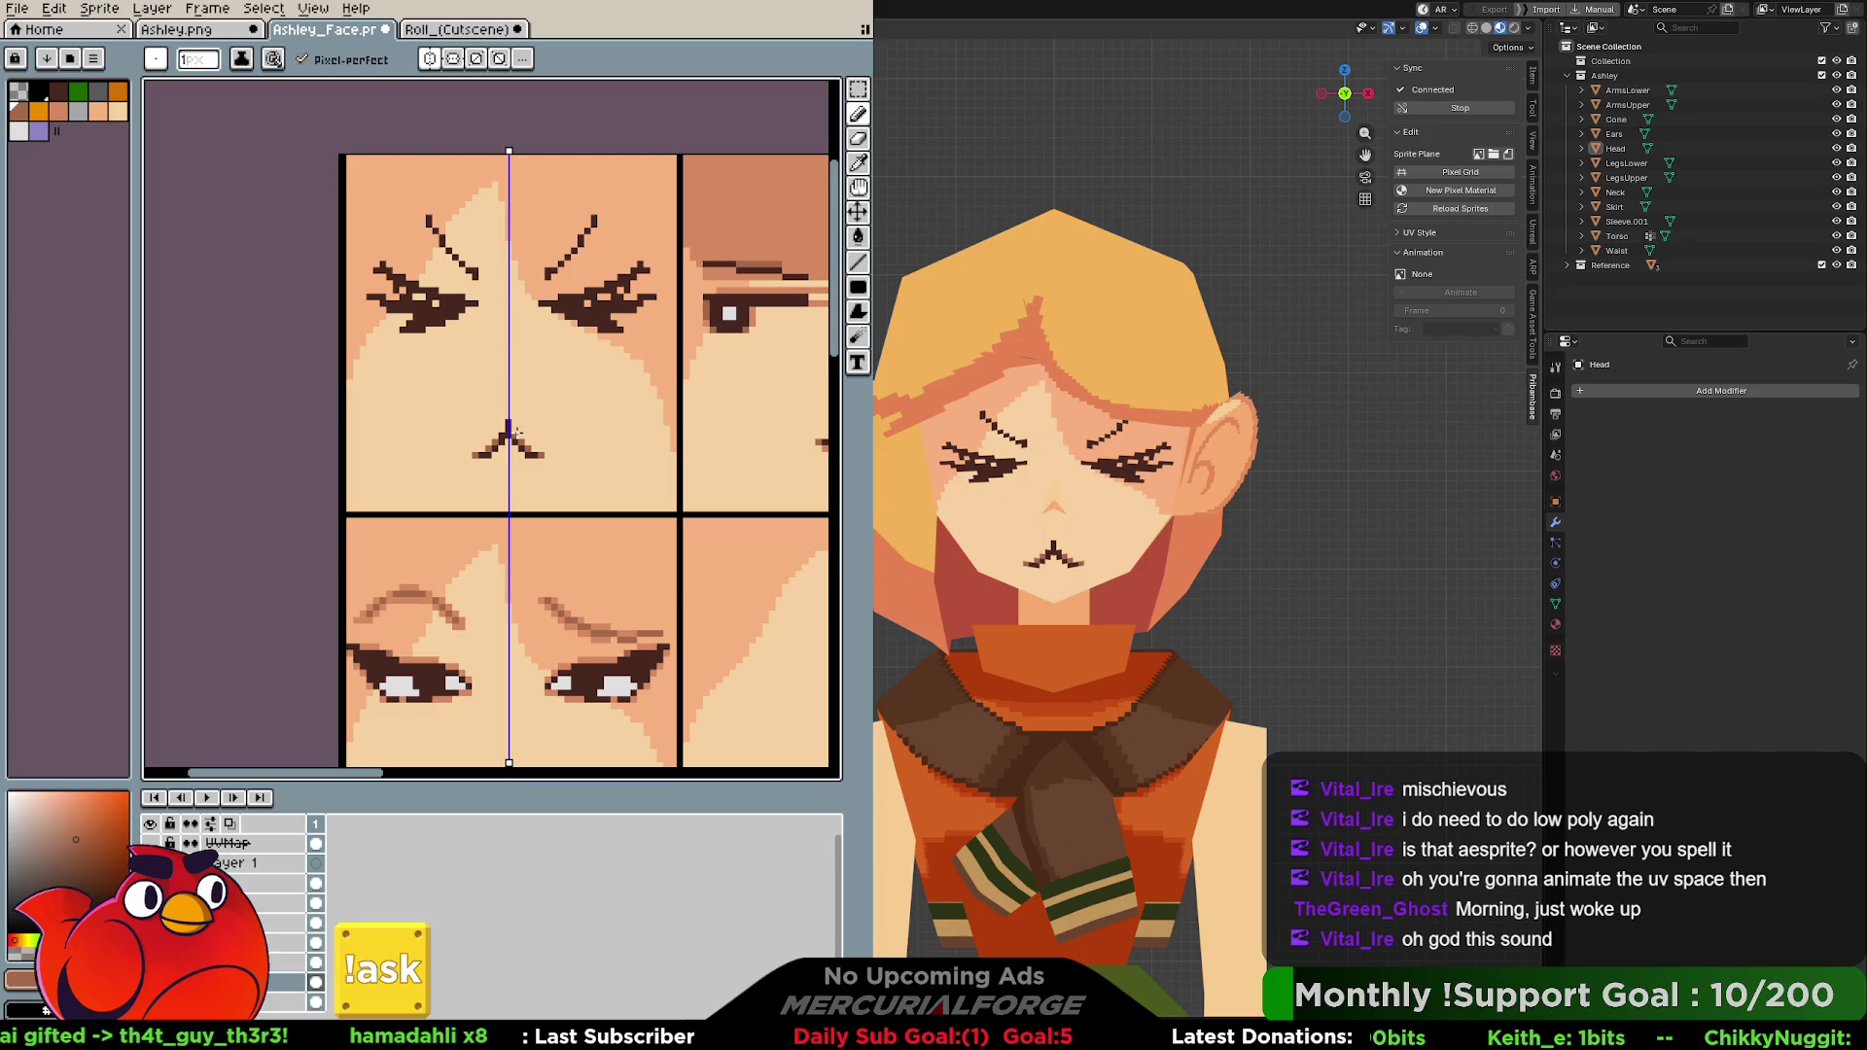
pyautogui.click(509, 434)
pyautogui.click(538, 455)
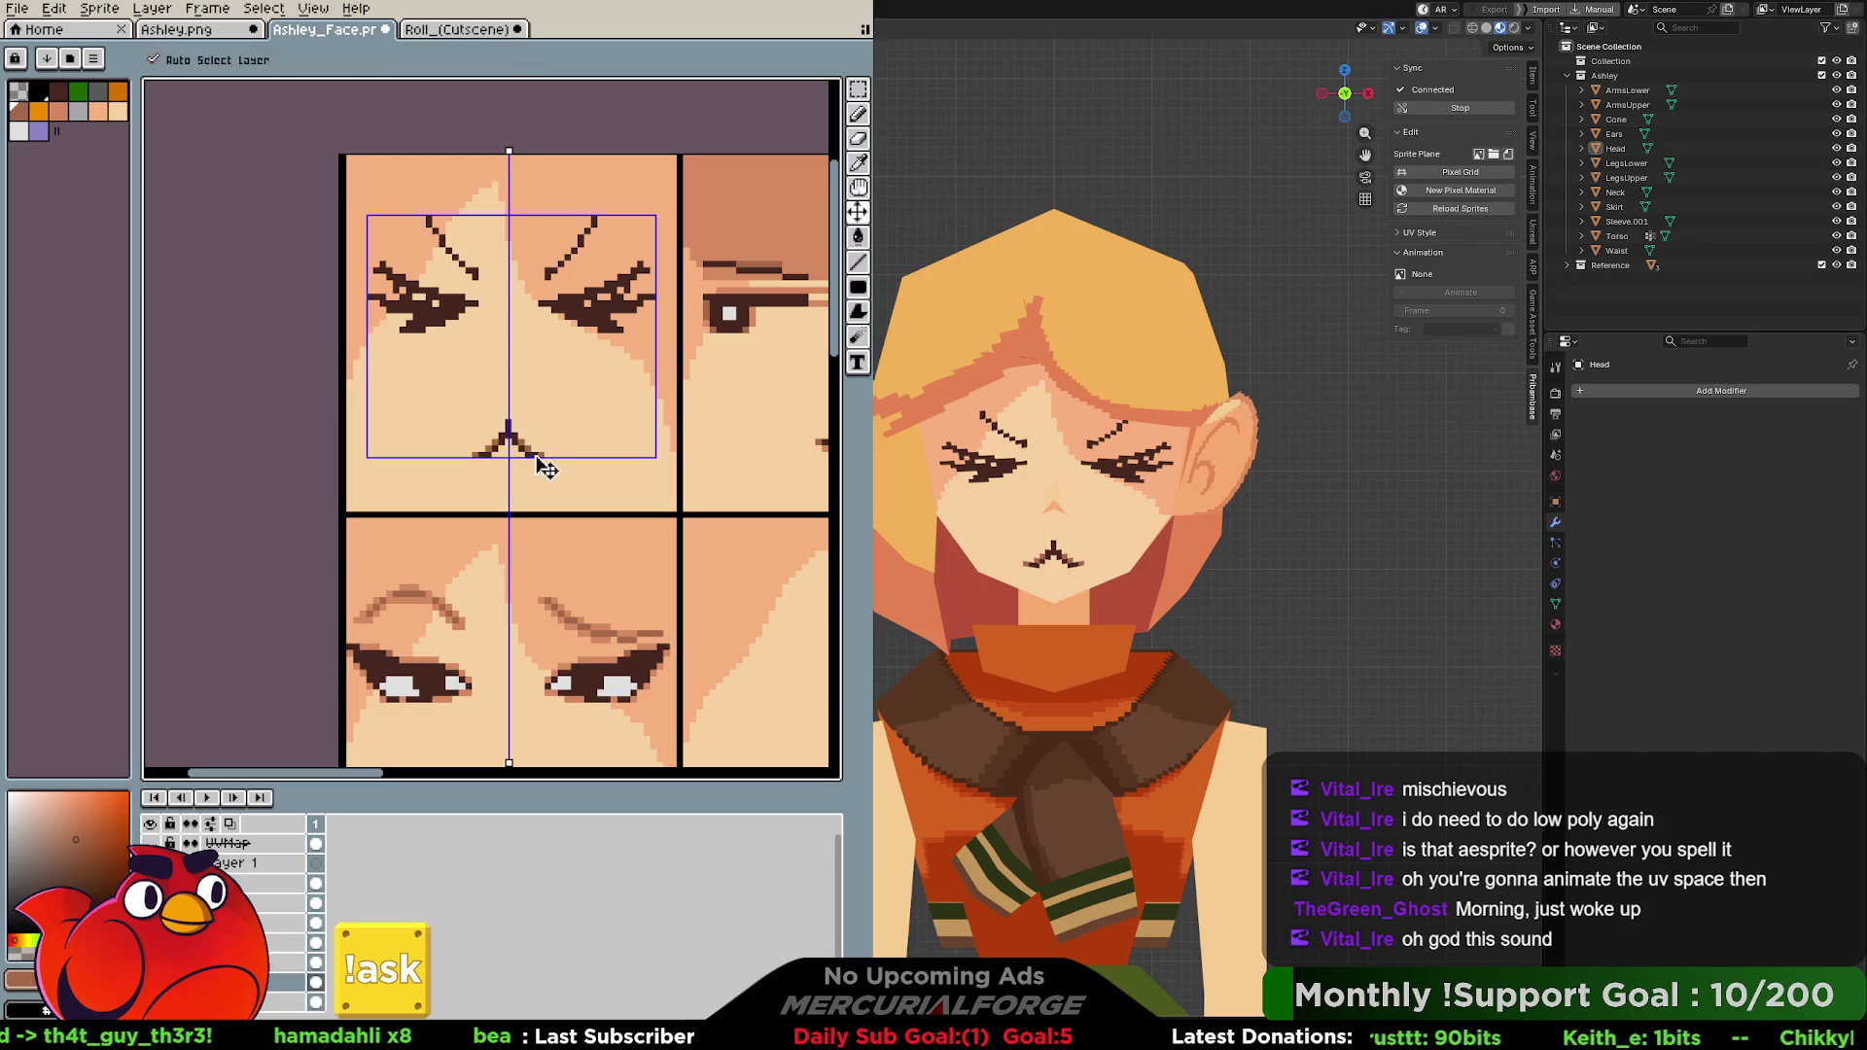
# Sample darker mouth colours and add a few more pixels to the caret mouth.
pyautogui.press('ctrl')
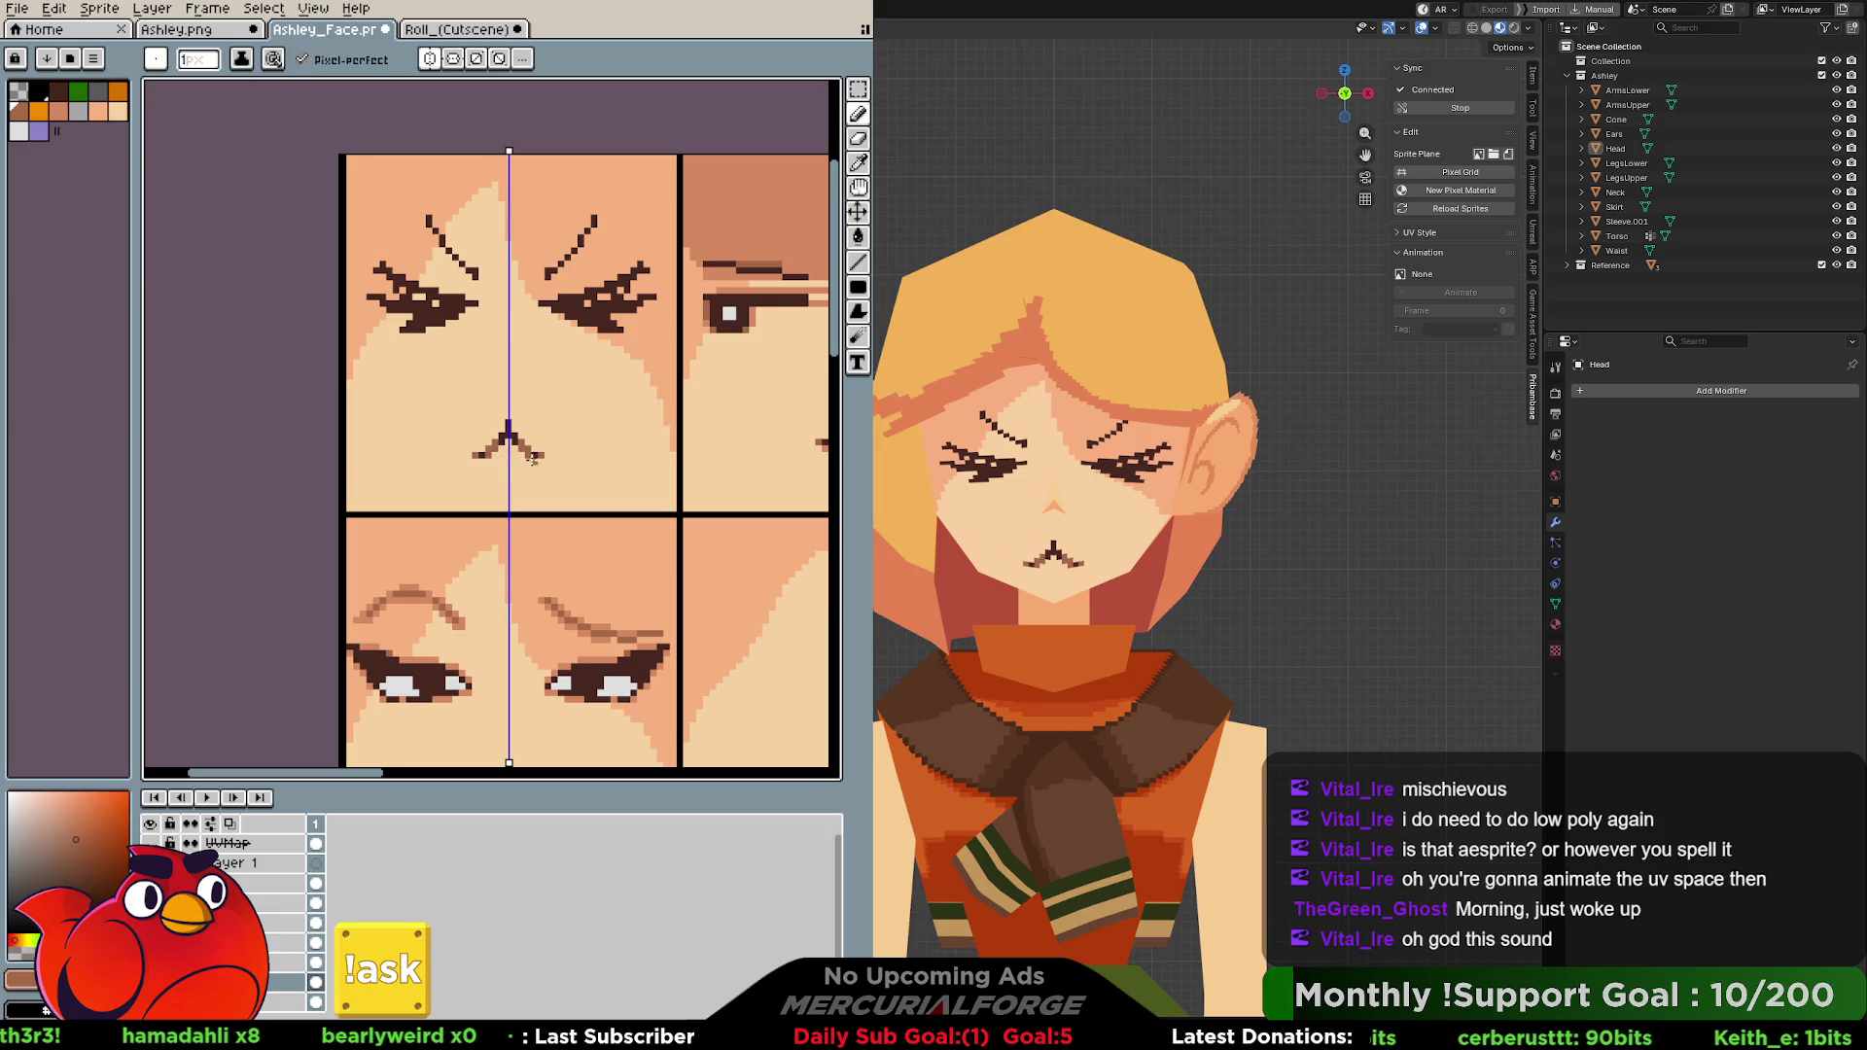
pyautogui.press('ctrl')
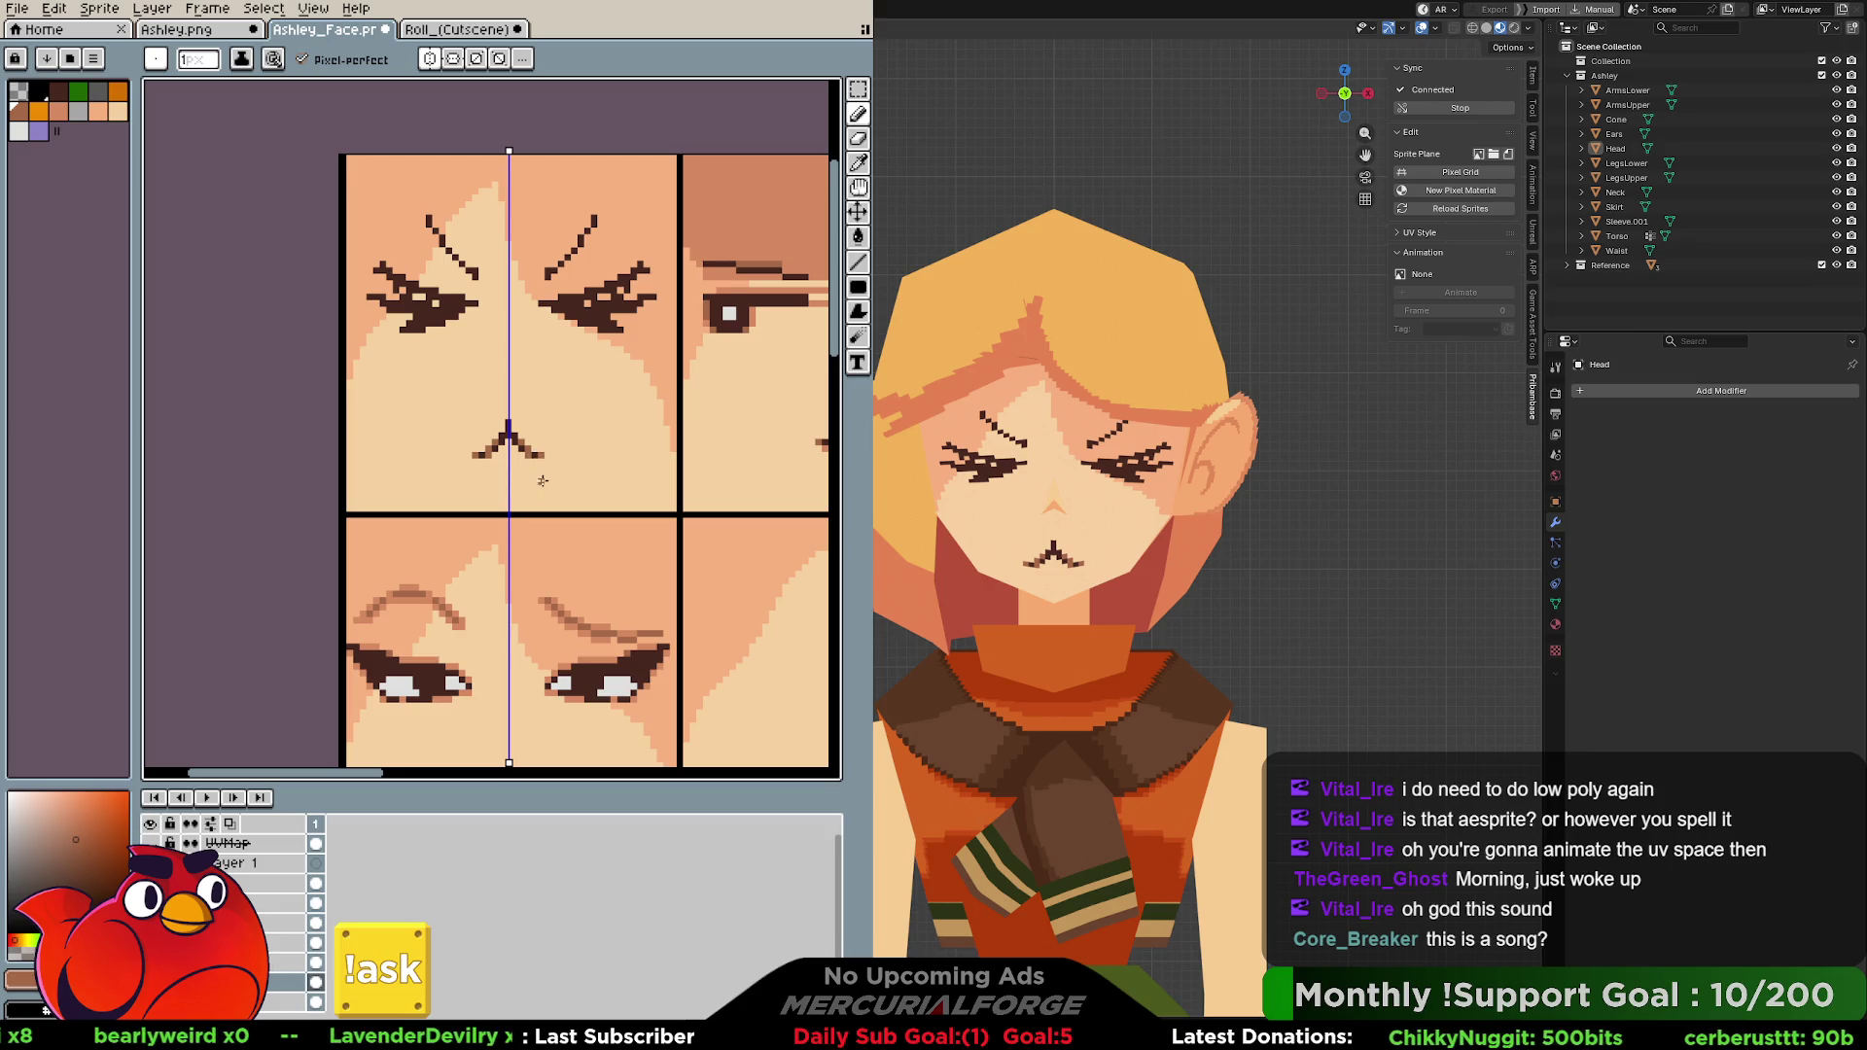
pyautogui.press('ctrl')
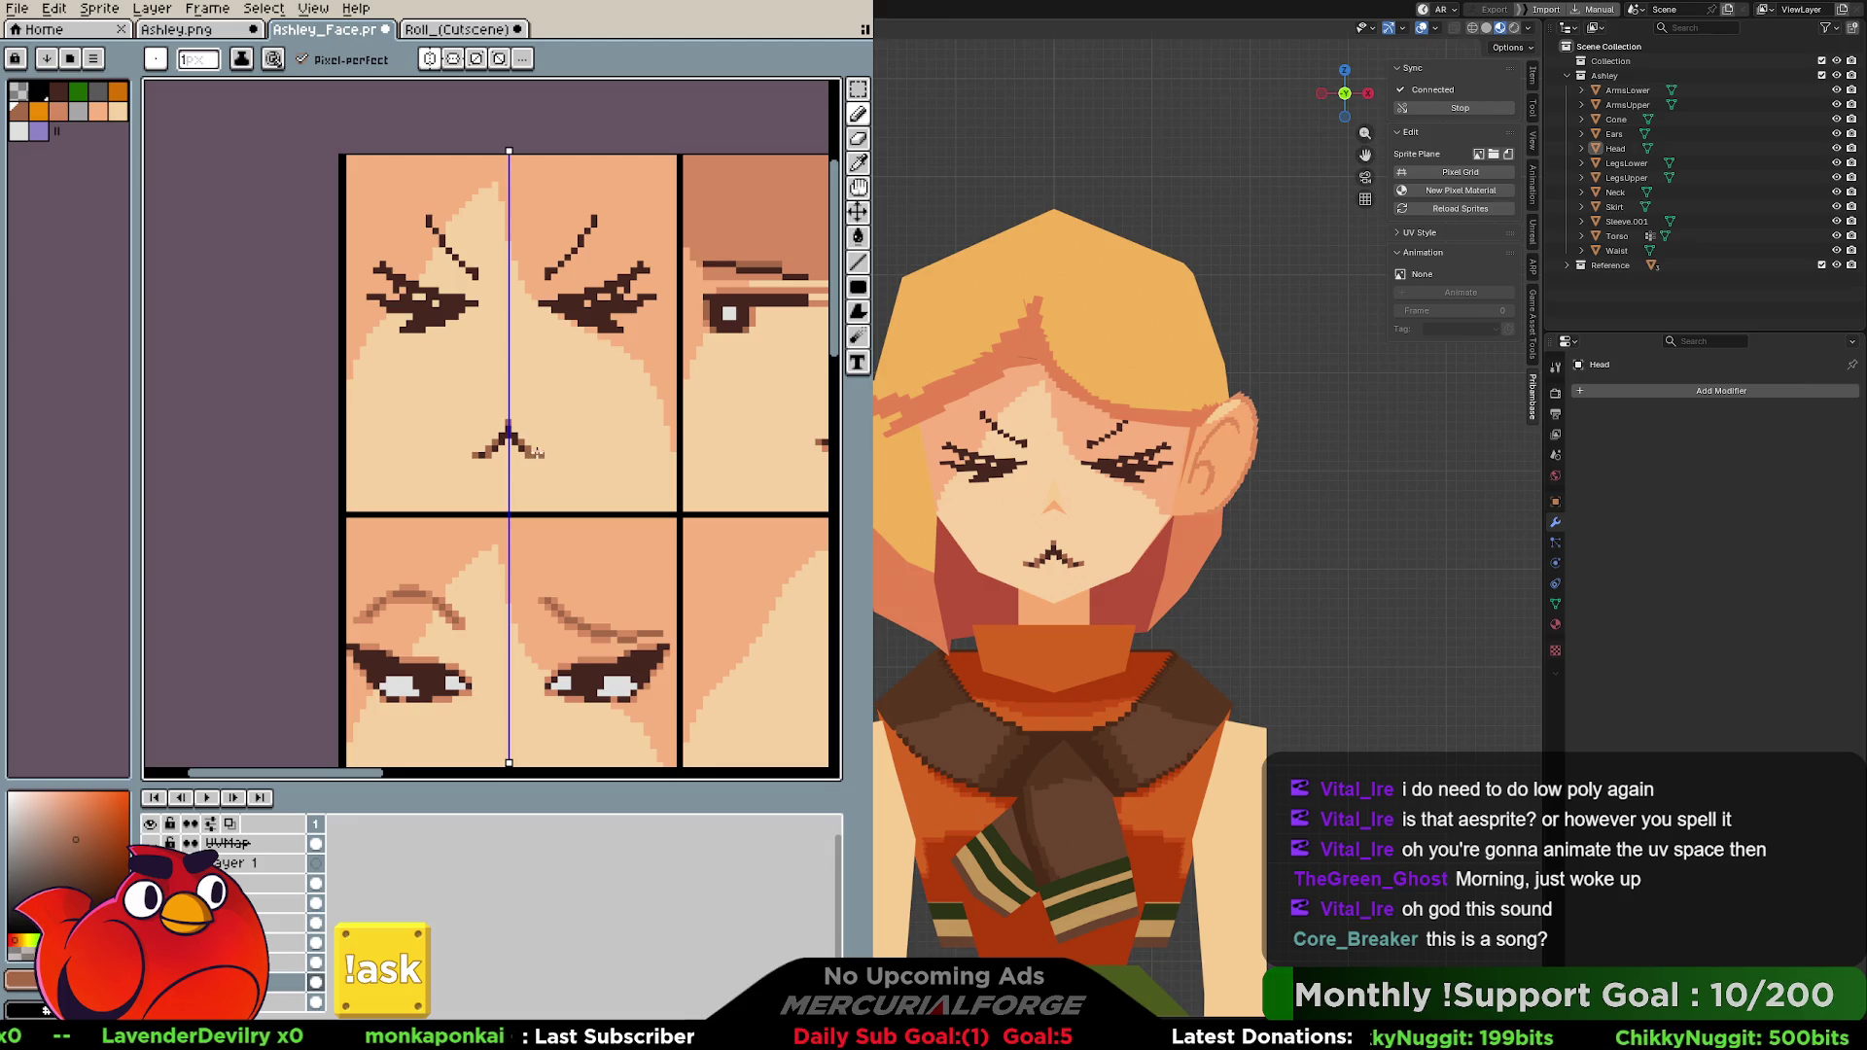
pyautogui.press('alt')
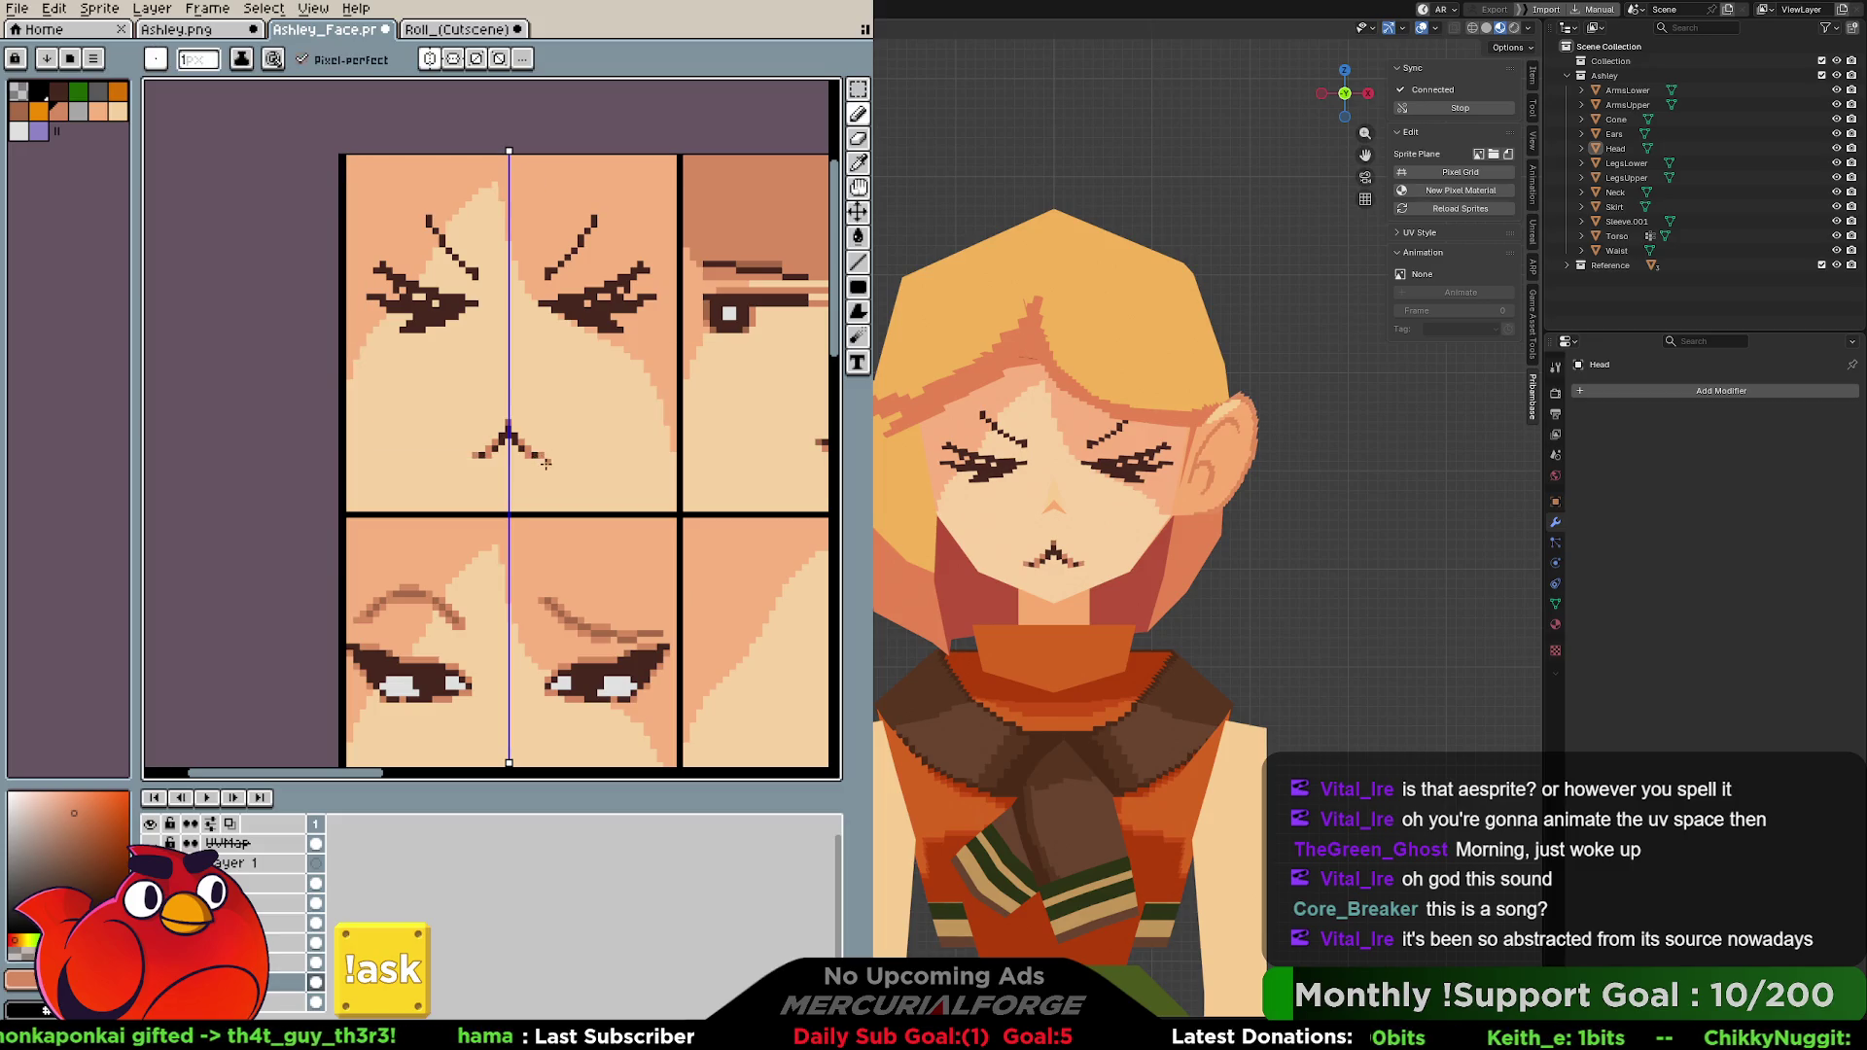
pyautogui.keyDown('alt'); pyautogui.click(520, 424); pyautogui.keyUp('alt')
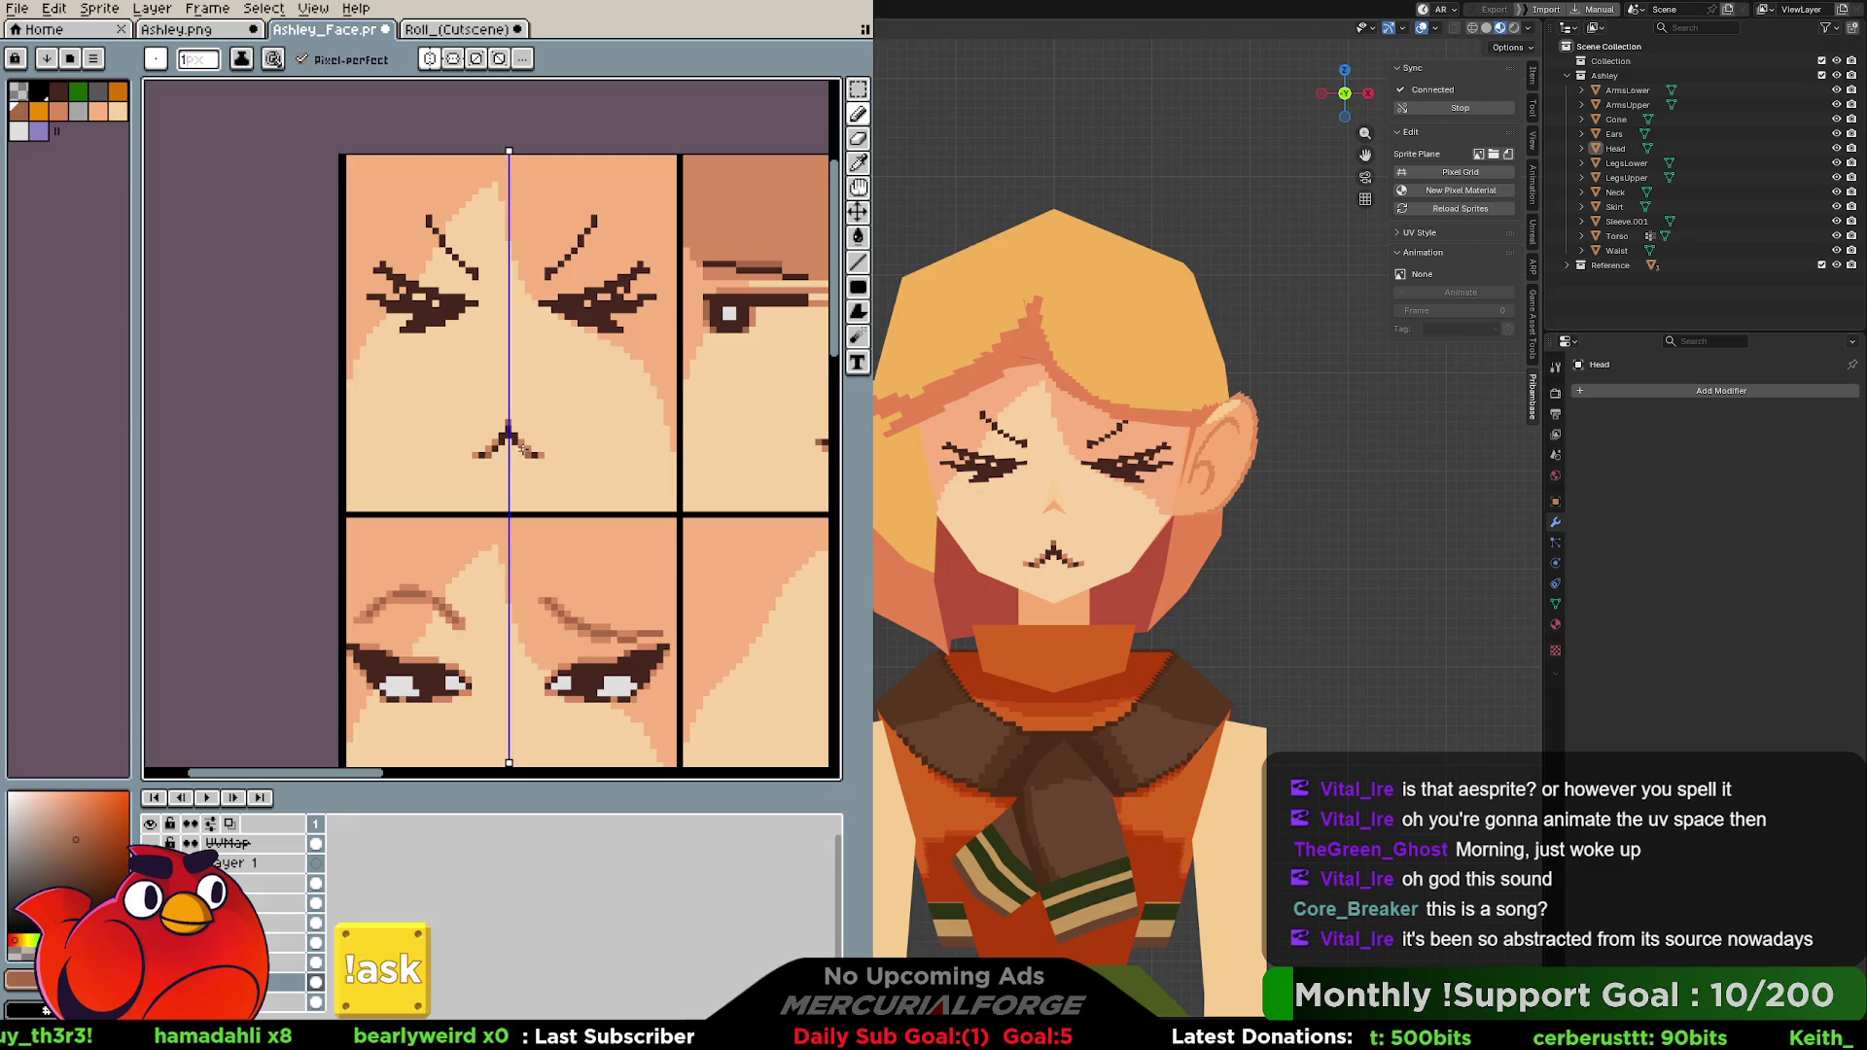
pyautogui.keyDown('alt'); pyautogui.click(534, 468); pyautogui.keyUp('alt')
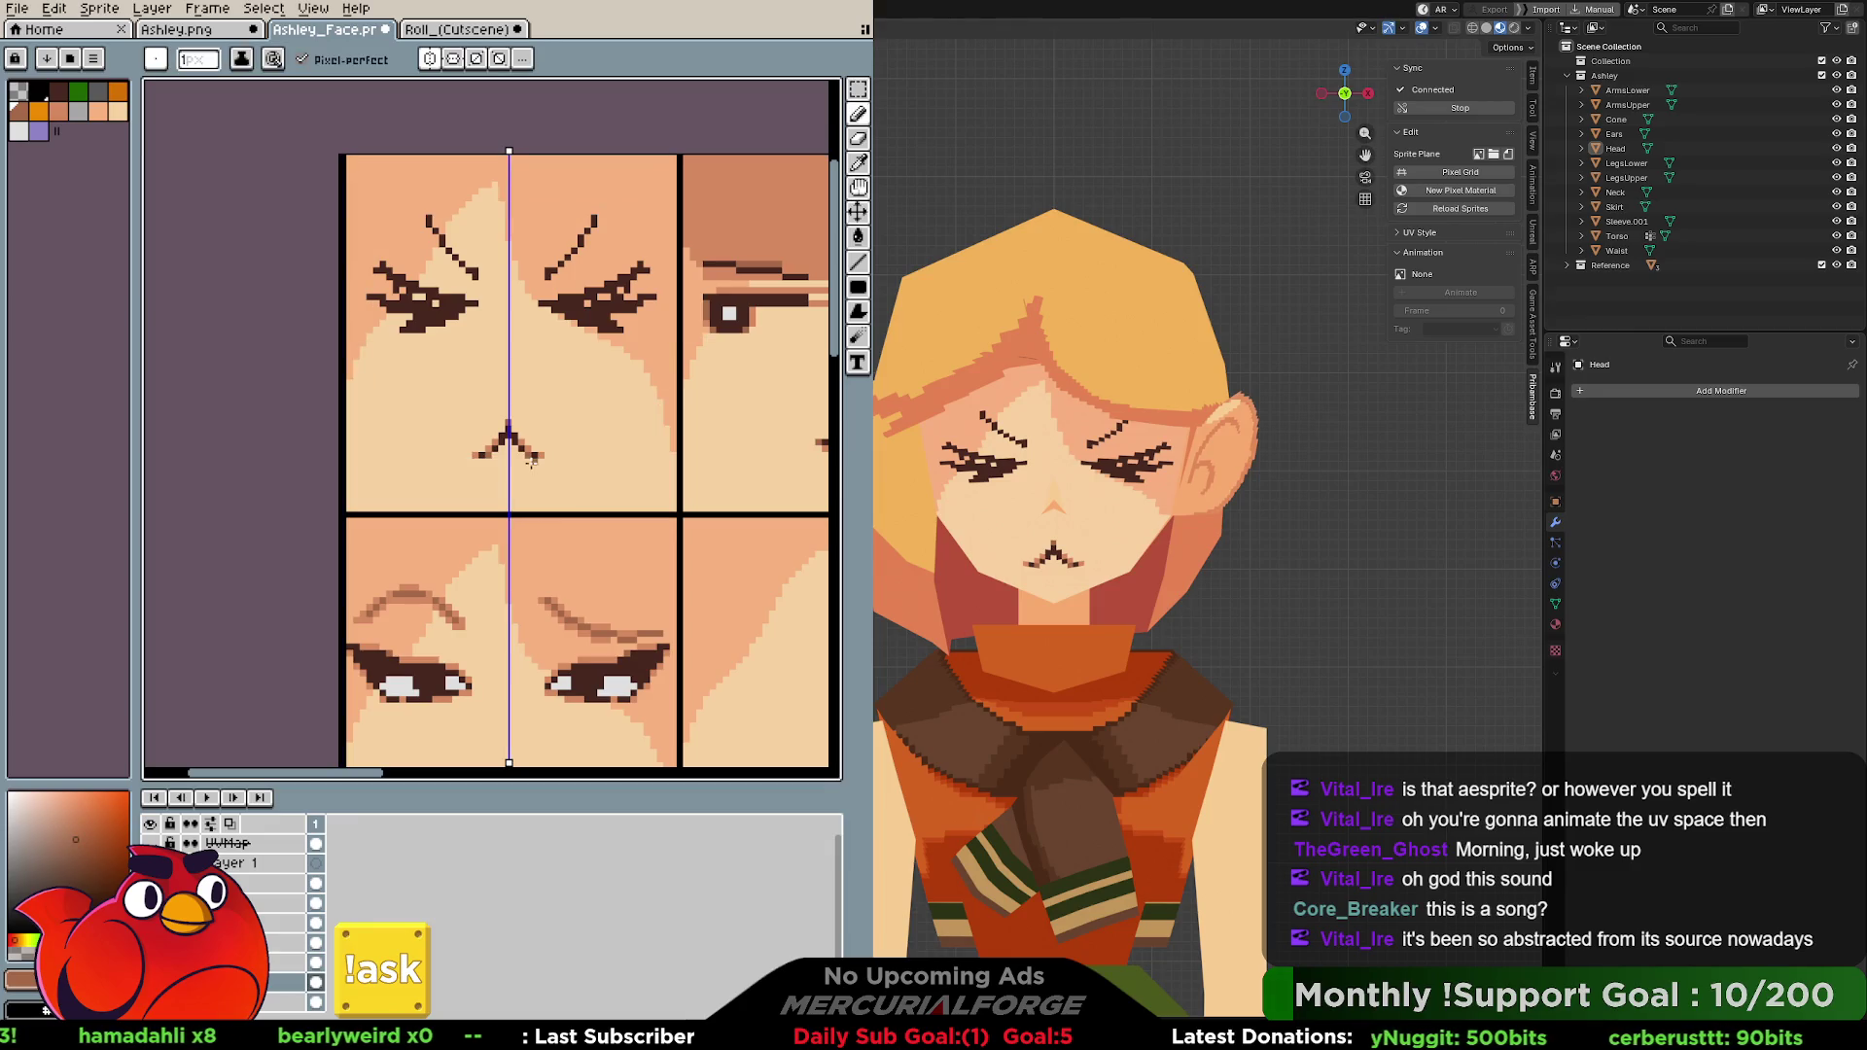
pyautogui.keyDown('alt'); pyautogui.click(540, 434); pyautogui.keyUp('alt')
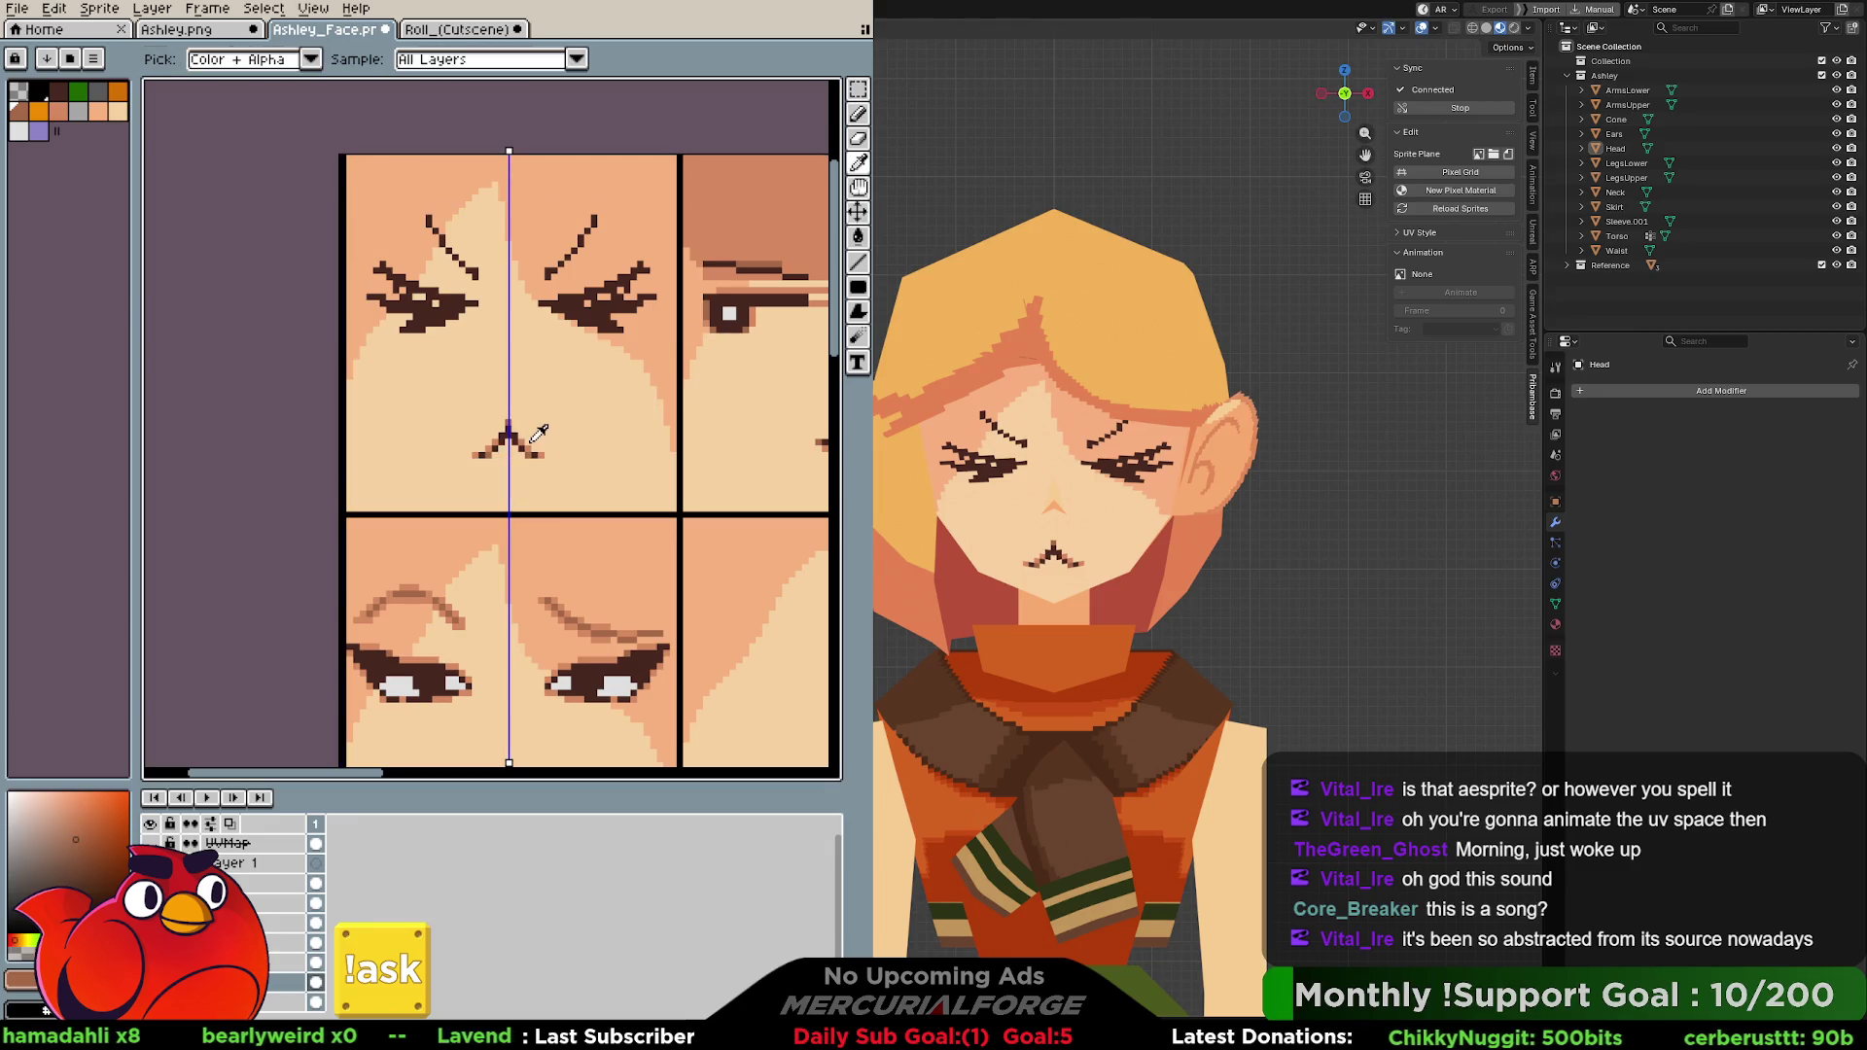
pyautogui.keyDown('alt'); pyautogui.click(530, 433); pyautogui.keyUp('alt')
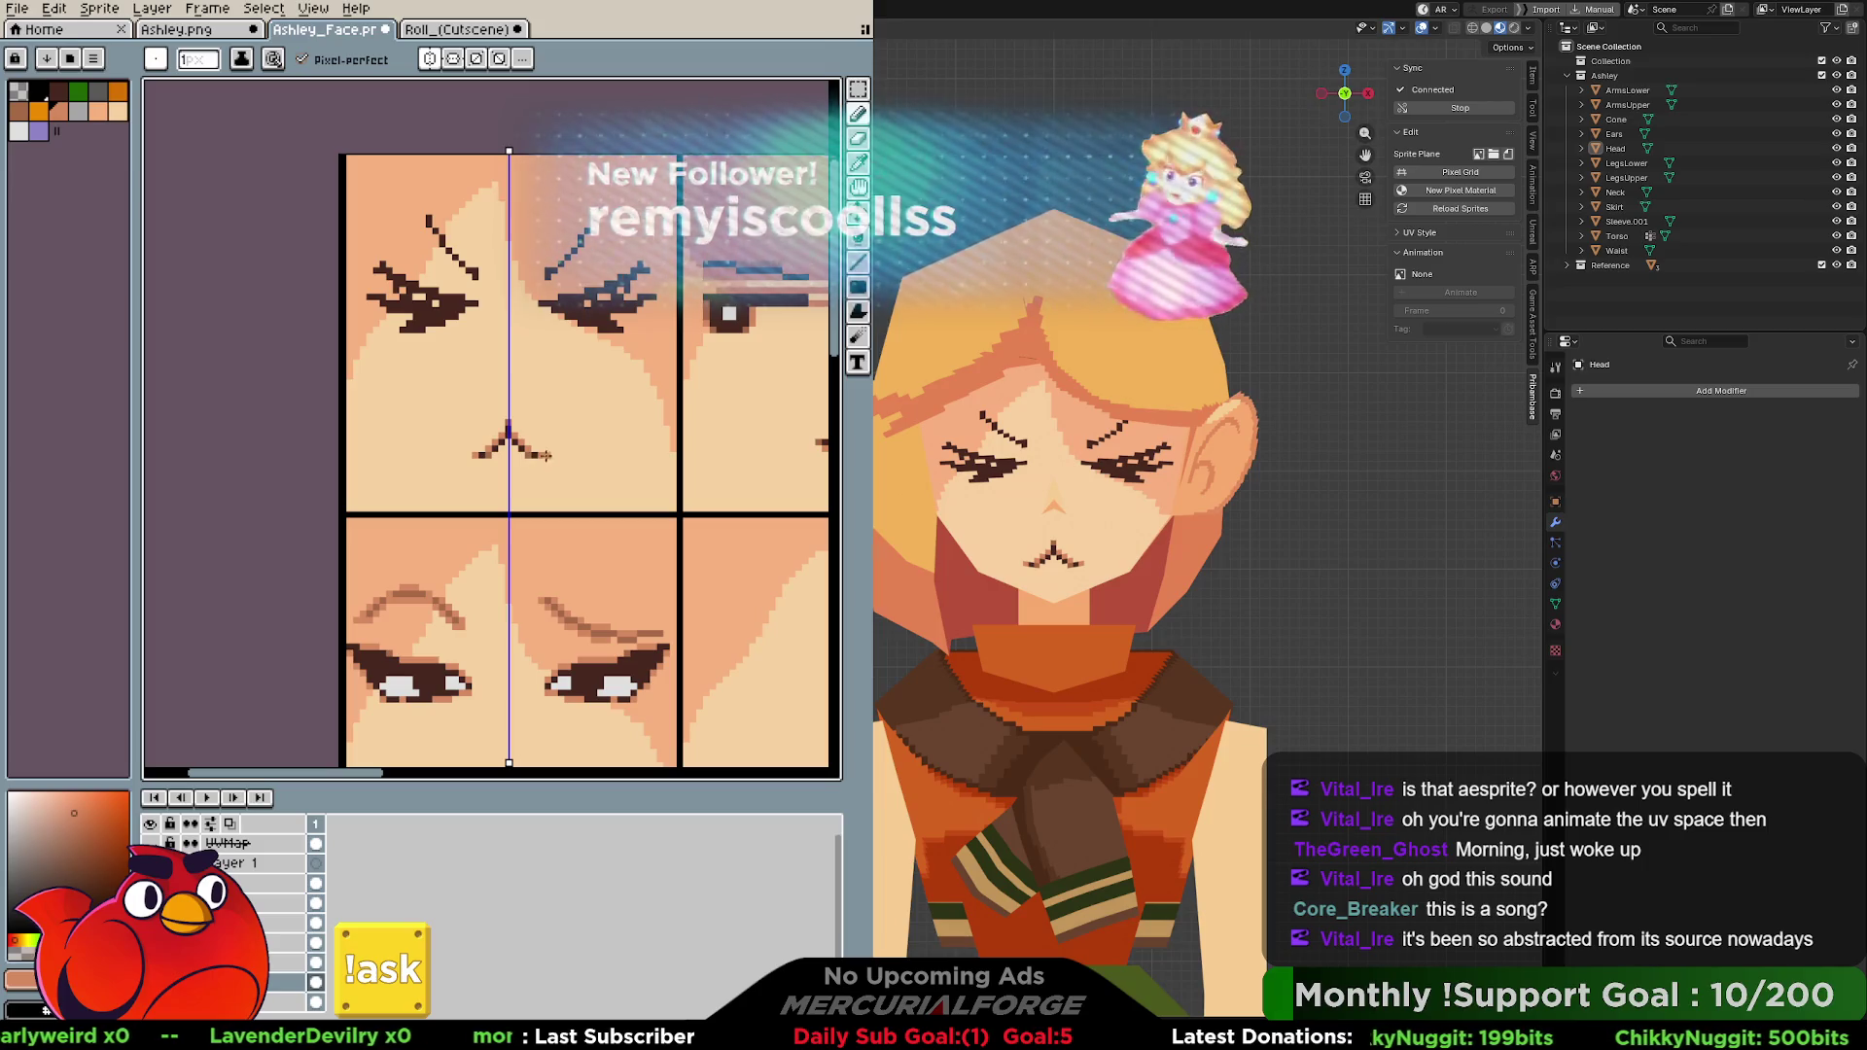
pyautogui.scroll(1, 631, 328)
# Touch up the brows and thicken the upper lashes of both squinting eyes in dark colour.
pyautogui.press('alt')
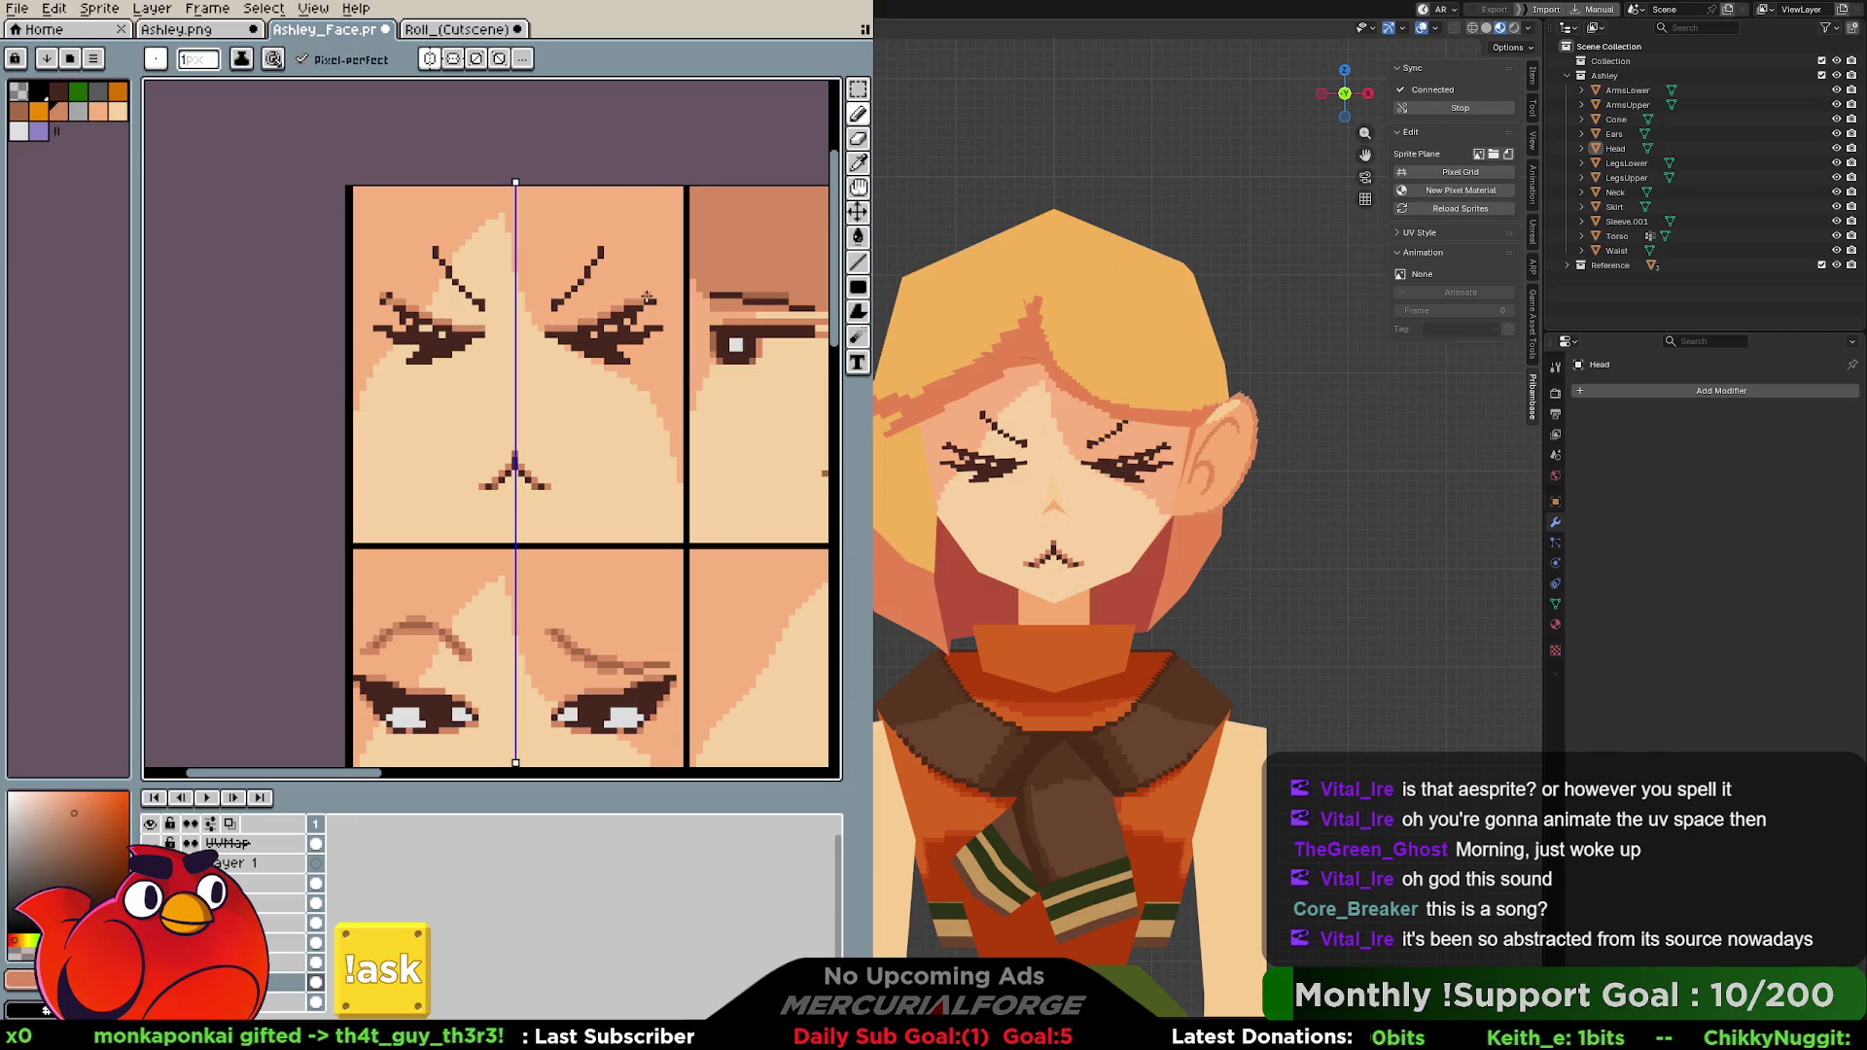
pyautogui.click(652, 310)
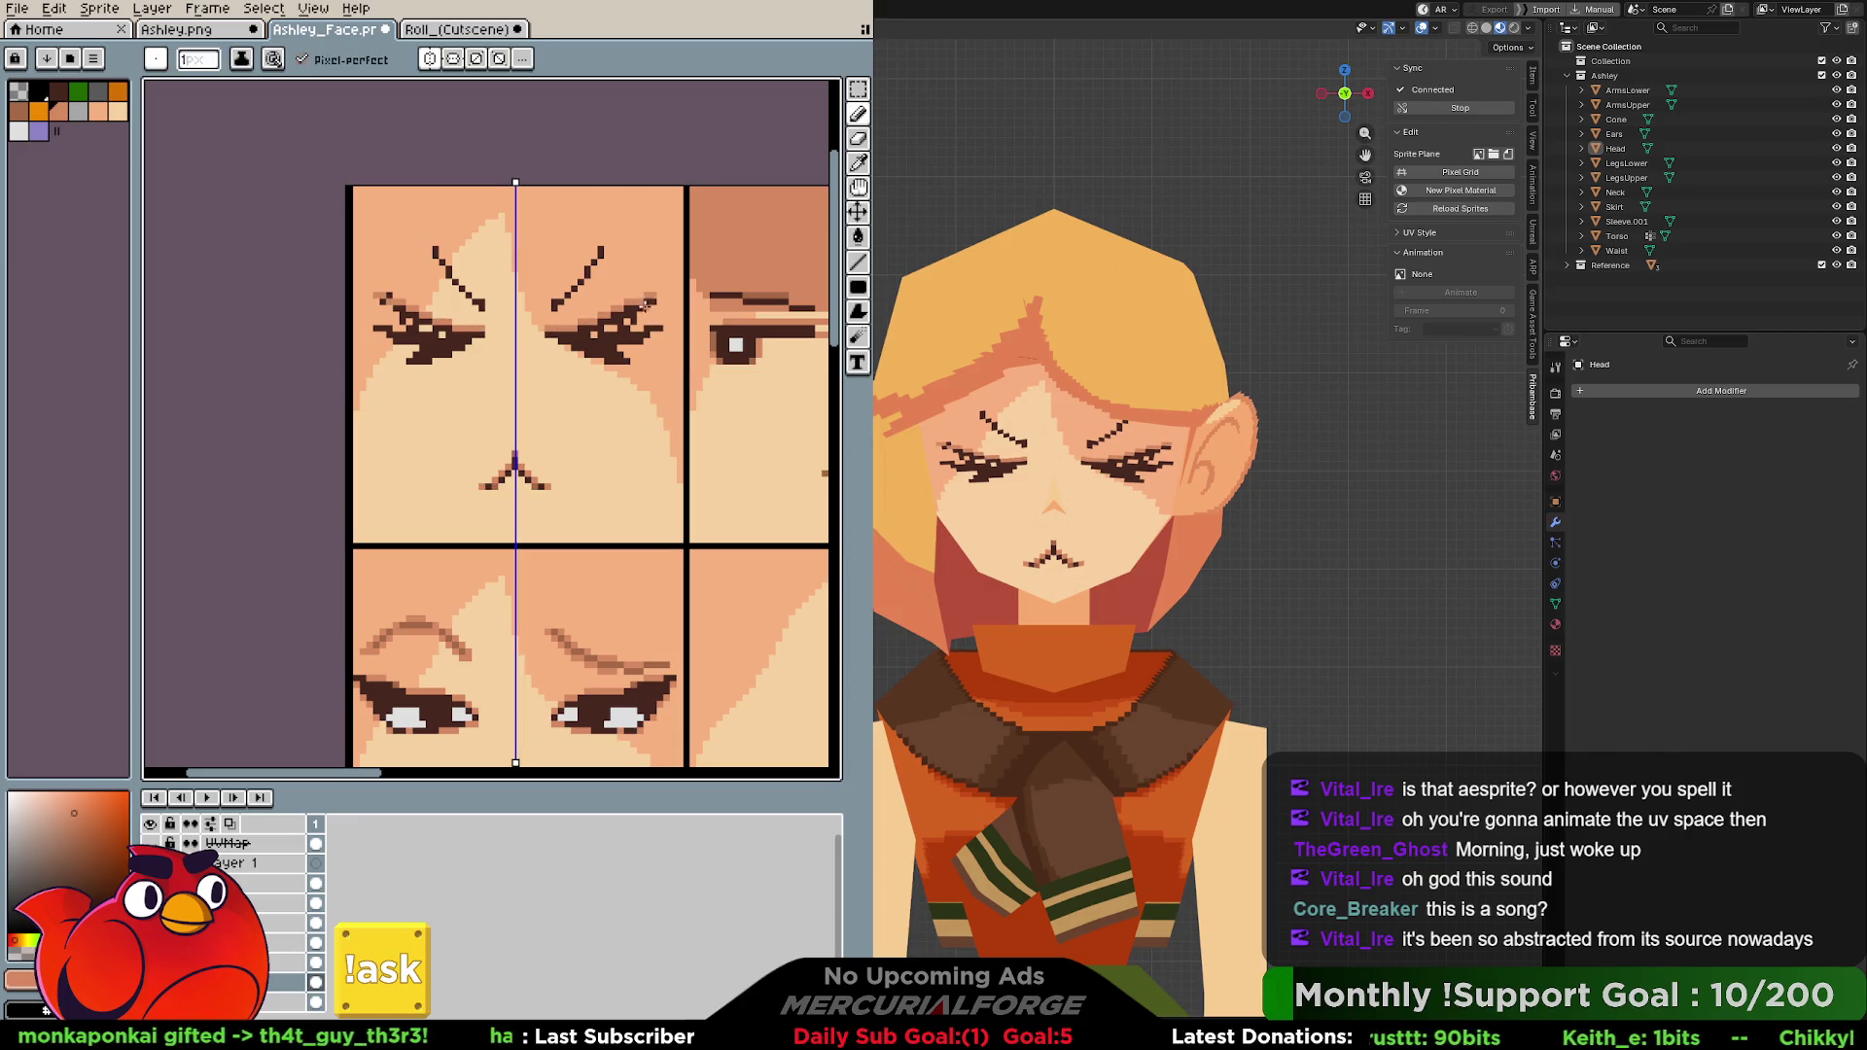
pyautogui.moveTo(599, 311); pyautogui.dragTo(563, 324)
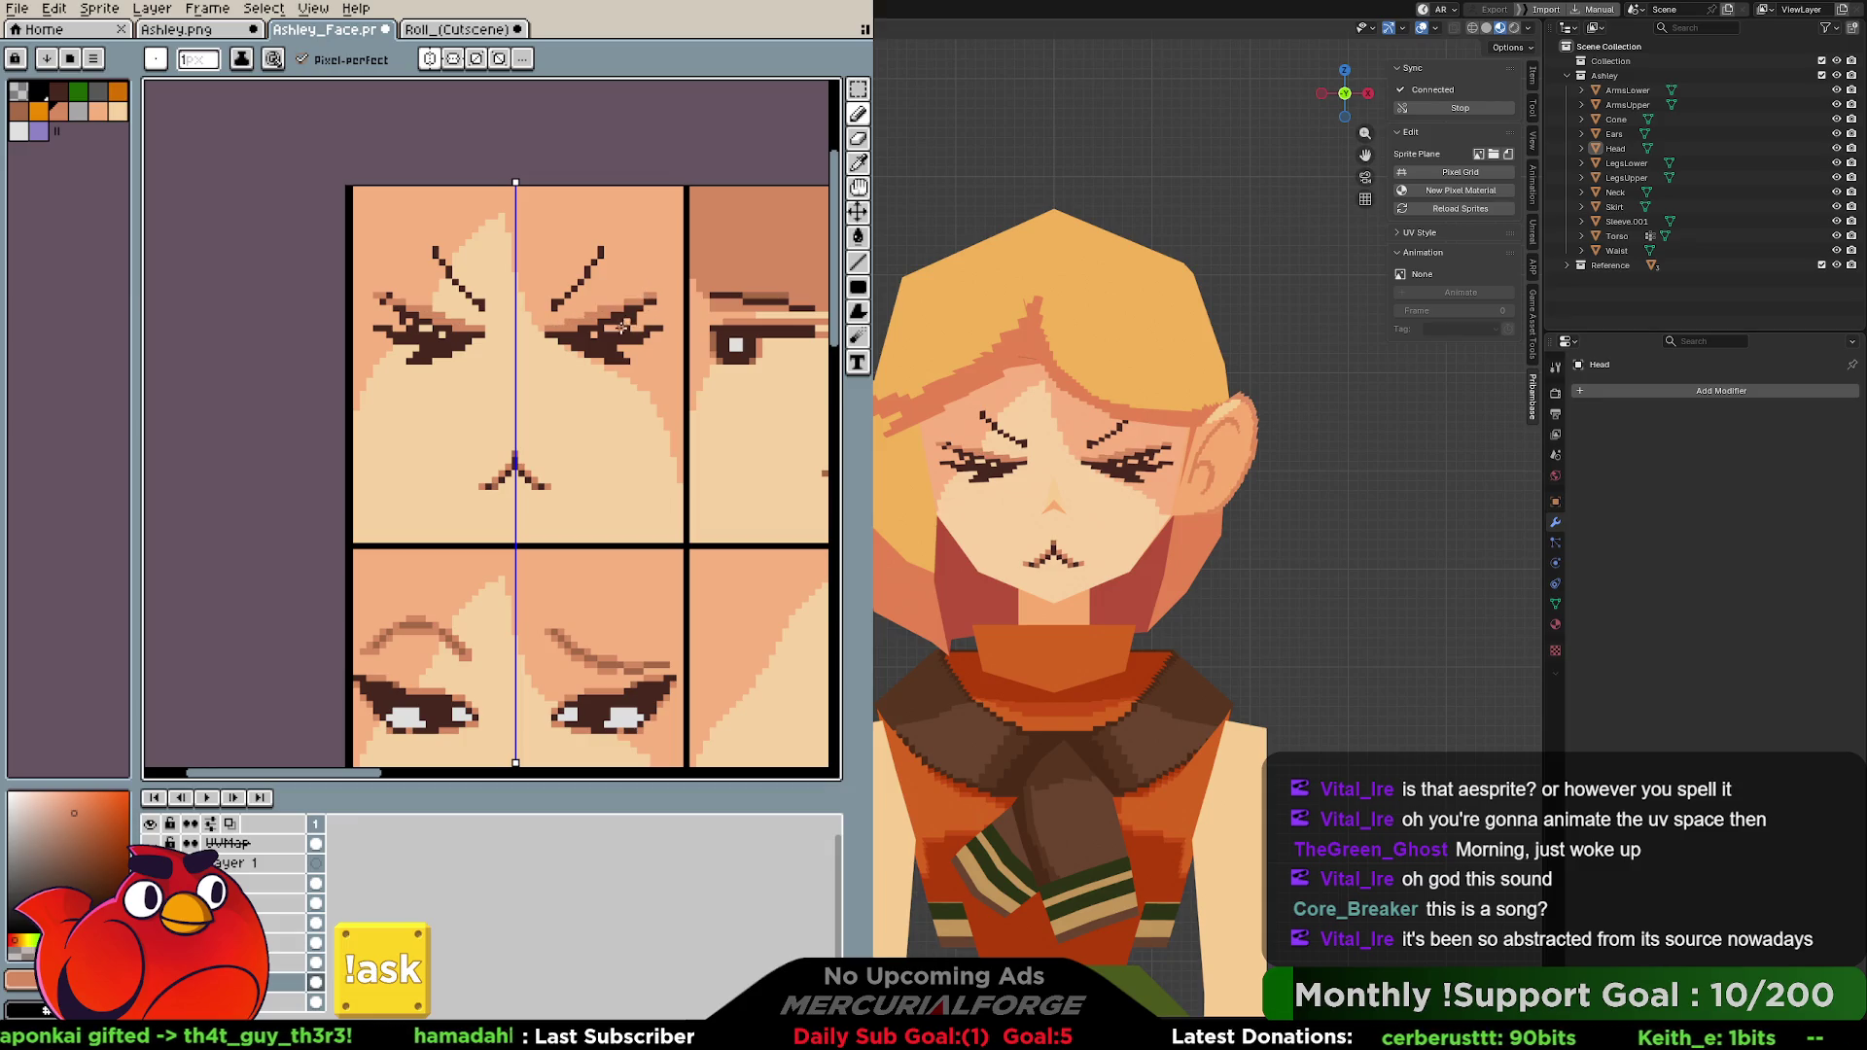
pyautogui.press('i')
pyautogui.click(630, 319)
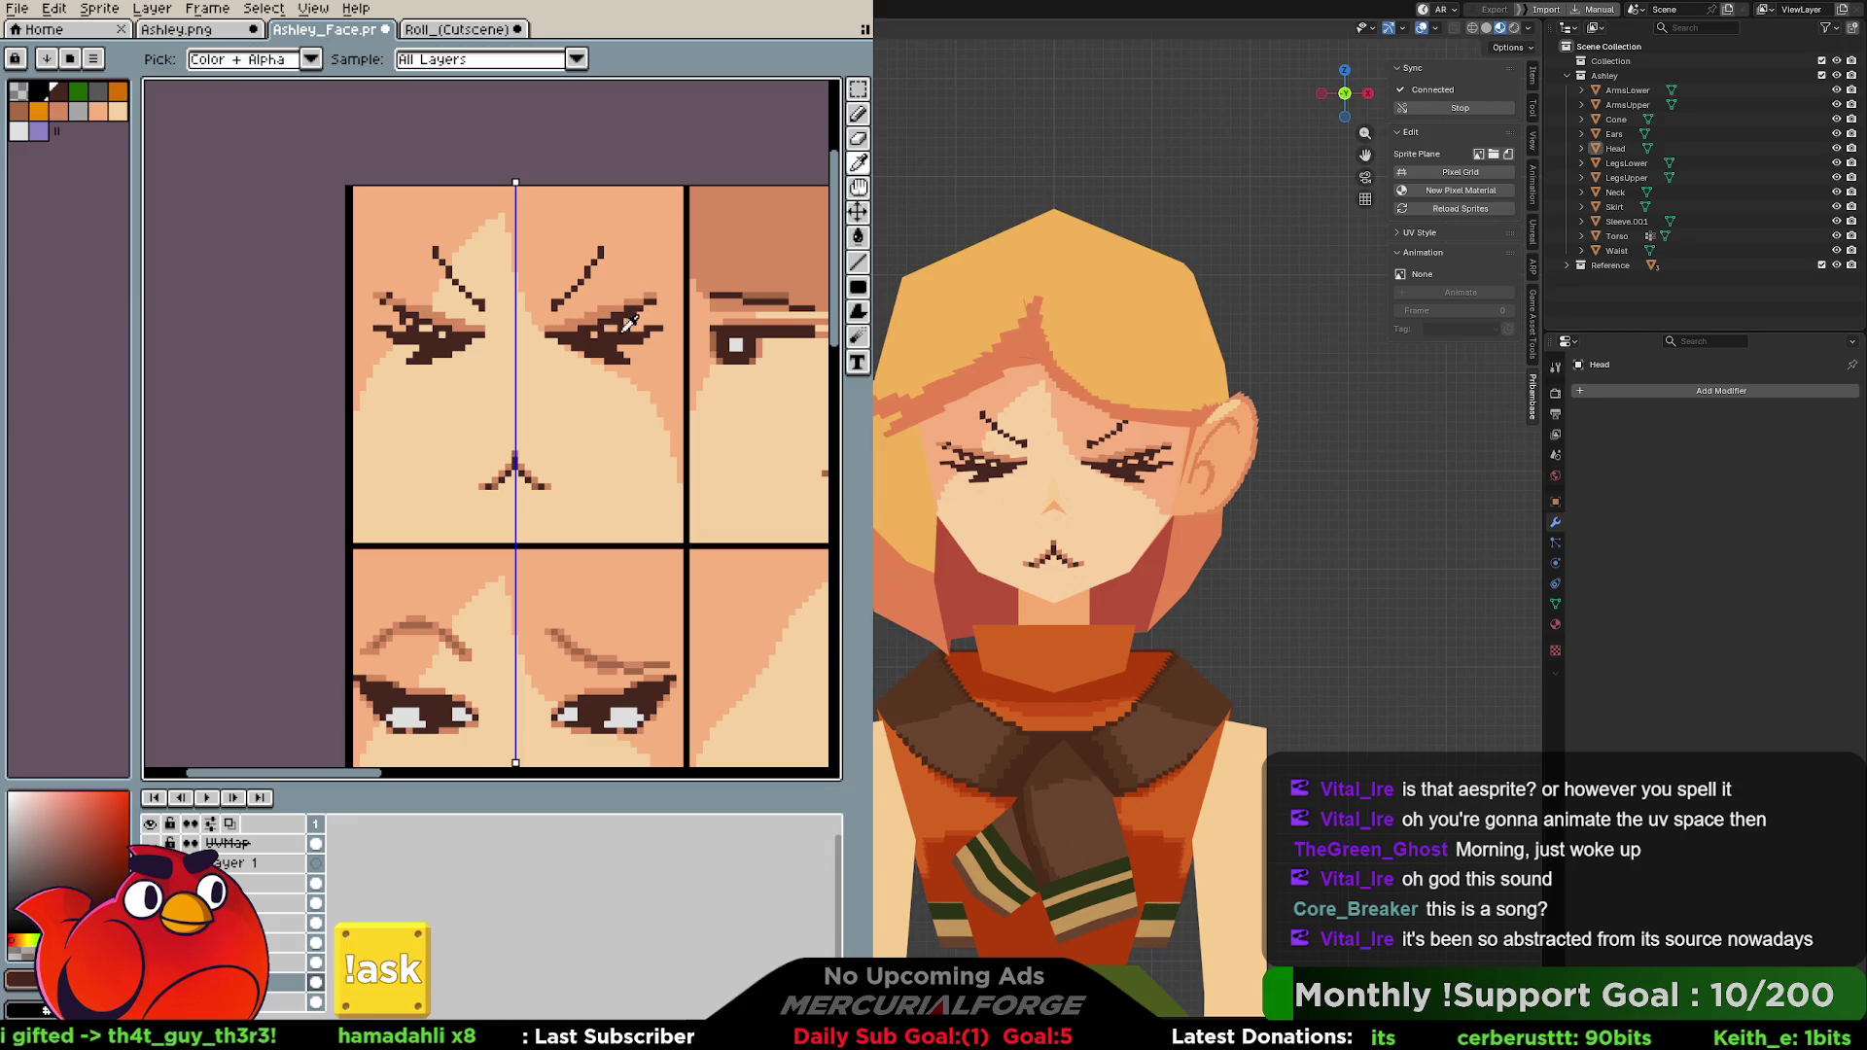
pyautogui.press('b')
pyautogui.moveTo(592, 336); pyautogui.dragTo(645, 318)
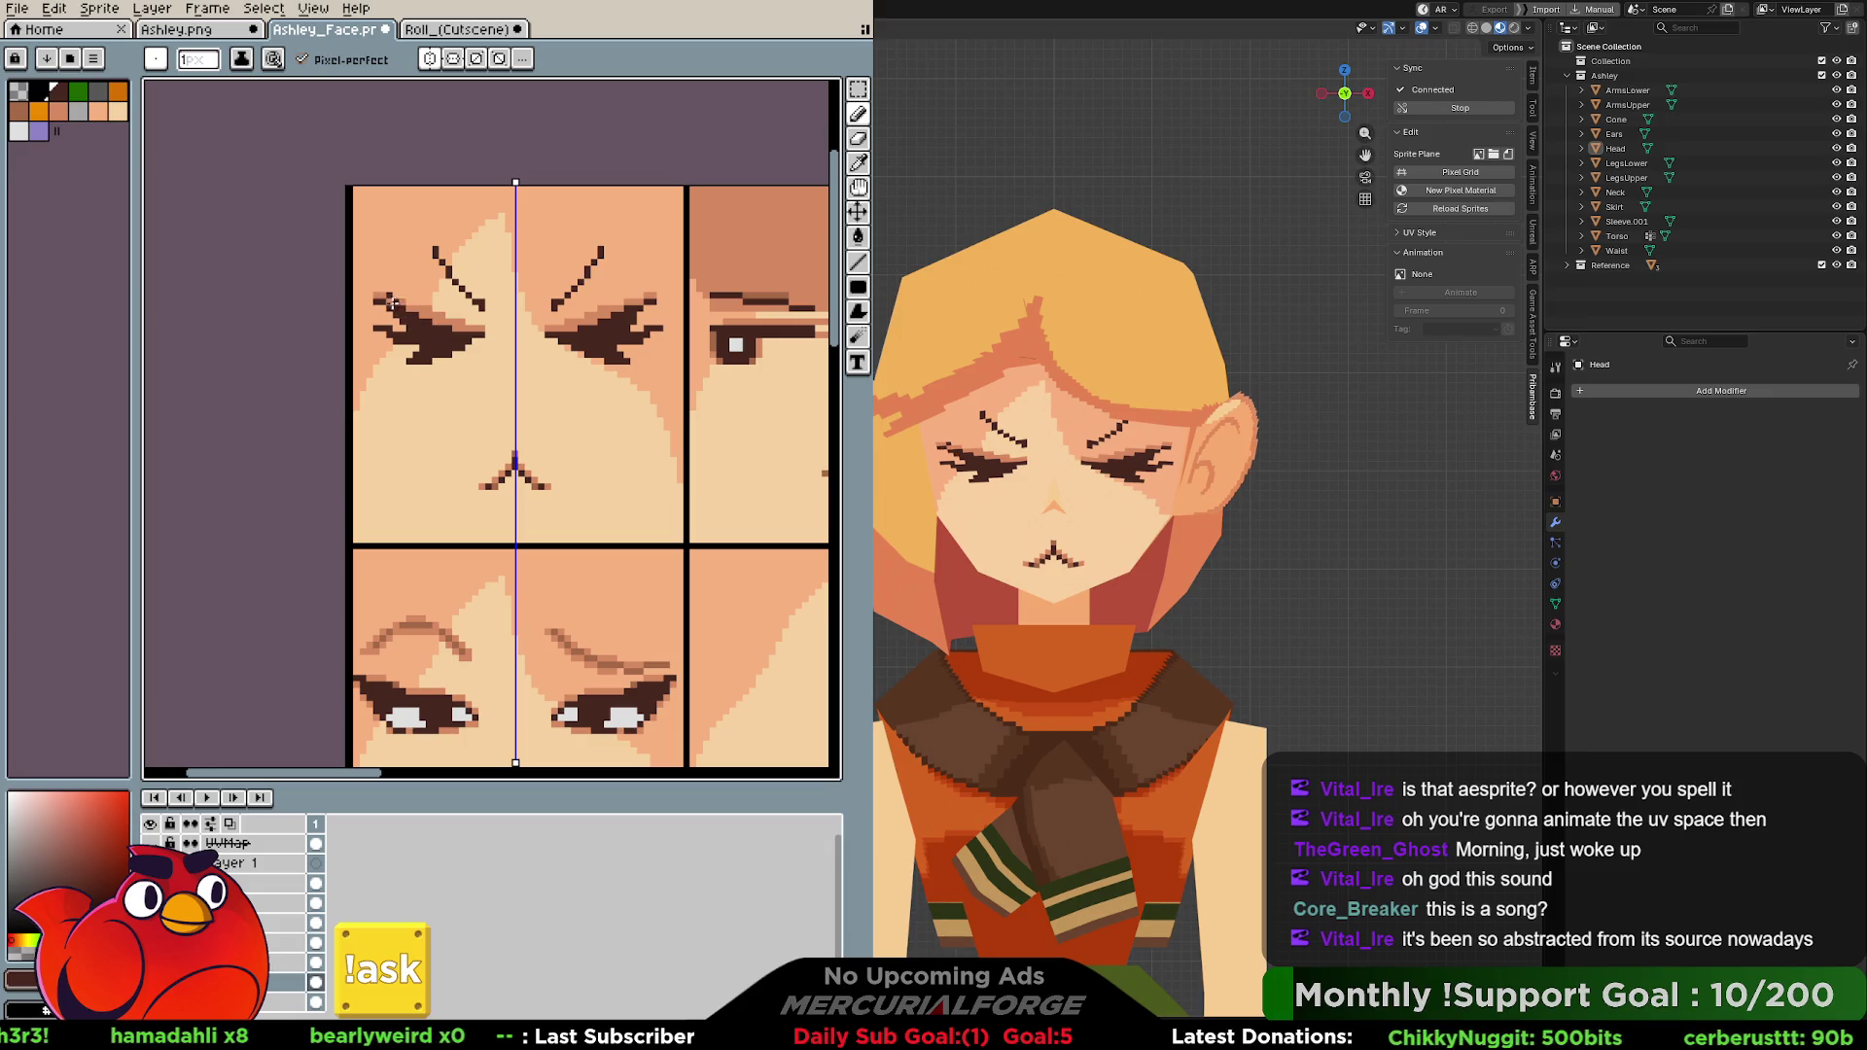
# Build up the outer eye tips with skin tone then dark pixels, mirrored on both sides.
pyautogui.press('b')
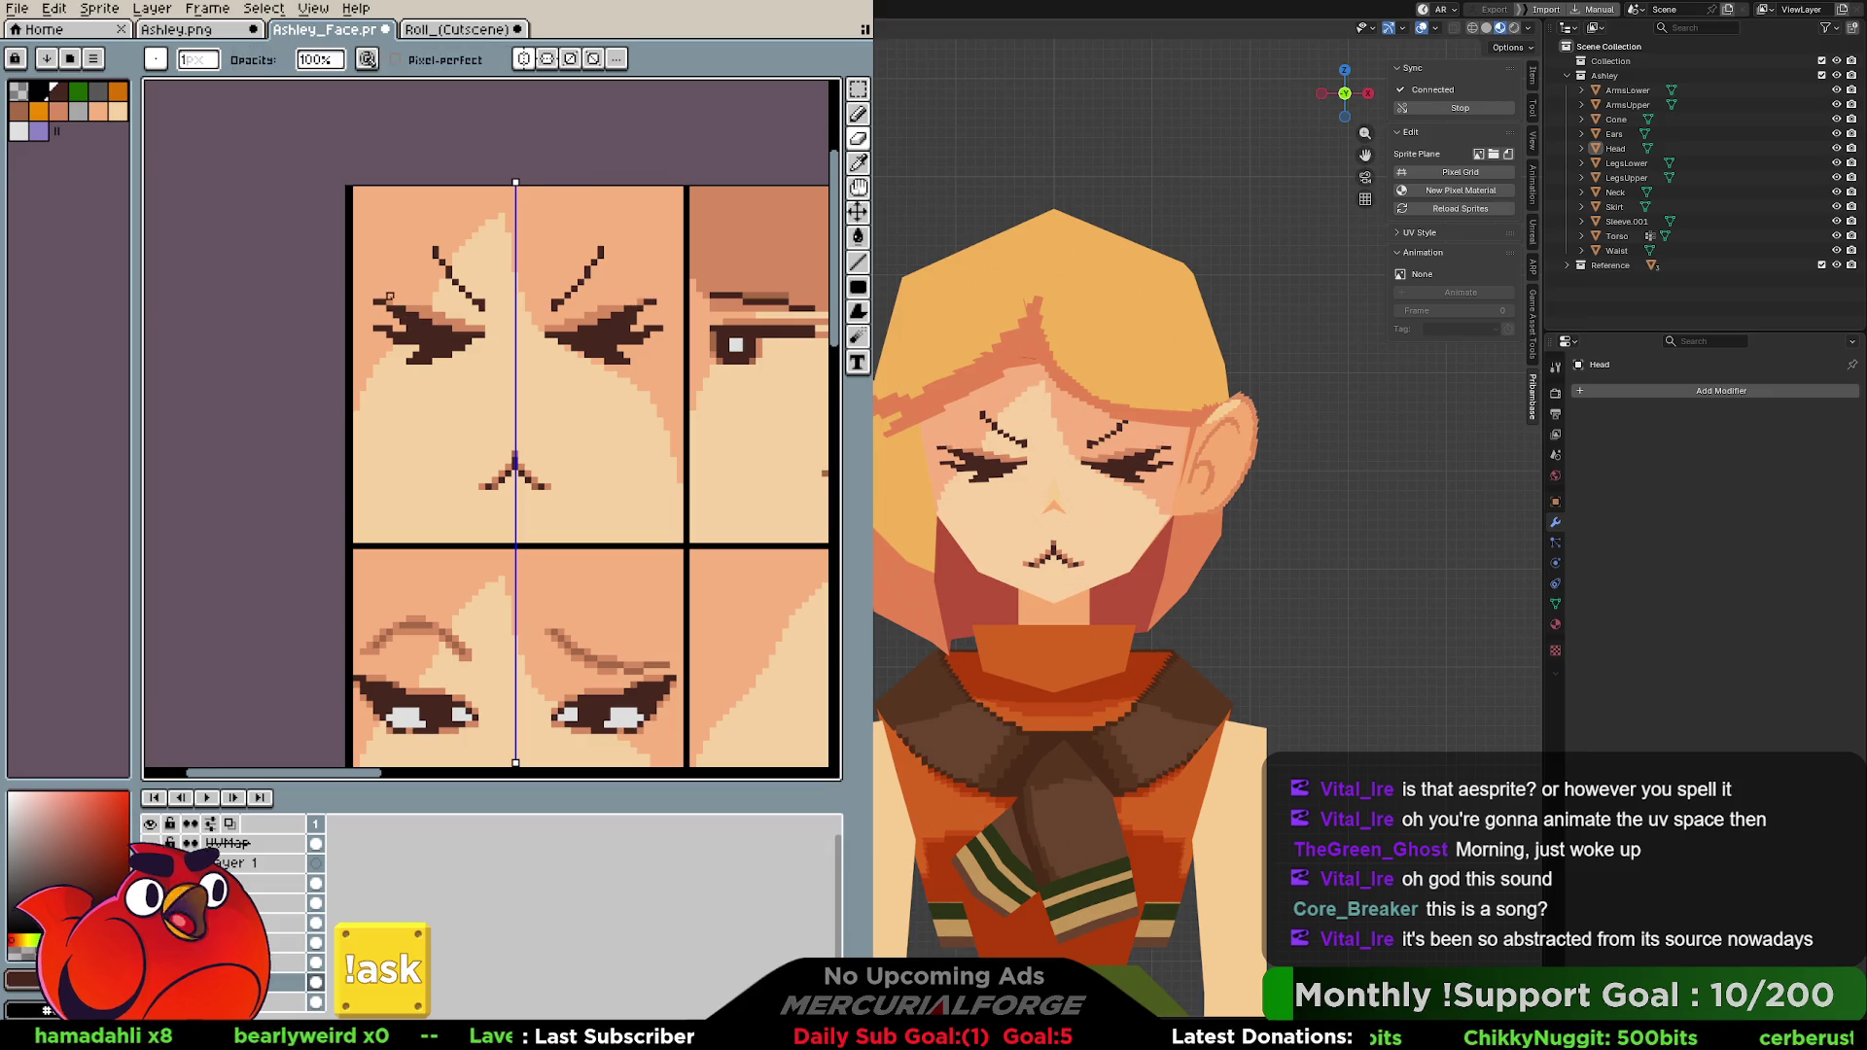
pyautogui.keyDown('alt'); pyautogui.click(650, 299); pyautogui.keyUp('alt')
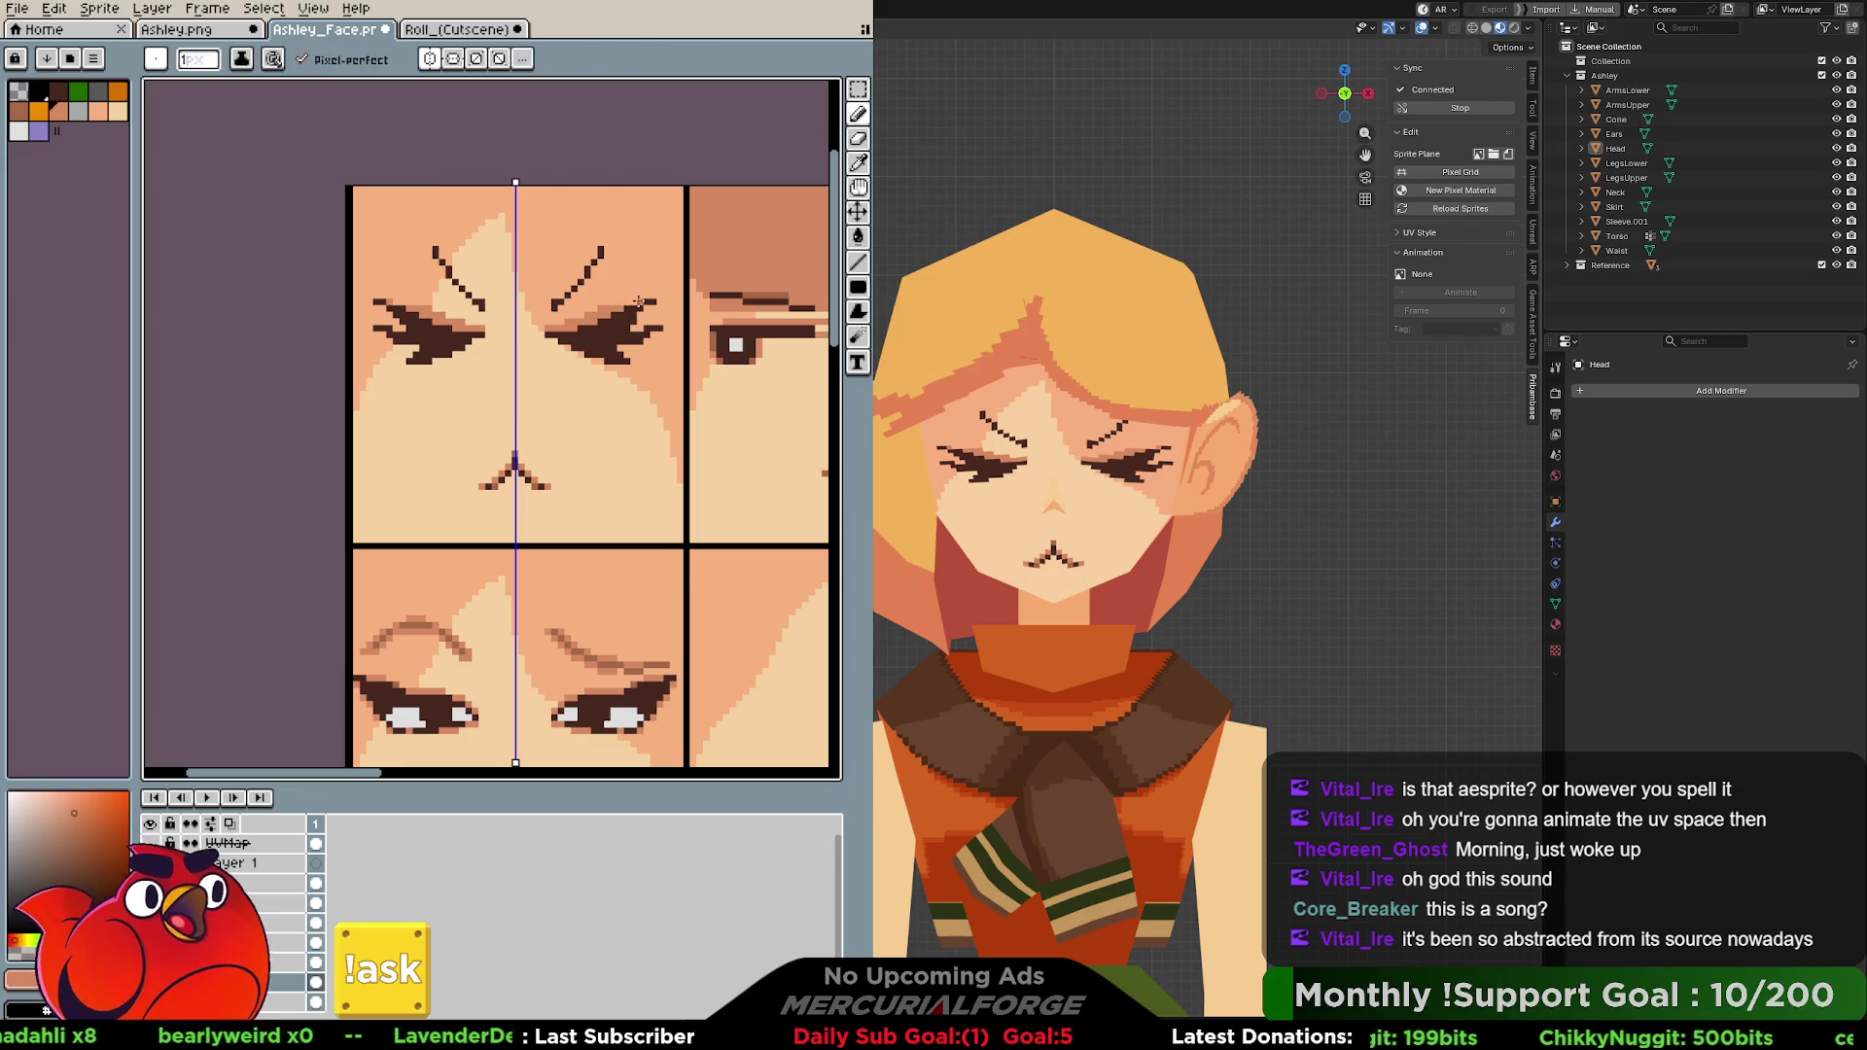
pyautogui.moveTo(639, 332); pyautogui.dragTo(651, 330)
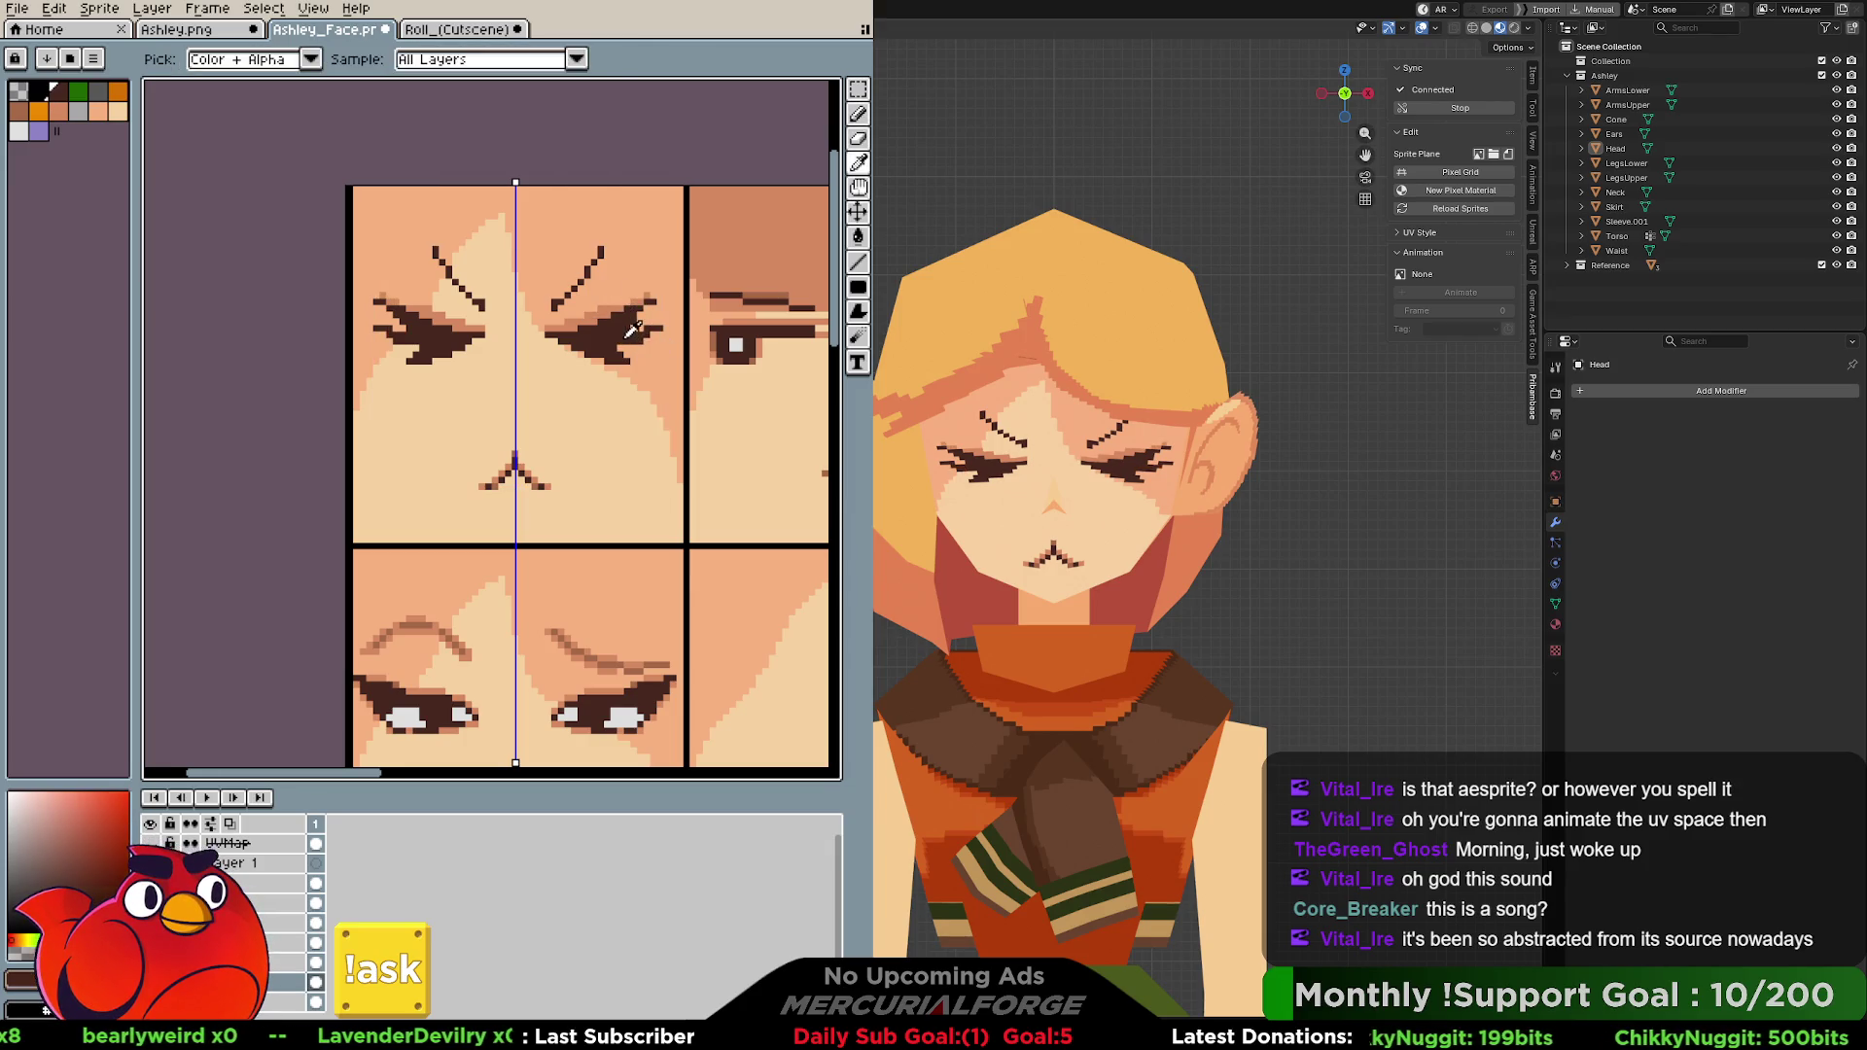
pyautogui.click(645, 329)
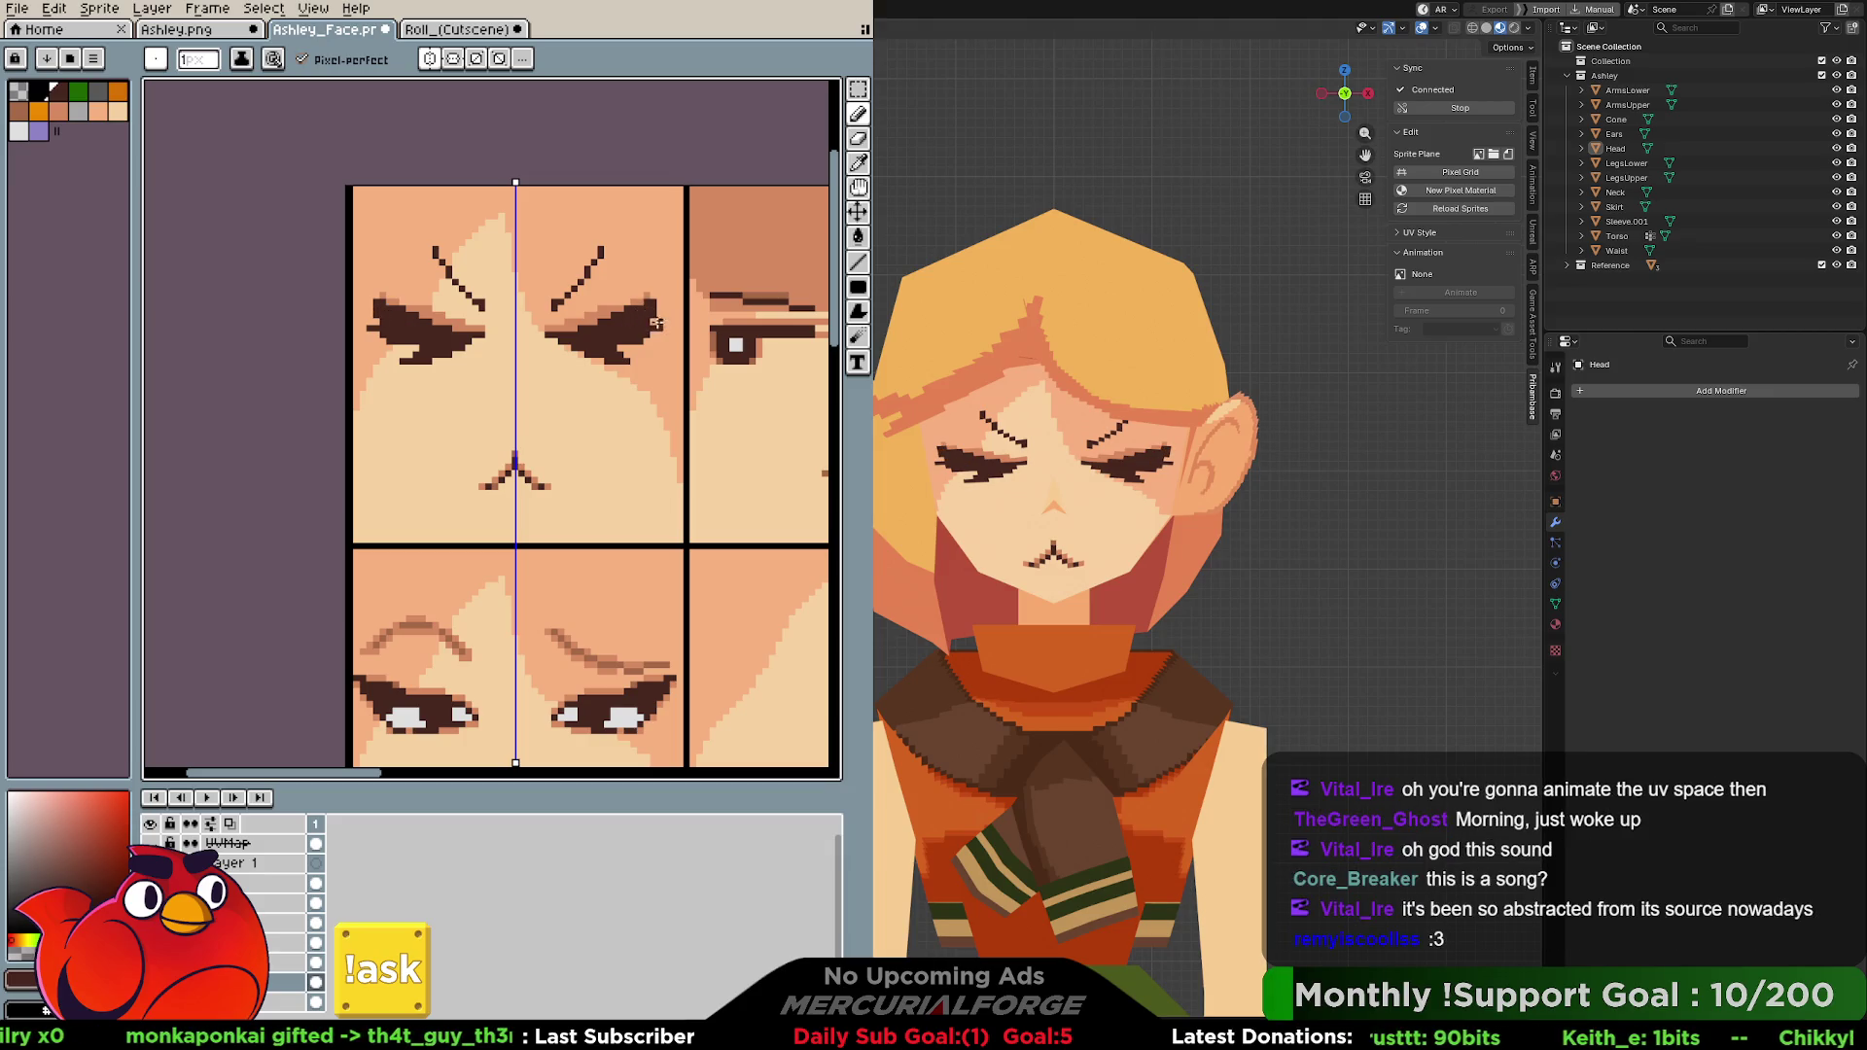
pyautogui.click(659, 319)
pyautogui.click(667, 316)
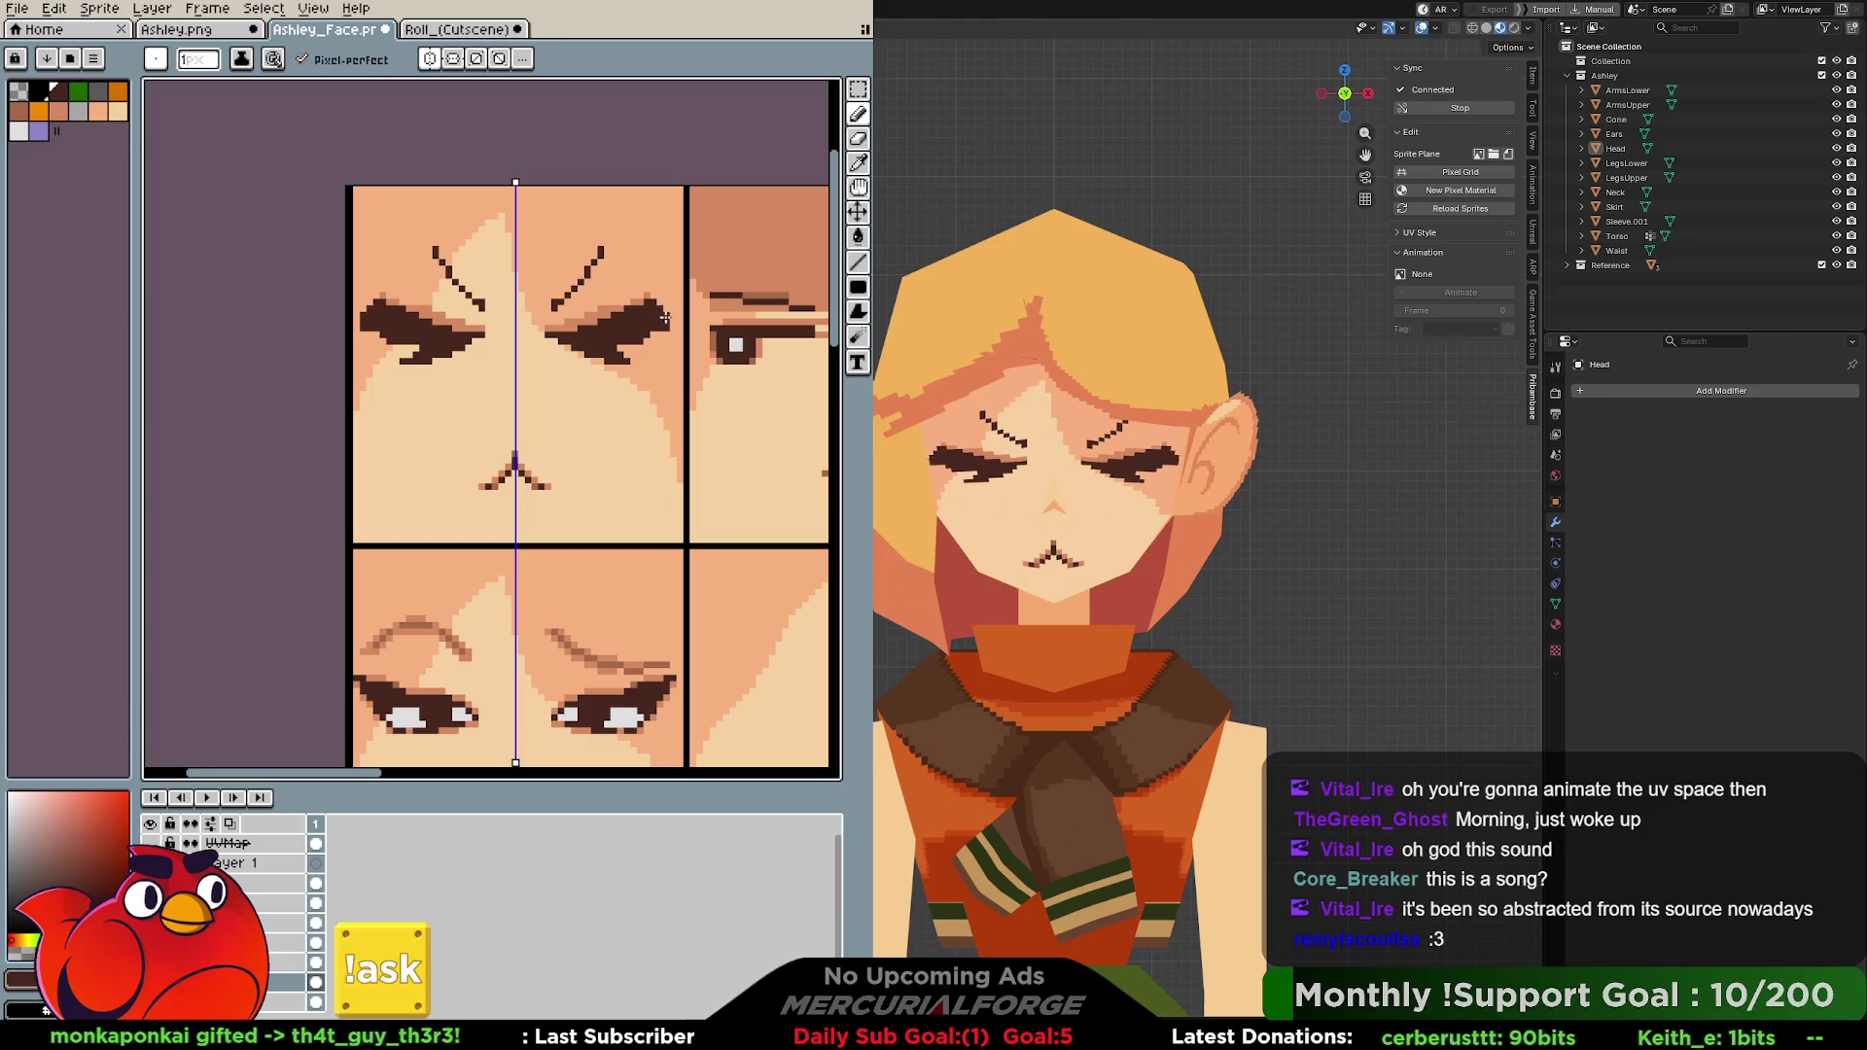
pyautogui.click(637, 366)
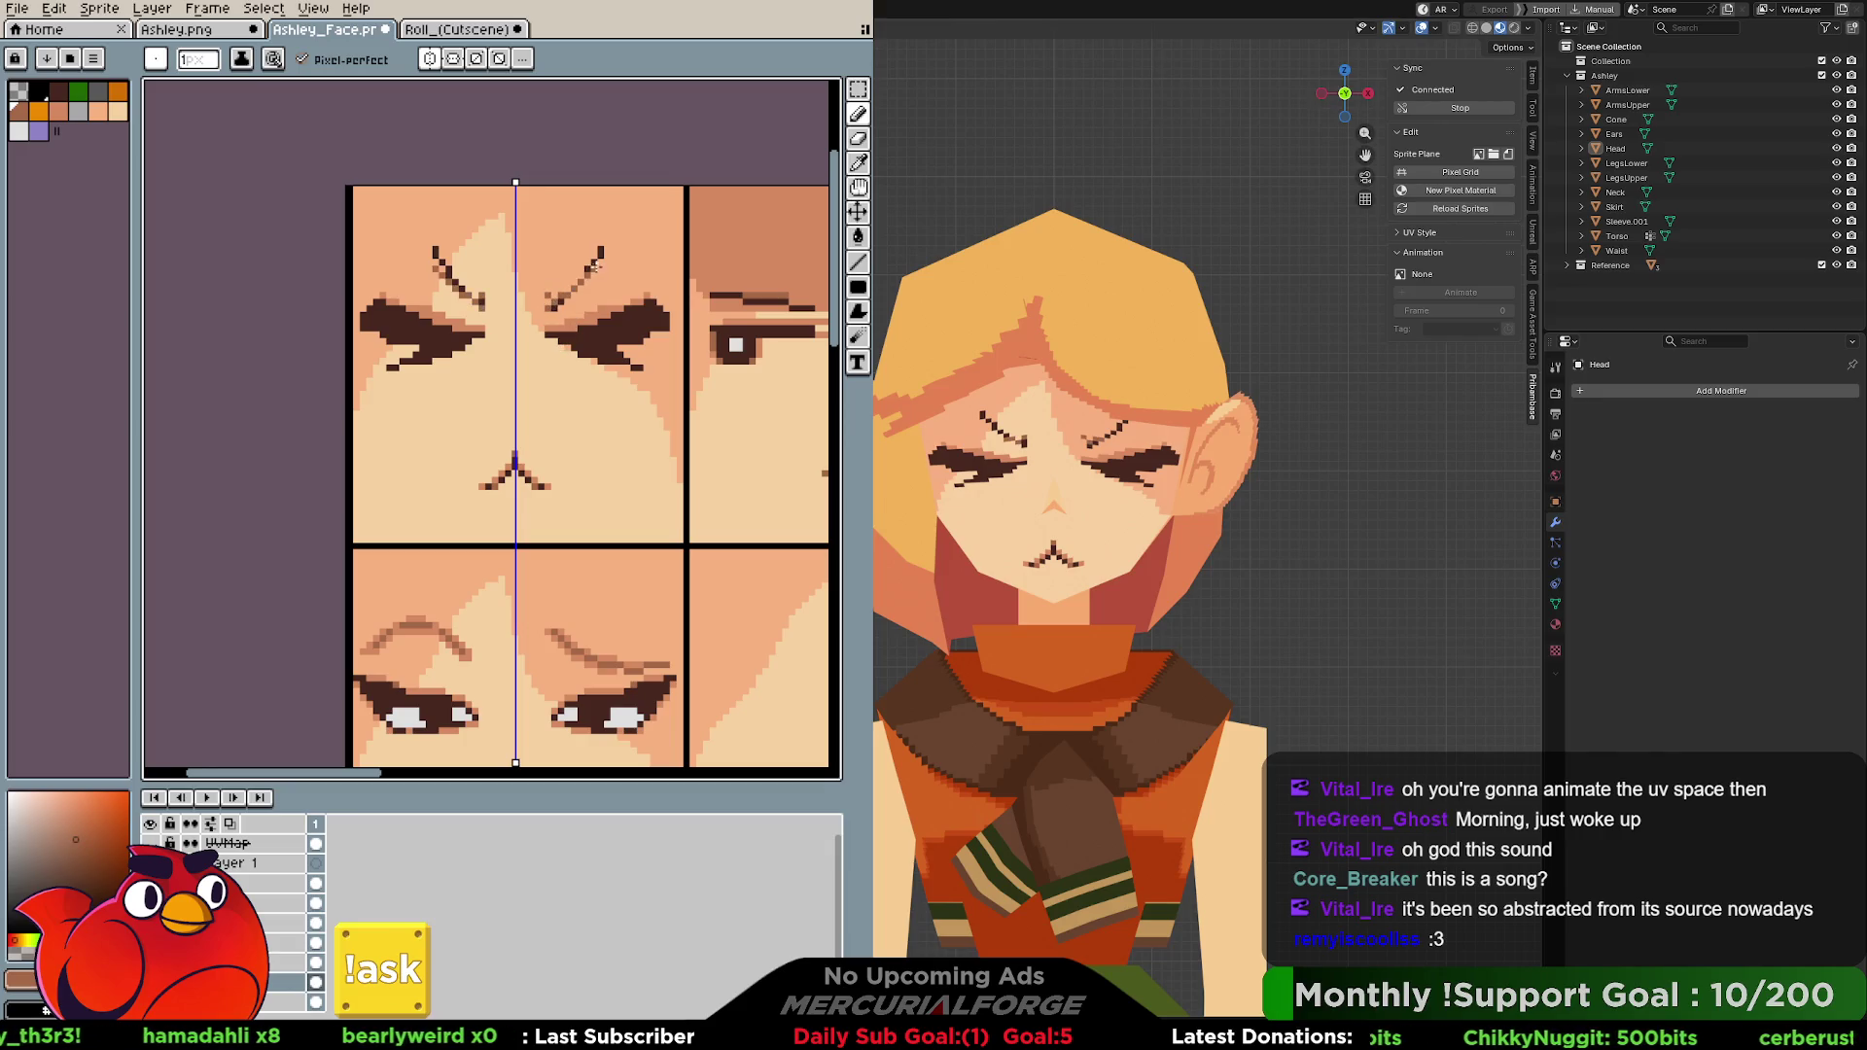
# Redraw the eyebrow strokes, erase their dark parts and sample the brow's brown.
pyautogui.moveTo(545, 293)
pyautogui.mouseDown()
pyautogui.moveTo(603, 251)
pyautogui.moveTo(584, 273)
pyautogui.mouseUp()
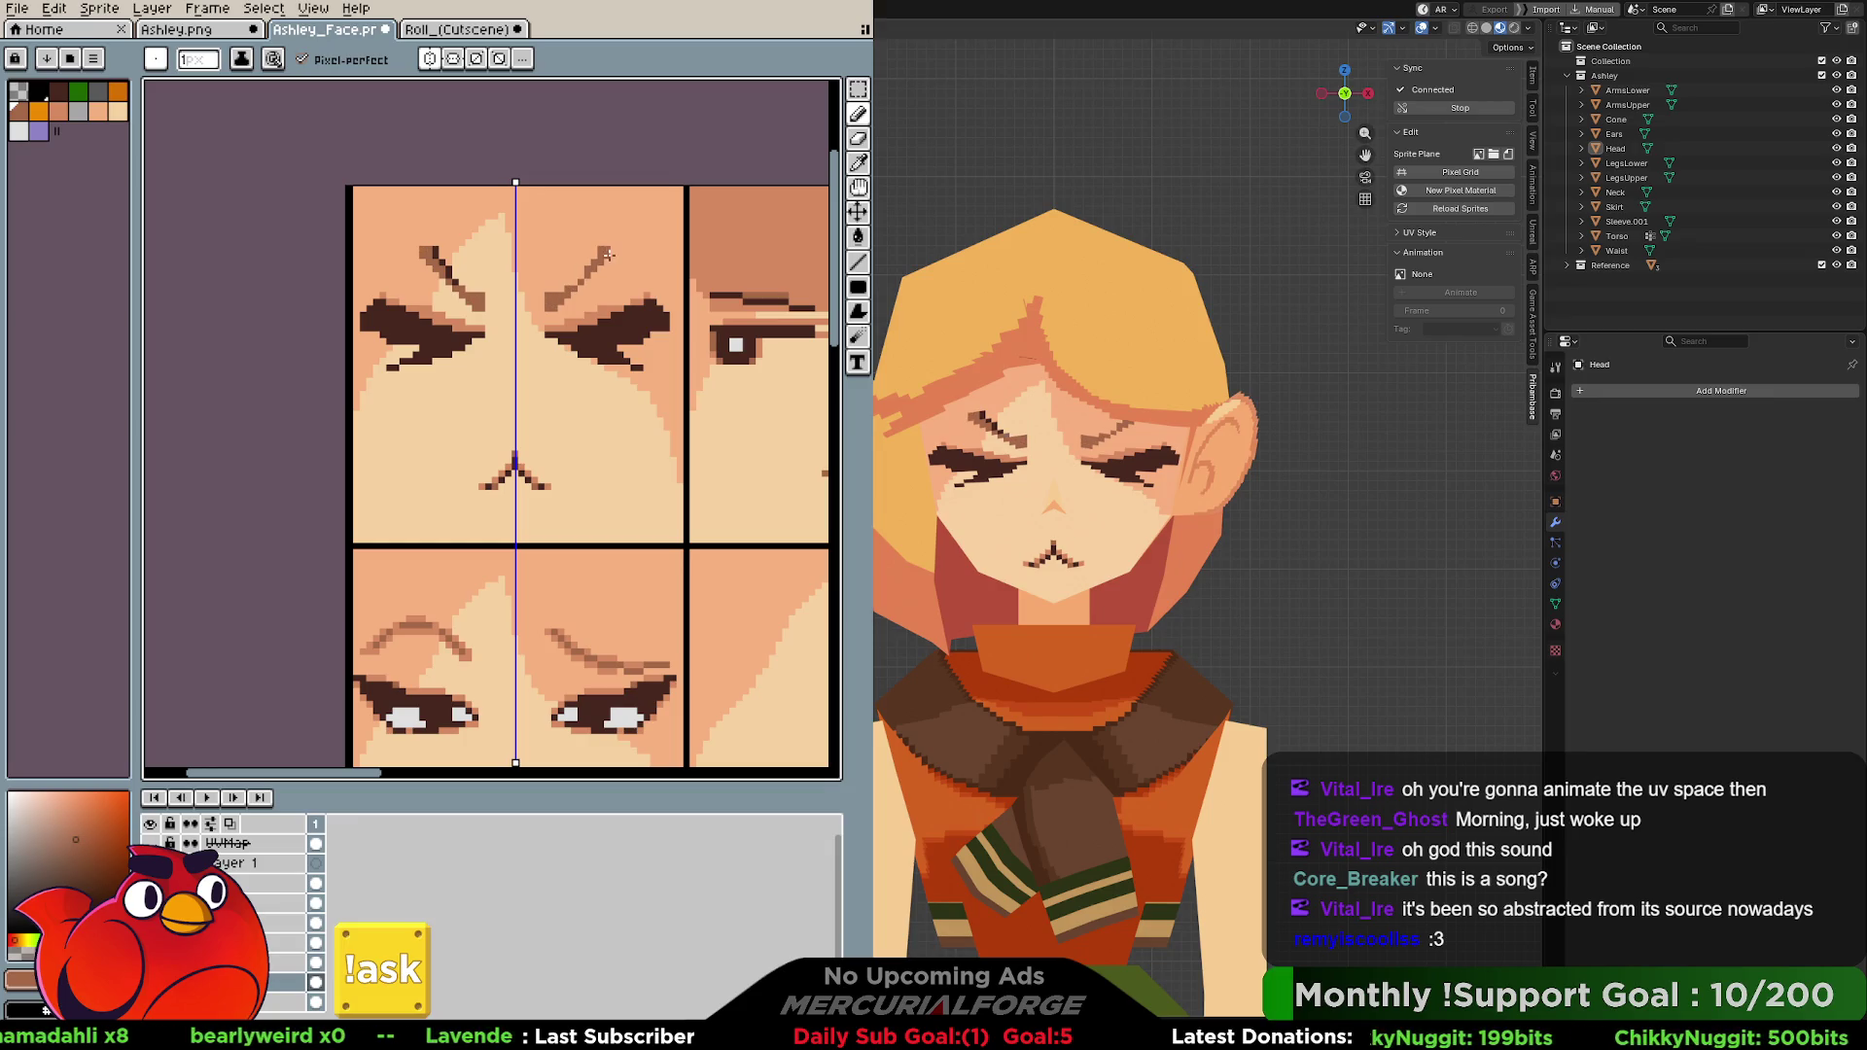
pyautogui.press('e')
pyautogui.moveTo(608, 256); pyautogui.dragTo(570, 302)
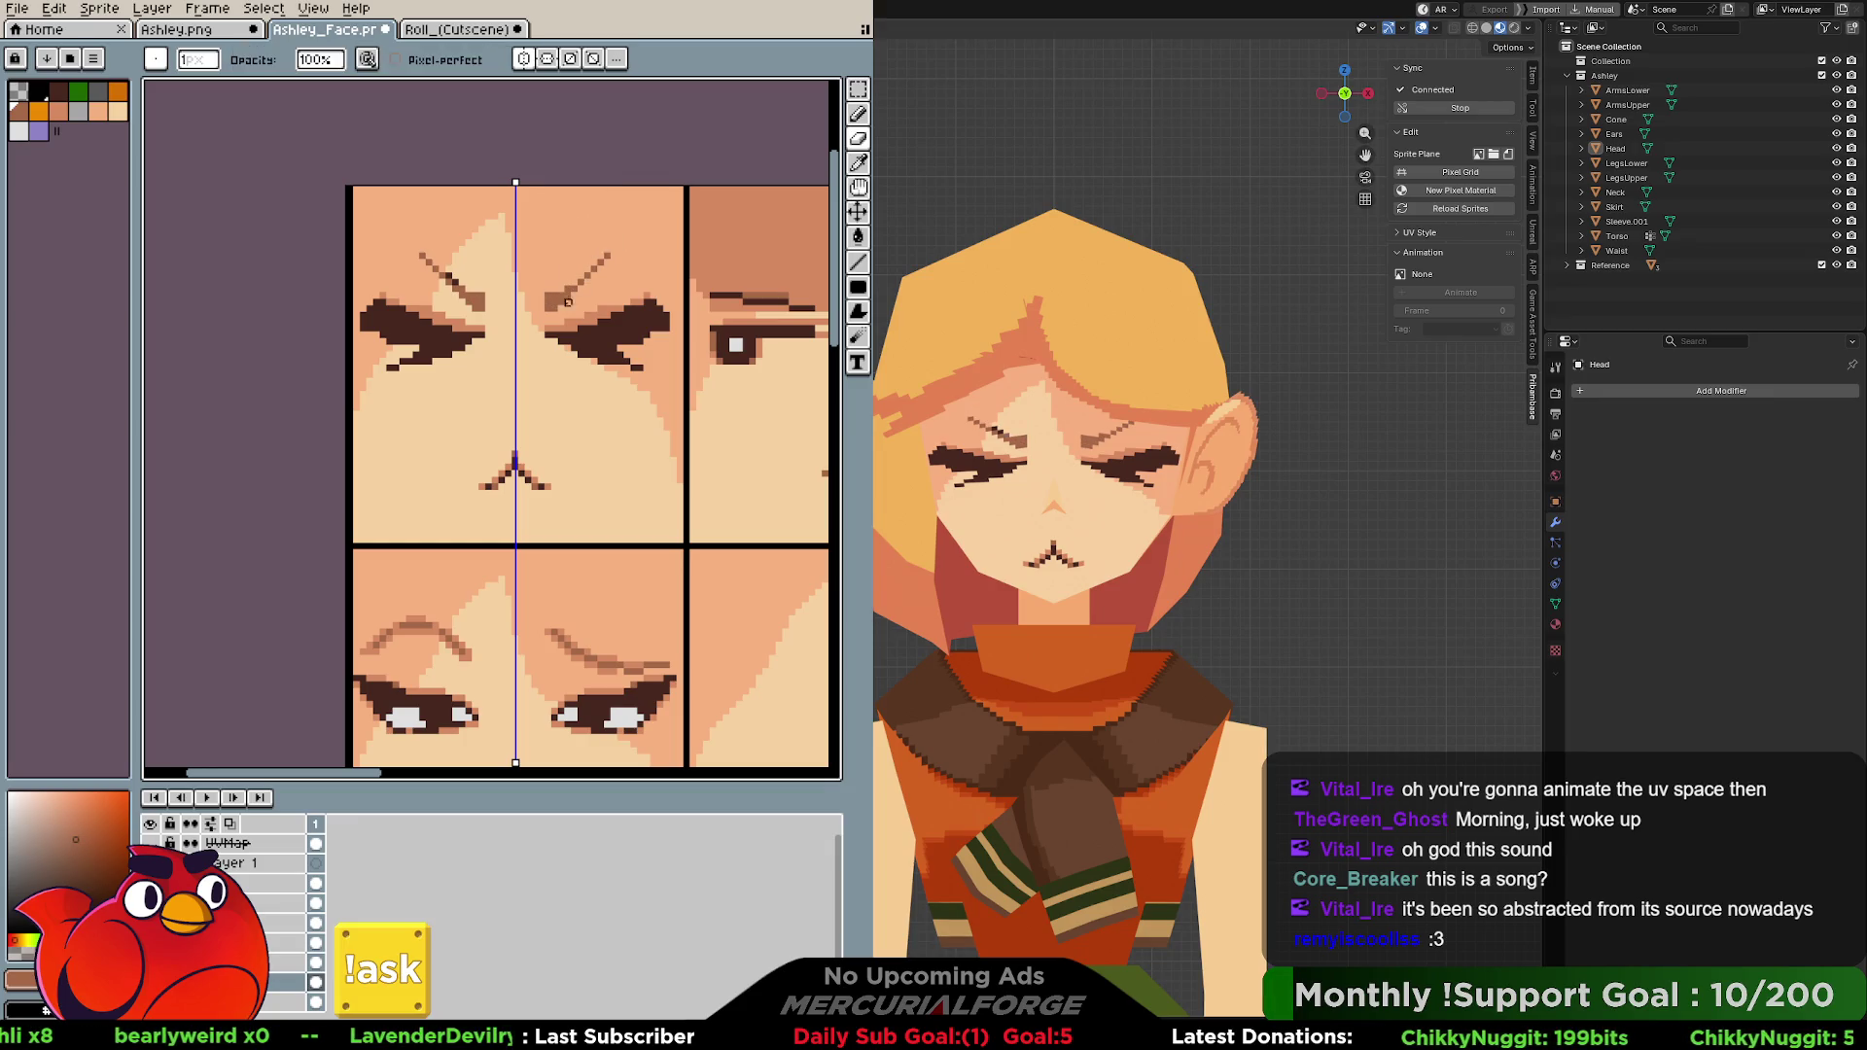
pyautogui.press('alt')
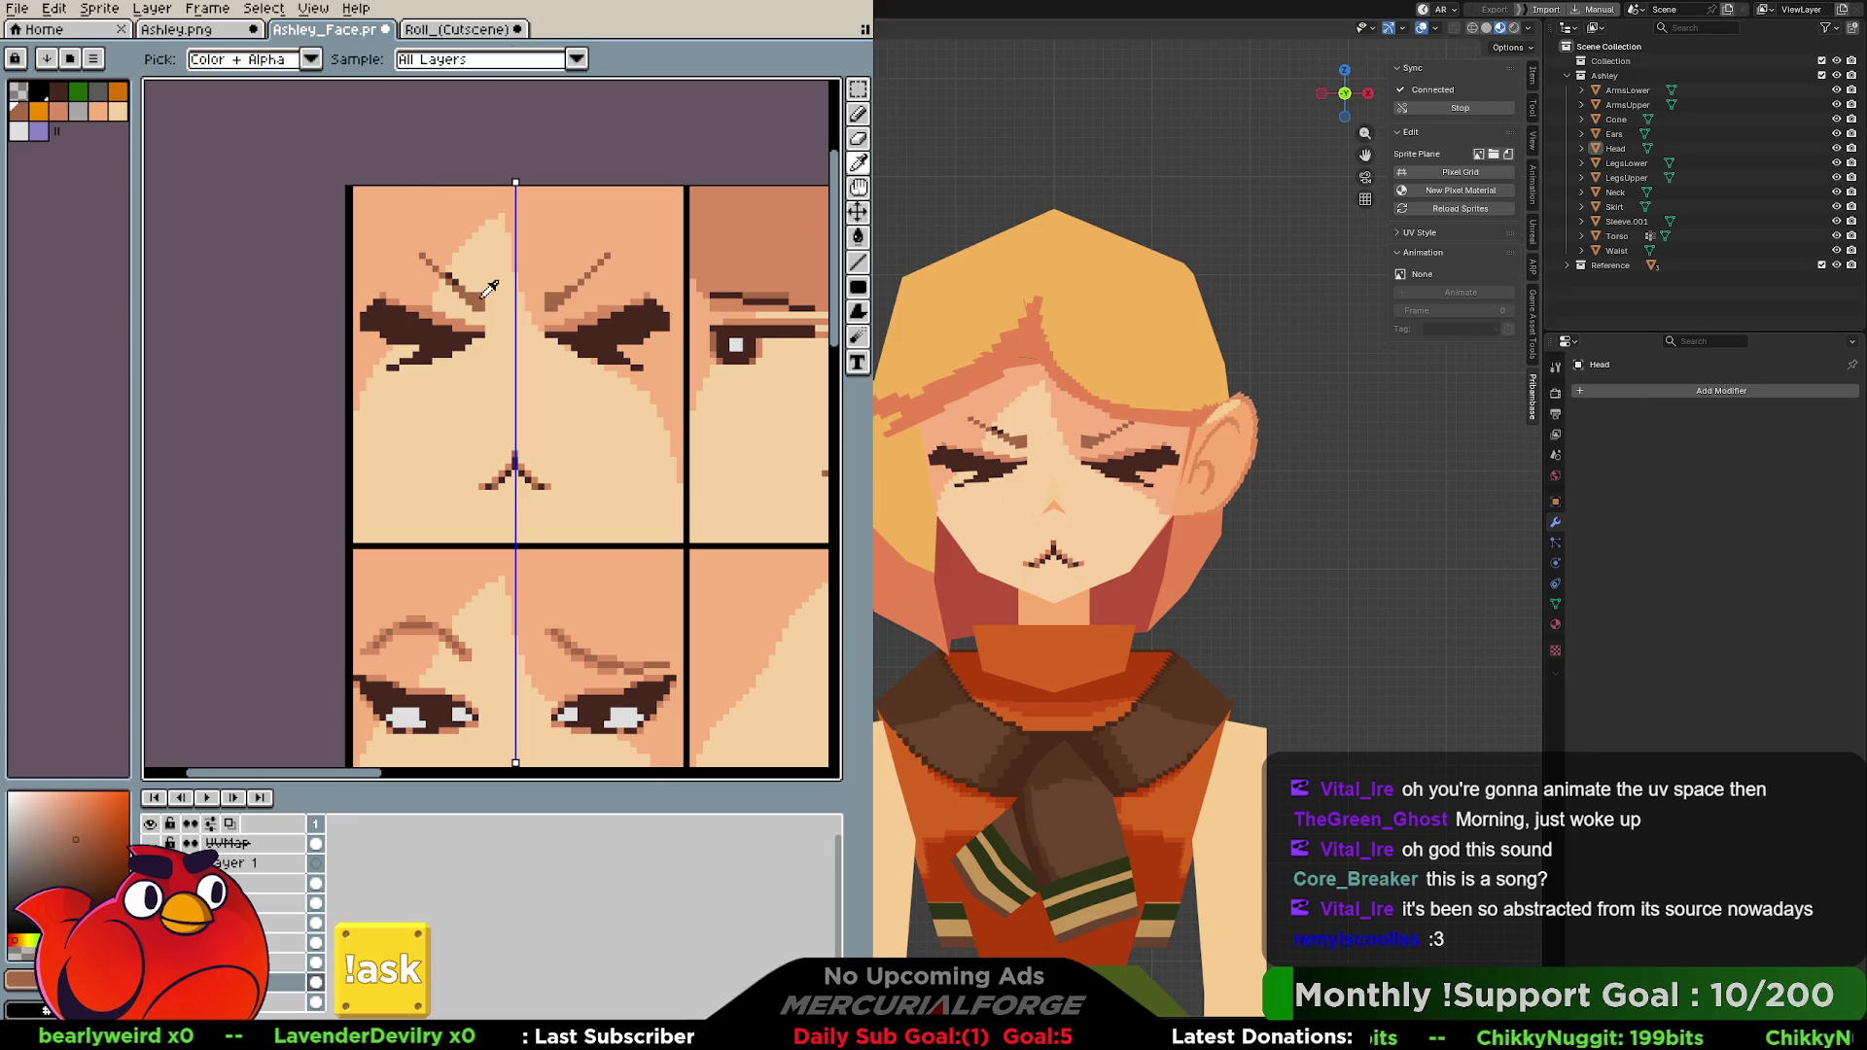
pyautogui.keyDown('alt'); pyautogui.click(489, 288); pyautogui.keyUp('alt')
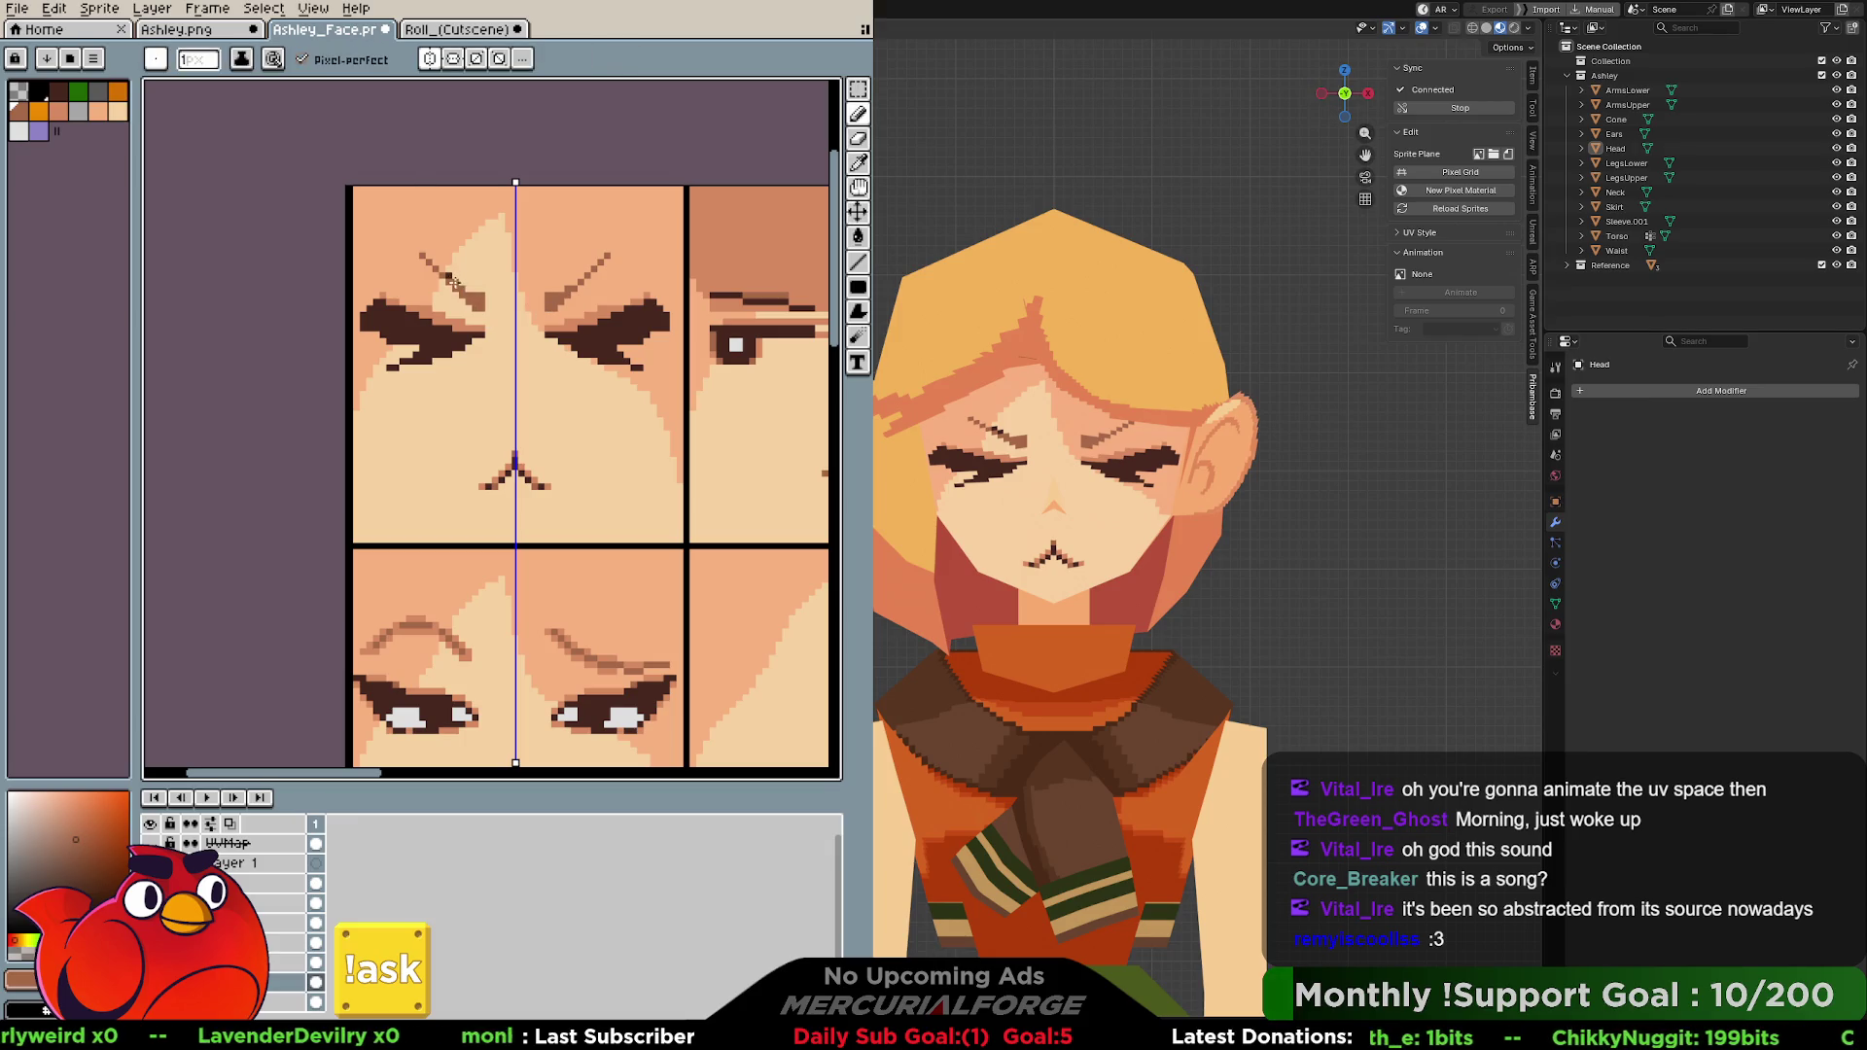
# Erase more brow pixels and sample brown from the lower face's eyebrow to repaint with.
pyautogui.press('e')
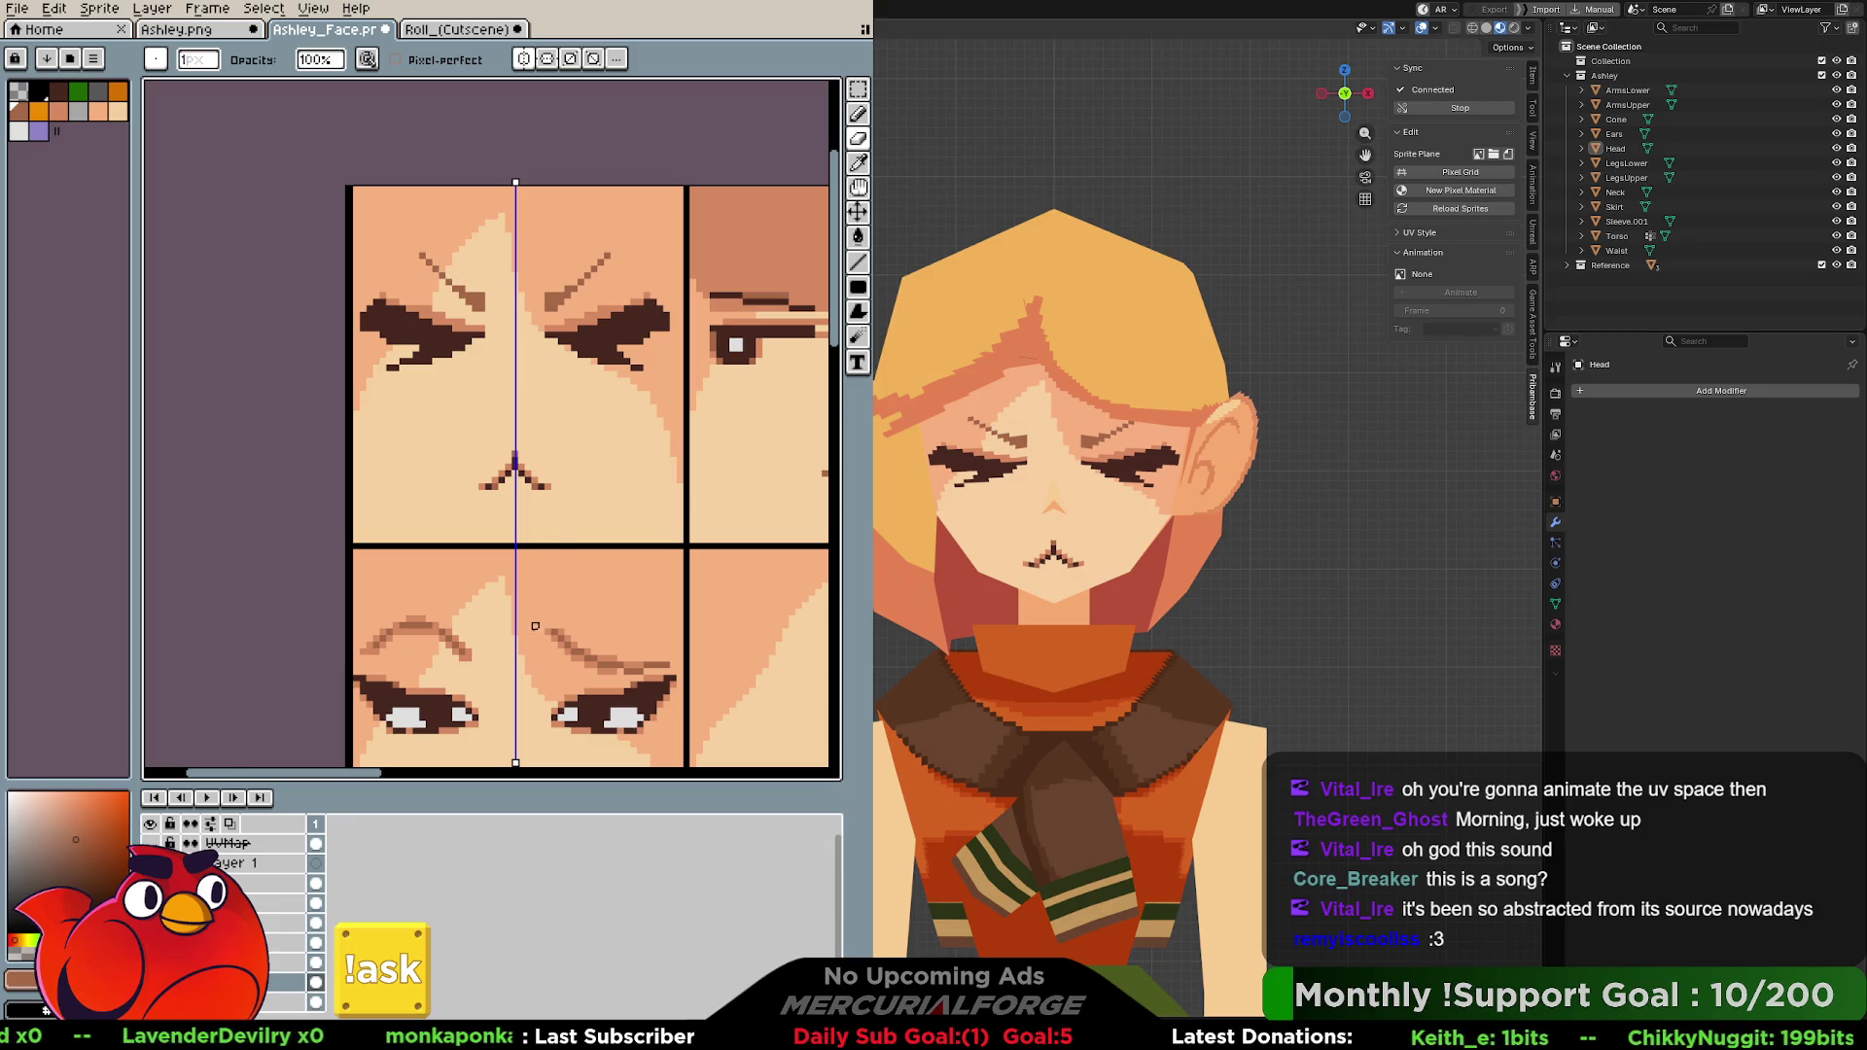
pyautogui.press('alt')
pyautogui.keyDown('alt'); pyautogui.click(618, 647); pyautogui.keyUp('alt')
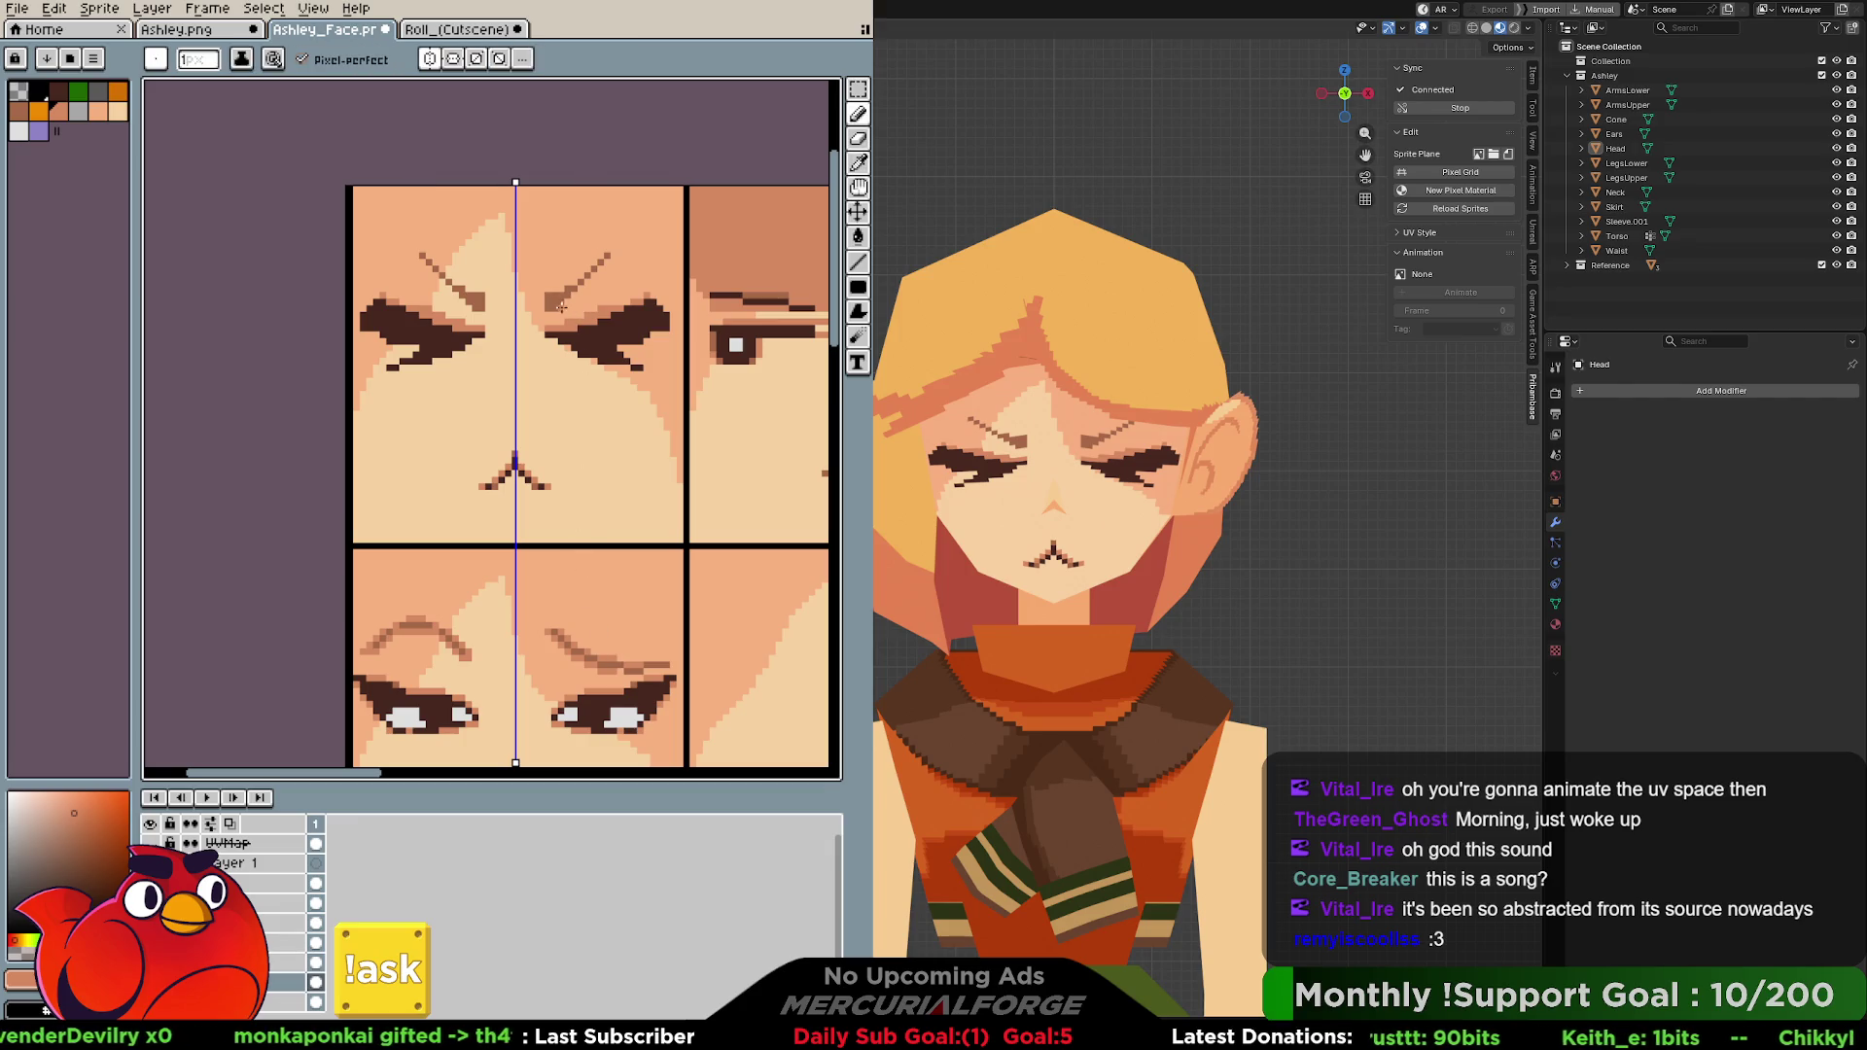
pyautogui.moveTo(565, 306)
pyautogui.mouseDown()
pyautogui.moveTo(596, 315)
pyautogui.moveTo(603, 299)
pyautogui.mouseUp()
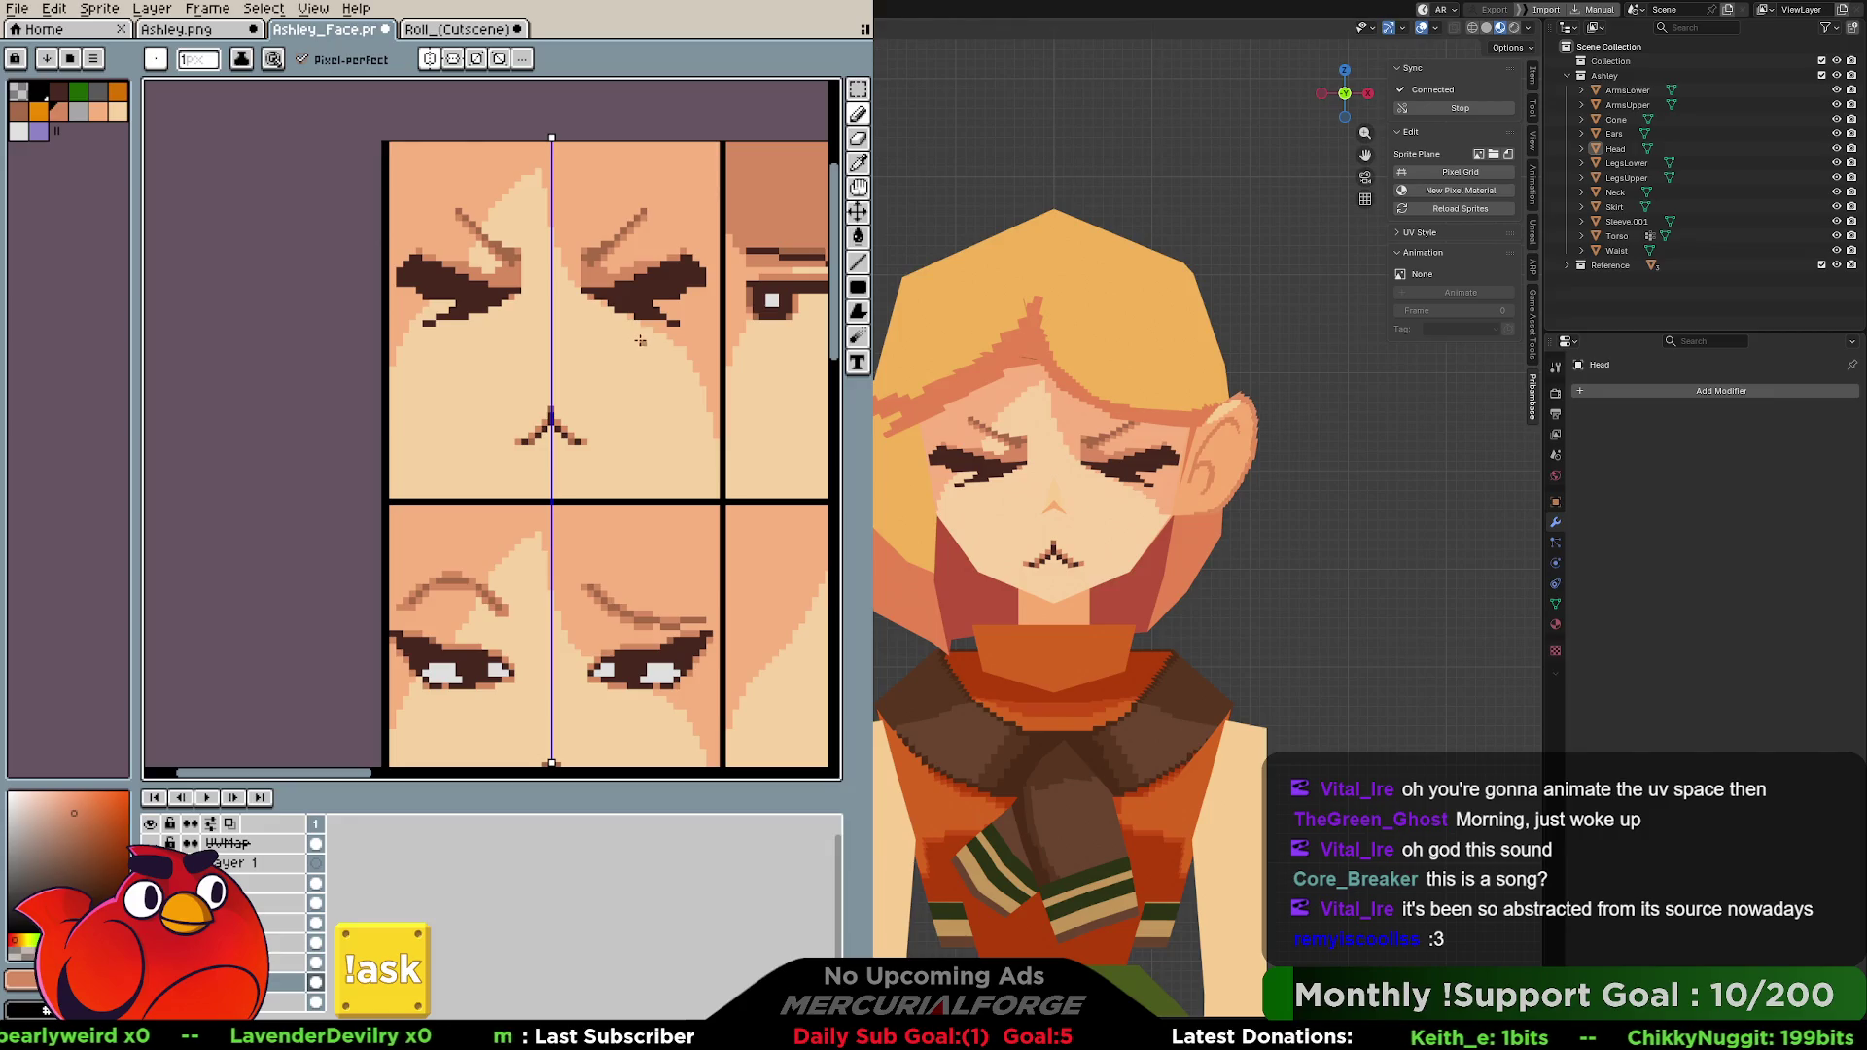
# Draw faint peach strokes beneath both eyes after discarding a brow-wrinkle attempt.
pyautogui.keyDown('alt'); pyautogui.click(585, 297); pyautogui.keyUp('alt')
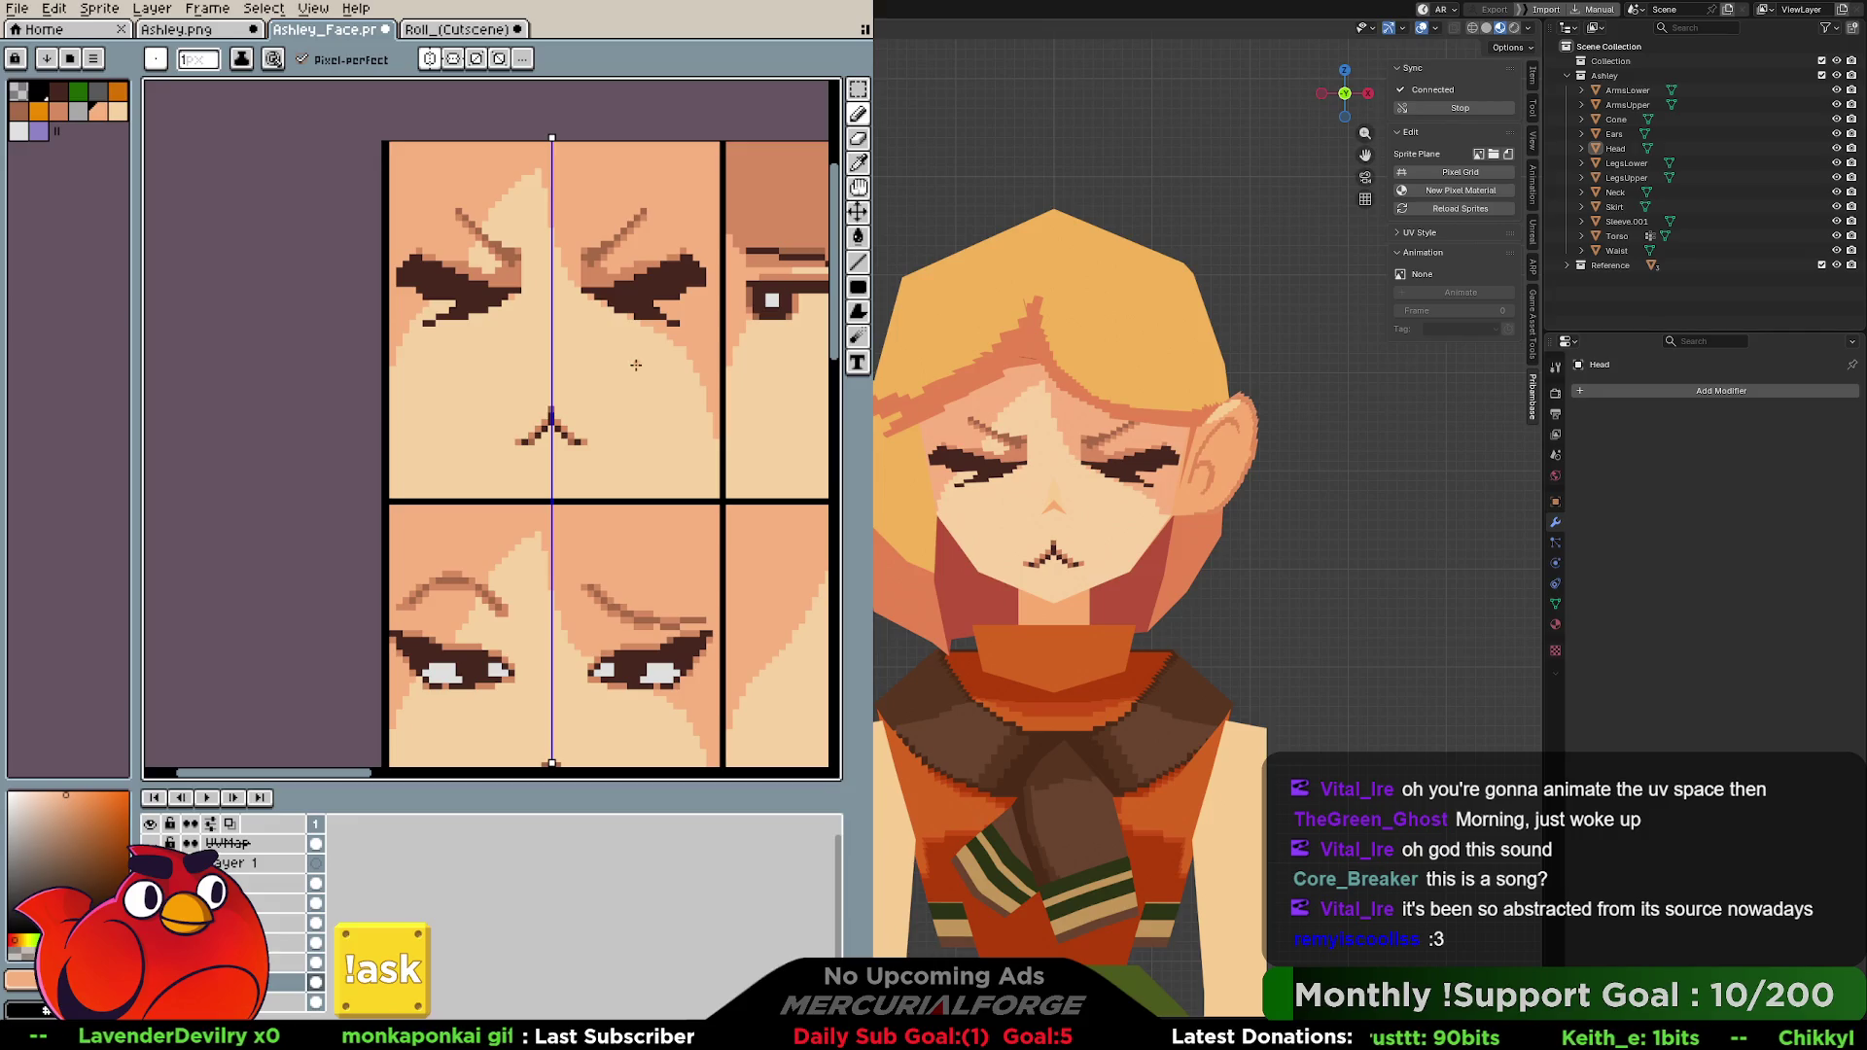
pyautogui.moveTo(497, 333)
pyautogui.mouseDown()
pyautogui.moveTo(537, 354)
pyautogui.moveTo(609, 334)
pyautogui.mouseUp()
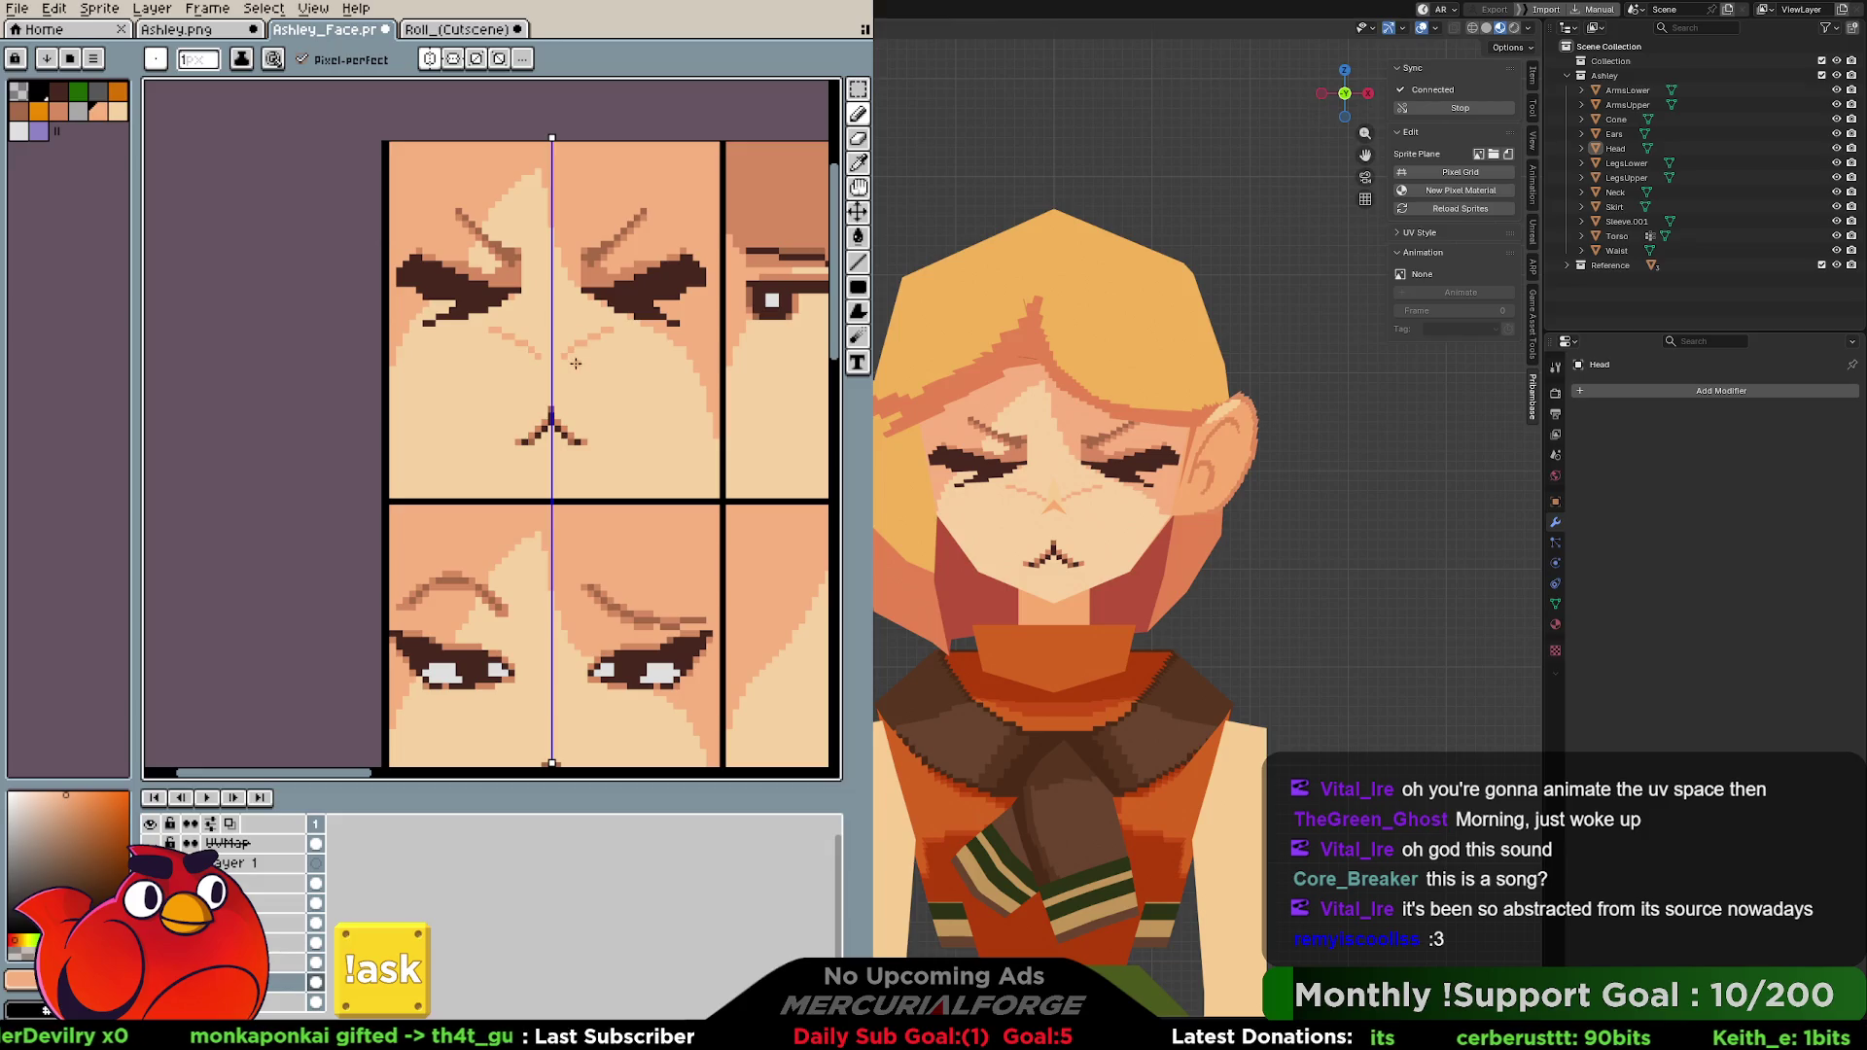
pyautogui.hotkey('ctrl', 'z')
pyautogui.moveTo(569, 355); pyautogui.dragTo(644, 358)
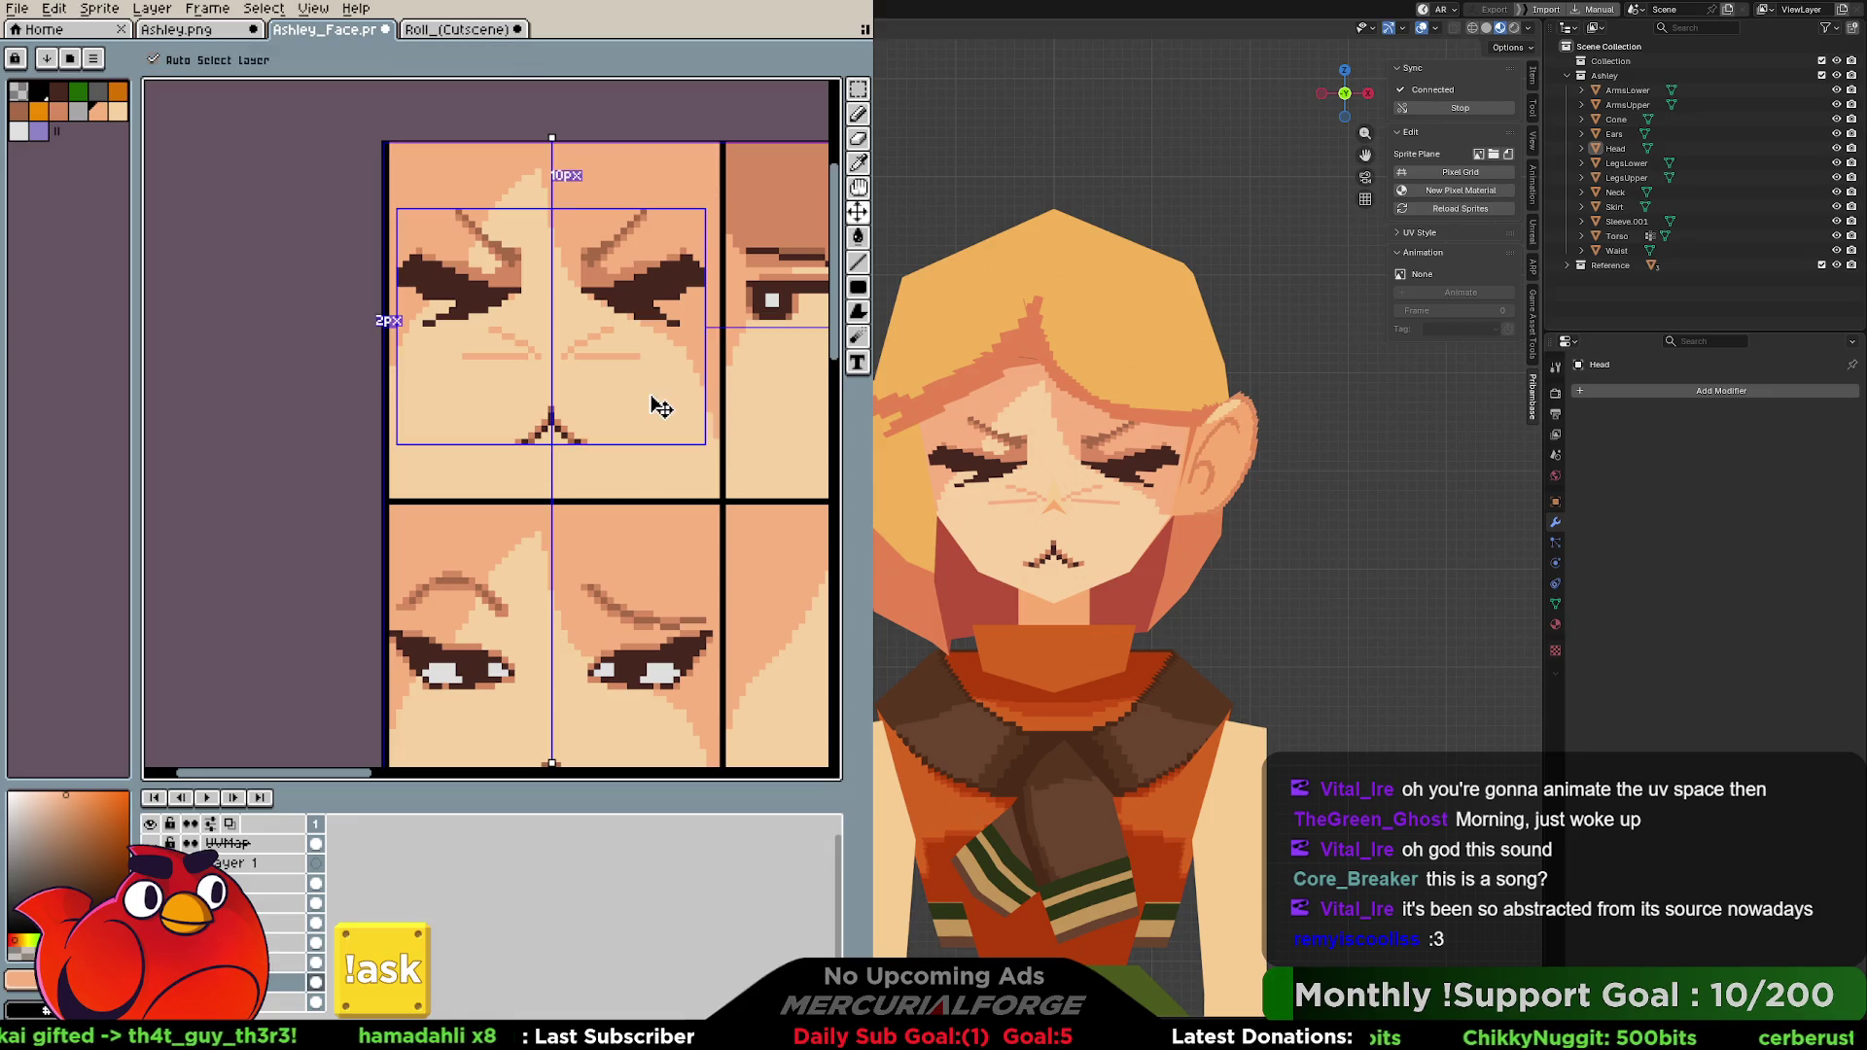
# Undo the under-eye strokes, review the sheet's other faces and turn symmetry off.
pyautogui.hotkey('ctrl', 'z')
pyautogui.moveTo(647, 367); pyautogui.dragTo(584, 337, button='middle')
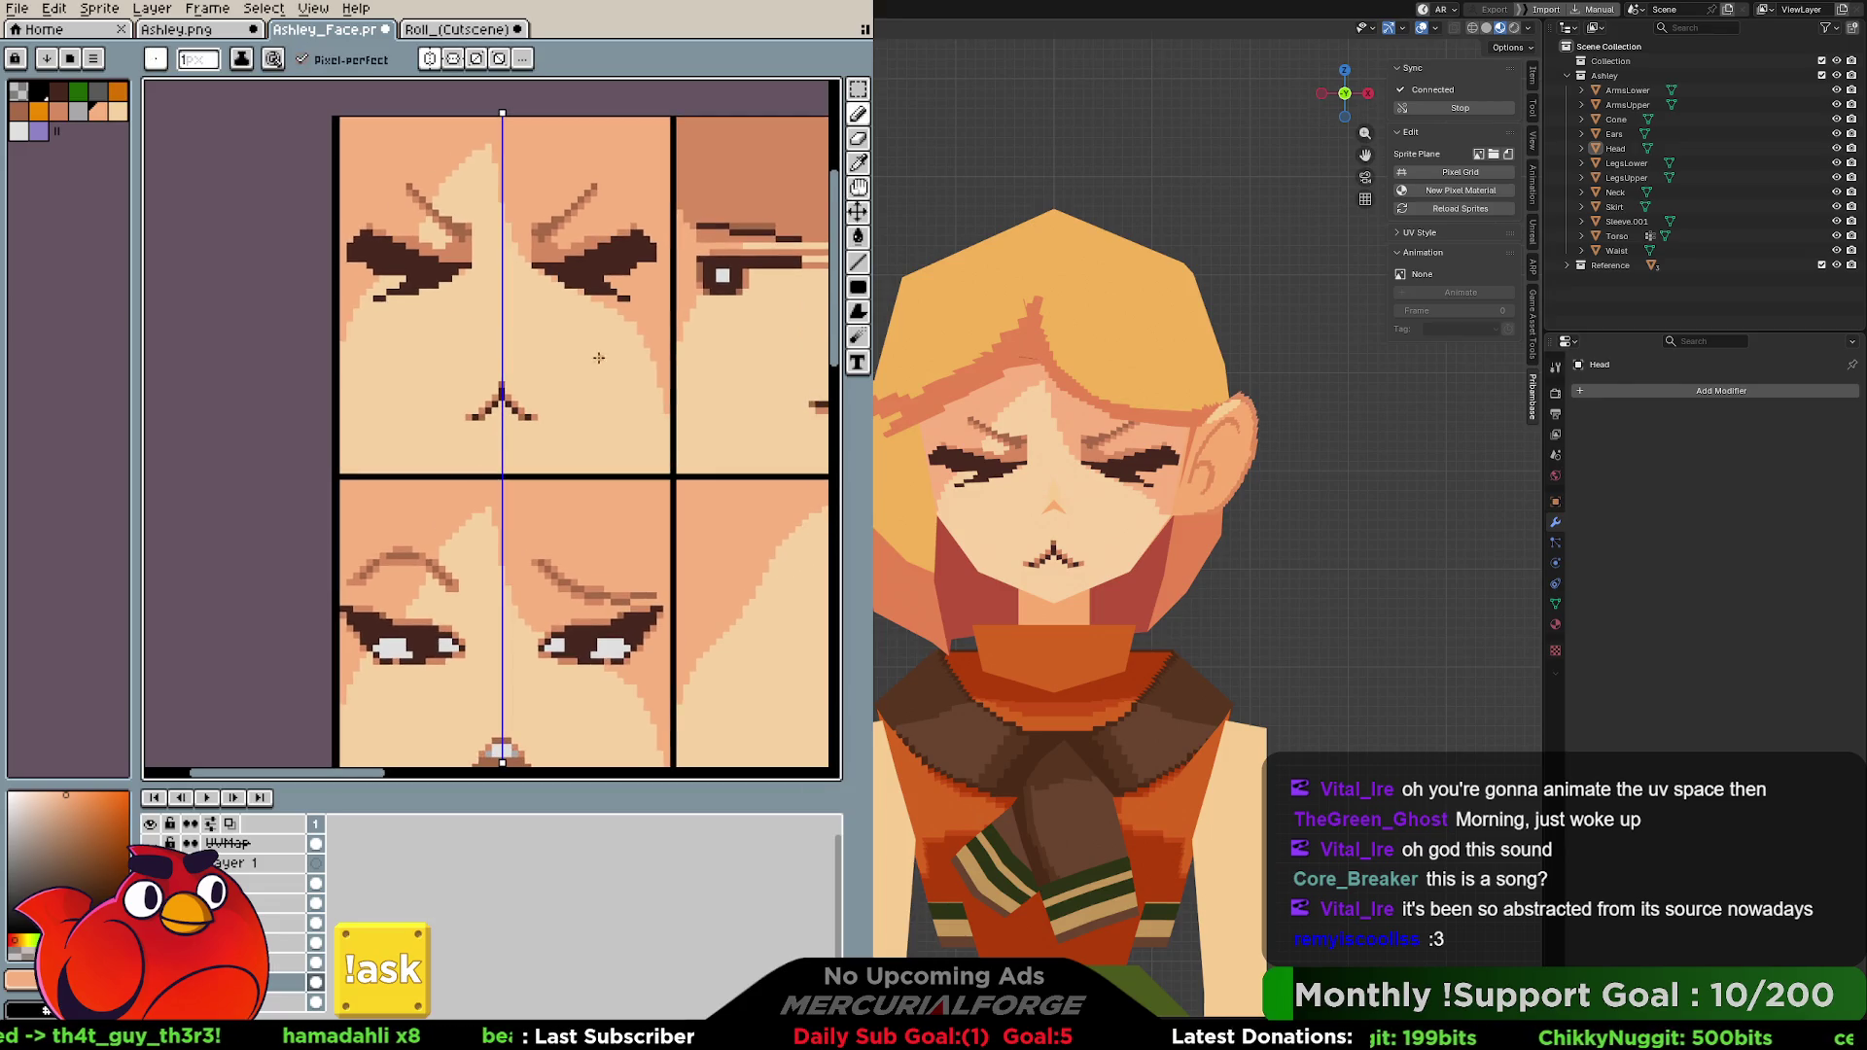
pyautogui.scroll(-1, 598, 358)
pyautogui.scroll(-1, 604, 375)
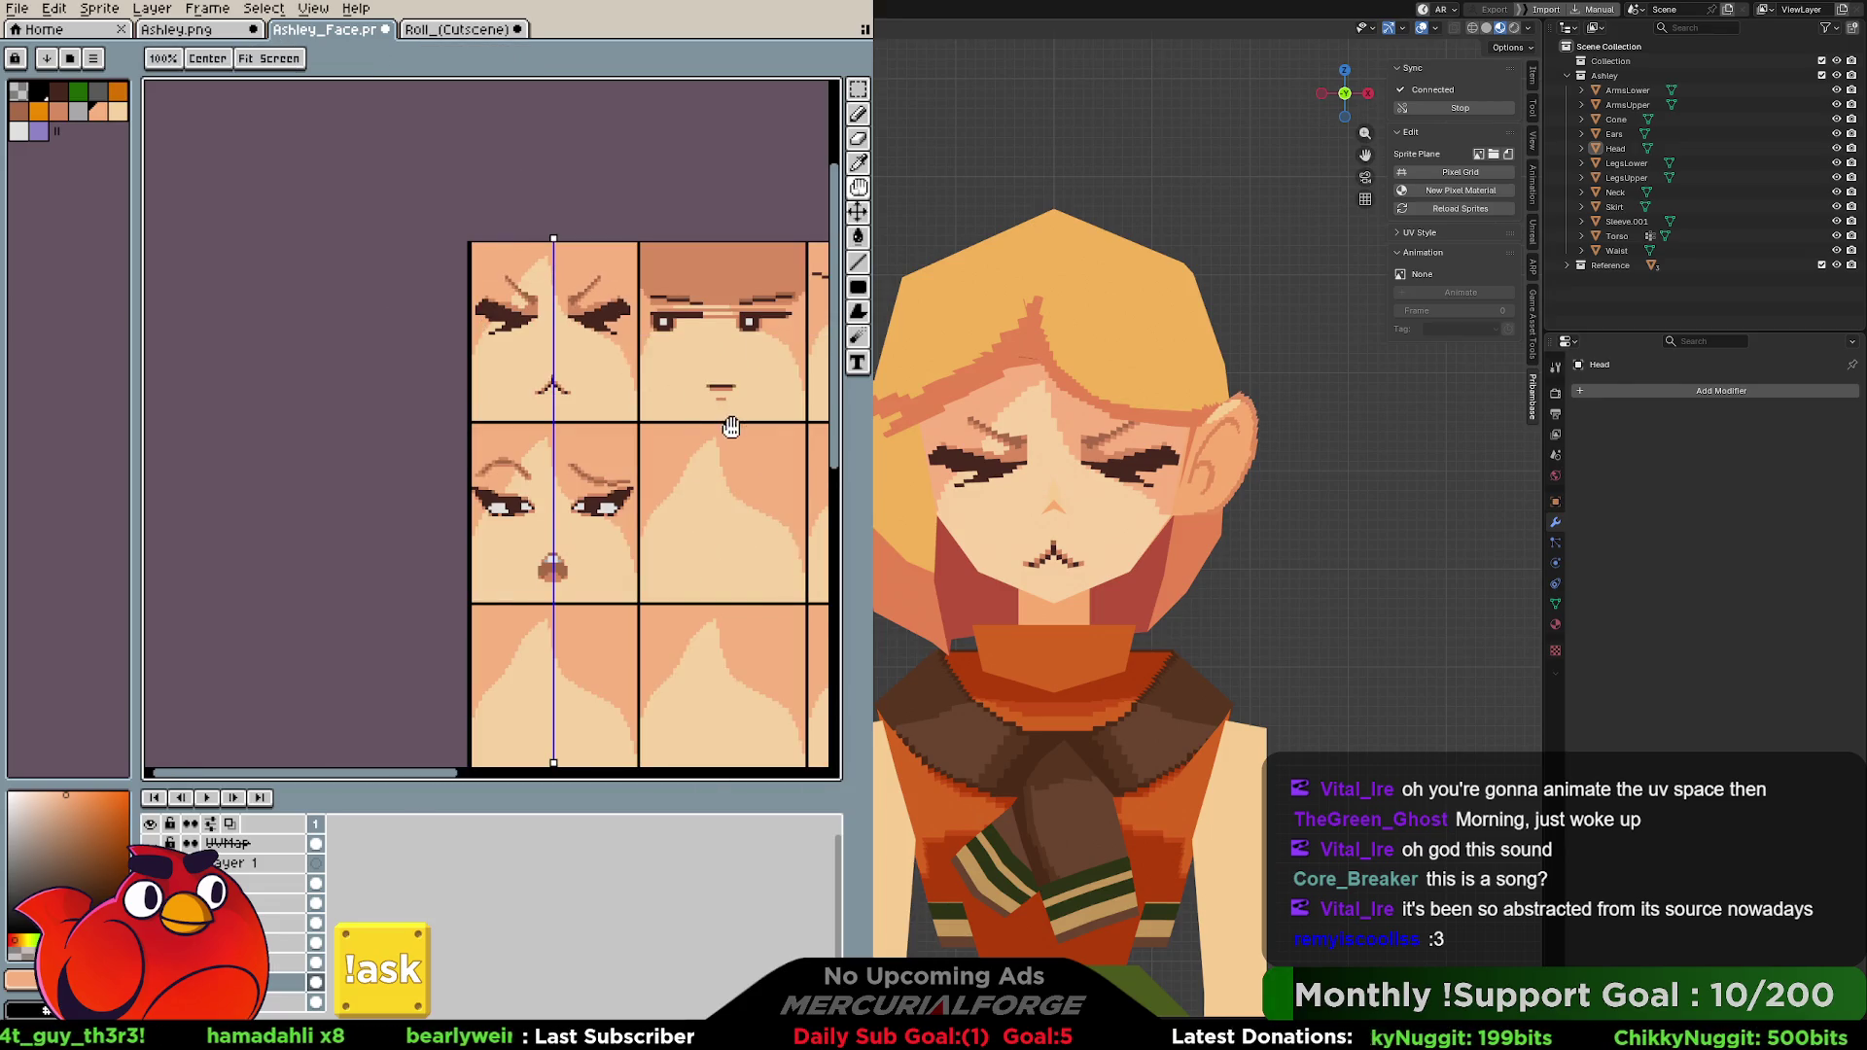
pyautogui.moveTo(731, 425); pyautogui.dragTo(368, 371, button='middle')
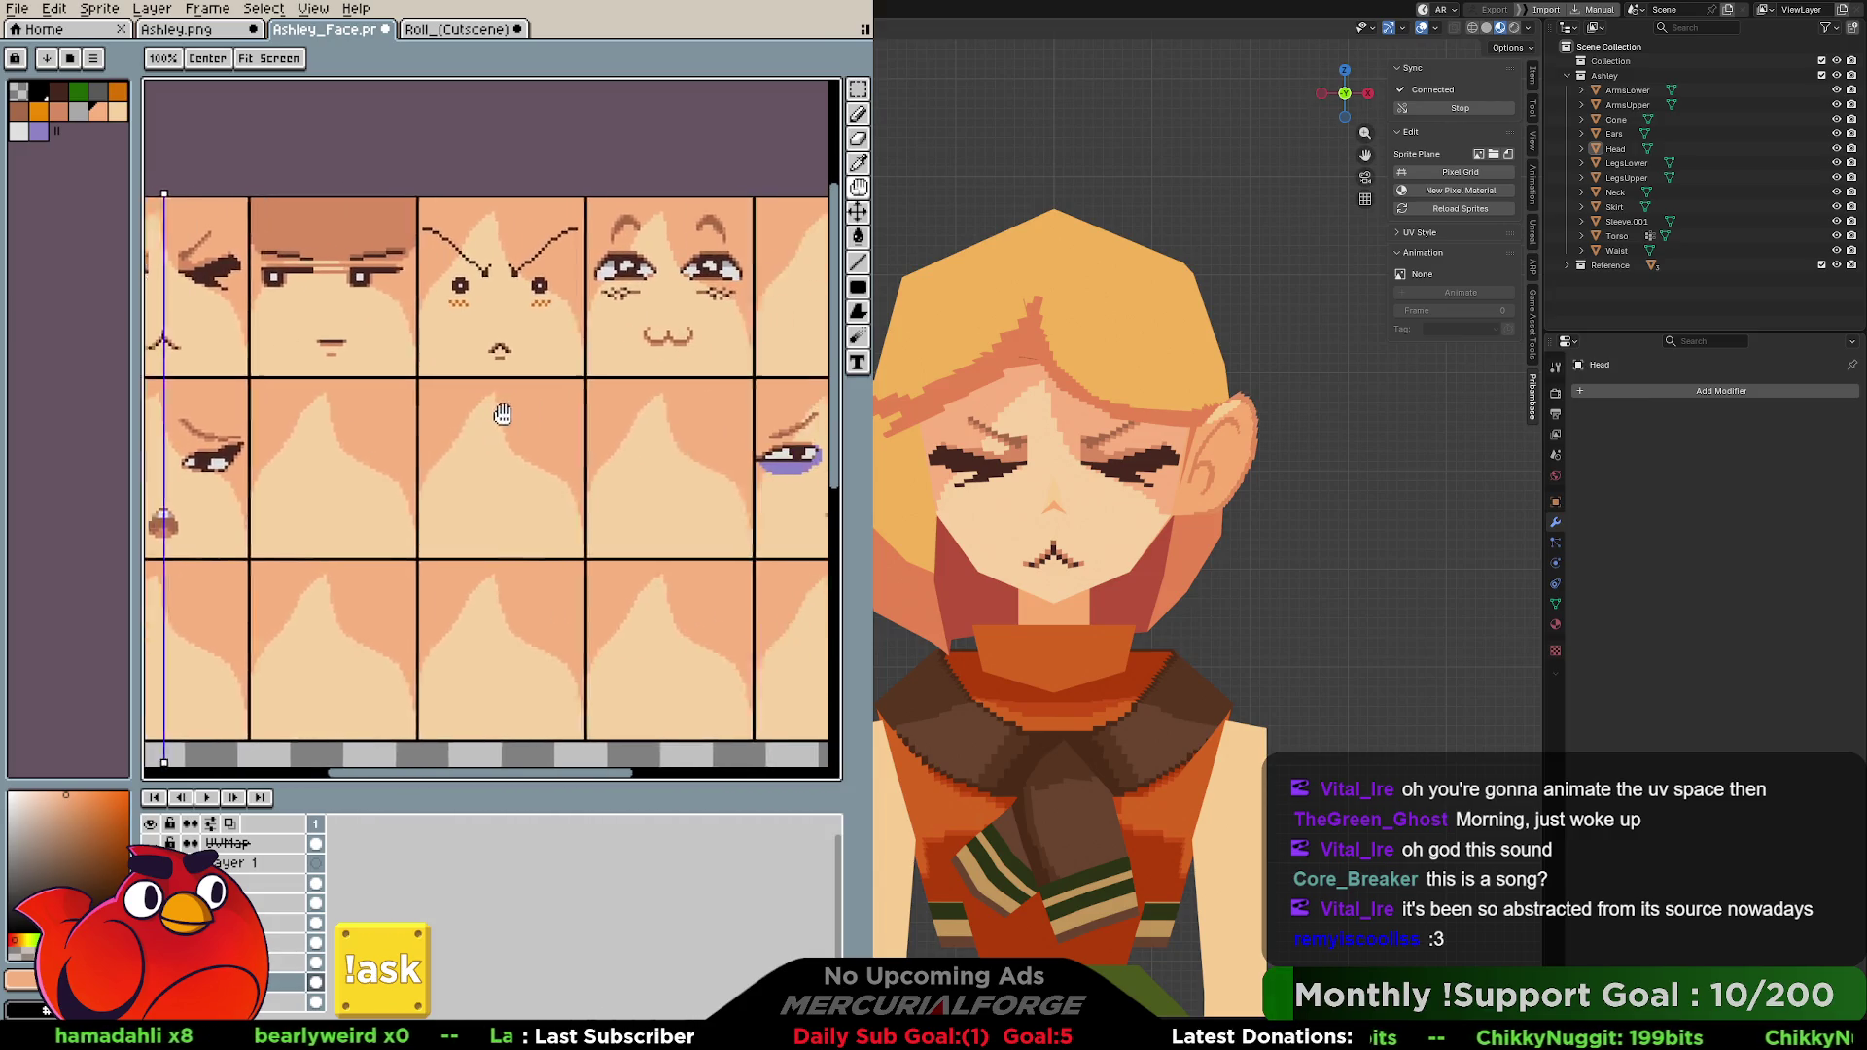
pyautogui.moveTo(502, 413); pyautogui.dragTo(326, 402, button='middle')
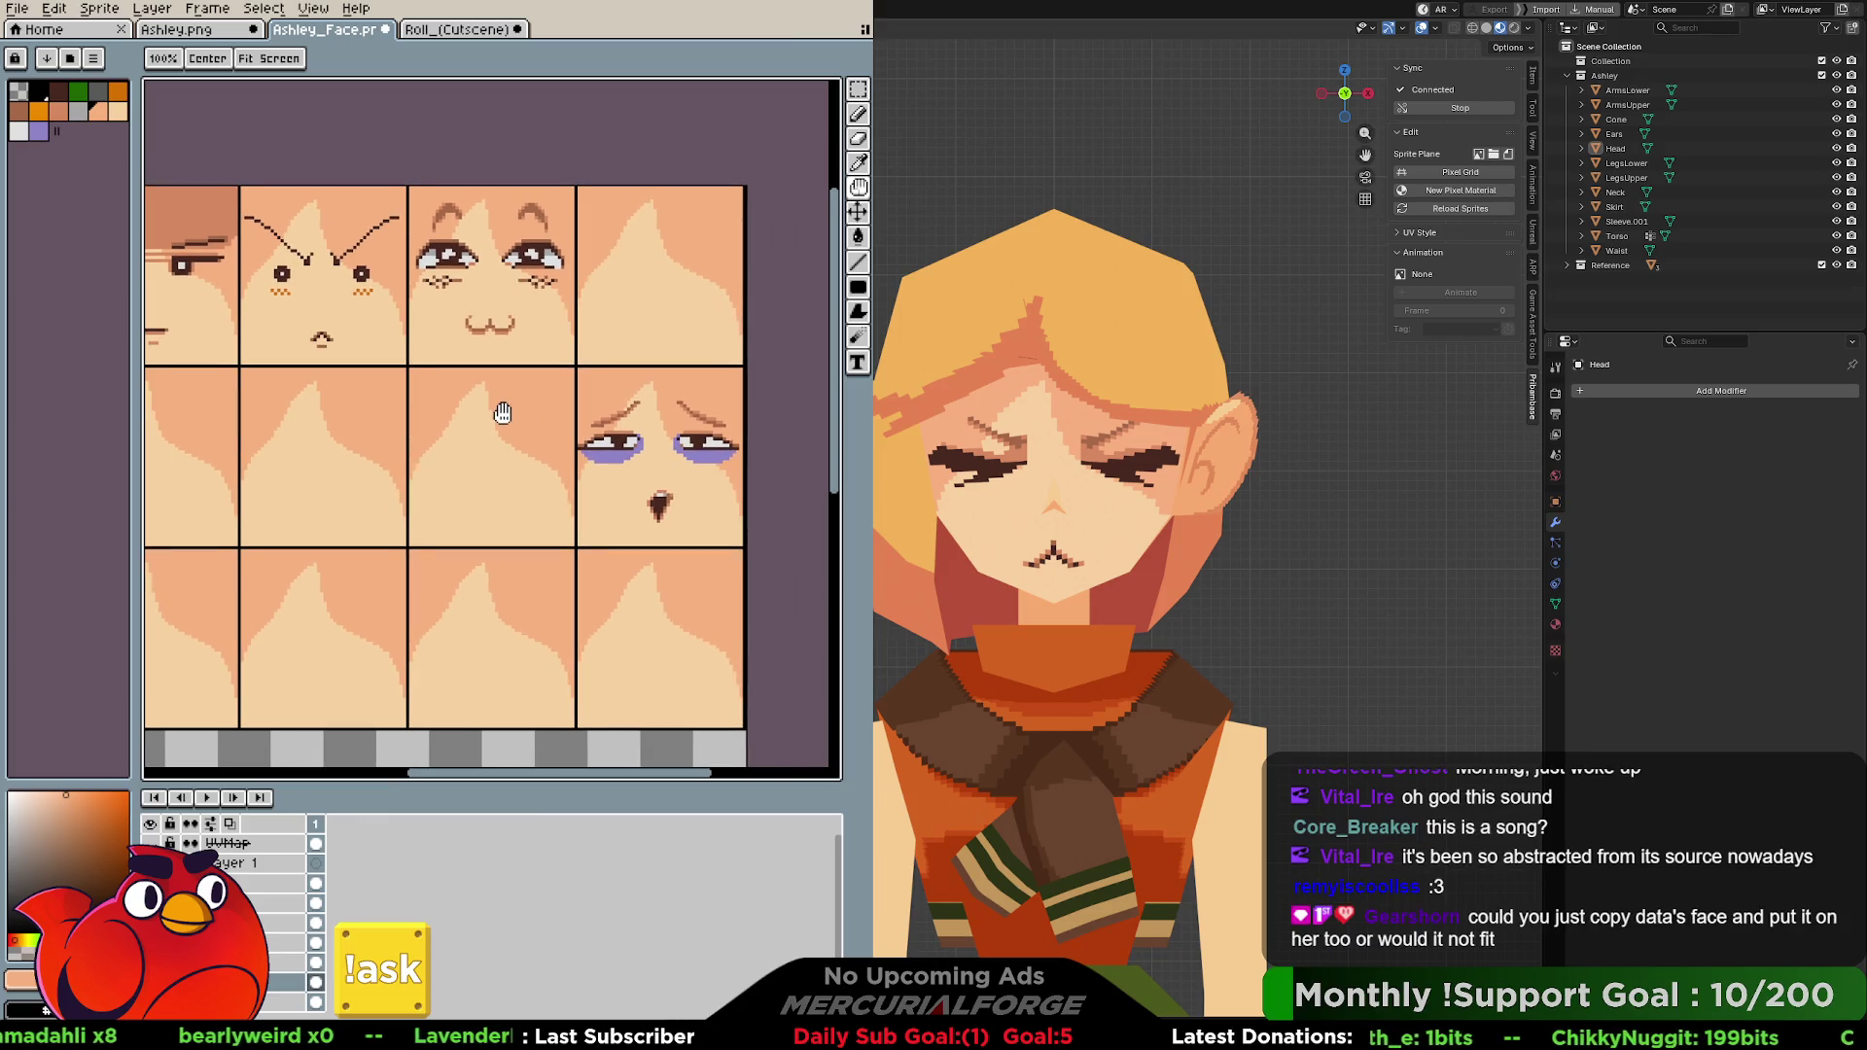
pyautogui.moveTo(502, 413); pyautogui.dragTo(632, 483, button='middle')
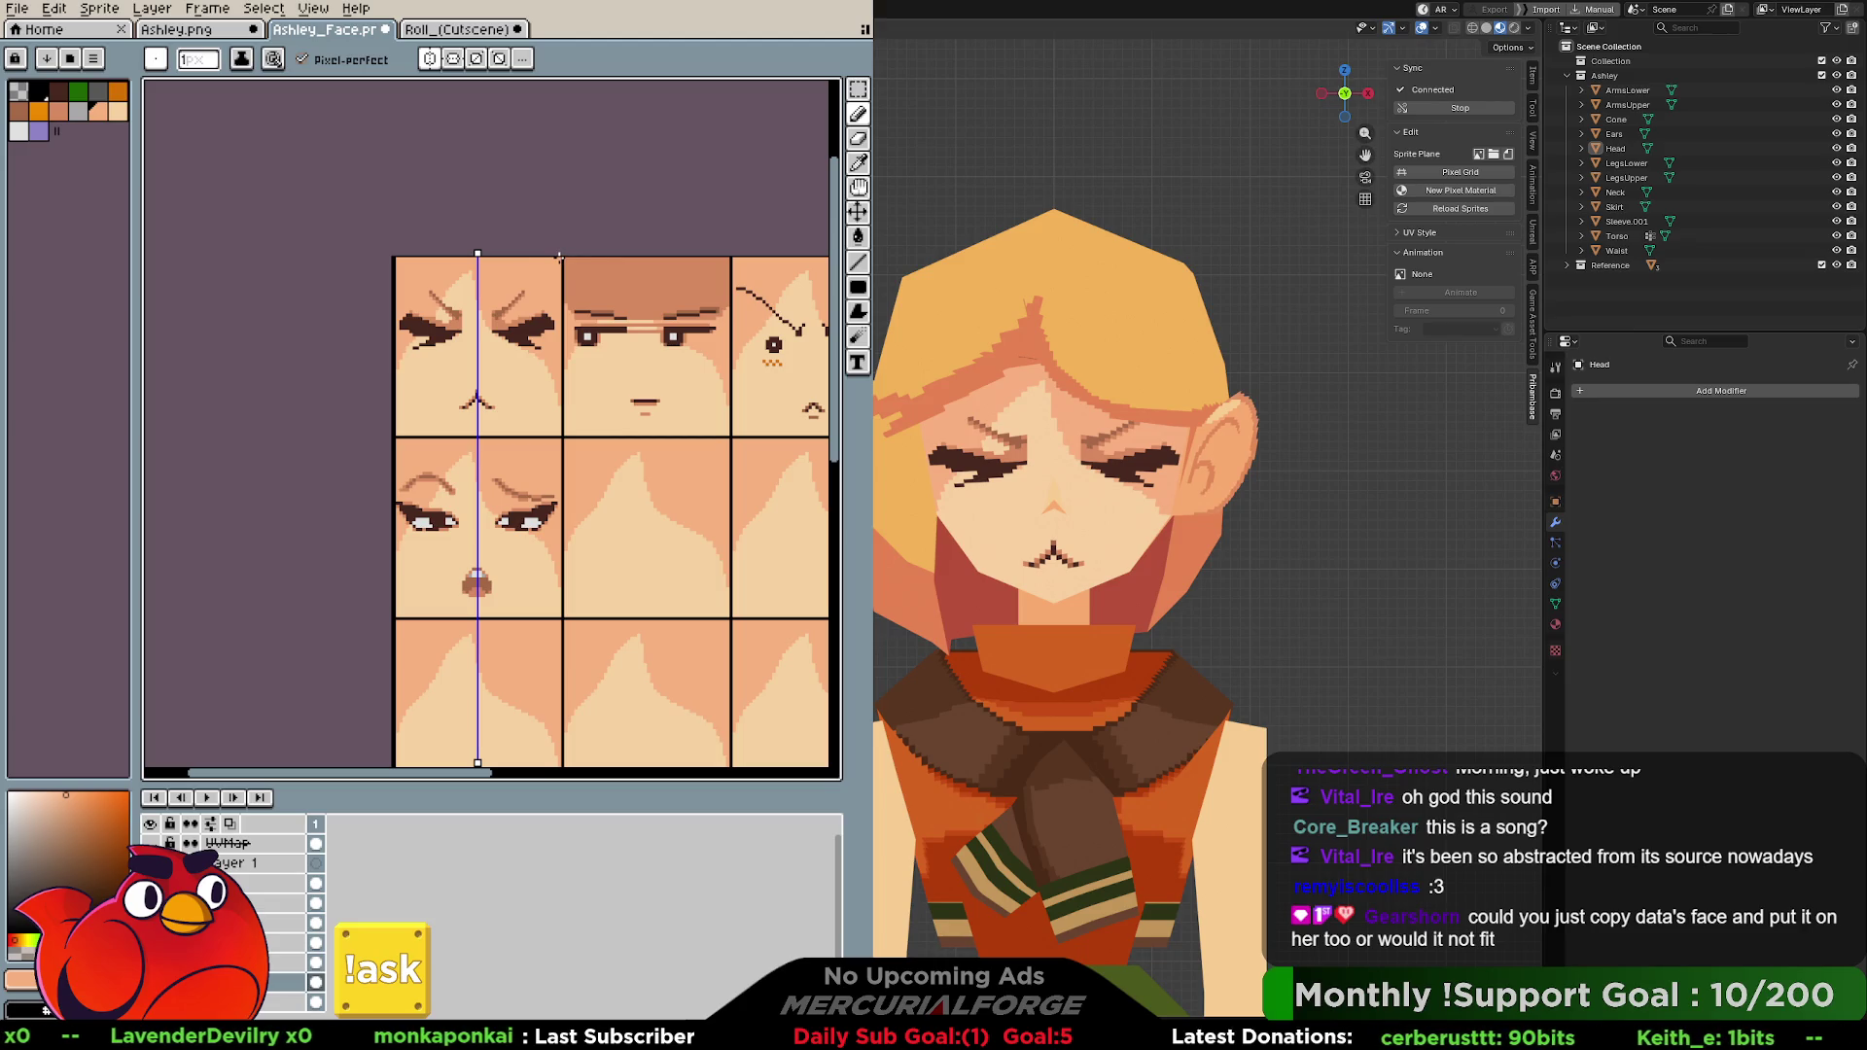
pyautogui.click(431, 62)
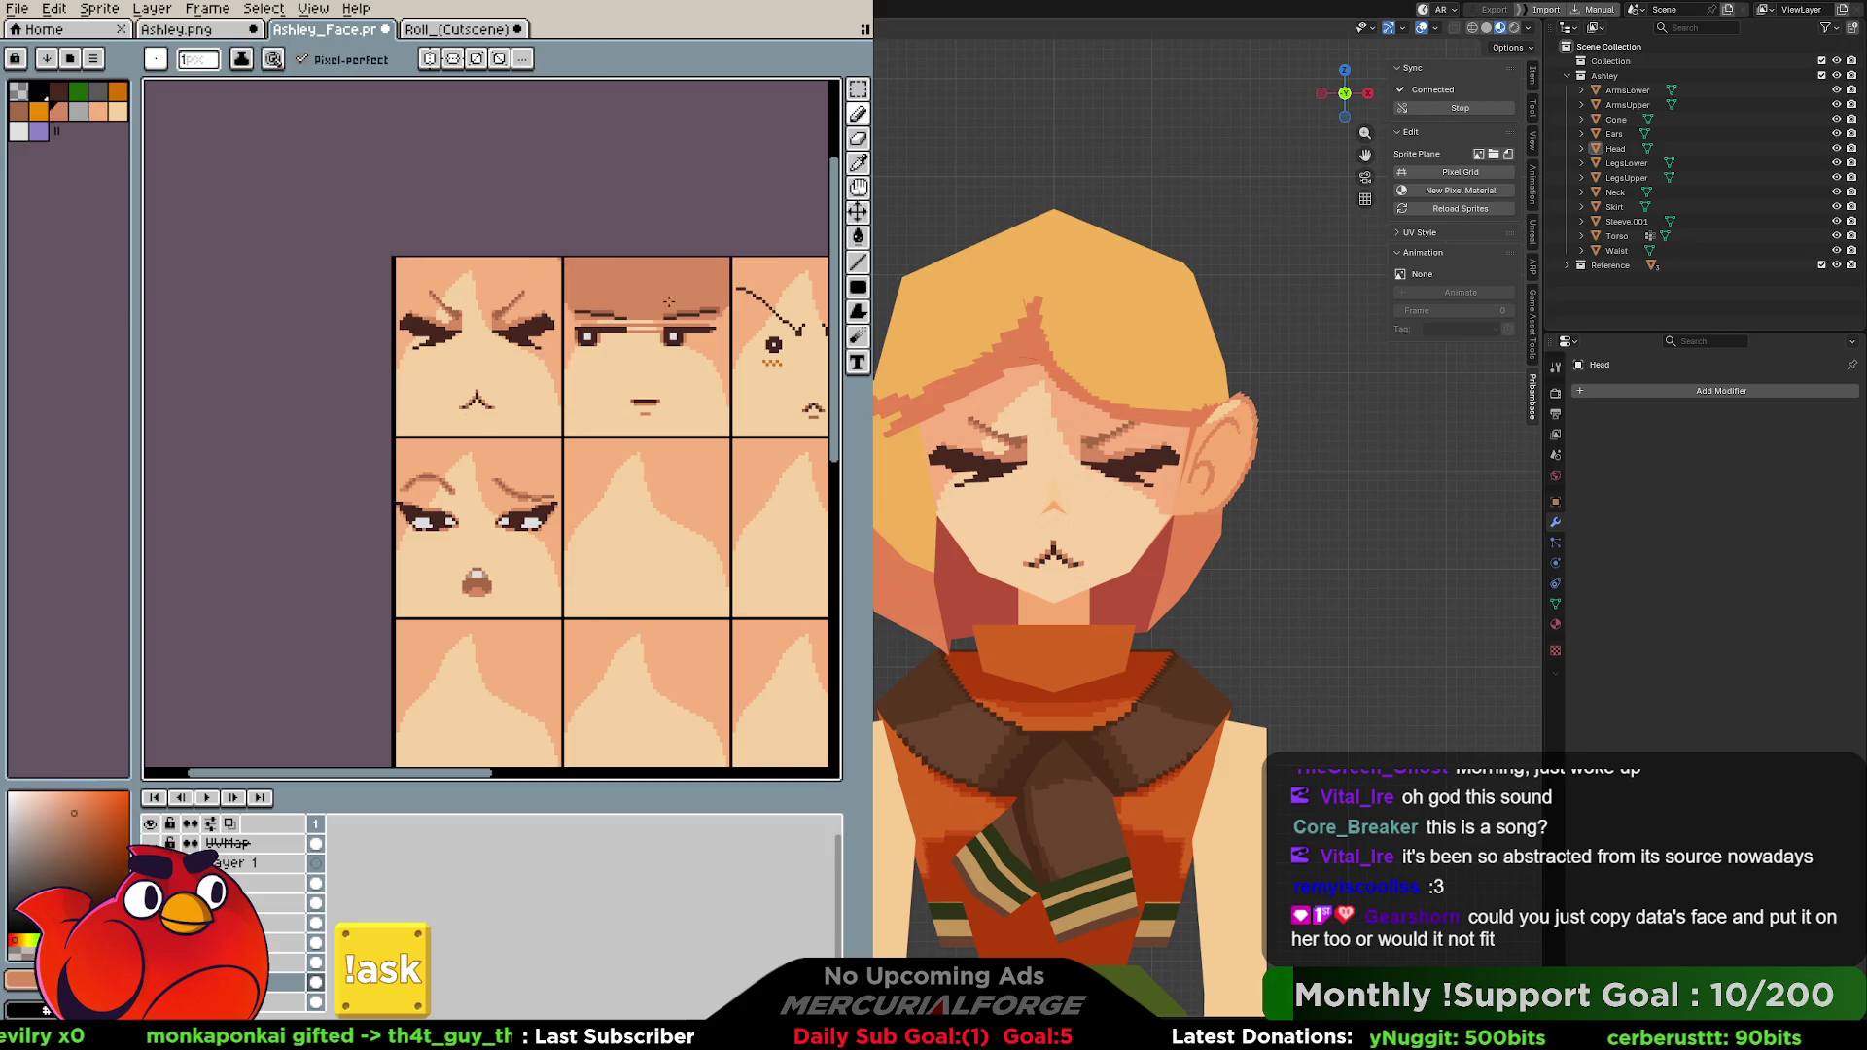
pyautogui.keyDown('ctrl'); pyautogui.hscroll(5, 472, 369); pyautogui.keyUp('ctrl')
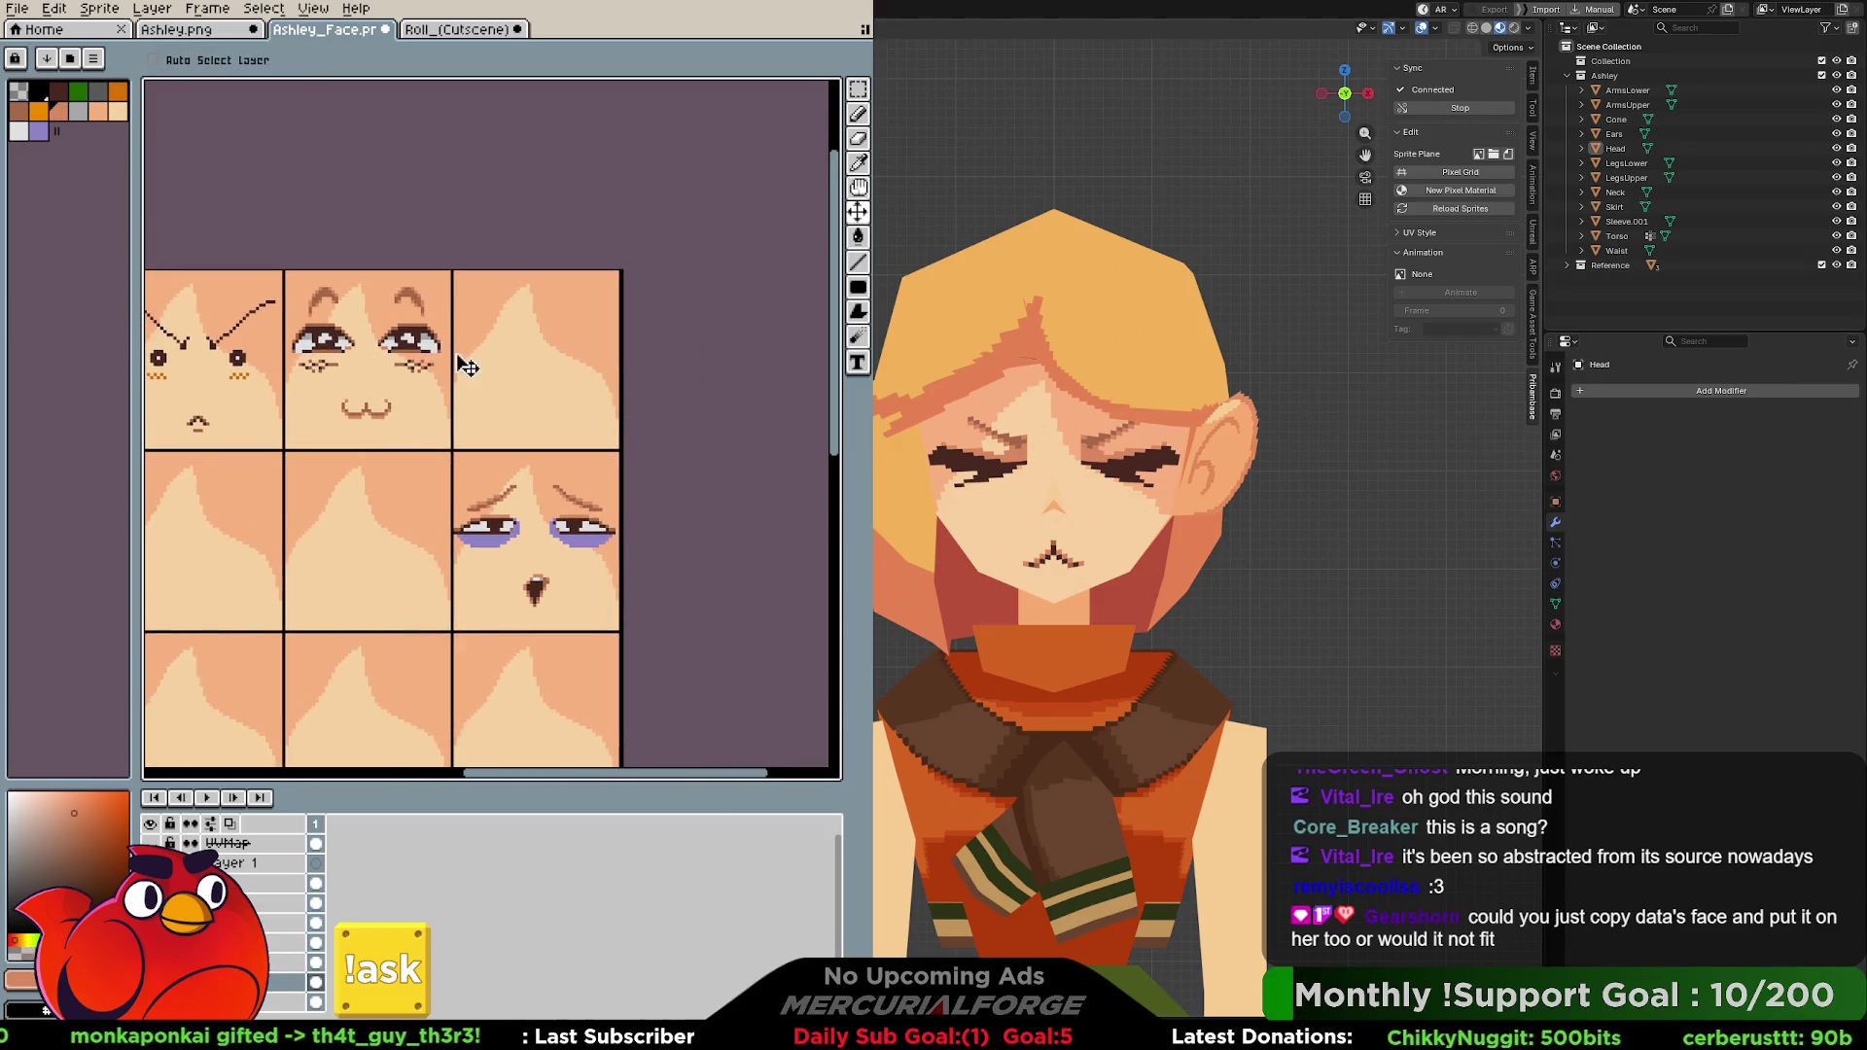
# Drag the angry face into the empty last cell of the top row and check the sheet.
pyautogui.moveTo(472, 370); pyautogui.dragTo(625, 366)
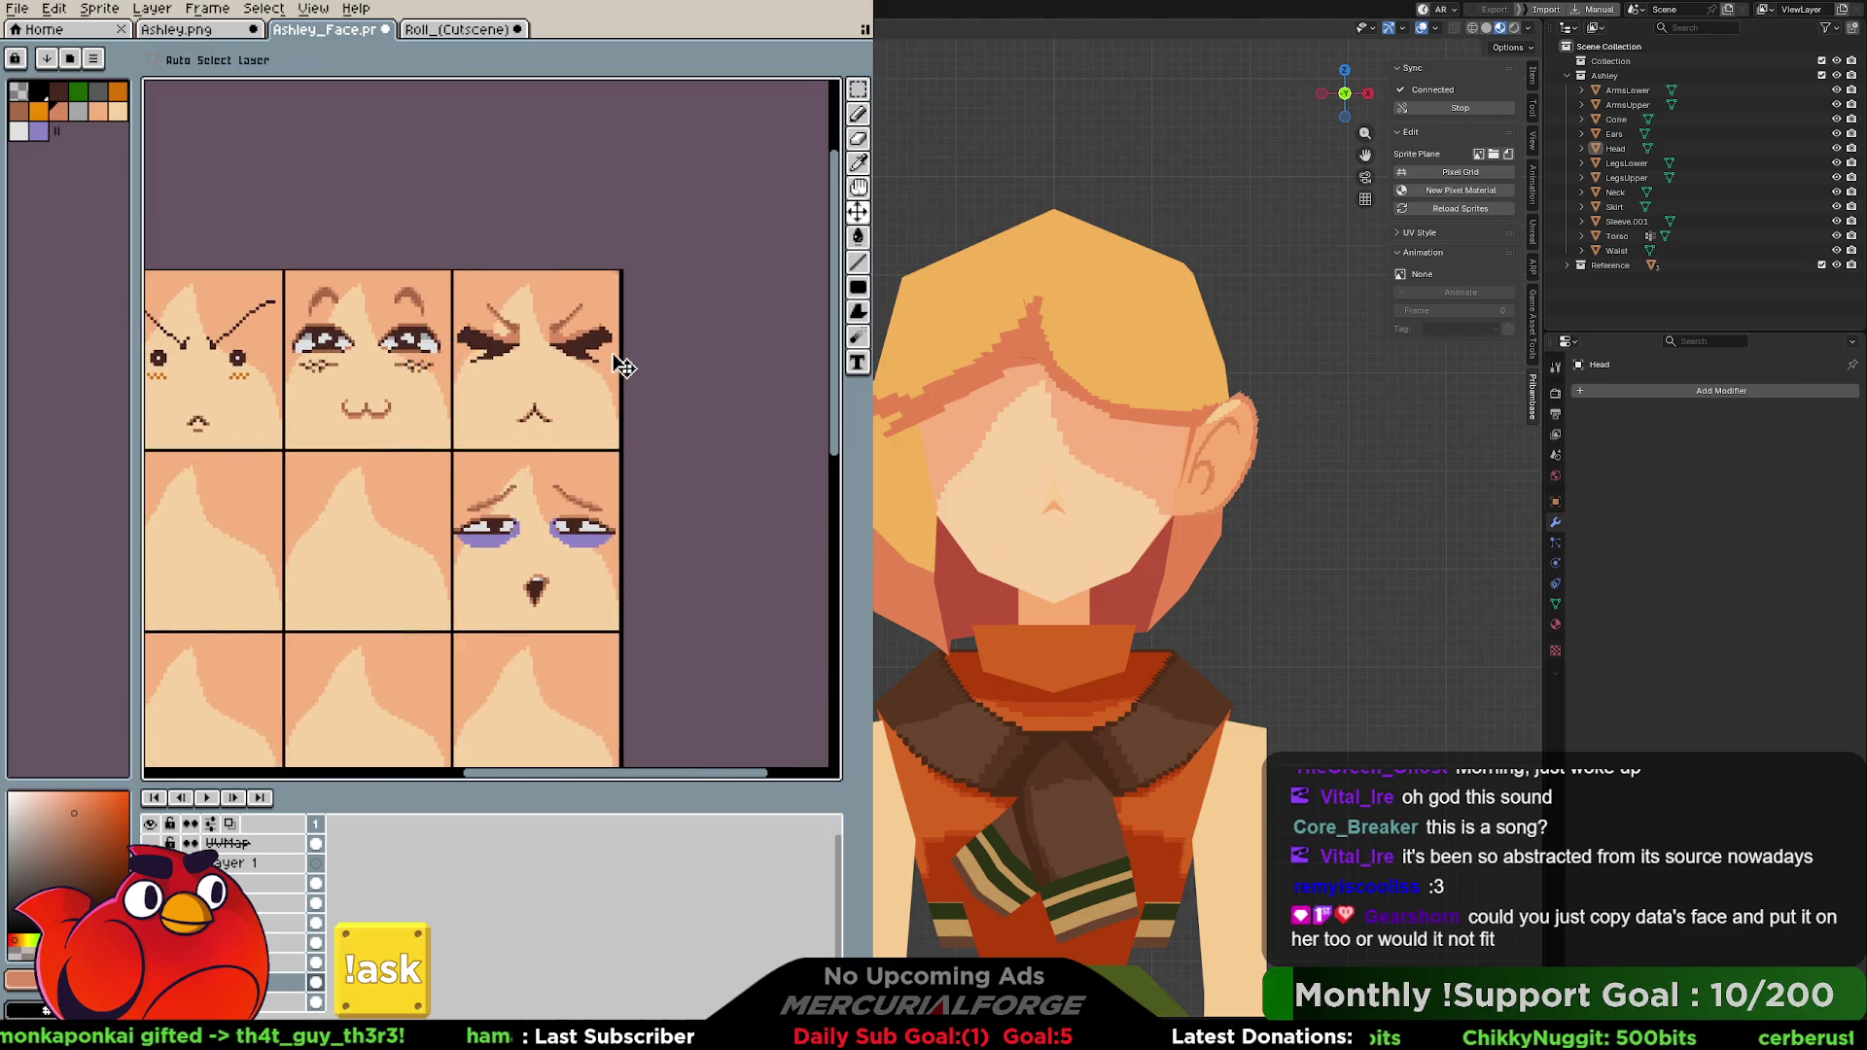
pyautogui.press('b')
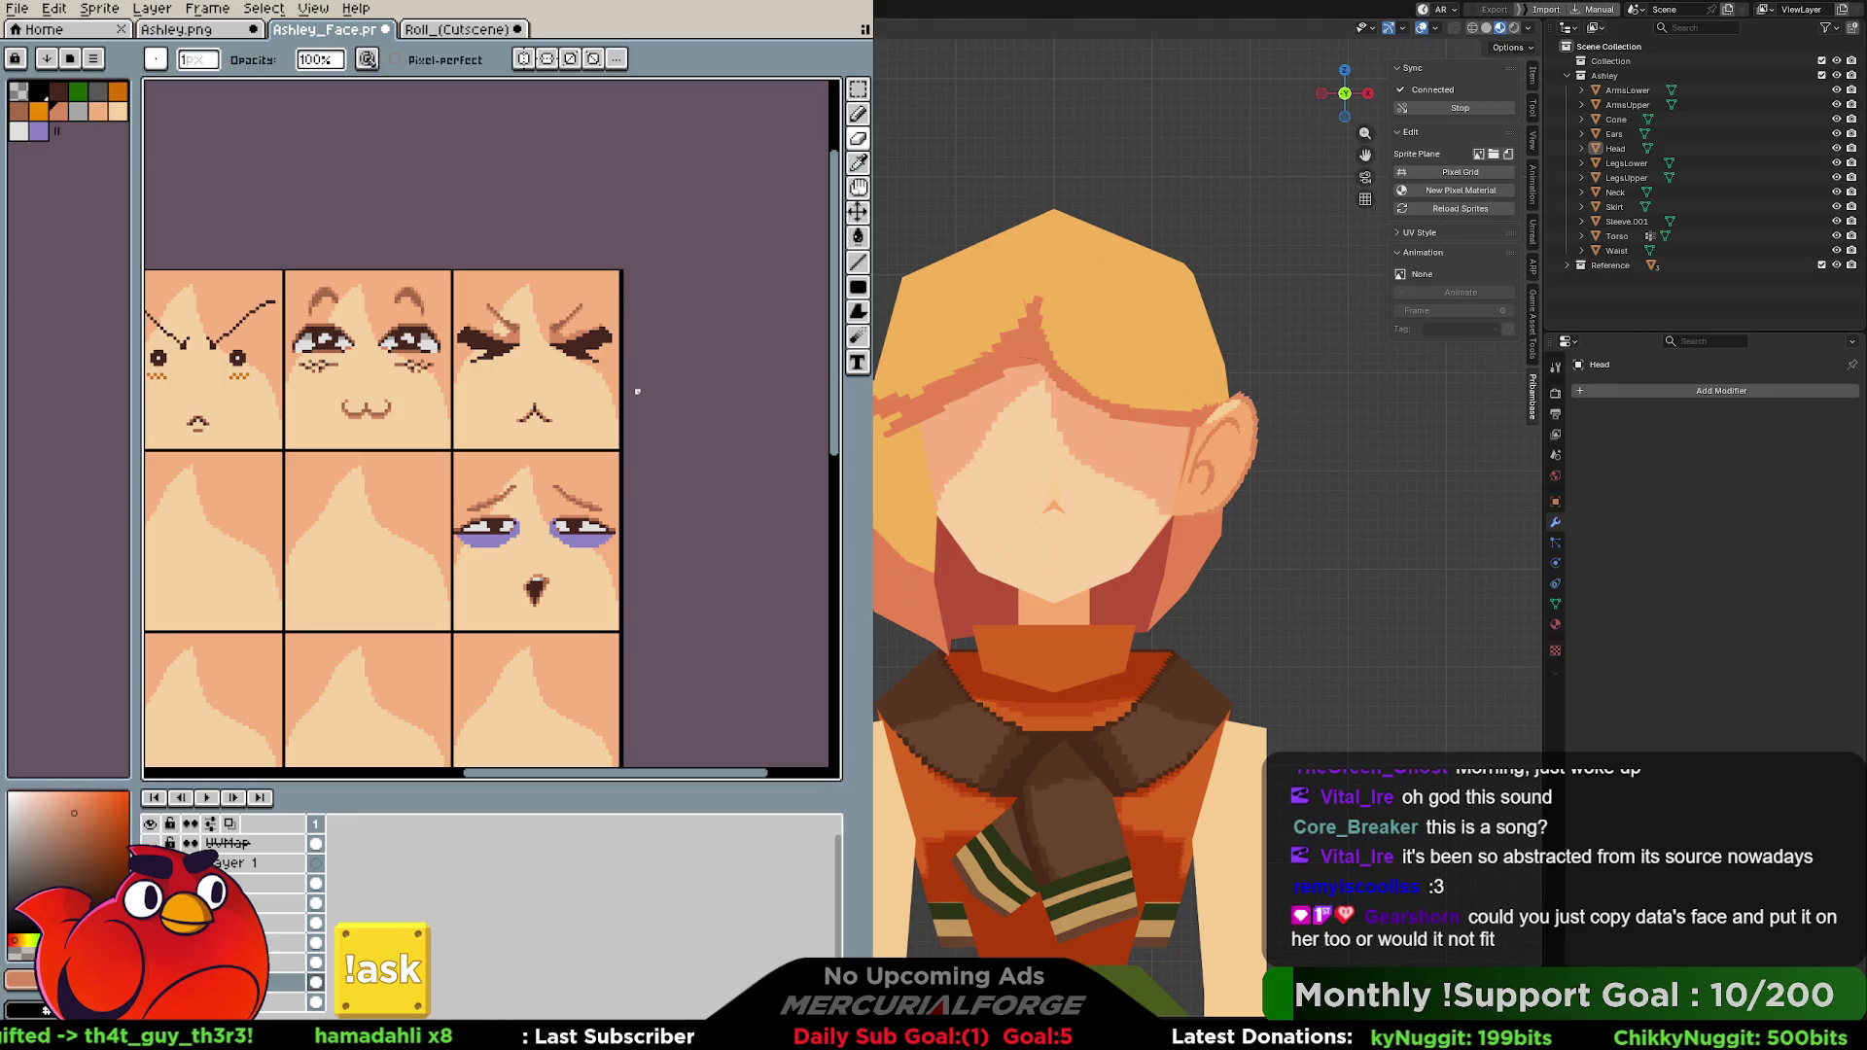
pyautogui.press('v')
pyautogui.scroll(2, 622, 395)
pyautogui.scroll(2, 618, 346)
pyautogui.scroll(1, 634, 405)
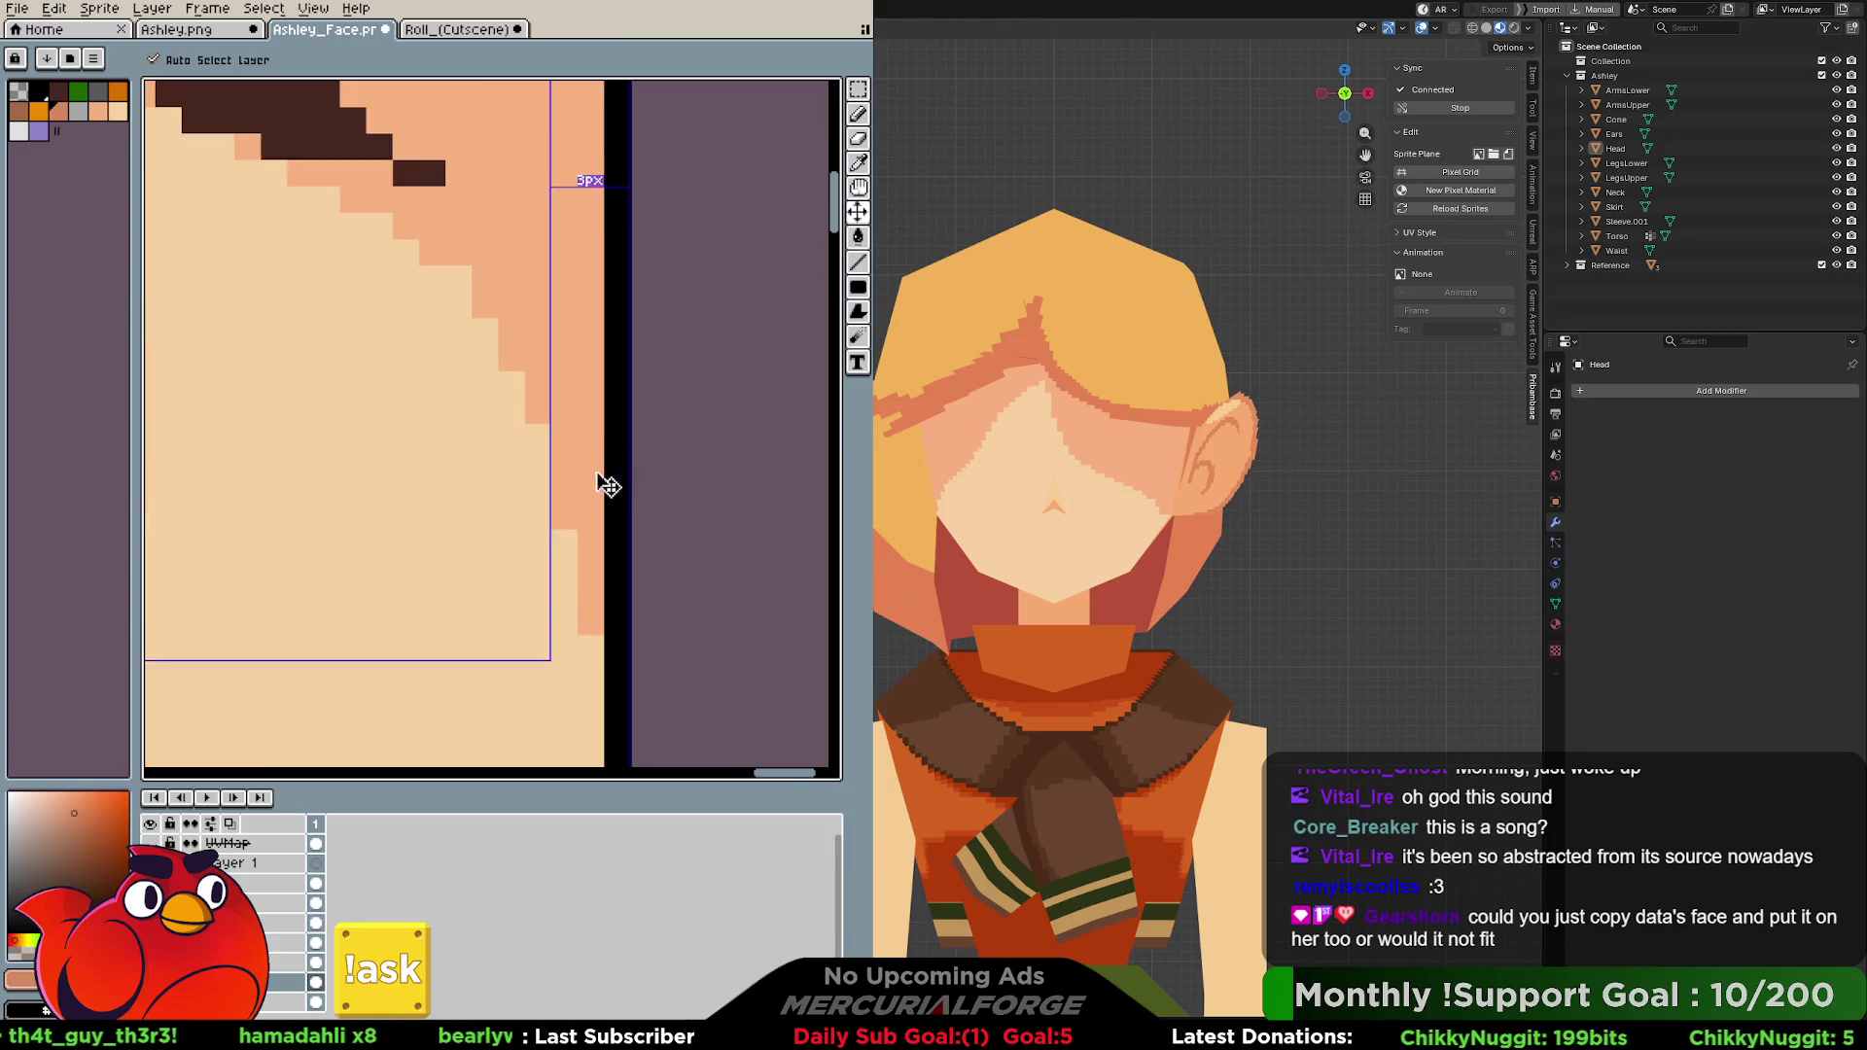
pyautogui.scroll(1, 607, 487)
pyautogui.scroll(-2, 637, 453)
pyautogui.scroll(-1, 638, 456)
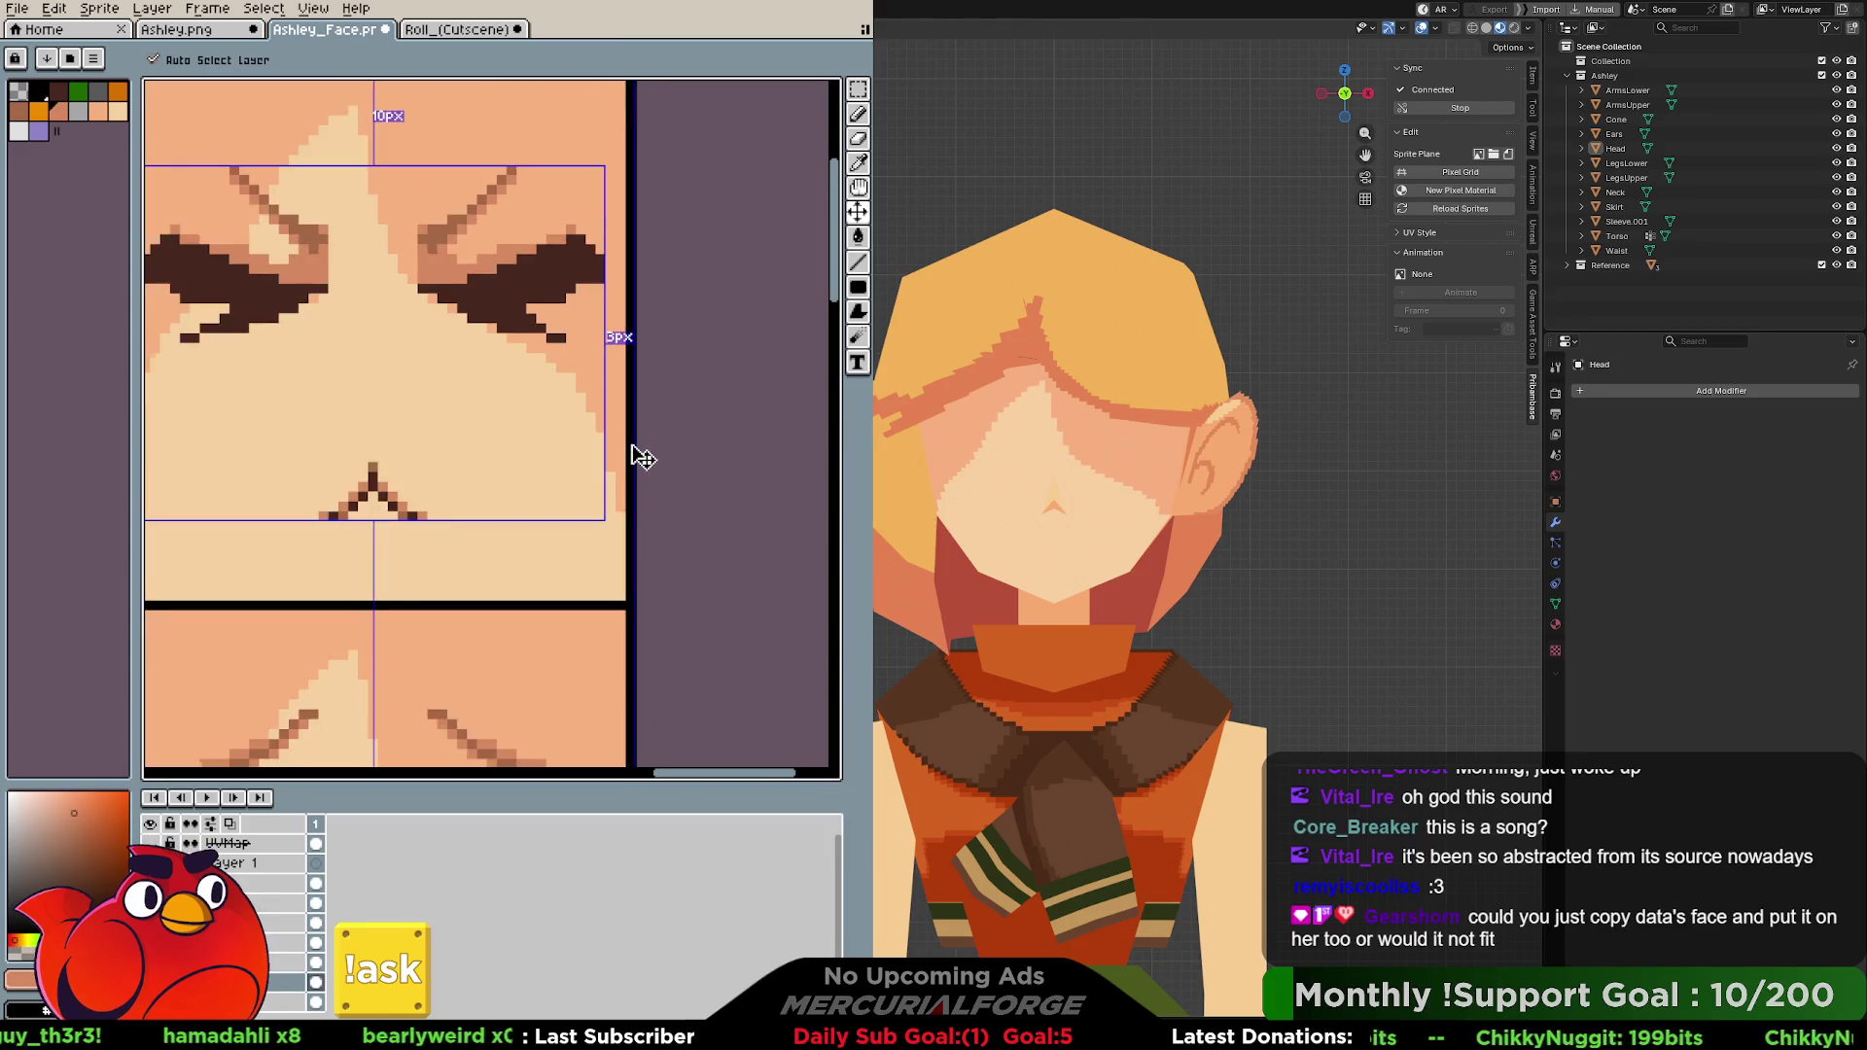
pyautogui.scroll(-2, 642, 459)
pyautogui.scroll(-1, 642, 461)
pyautogui.scroll(-2, 642, 463)
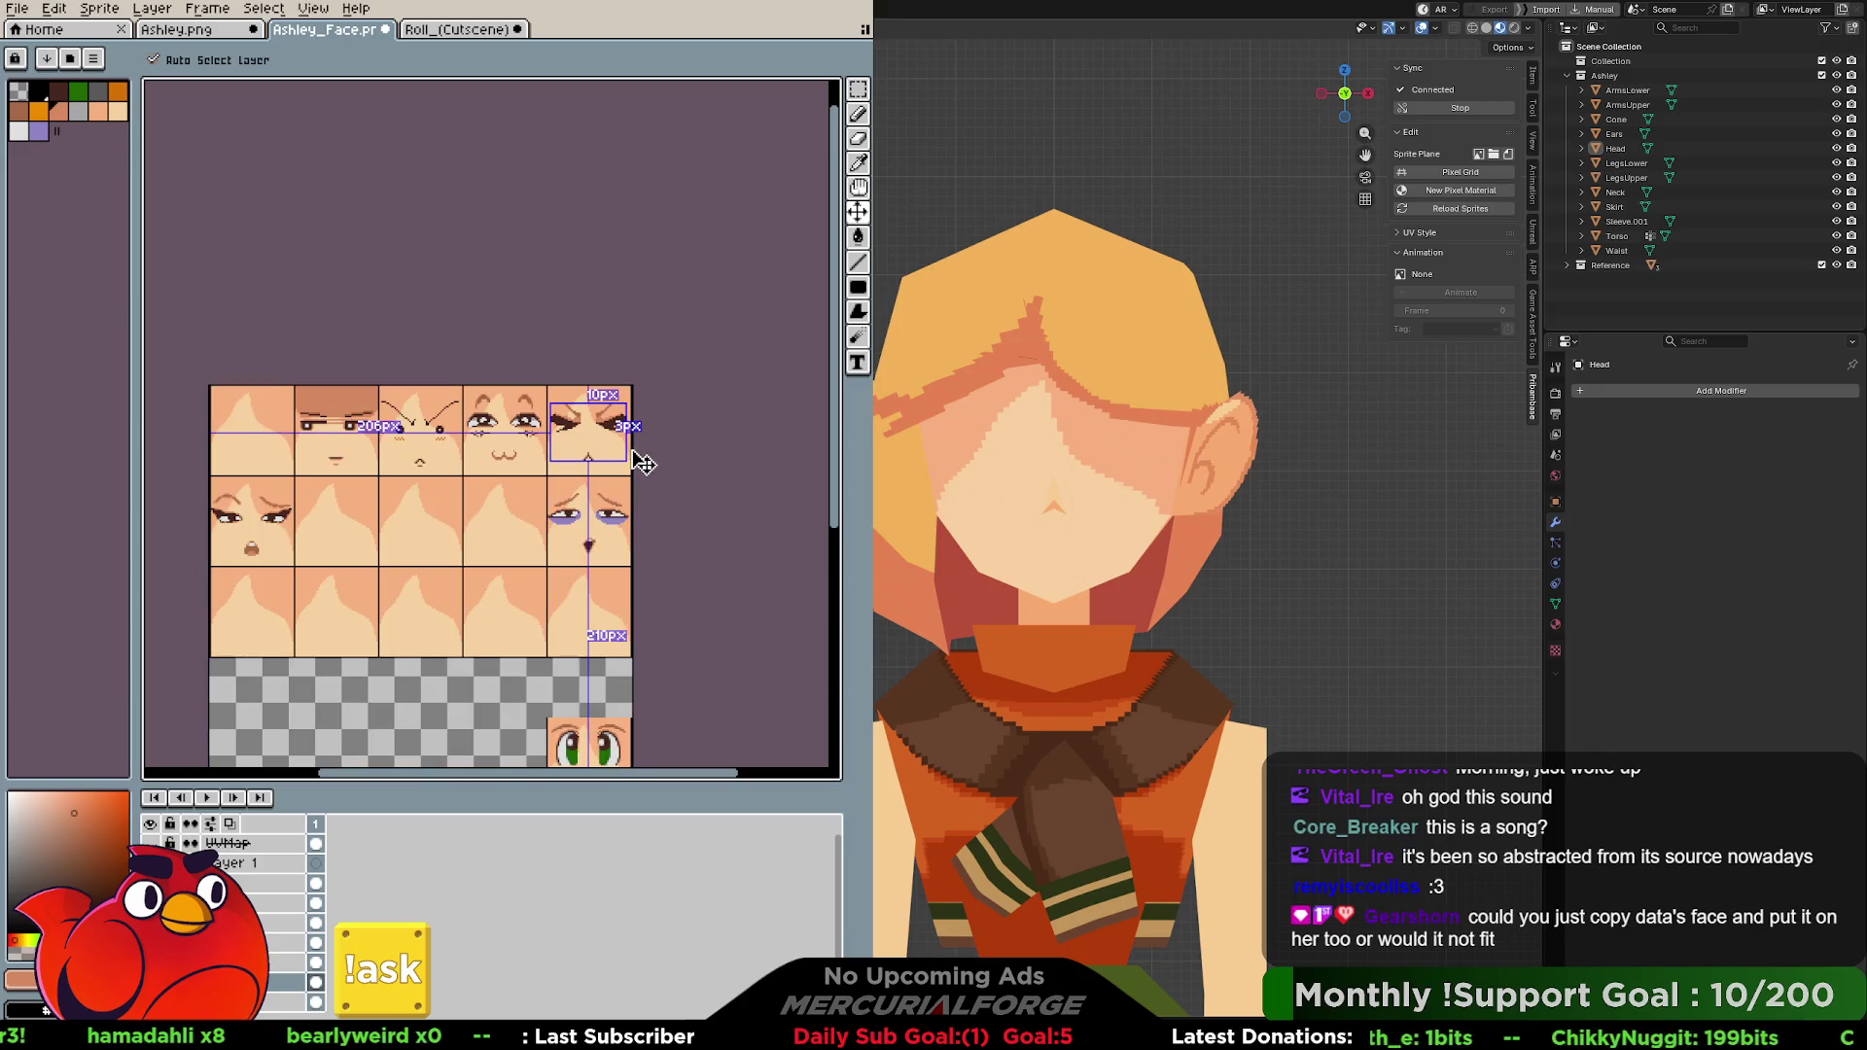
pyautogui.scroll(1, 638, 464)
pyautogui.press('z')
pyautogui.scroll(2, 638, 464)
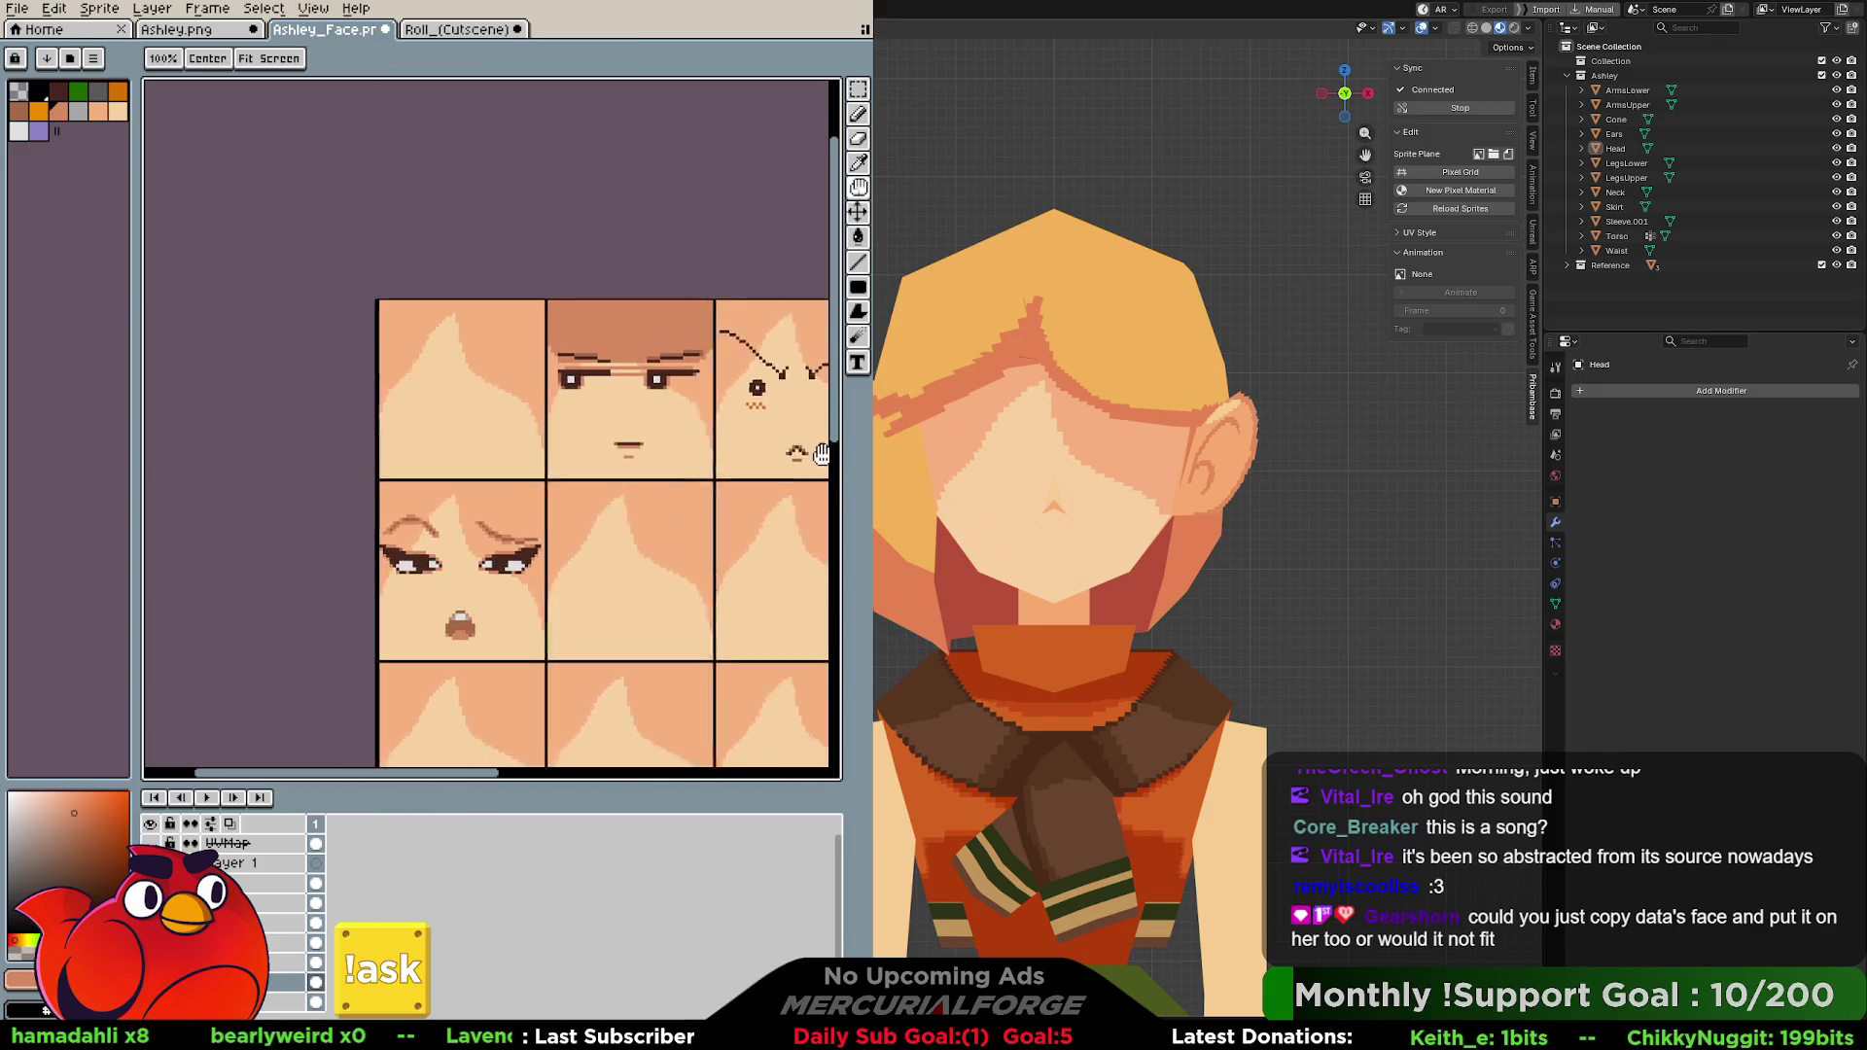
pyautogui.scroll(1, 844, 463)
pyautogui.moveTo(844, 463); pyautogui.dragTo(638, 468, button='middle')
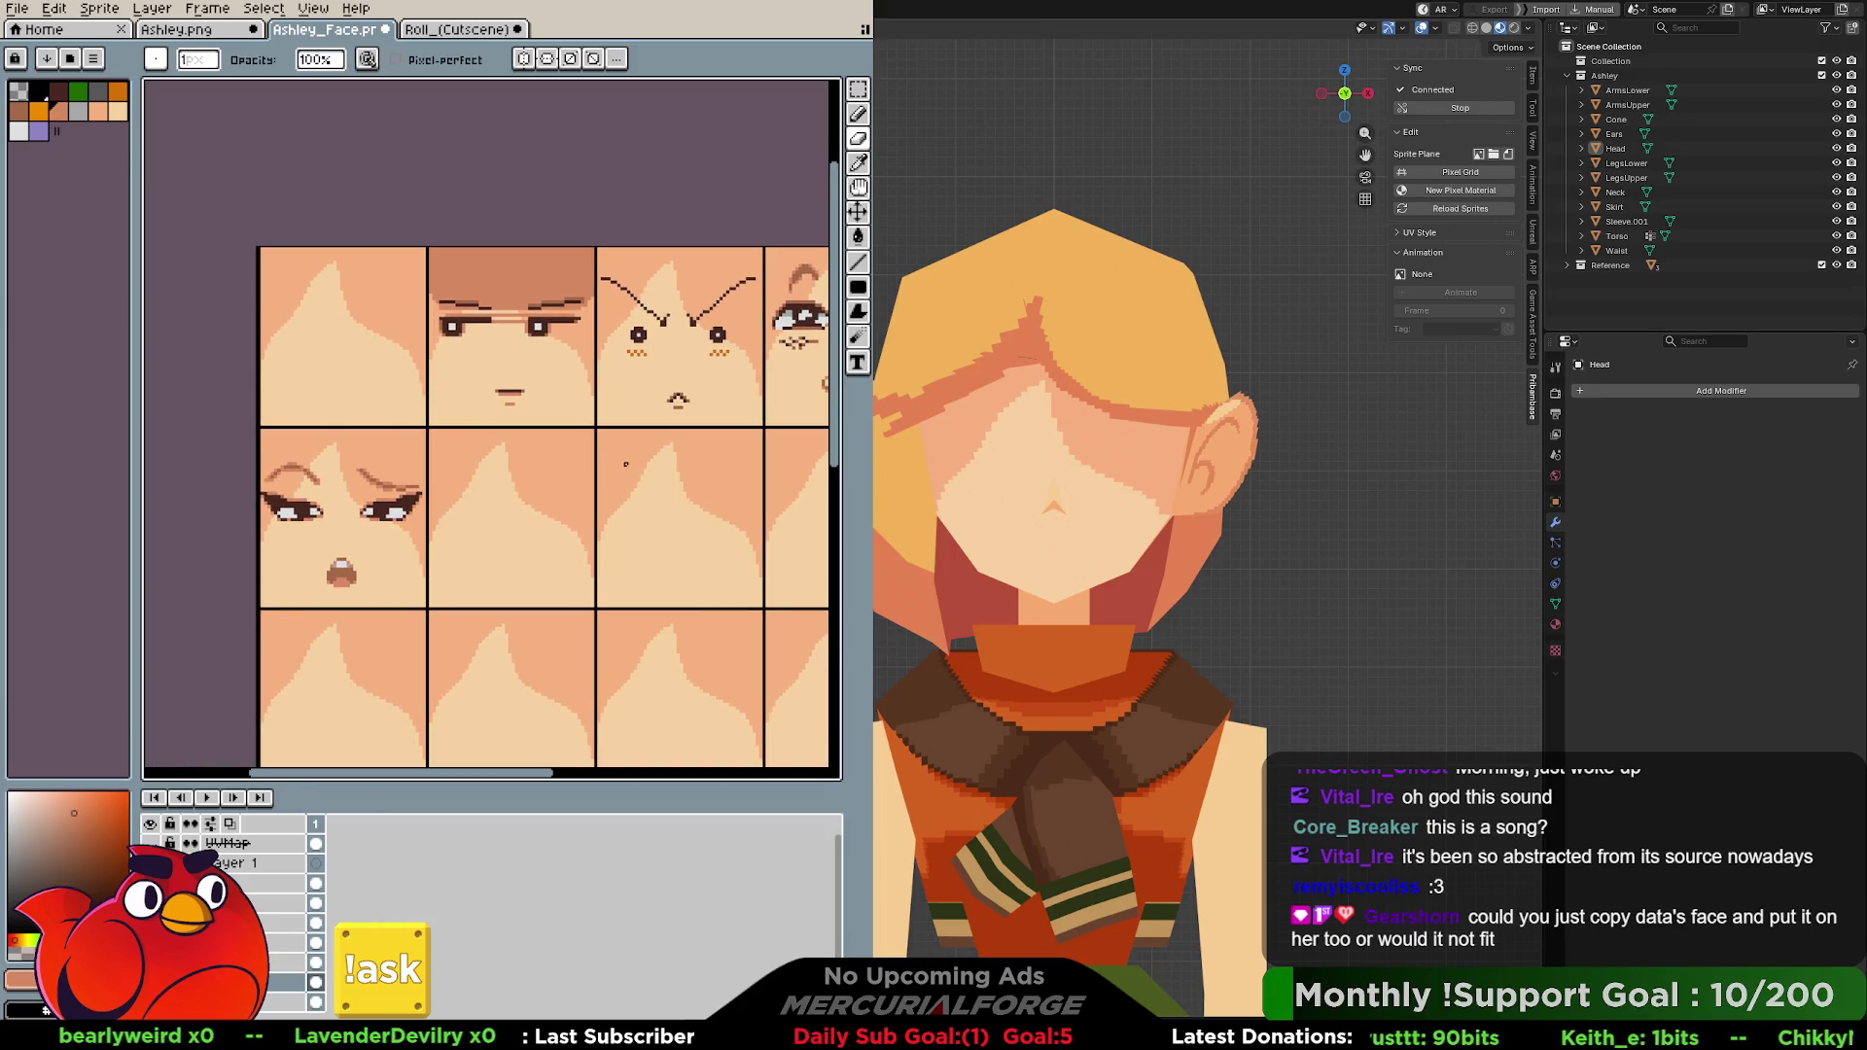
pyautogui.press('i')
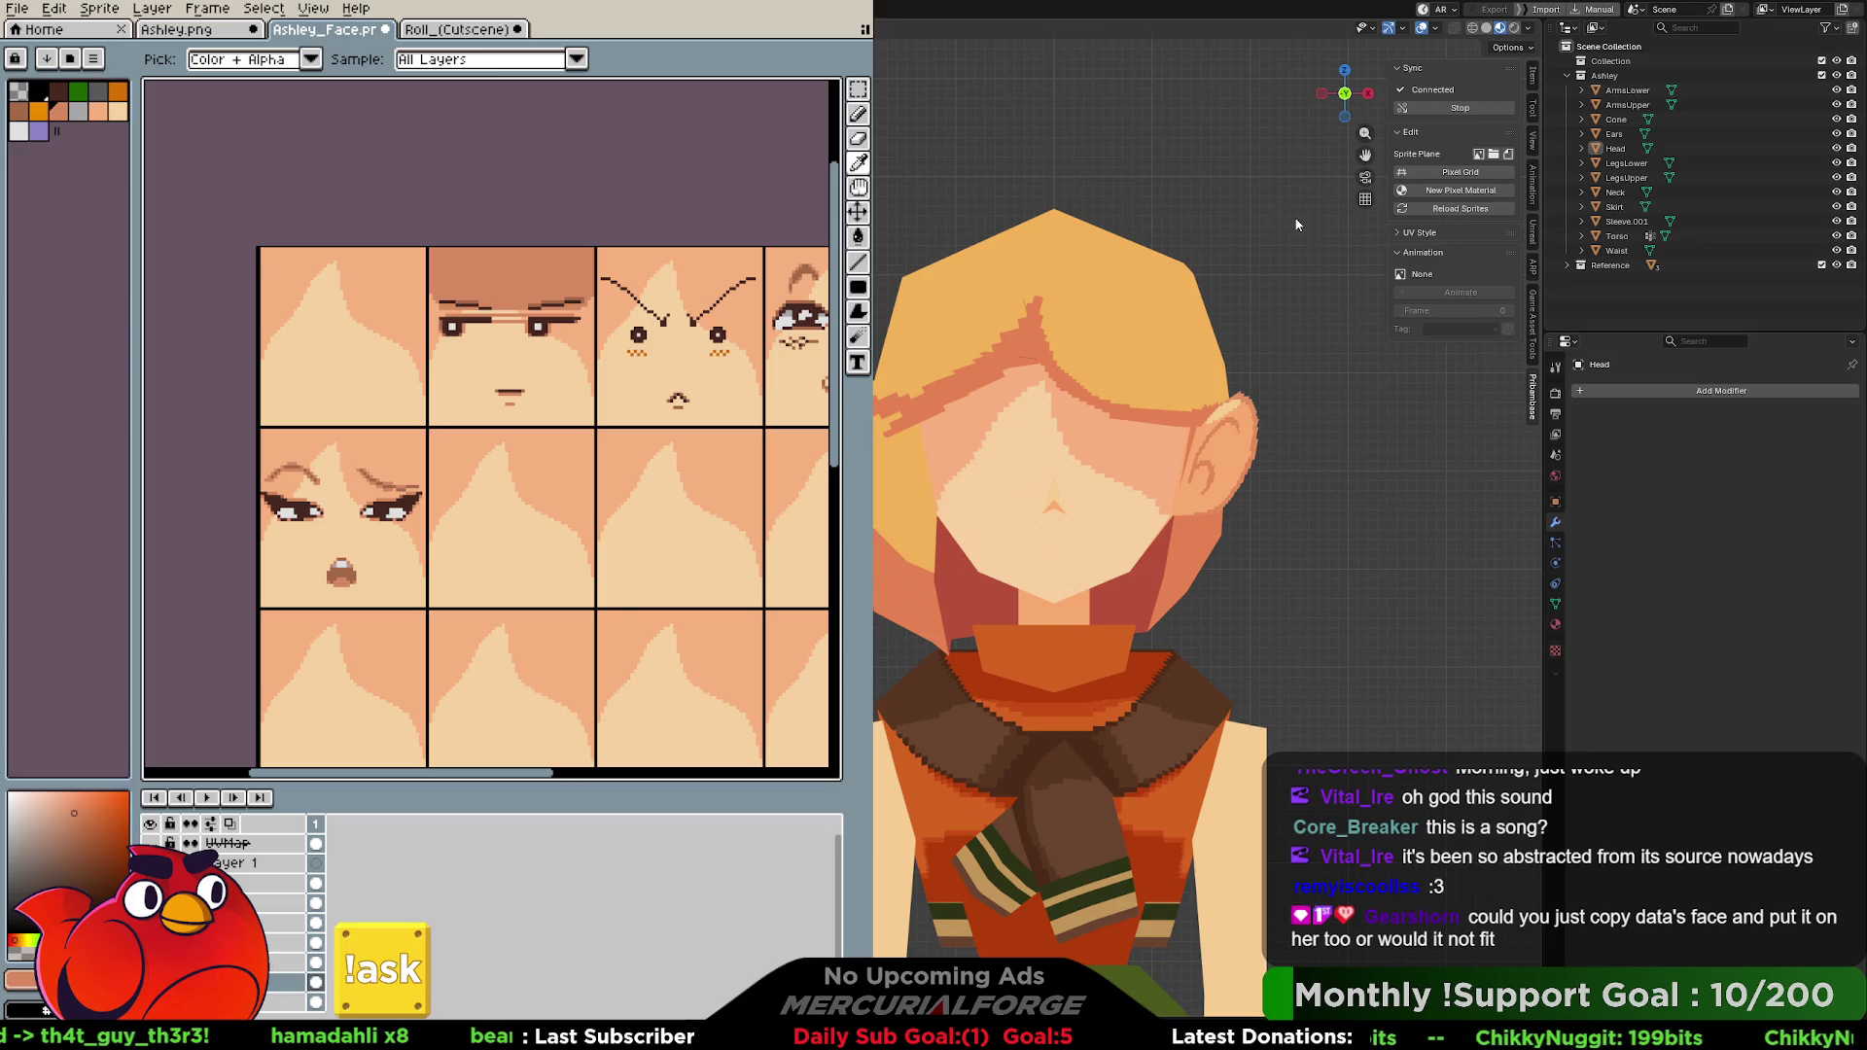
pyautogui.moveTo(822, 394)
pyautogui.mouseDown(button='middle')
pyautogui.moveTo(355, 386)
pyautogui.moveTo(537, 385)
pyautogui.moveTo(569, 406)
pyautogui.moveTo(638, 371)
pyautogui.mouseUp(button='middle')
pyautogui.scroll(2, 541, 358)
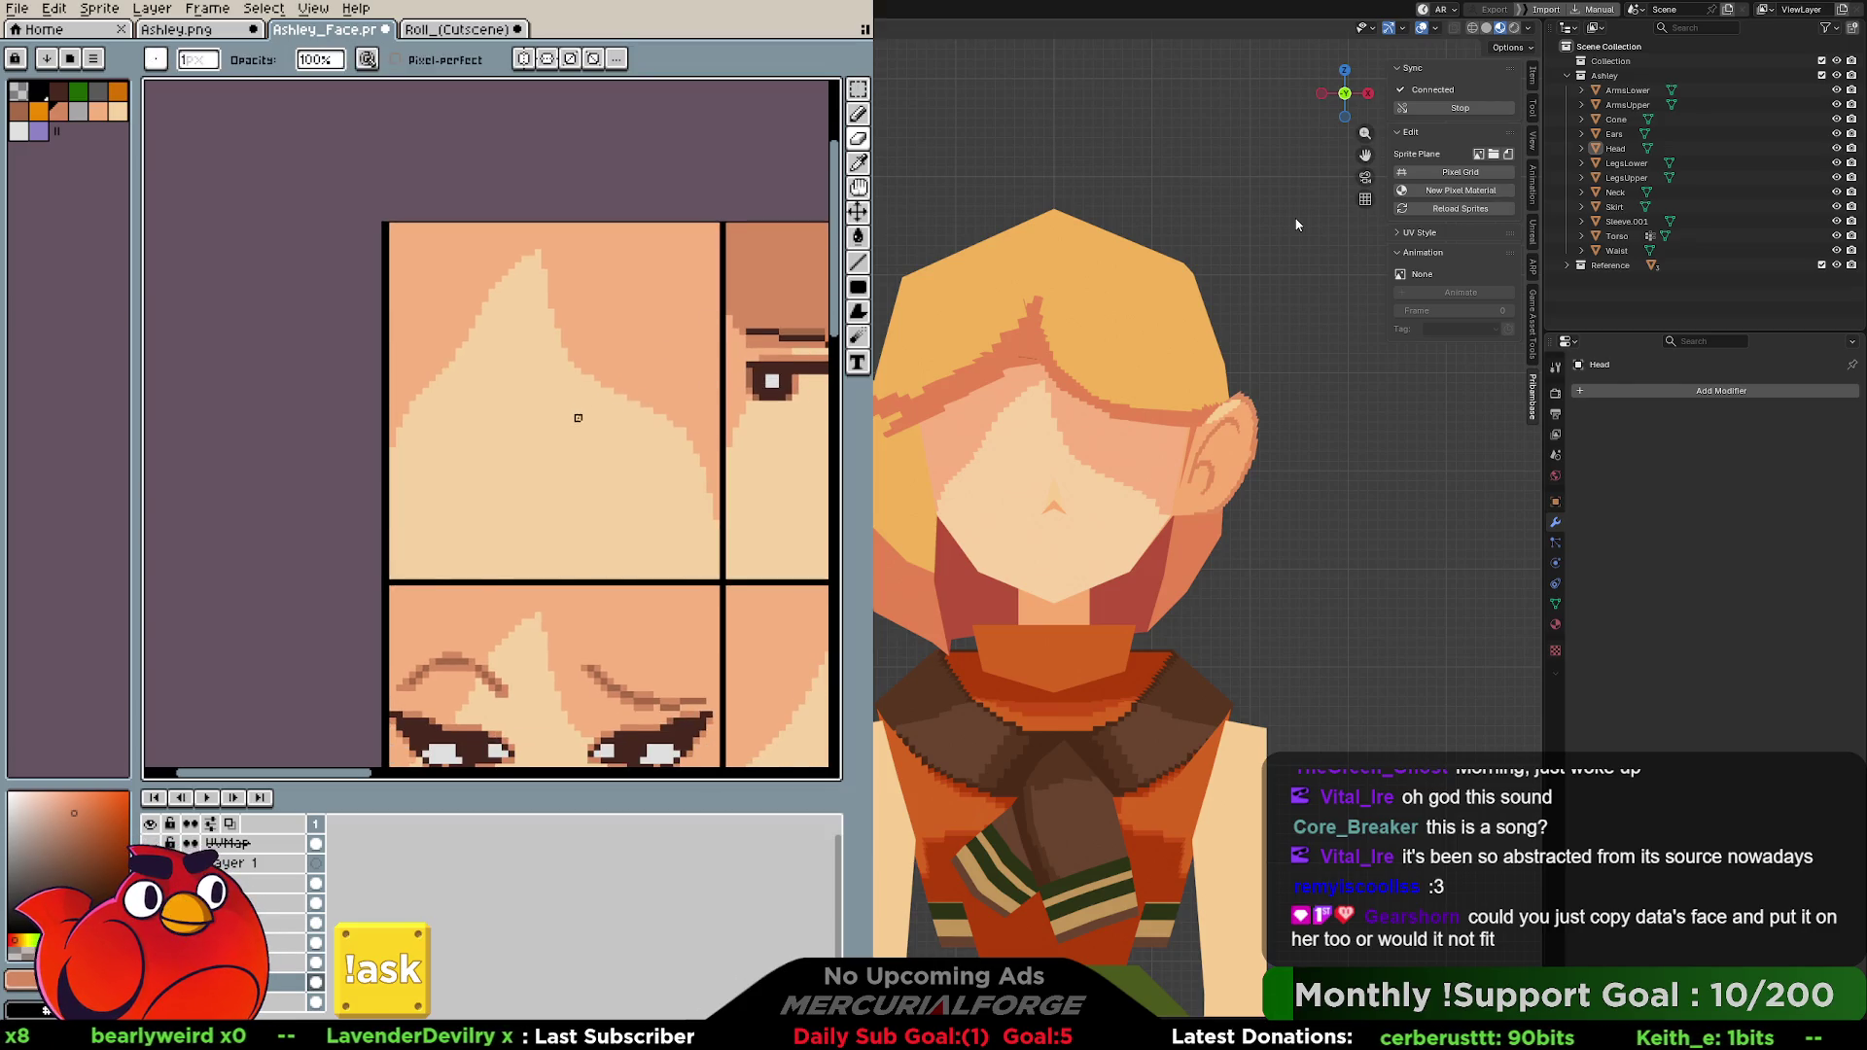
# Pan across the sheet to view the other faces, including the green-eyed one.
pyautogui.moveTo(367, 747)
pyautogui.mouseDown(button='middle')
pyautogui.moveTo(365, 680)
pyautogui.moveTo(526, 402)
pyautogui.mouseUp(button='middle')
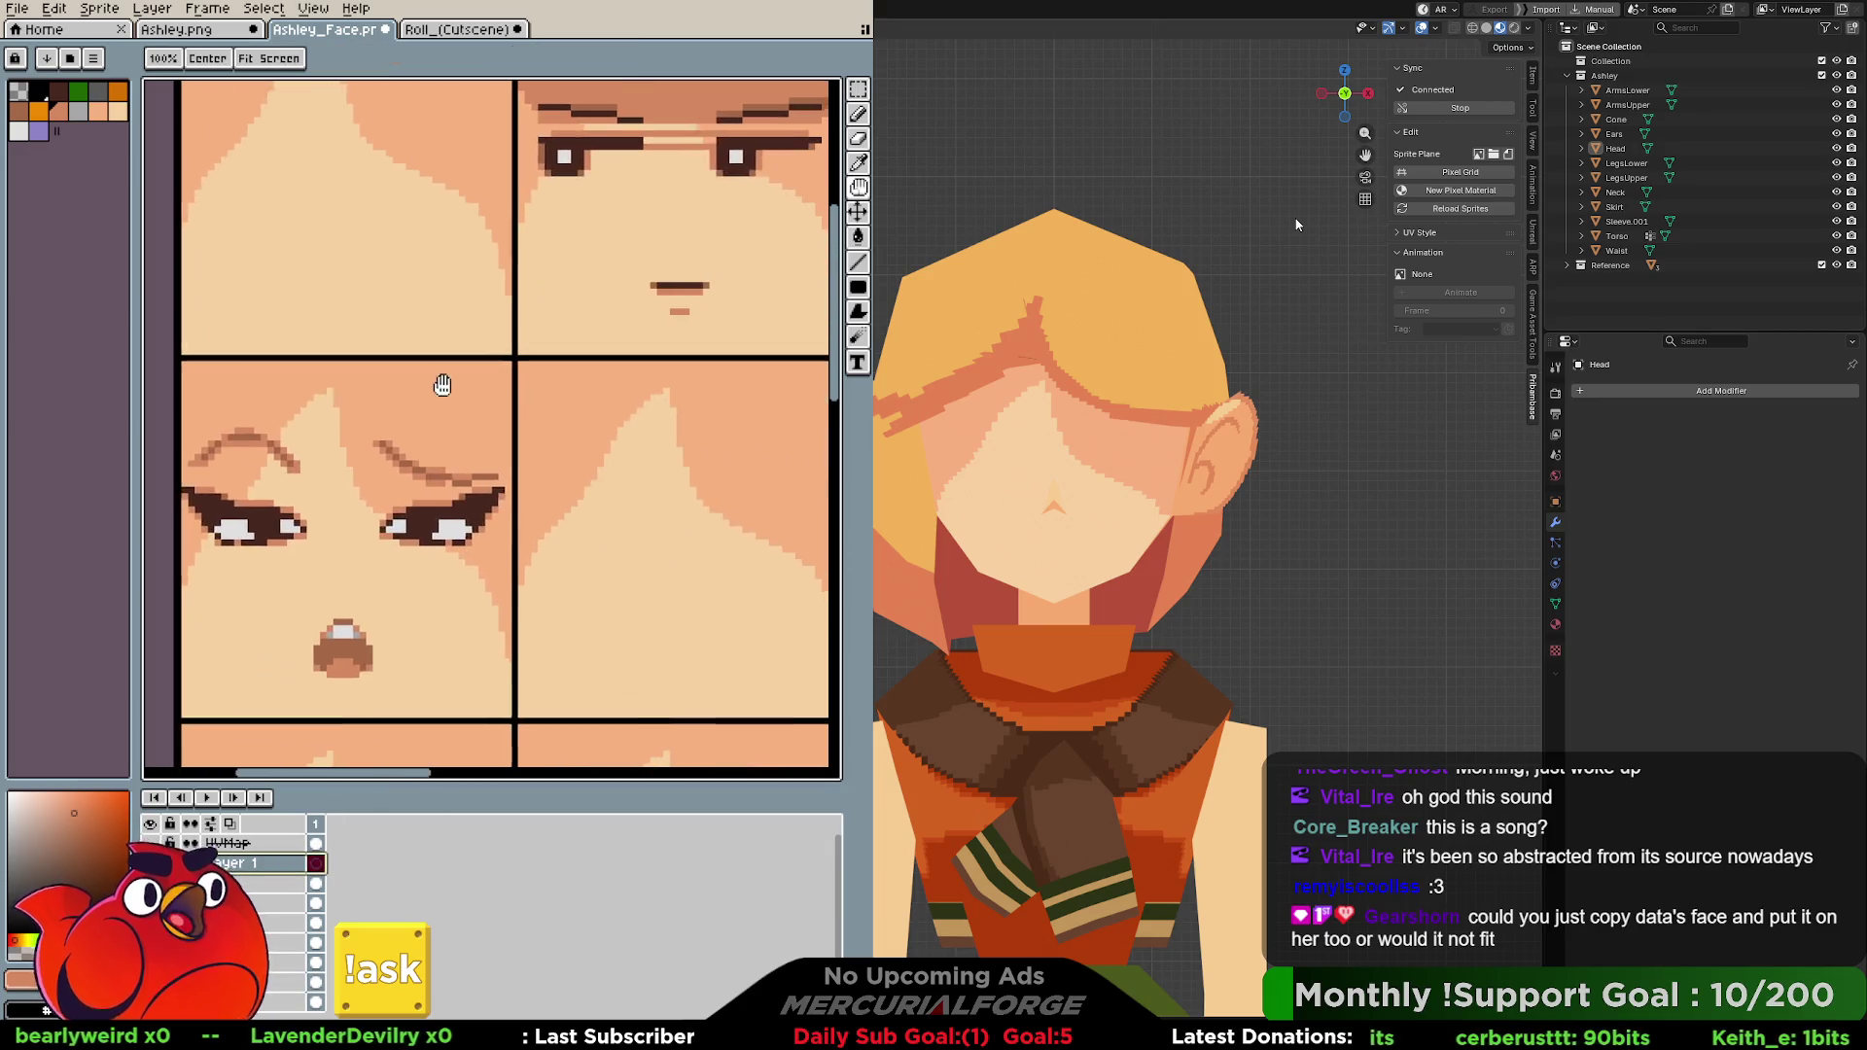
pyautogui.moveTo(668, 418); pyautogui.dragTo(308, 393, button='middle')
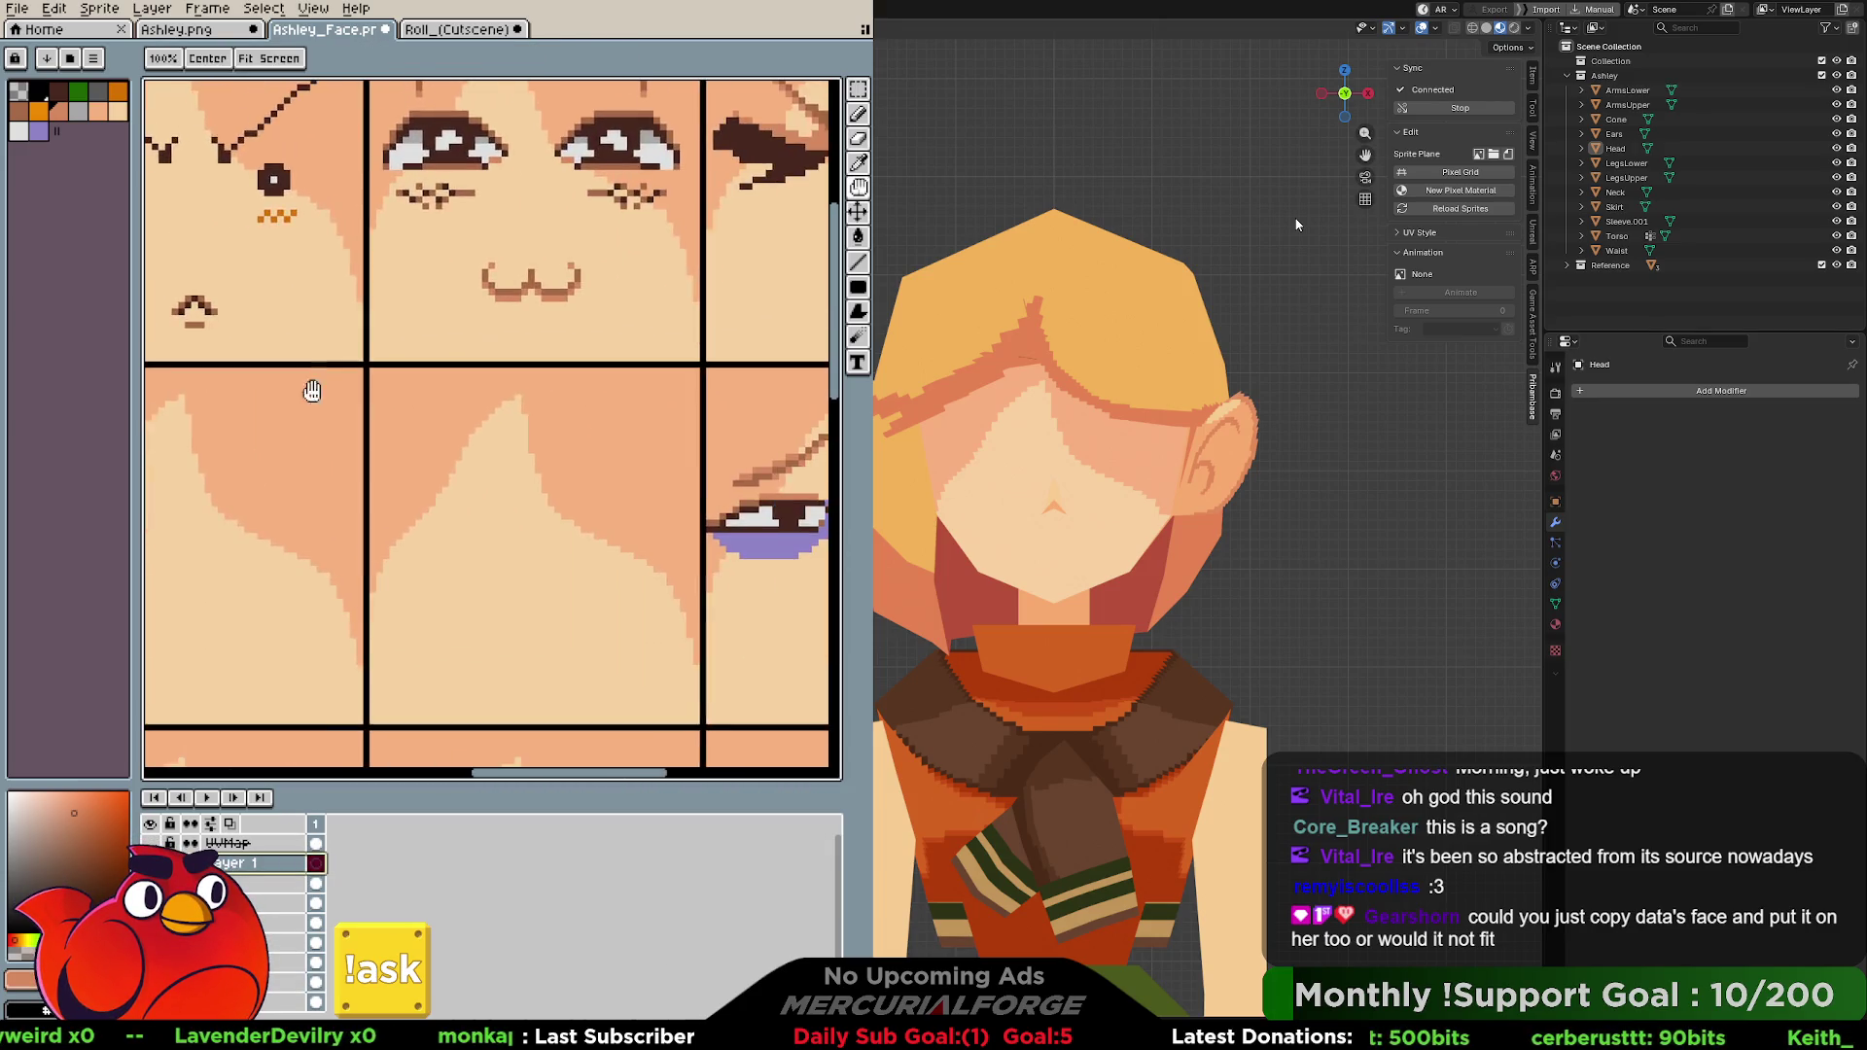
pyautogui.press('v')
pyautogui.scroll(-2, 605, 383)
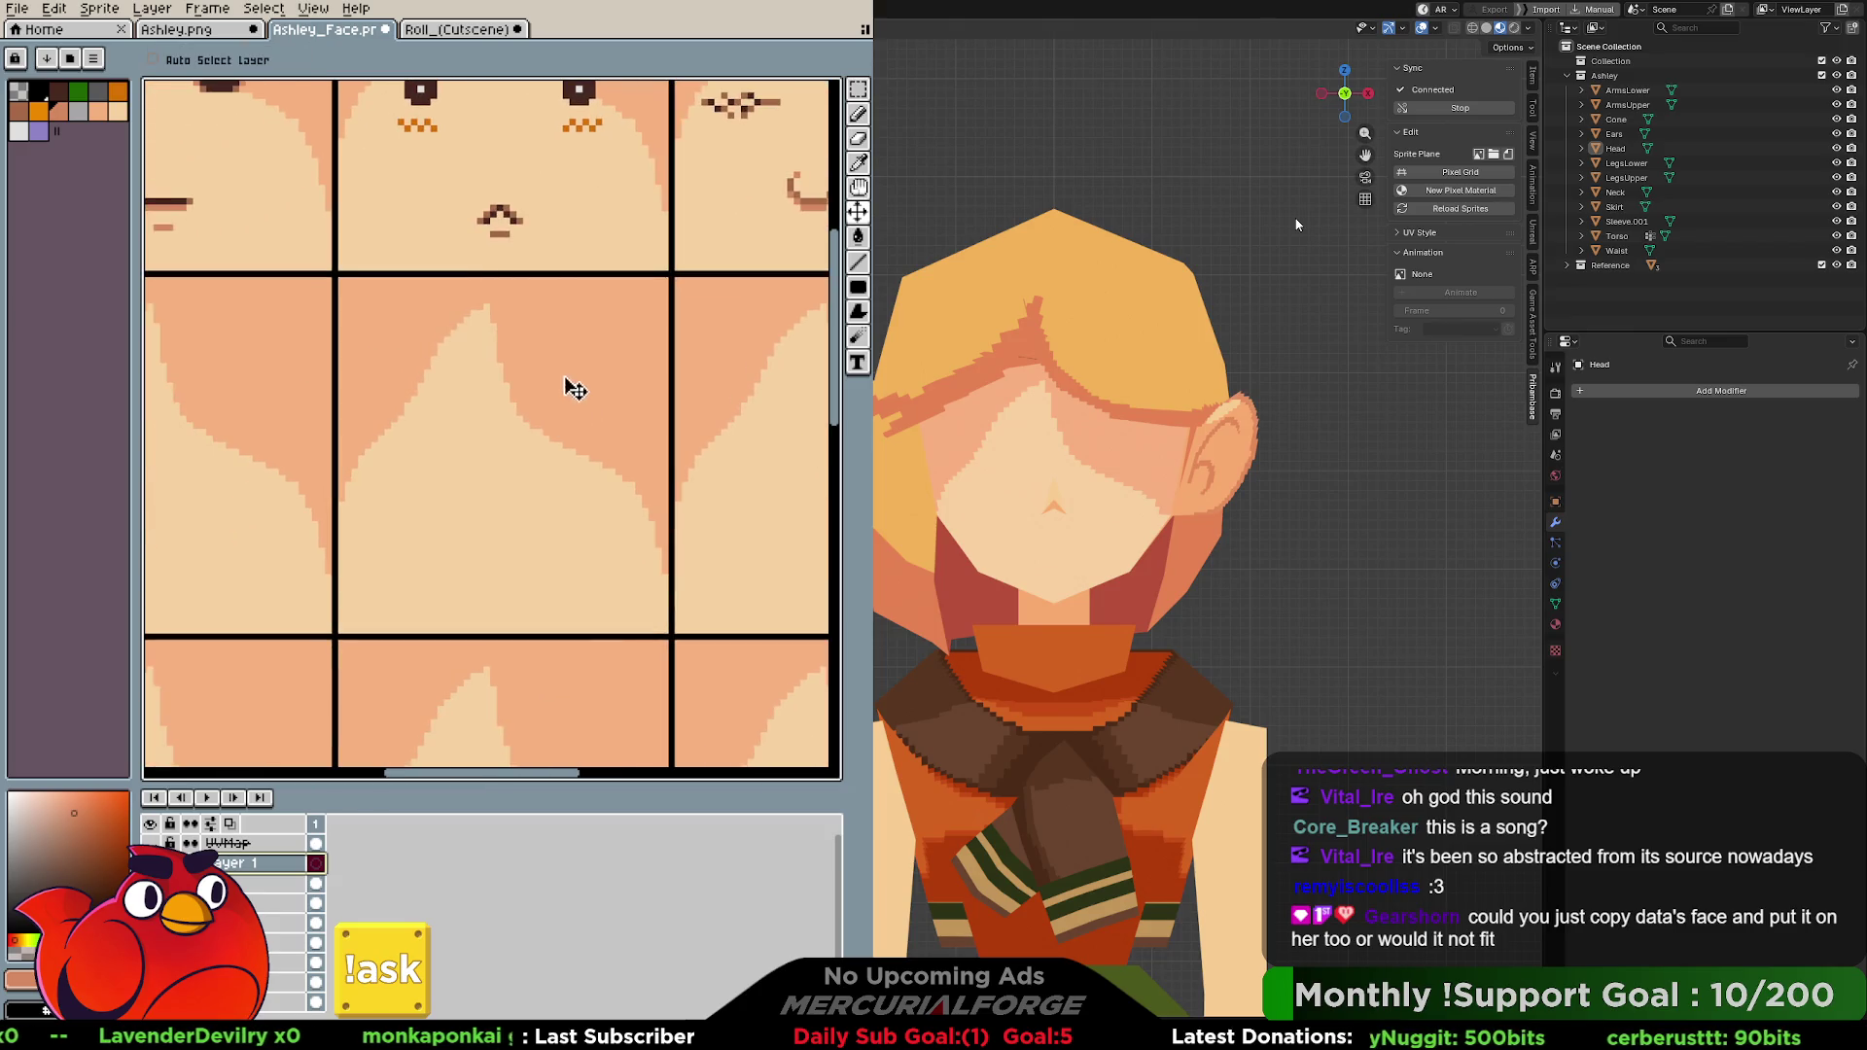
pyautogui.scroll(-2, 574, 389)
pyautogui.scroll(1, 573, 391)
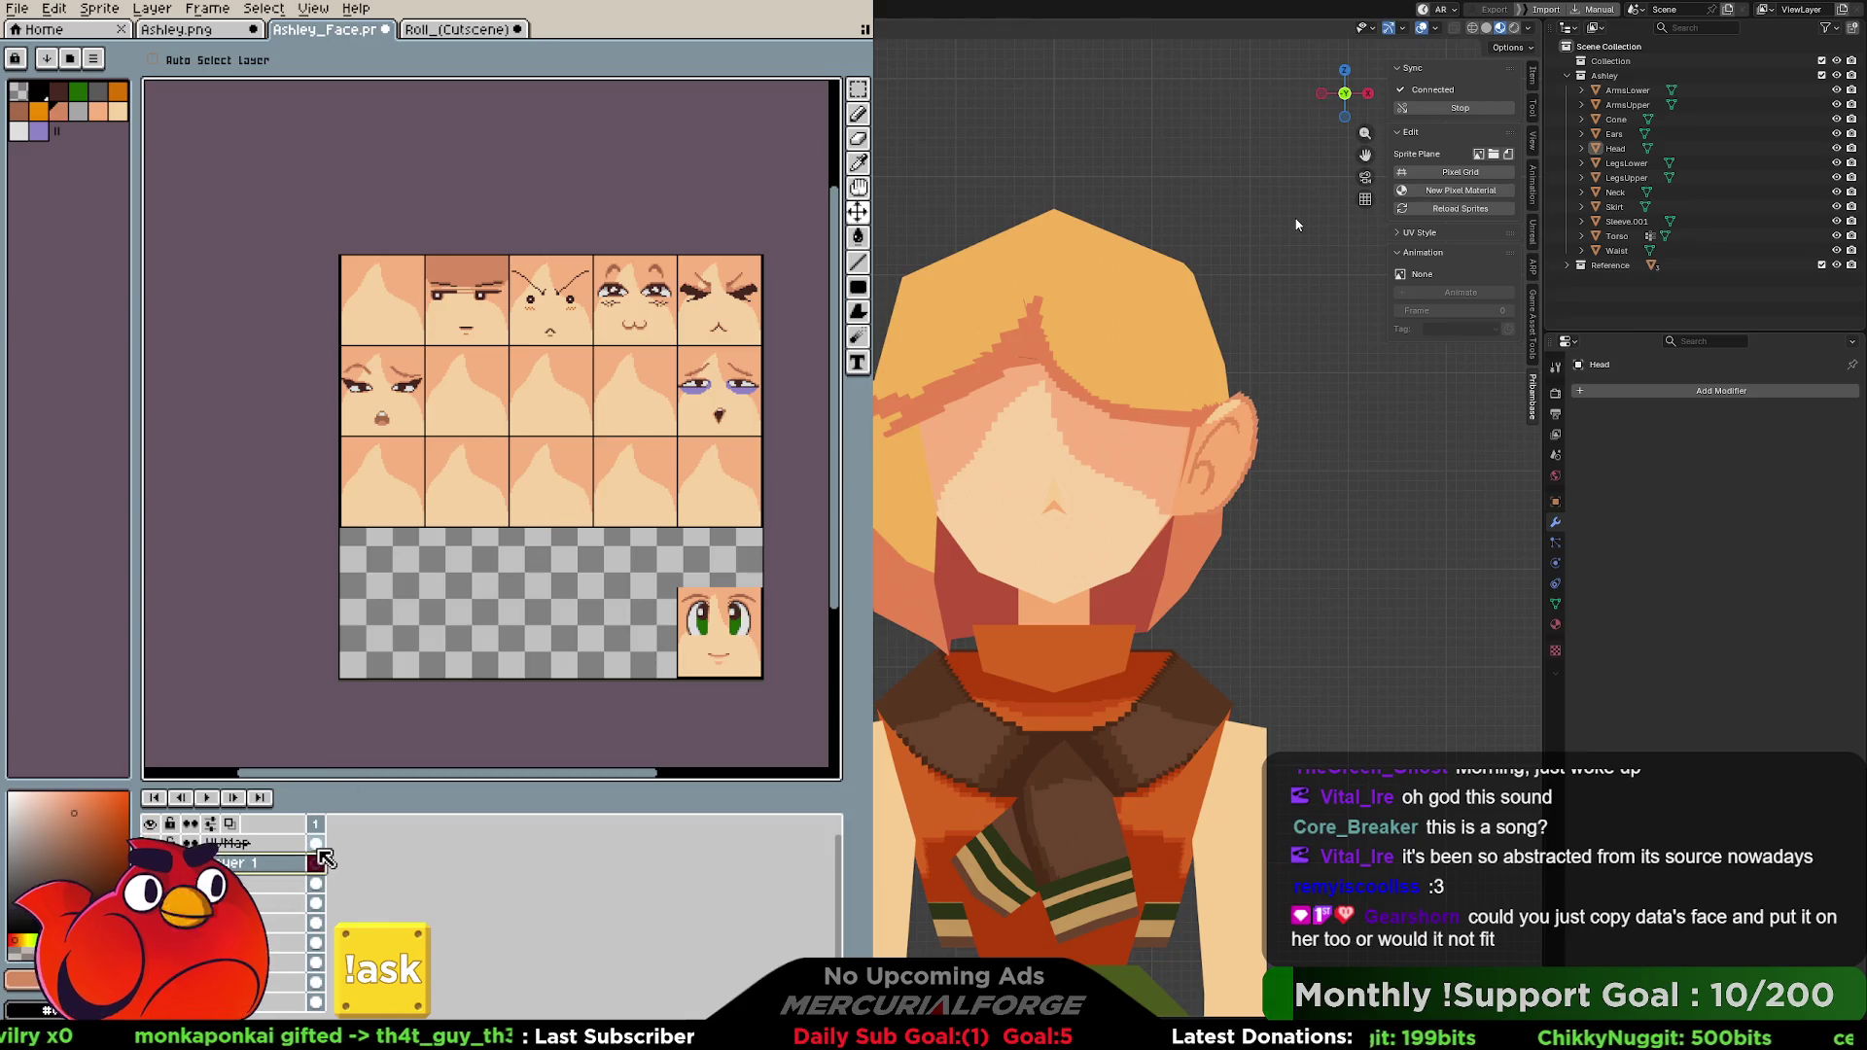
# Cycle through the timeline layers and settle on the upper layer to draw on.
pyautogui.click(323, 859)
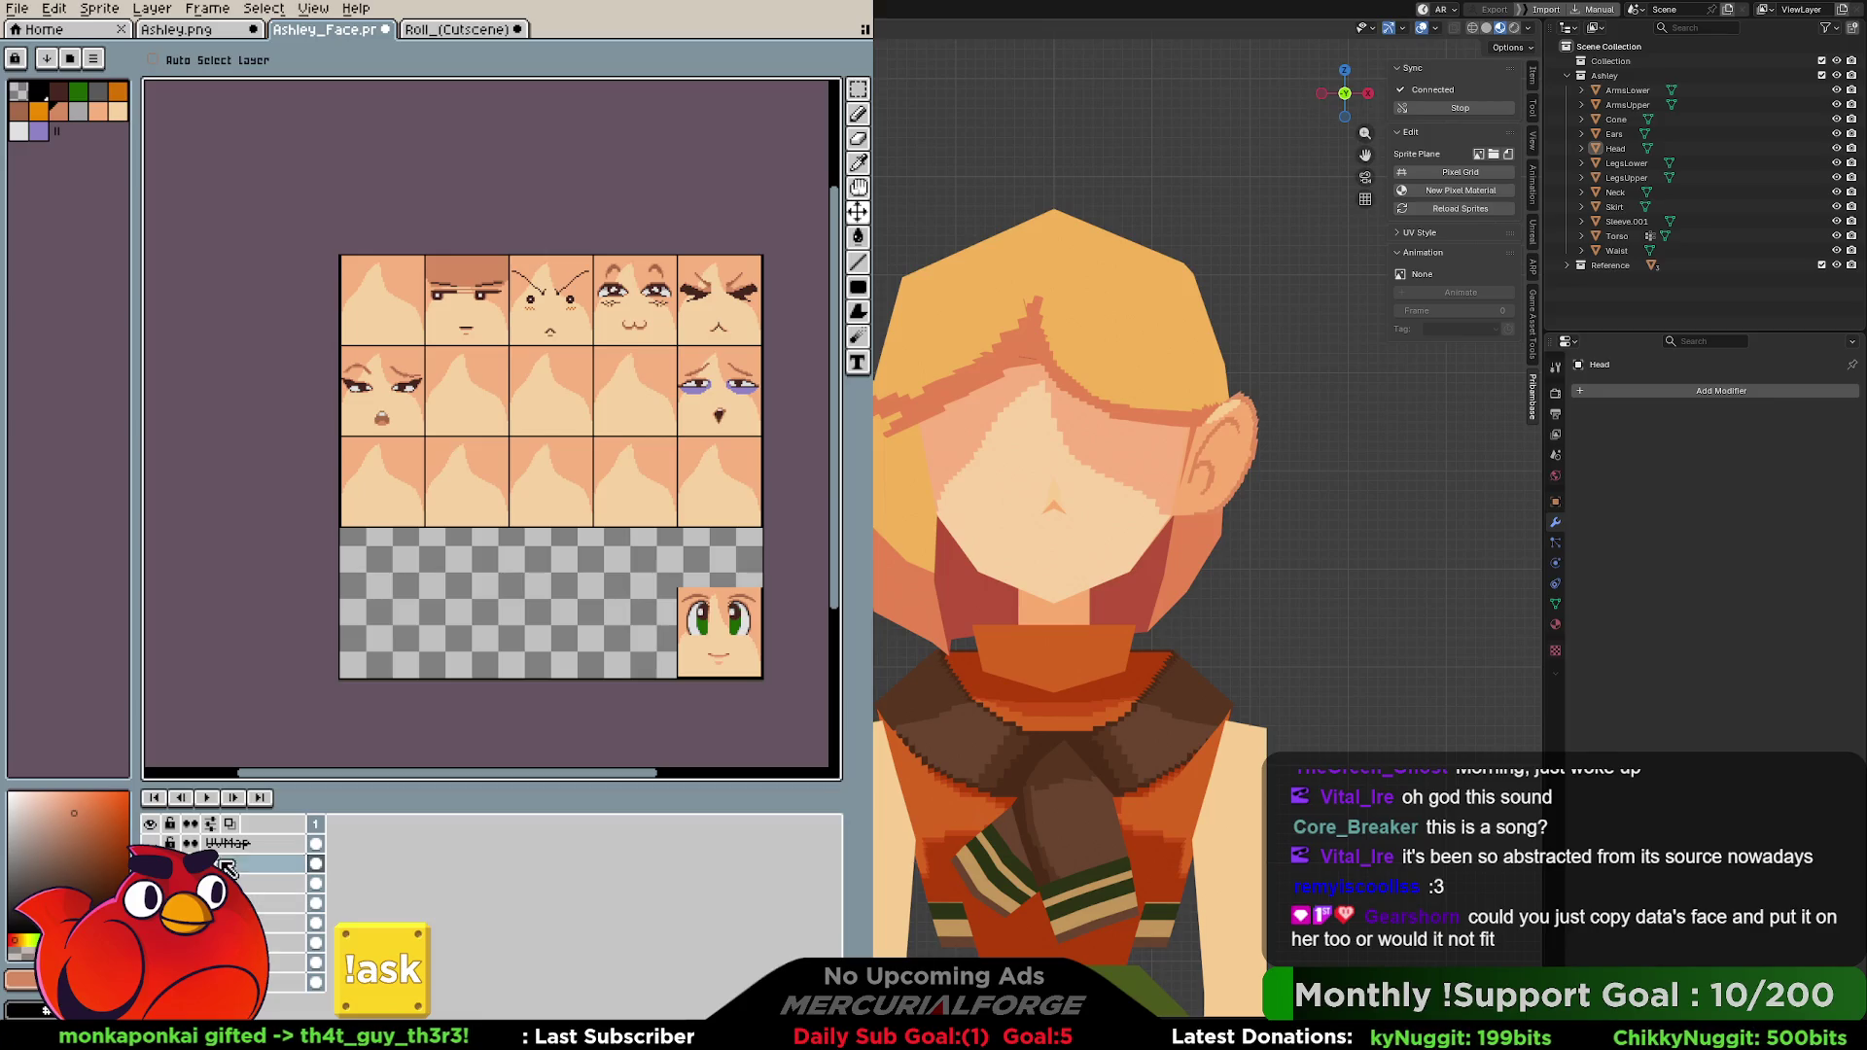
pyautogui.moveTo(250, 888); pyautogui.dragTo(255, 964)
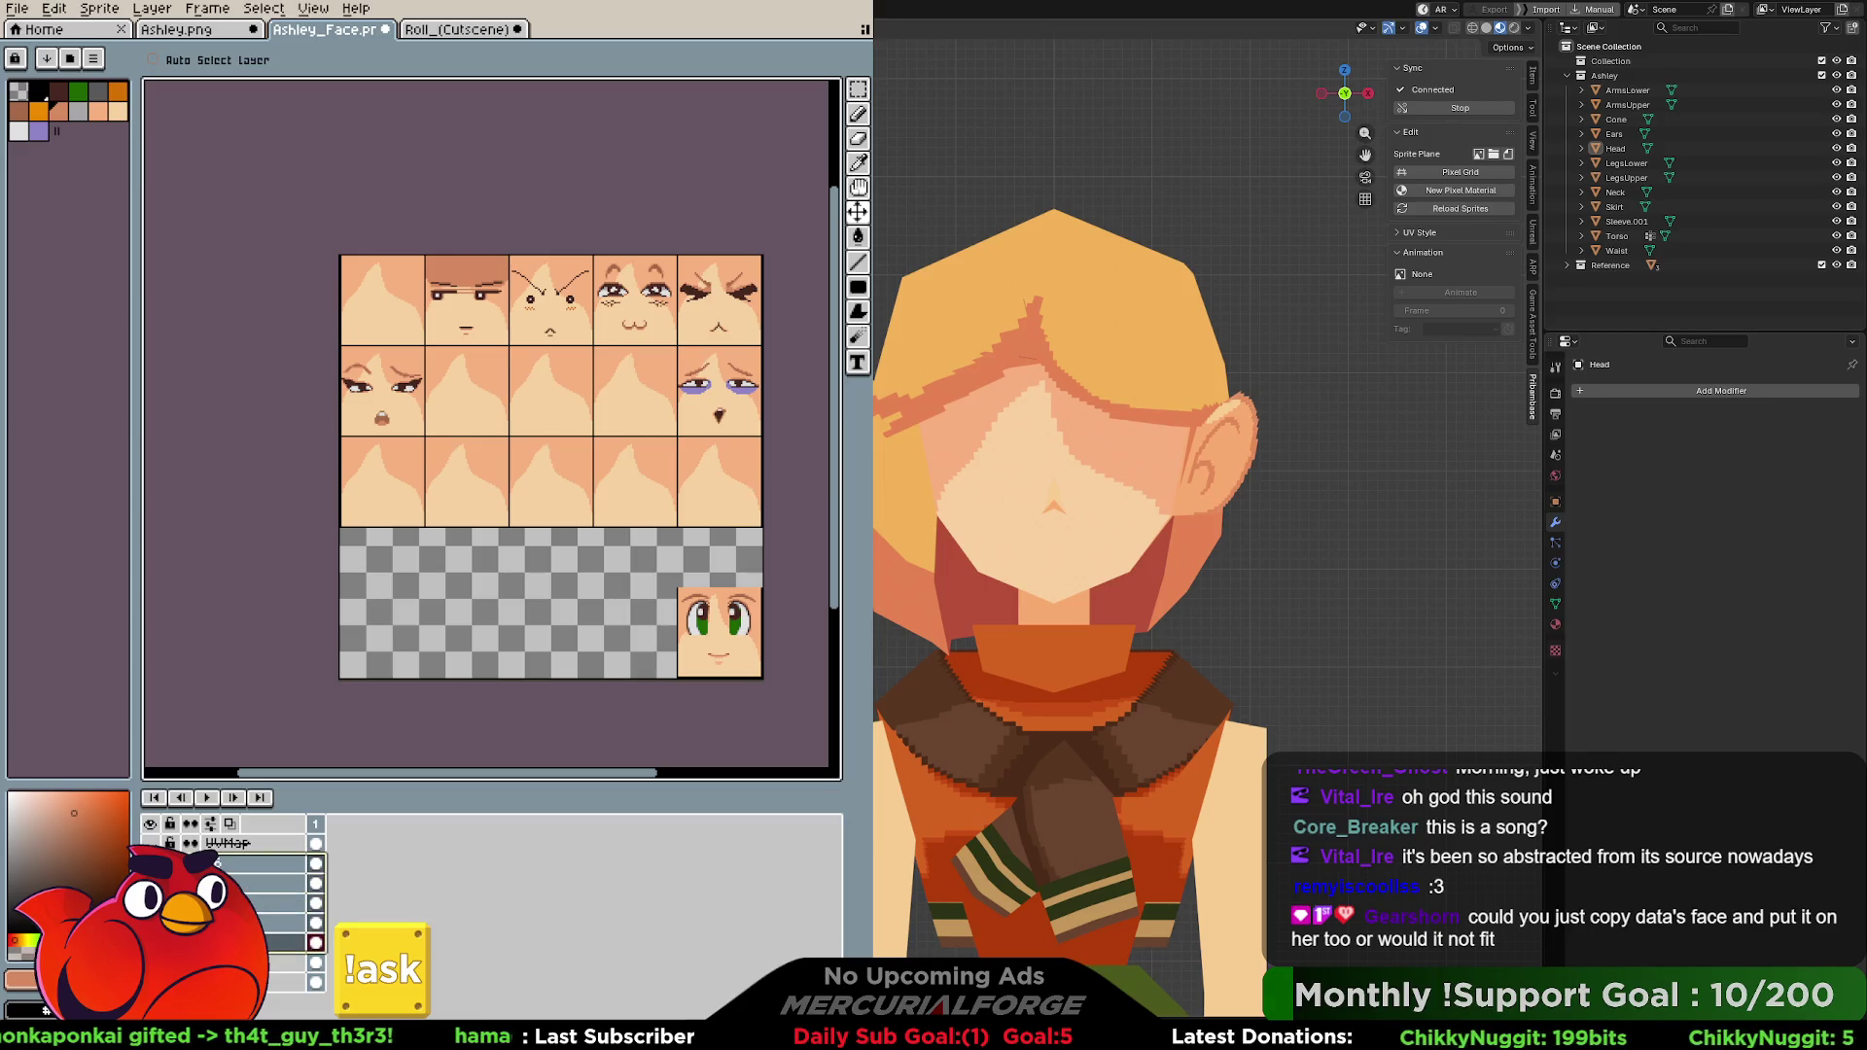
pyautogui.click(292, 864)
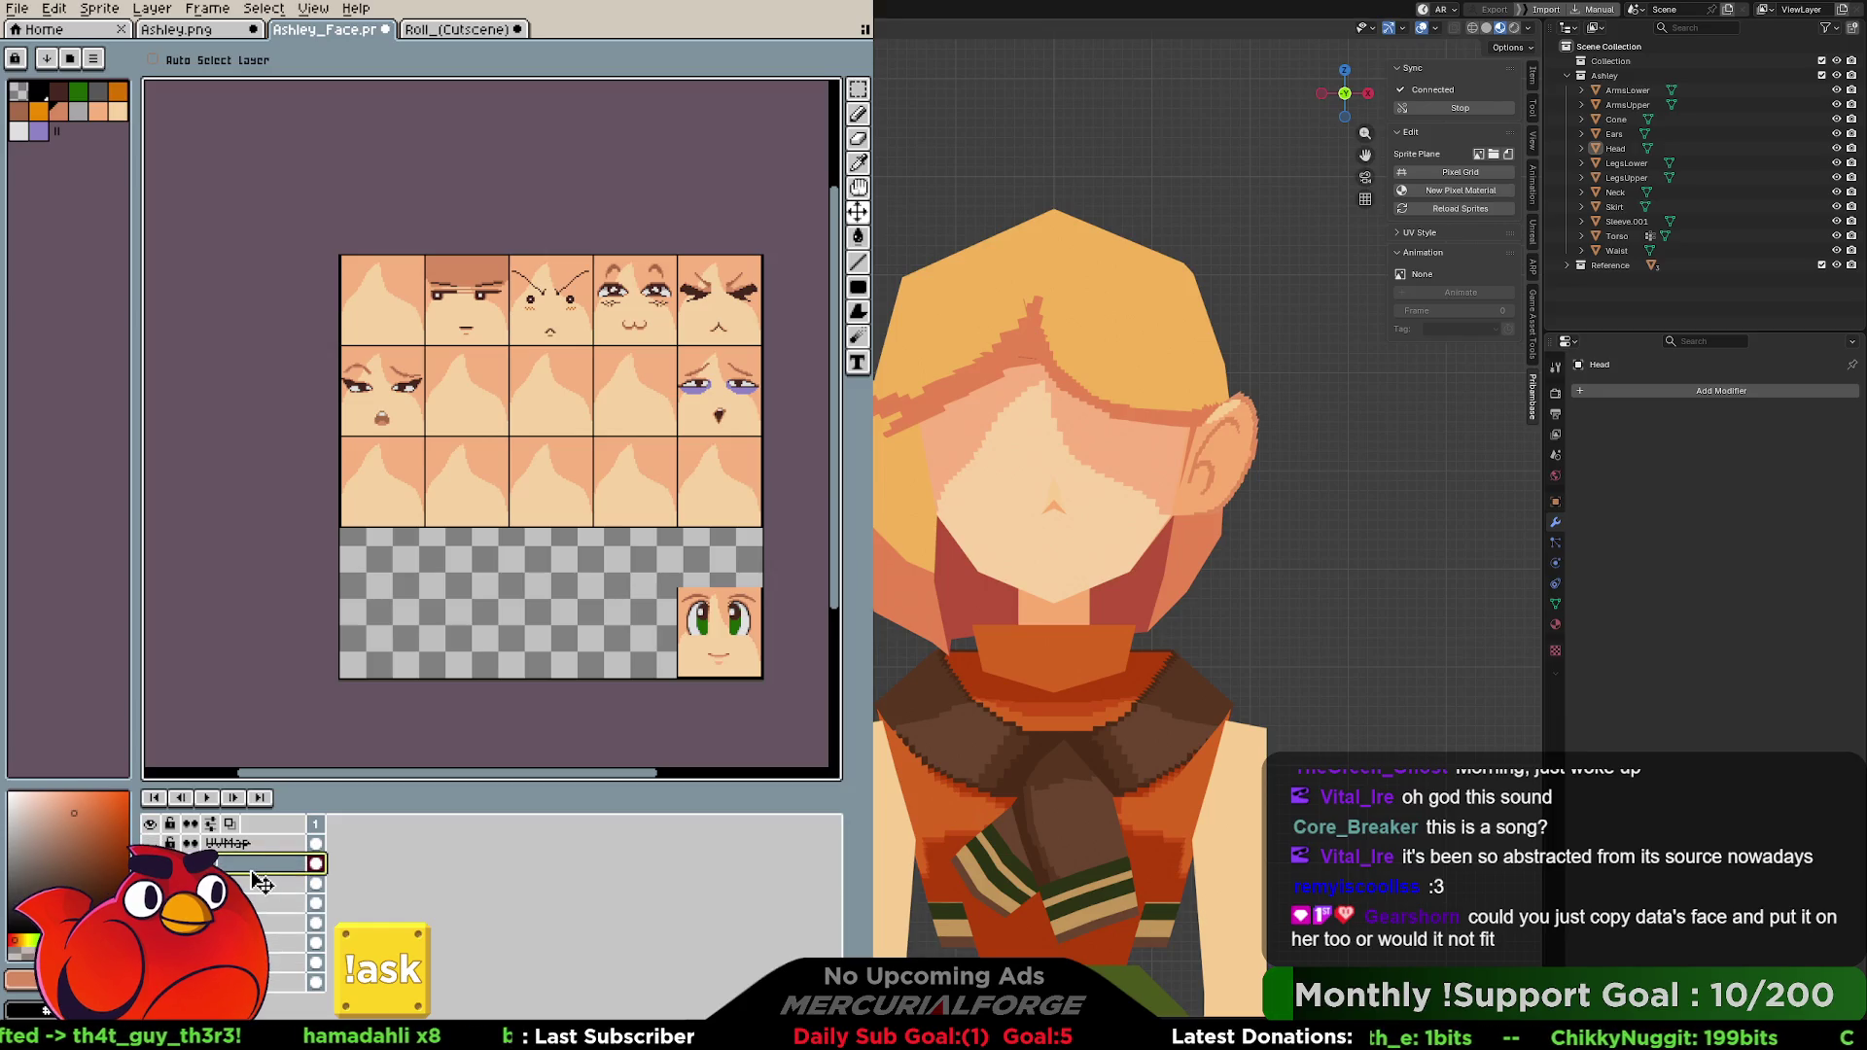
pyautogui.click(292, 961)
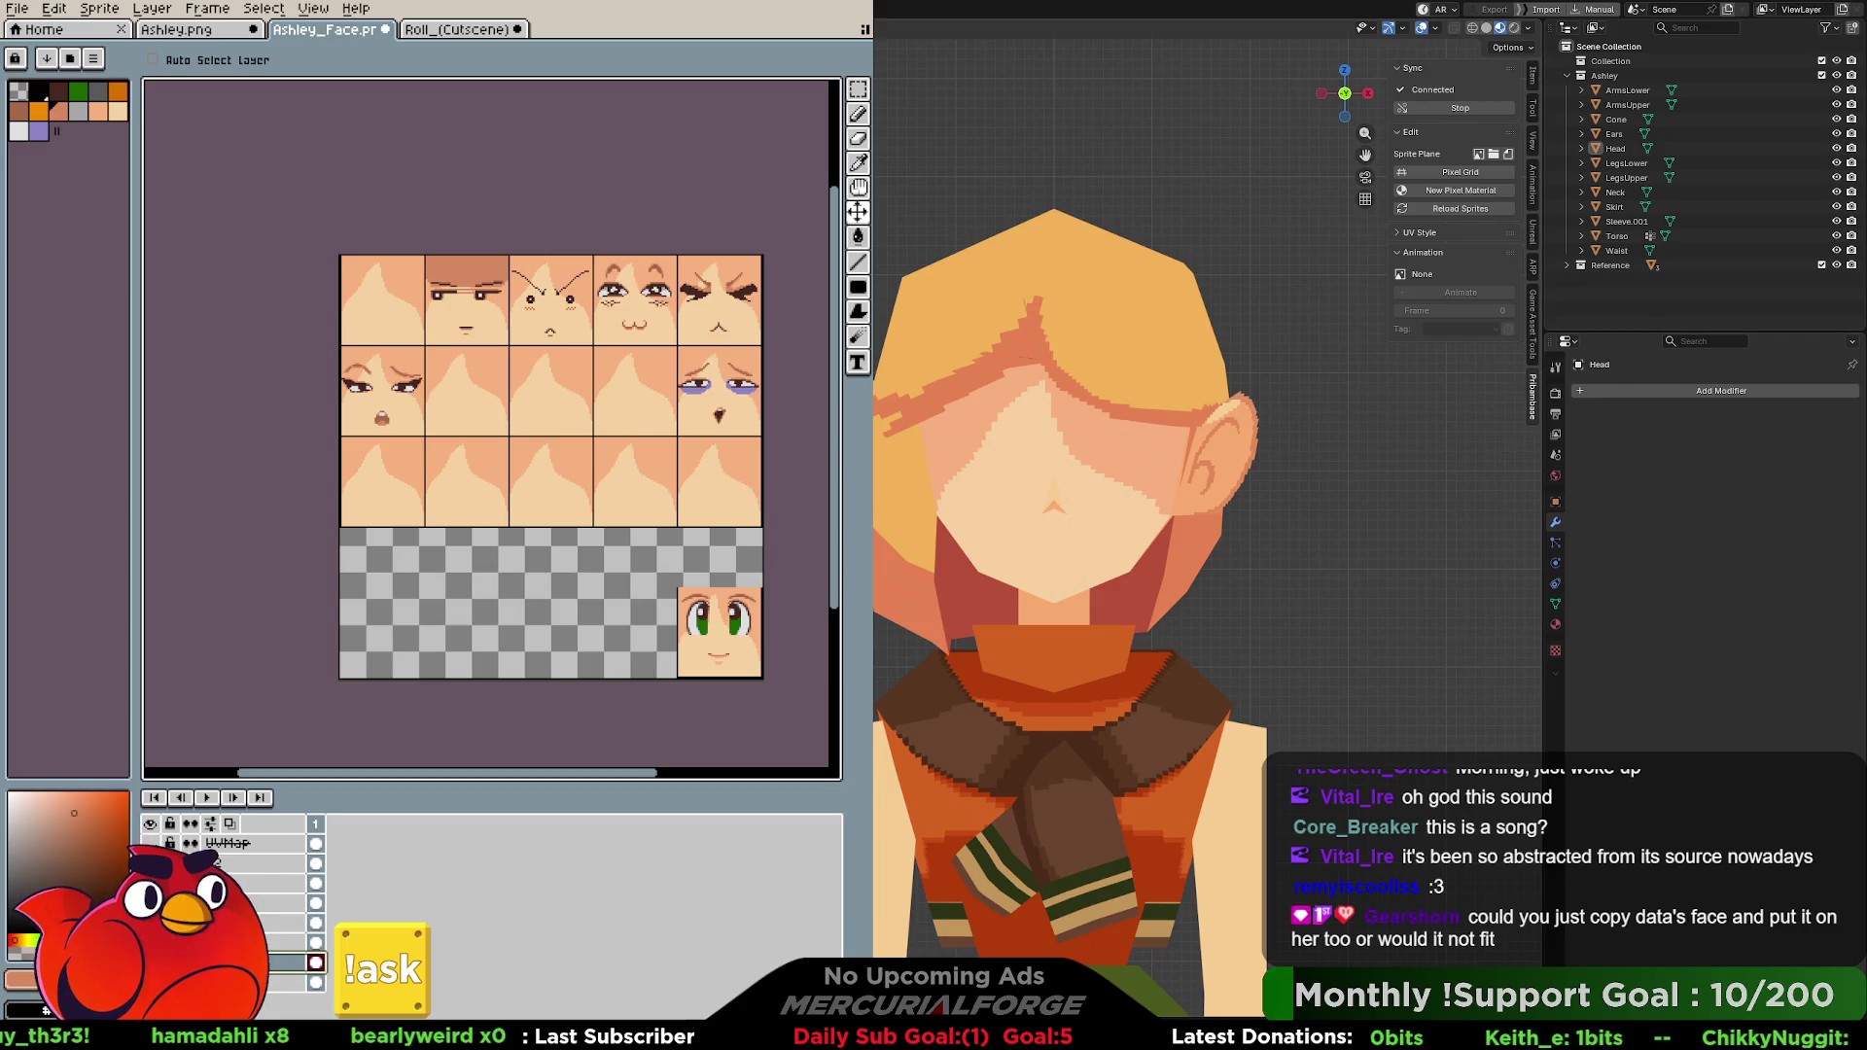
pyautogui.click(257, 864)
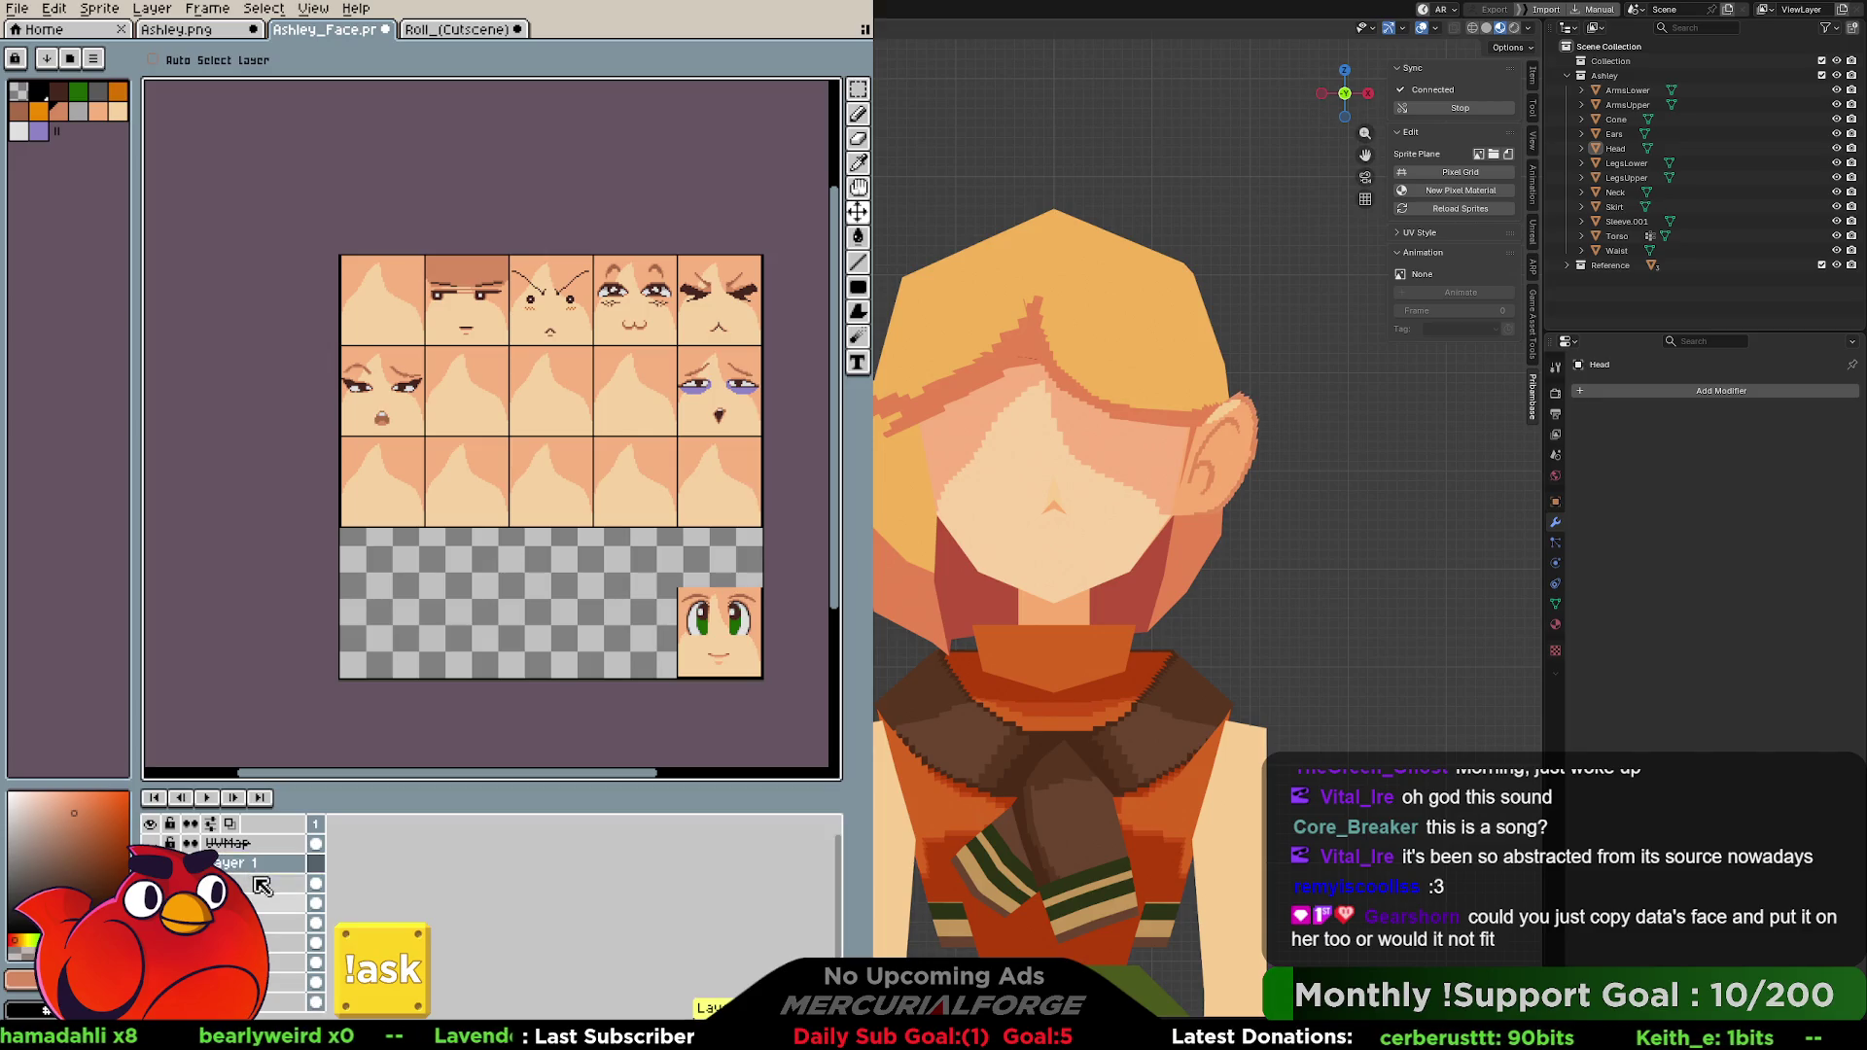
# Clear Layer 1's name in its properties and centre the blank top-left tile for drawing.
pyautogui.doubleClick(256, 867)
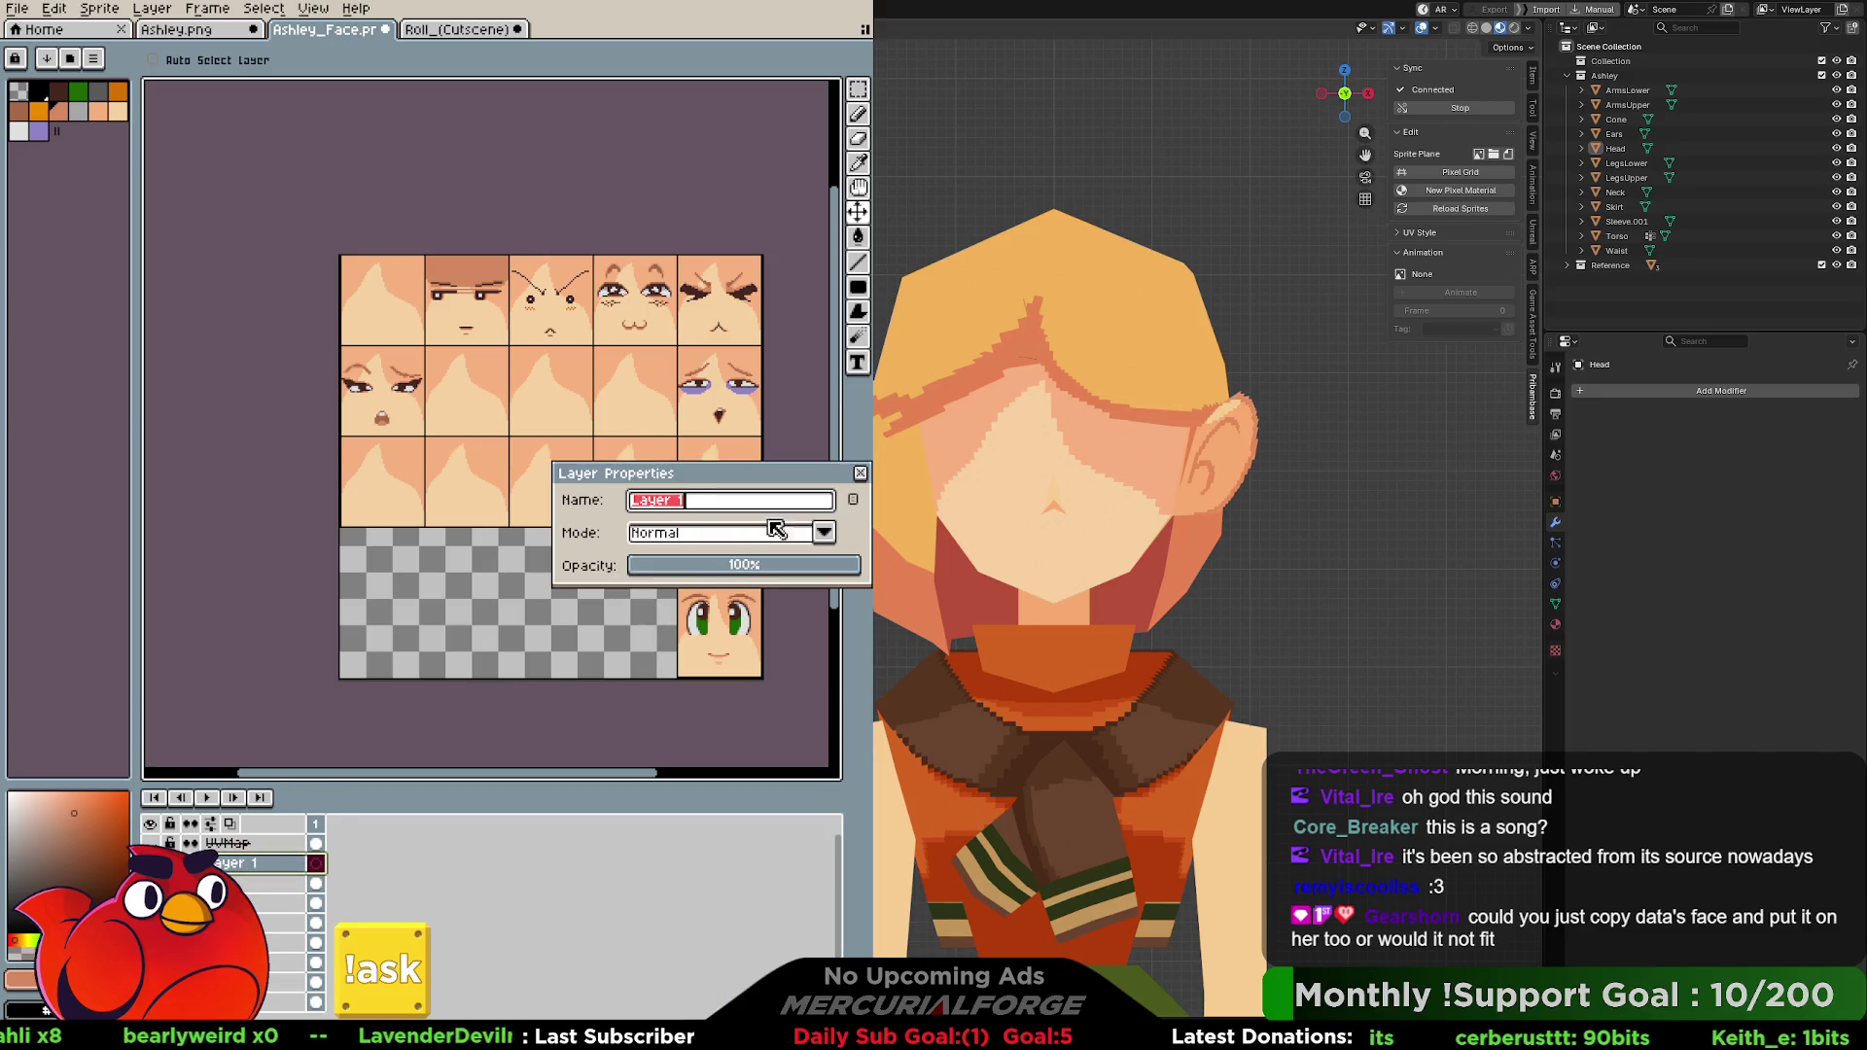
pyautogui.press('BackSpace')
pyautogui.write('0')
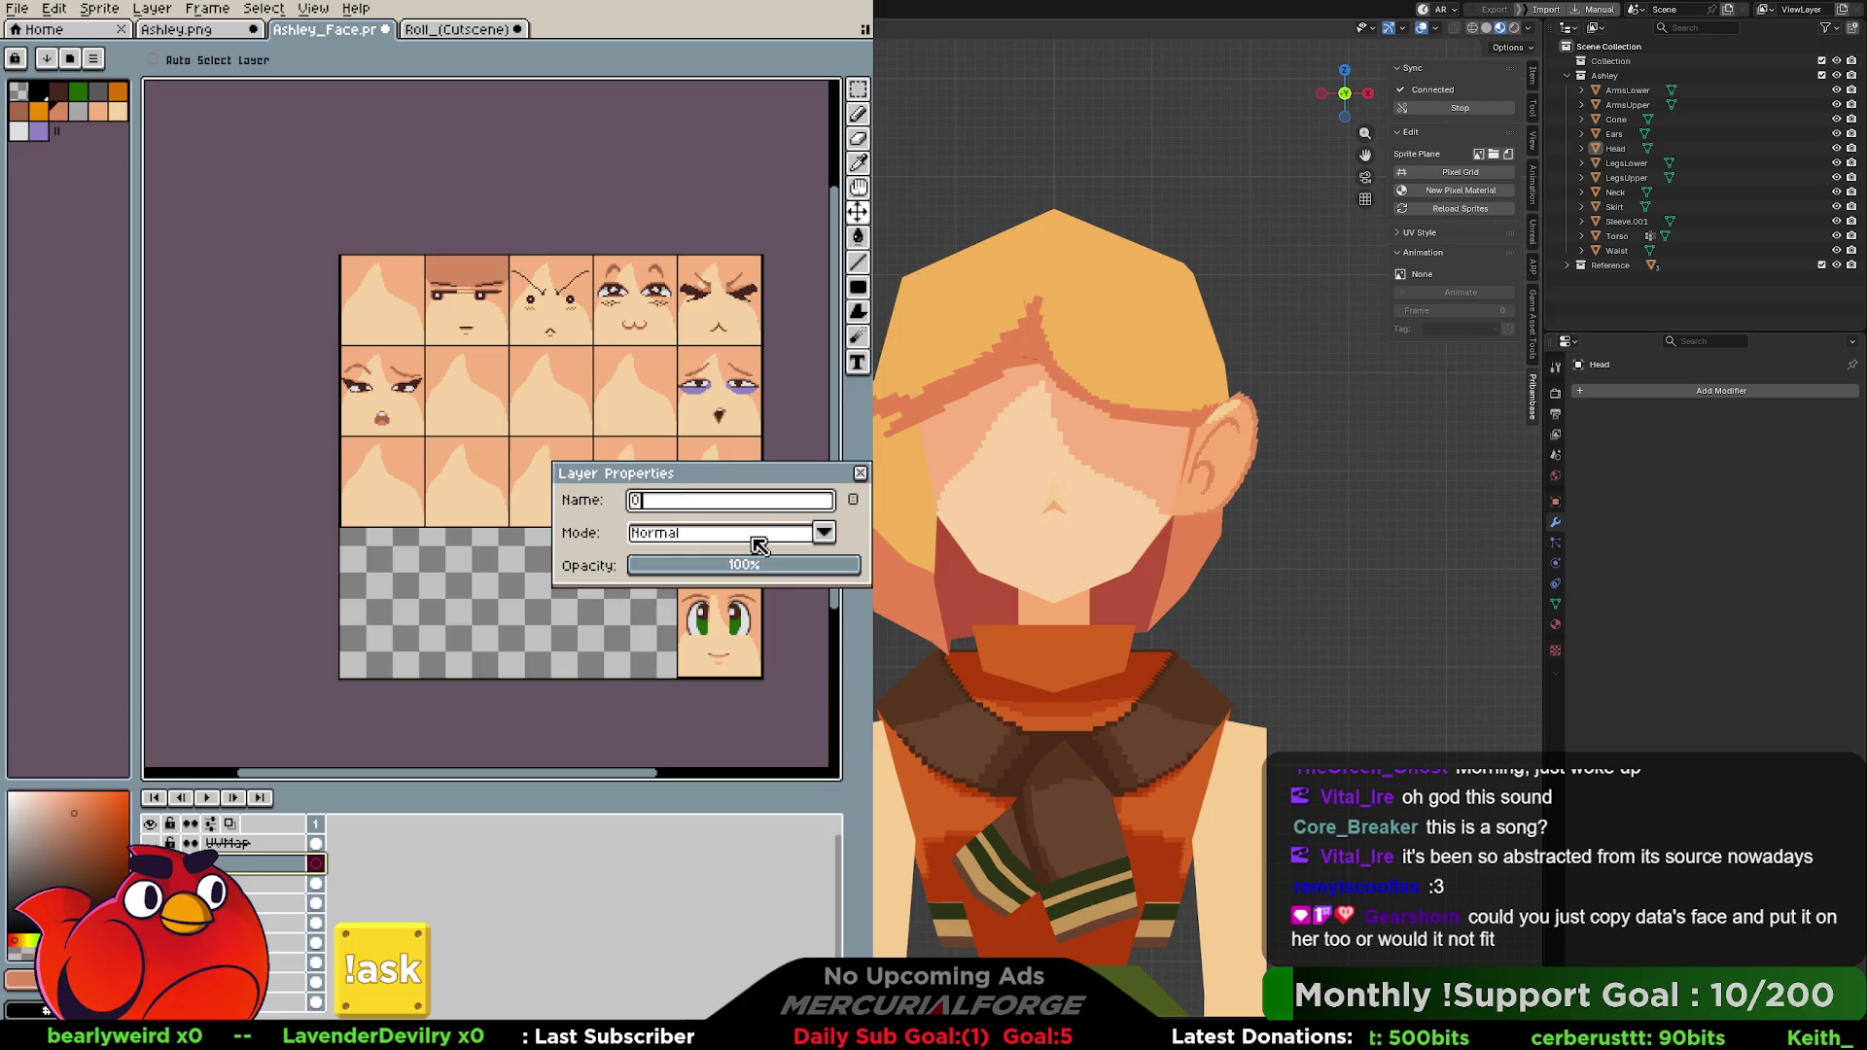
pyautogui.press('Return')
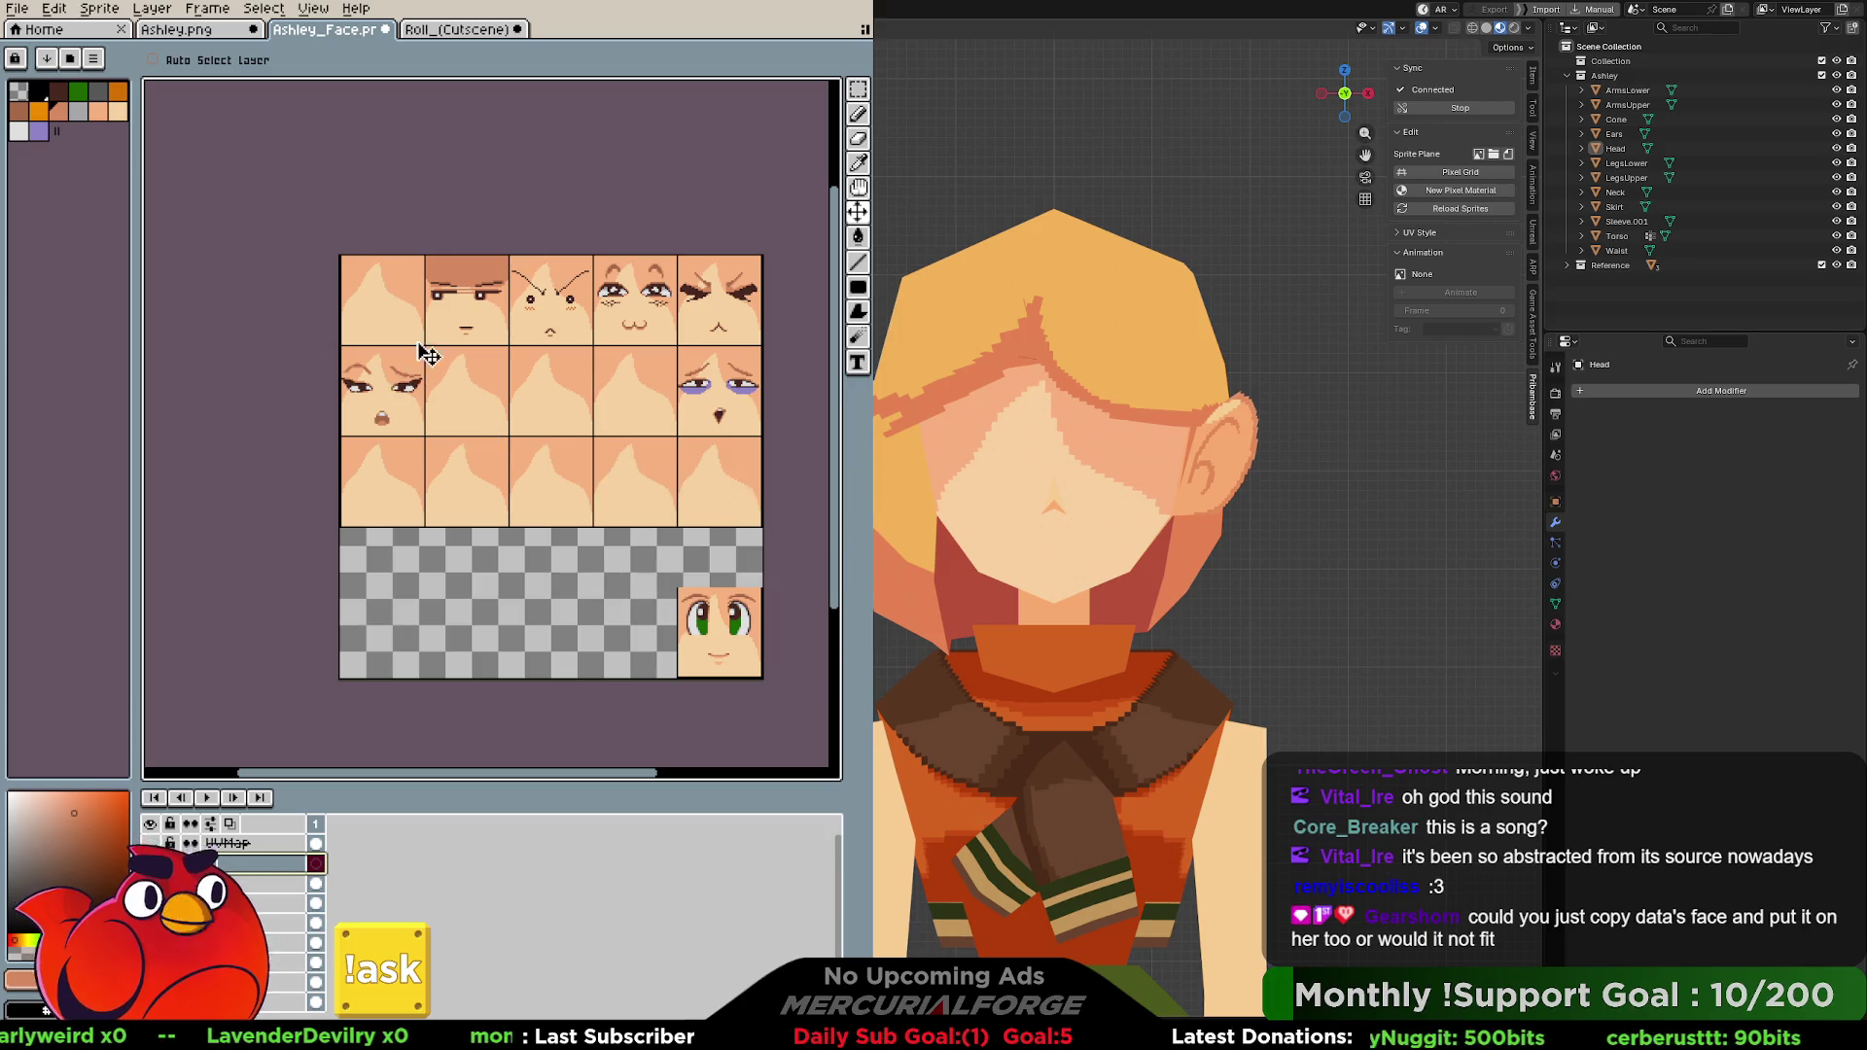
pyautogui.scroll(2, 438, 293)
pyautogui.scroll(2, 451, 331)
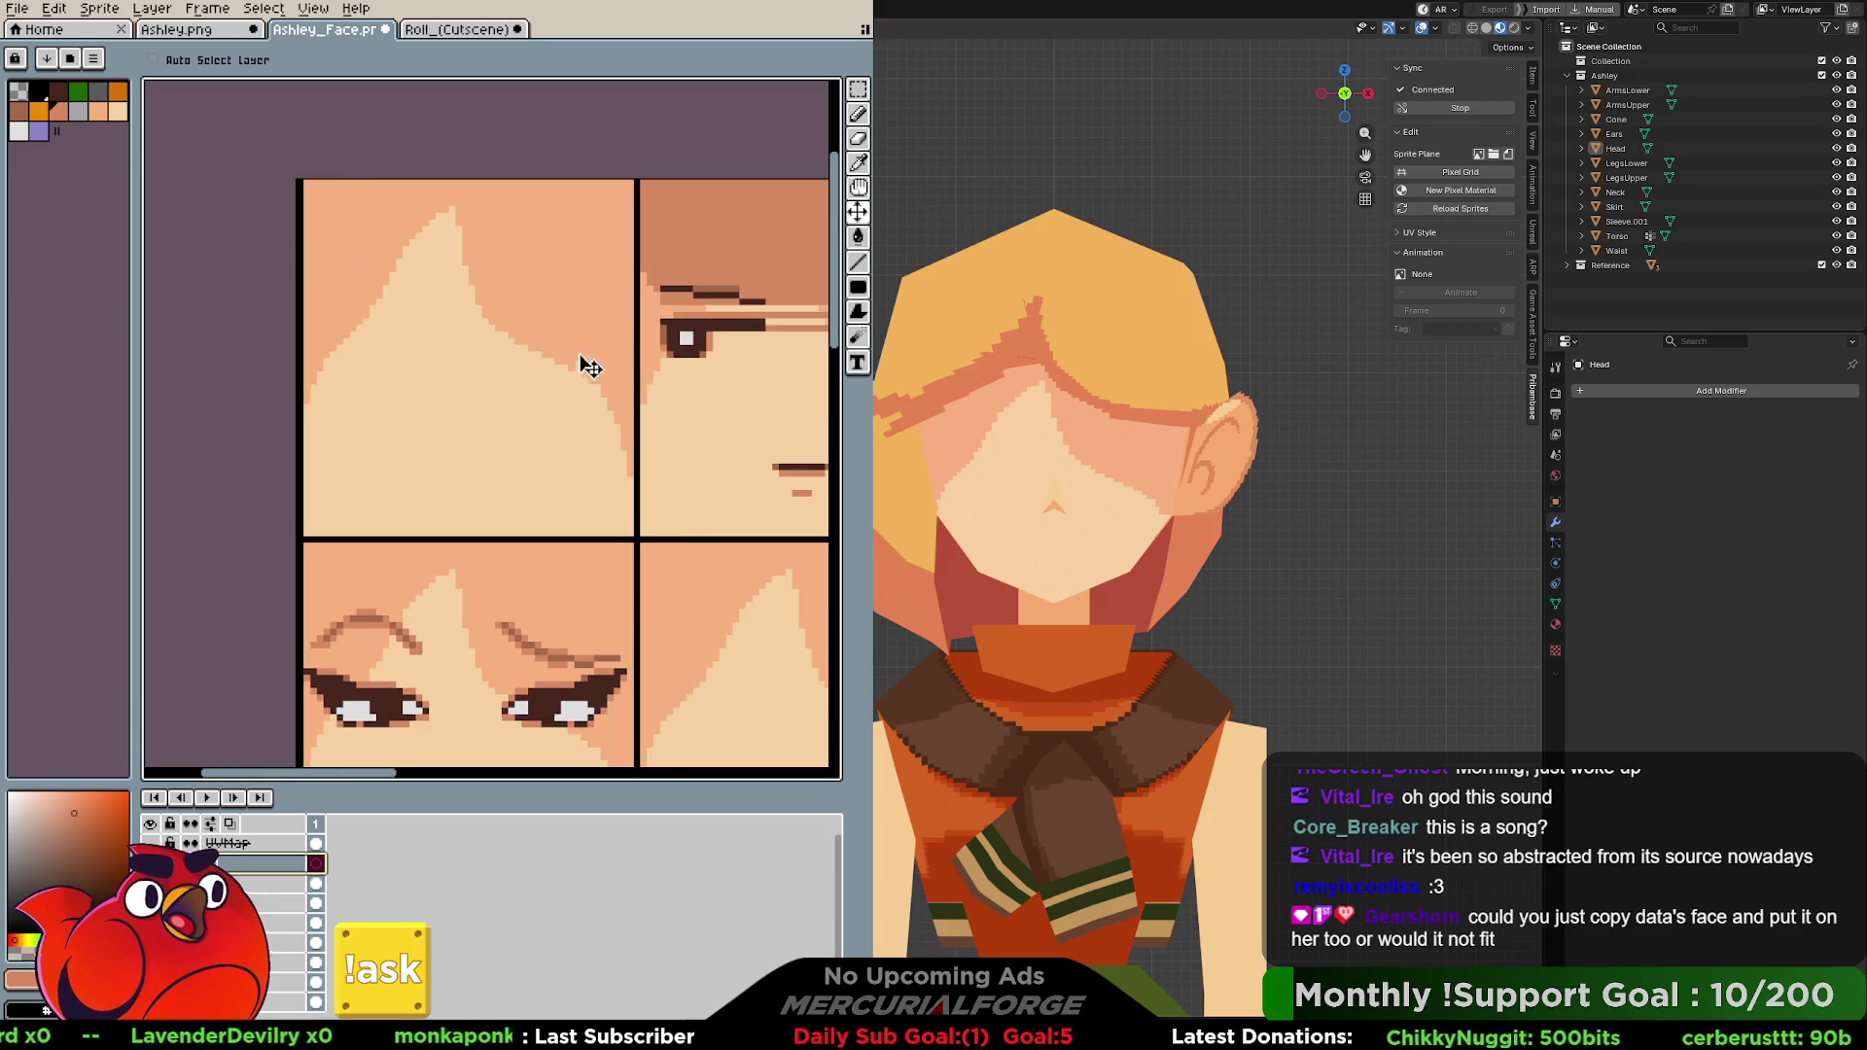
pyautogui.moveTo(432, 298); pyautogui.dragTo(467, 351, button='middle')
pyautogui.press('b')
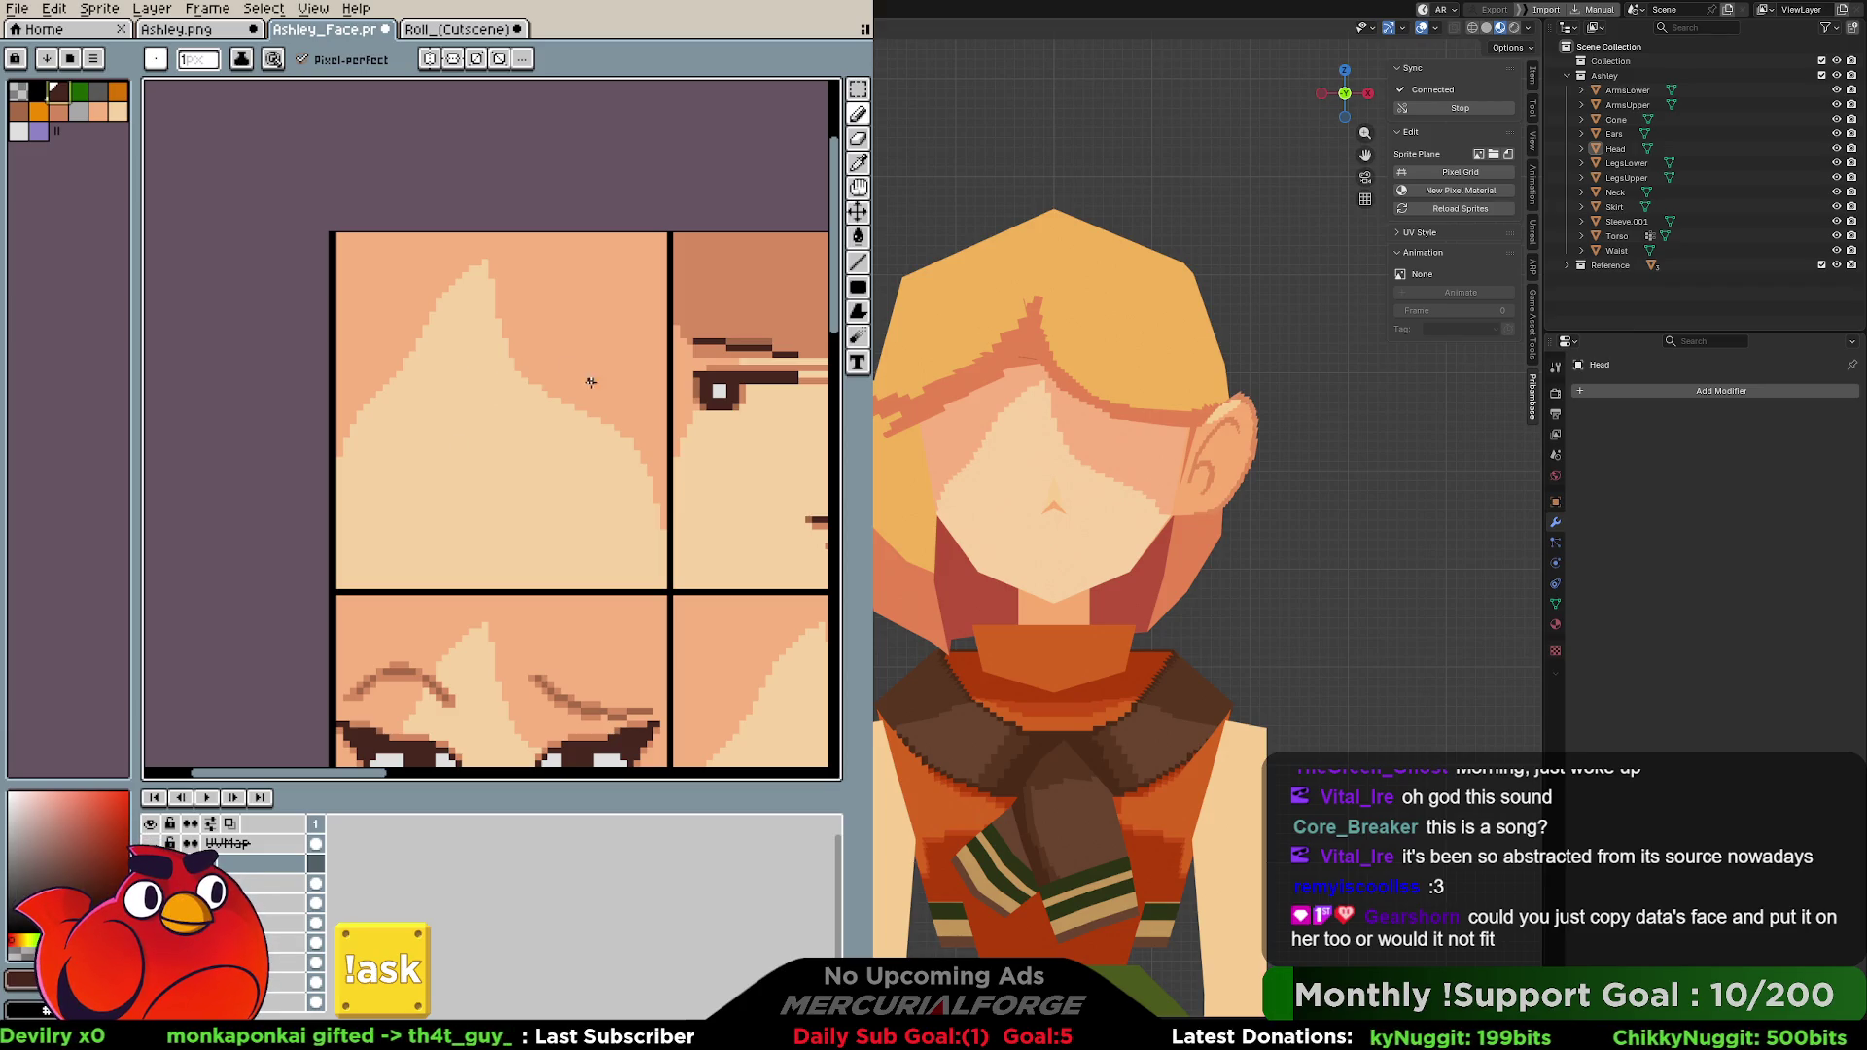
# With symmetry on, paint two dark oval eyes at the right height on the blank tile.
pyautogui.moveTo(591, 383); pyautogui.dragTo(580, 366)
pyautogui.hotkey('ctrl', 'z')
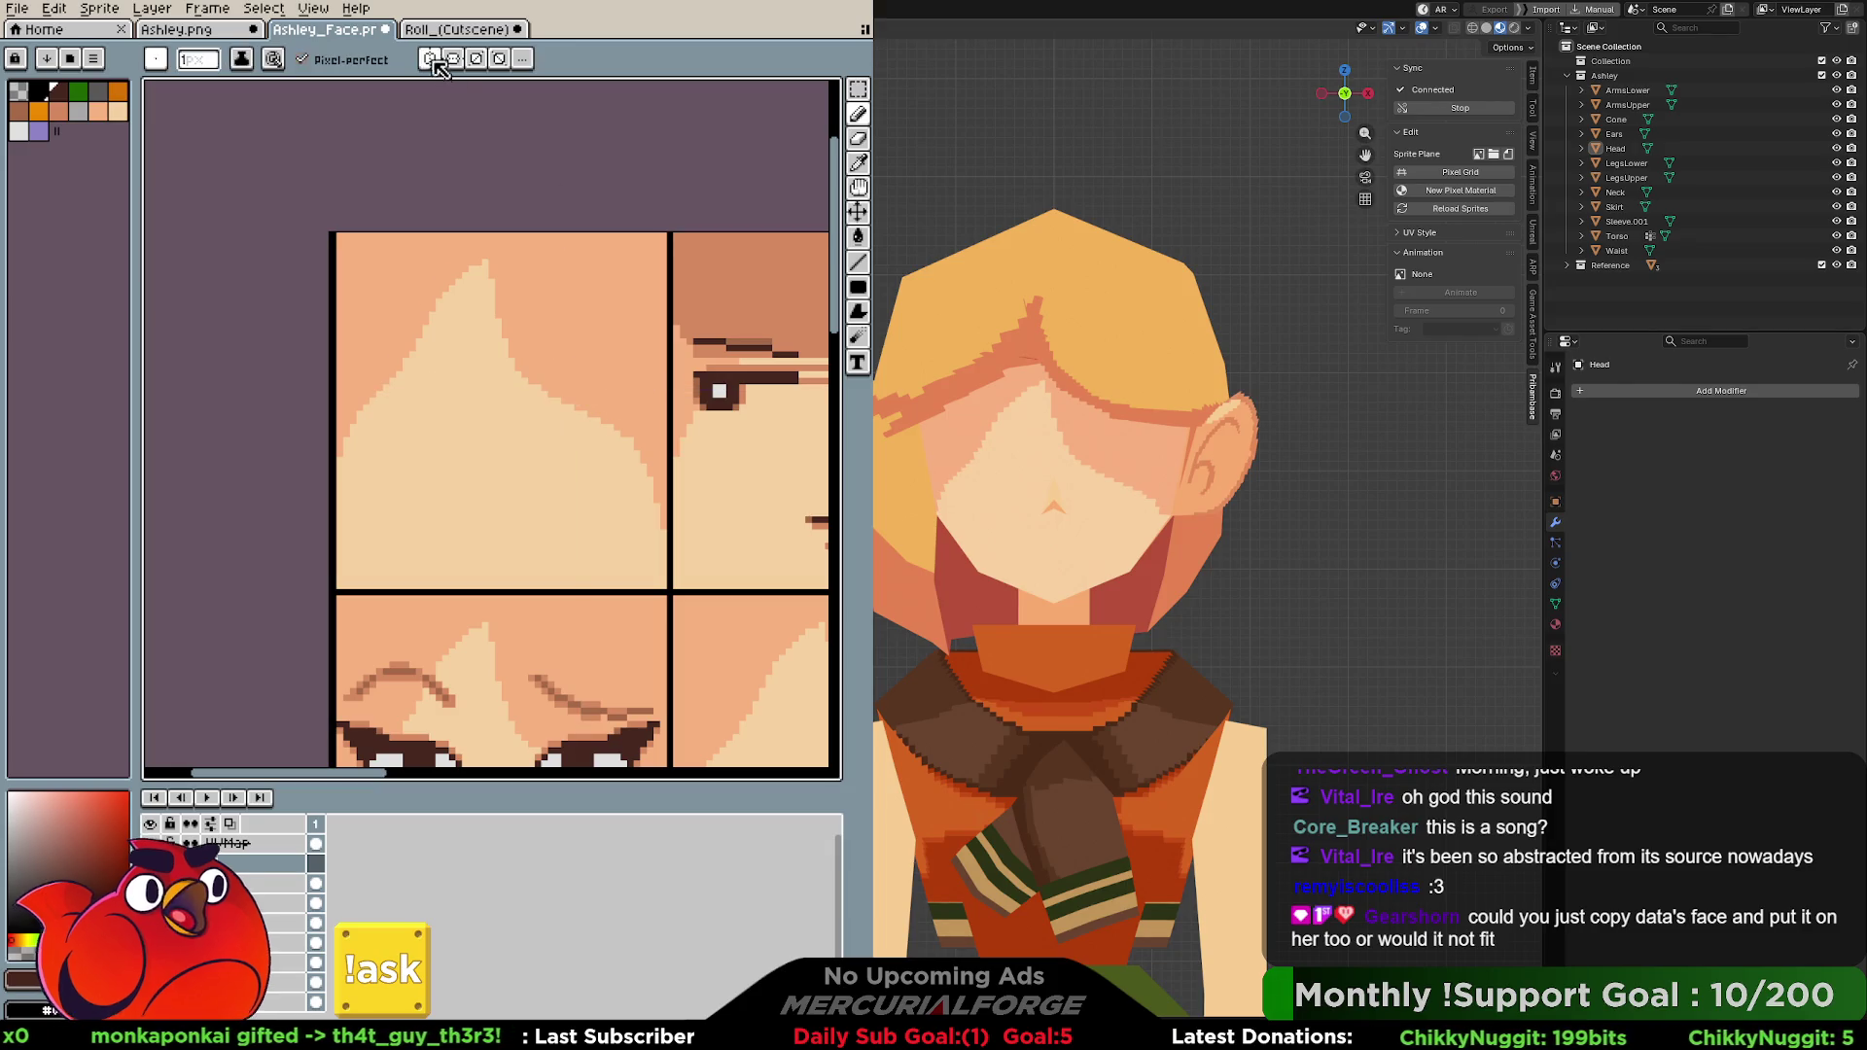
pyautogui.click(432, 60)
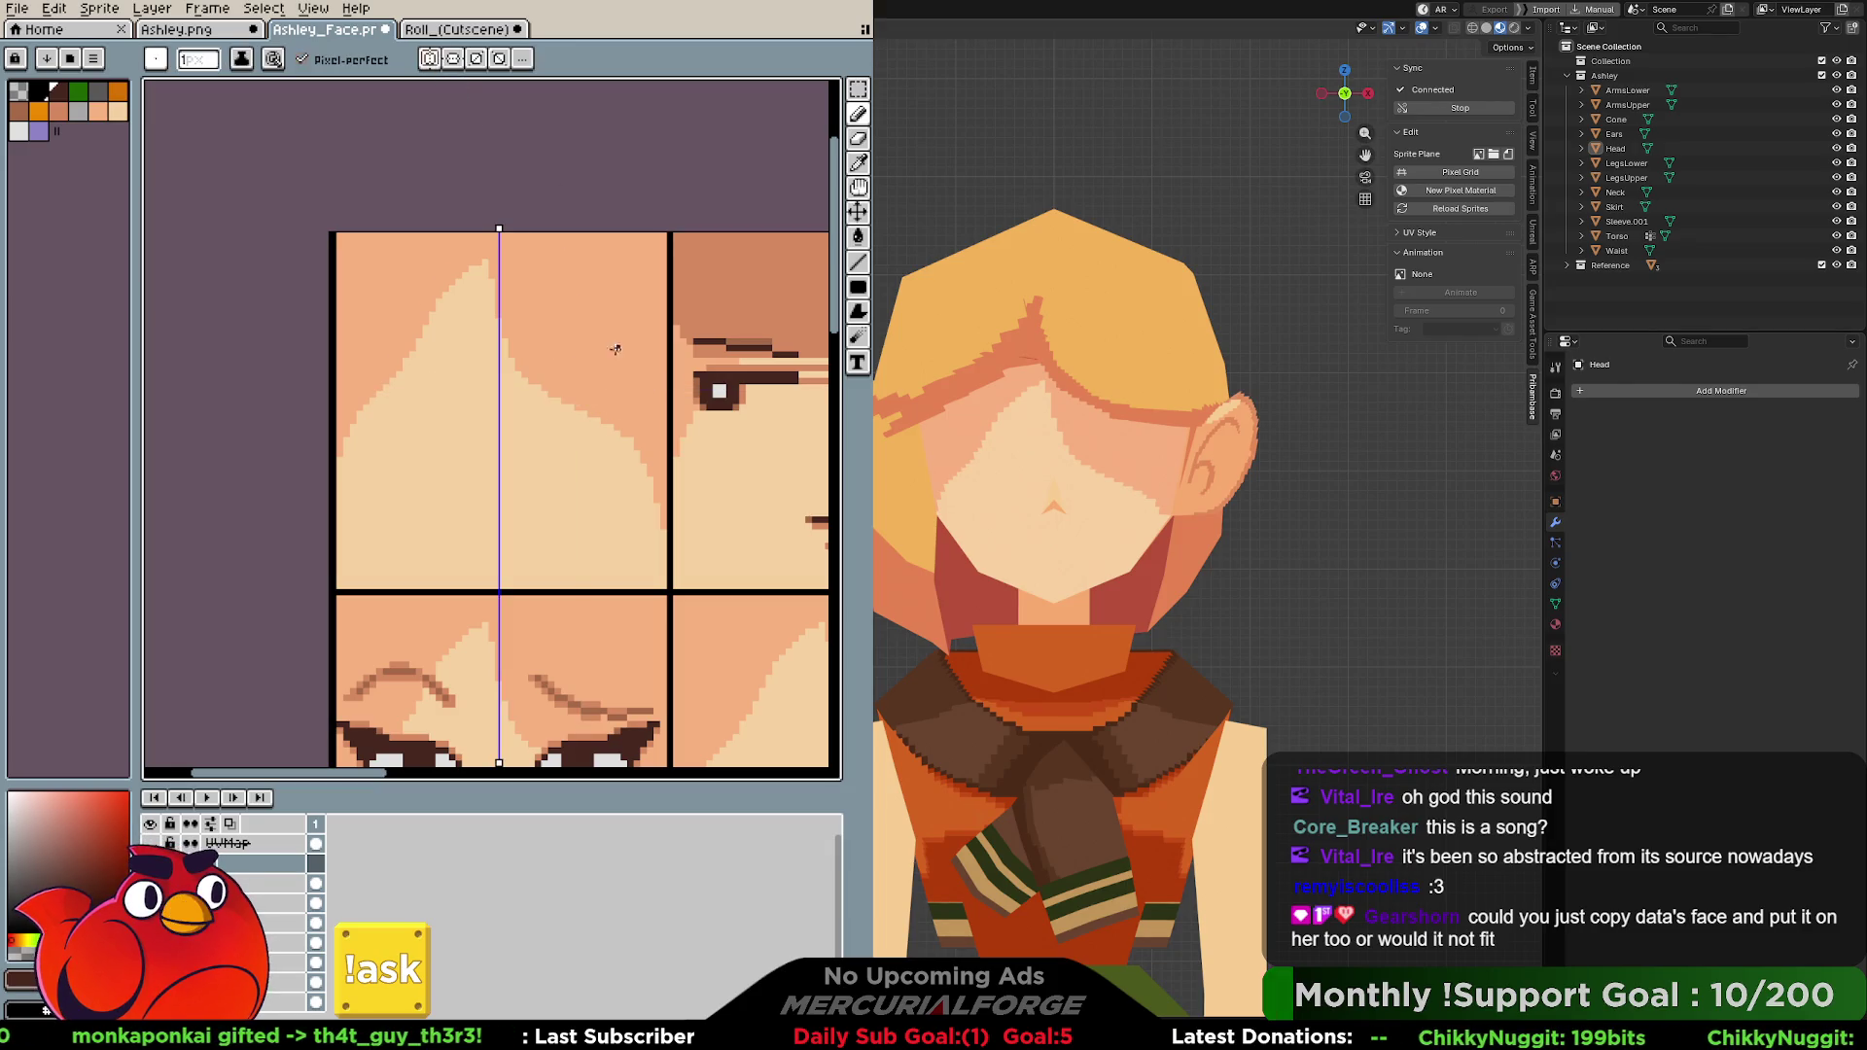
pyautogui.keyDown('ctrl'); pyautogui.scroll(2, 582, 403); pyautogui.keyUp('ctrl')
pyautogui.click(579, 397)
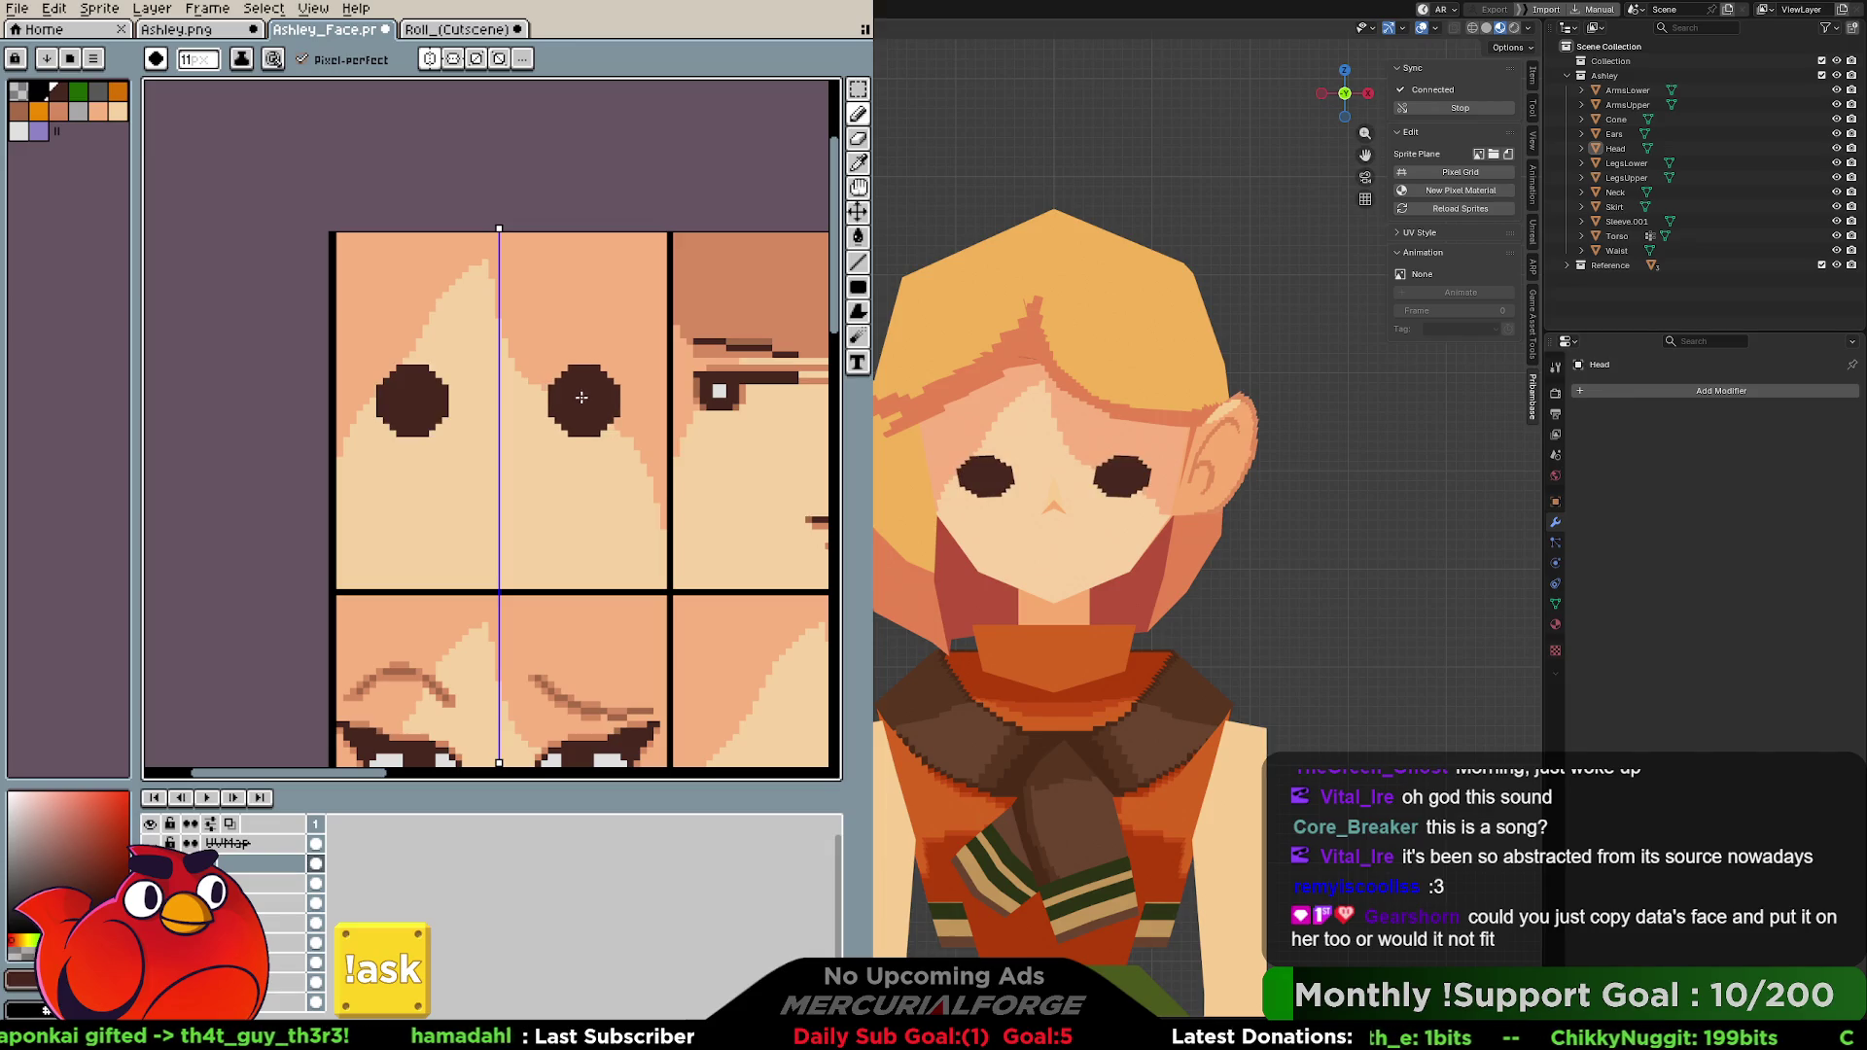
pyautogui.hotkey('ctrl', 'z')
pyautogui.click(580, 382)
pyautogui.hotkey('ctrl', 'z')
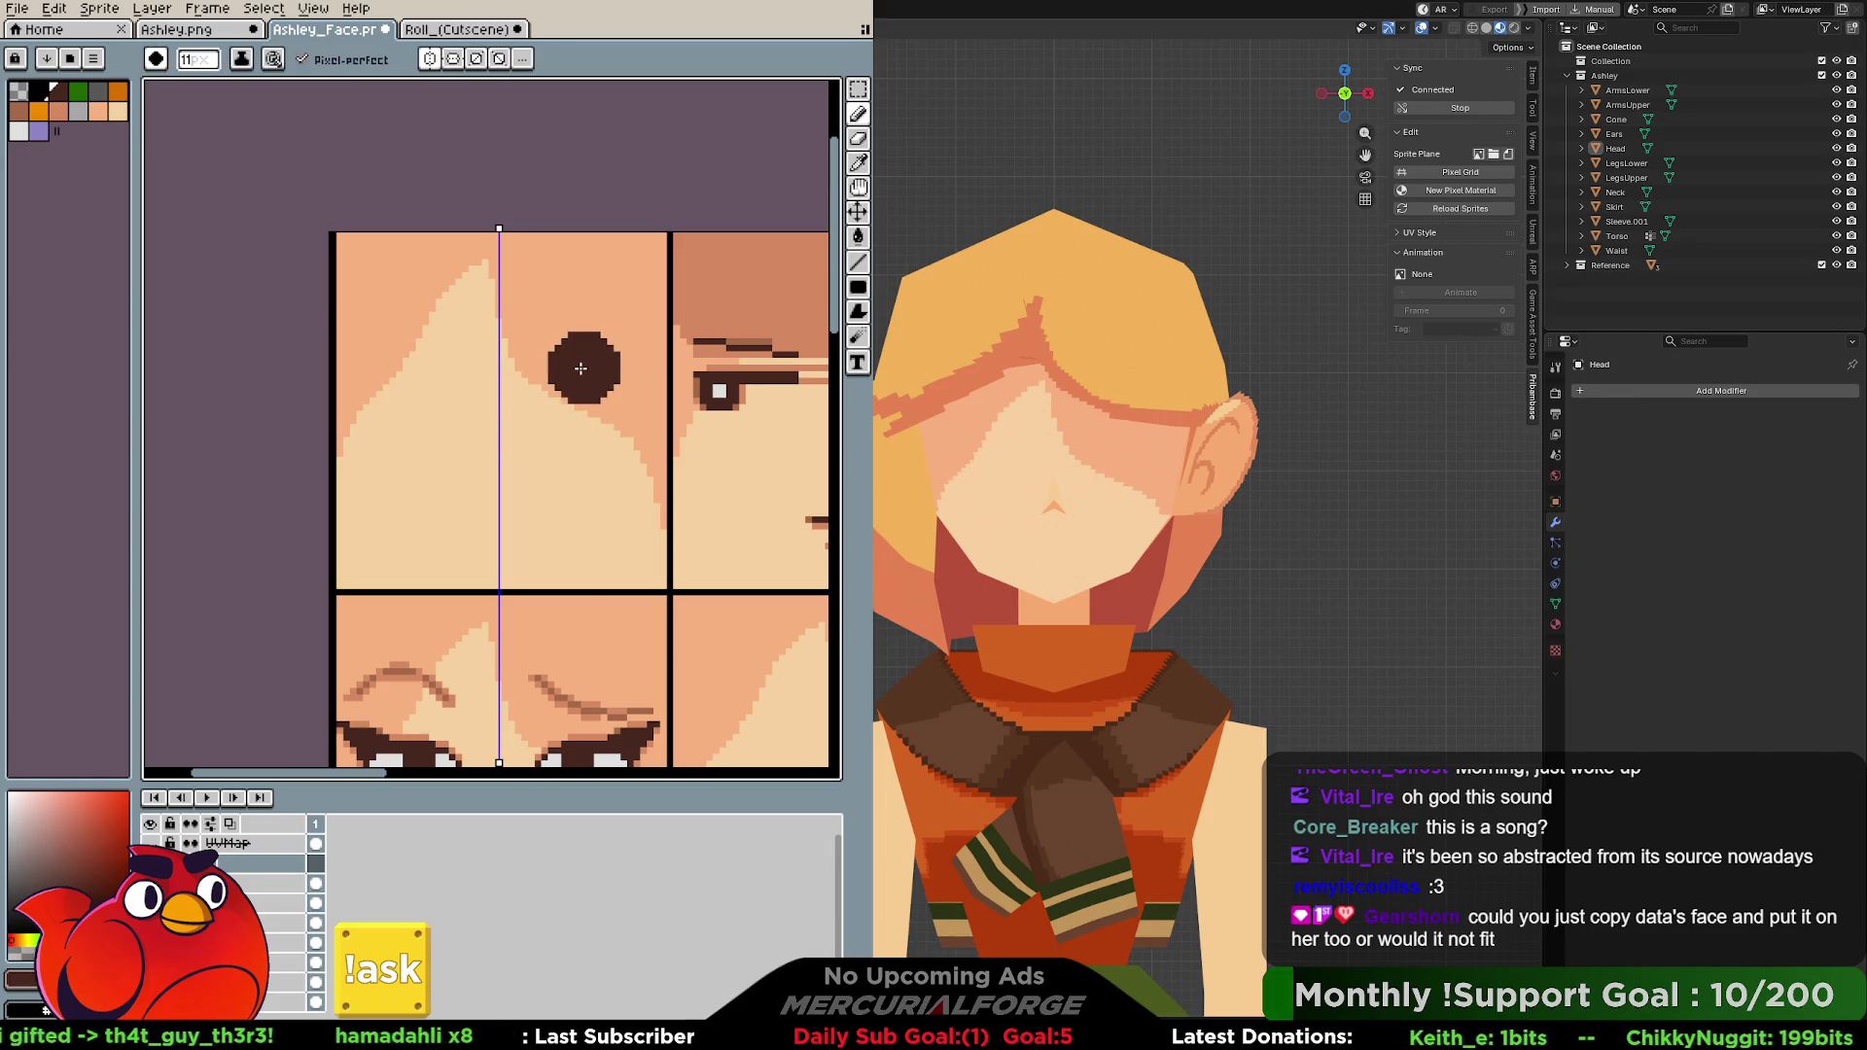
pyautogui.click(580, 369)
pyautogui.hotkey('ctrl', 'z')
pyautogui.click(582, 370)
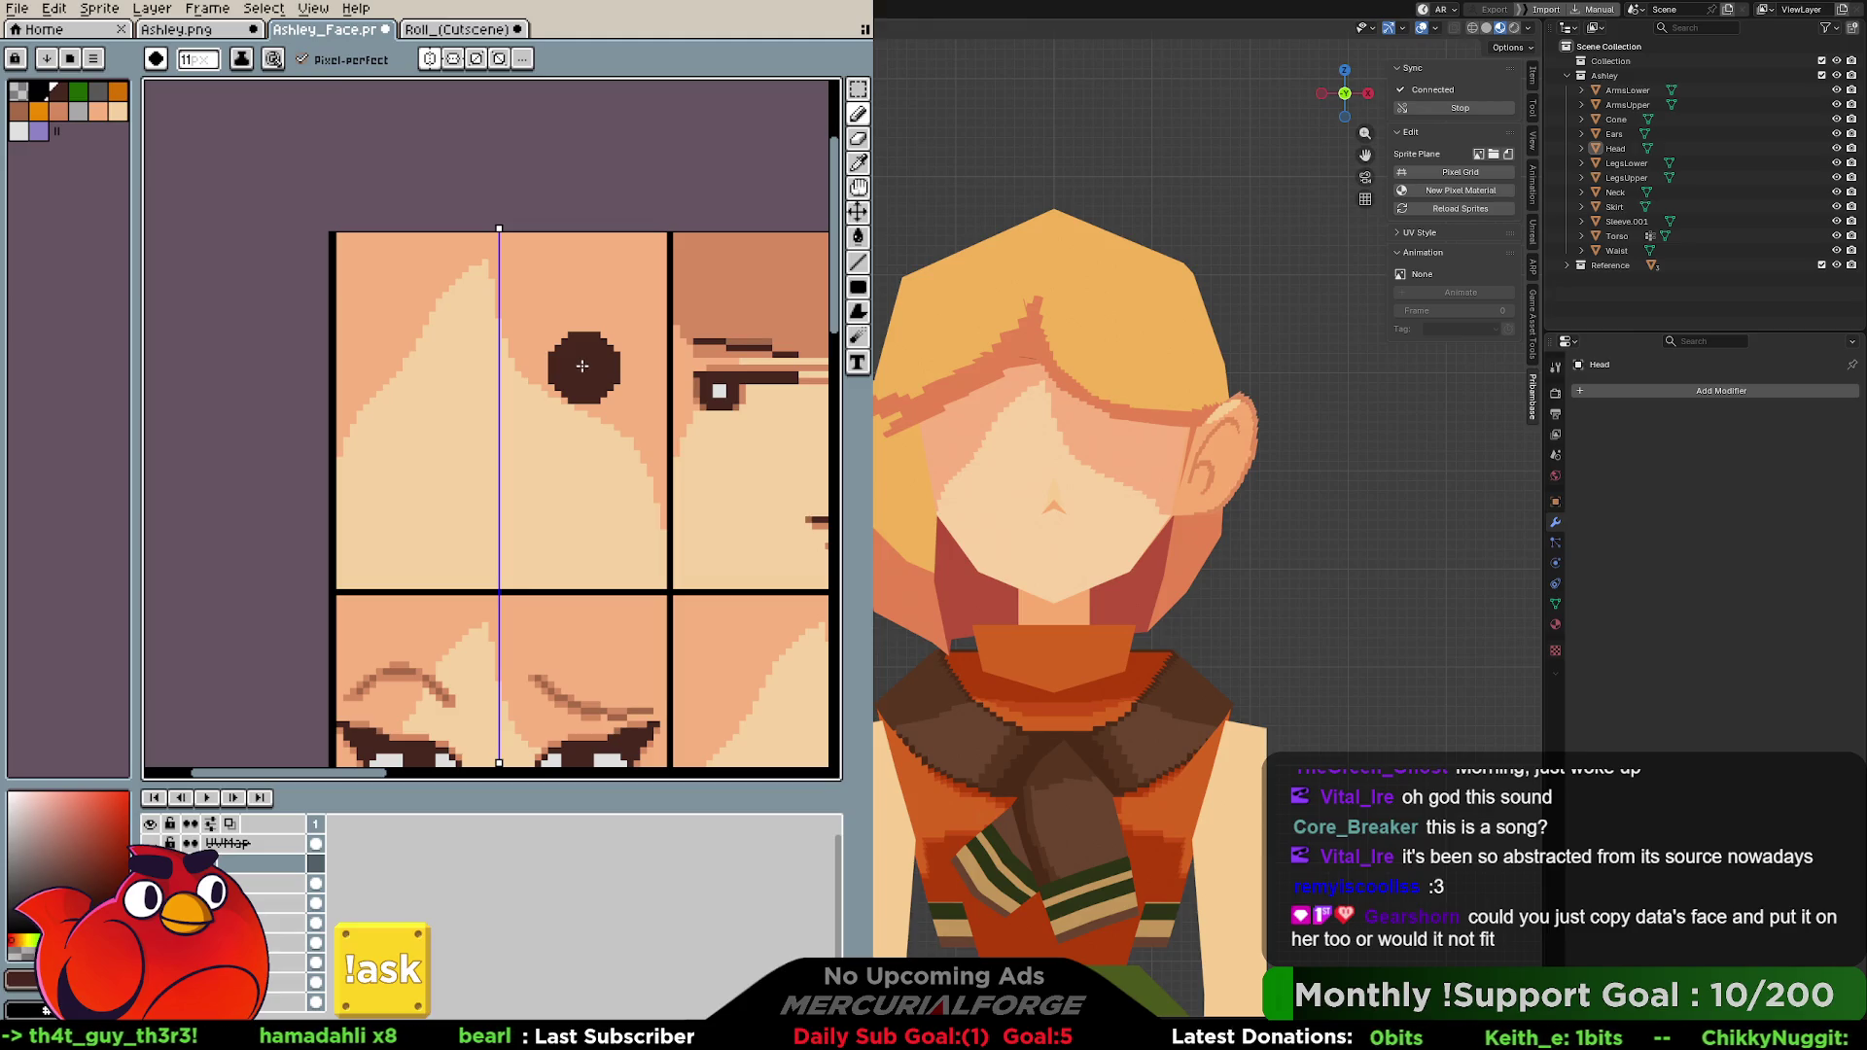
pyautogui.click(580, 366)
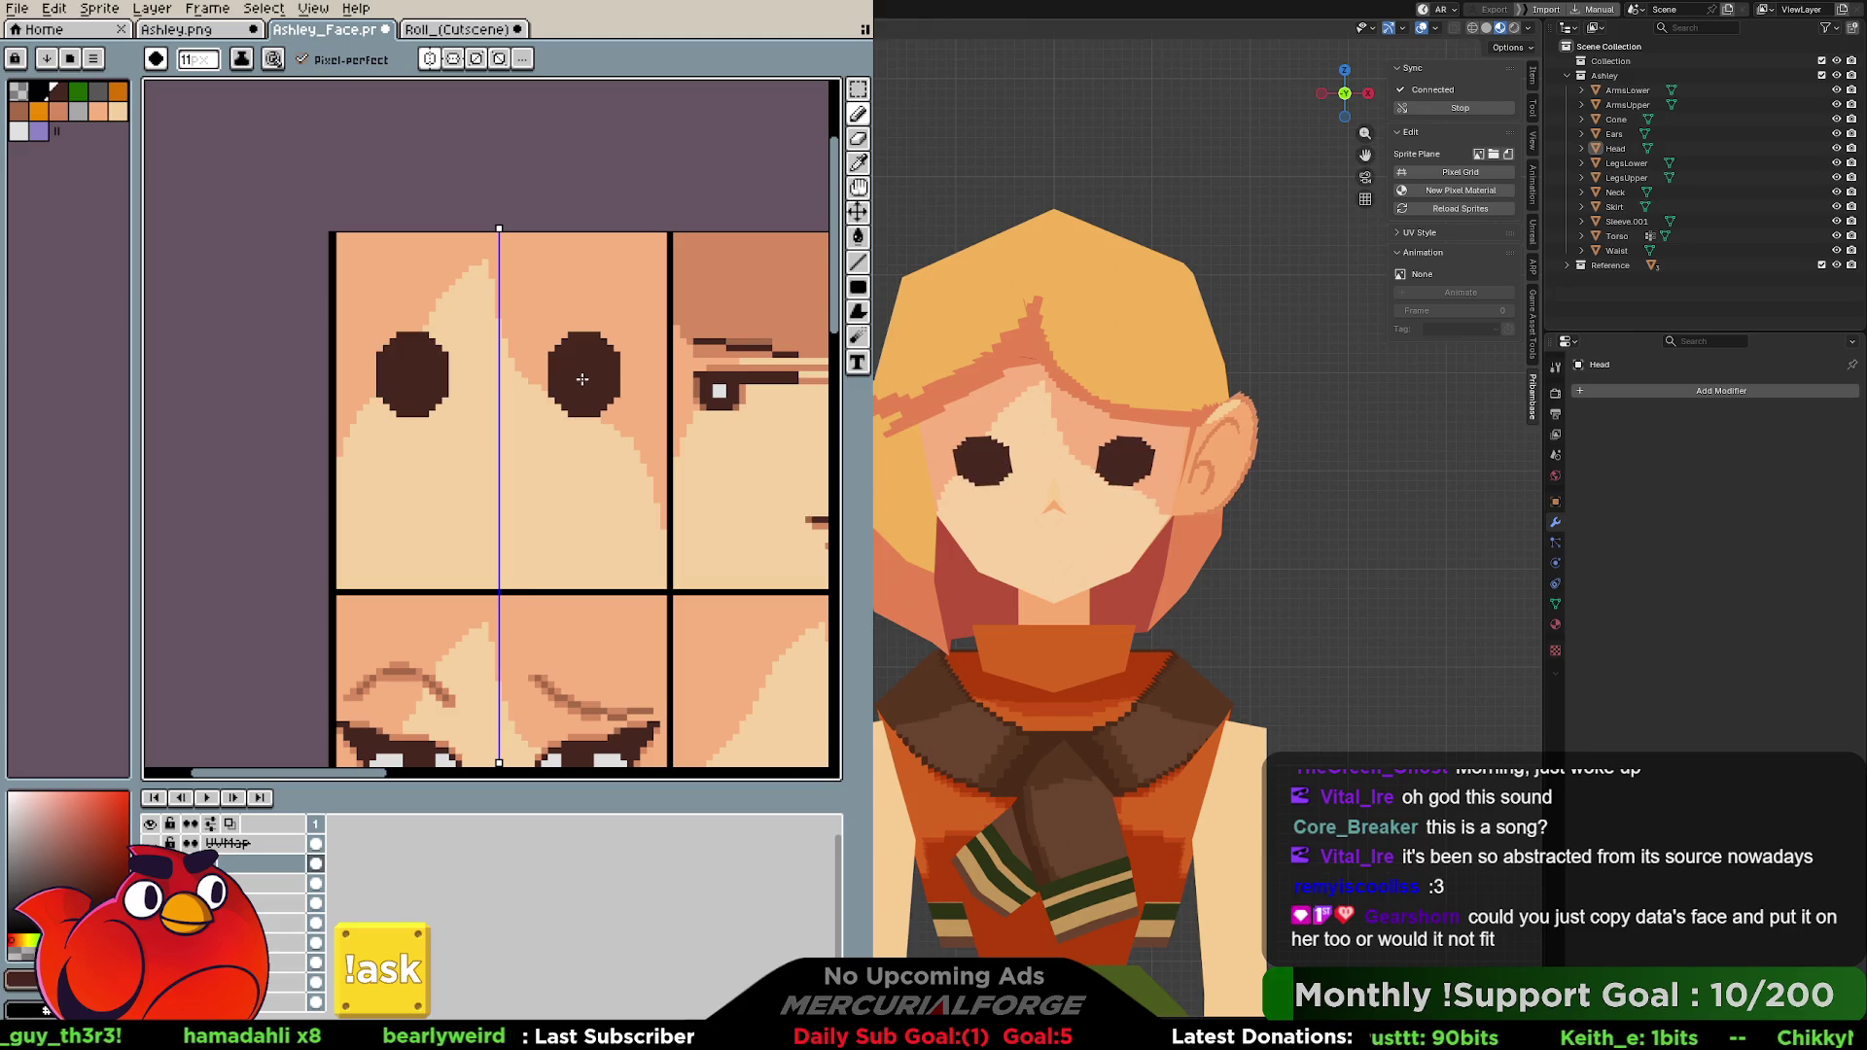
# Dot light grey highlights into each eye with a smaller brush, symmetry off.
pyautogui.keyDown('alt'); pyautogui.click(720, 391); pyautogui.keyUp('alt')
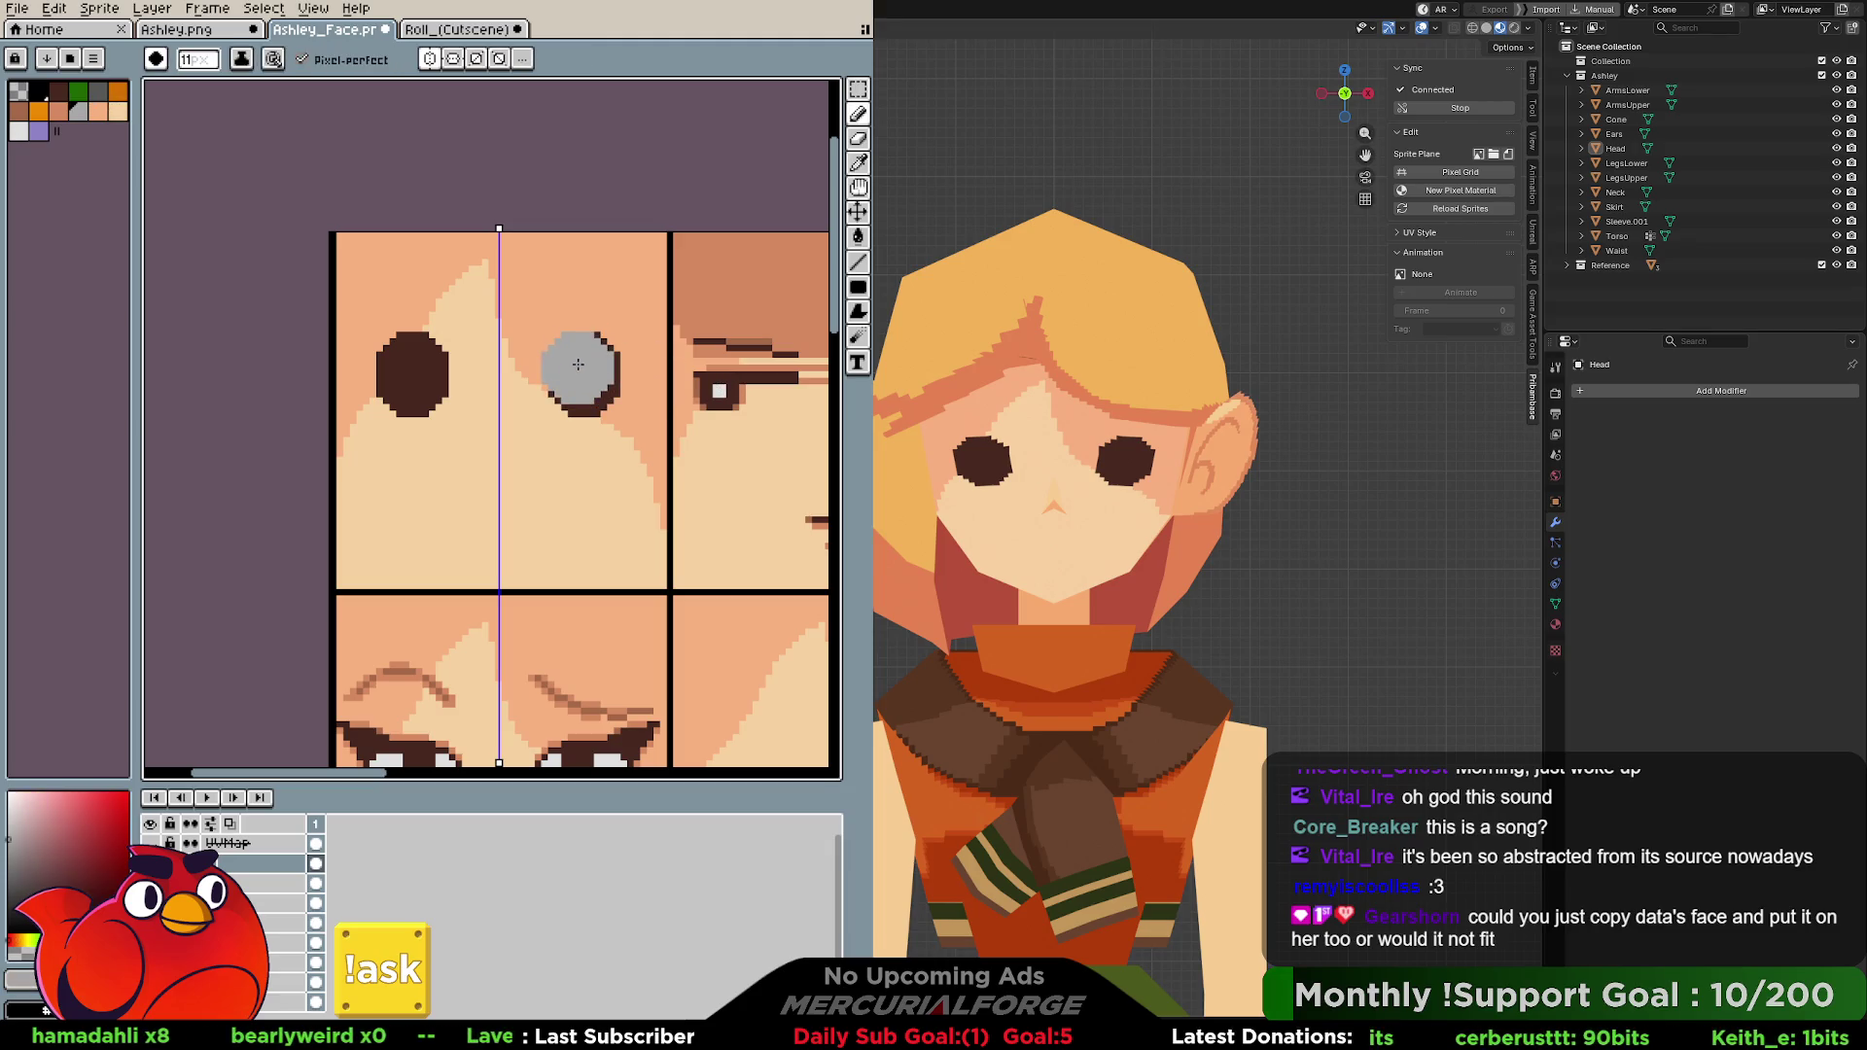
pyautogui.keyDown('alt'); pyautogui.click(579, 363); pyautogui.keyUp('alt')
pyautogui.press('x')
pyautogui.press('-')
pyautogui.press('-')
pyautogui.press('-')
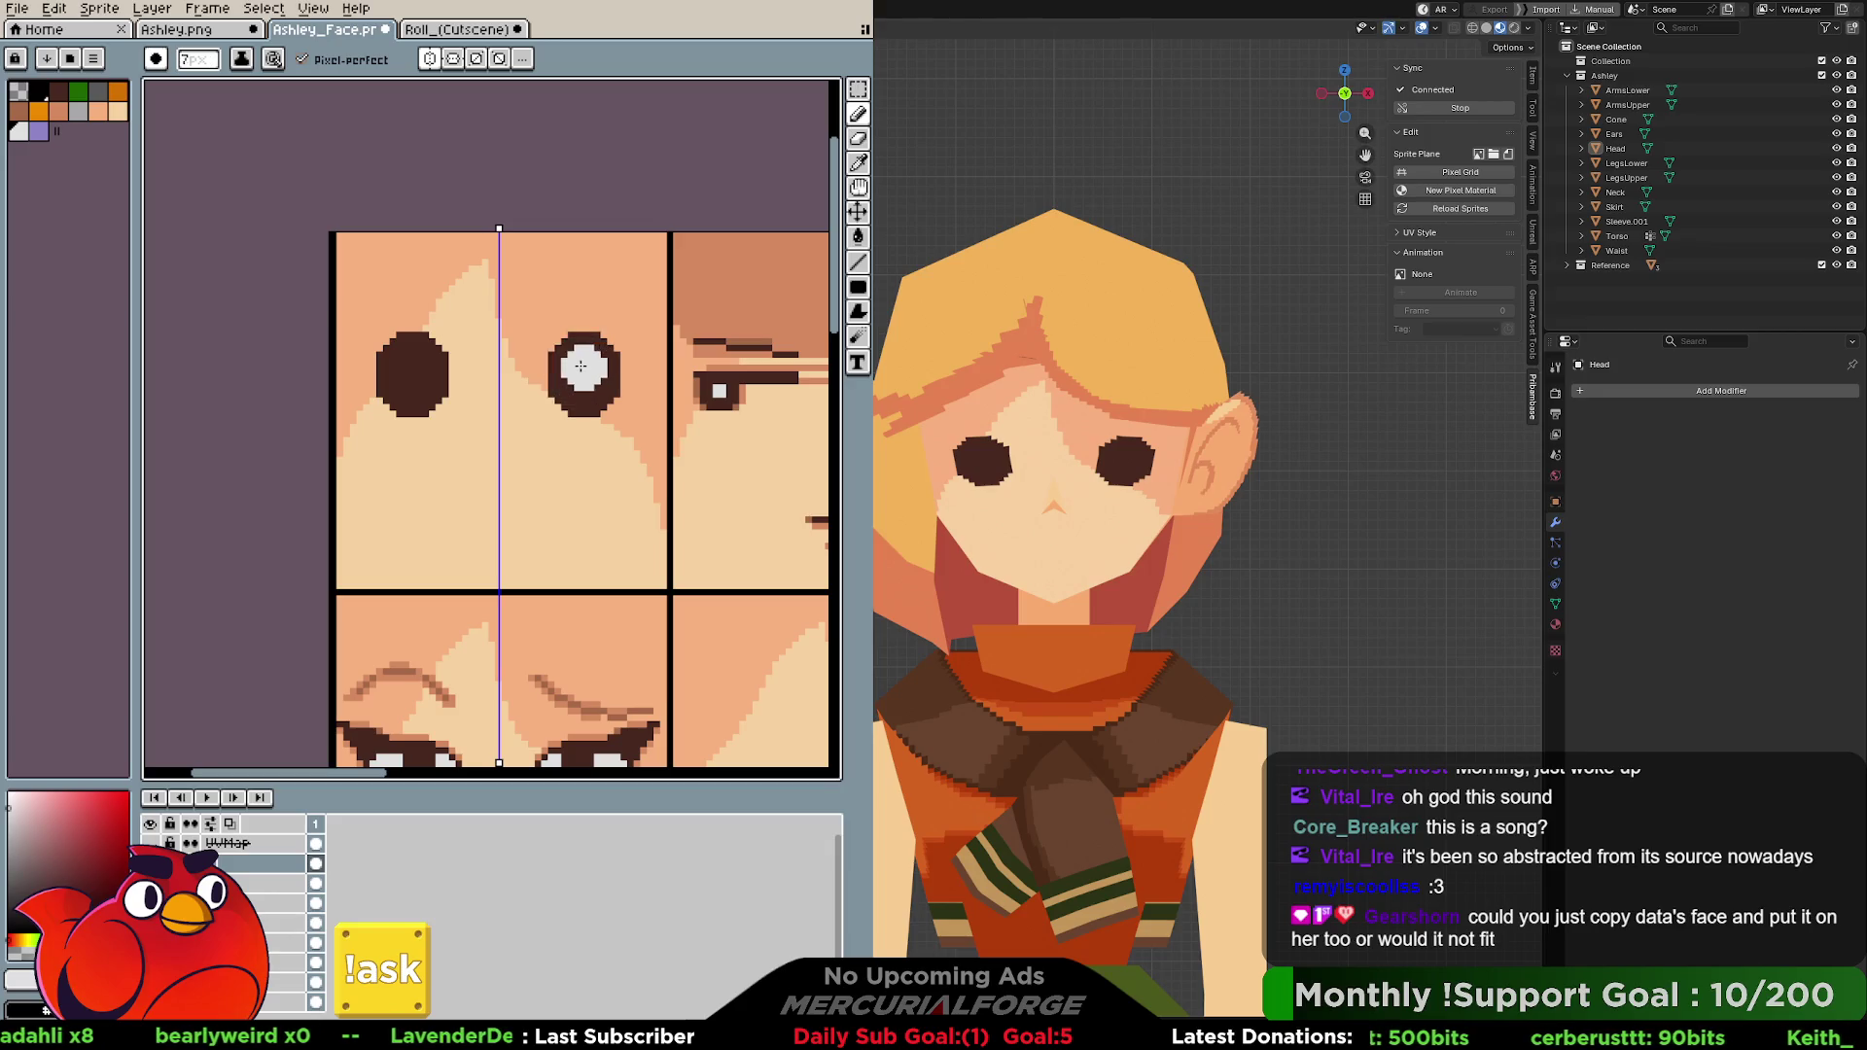
pyautogui.click(577, 368)
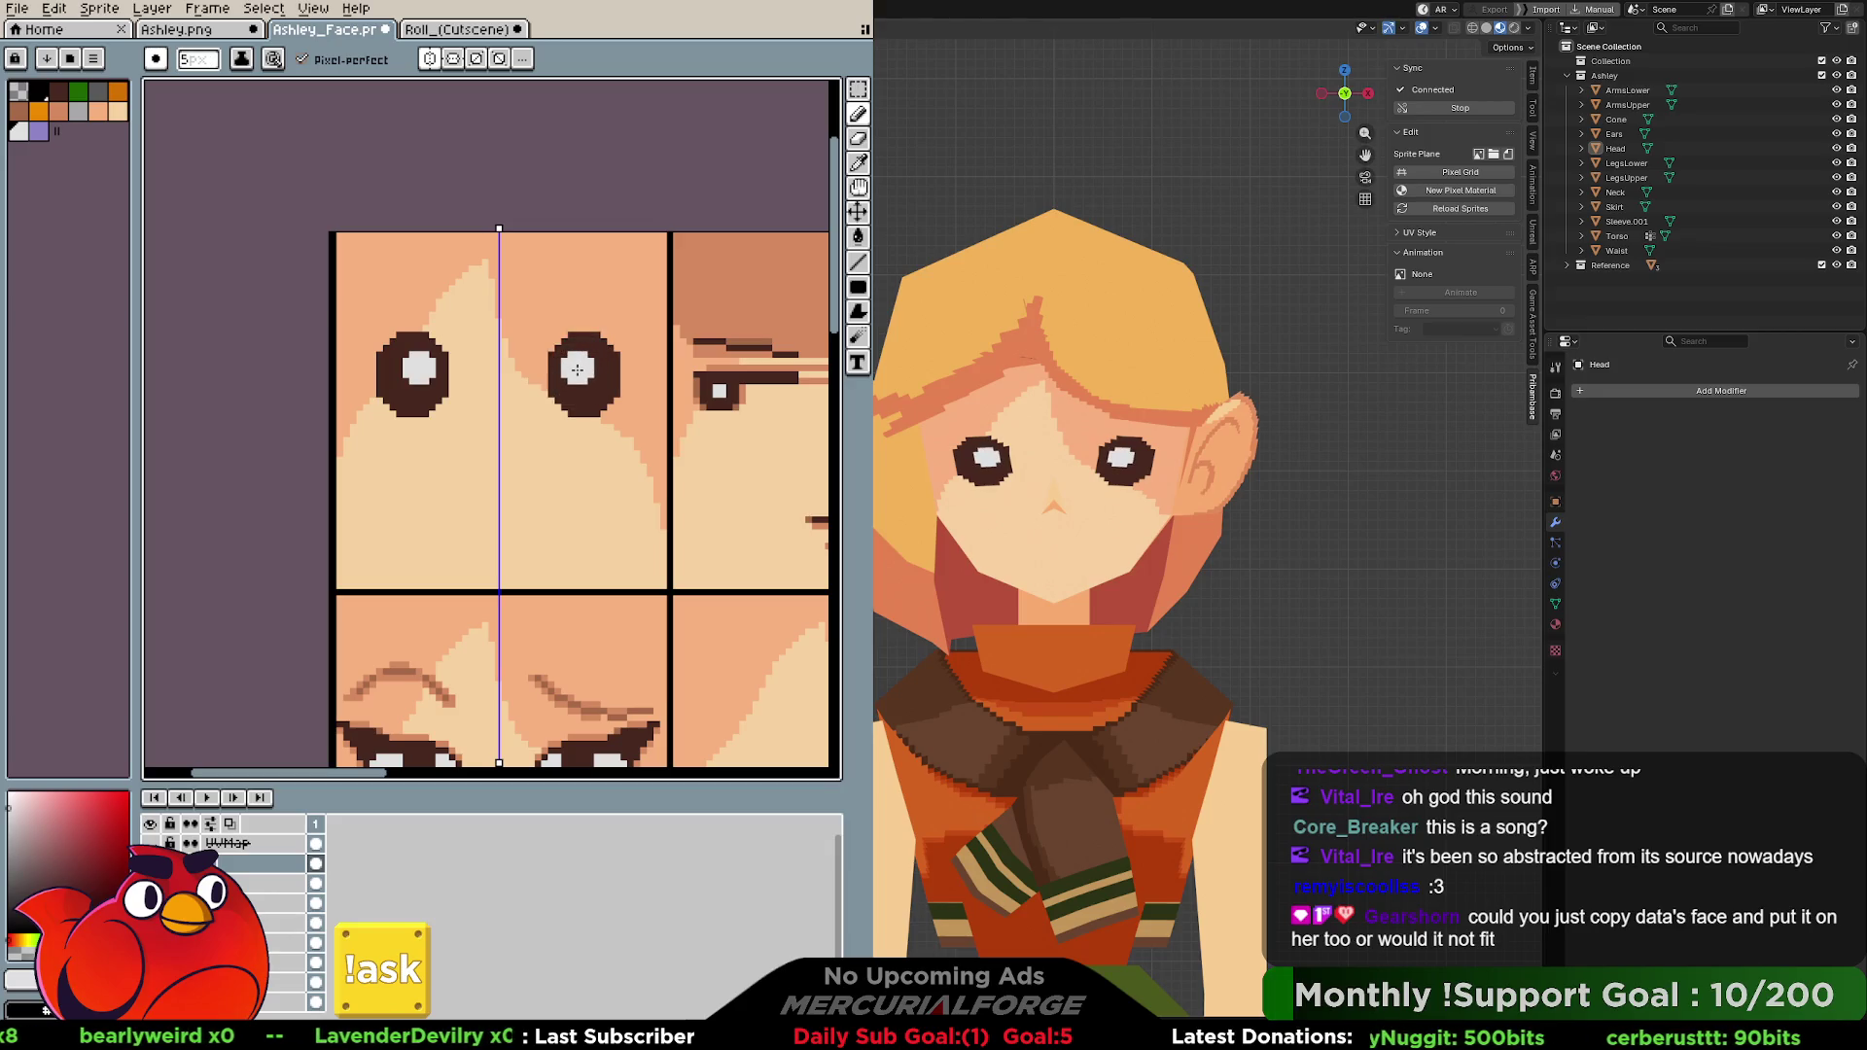
pyautogui.hotkey('ctrl', 'z')
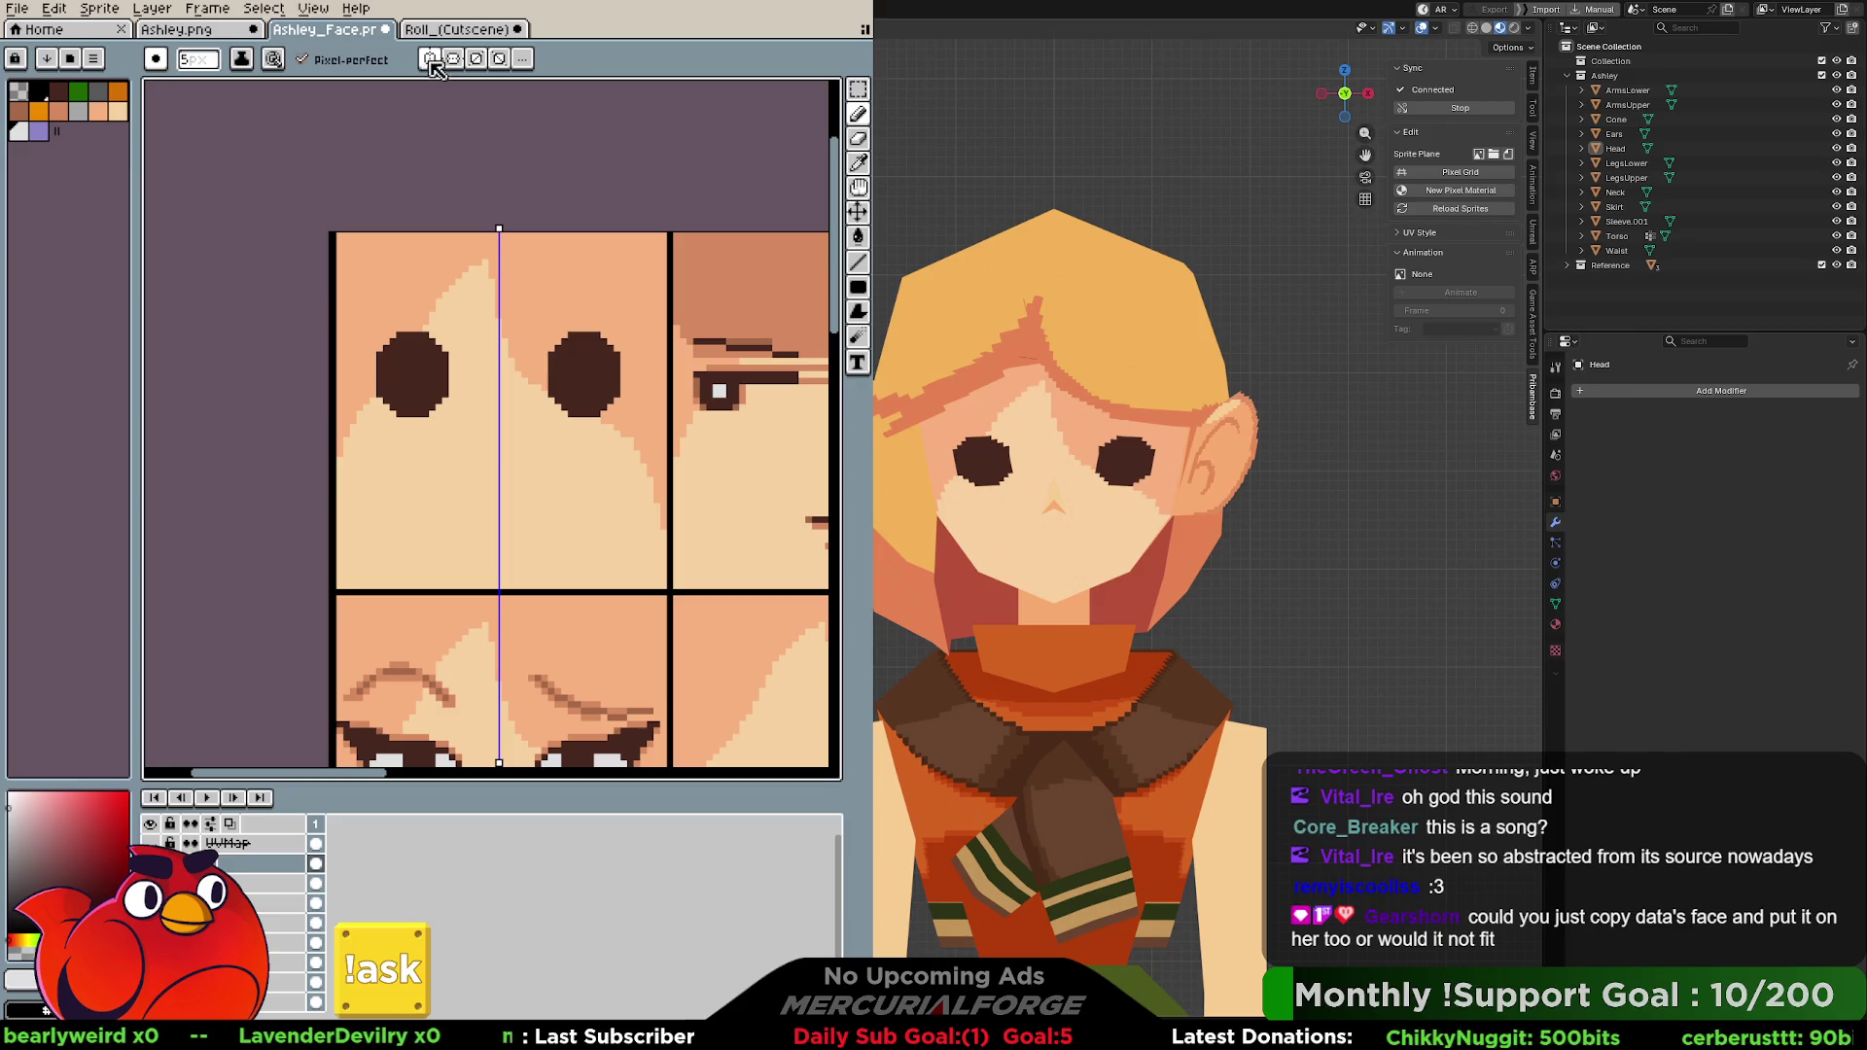
pyautogui.click(433, 59)
pyautogui.click(569, 361)
pyautogui.click(404, 360)
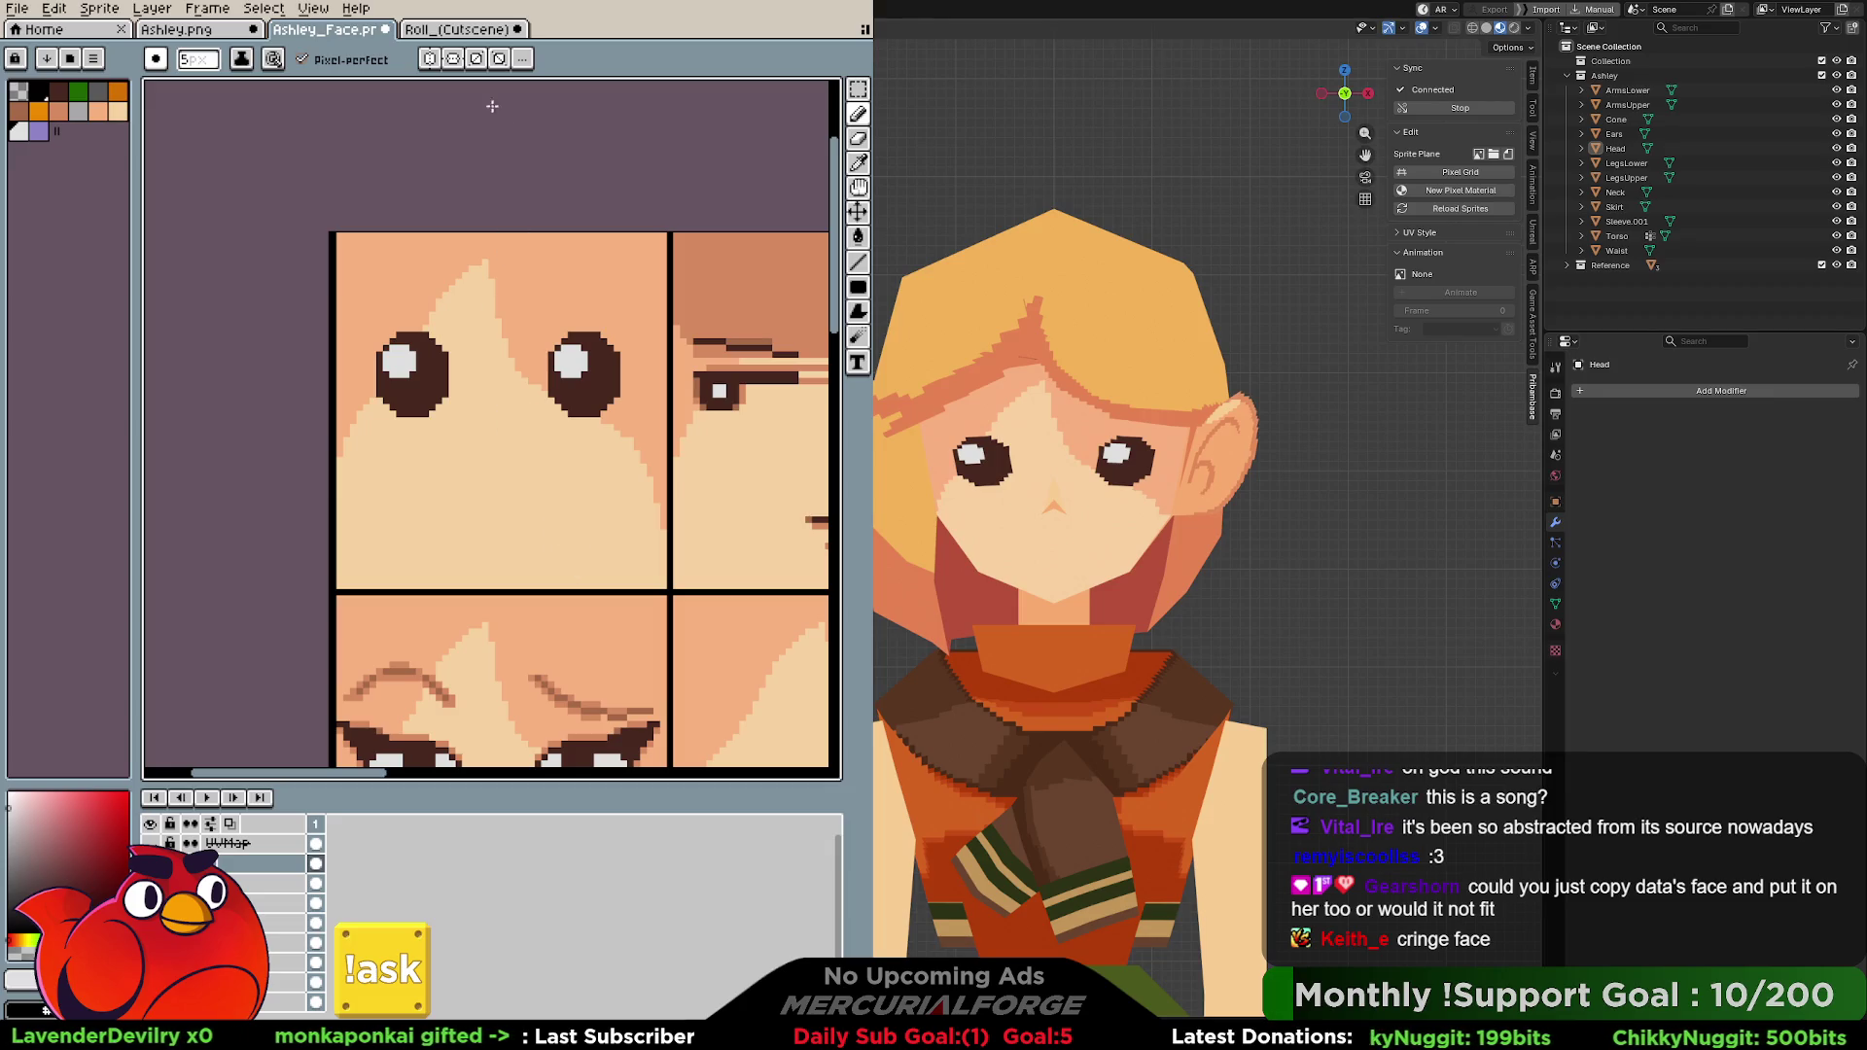
# Sample the lip brown with the eyedropper and, with symmetry on, dot a small mouth below the round eyes.
pyautogui.press('i')
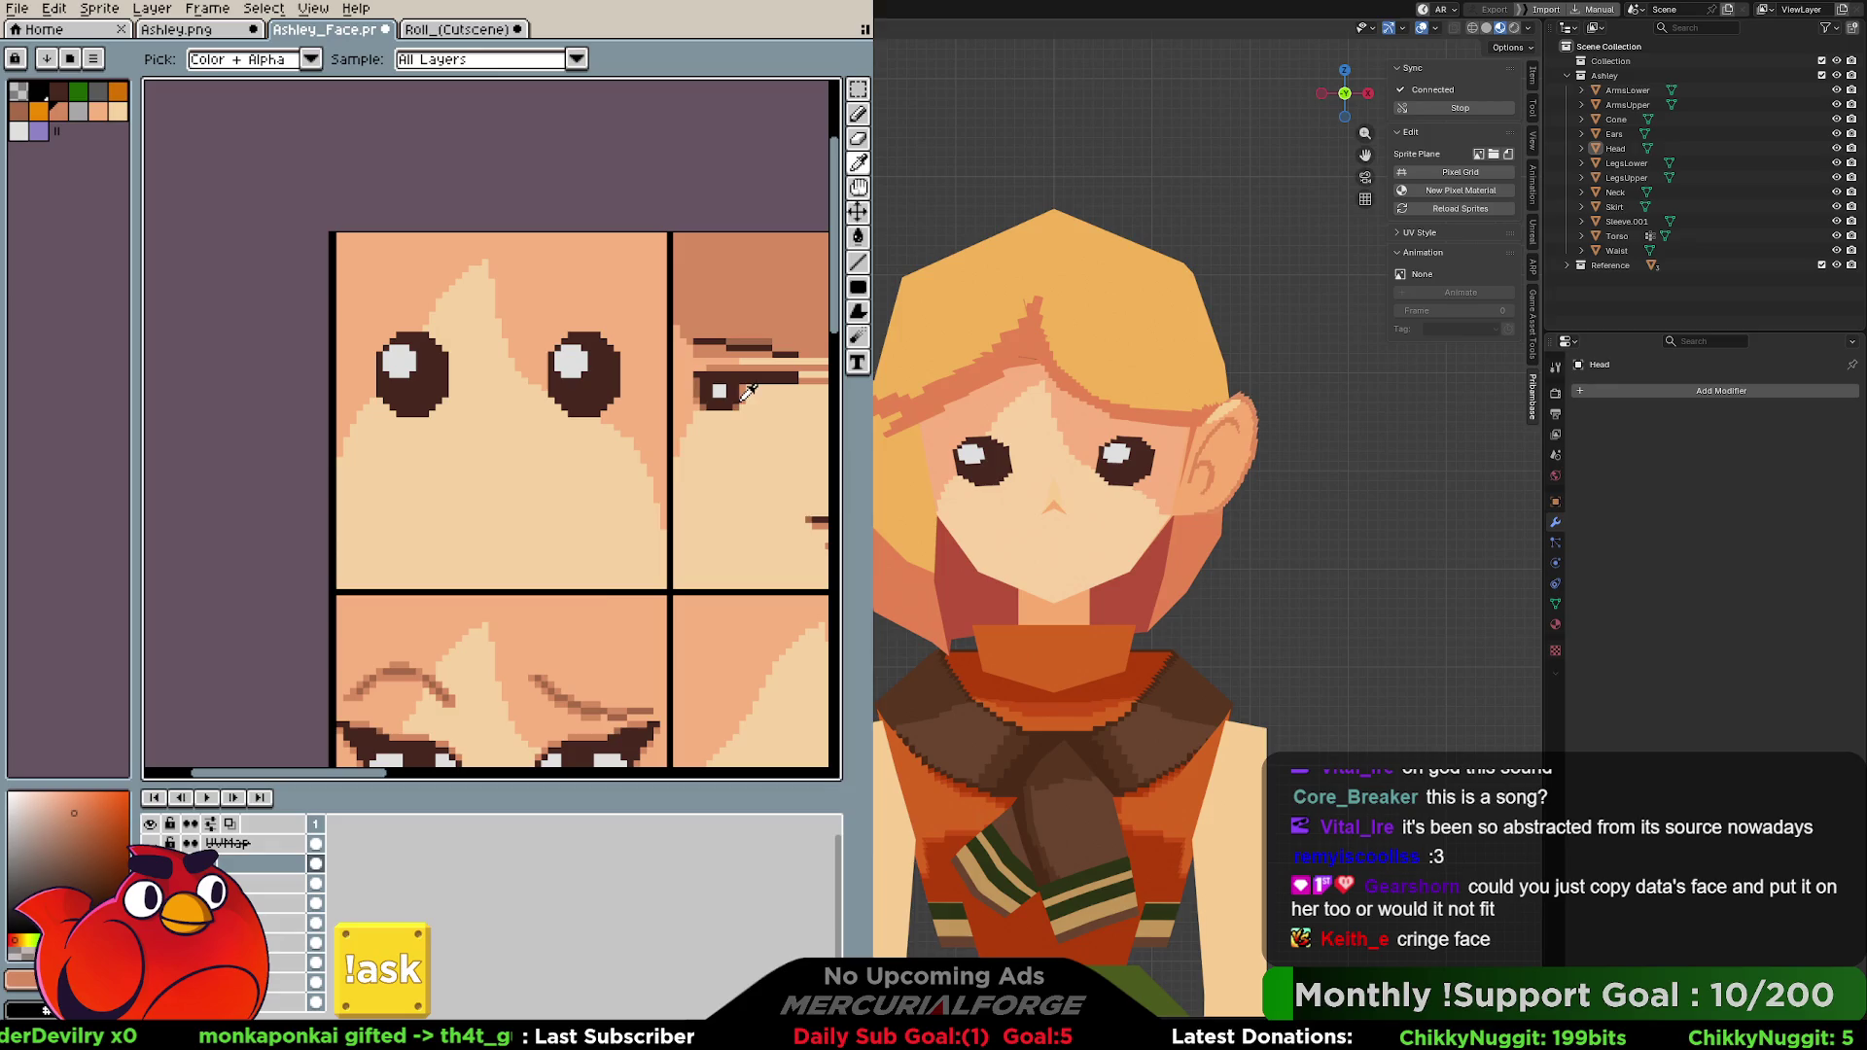
pyautogui.moveTo(525, 878); pyautogui.dragTo(535, 652, button='middle')
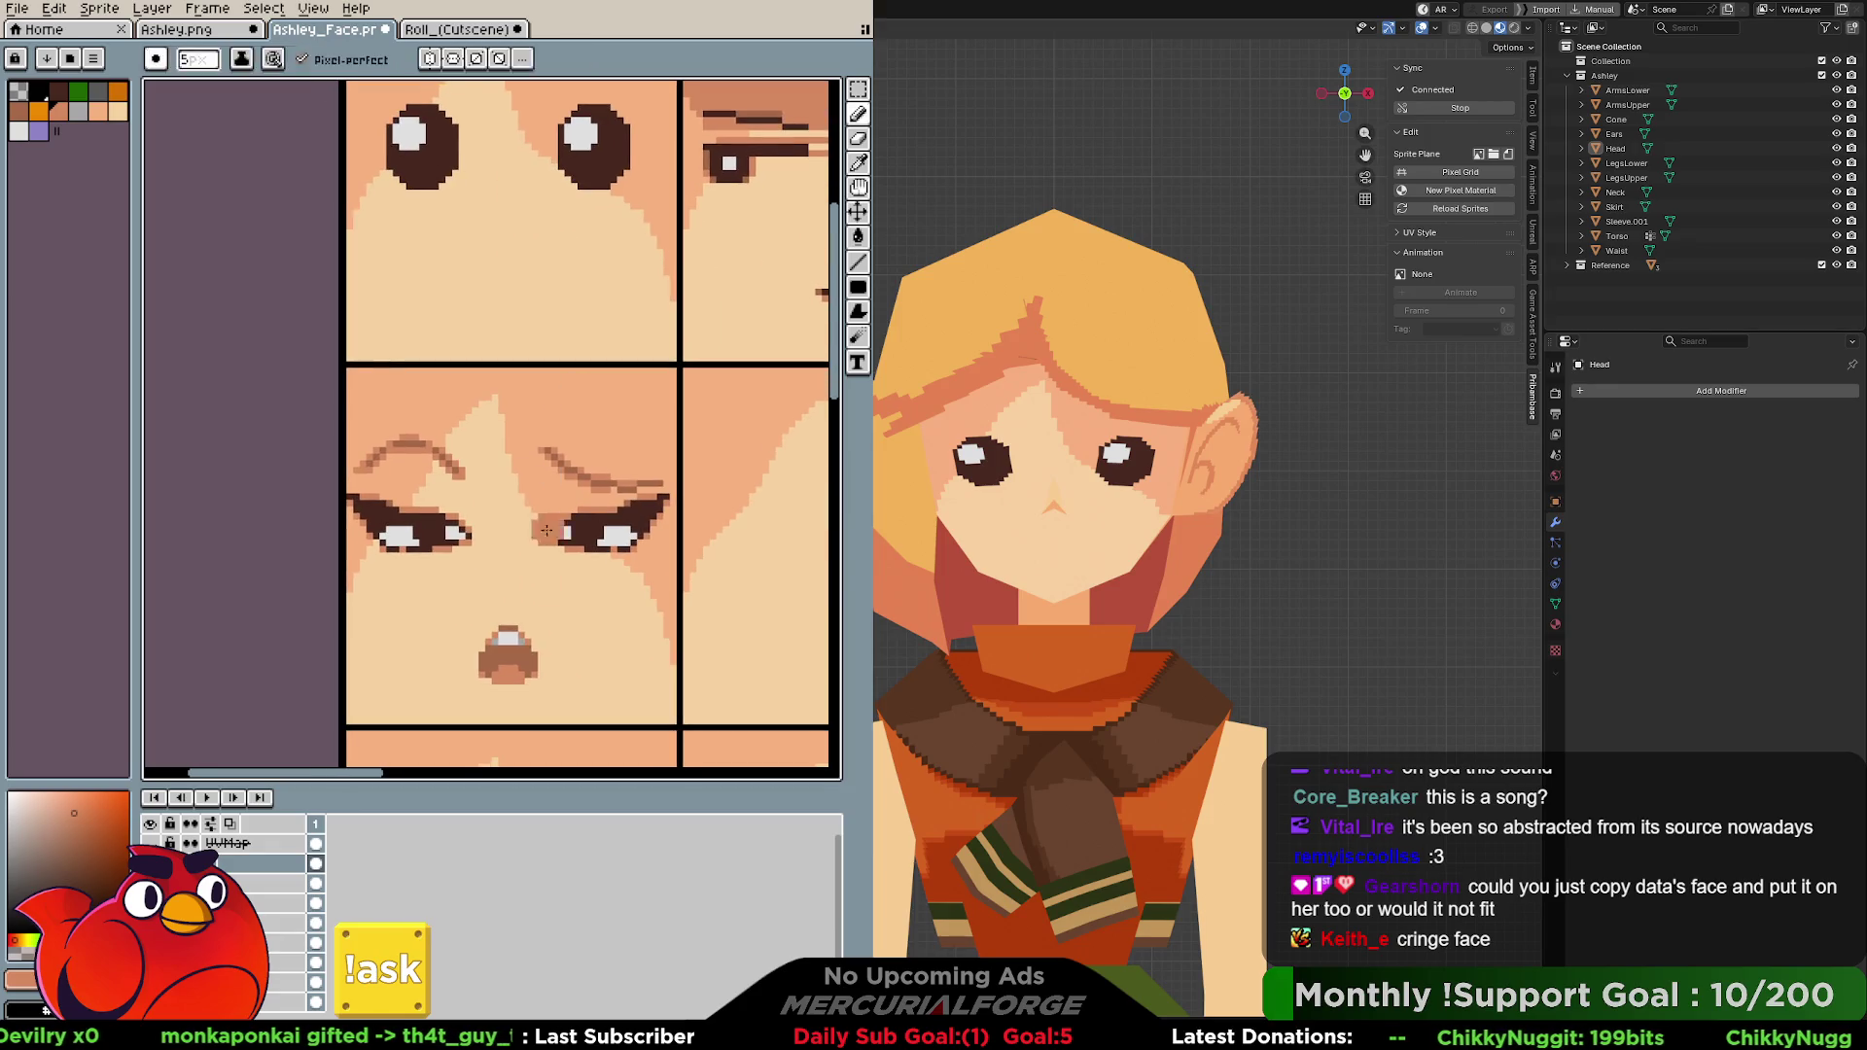
pyautogui.click(526, 646)
pyautogui.press('b')
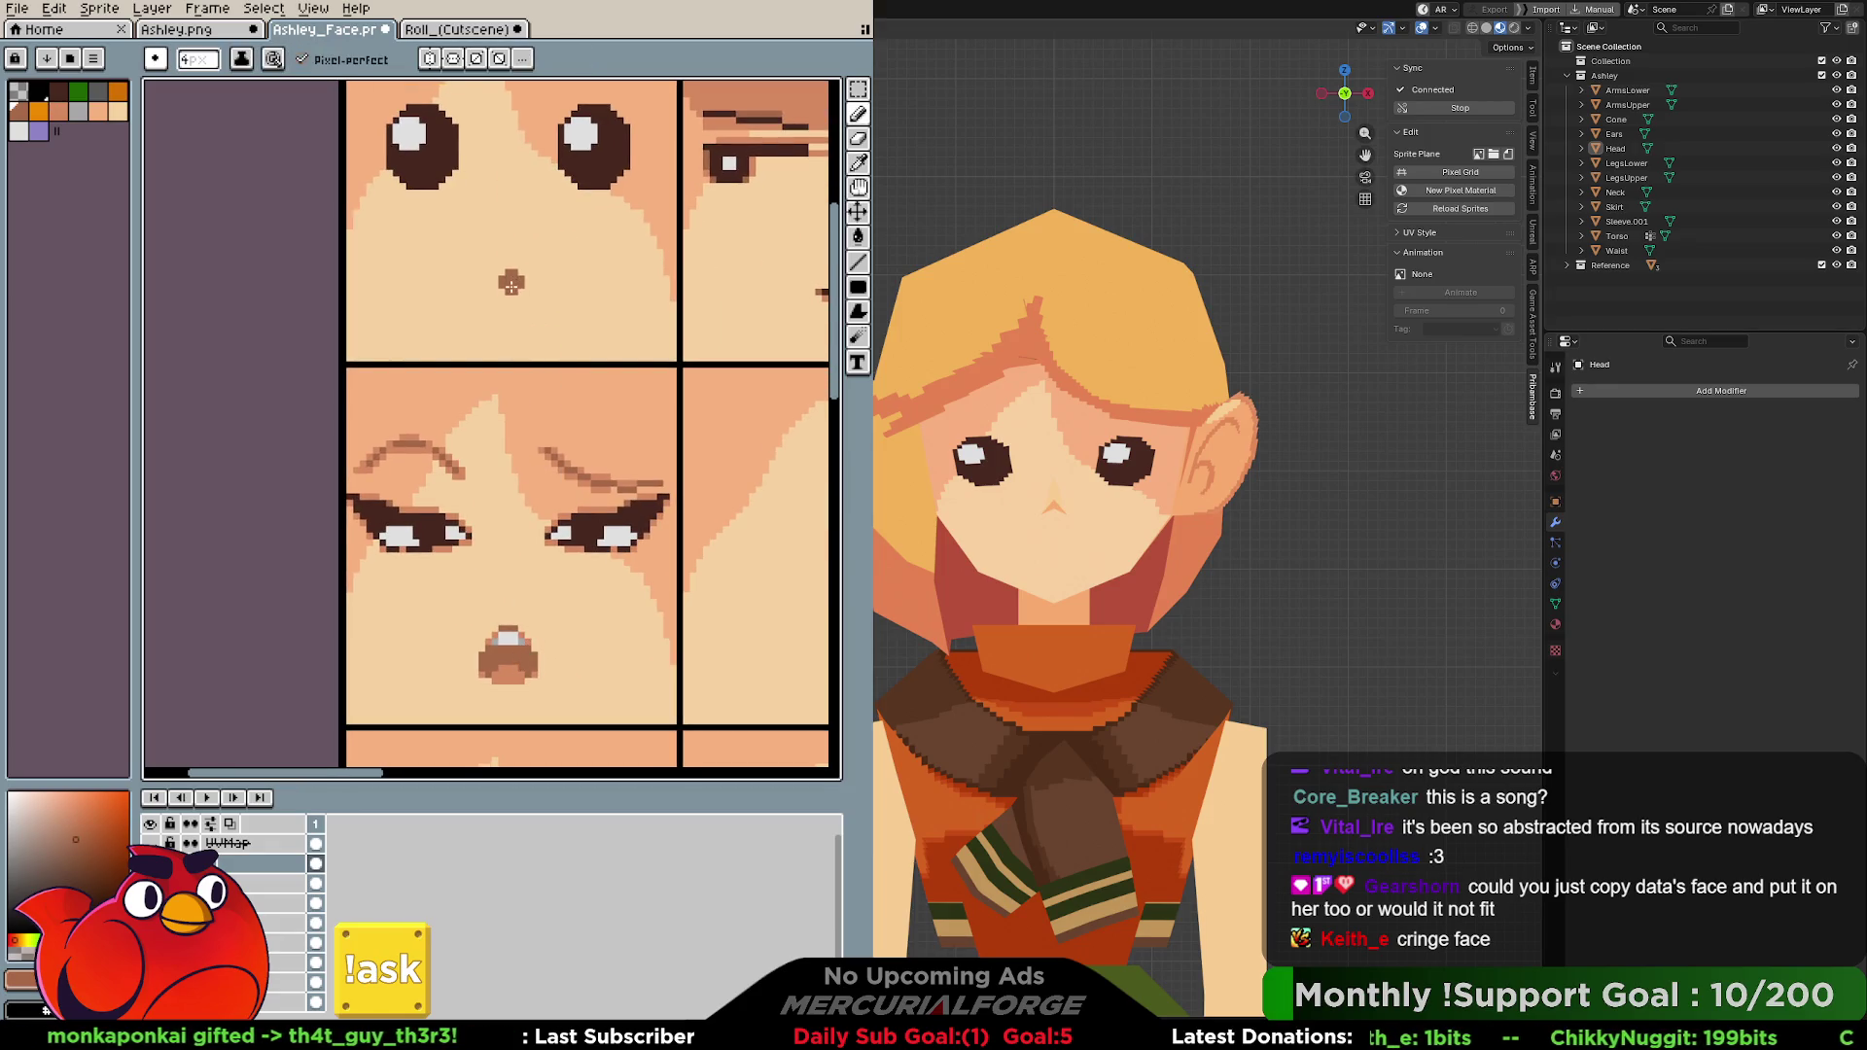
pyautogui.press('e')
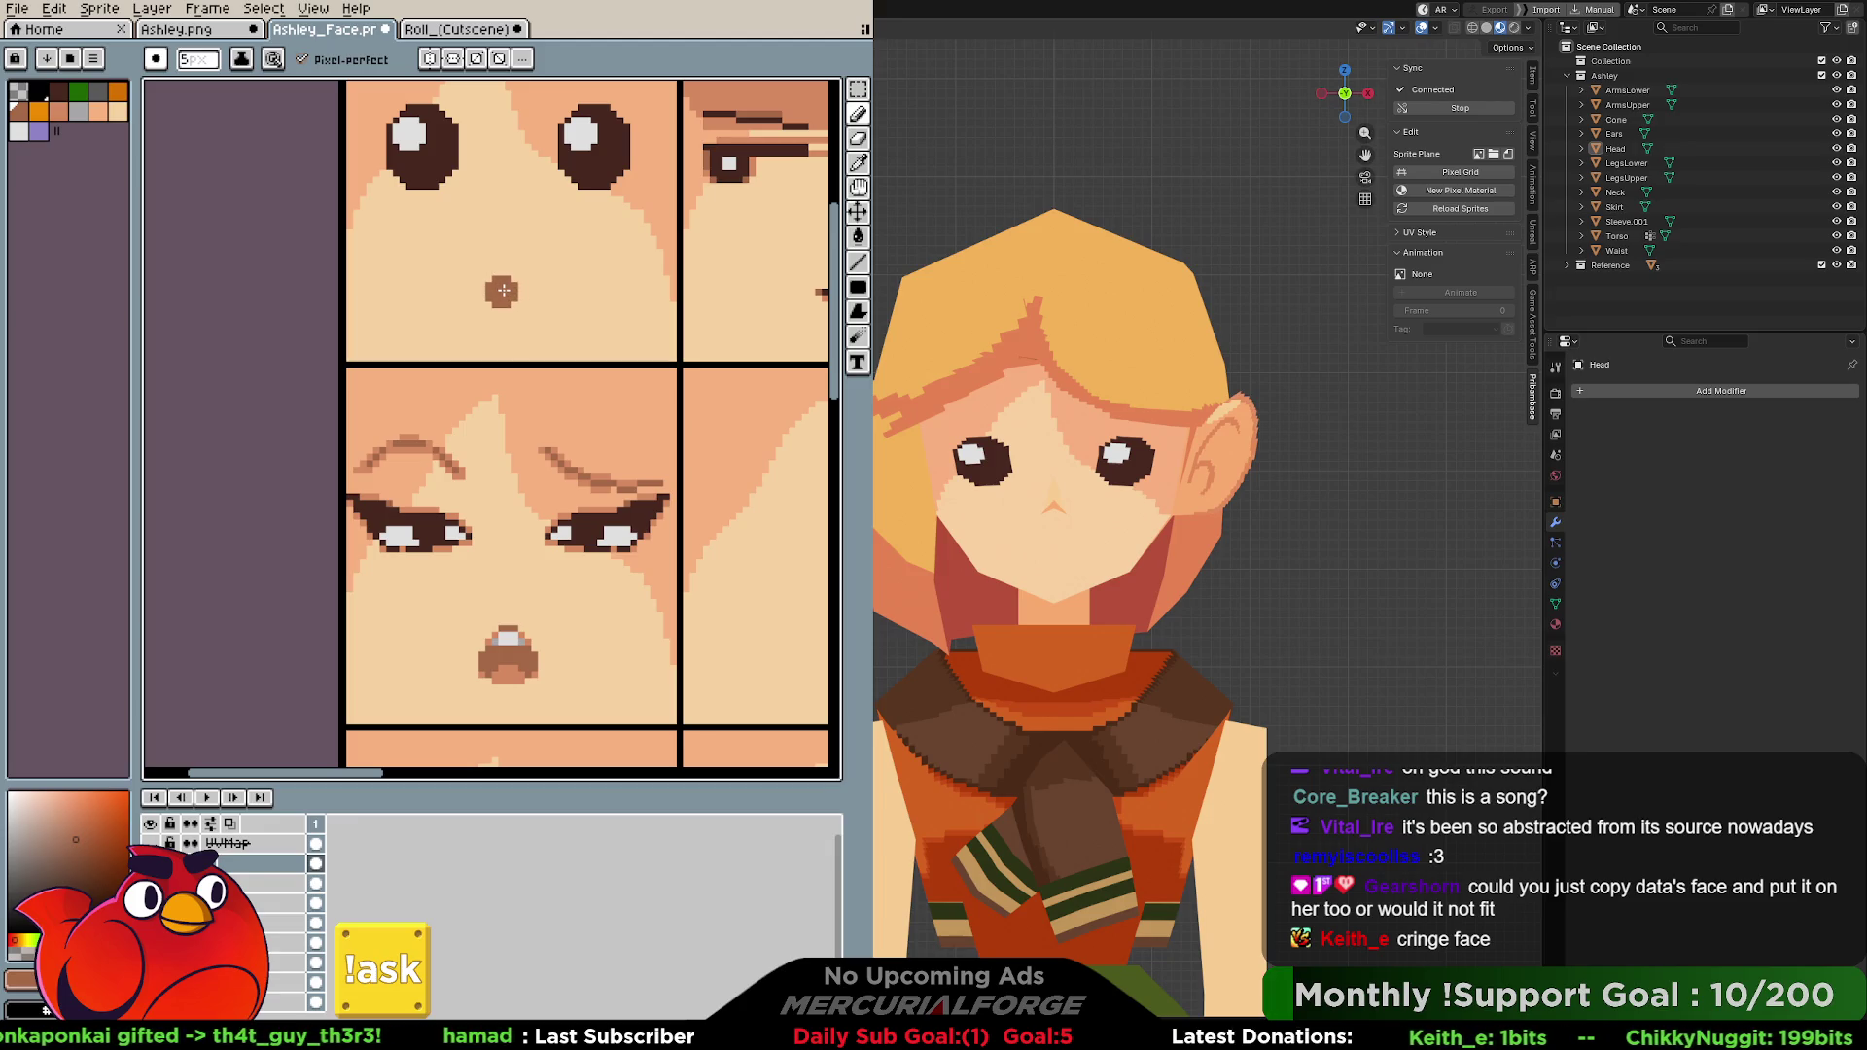
pyautogui.click(431, 58)
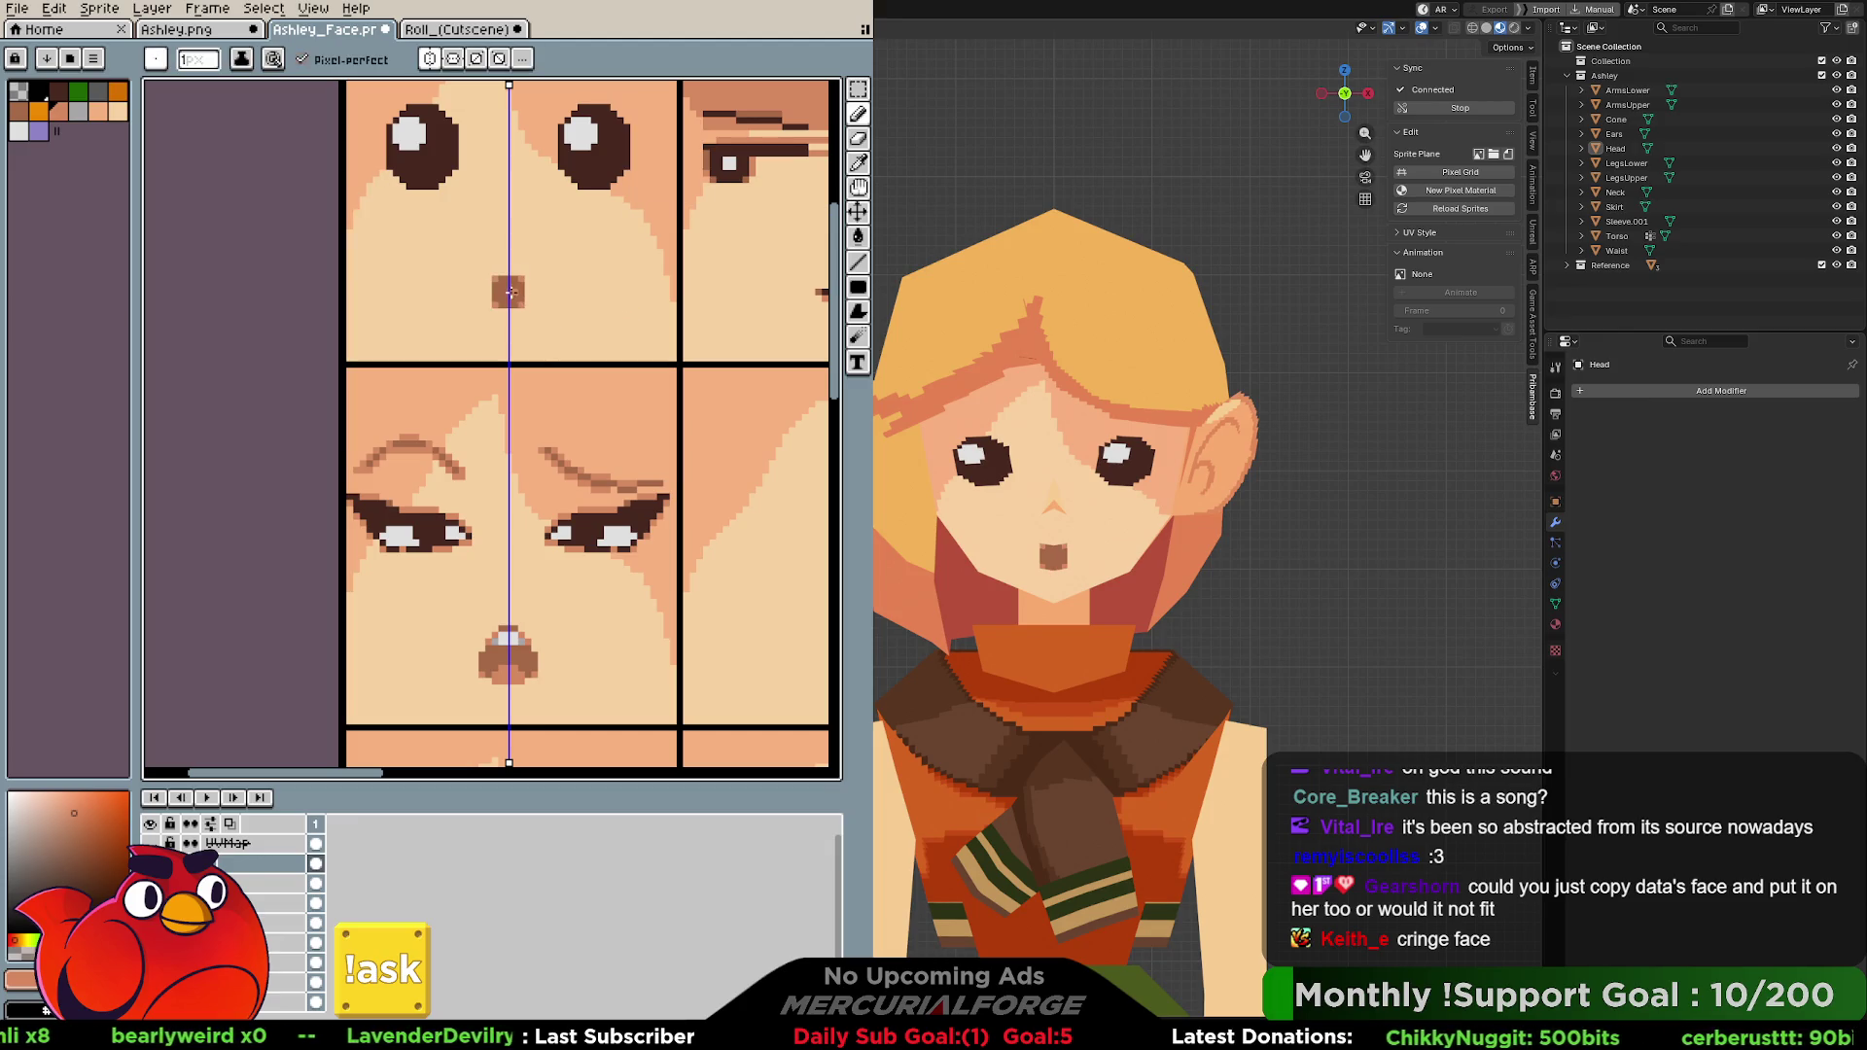
pyautogui.press('ctrl')
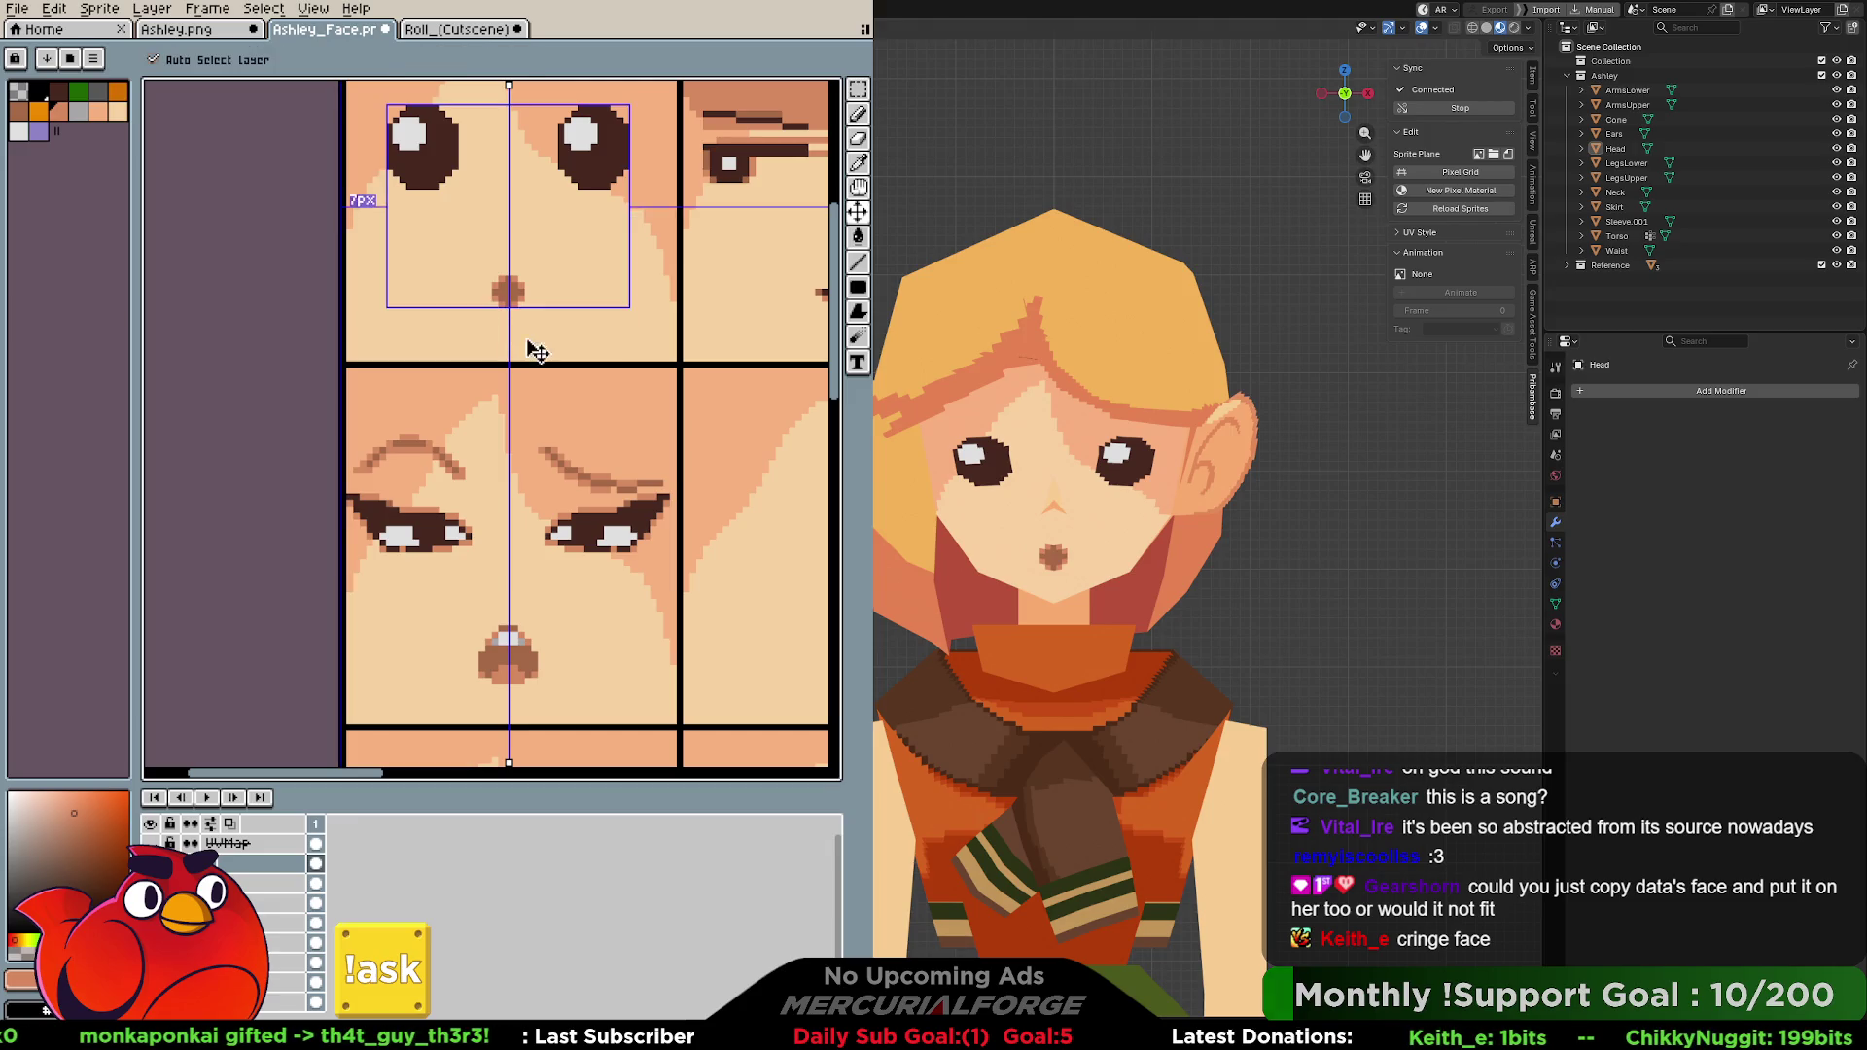
# Drag the round-eyed, dot-mouth face into the tile one step down and right.
pyautogui.moveTo(532, 213); pyautogui.dragTo(552, 377, button='middle')
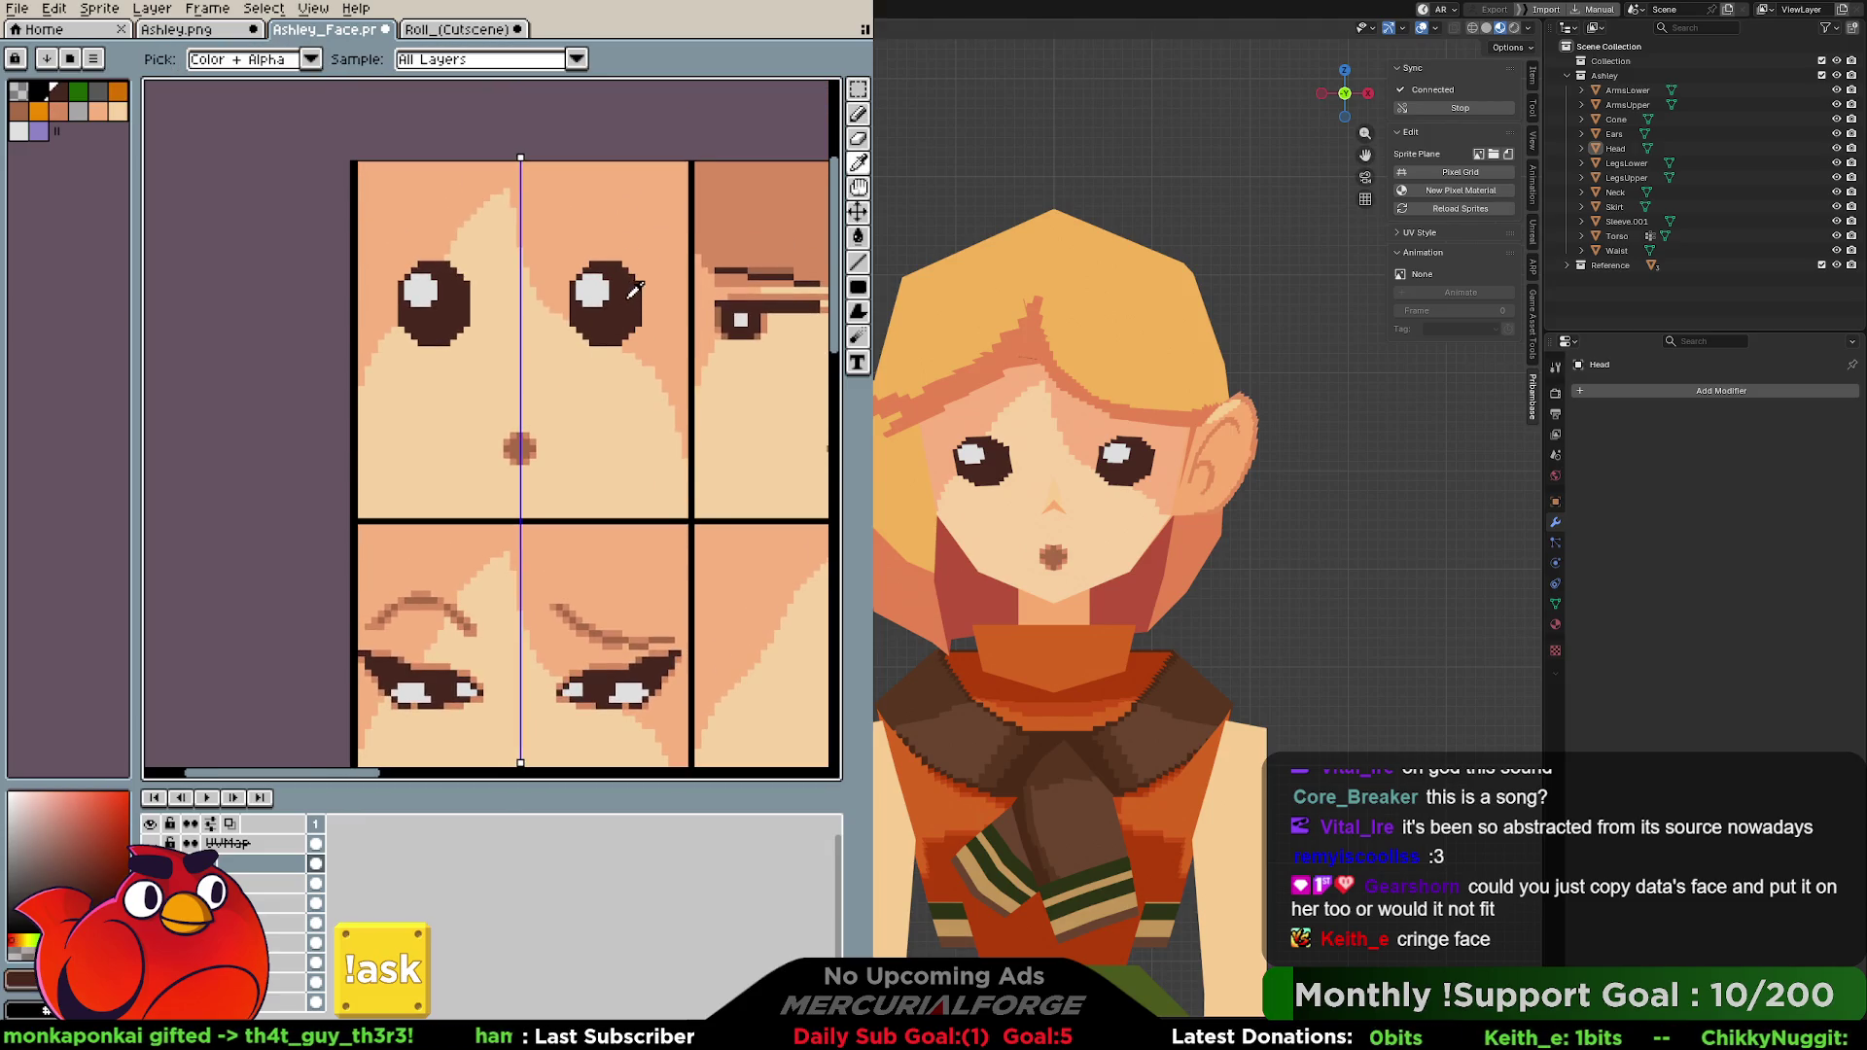
pyautogui.moveTo(624, 283); pyautogui.dragTo(623, 331, button='middle')
pyautogui.moveTo(625, 347)
pyautogui.mouseDown()
pyautogui.moveTo(442, 324)
pyautogui.moveTo(492, 329)
pyautogui.moveTo(527, 252)
pyautogui.moveTo(384, 272)
pyautogui.mouseUp()
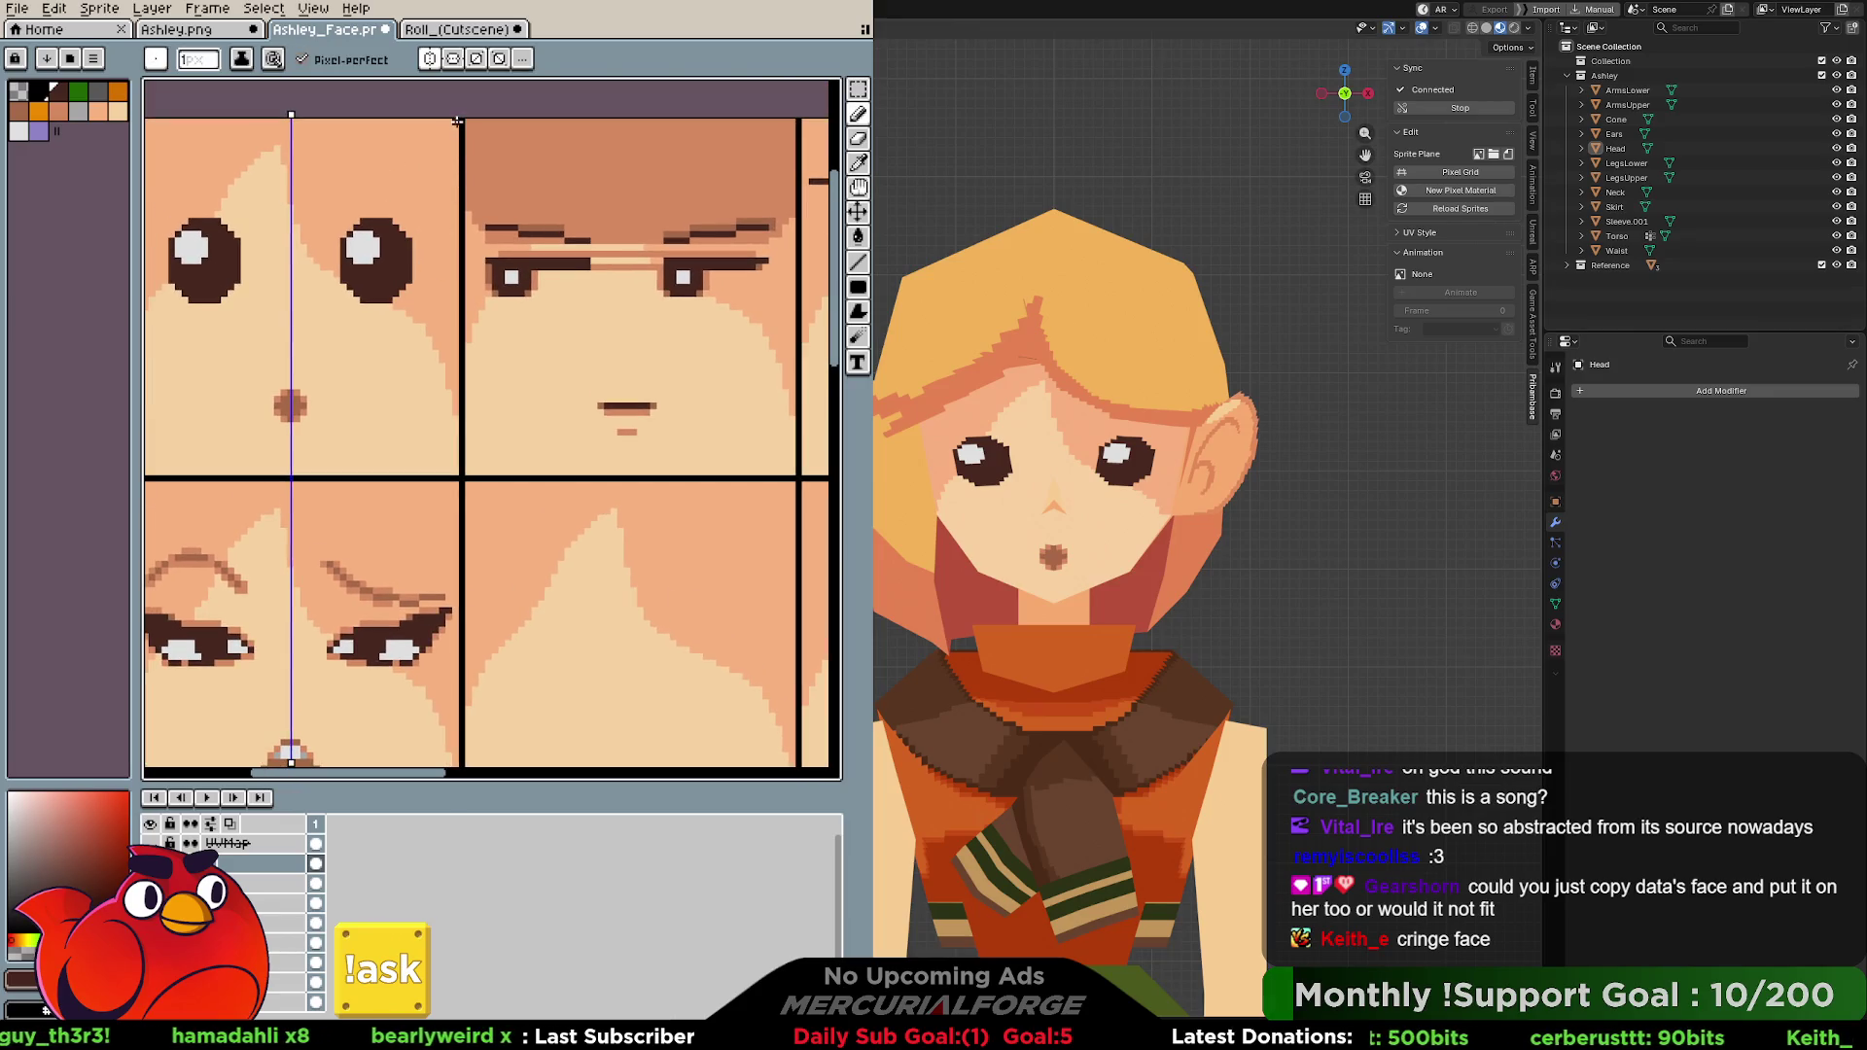
pyautogui.moveTo(513, 301)
pyautogui.mouseDown()
pyautogui.moveTo(449, 230)
pyautogui.moveTo(675, 568)
pyautogui.mouseUp()
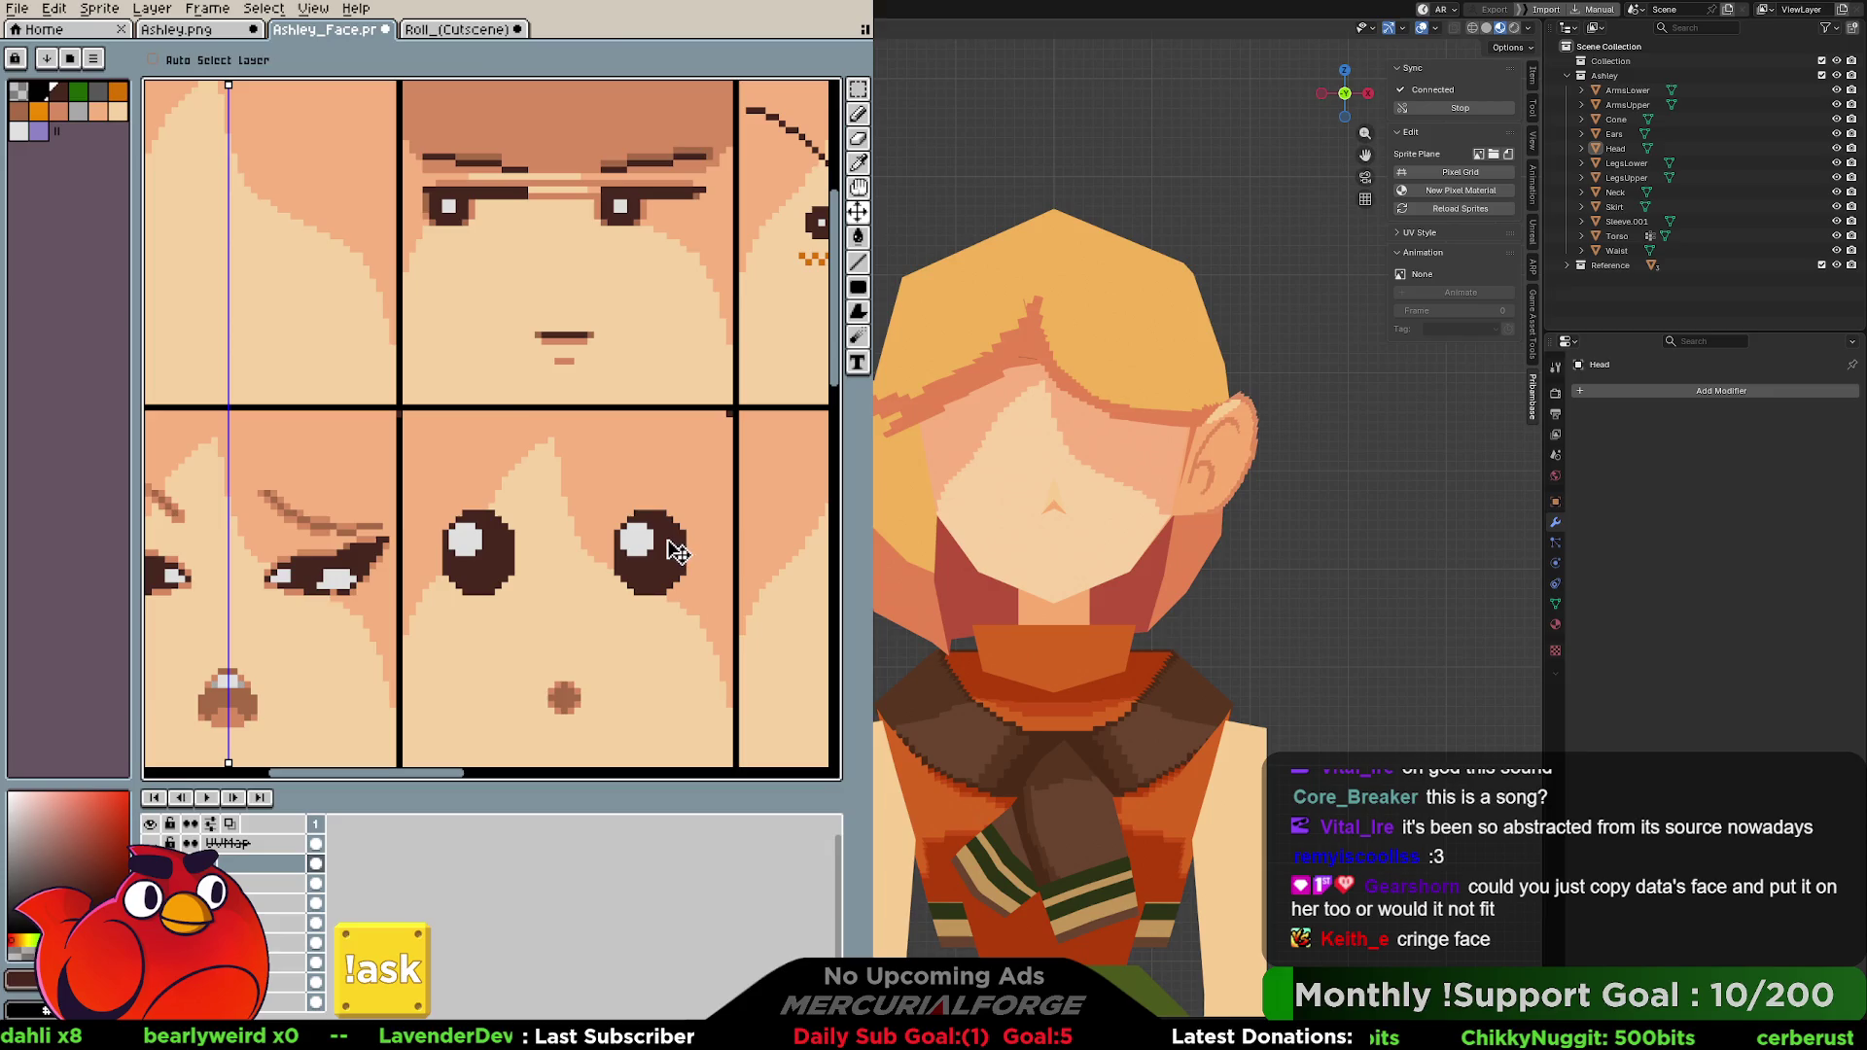
pyautogui.press('b')
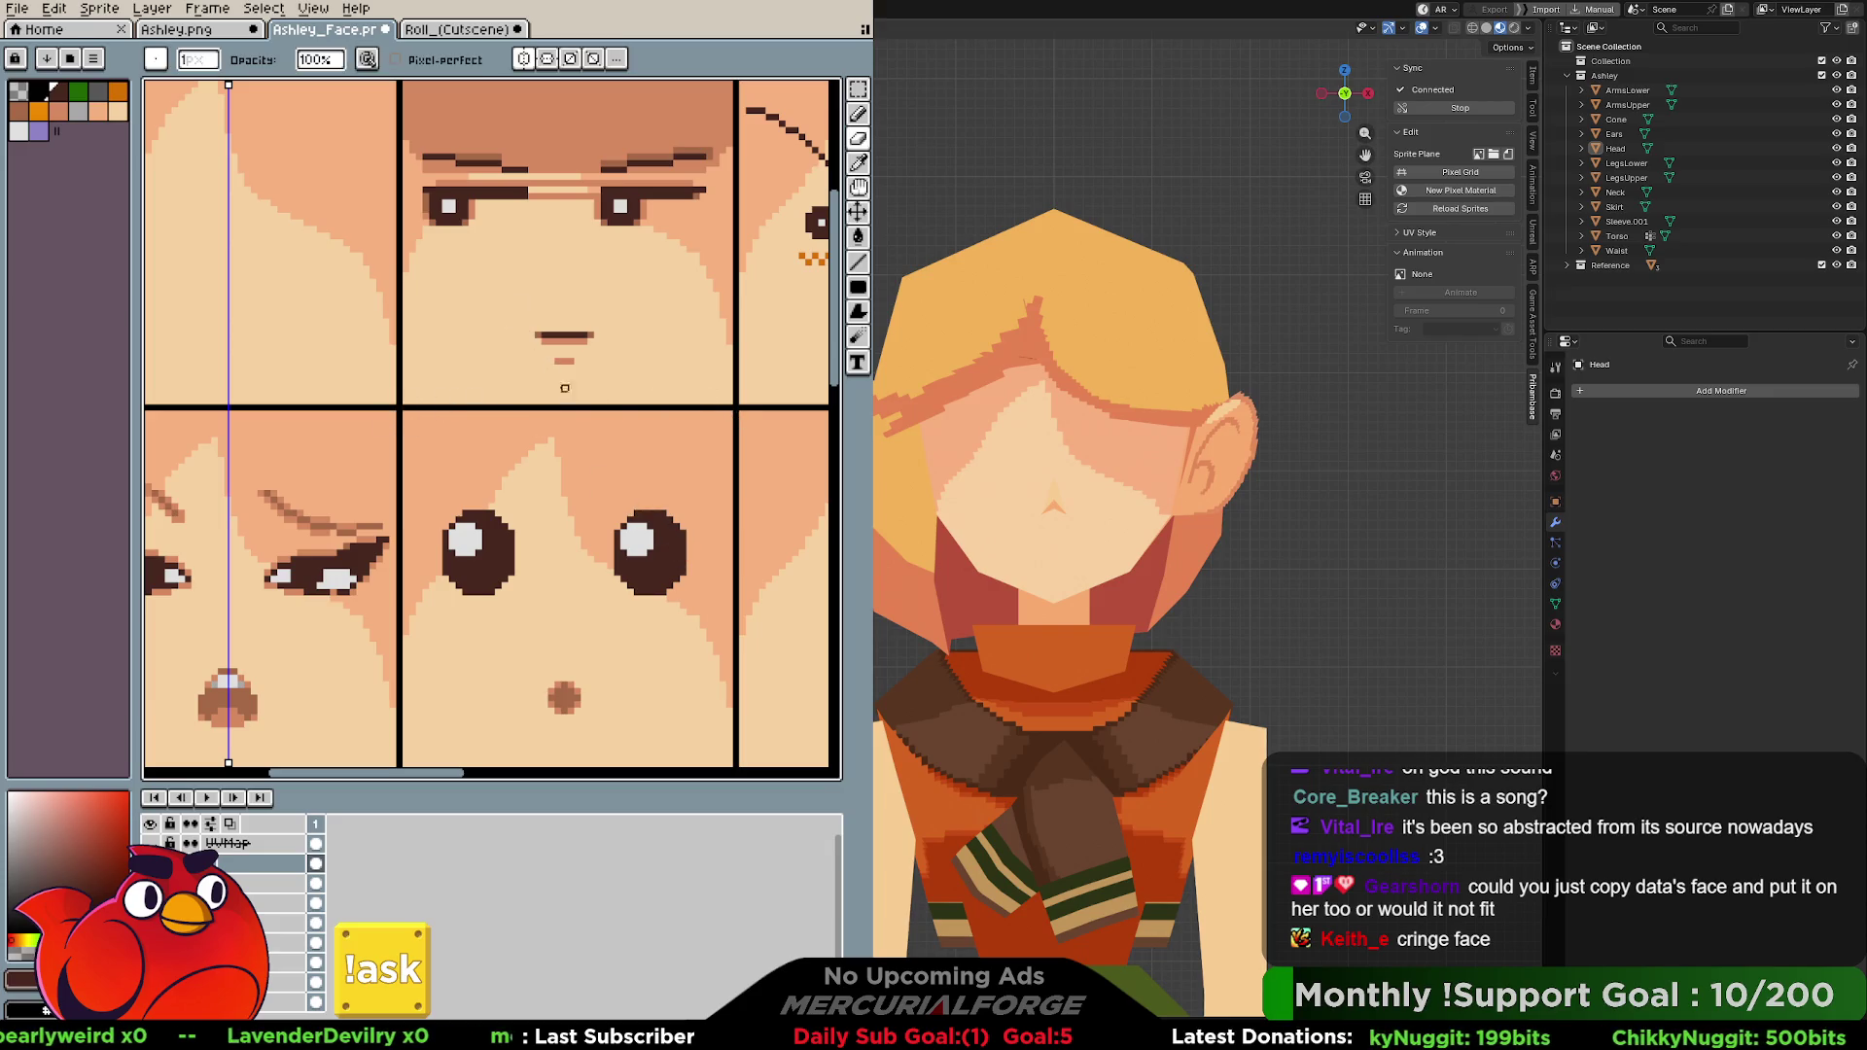
# Check a layer's properties unchanged, select the upper layer and add a new empty Layer 1.
pyautogui.doubleClick(235, 868)
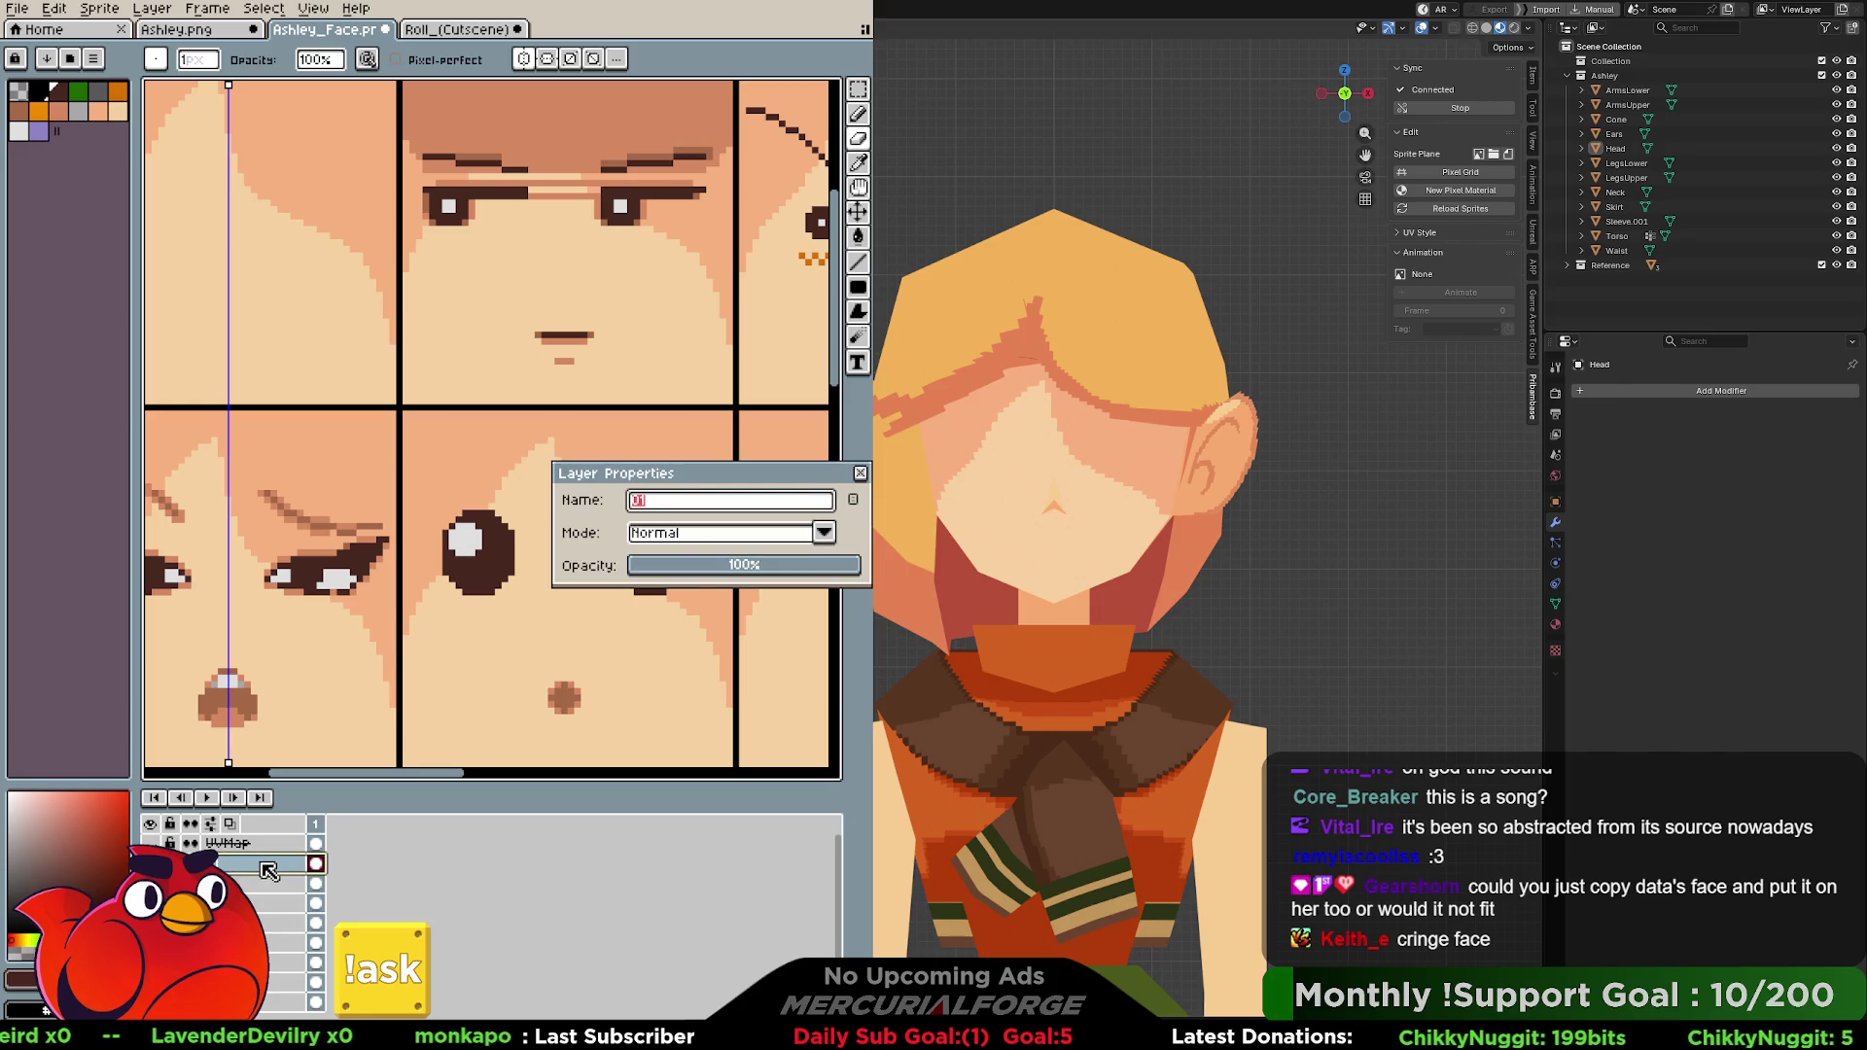
pyautogui.press('Return')
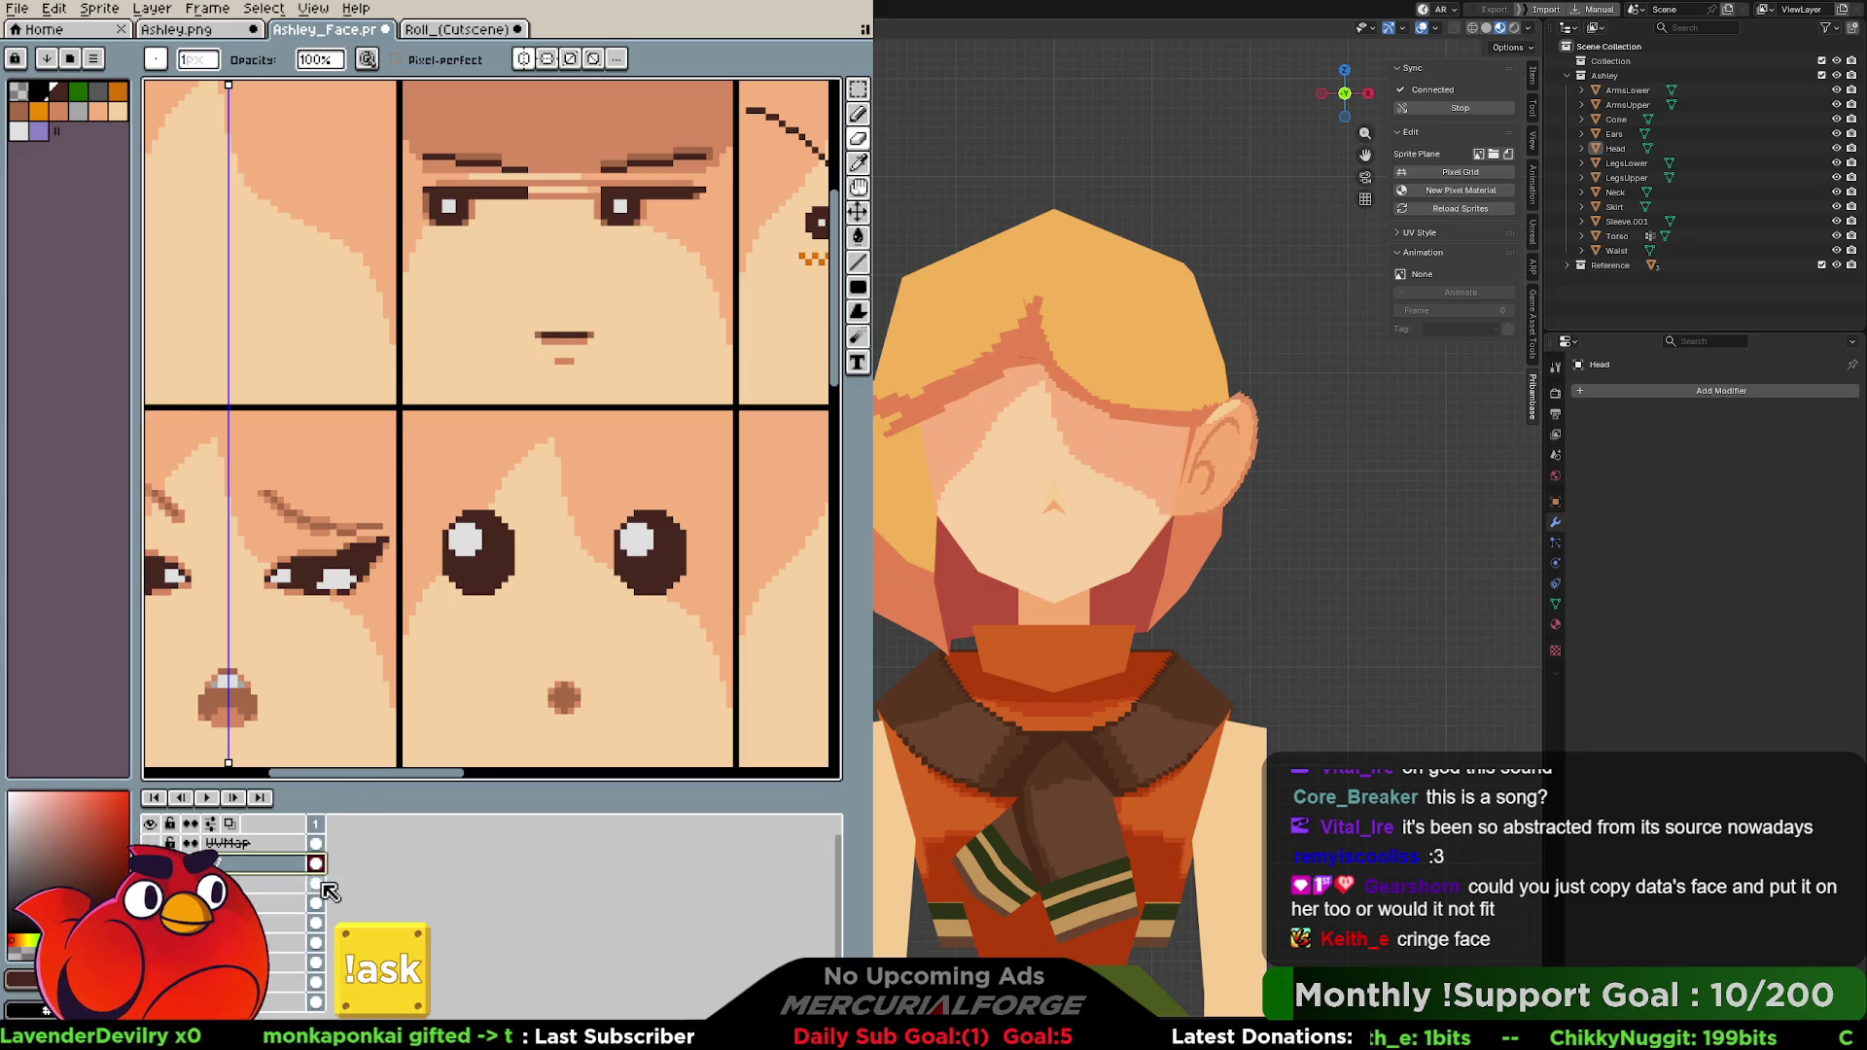
pyautogui.press('Down')
pyautogui.press('Down')
pyautogui.press('Down')
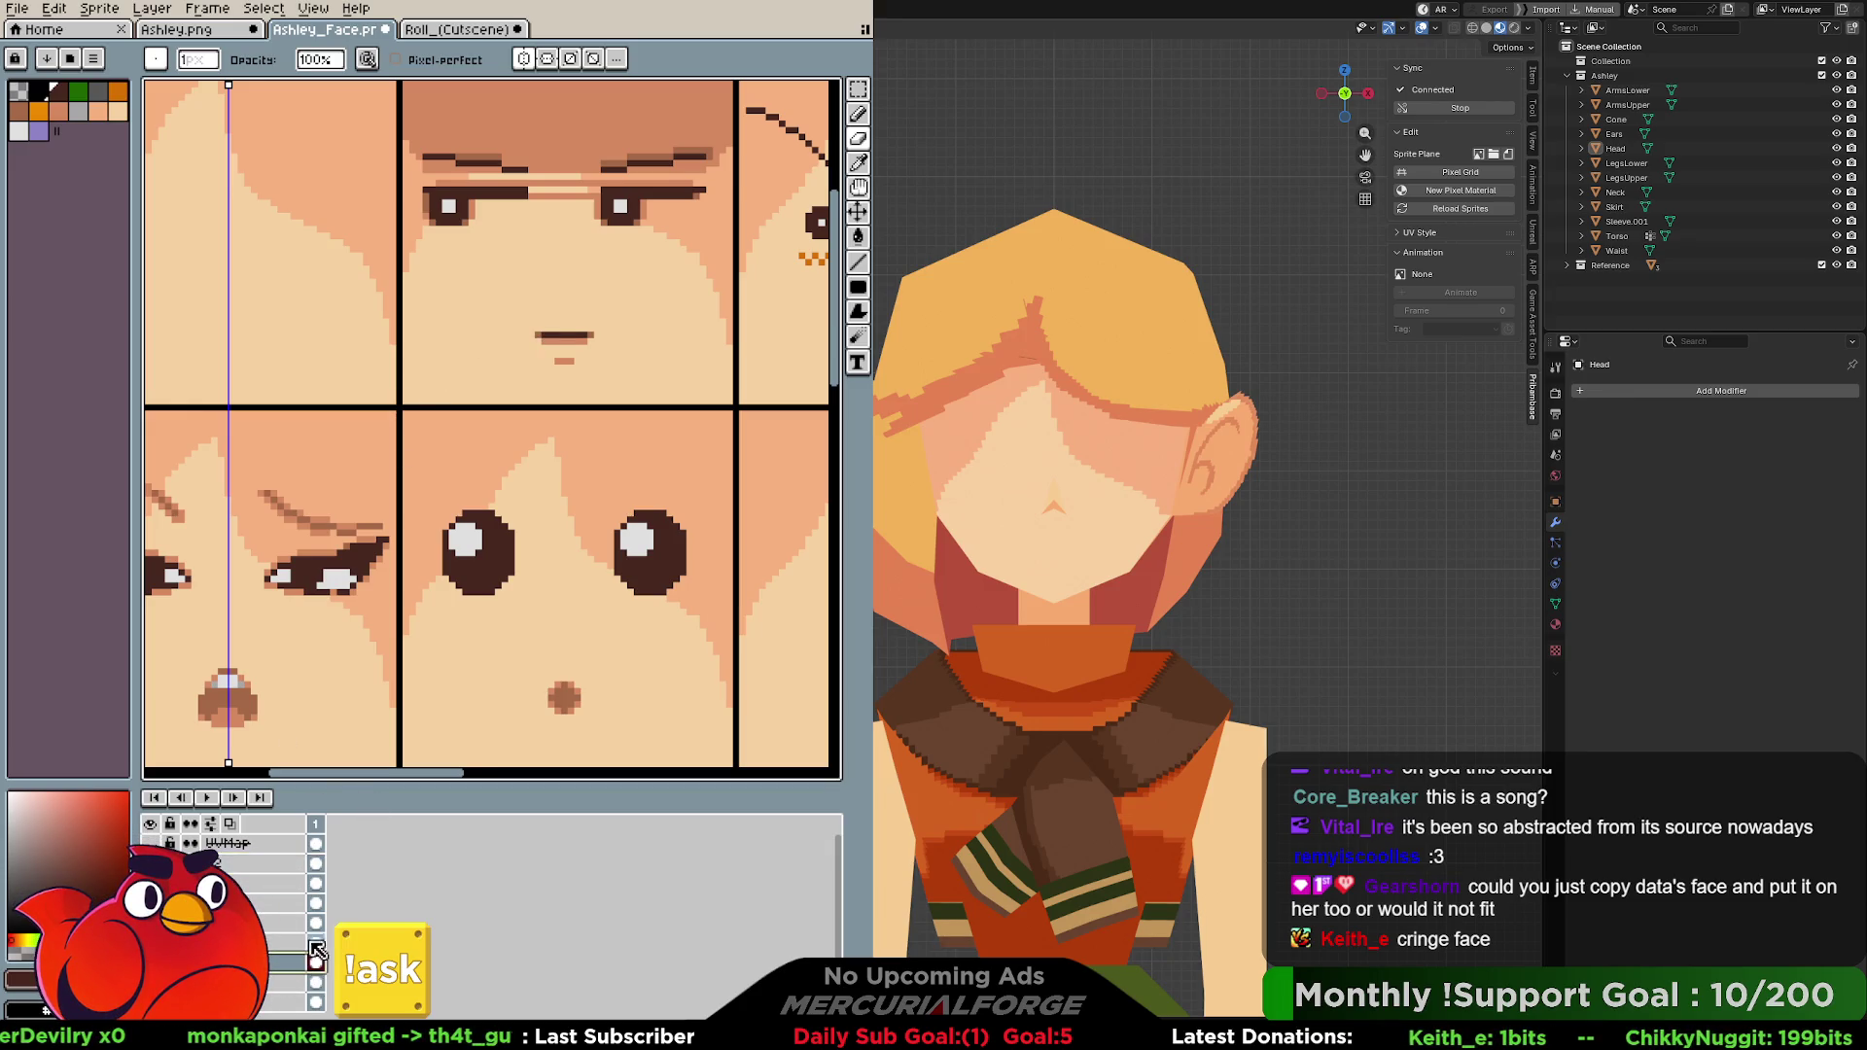
pyautogui.click(270, 869)
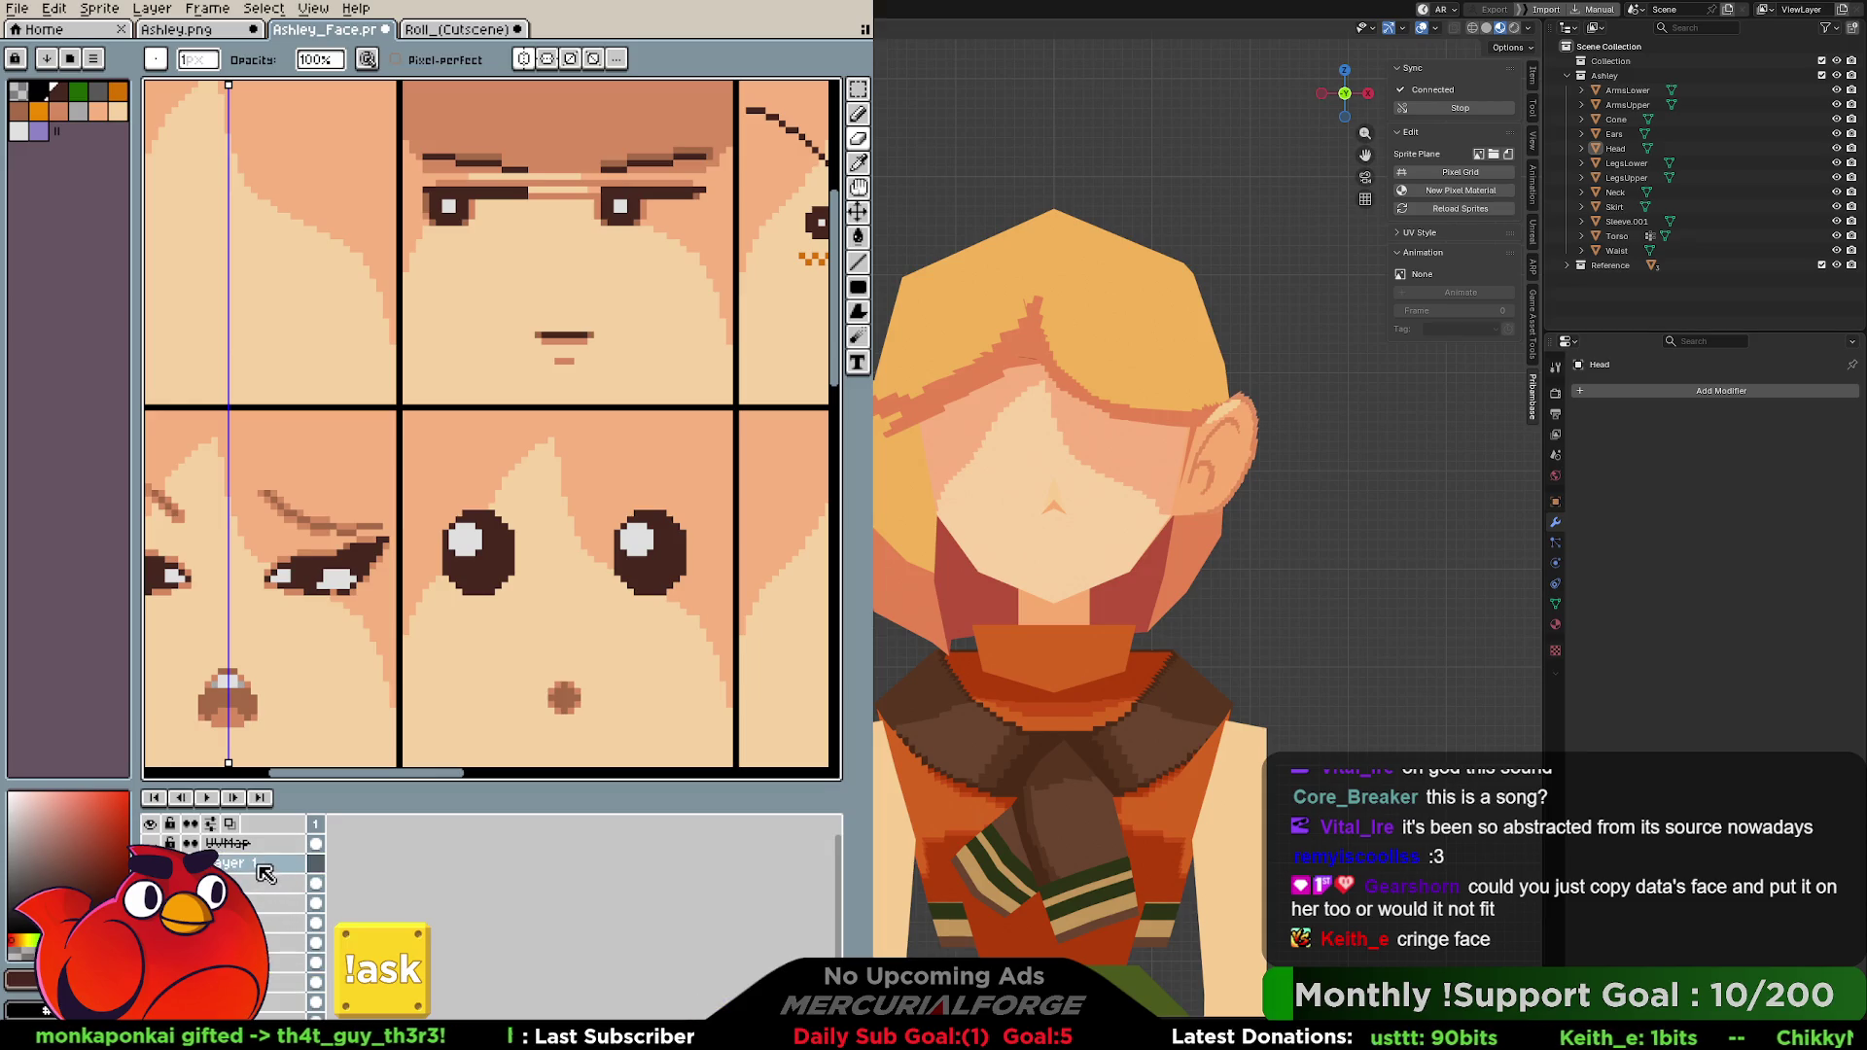
pyautogui.hotkey('shift', 'n')
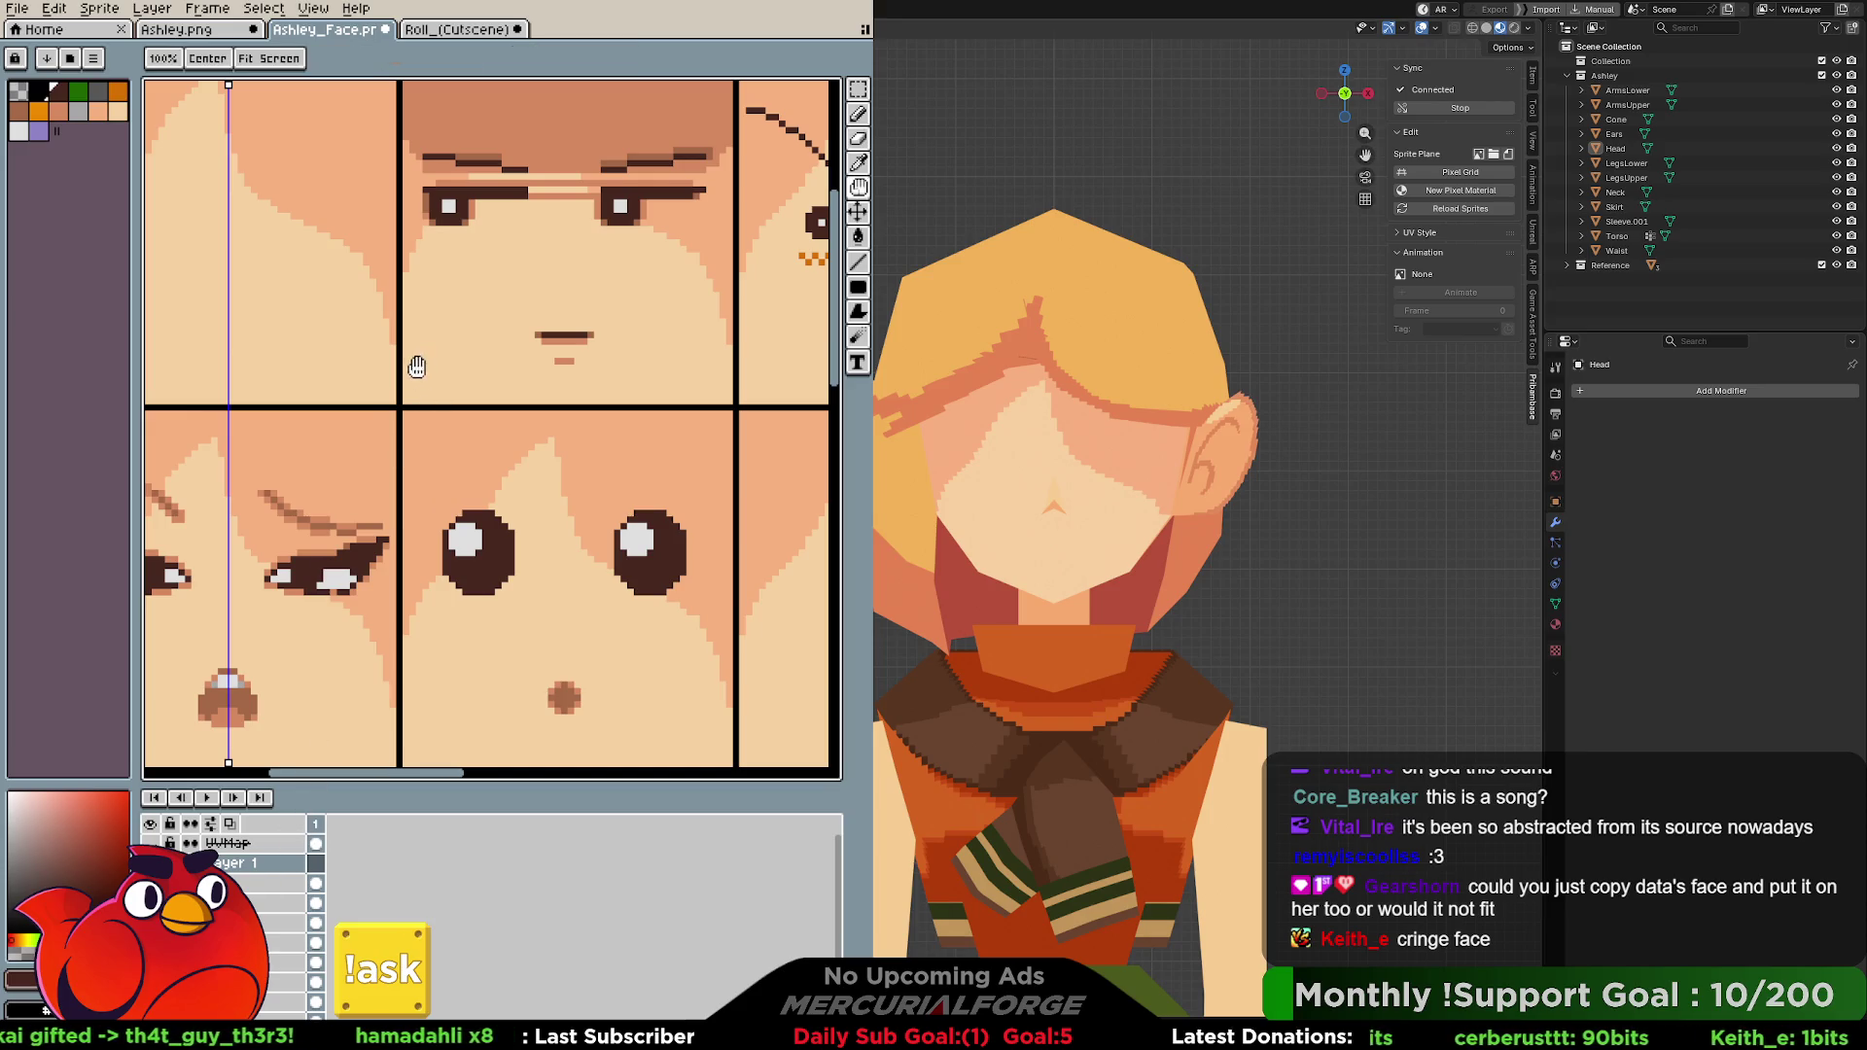
# Pan across the other expression tiles, then centre the blank top-left tile with the pencil ready.
pyautogui.moveTo(417, 357)
pyautogui.mouseDown(button='middle')
pyautogui.moveTo(579, 479)
pyautogui.moveTo(614, 447)
pyautogui.mouseUp(button='middle')
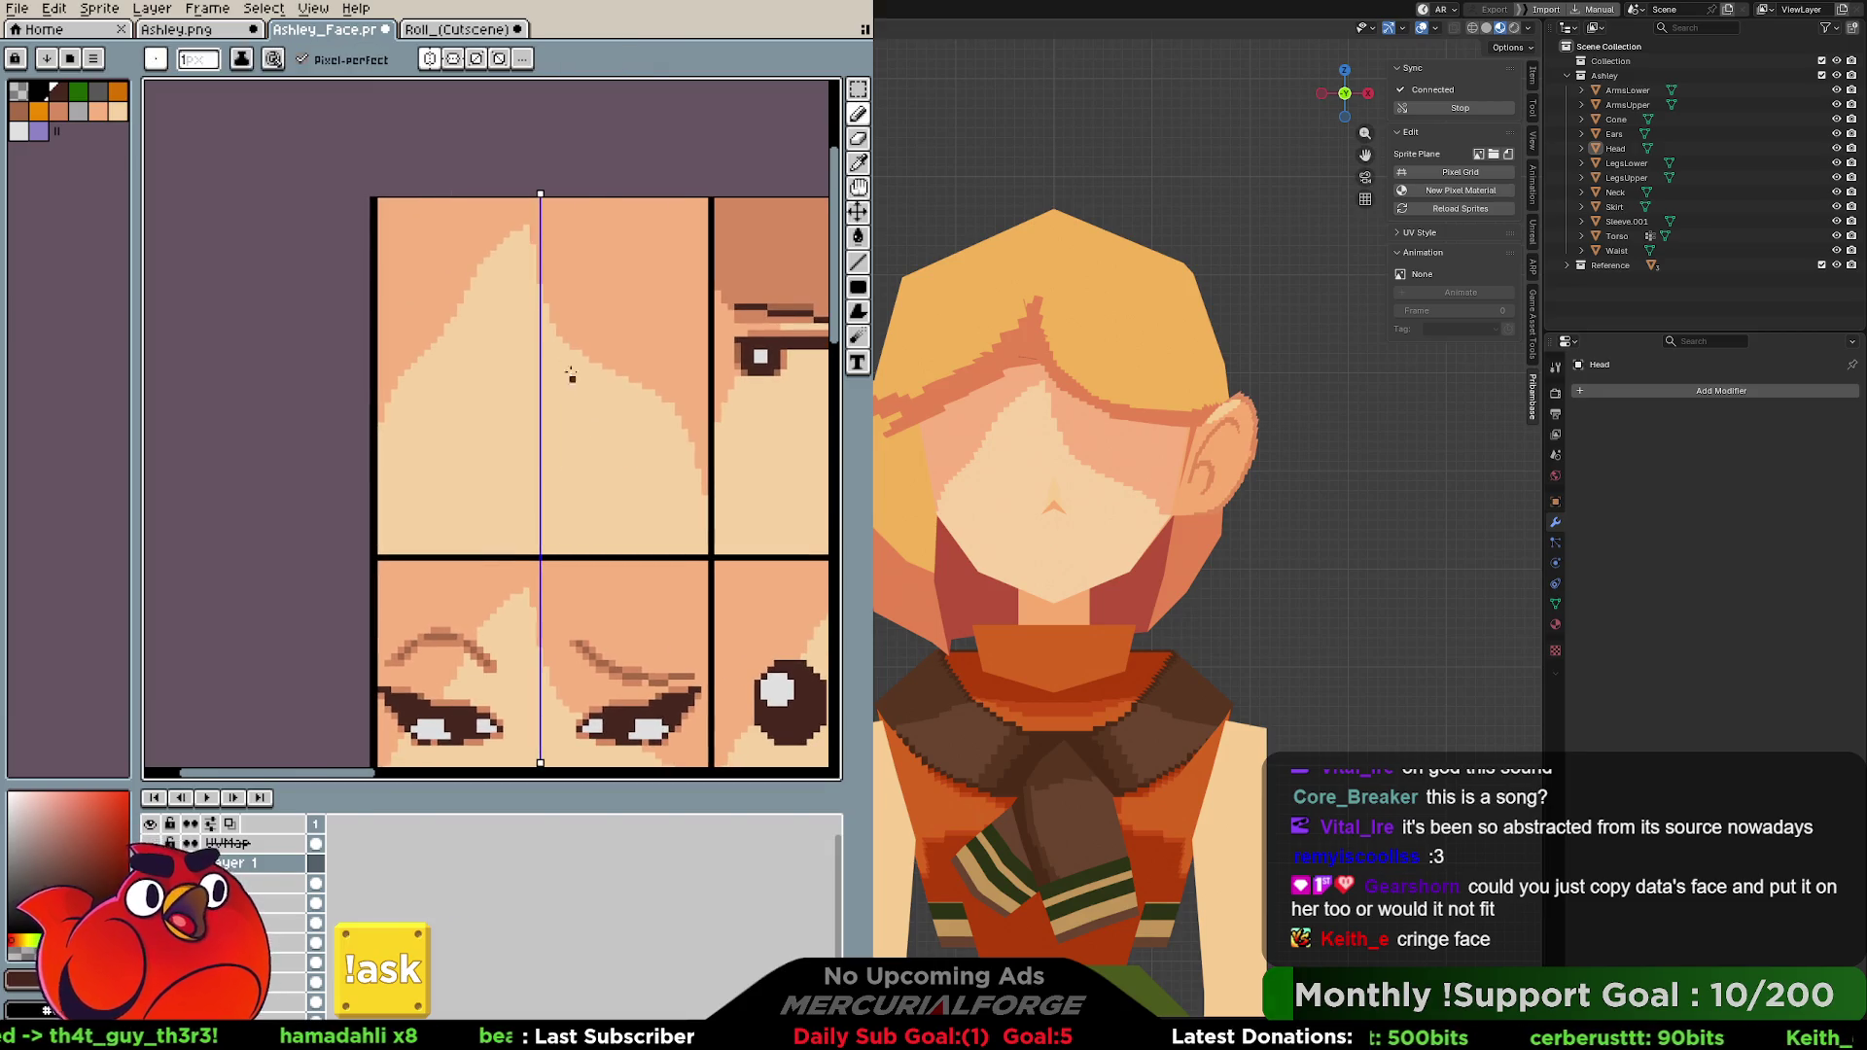
pyautogui.moveTo(527, 532); pyautogui.dragTo(384, 283, button='middle')
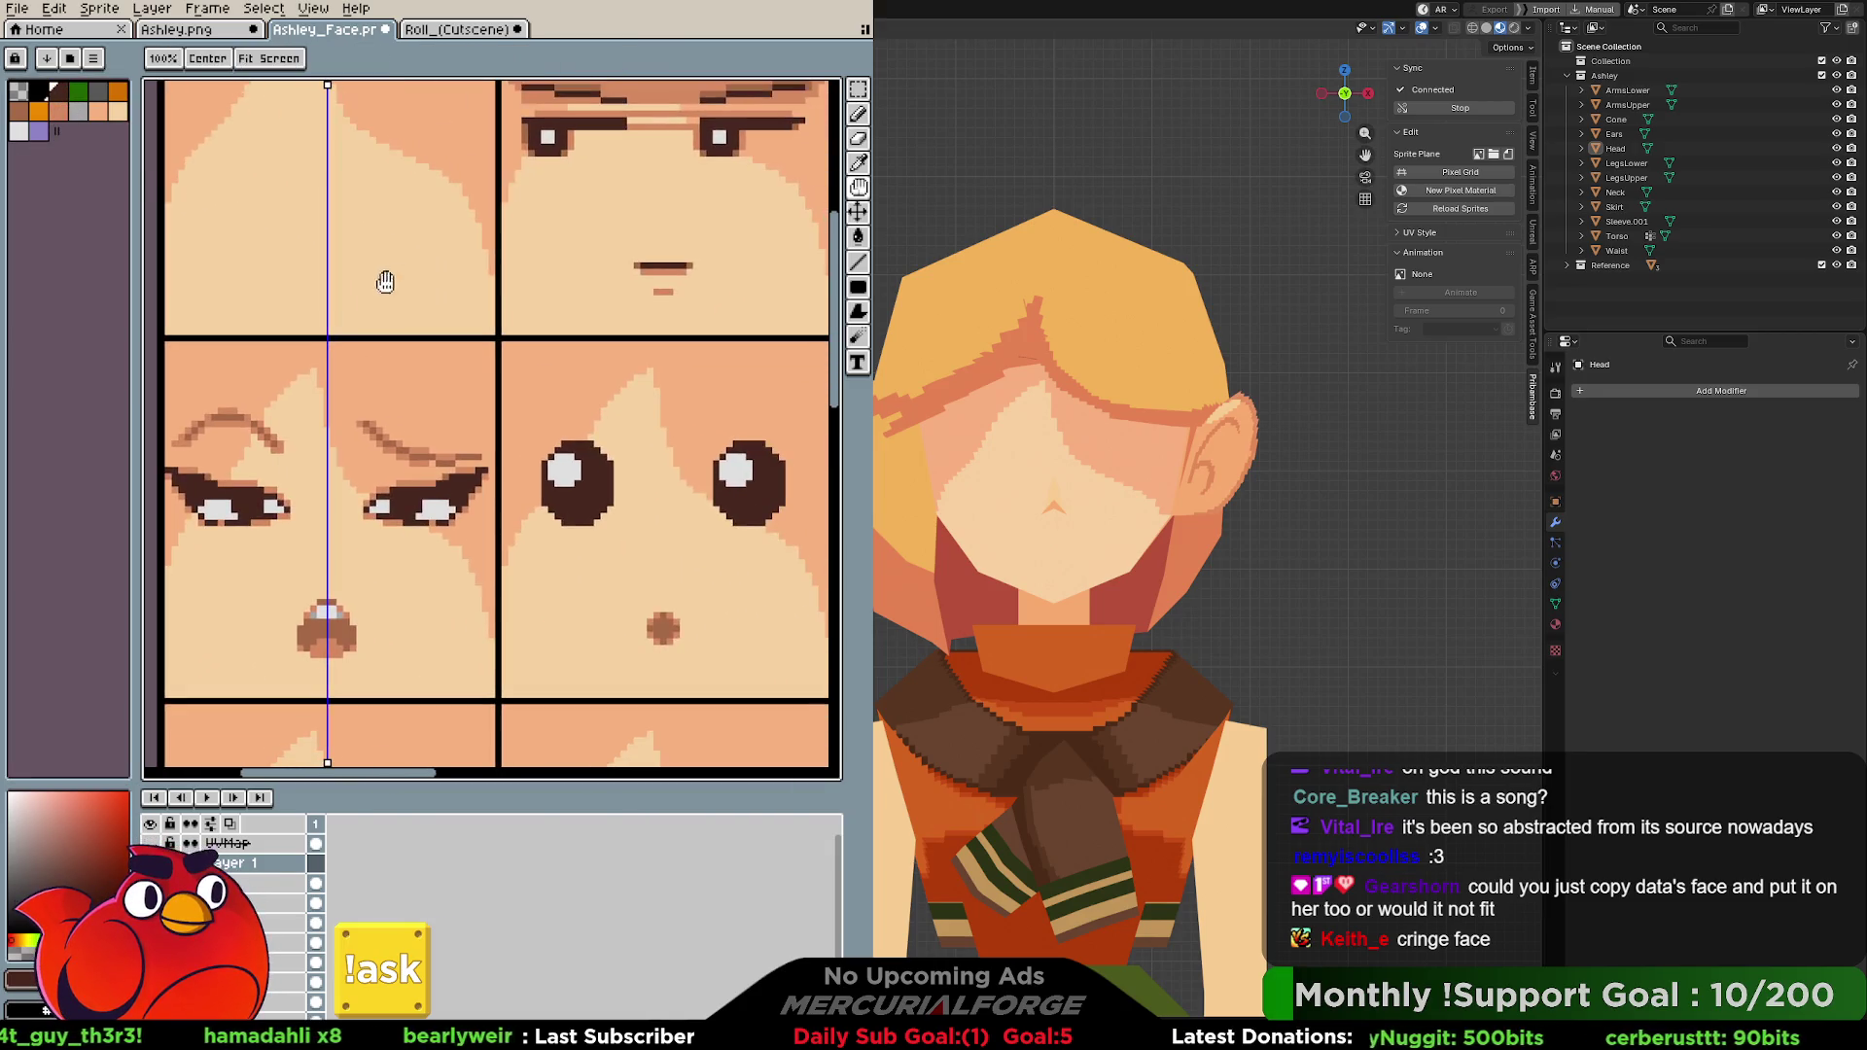
pyautogui.moveTo(647, 285)
pyautogui.mouseDown(button='middle')
pyautogui.moveTo(717, 284)
pyautogui.moveTo(490, 410)
pyautogui.moveTo(635, 443)
pyautogui.moveTo(420, 423)
pyautogui.mouseUp(button='middle')
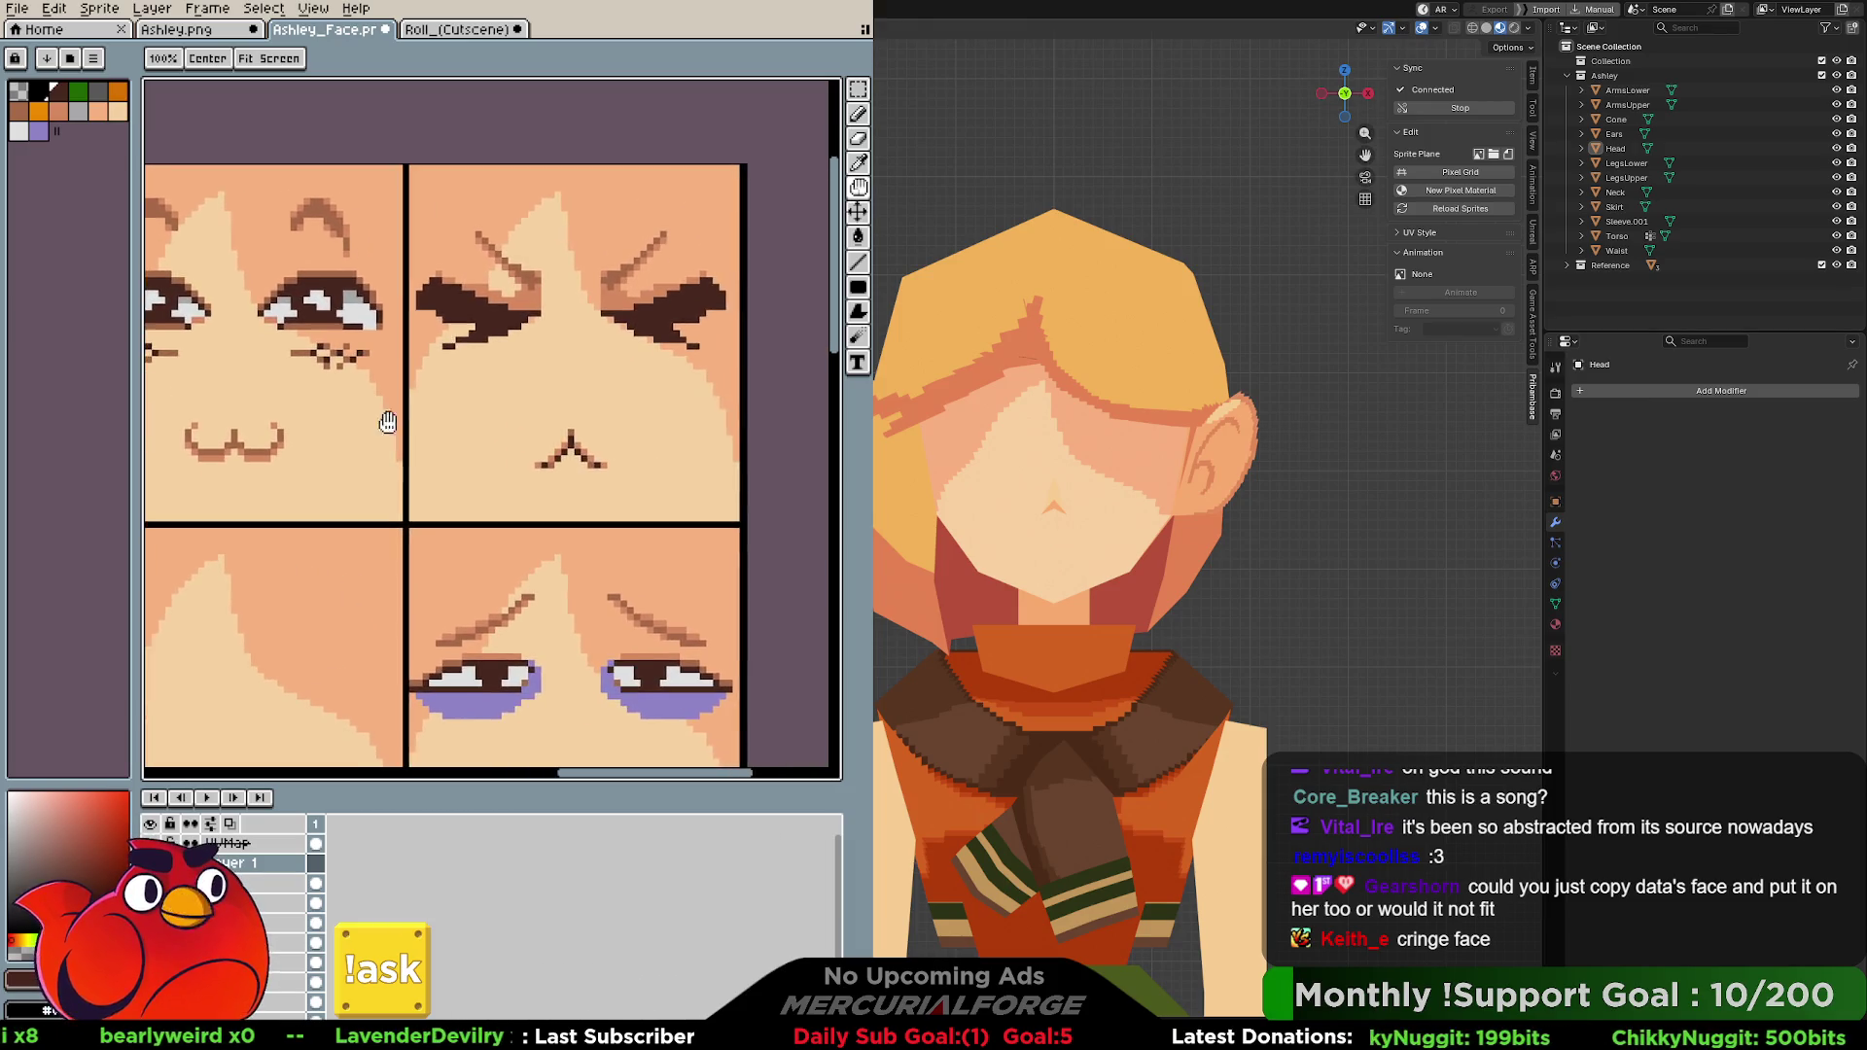
pyautogui.scroll(-5, 488, 375)
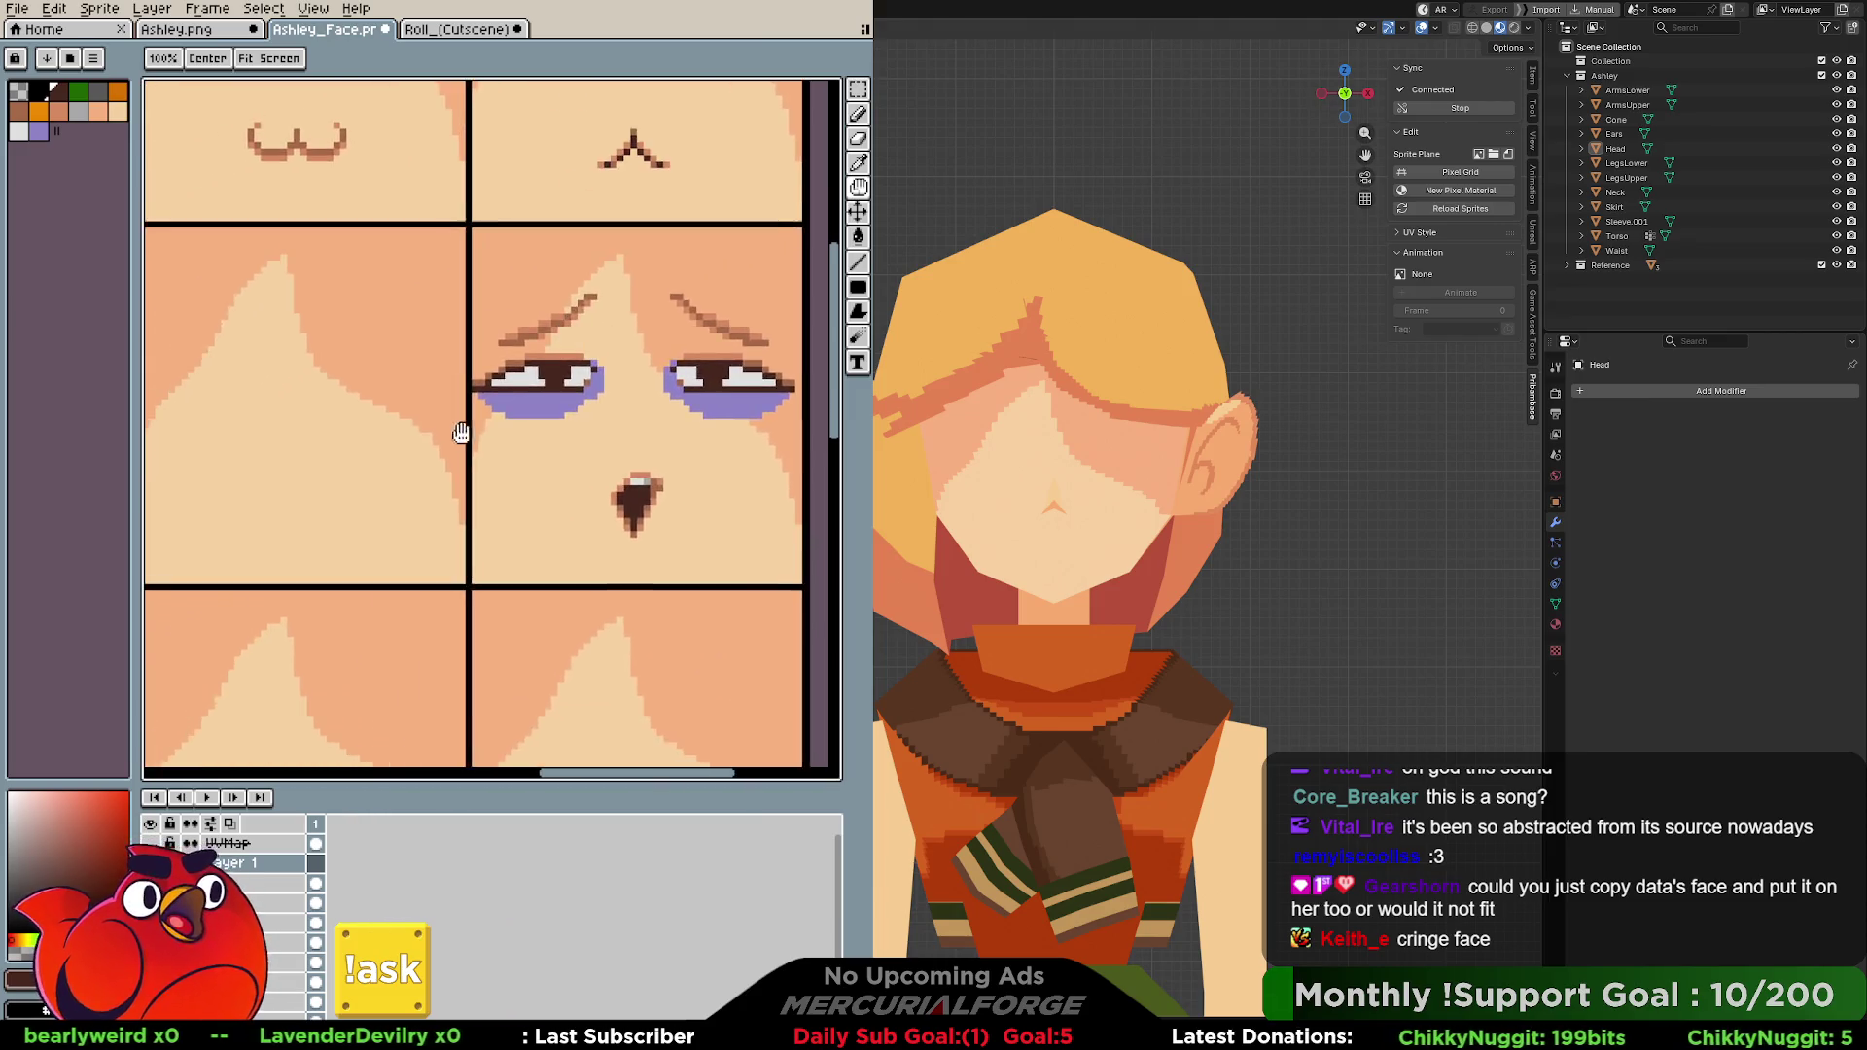
pyautogui.scroll(3, 597, 517)
pyautogui.scroll(3, 656, 516)
pyautogui.scroll(3, 655, 516)
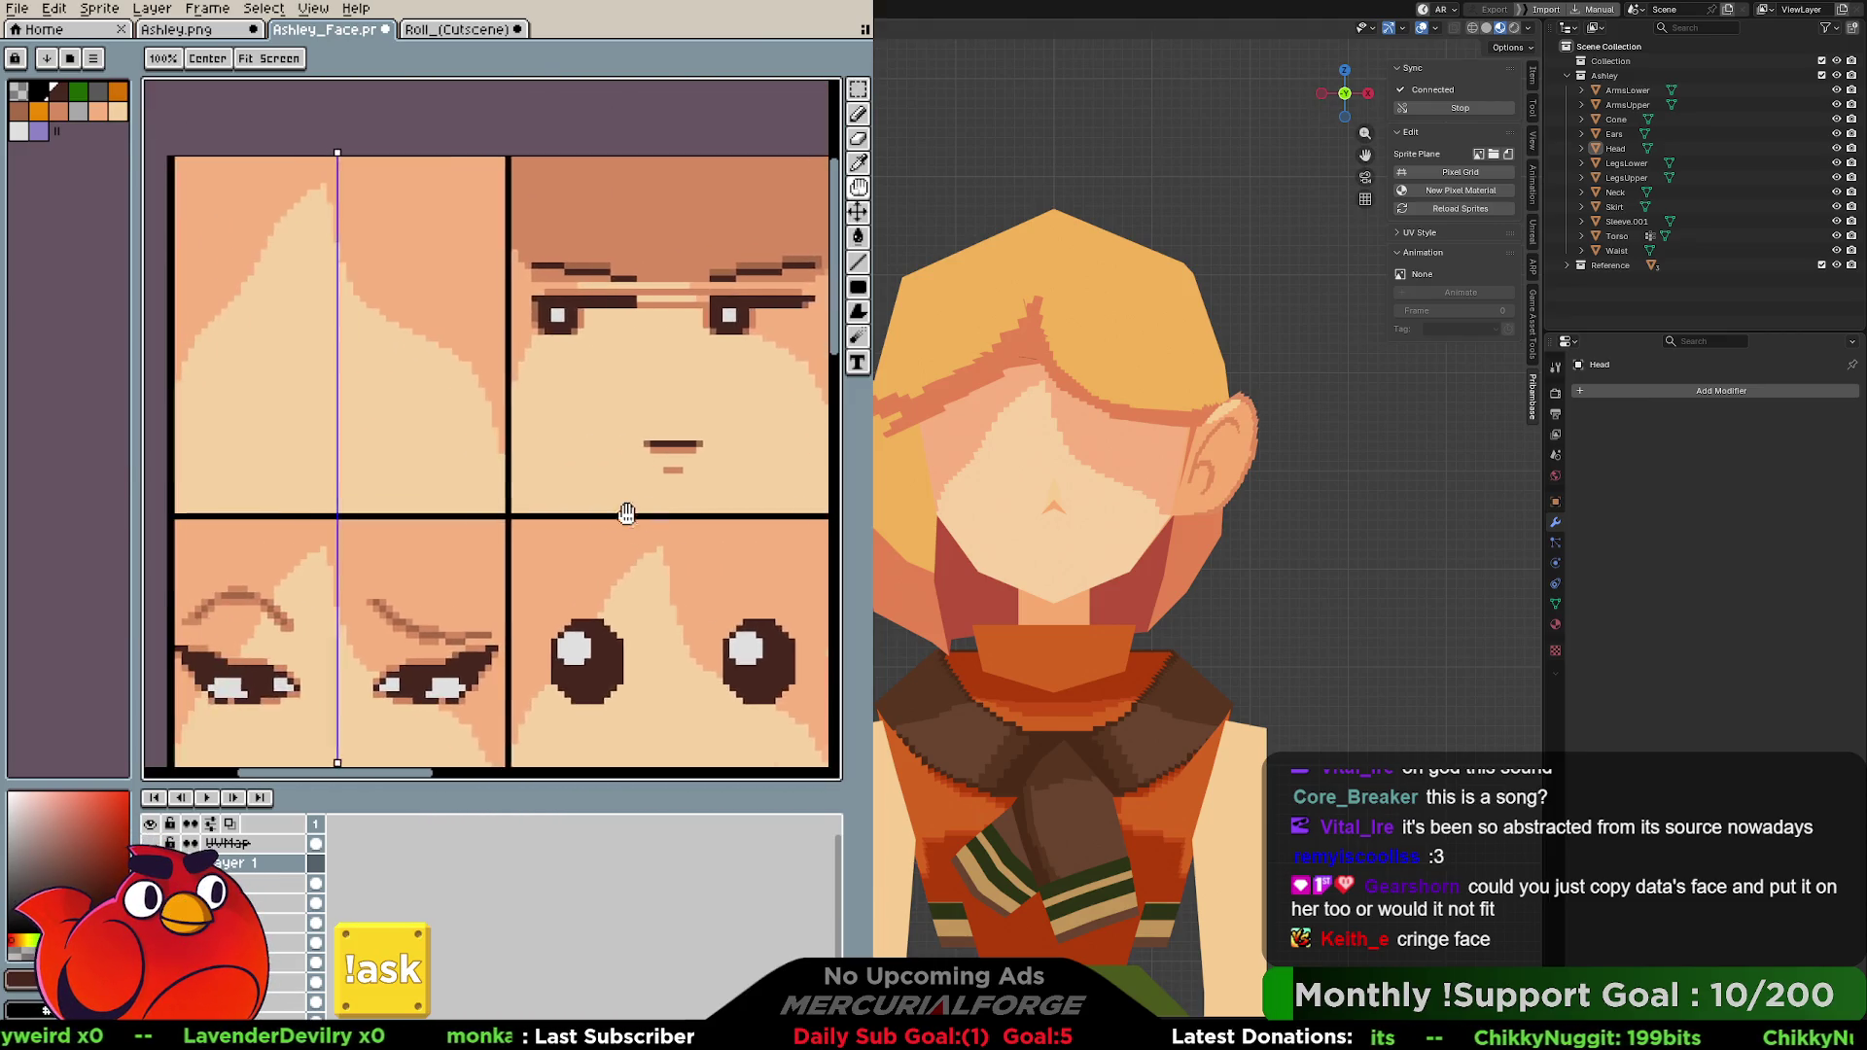
pyautogui.scroll(3, 626, 510)
pyautogui.scroll(2, 618, 543)
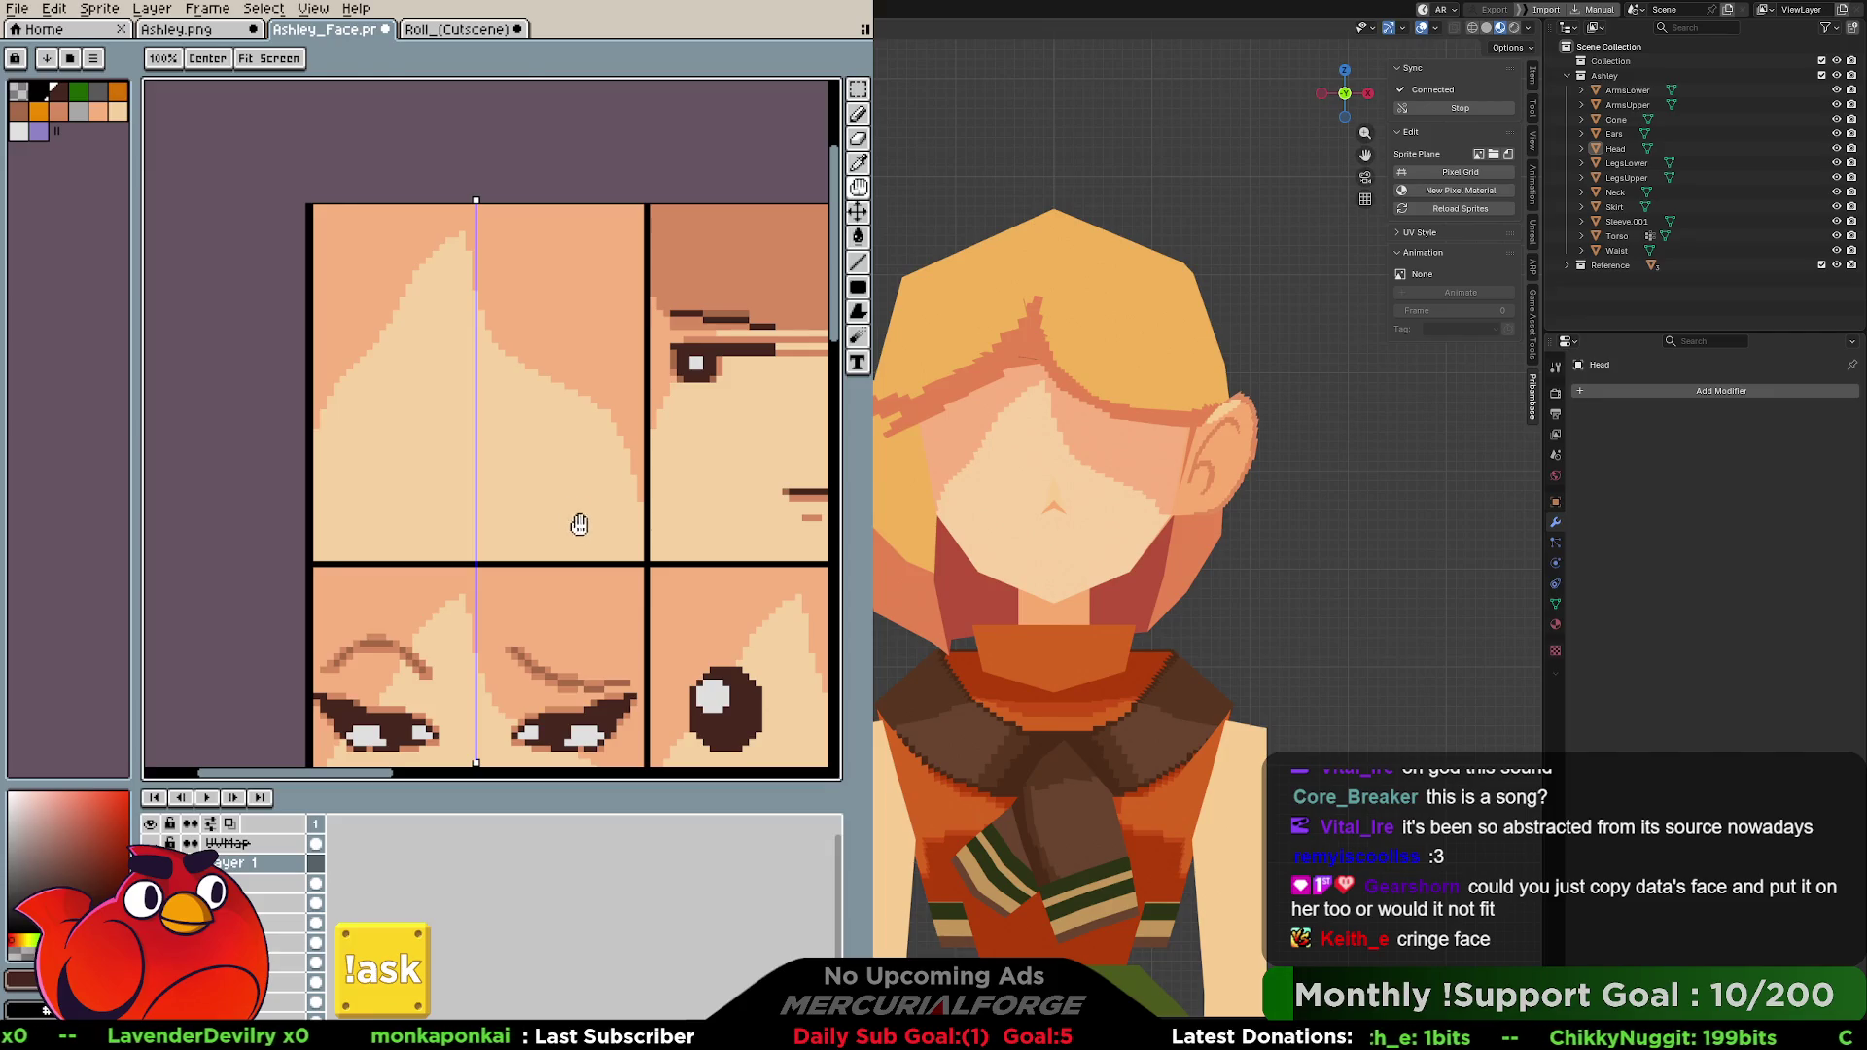
pyautogui.press('b')
pyautogui.moveTo(533, 335)
pyautogui.mouseDown()
pyautogui.moveTo(602, 448)
pyautogui.moveTo(541, 452)
pyautogui.mouseUp()
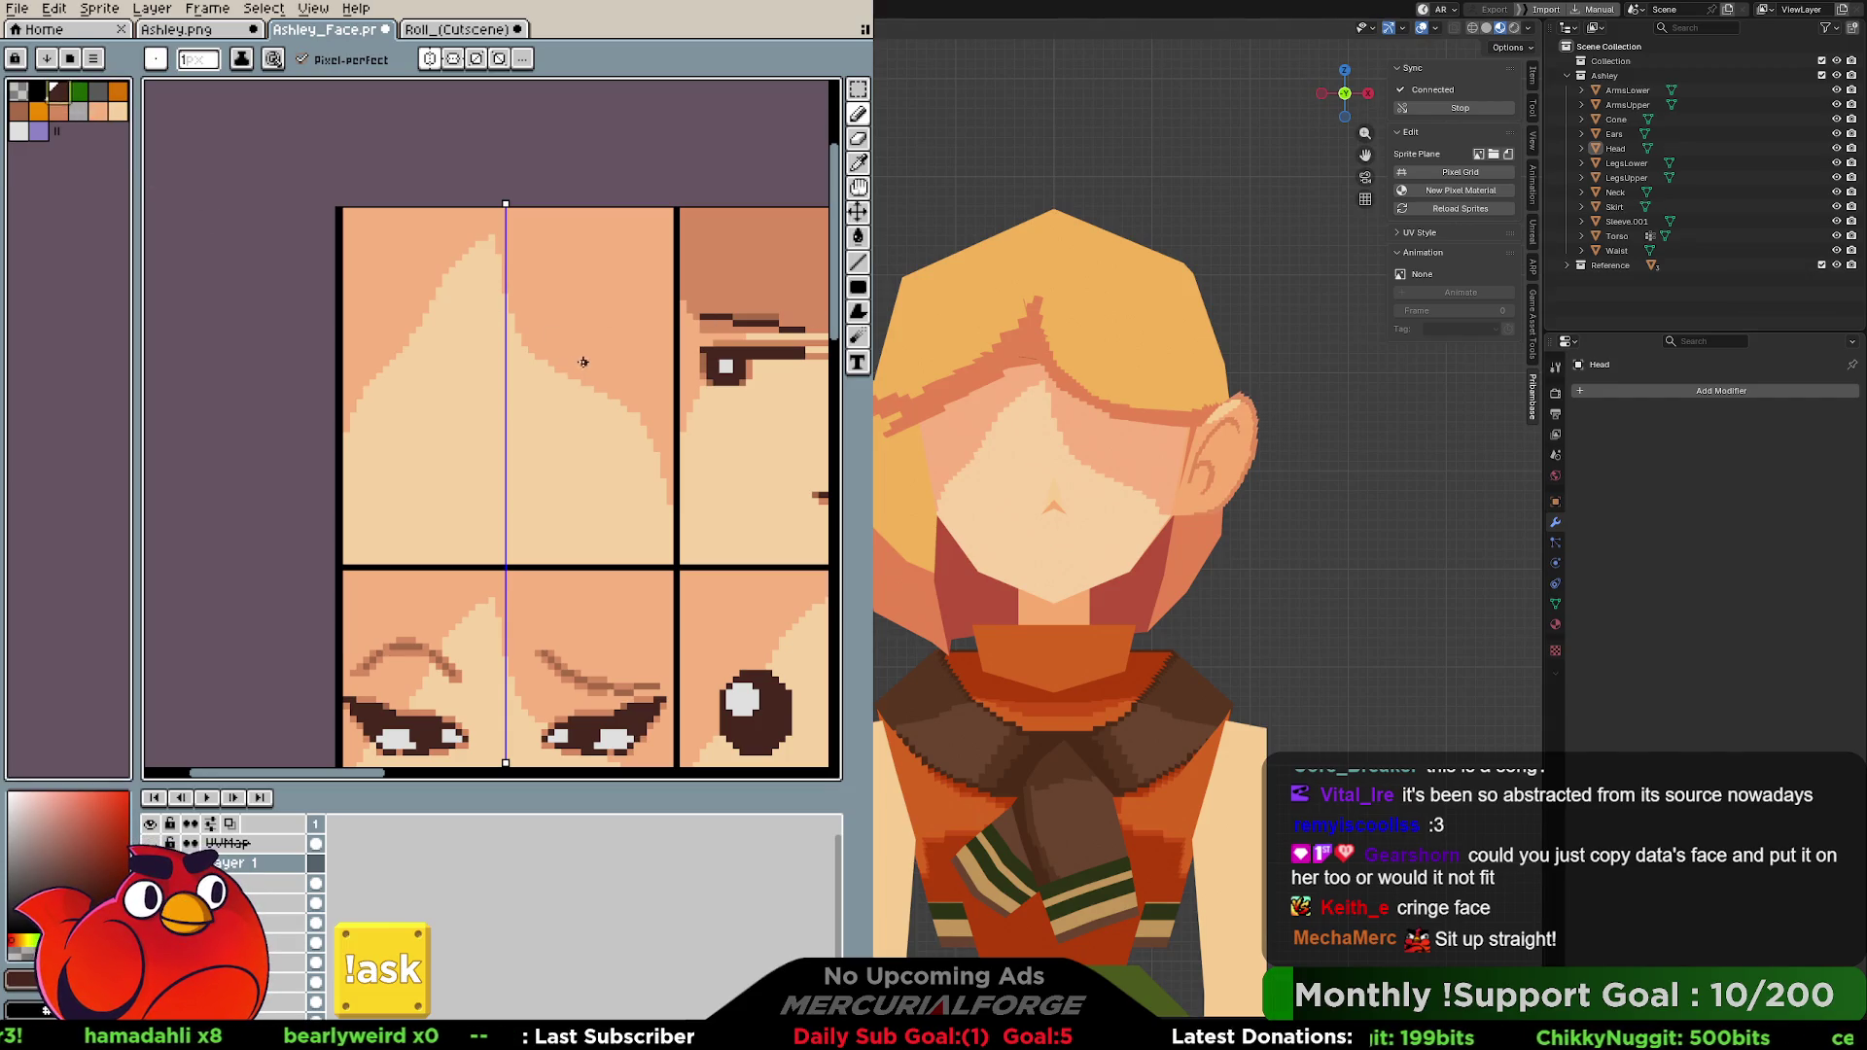
# Draw mirrored eyelid lines and vertical pupil strokes on the blank face, undoing and redoing to lengthen them.
pyautogui.moveTo(574, 359); pyautogui.dragTo(555, 355, button='middle')
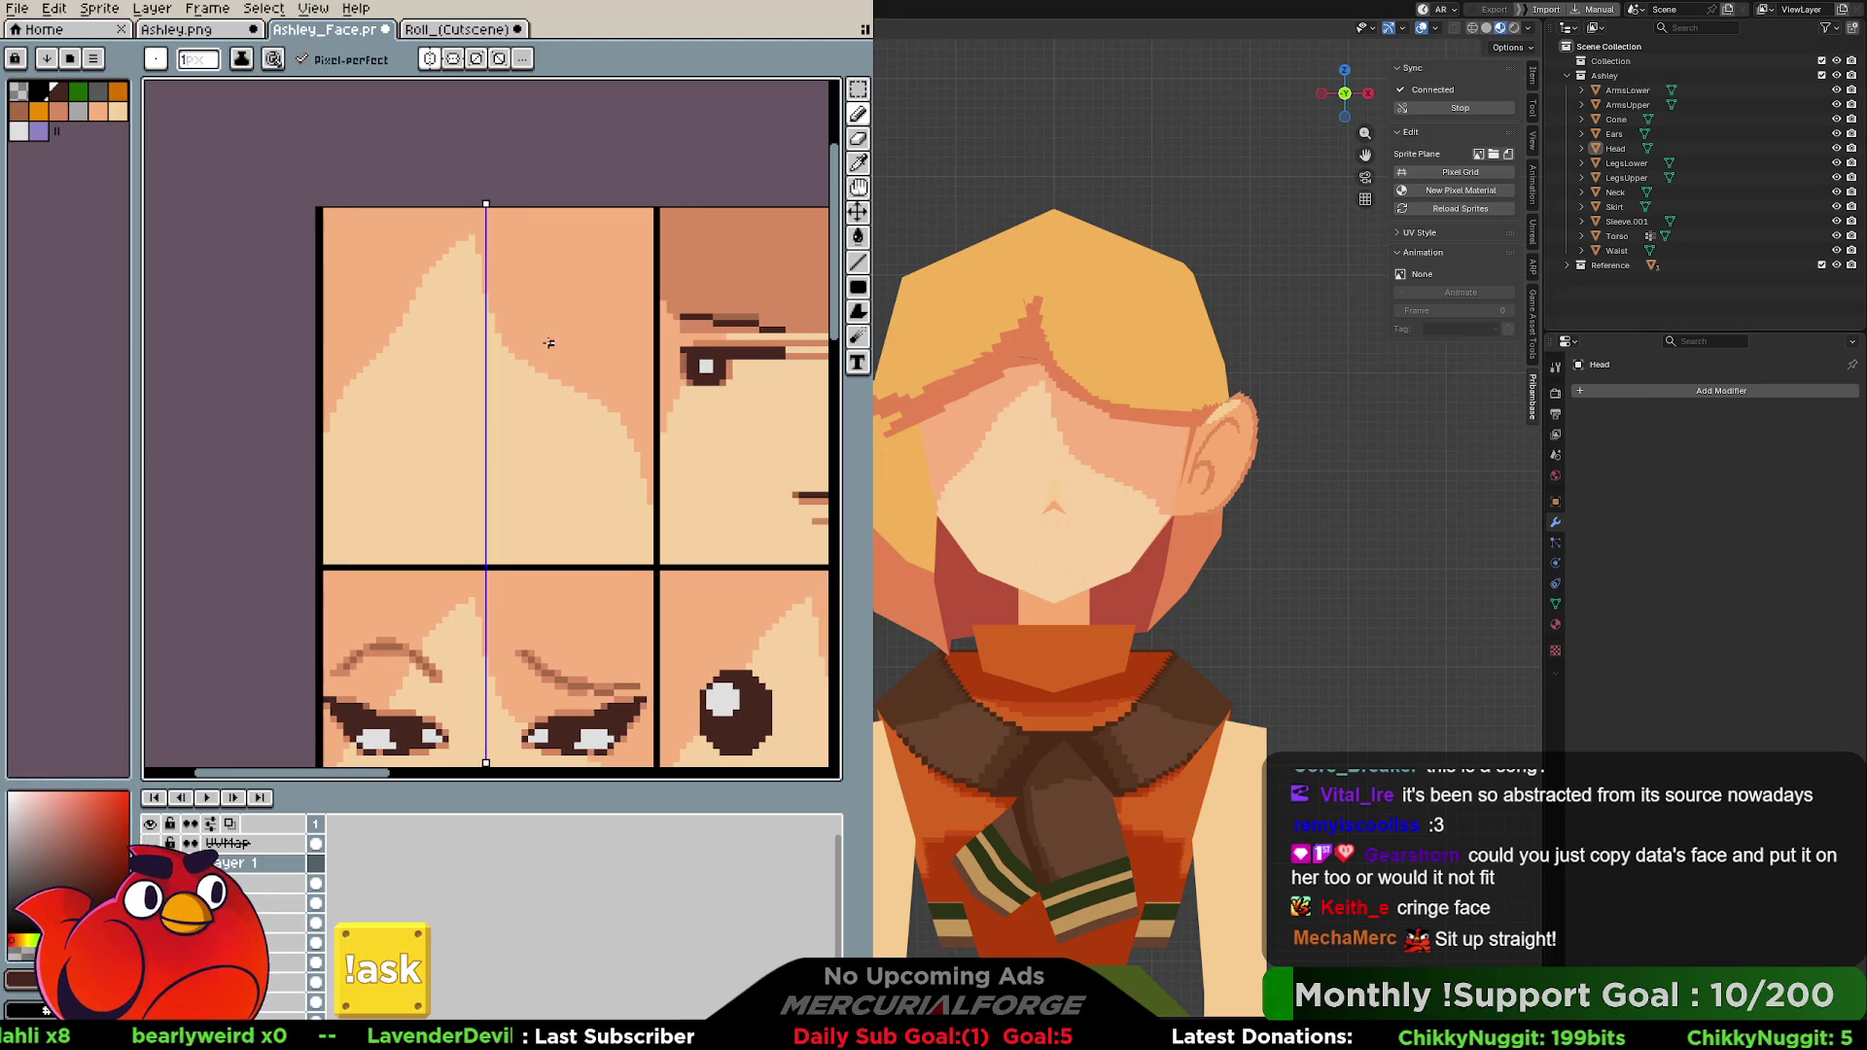
pyautogui.moveTo(544, 345); pyautogui.dragTo(610, 337)
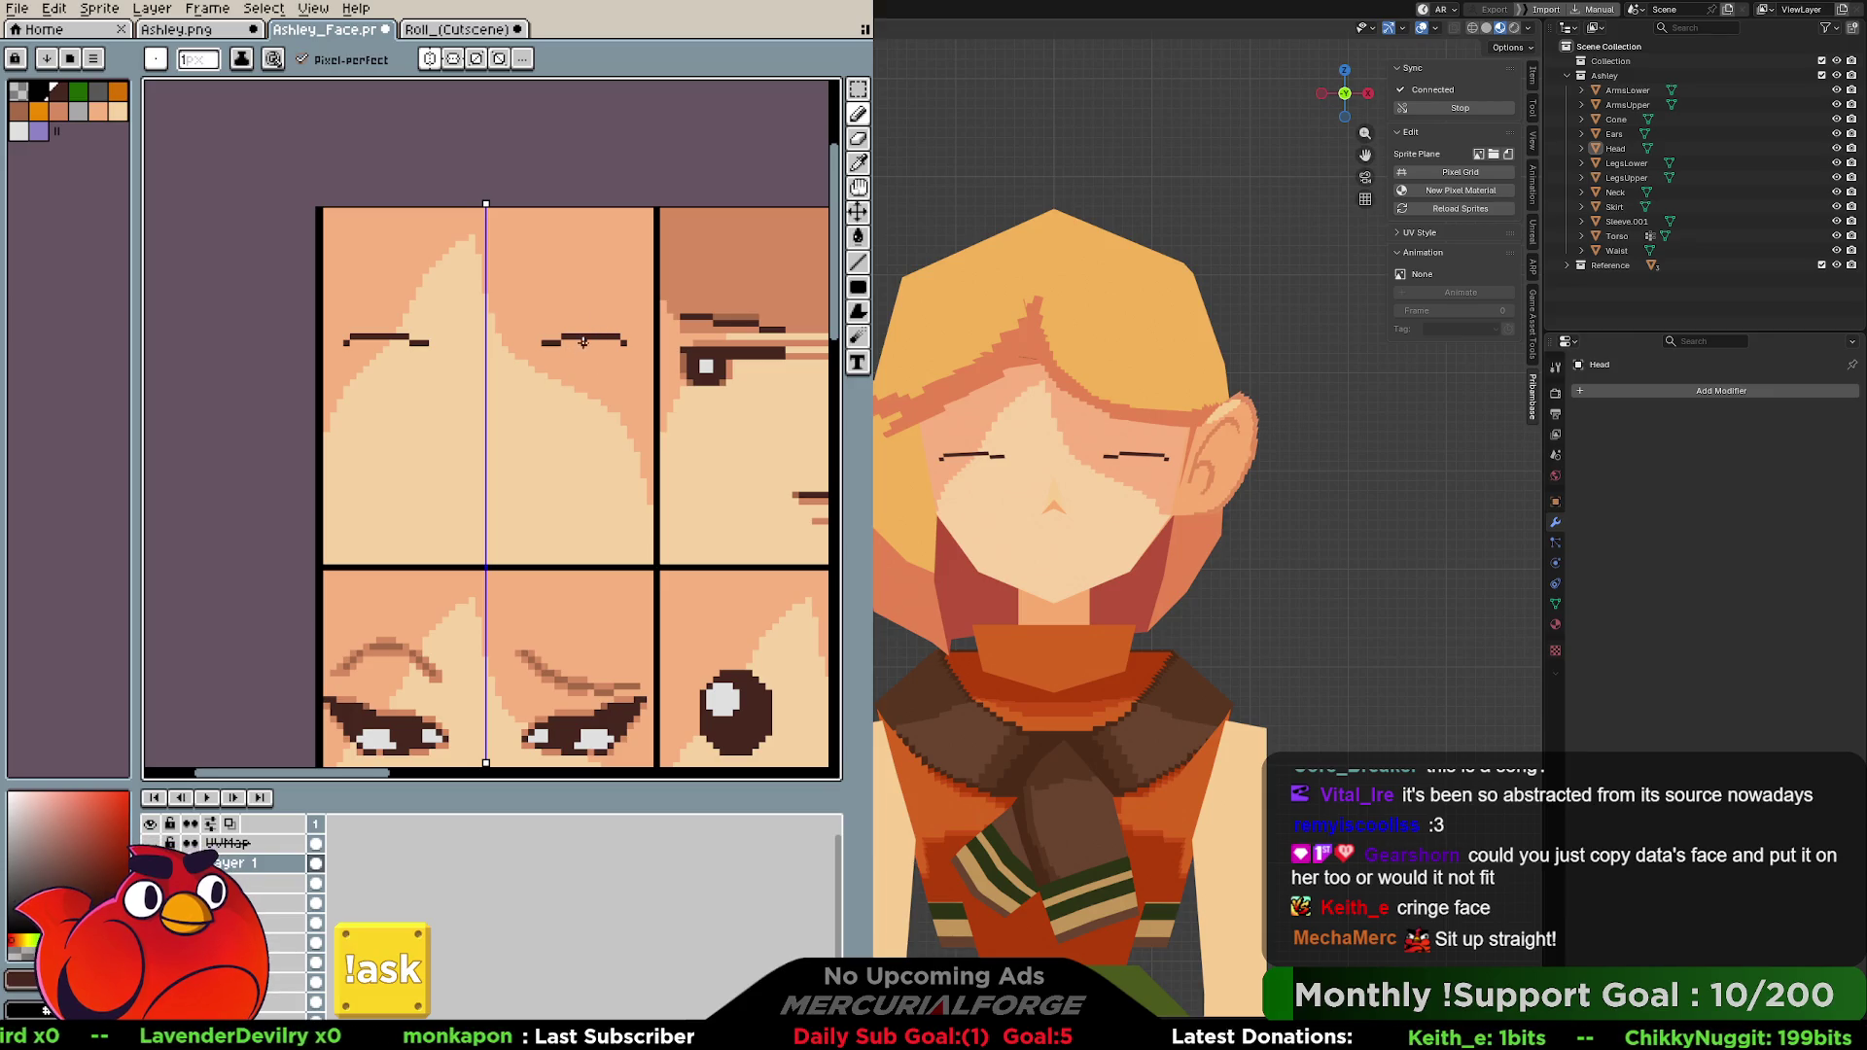
pyautogui.moveTo(581, 341); pyautogui.dragTo(592, 395)
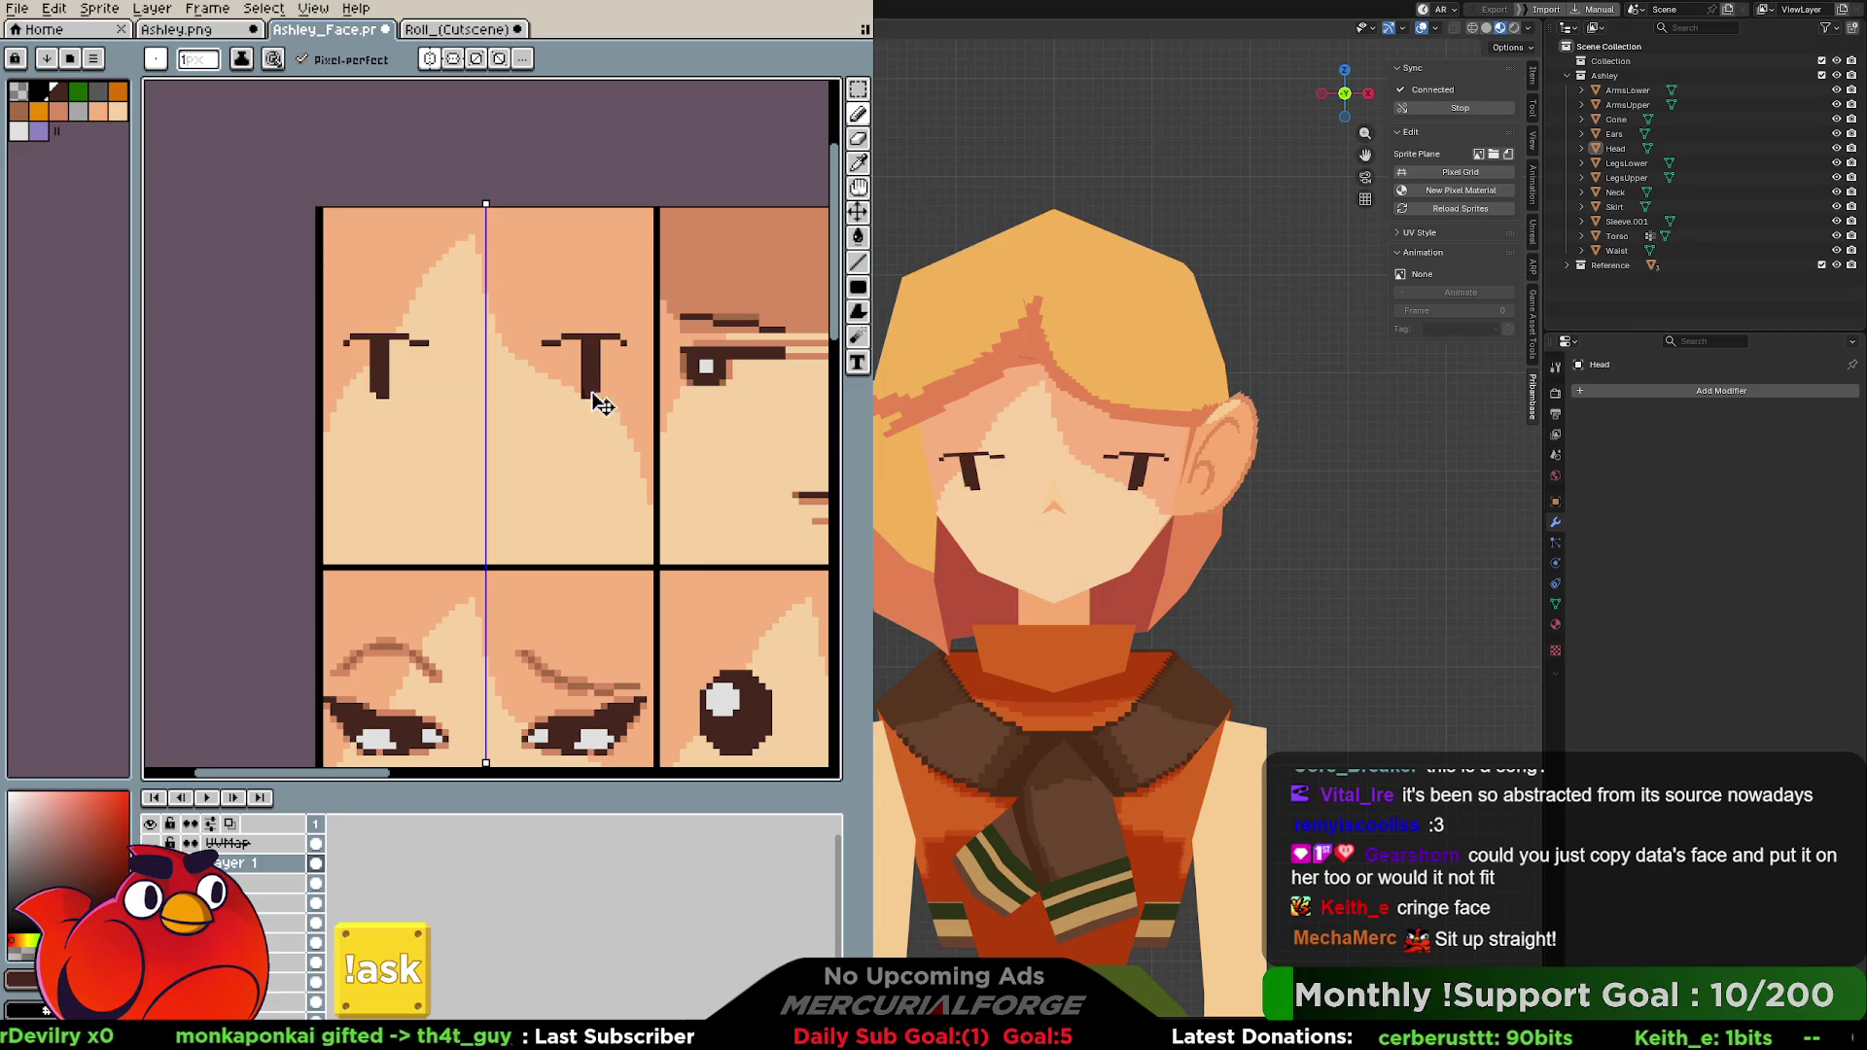
pyautogui.hotkey('ctrl', 'z')
pyautogui.hotkey('ctrl', 'z')
pyautogui.hotkey('ctrl', 'z')
pyautogui.hotkey('ctrl', 'z')
pyautogui.hotkey('ctrl', 'z')
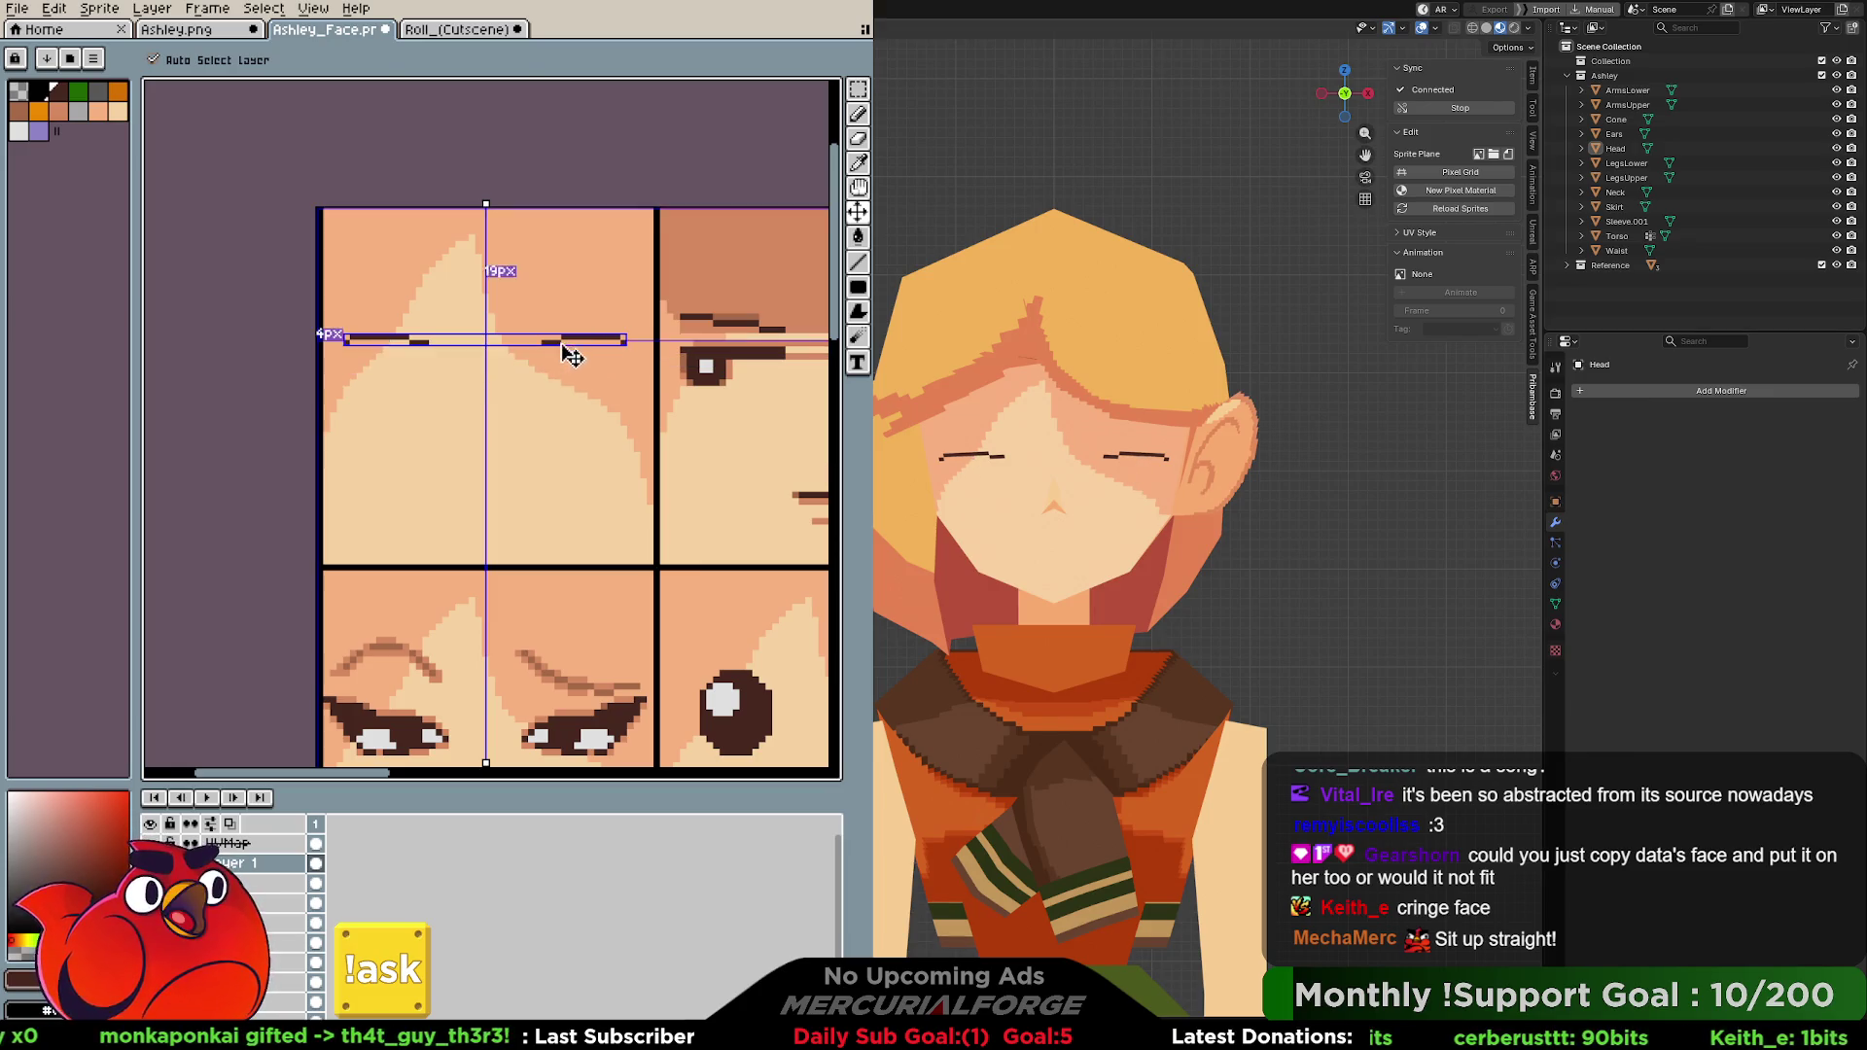
pyautogui.hotkey('ctrl', 'y')
pyautogui.hotkey('ctrl', 'z')
pyautogui.hotkey('ctrl', 'y')
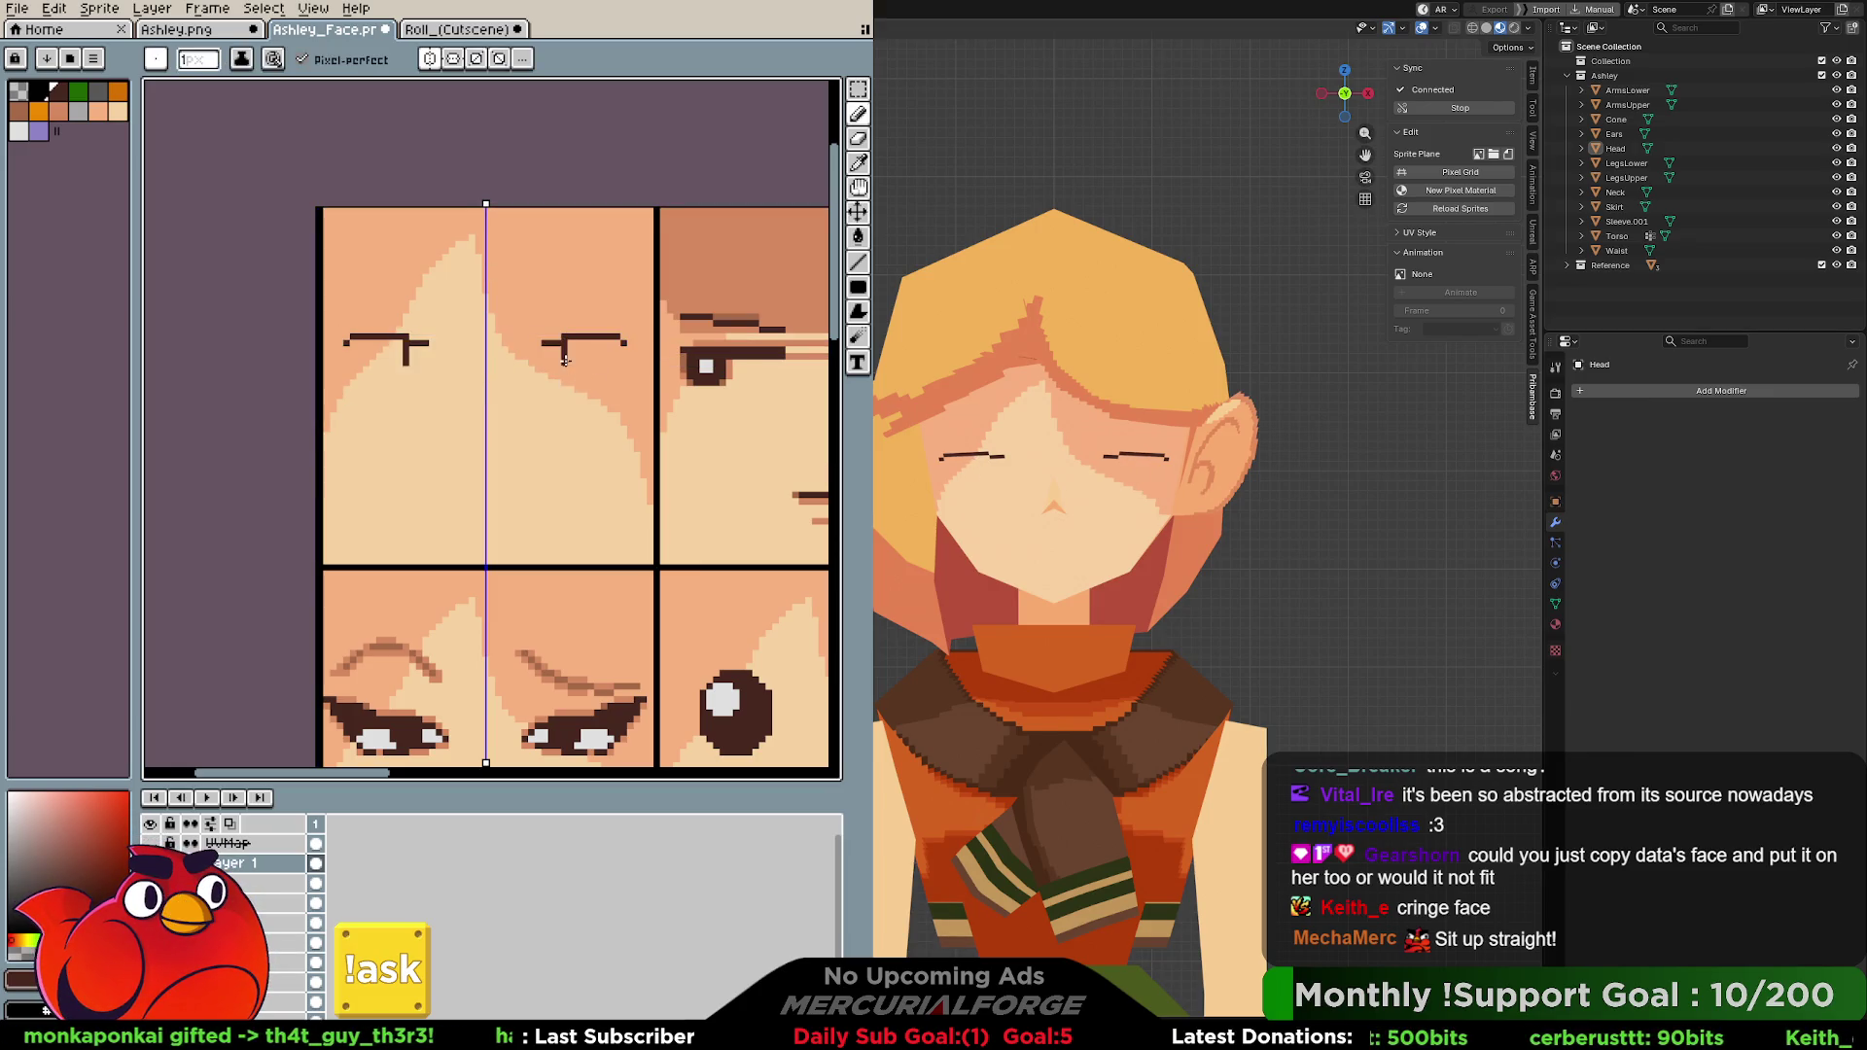
pyautogui.moveTo(564, 360); pyautogui.dragTo(559, 404)
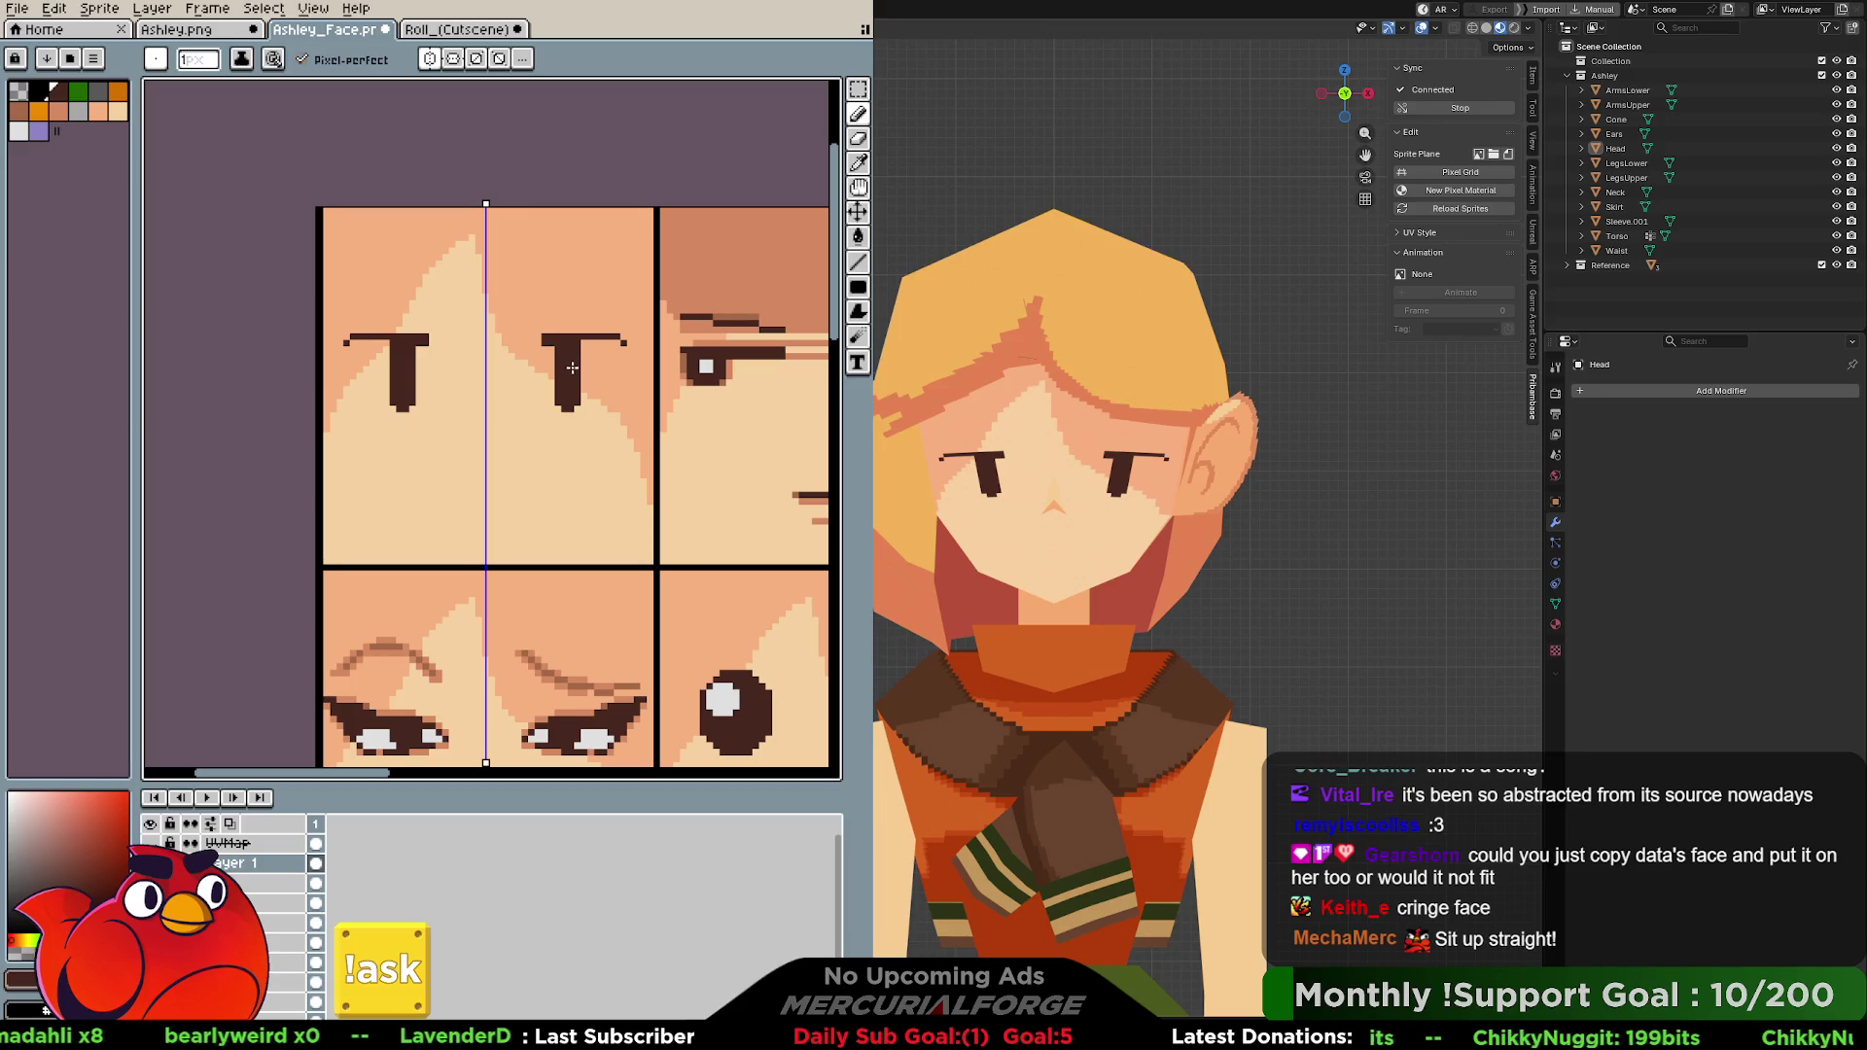
pyautogui.hscroll(-2, 583, 394)
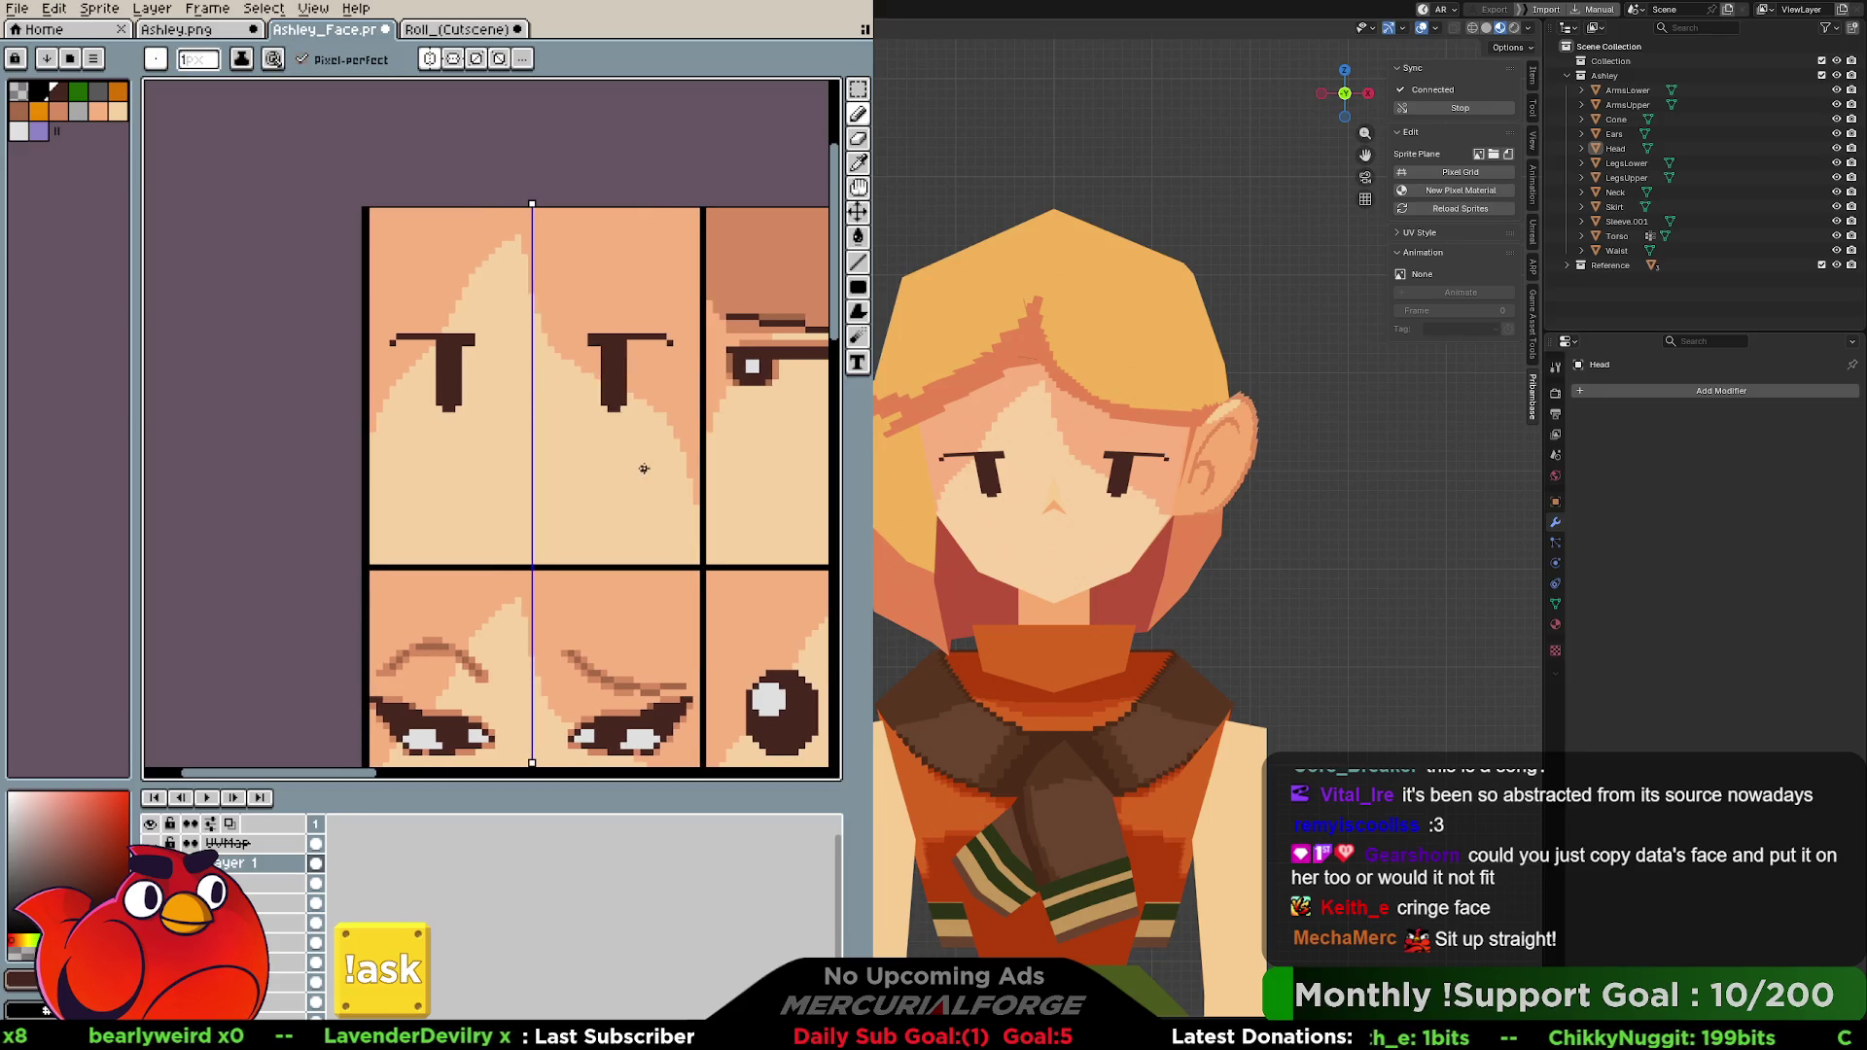
# Add curved lower lids, side highlights and white fill to both eyes, then orbit the Blender head to check.
pyautogui.moveTo(590, 389); pyautogui.dragTo(665, 388)
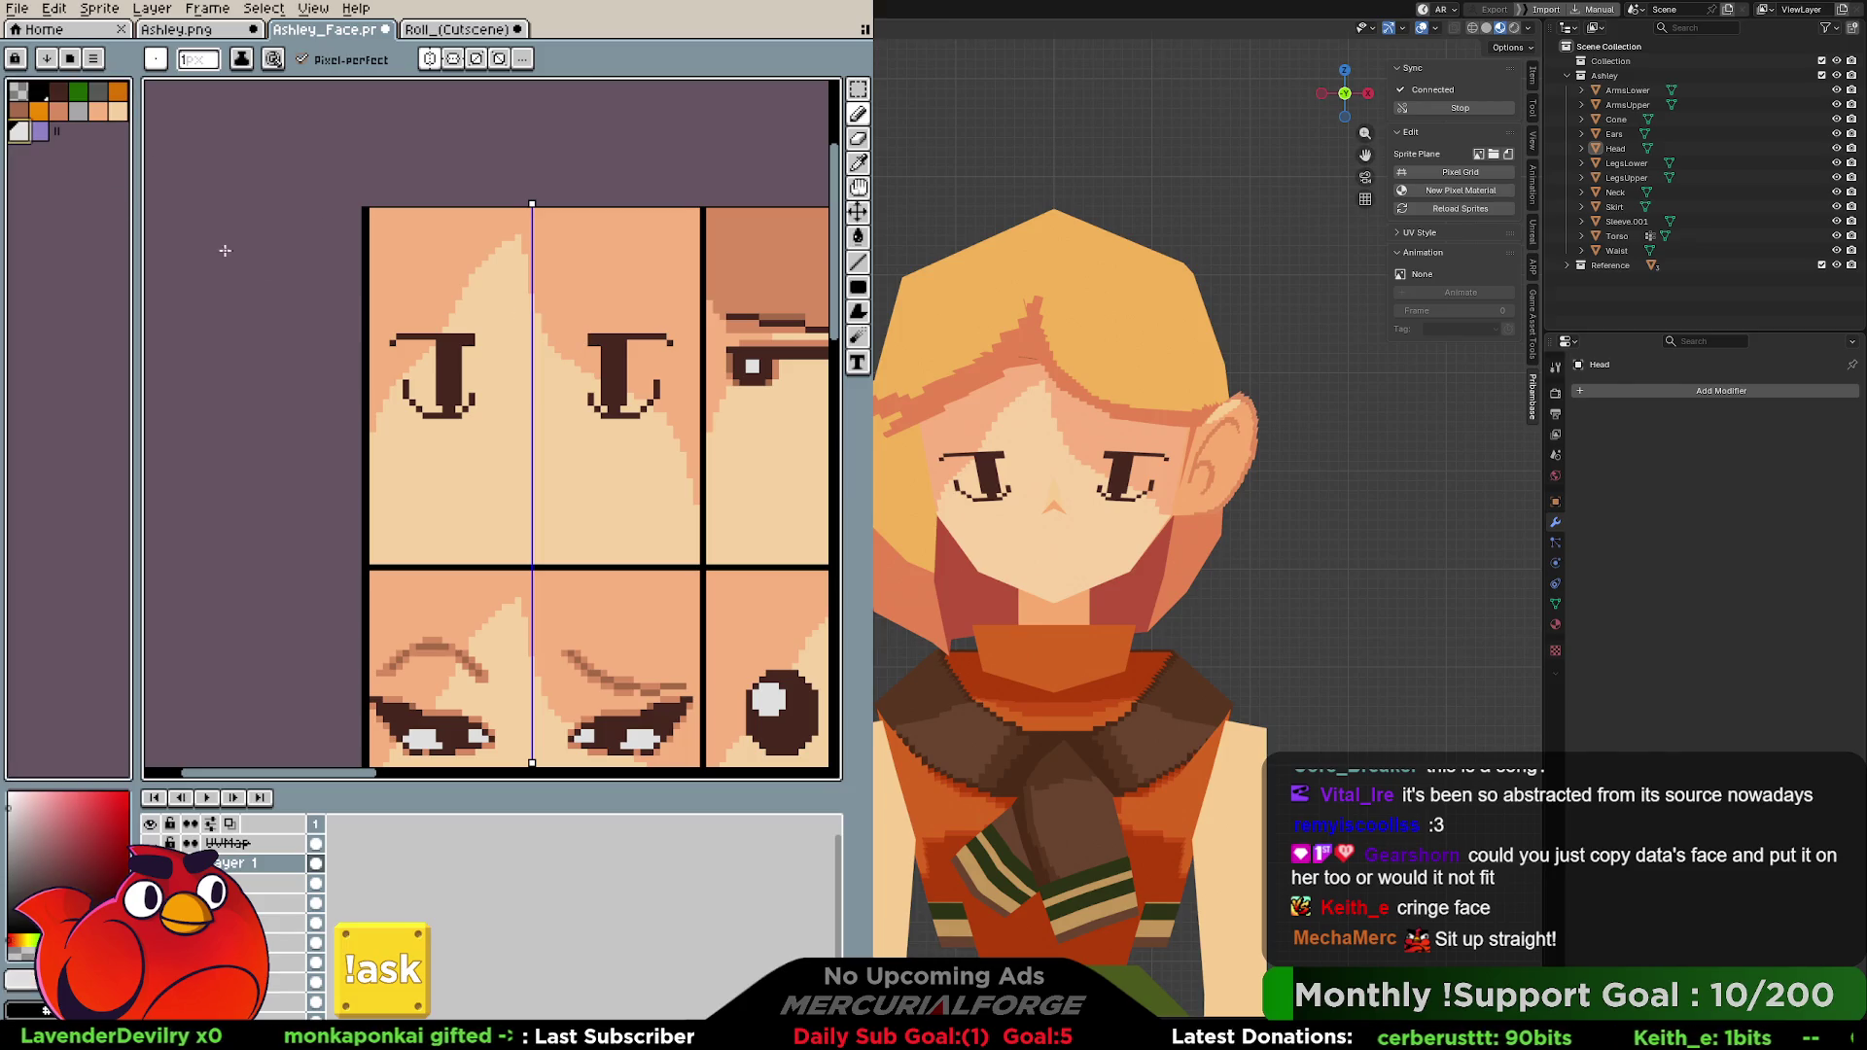
pyautogui.moveTo(594, 359); pyautogui.dragTo(598, 403)
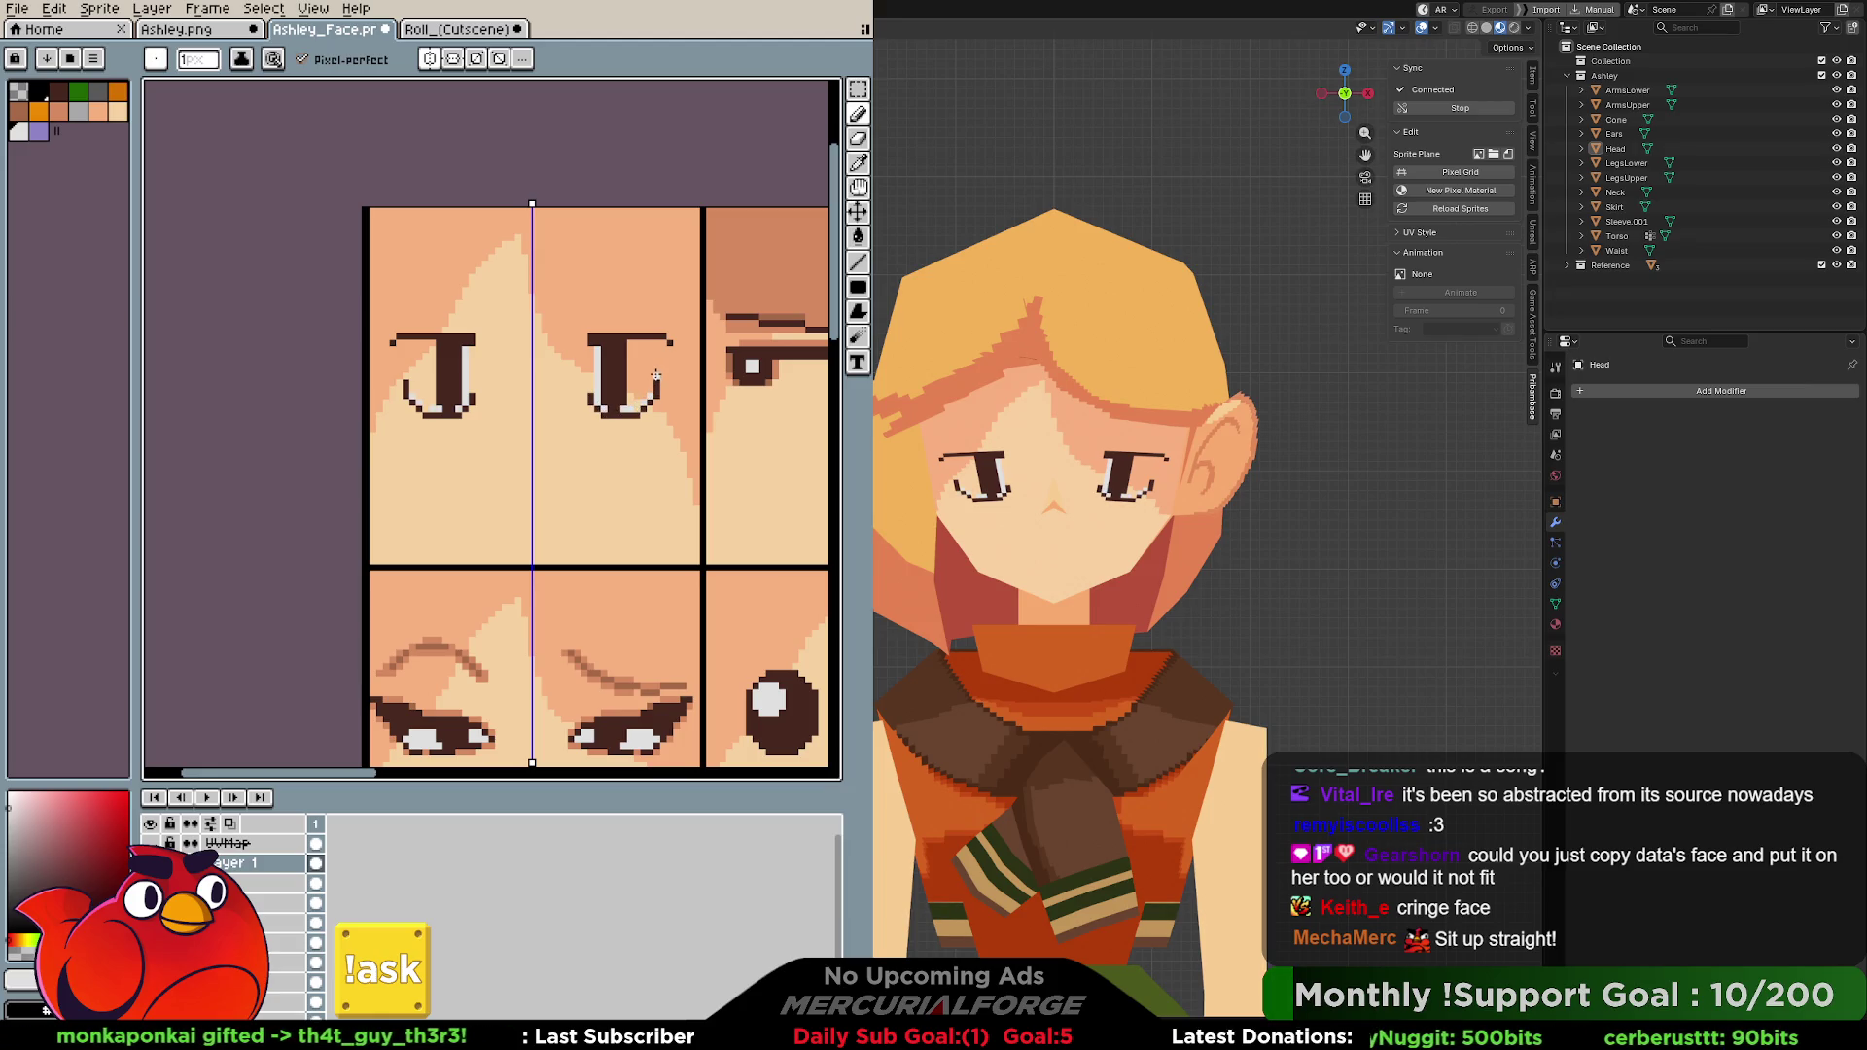
pyautogui.moveTo(657, 372); pyautogui.dragTo(652, 345)
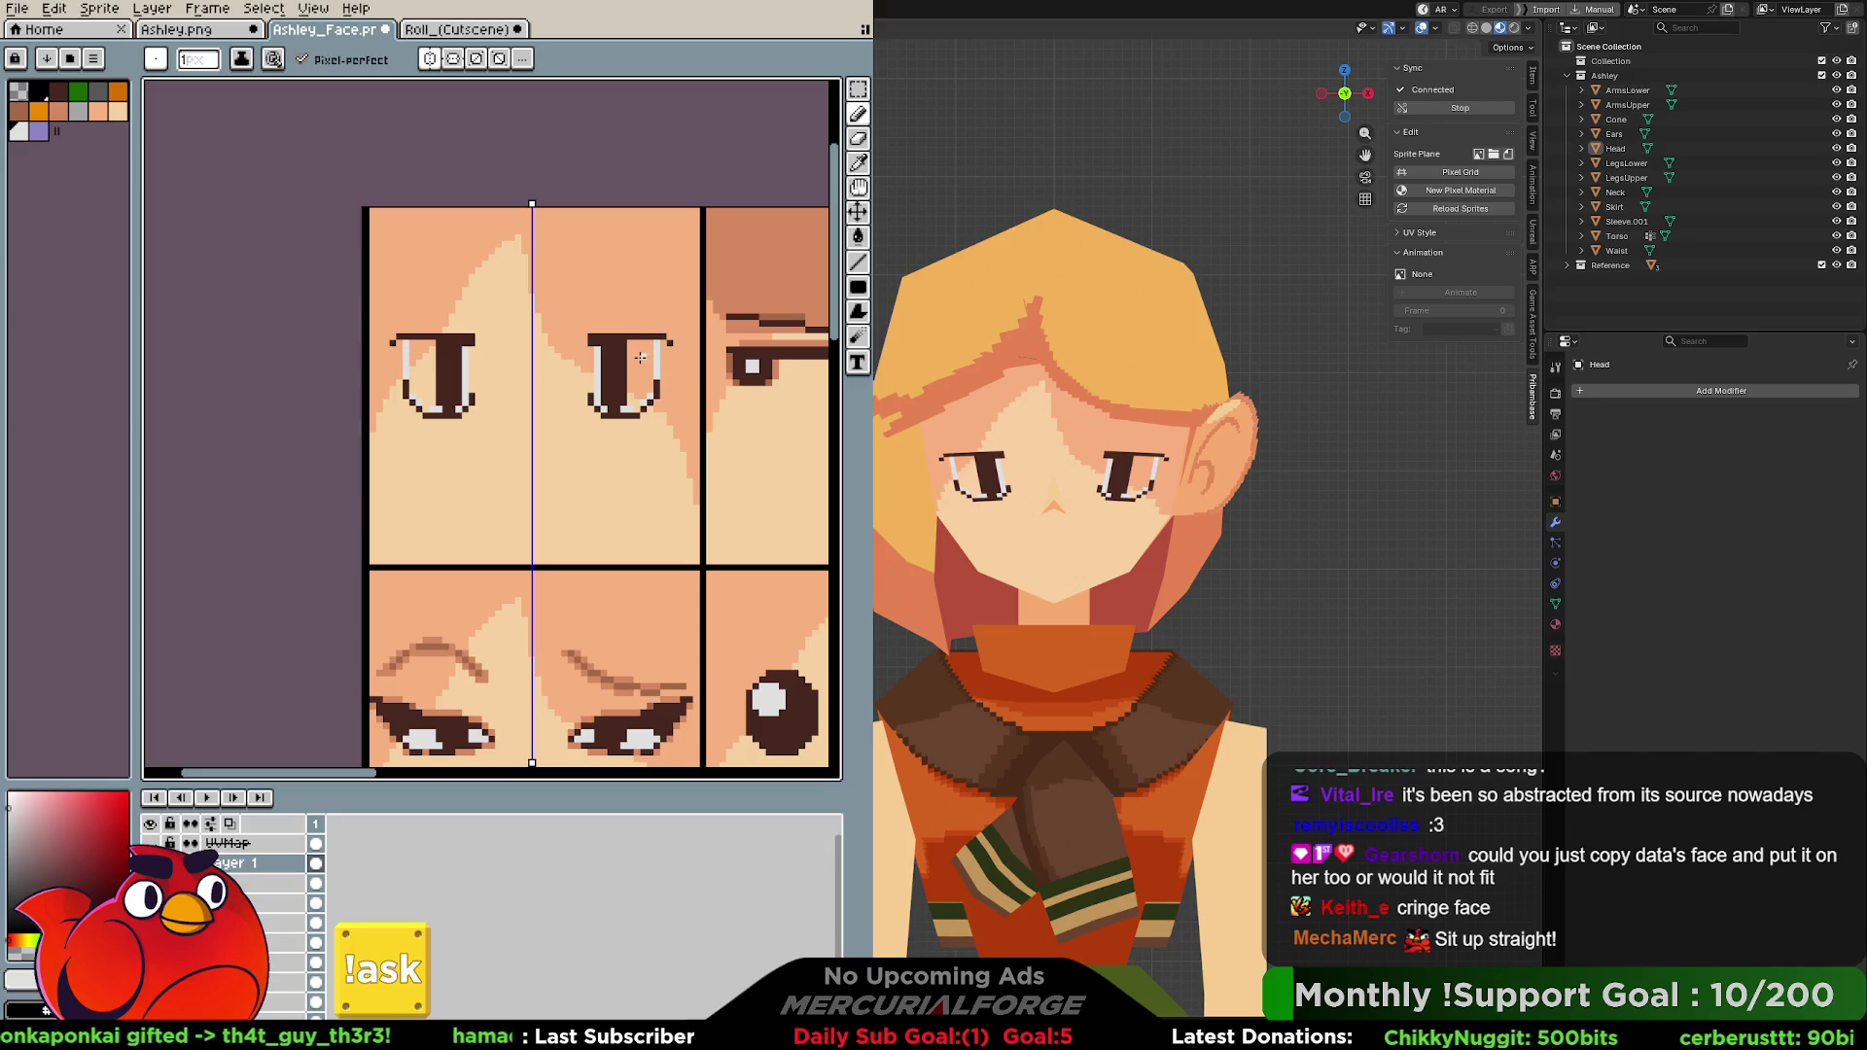
pyautogui.press('g')
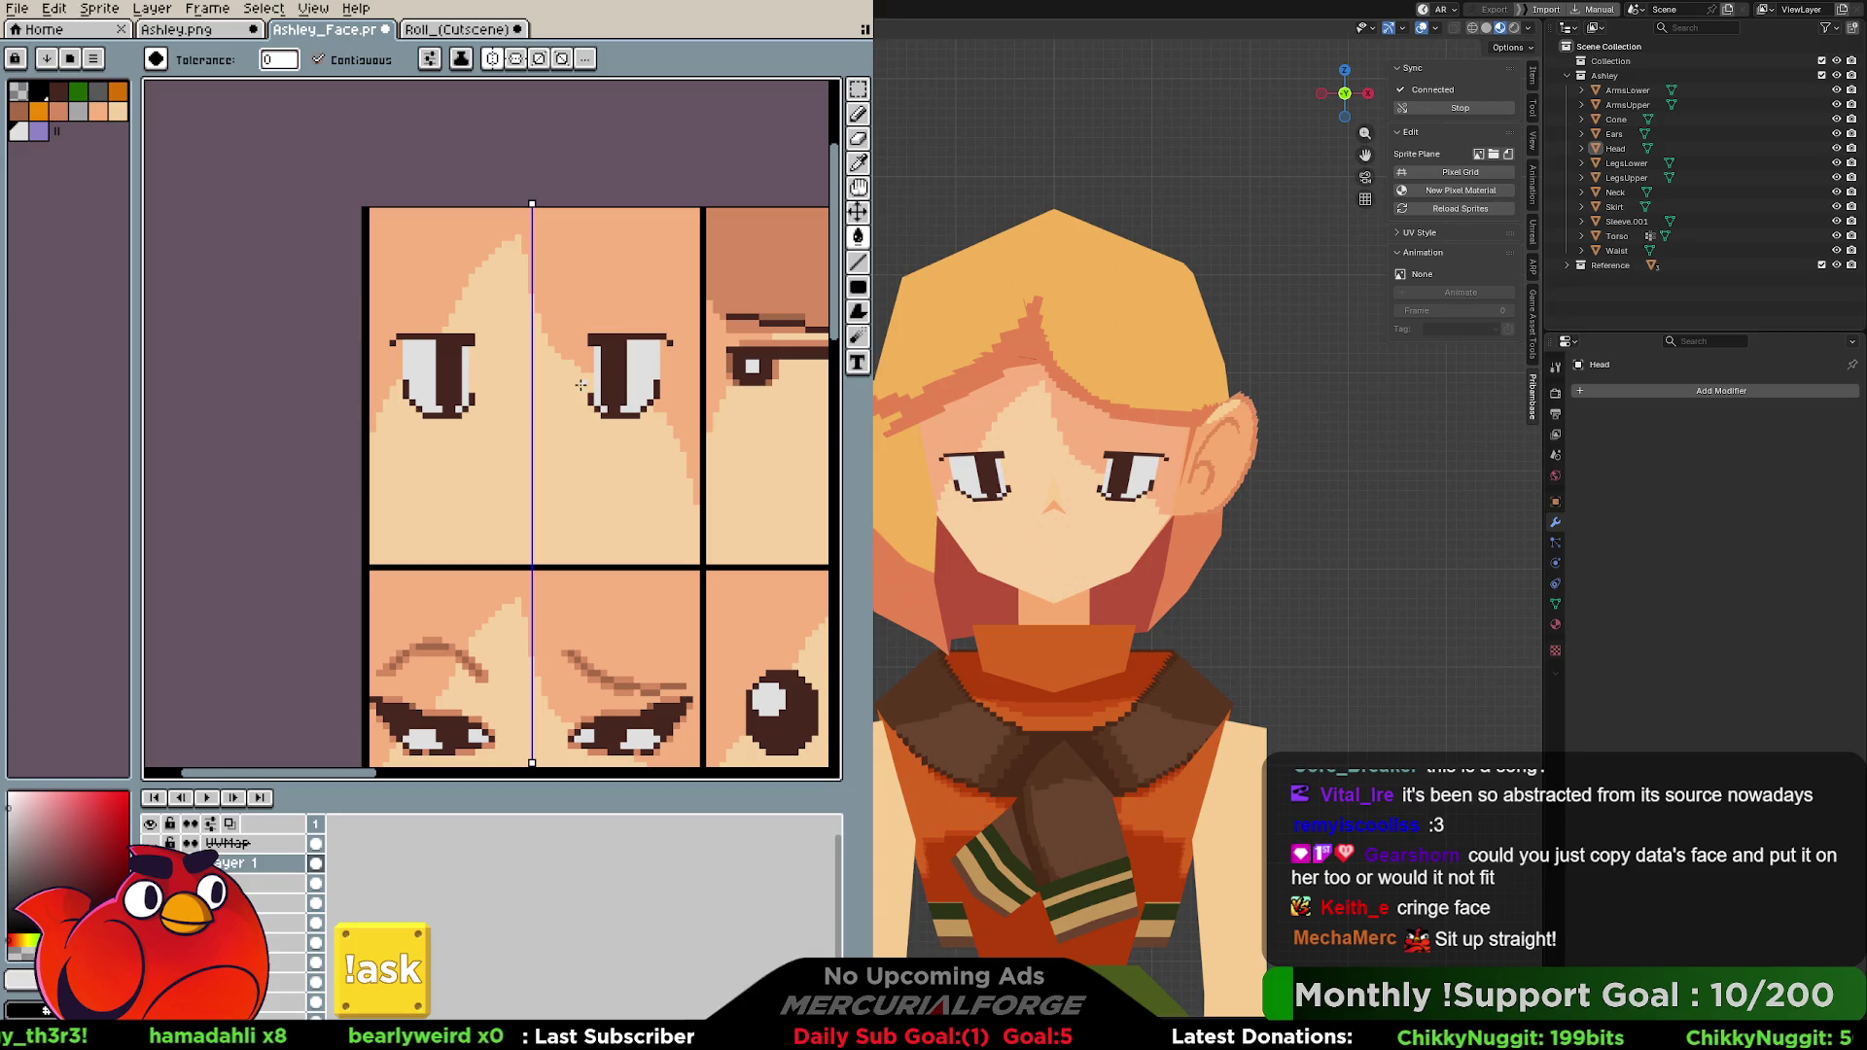
pyautogui.moveTo(1172, 547)
pyautogui.mouseDown(button='middle')
pyautogui.moveTo(1022, 531)
pyautogui.moveTo(958, 461)
pyautogui.mouseUp(button='middle')
pyautogui.scroll(3, 1022, 531)
# Edit the Head mesh to fill faces and rotate an edge around the eye, then leave edit mode.
pyautogui.click(958, 462)
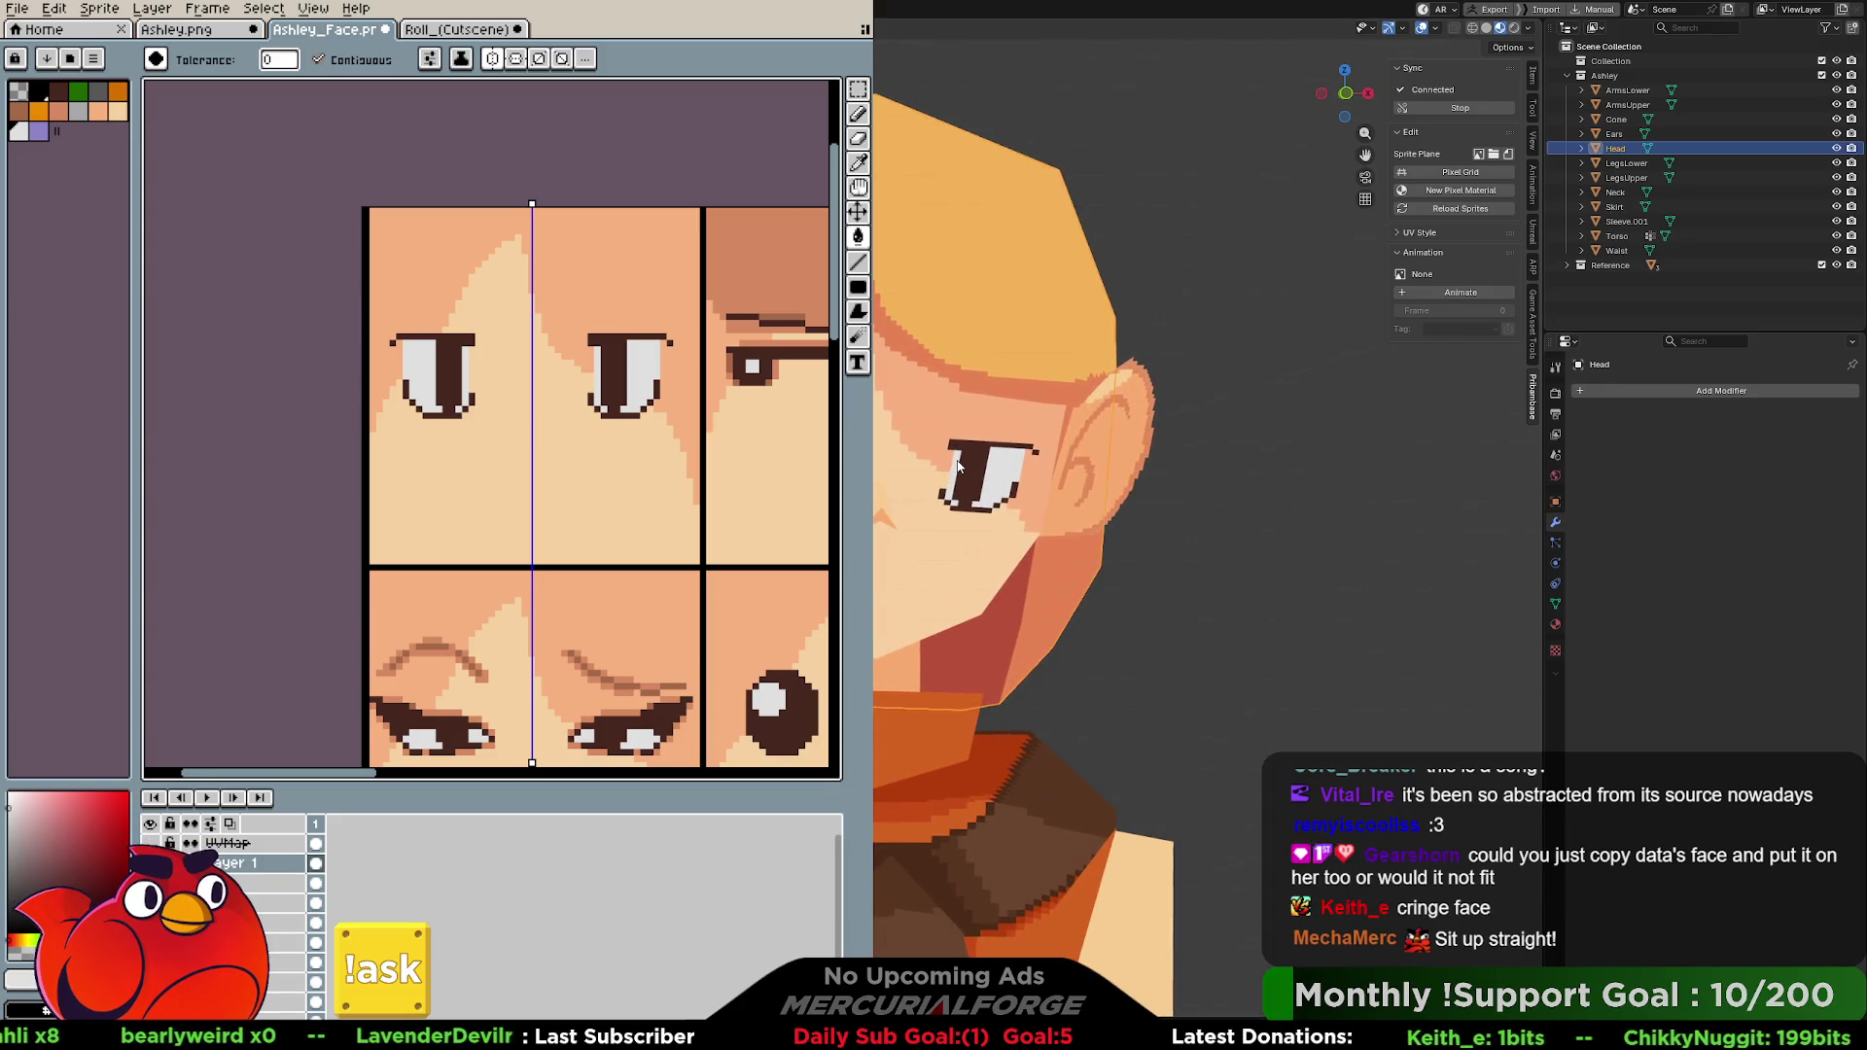
pyautogui.press('Tab')
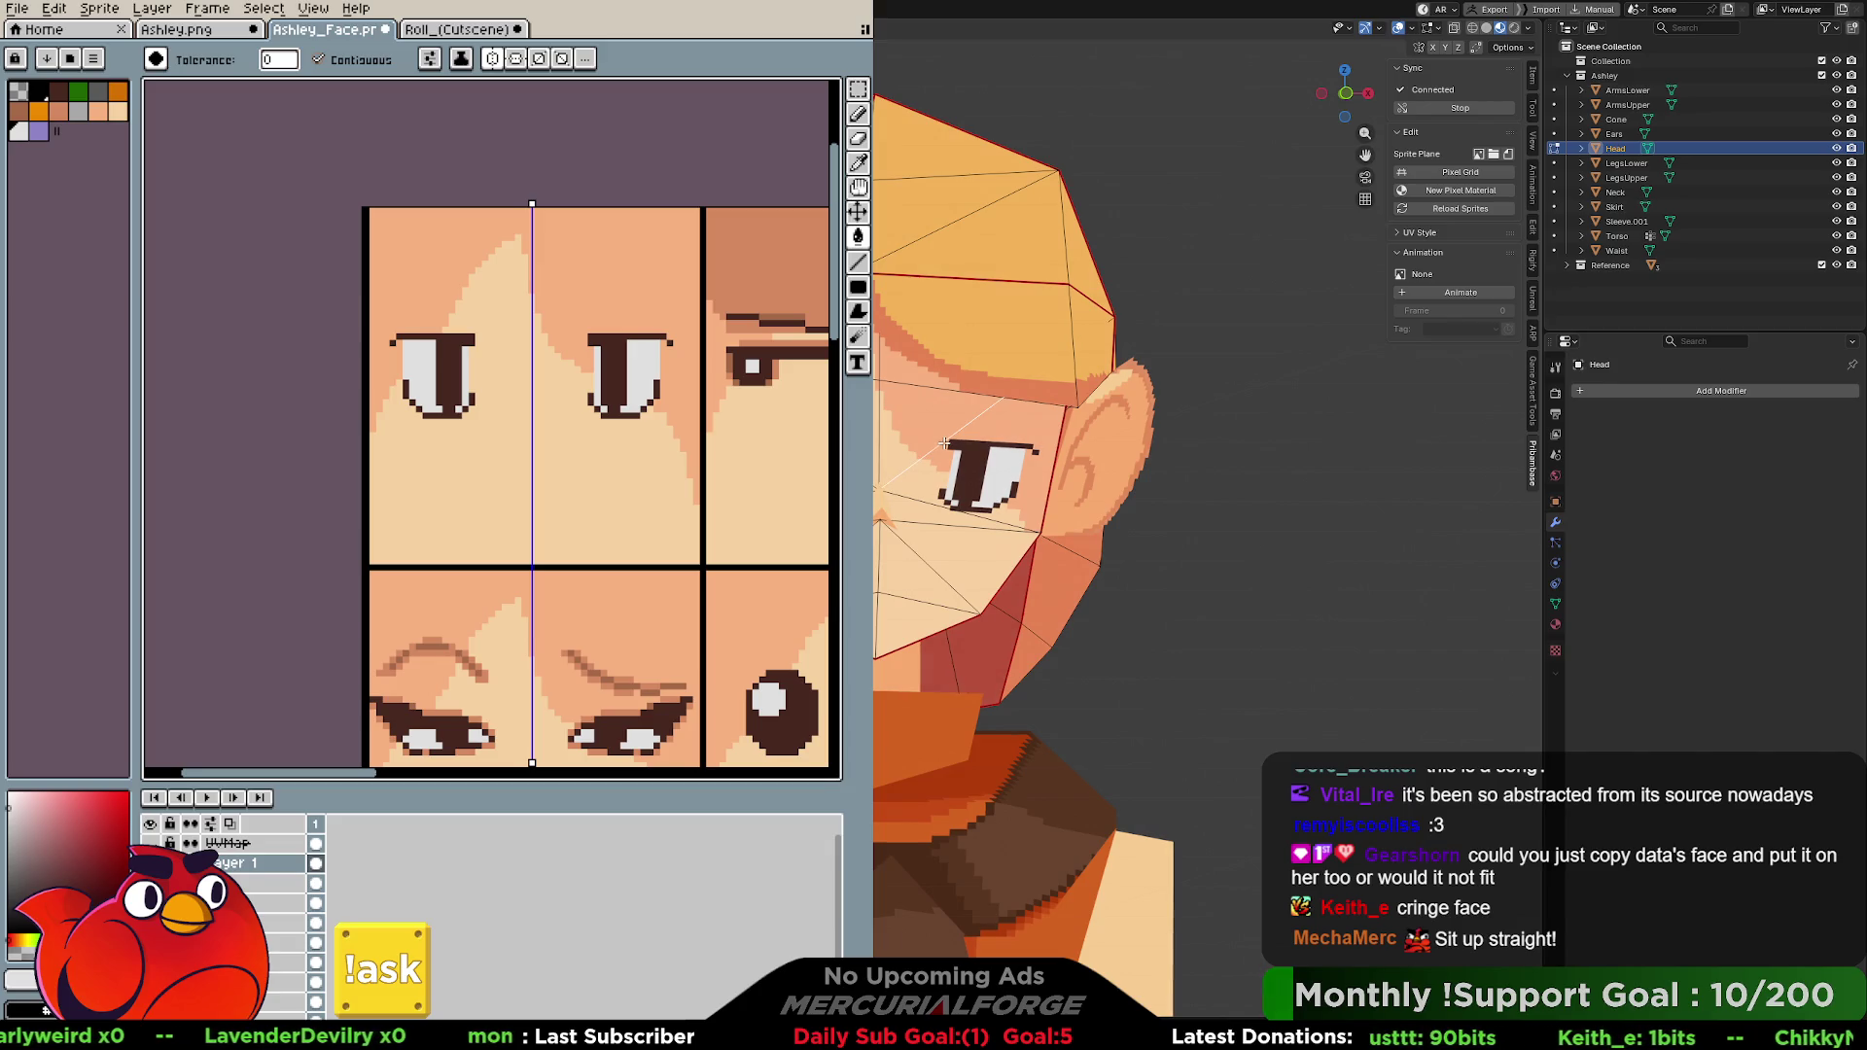
pyautogui.hotkey('ctrl', 'f')
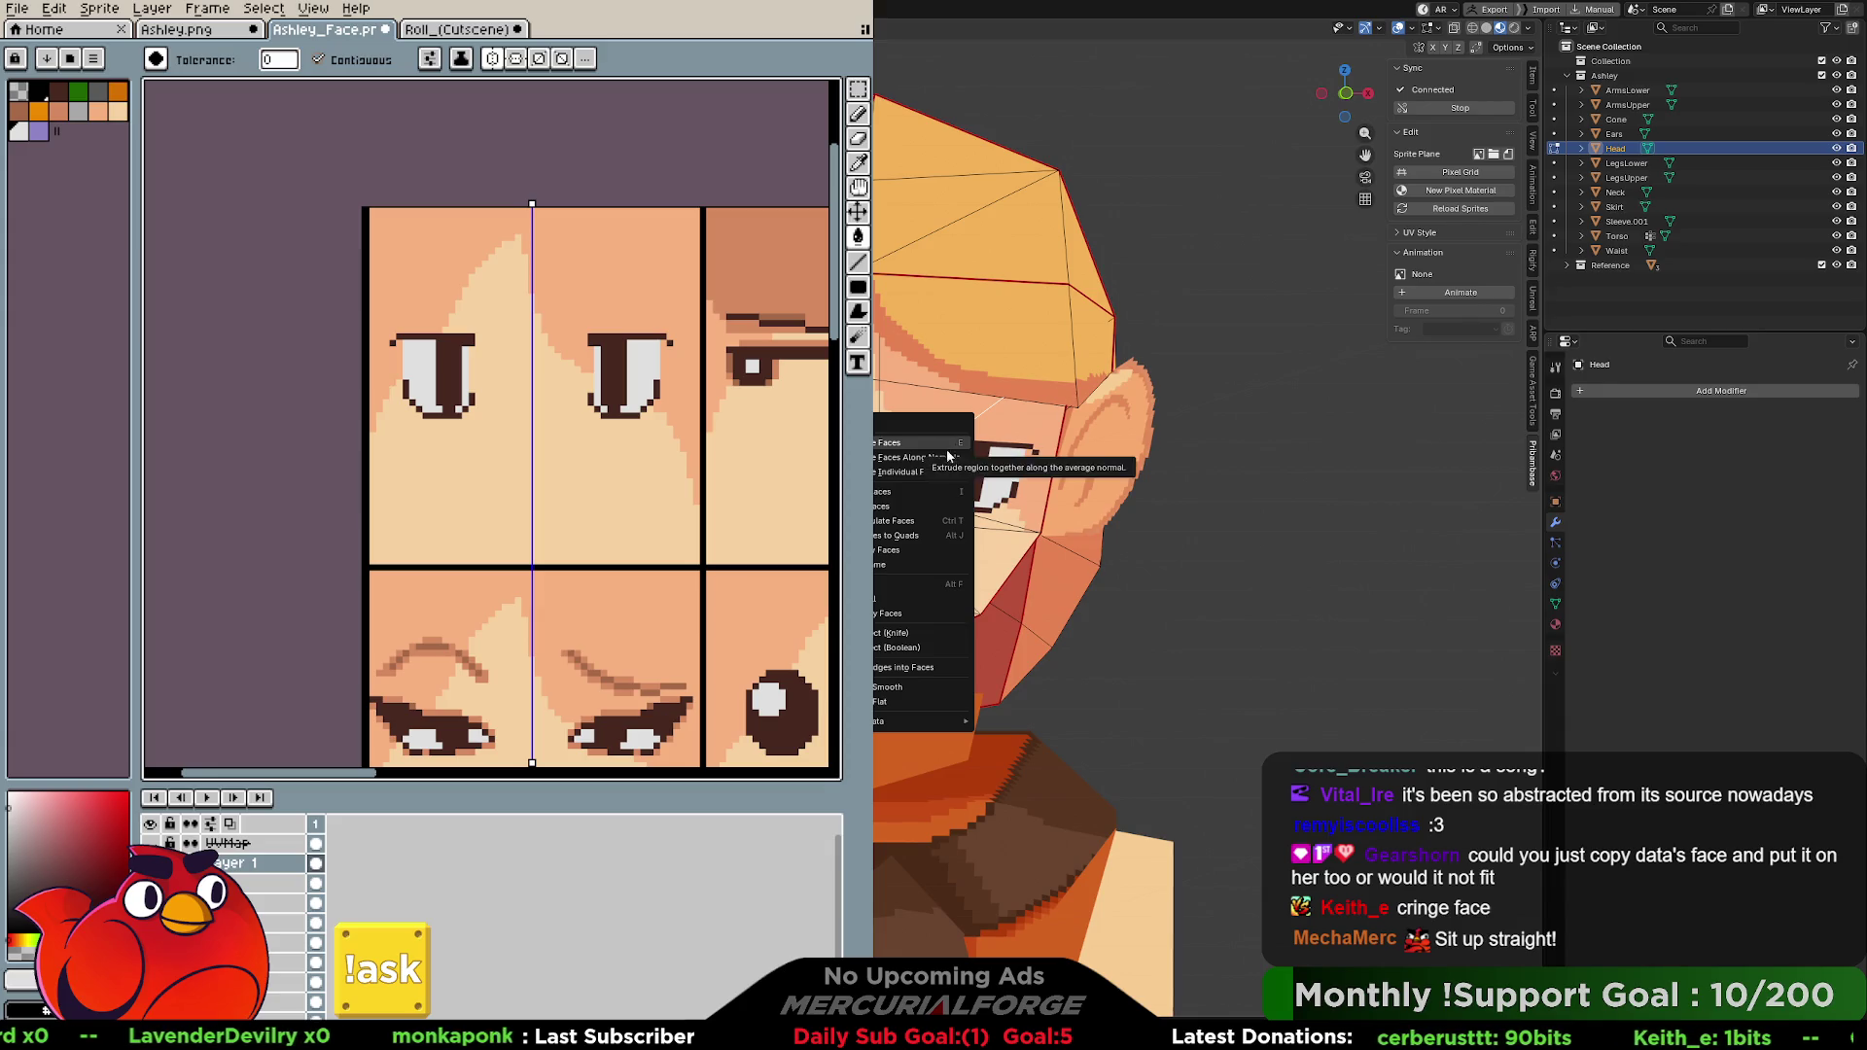
pyautogui.click(925, 587)
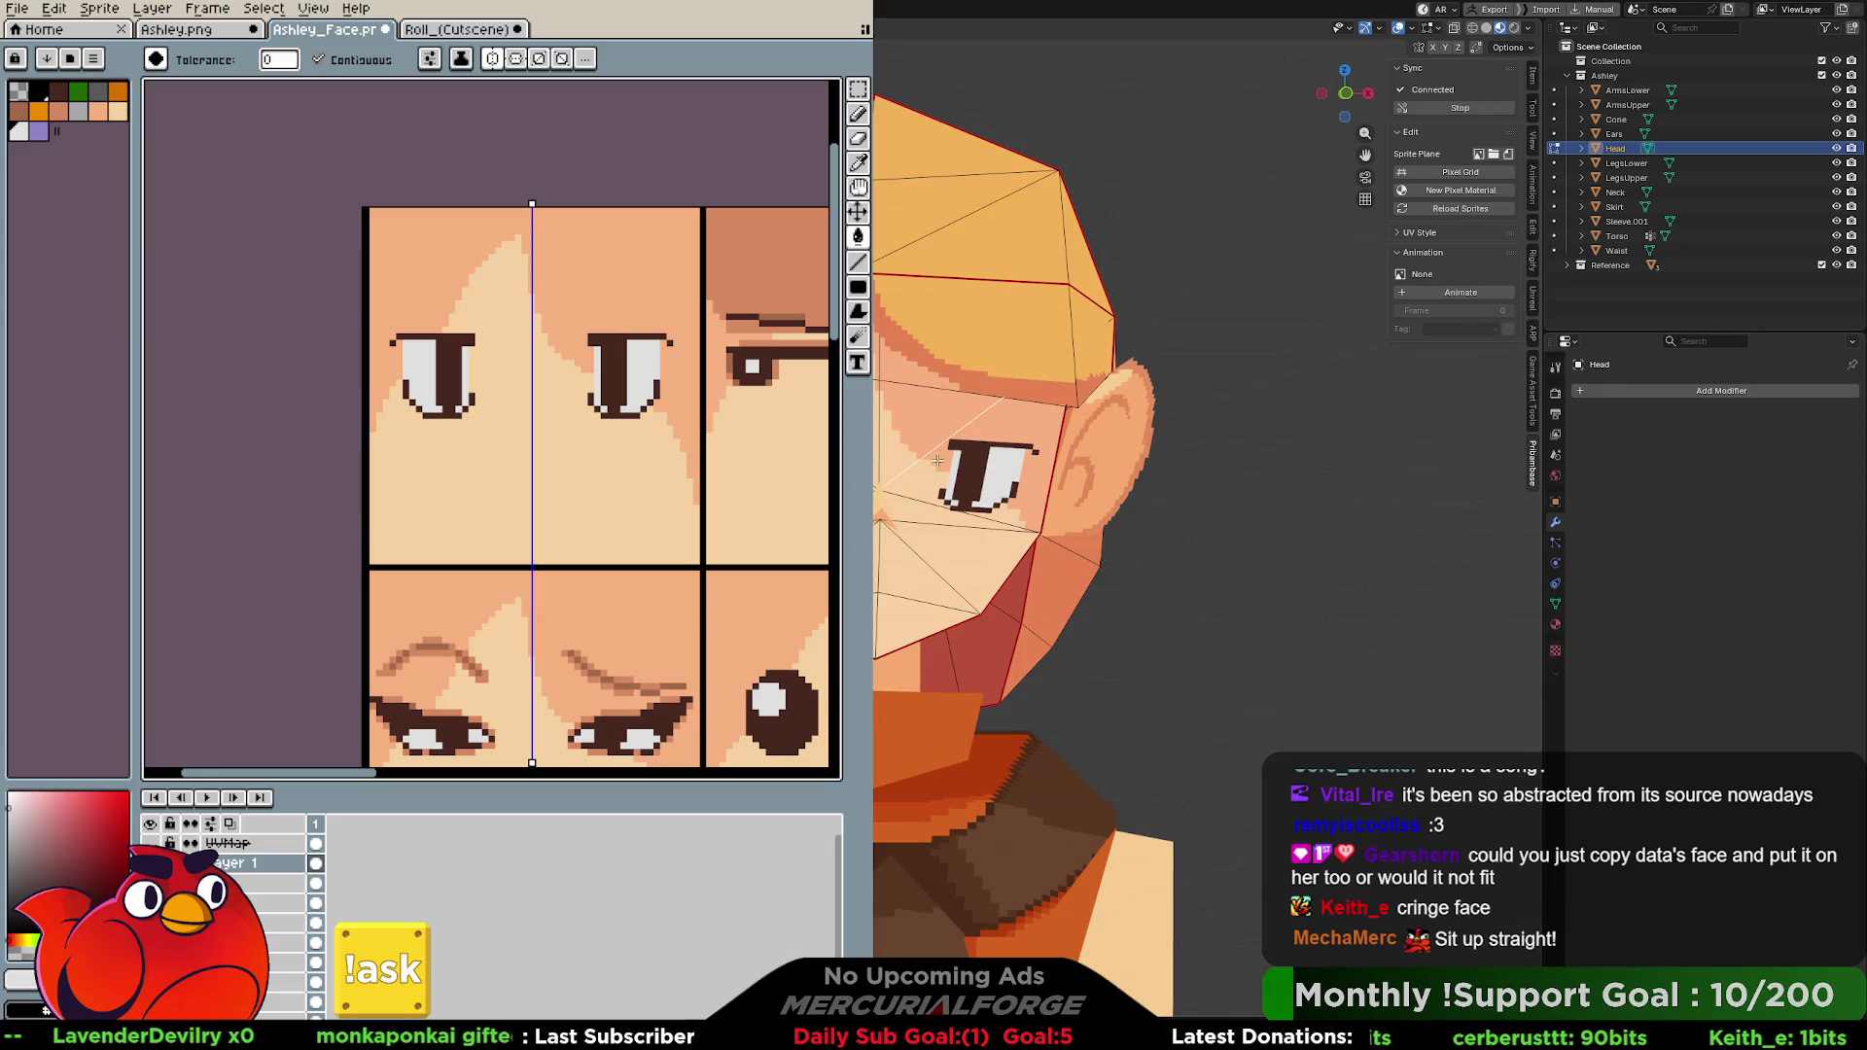
pyautogui.hotkey('ctrl', 'f')
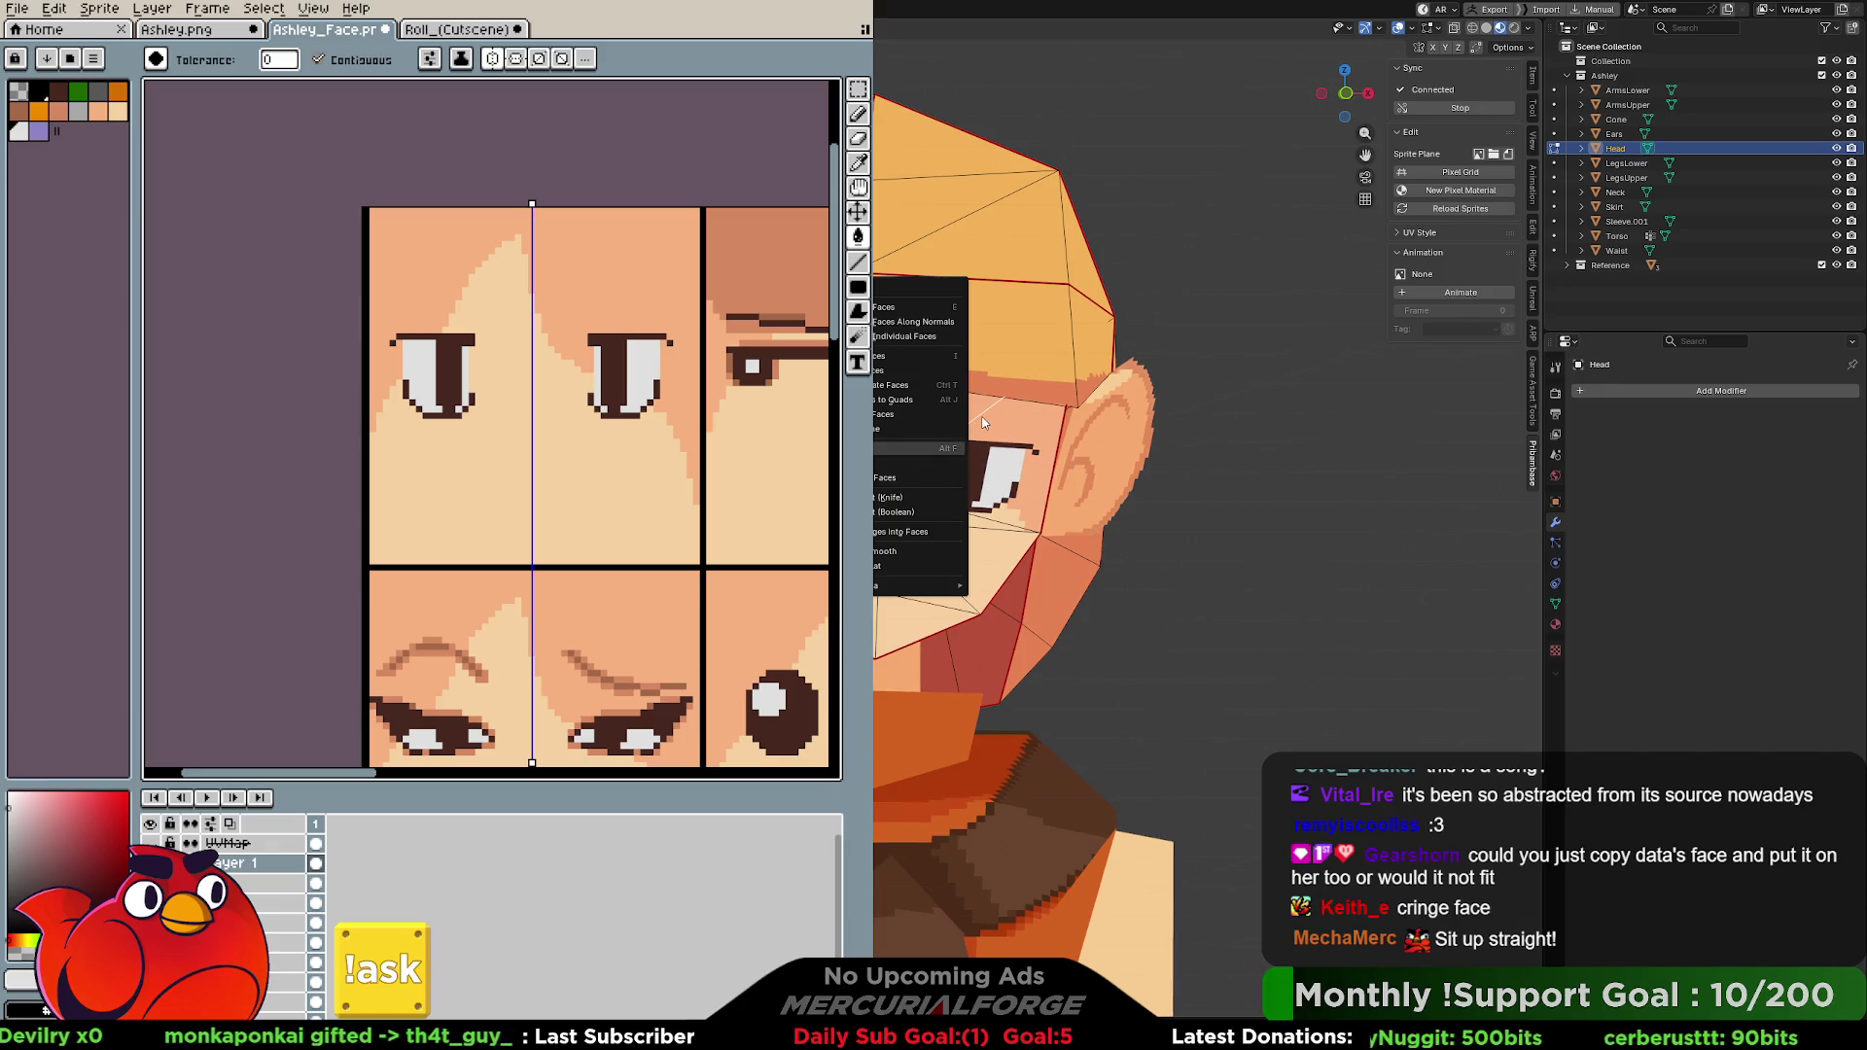
pyautogui.press('Escape')
pyautogui.hotkey('ctrl', 'e')
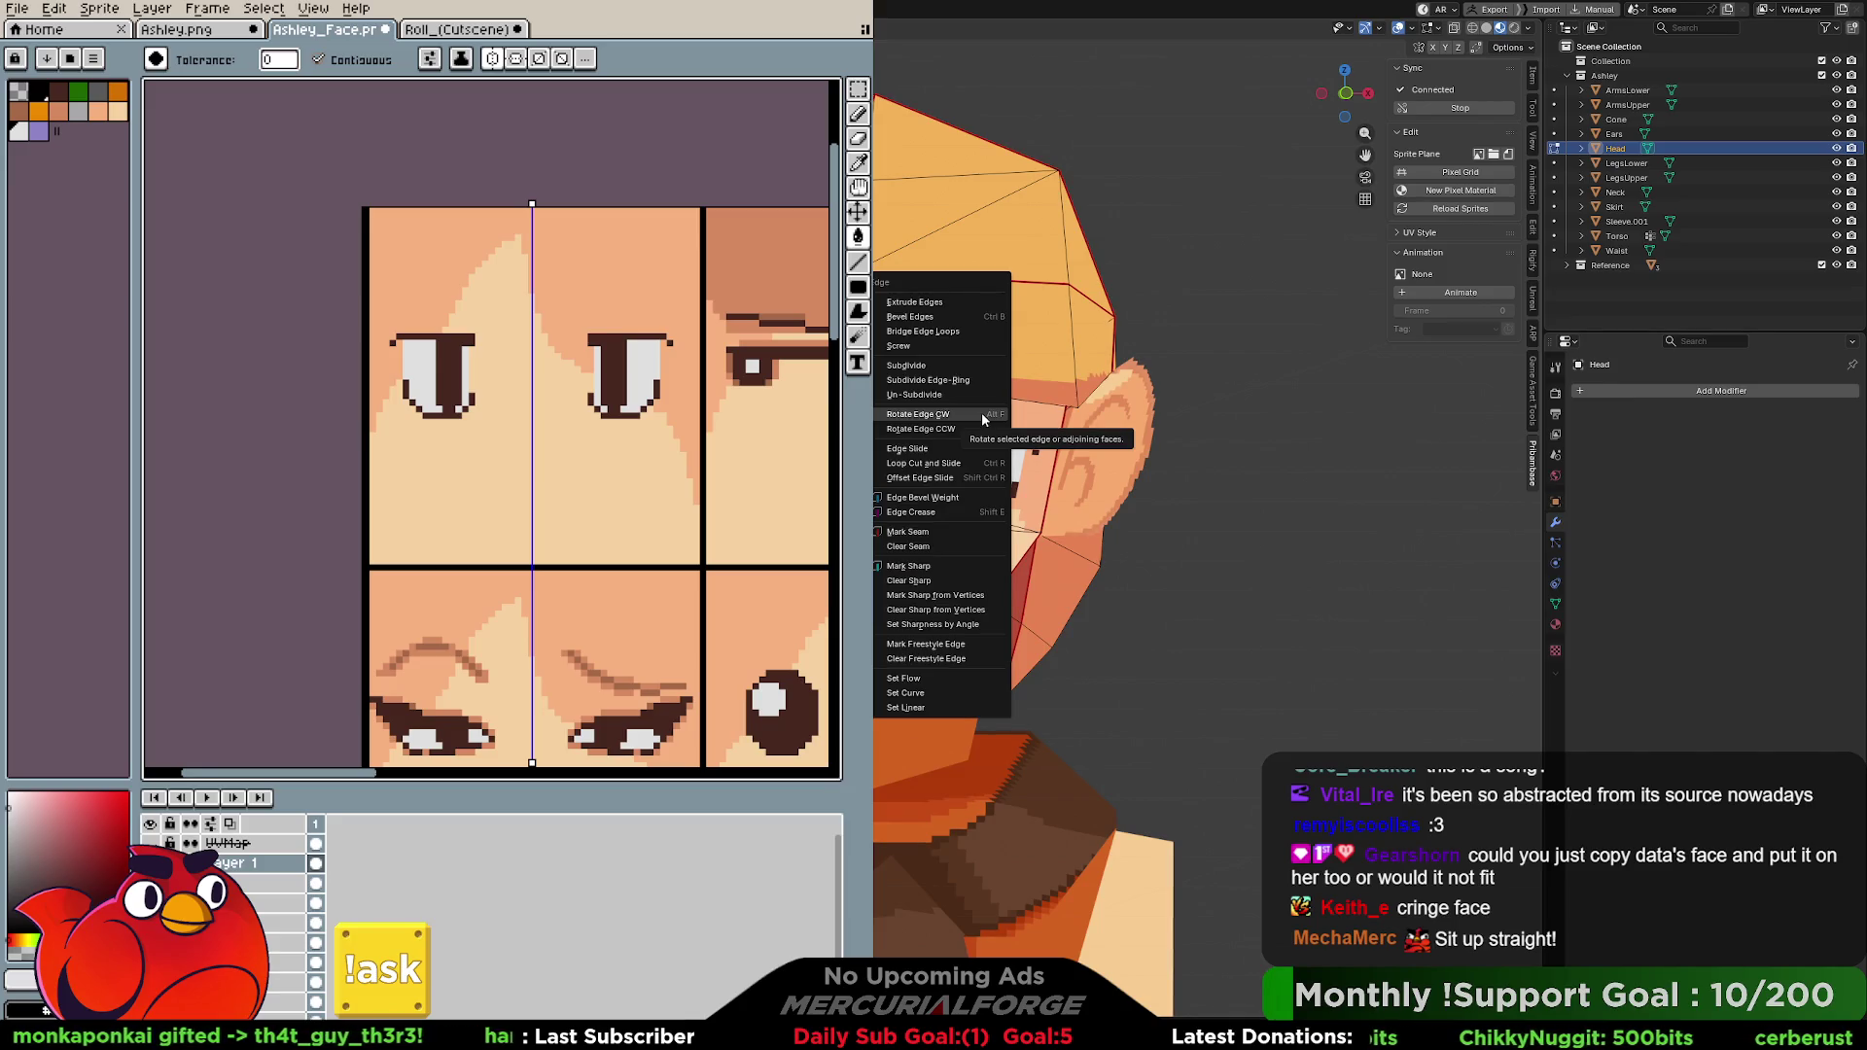
pyautogui.click(982, 412)
pyautogui.hotkey('ctrl', 'z')
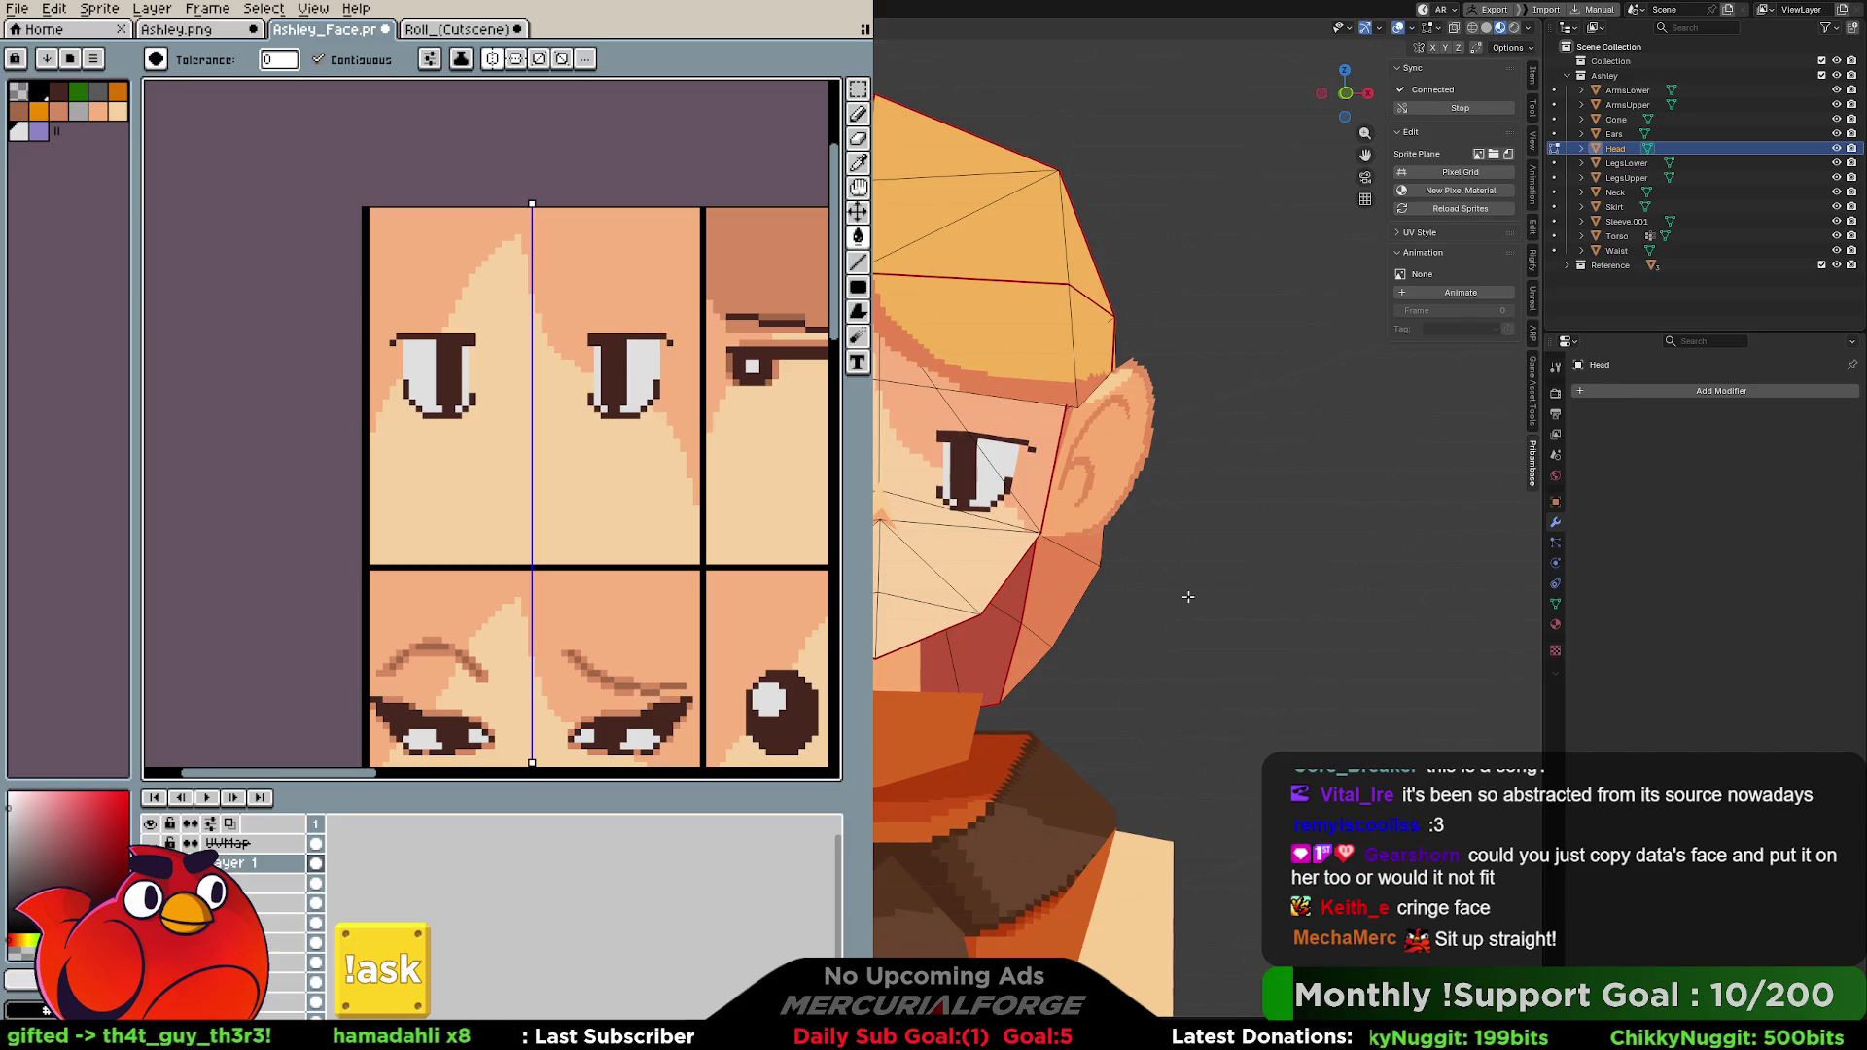
pyautogui.moveTo(1227, 587)
pyautogui.mouseDown(button='middle')
pyautogui.moveTo(1165, 607)
pyautogui.moveTo(967, 562)
pyautogui.mouseUp(button='middle')
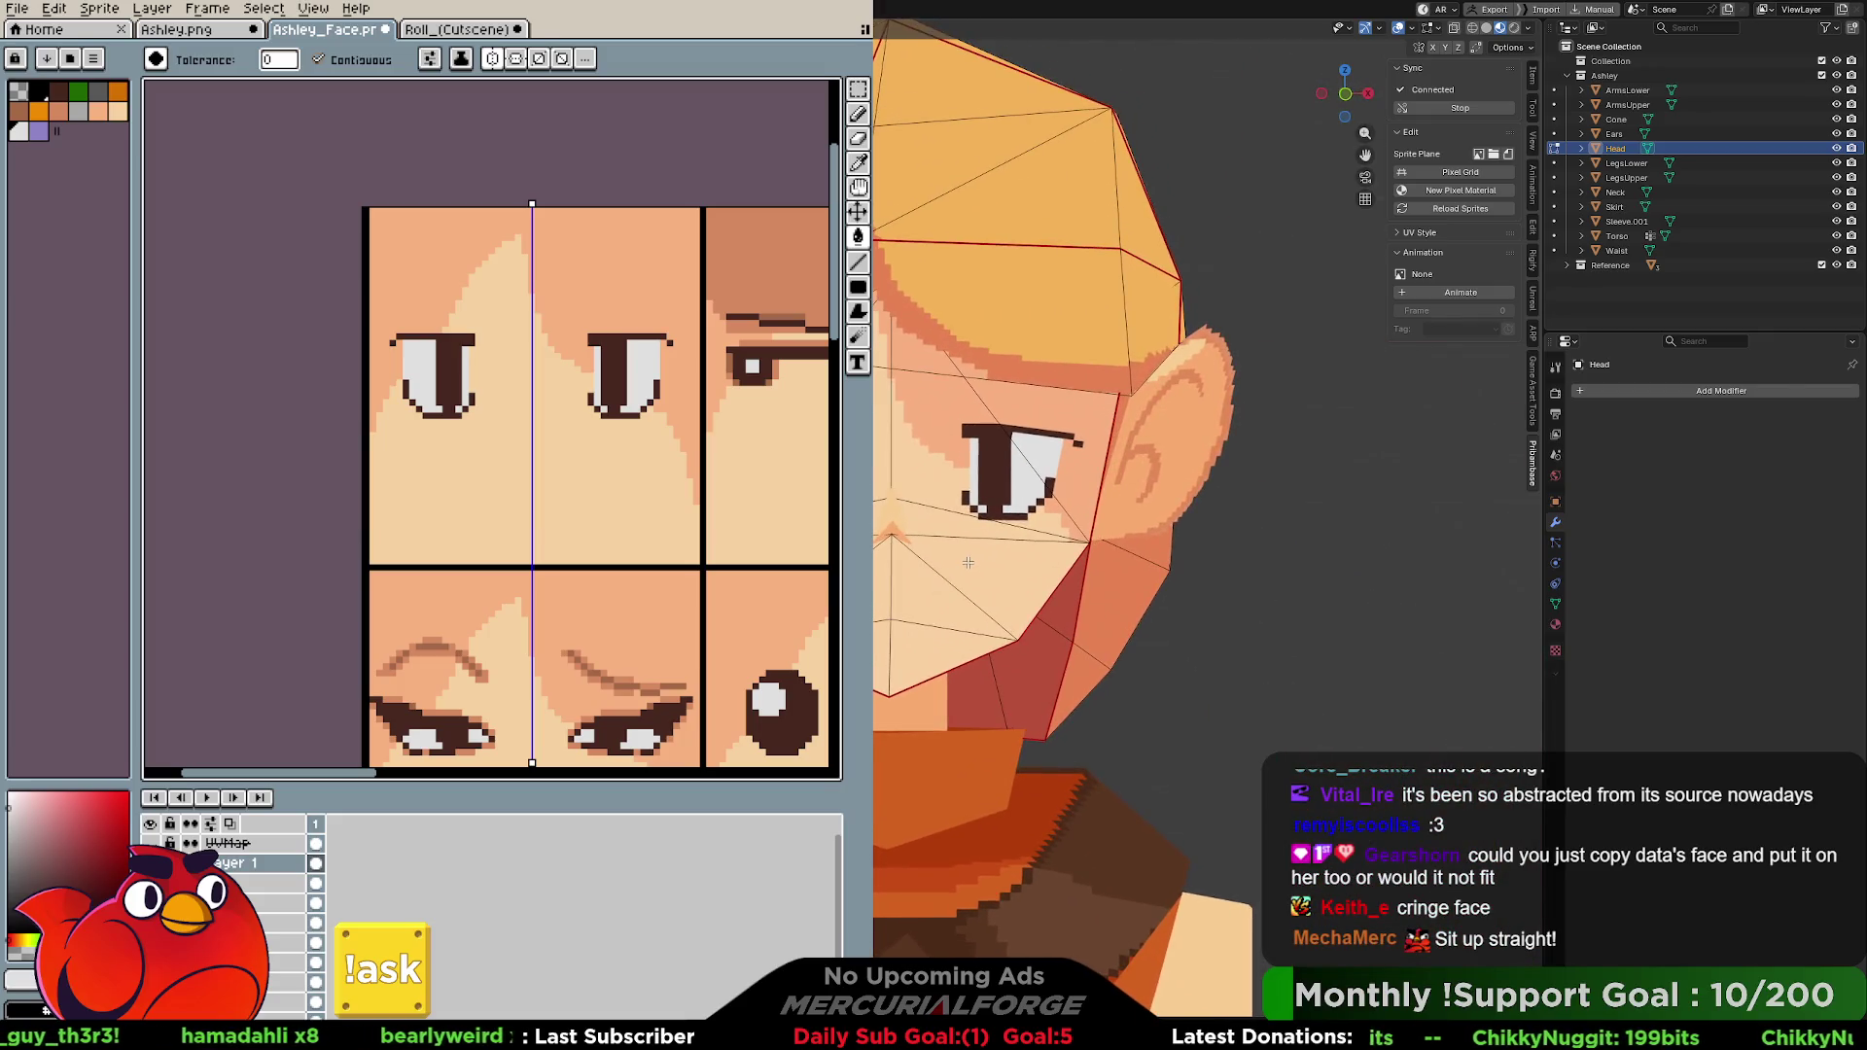
pyautogui.press('Tab')
pyautogui.click(1245, 562)
pyautogui.scroll(-2, 1244, 562)
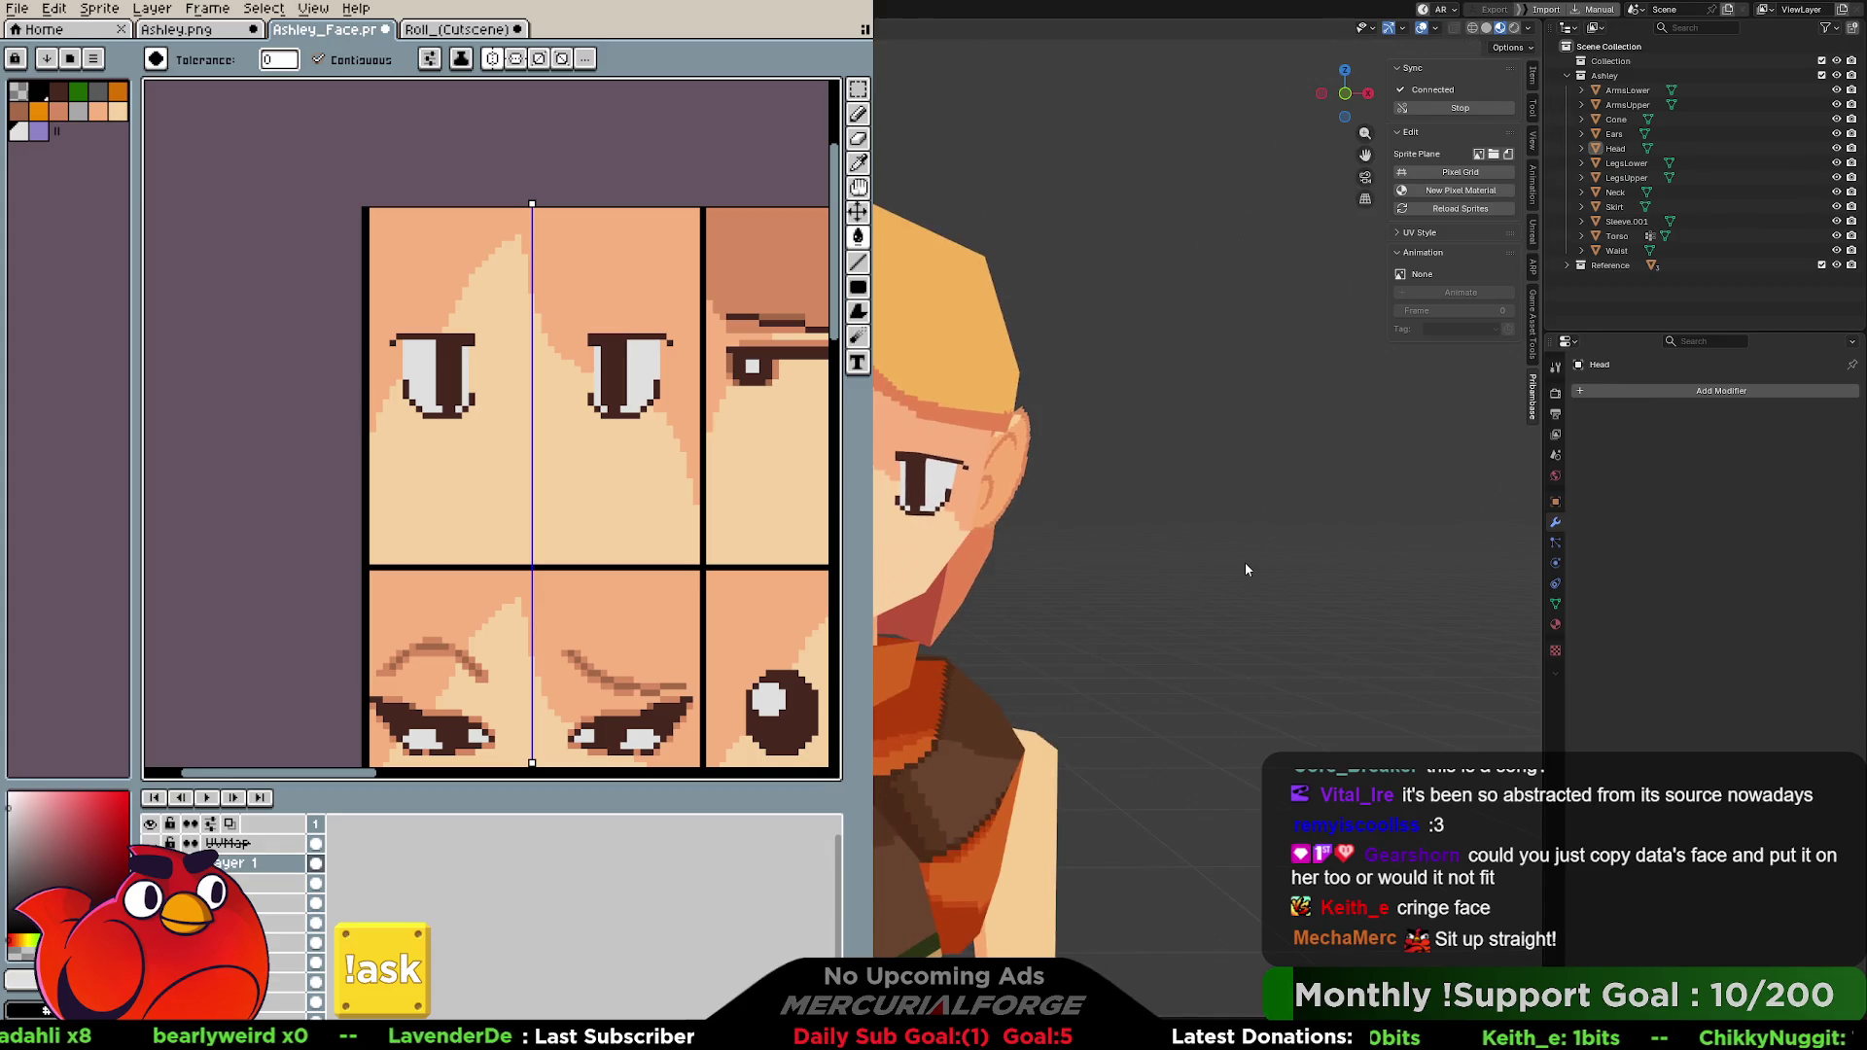
# Switch to orthographic view and pan so Ashley's whole face is centred.
pyautogui.press('KP_5')
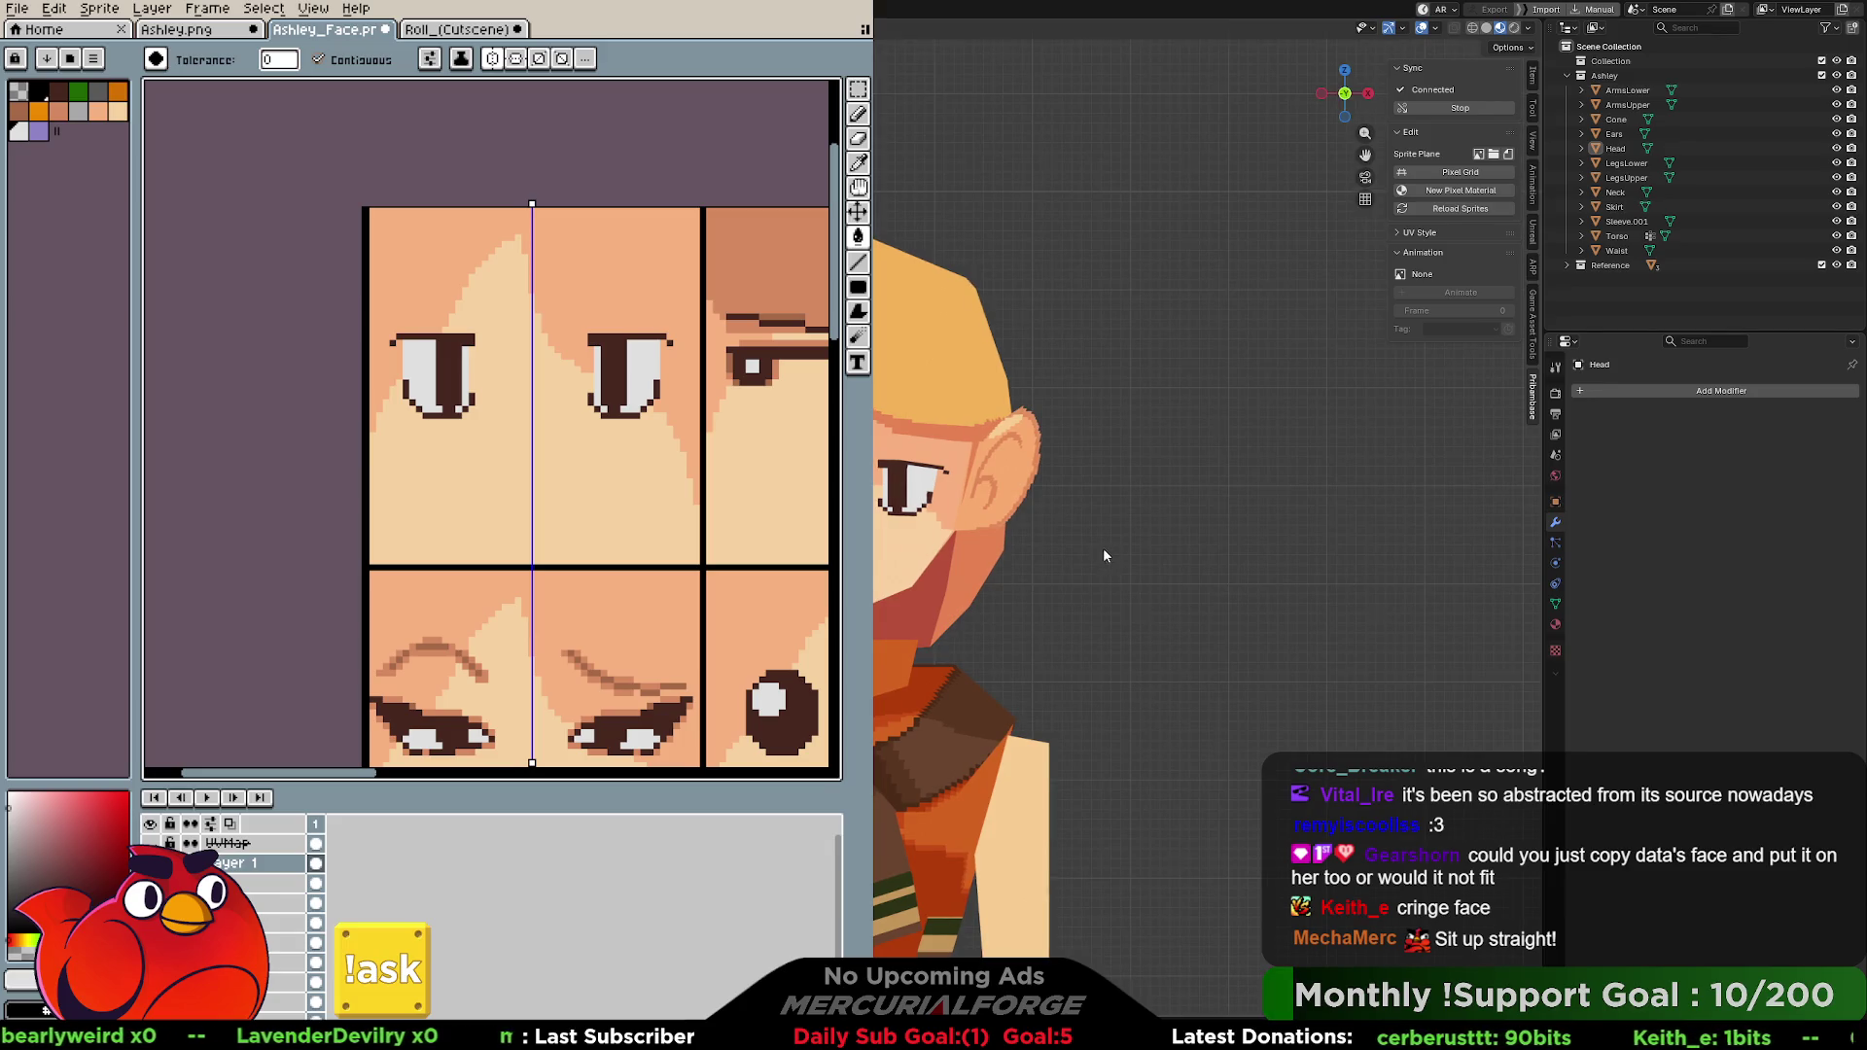
pyautogui.keyDown('shift'); pyautogui.moveTo(1105, 556); pyautogui.dragTo(1291, 516, button='middle'); pyautogui.keyUp('shift')
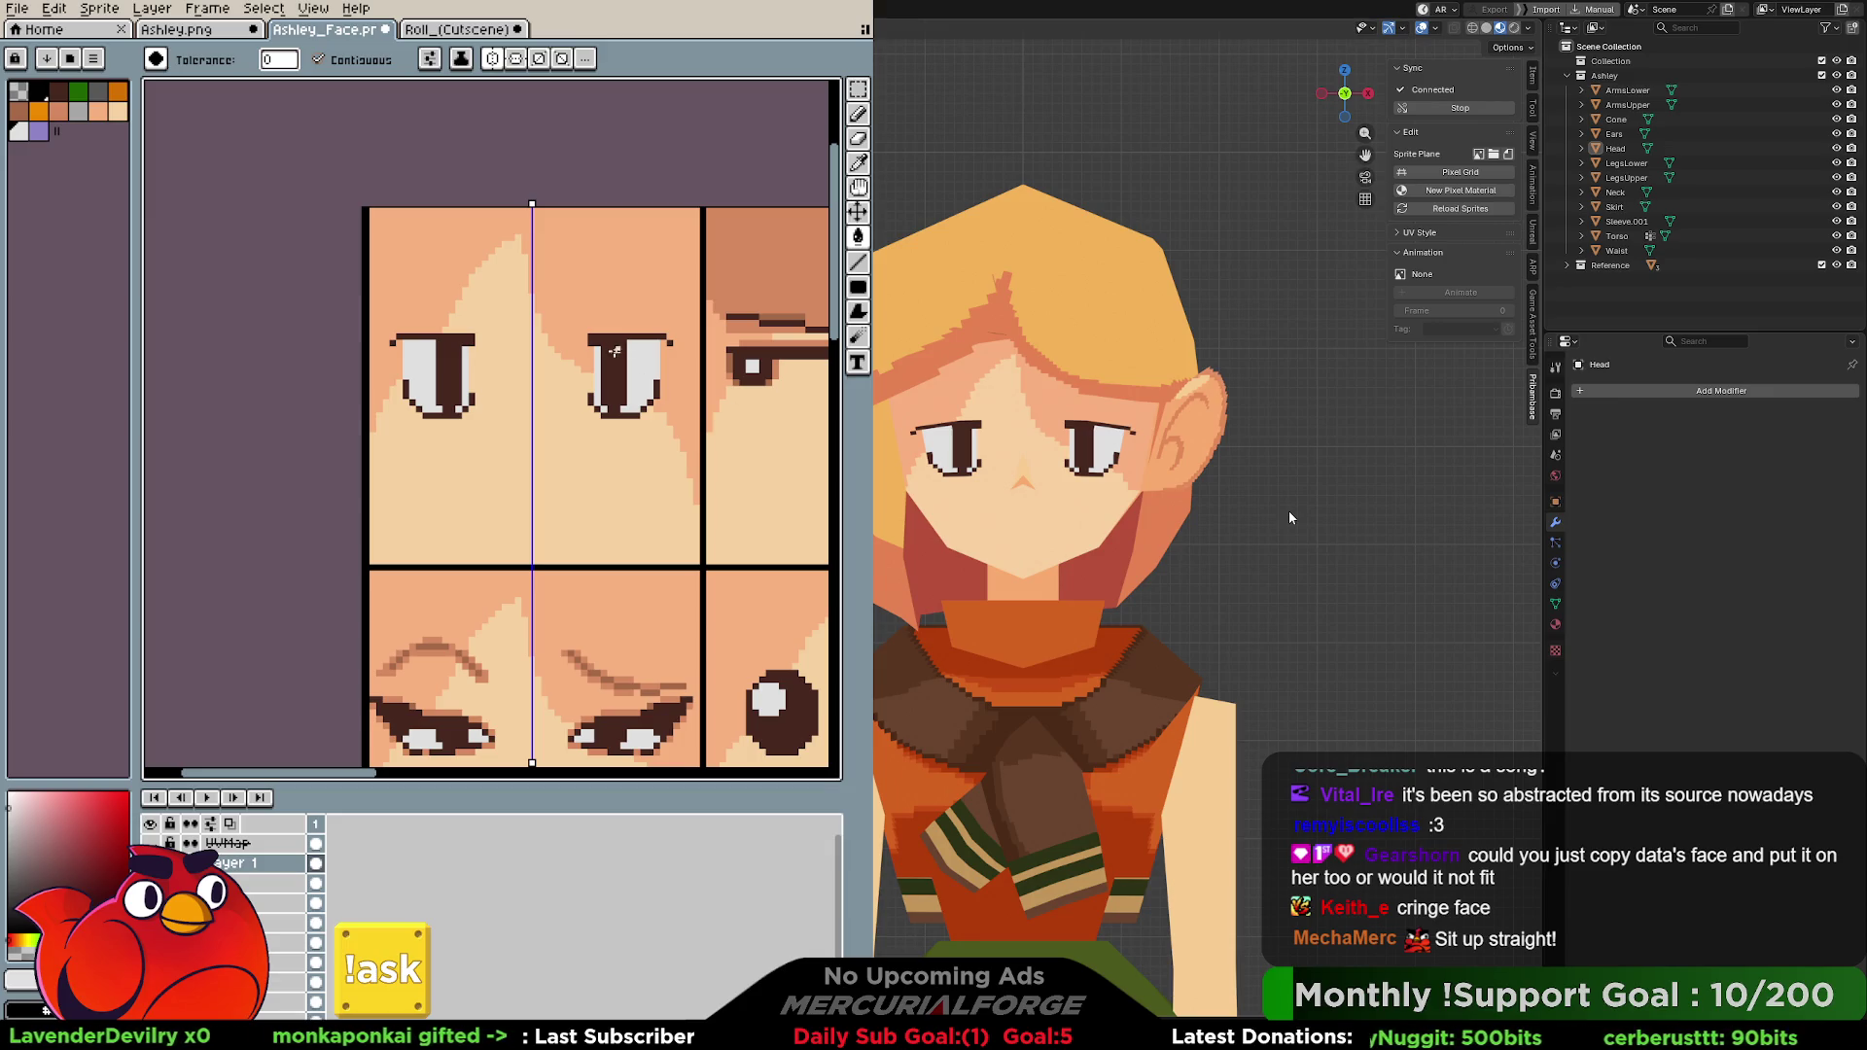
# Undo the open eyes and draw thin dark arched eye outlines, mirrored on both sides.
pyautogui.press('b')
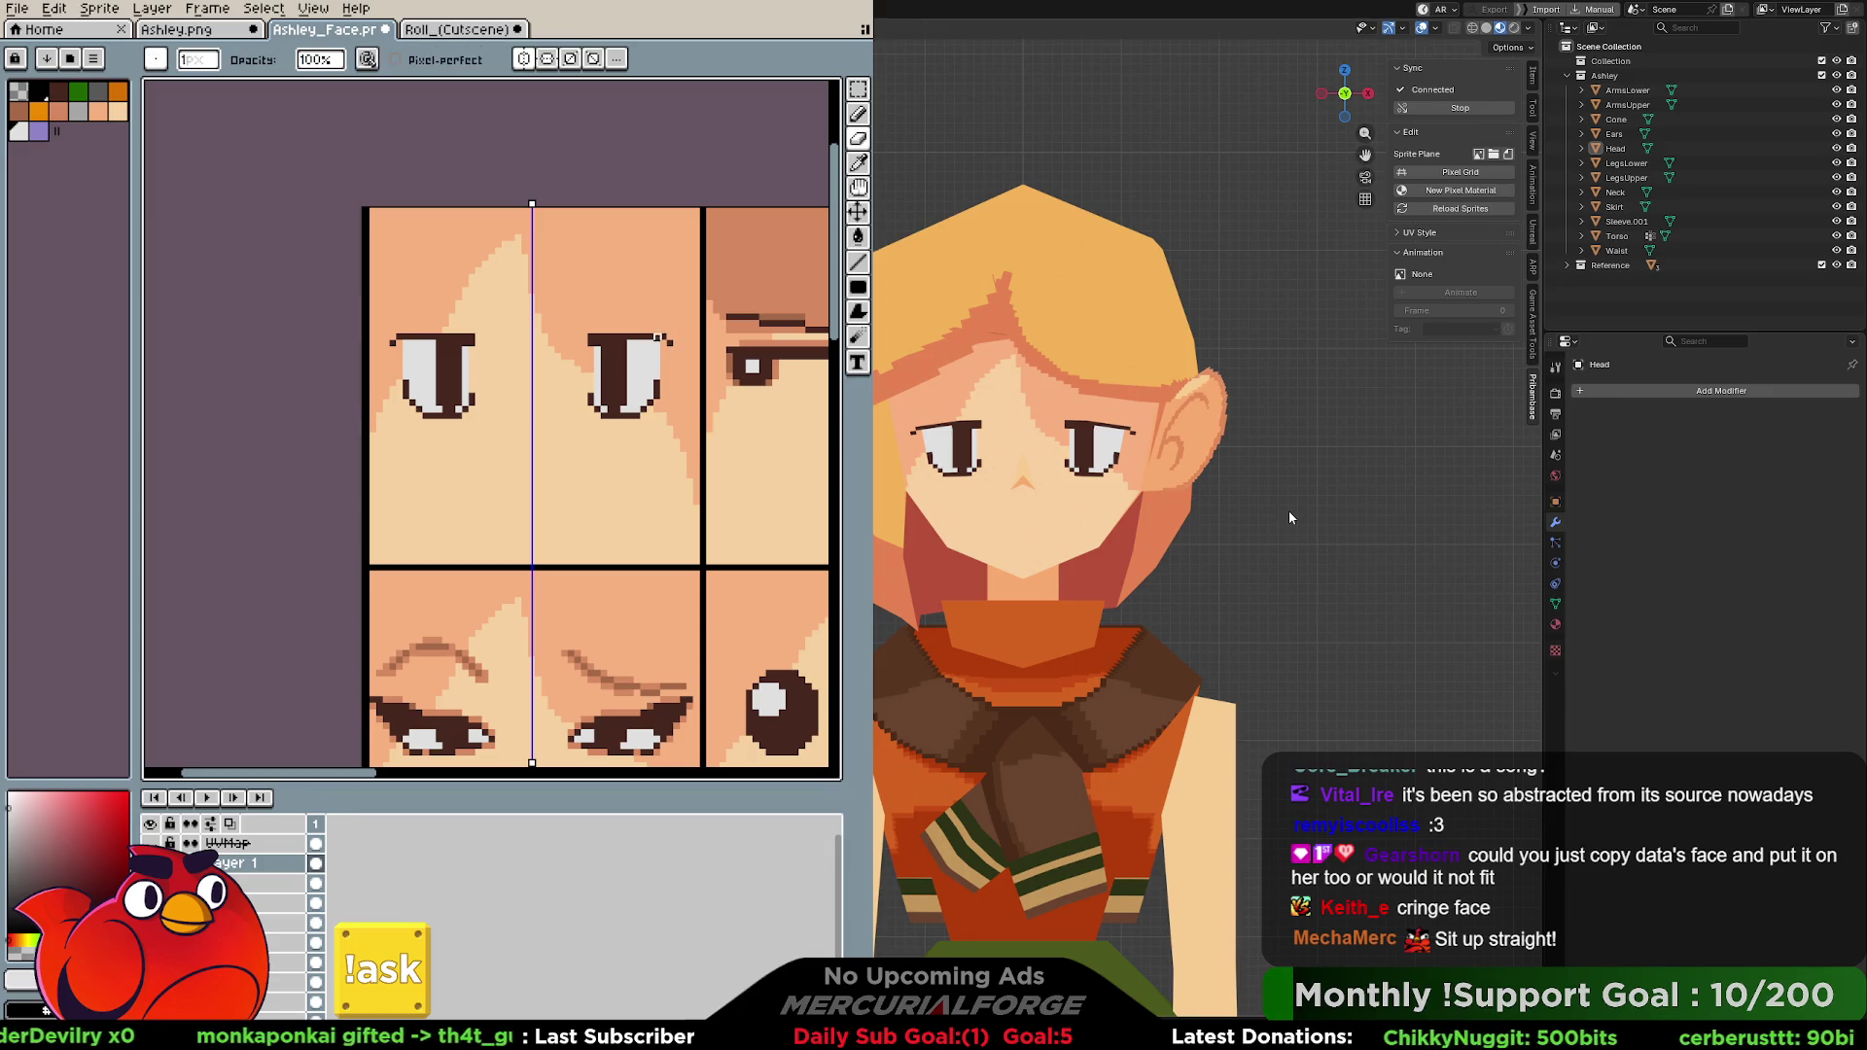
pyautogui.hotkey('ctrl', 'z')
pyautogui.hotkey('ctrl', 'z')
pyautogui.hotkey('ctrl', 'z')
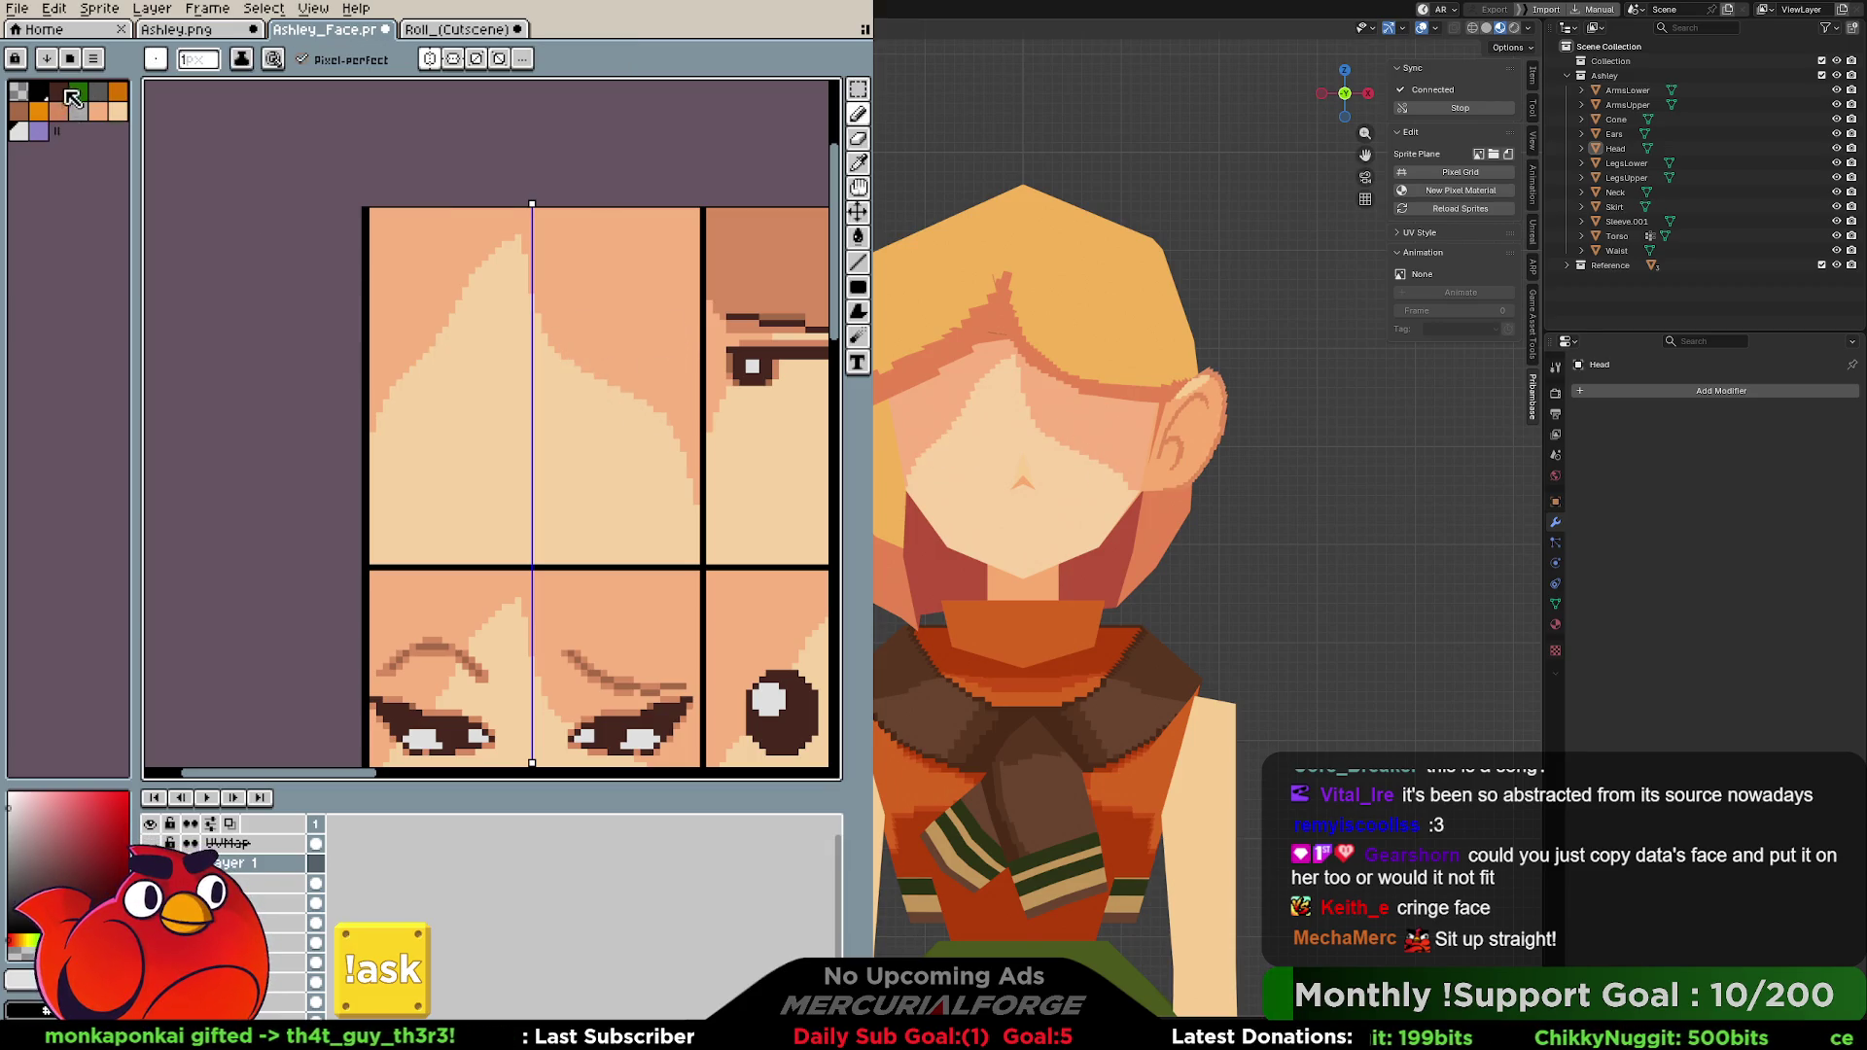
pyautogui.hotkey('ctrl', 'z')
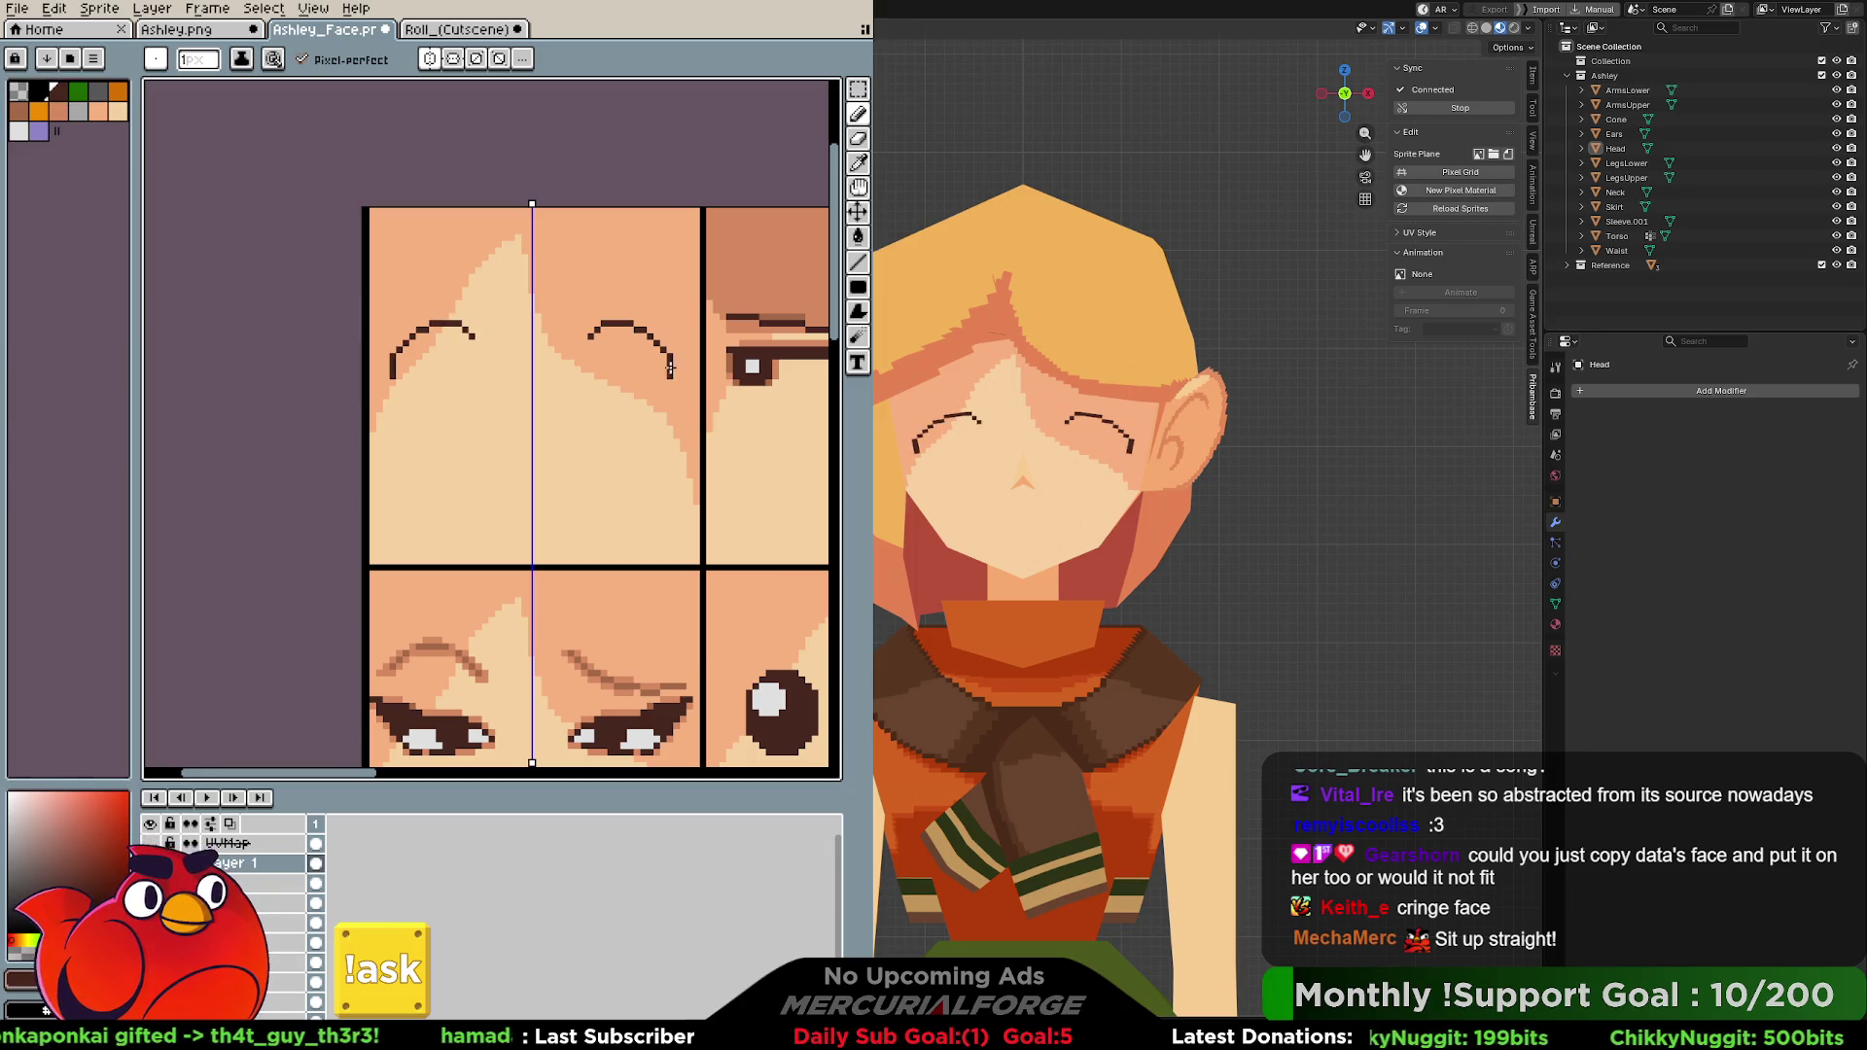
pyautogui.moveTo(452, 294); pyautogui.dragTo(474, 309)
pyautogui.moveTo(590, 308)
pyautogui.mouseDown()
pyautogui.moveTo(610, 295)
pyautogui.moveTo(662, 403)
pyautogui.mouseUp()
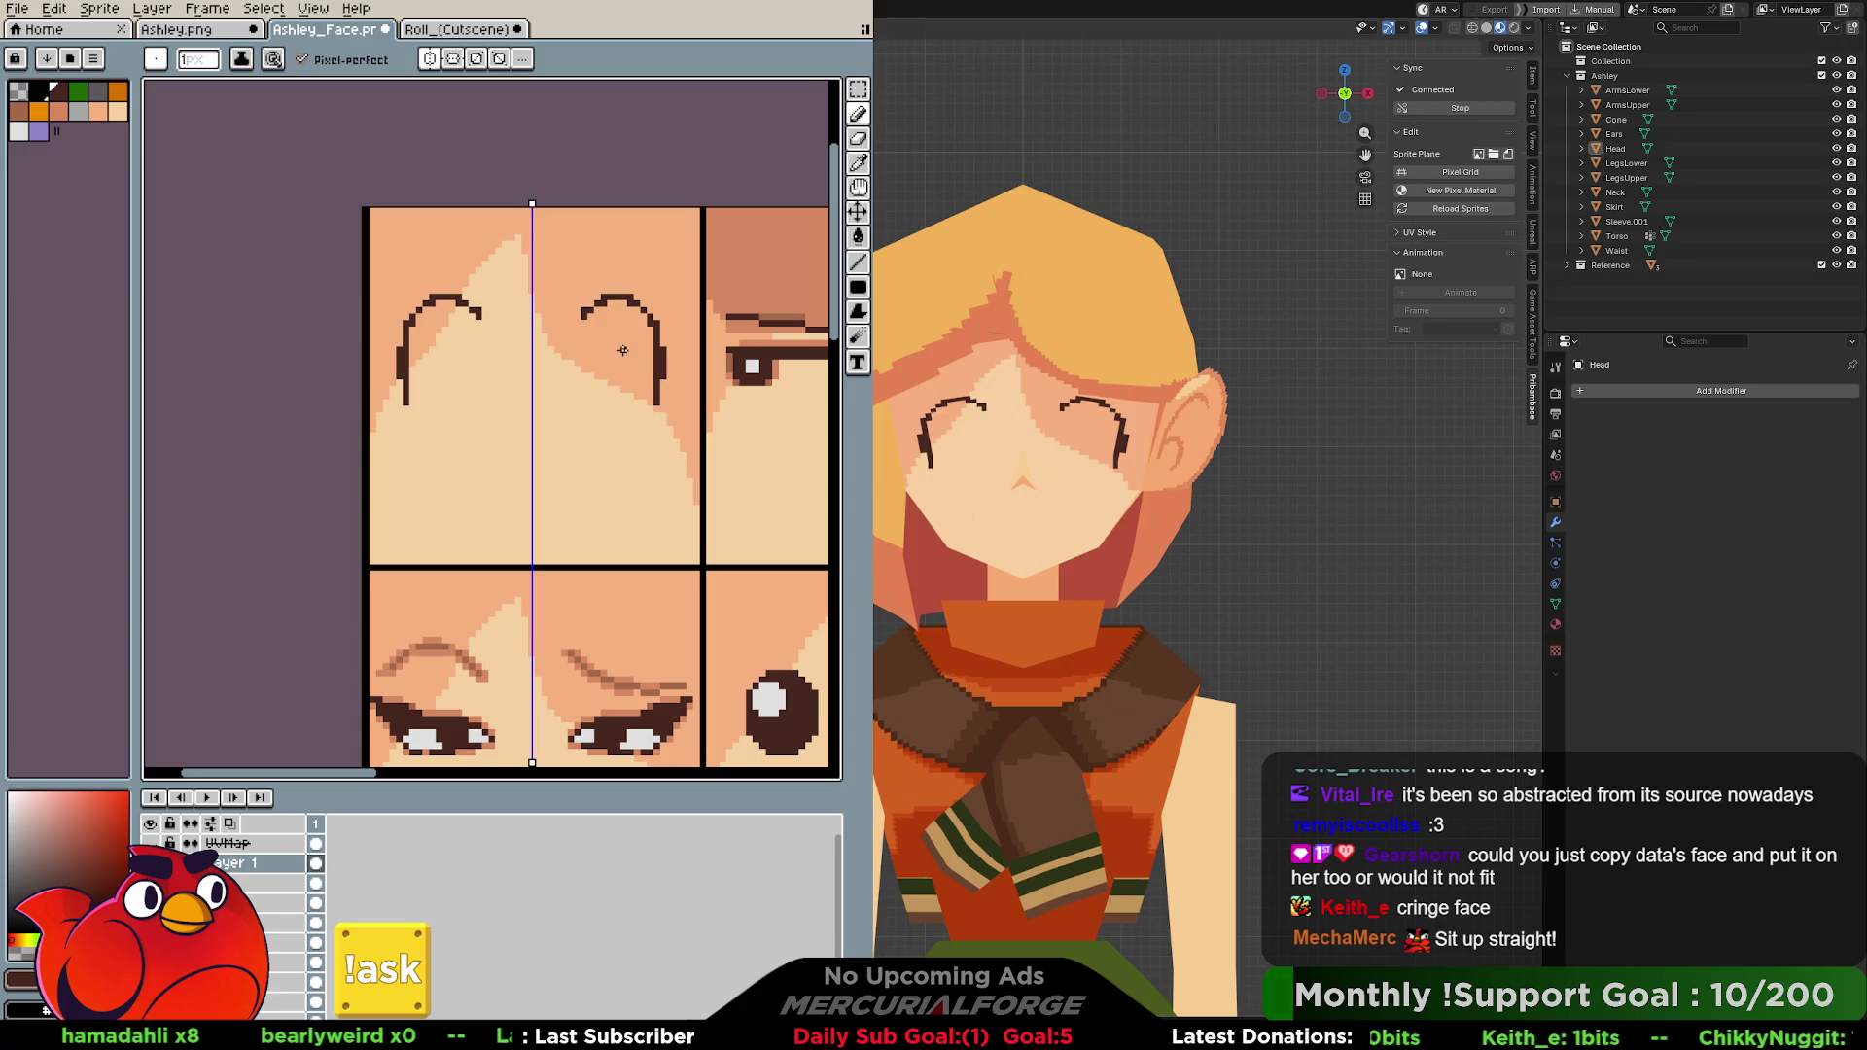
pyautogui.click(456, 29)
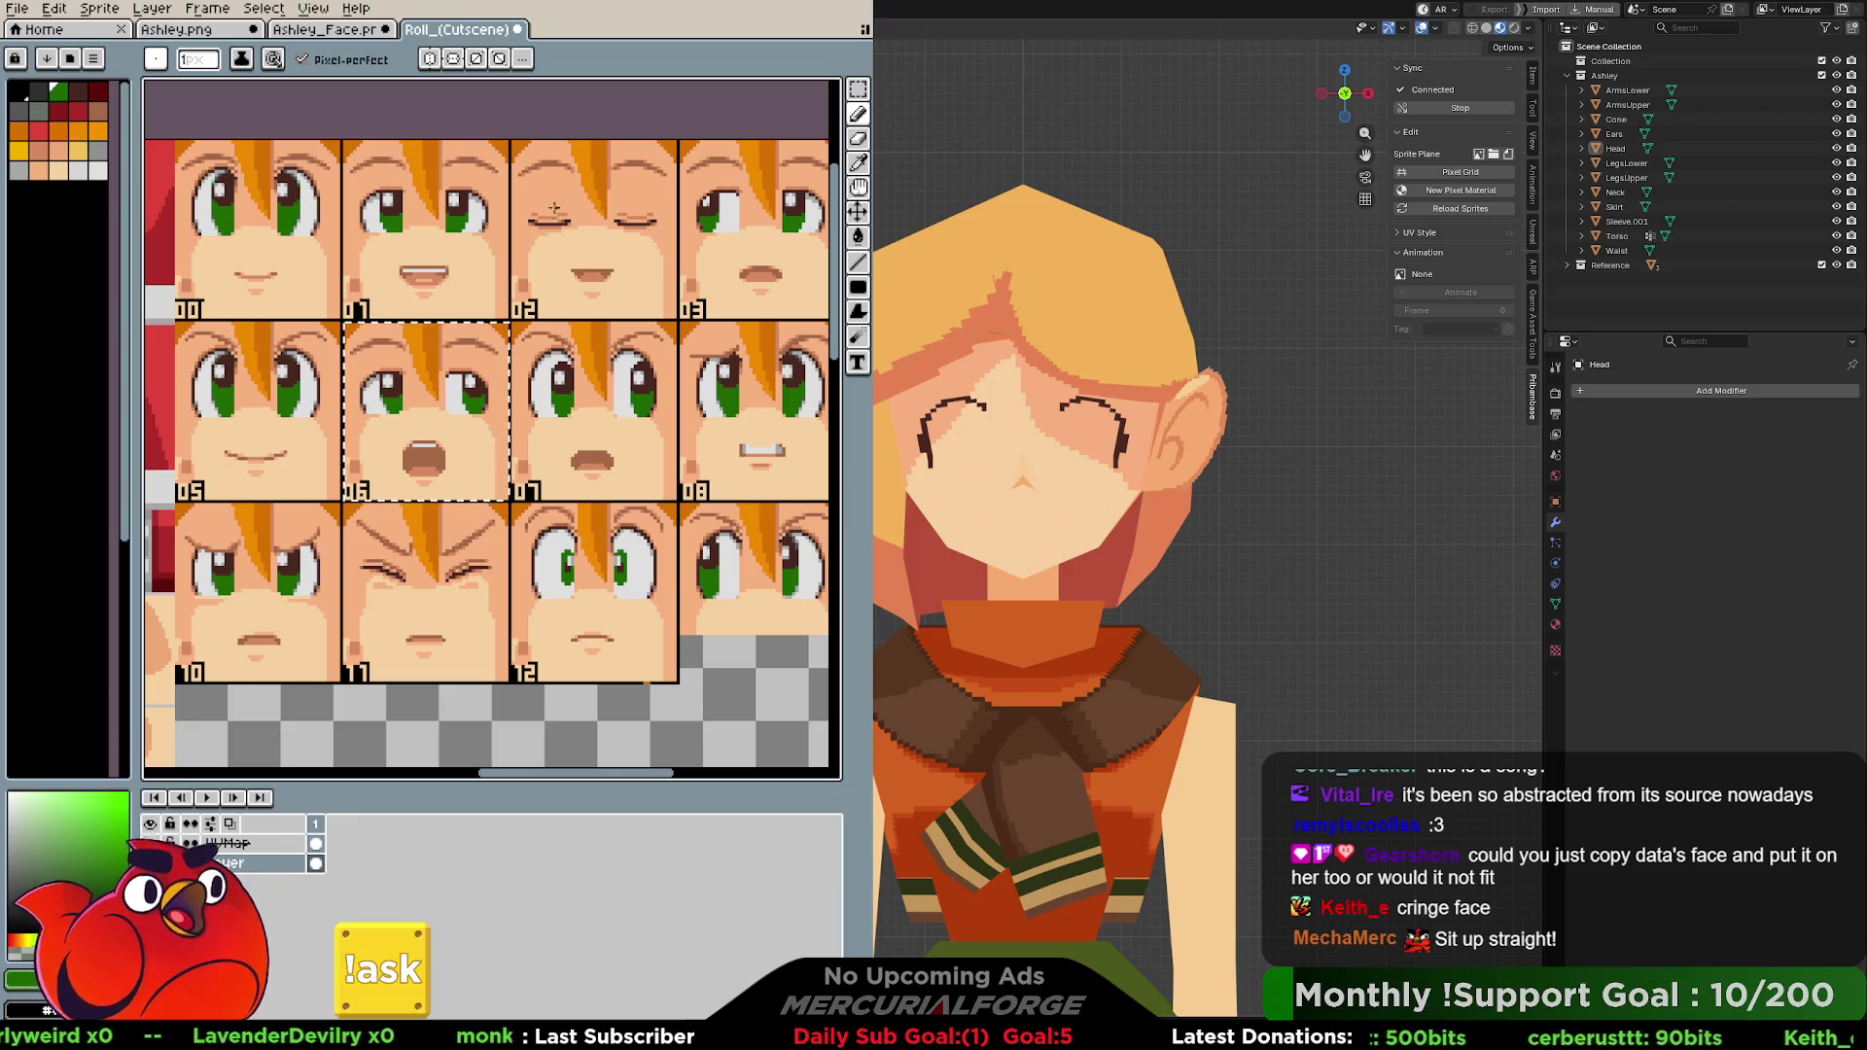
# Step through and pan over Roll's green-eyed cutscene frames, then switch to the Ashley.png sheet.
pyautogui.press('Return')
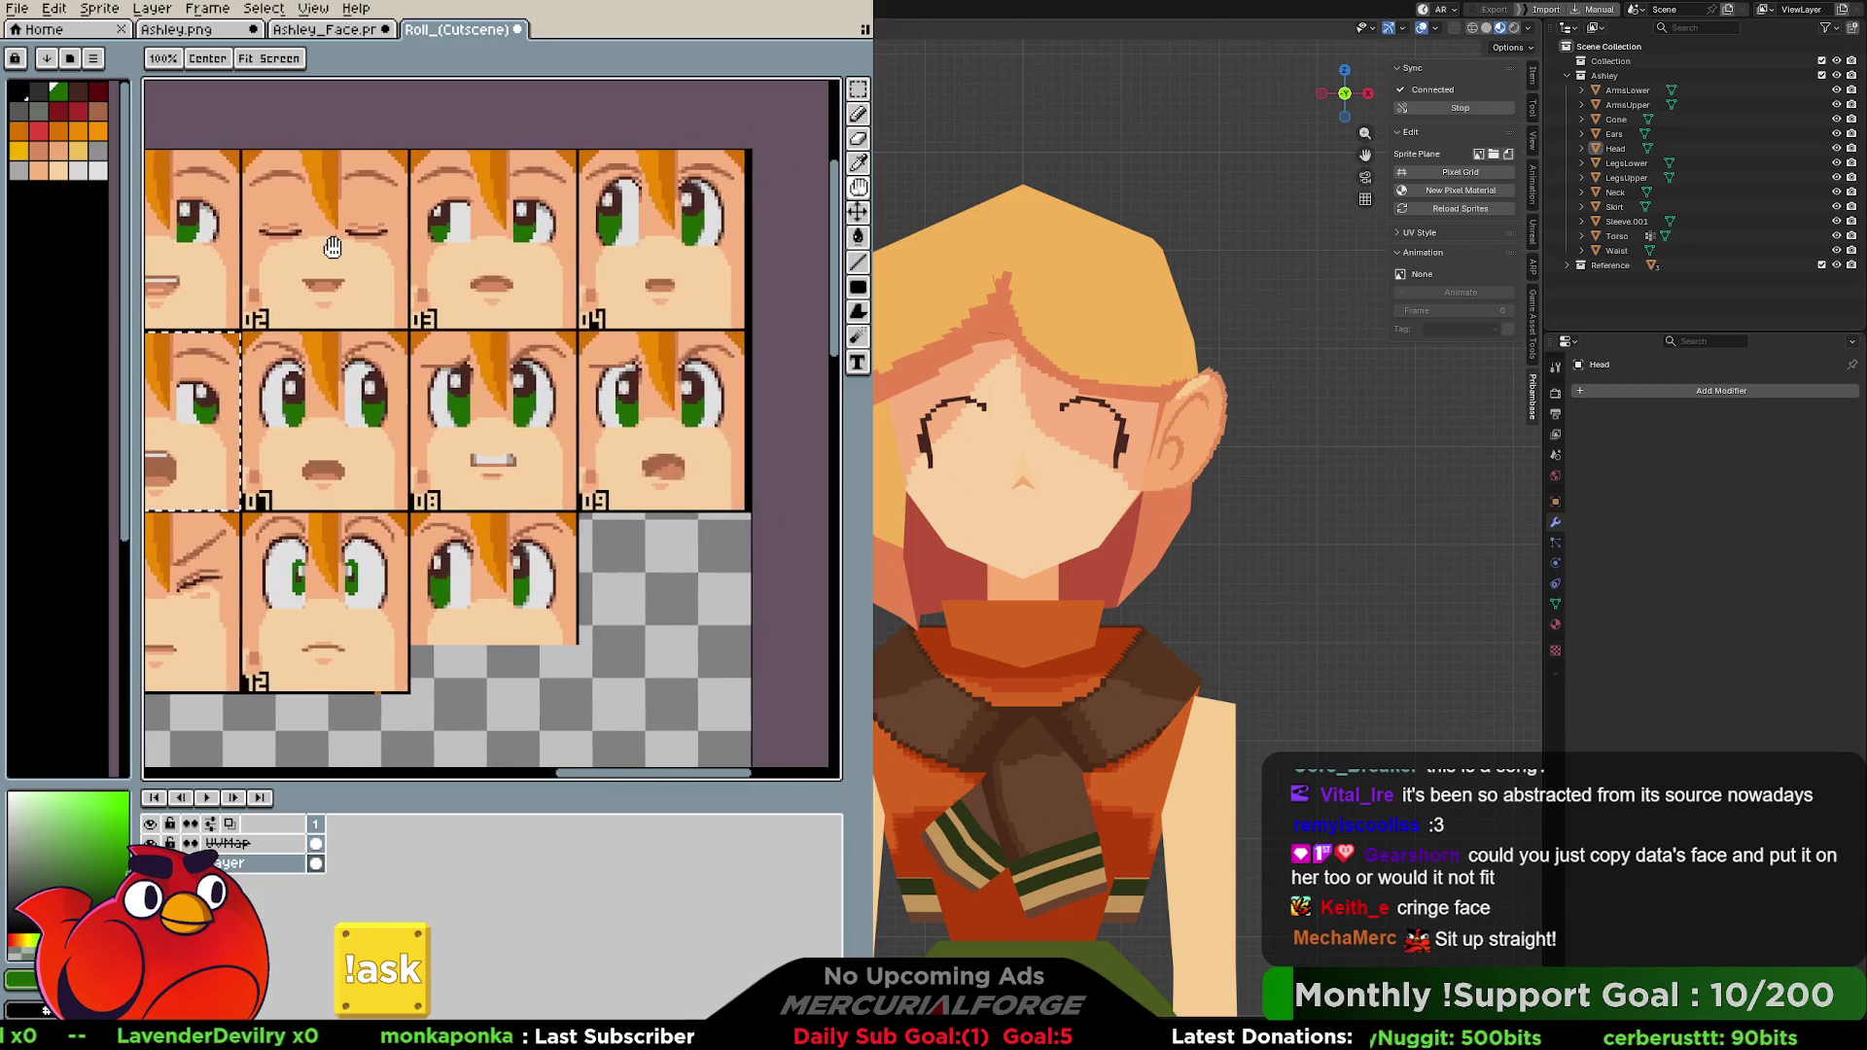
pyautogui.press('Return')
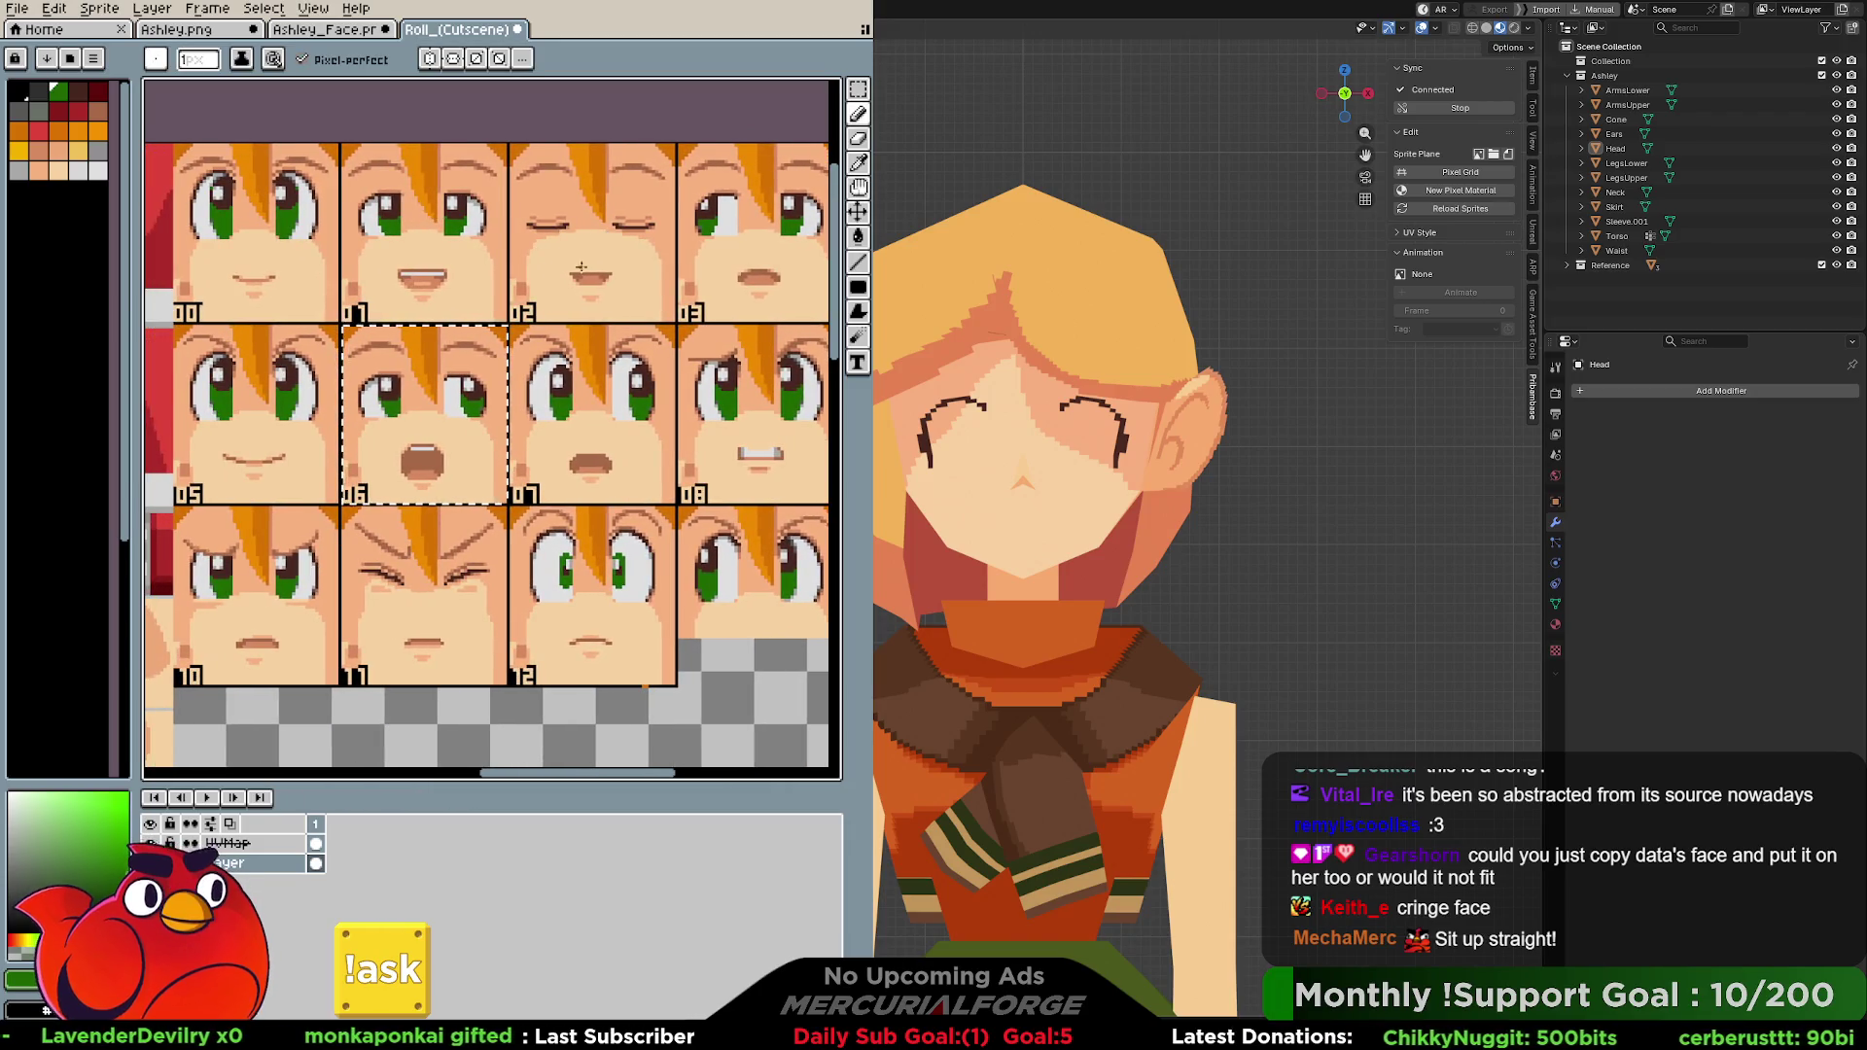
pyautogui.moveTo(420, 218); pyautogui.dragTo(365, 237, button='middle')
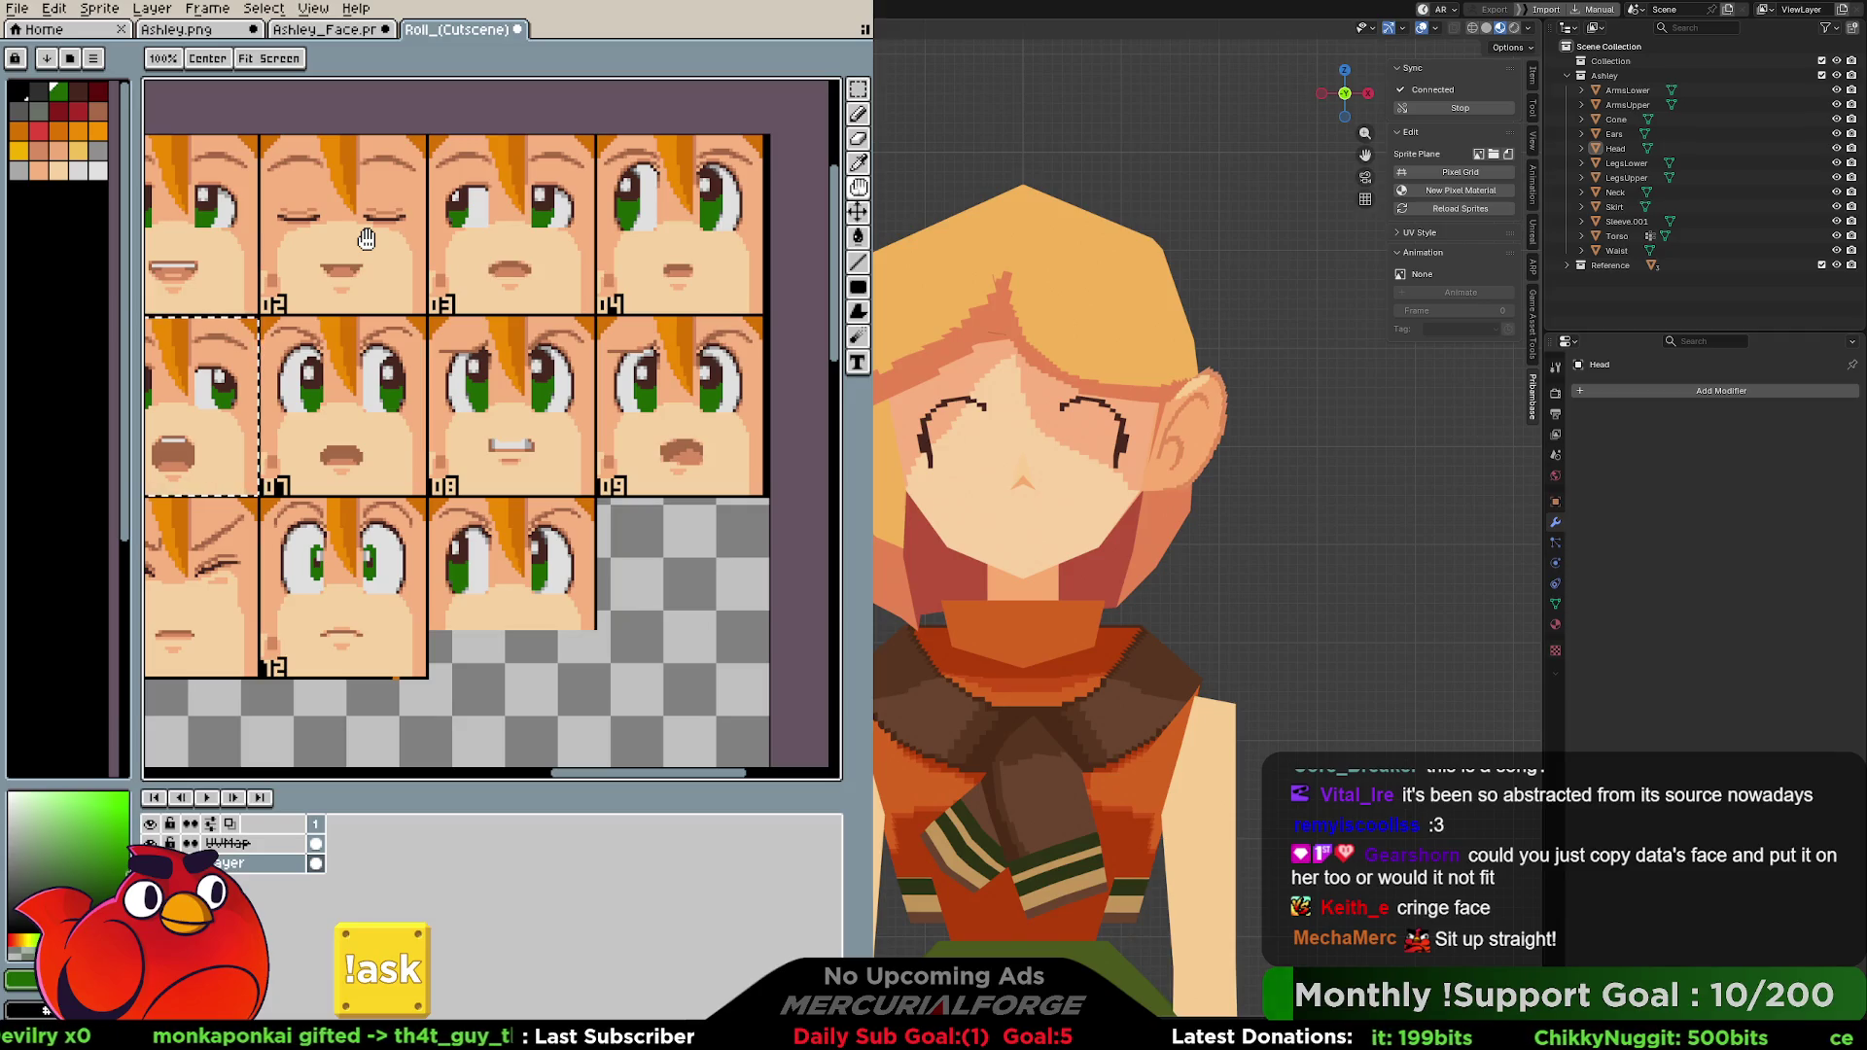
pyautogui.moveTo(367, 238); pyautogui.dragTo(655, 257, button='middle')
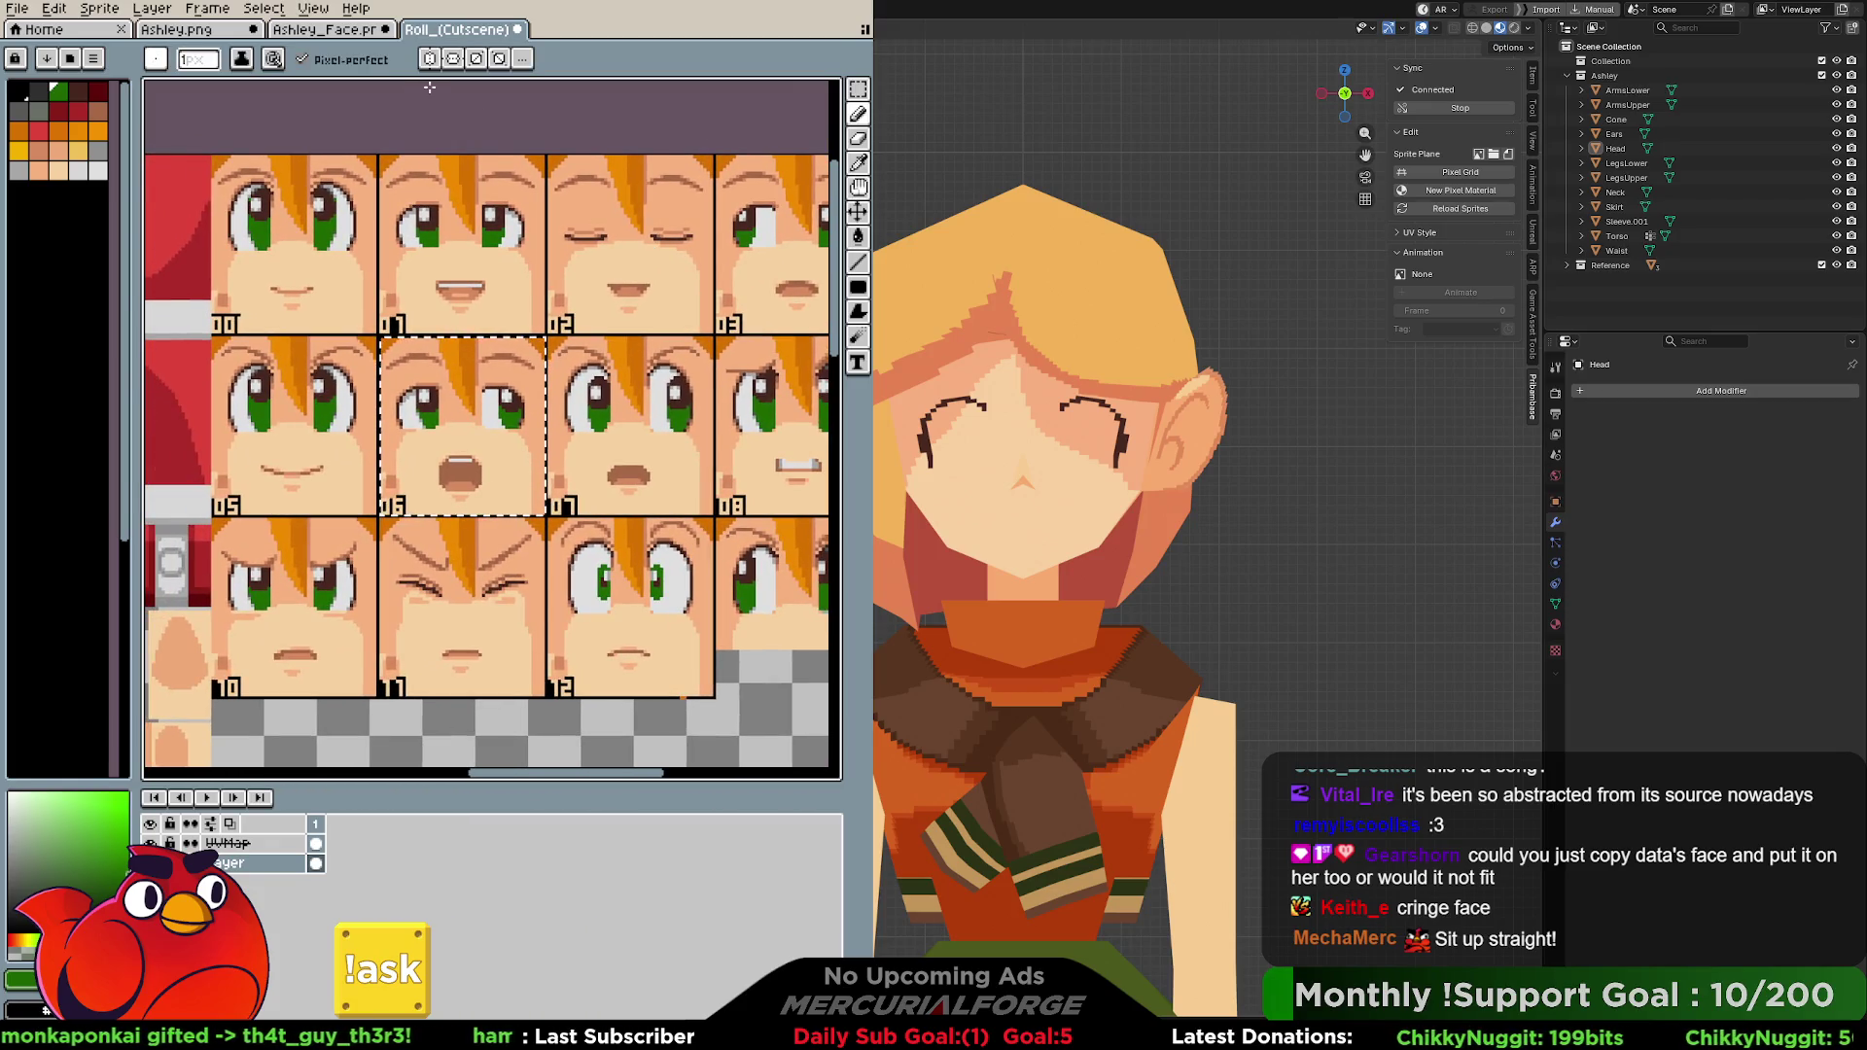
pyautogui.click(226, 31)
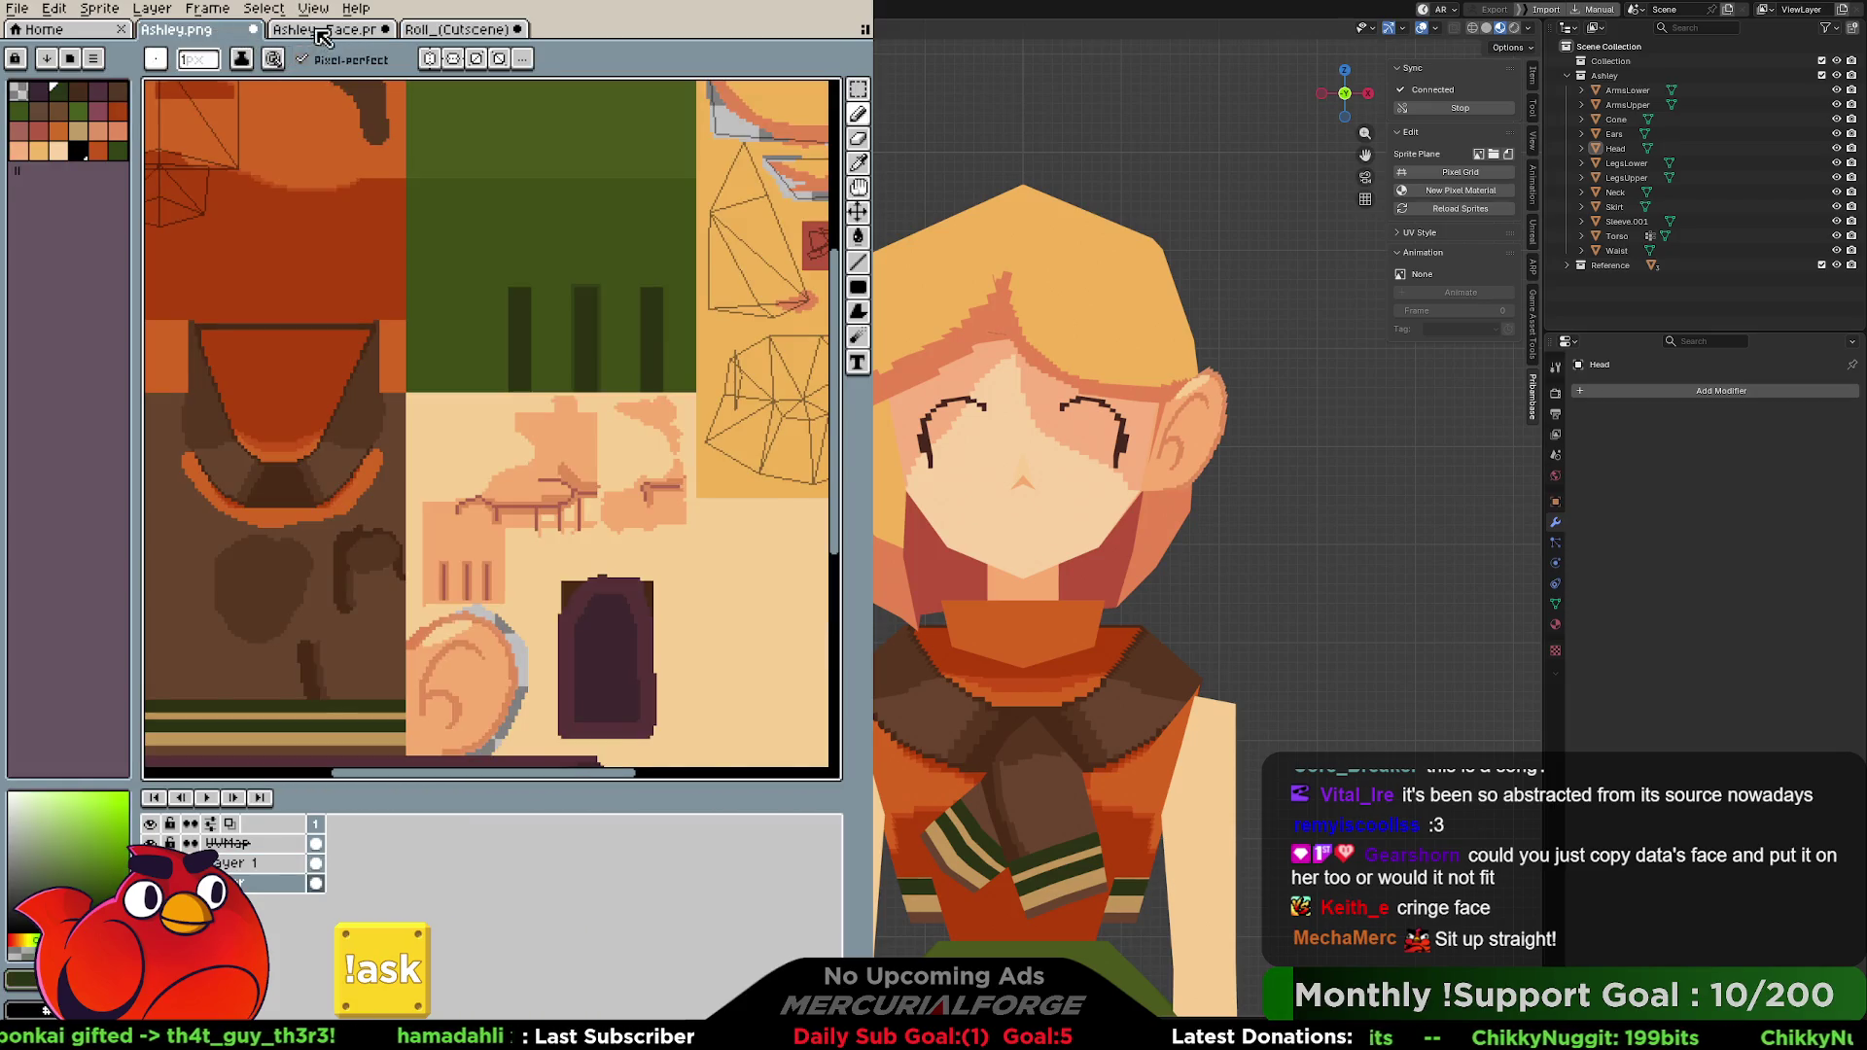
# On the Ashley face sheet, draw mirrored dark pupils and pencil green iris edges inside both arched eyes.
pyautogui.click(325, 31)
pyautogui.moveTo(625, 355); pyautogui.dragTo(582, 265, button='middle')
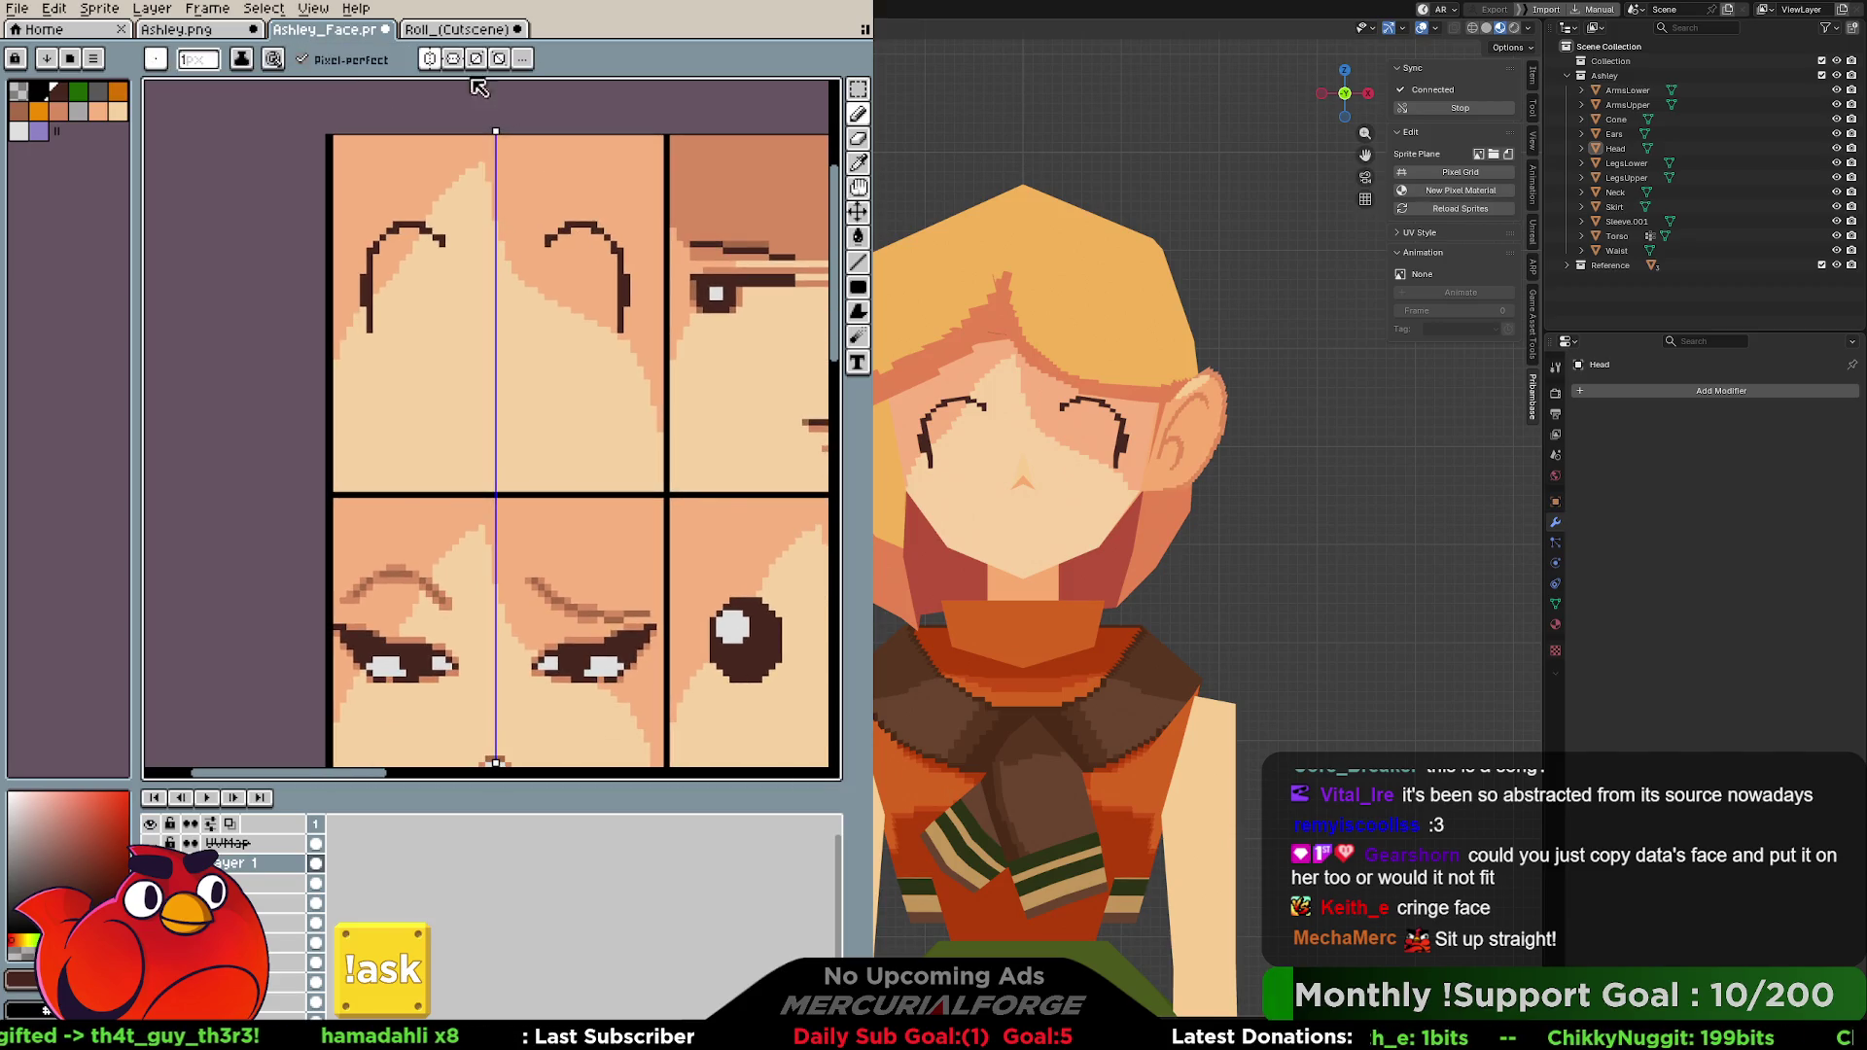
pyautogui.click(453, 31)
pyautogui.click(360, 31)
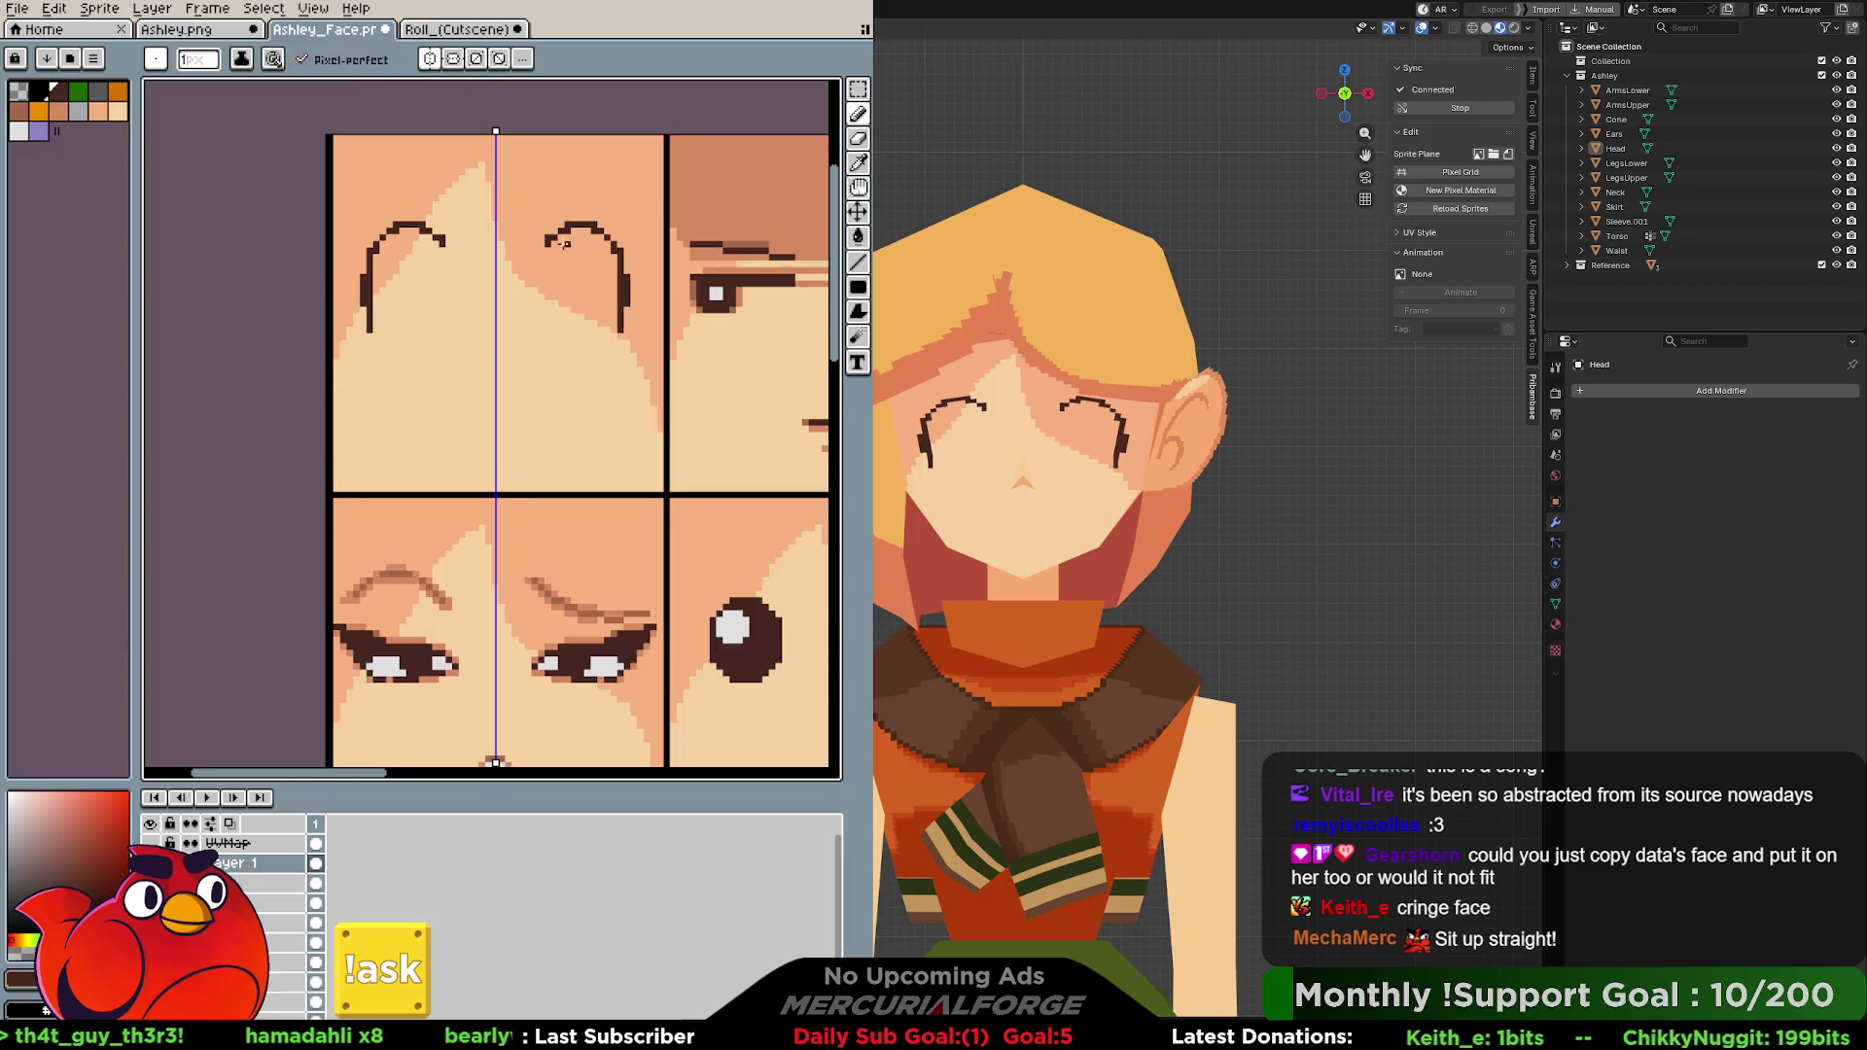
pyautogui.moveTo(578, 260)
pyautogui.mouseDown()
pyautogui.moveTo(552, 300)
pyautogui.moveTo(564, 339)
pyautogui.mouseUp()
pyautogui.click(78, 93)
pyautogui.hotkey('ctrl', 'z')
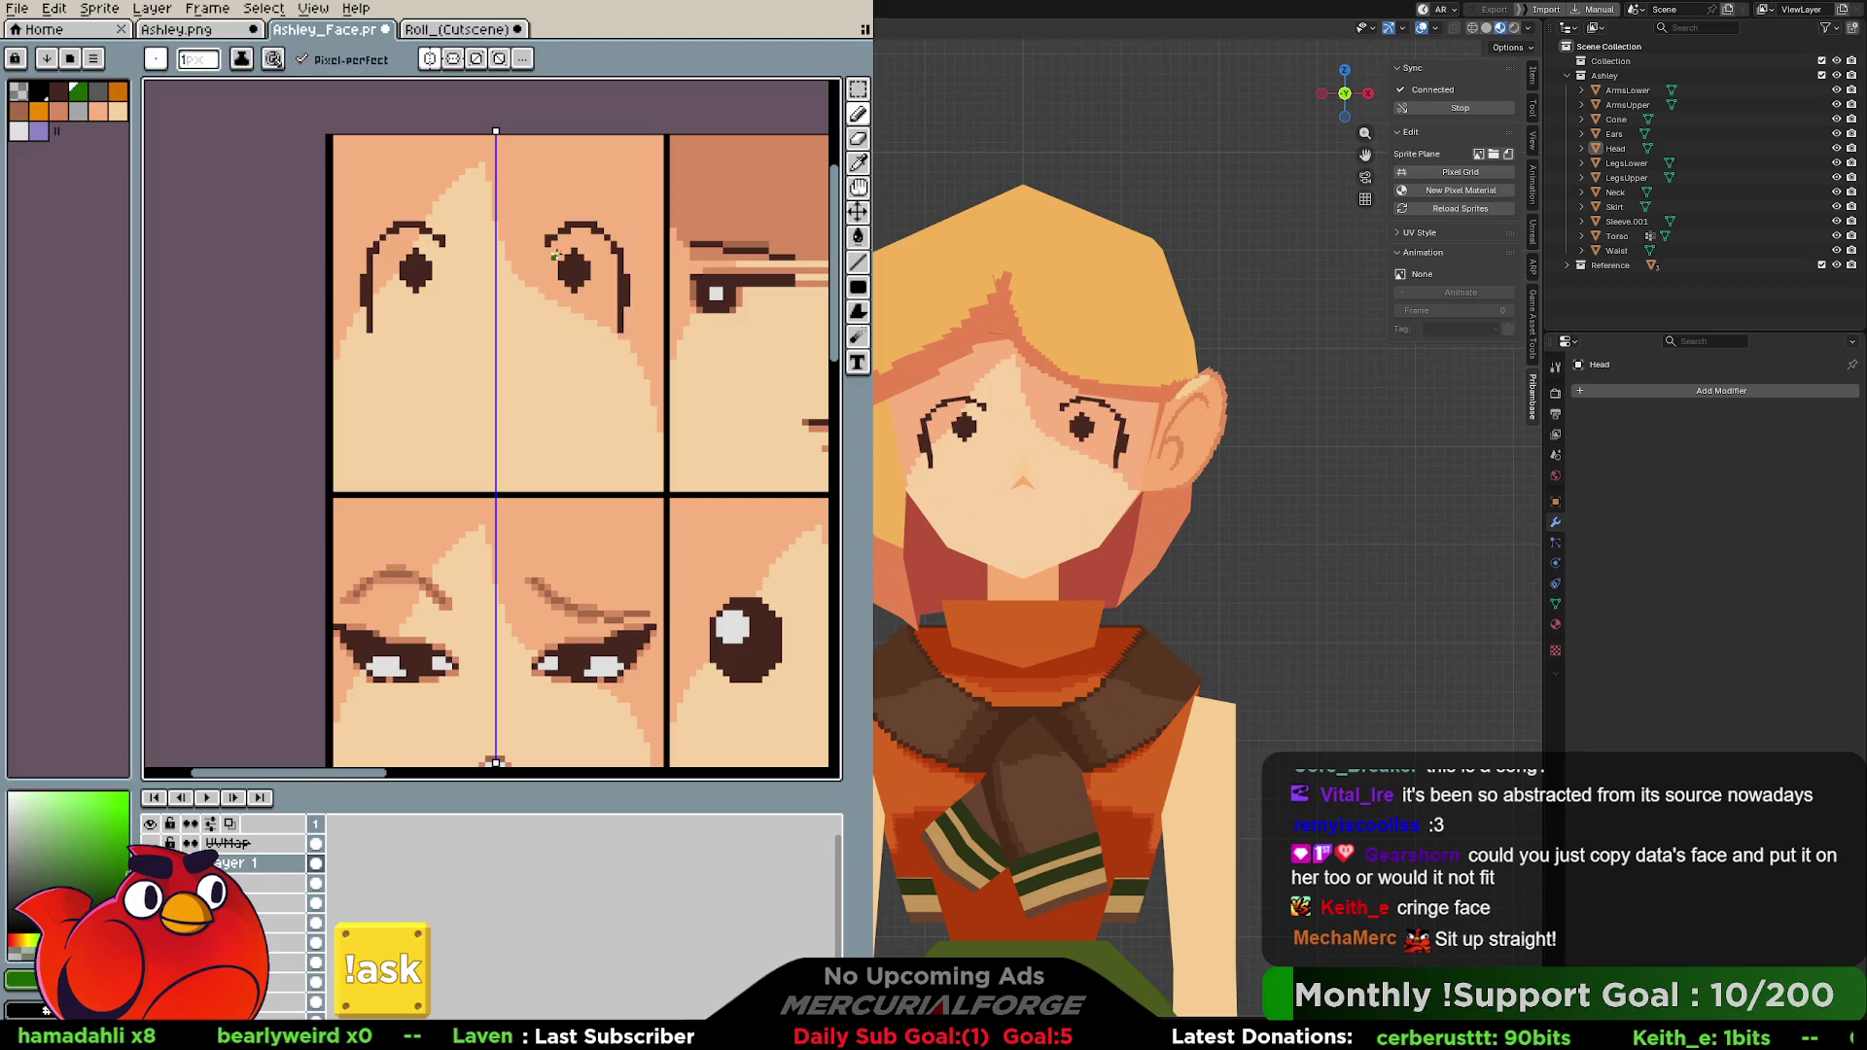
pyautogui.moveTo(555, 237)
pyautogui.mouseDown()
pyautogui.moveTo(554, 311)
pyautogui.moveTo(593, 300)
pyautogui.mouseUp()
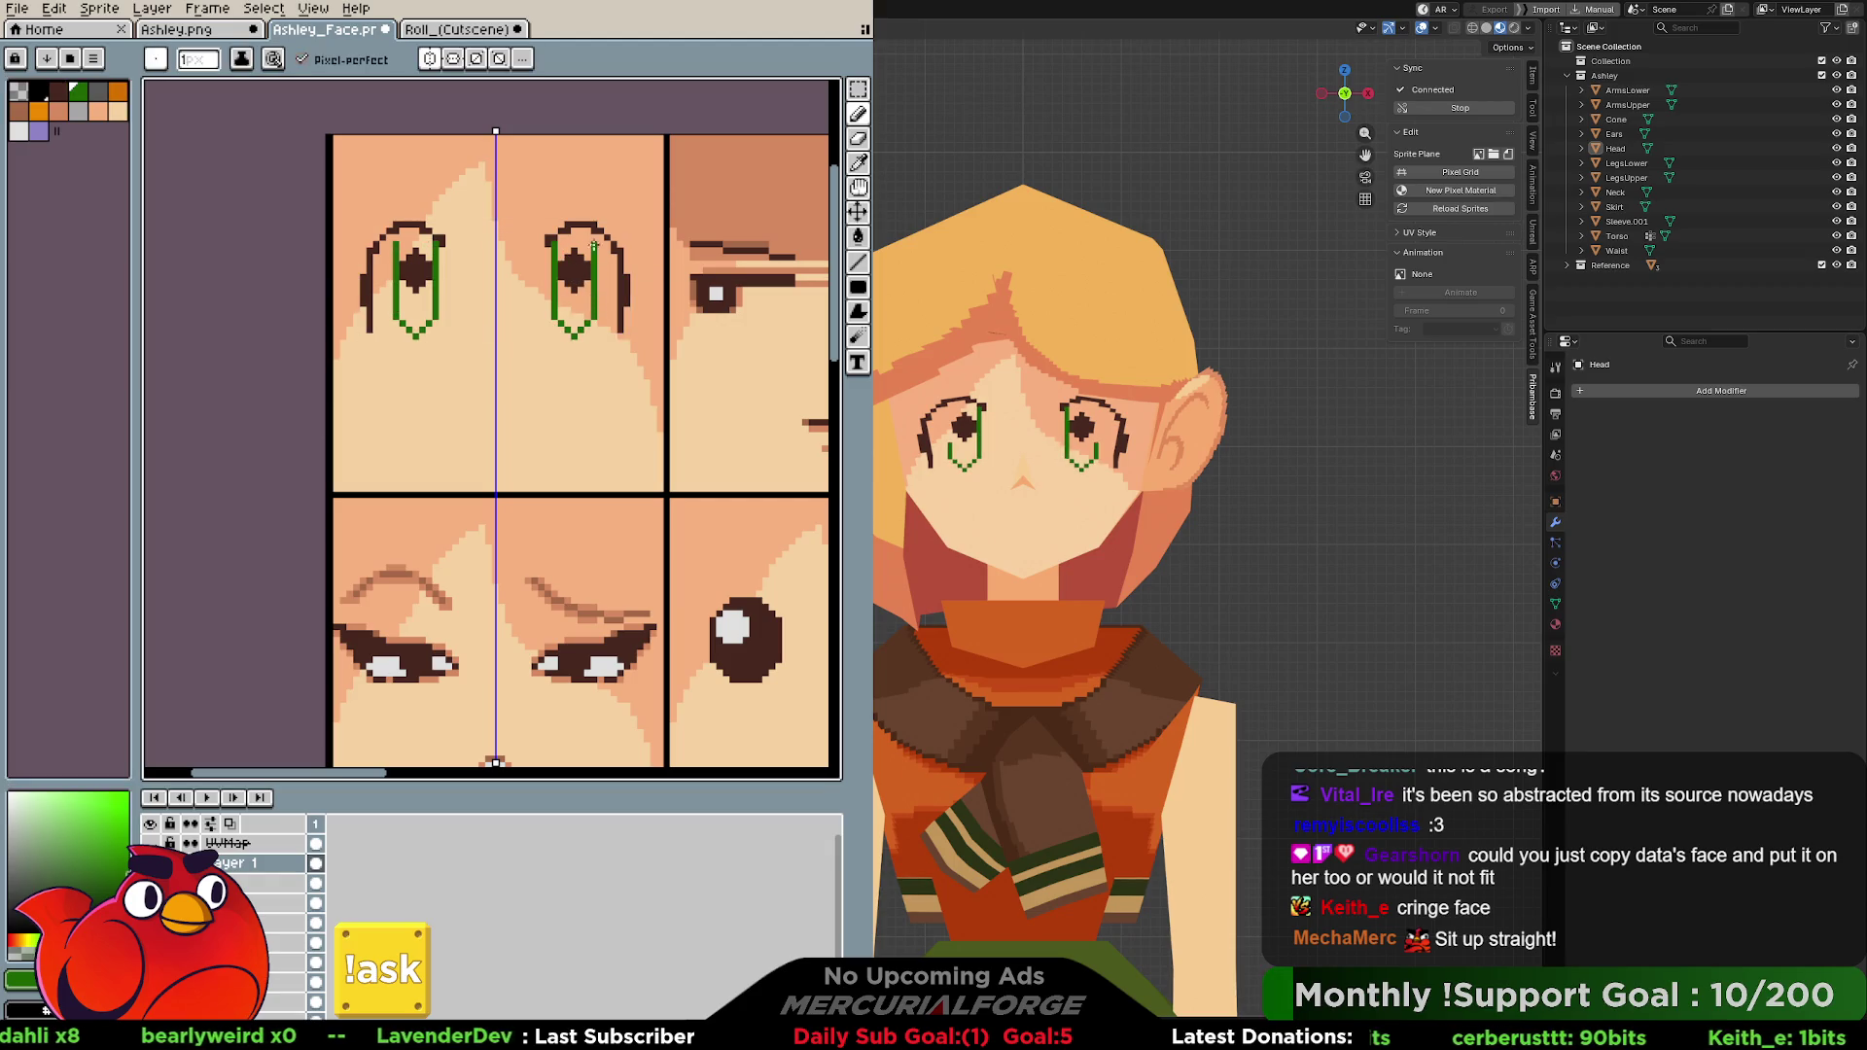
pyautogui.moveTo(574, 229); pyautogui.dragTo(581, 234)
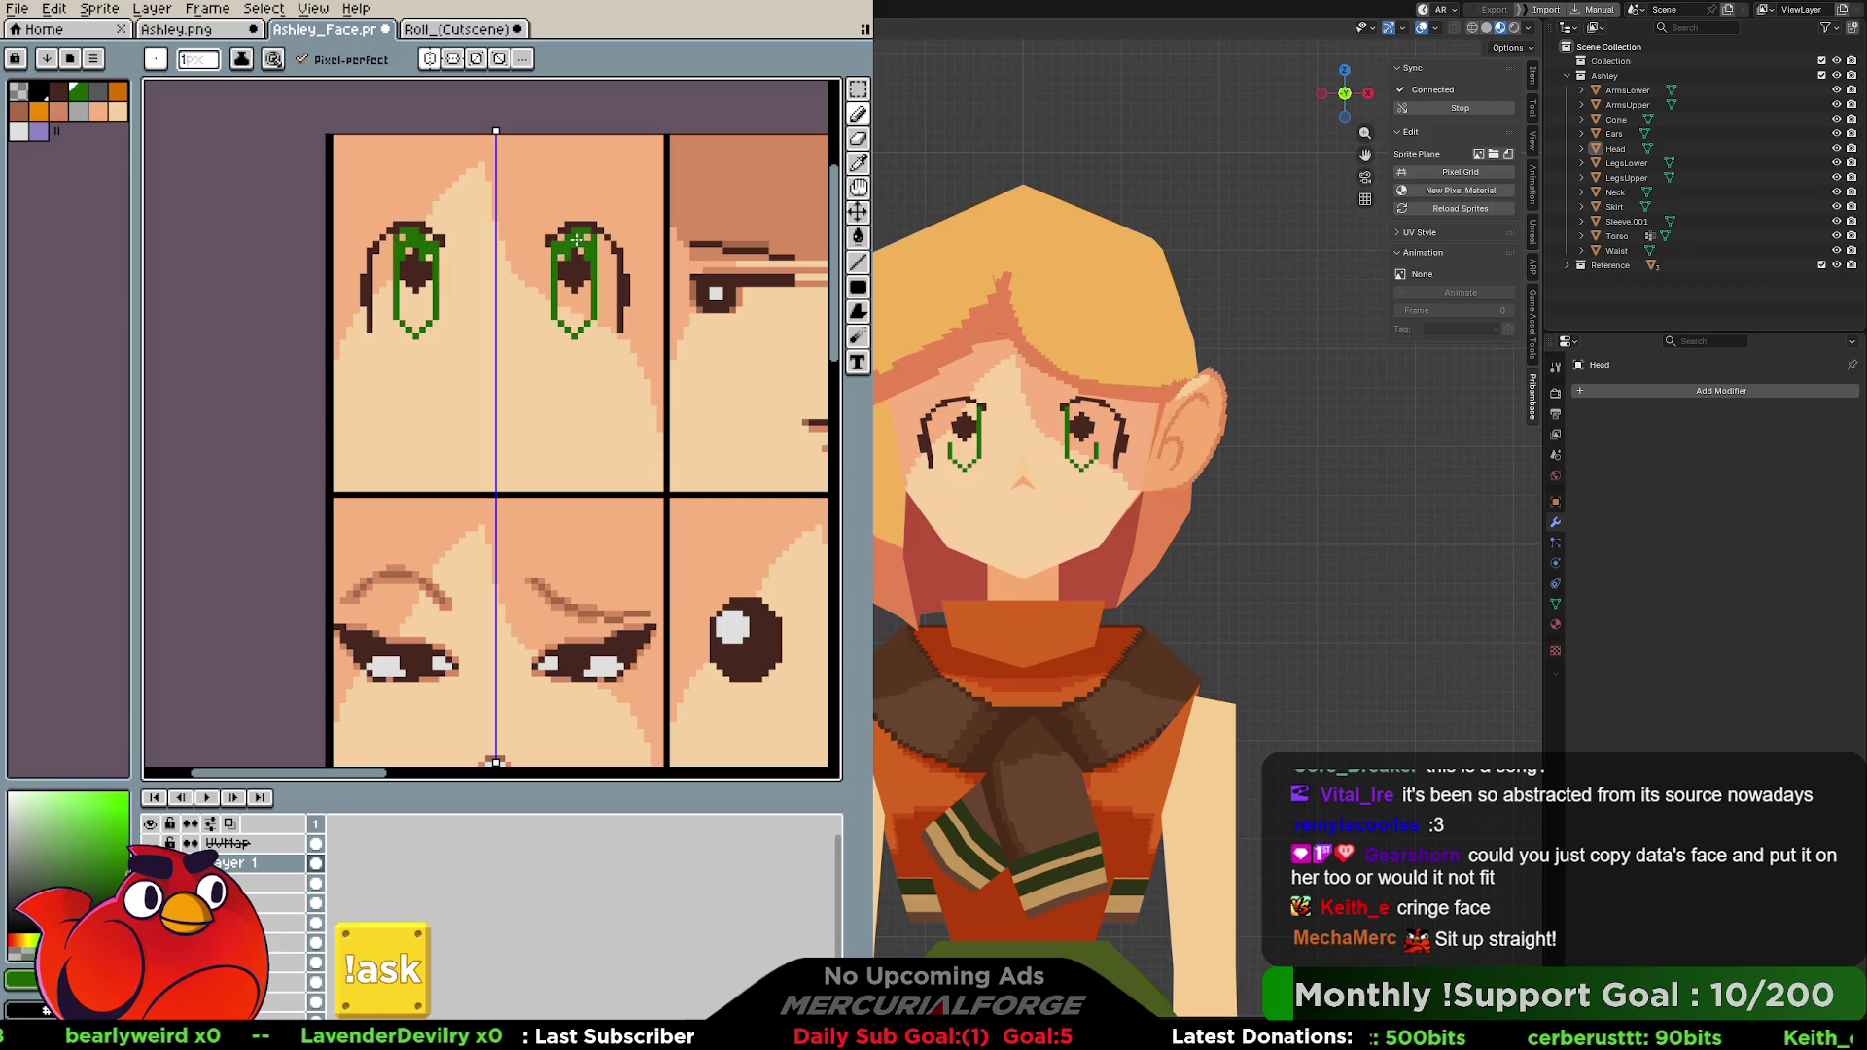
pyautogui.hotkey('ctrl', 'z')
pyautogui.moveTo(591, 283); pyautogui.dragTo(592, 299)
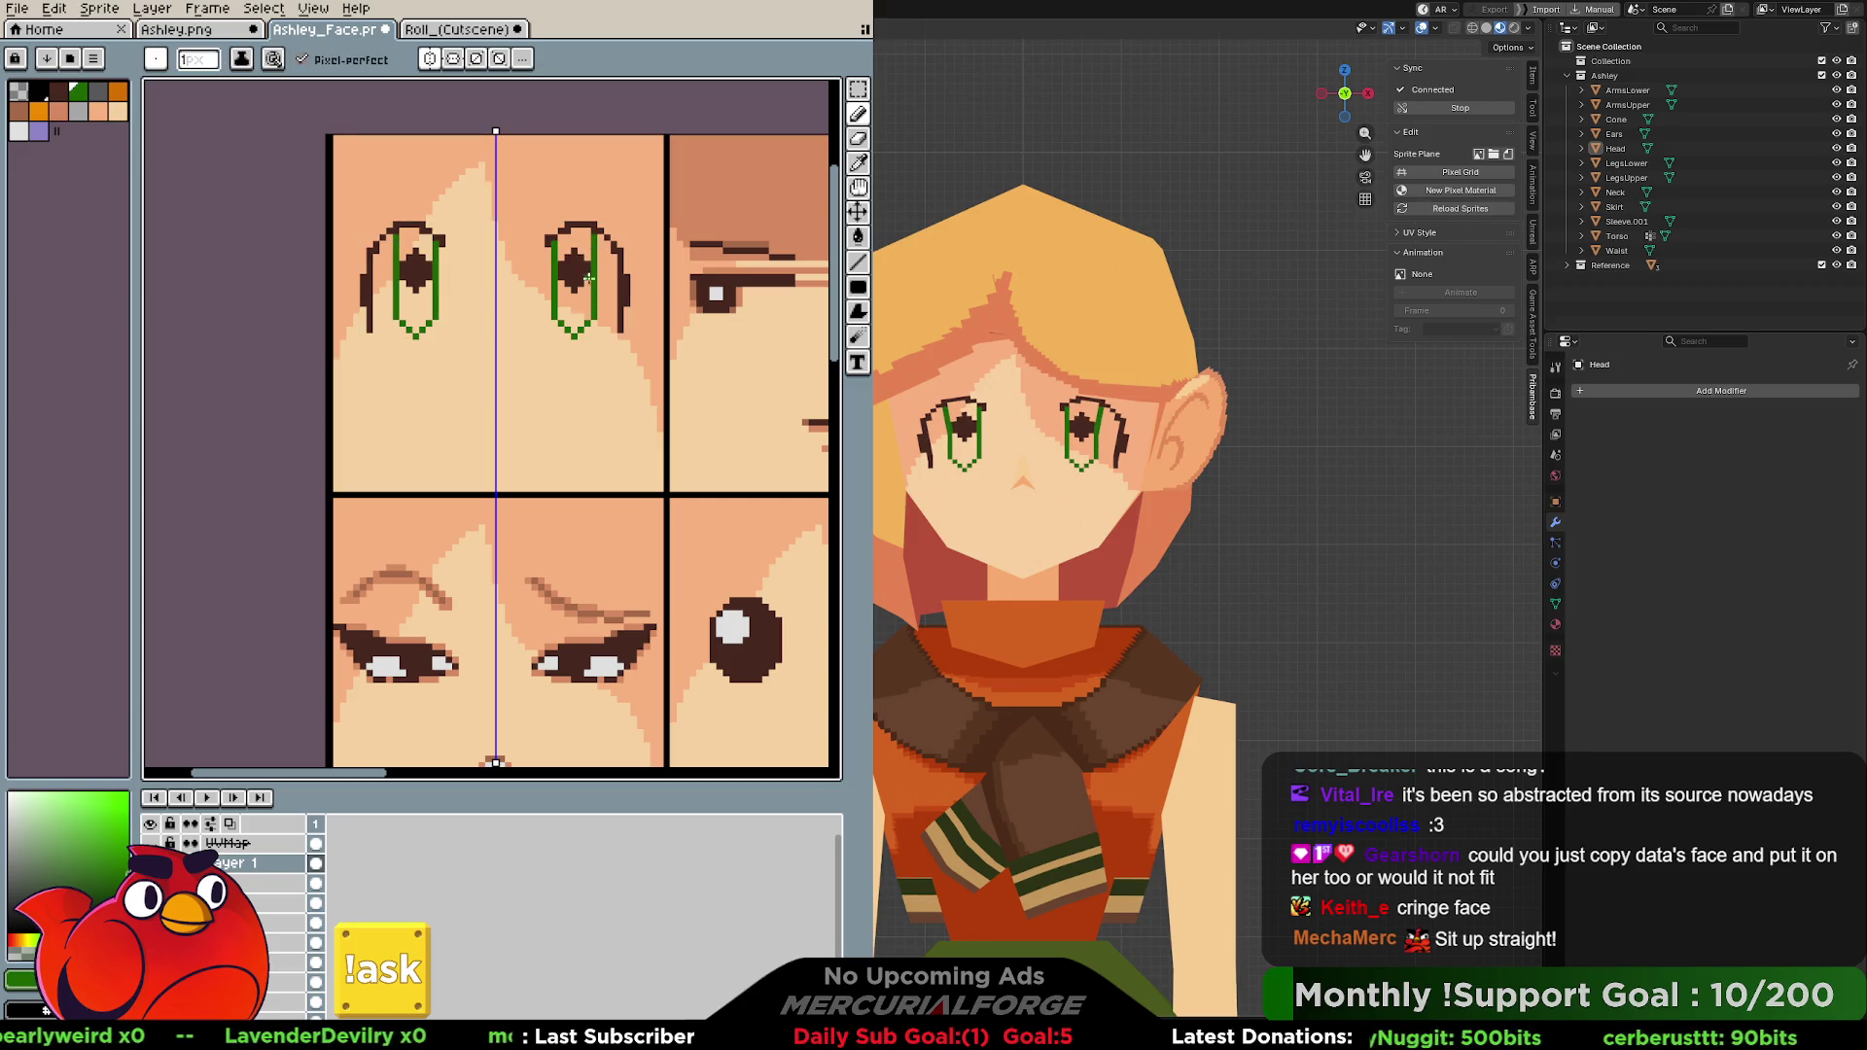
# Bucket-fill the irises green around dark-brown pupils, fixing misfills, then bring up Roll's sheet for comparison.
pyautogui.press('g')
pyautogui.click(582, 248)
pyautogui.click(575, 325)
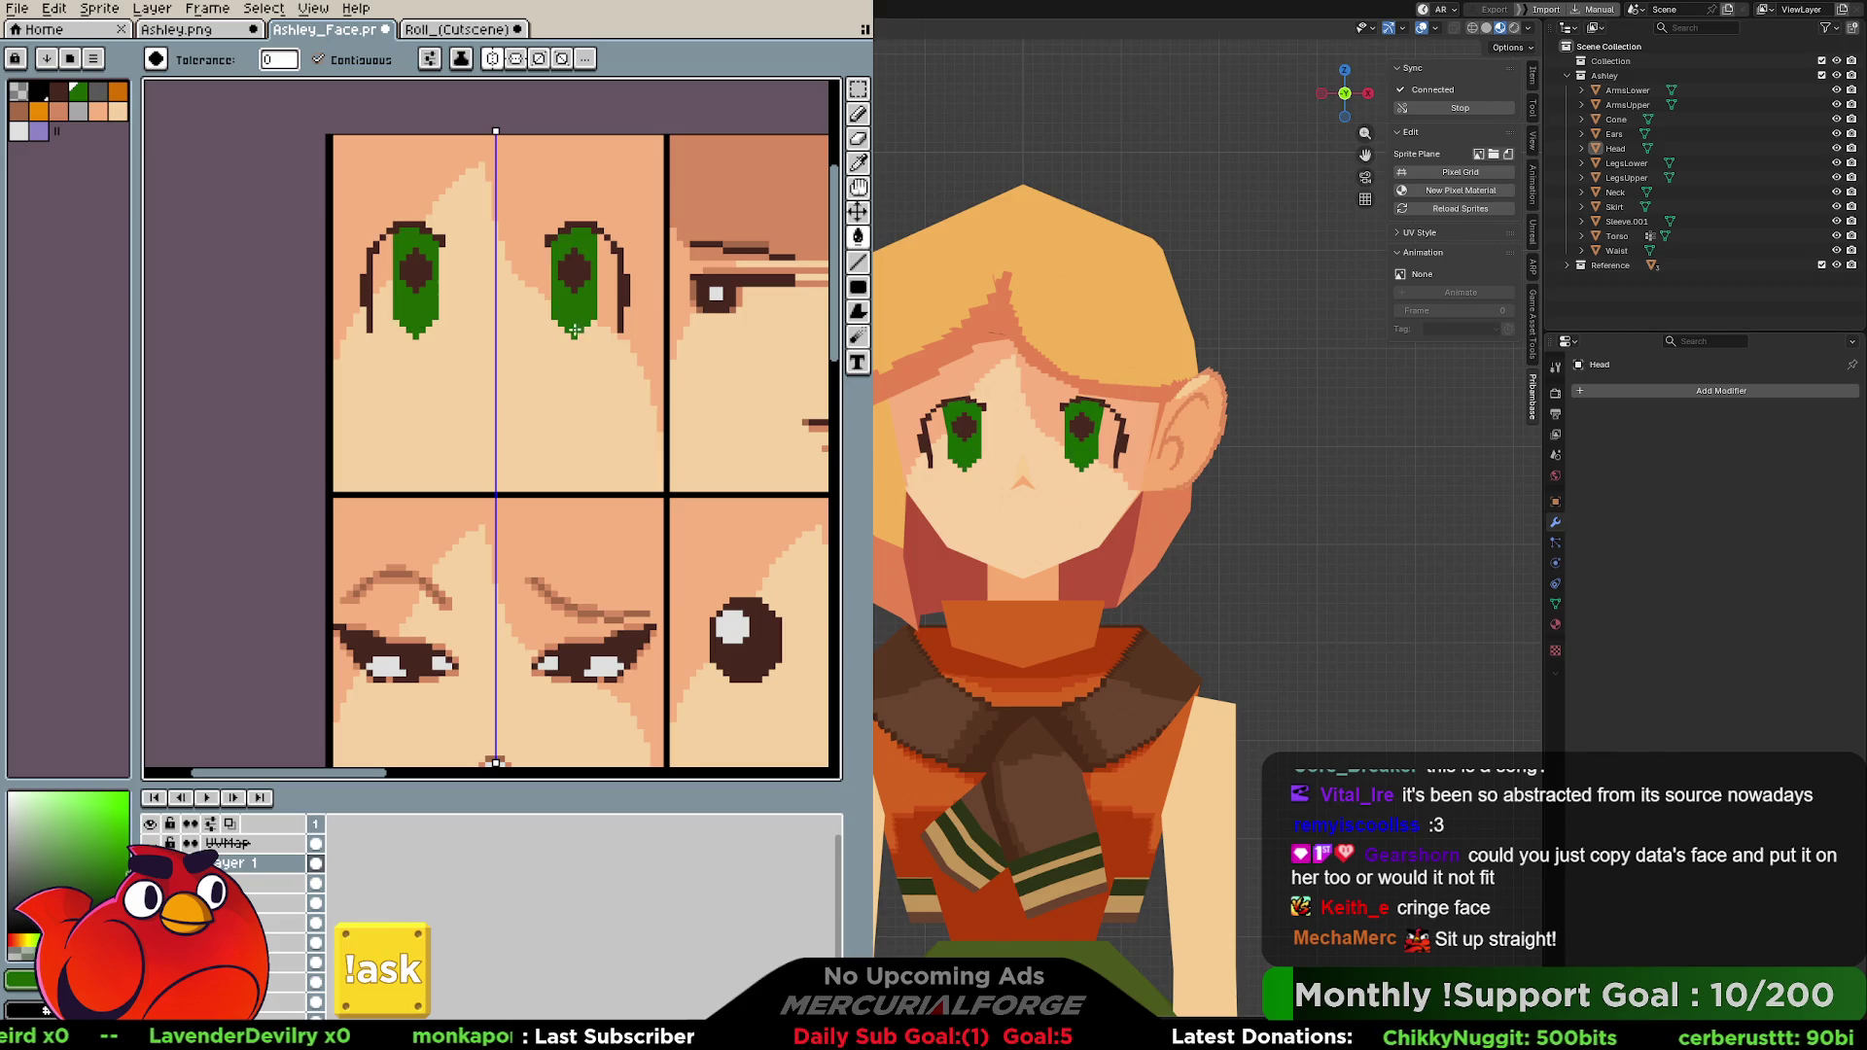
pyautogui.keyDown('alt'); pyautogui.click(576, 272); pyautogui.keyUp('alt')
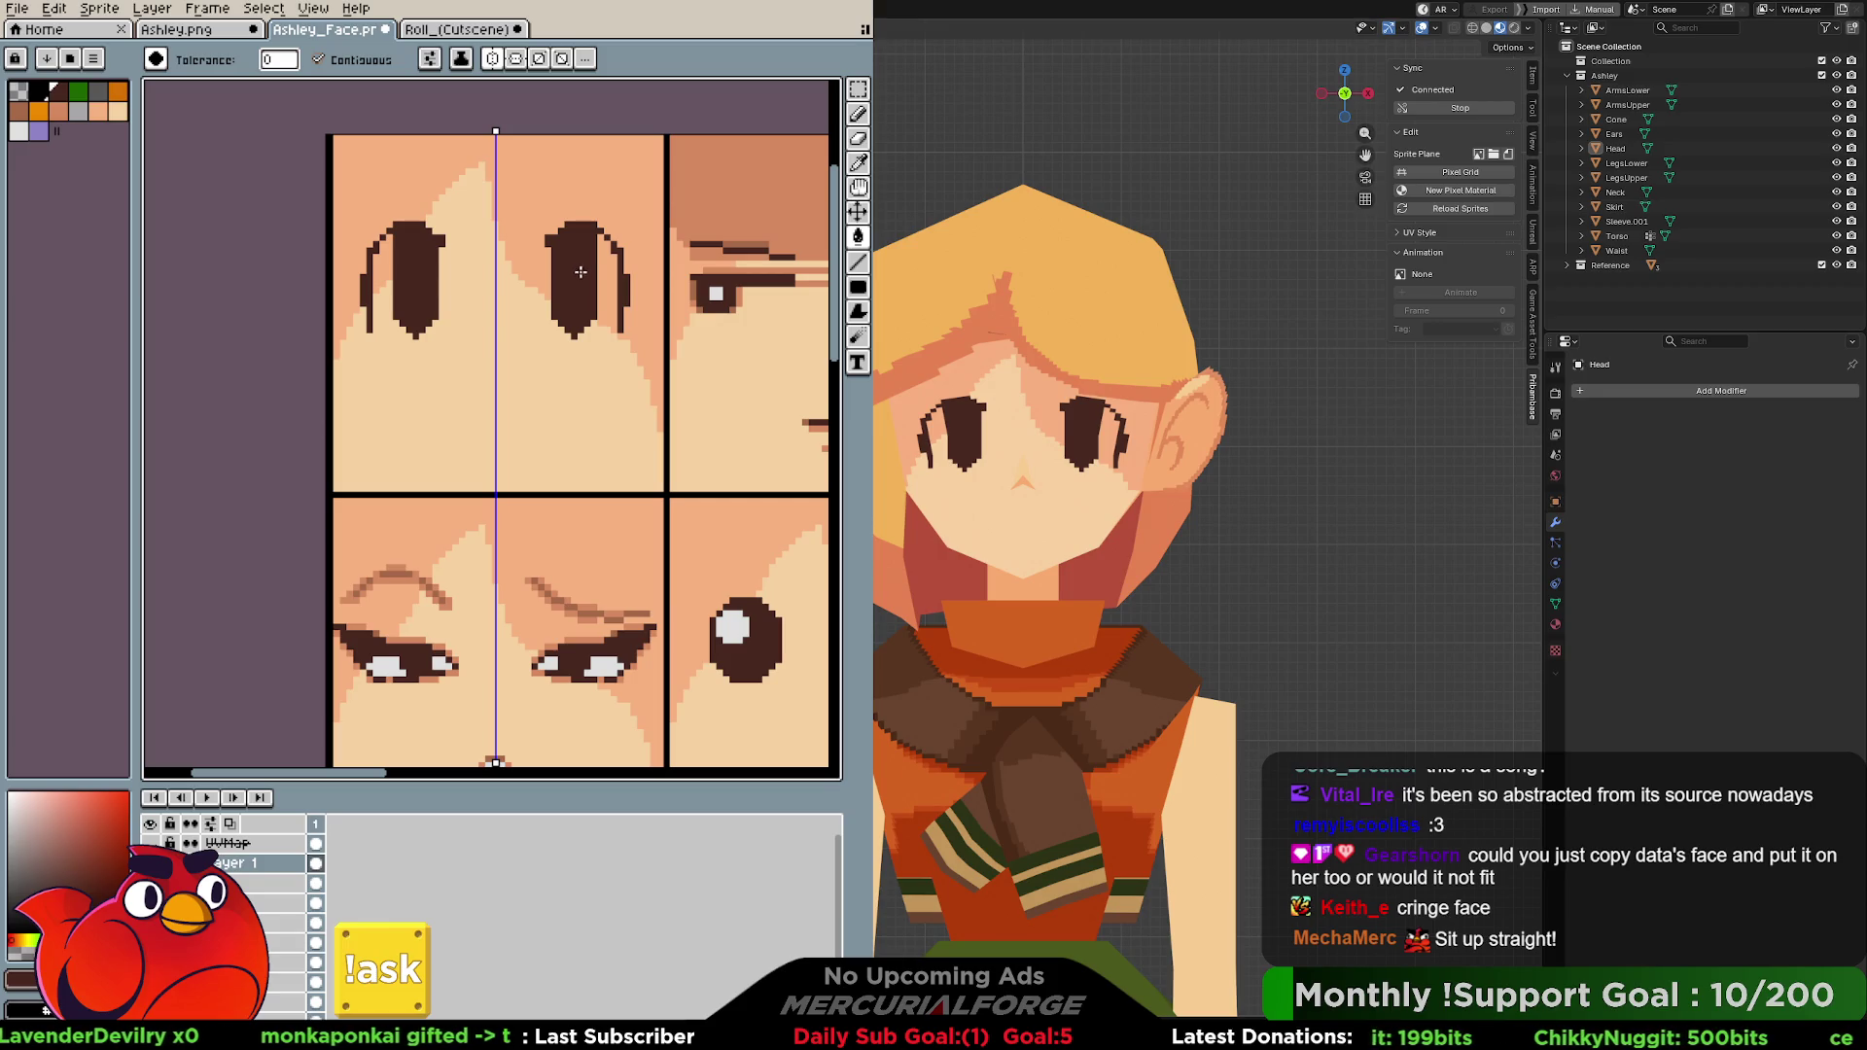
pyautogui.press('[')
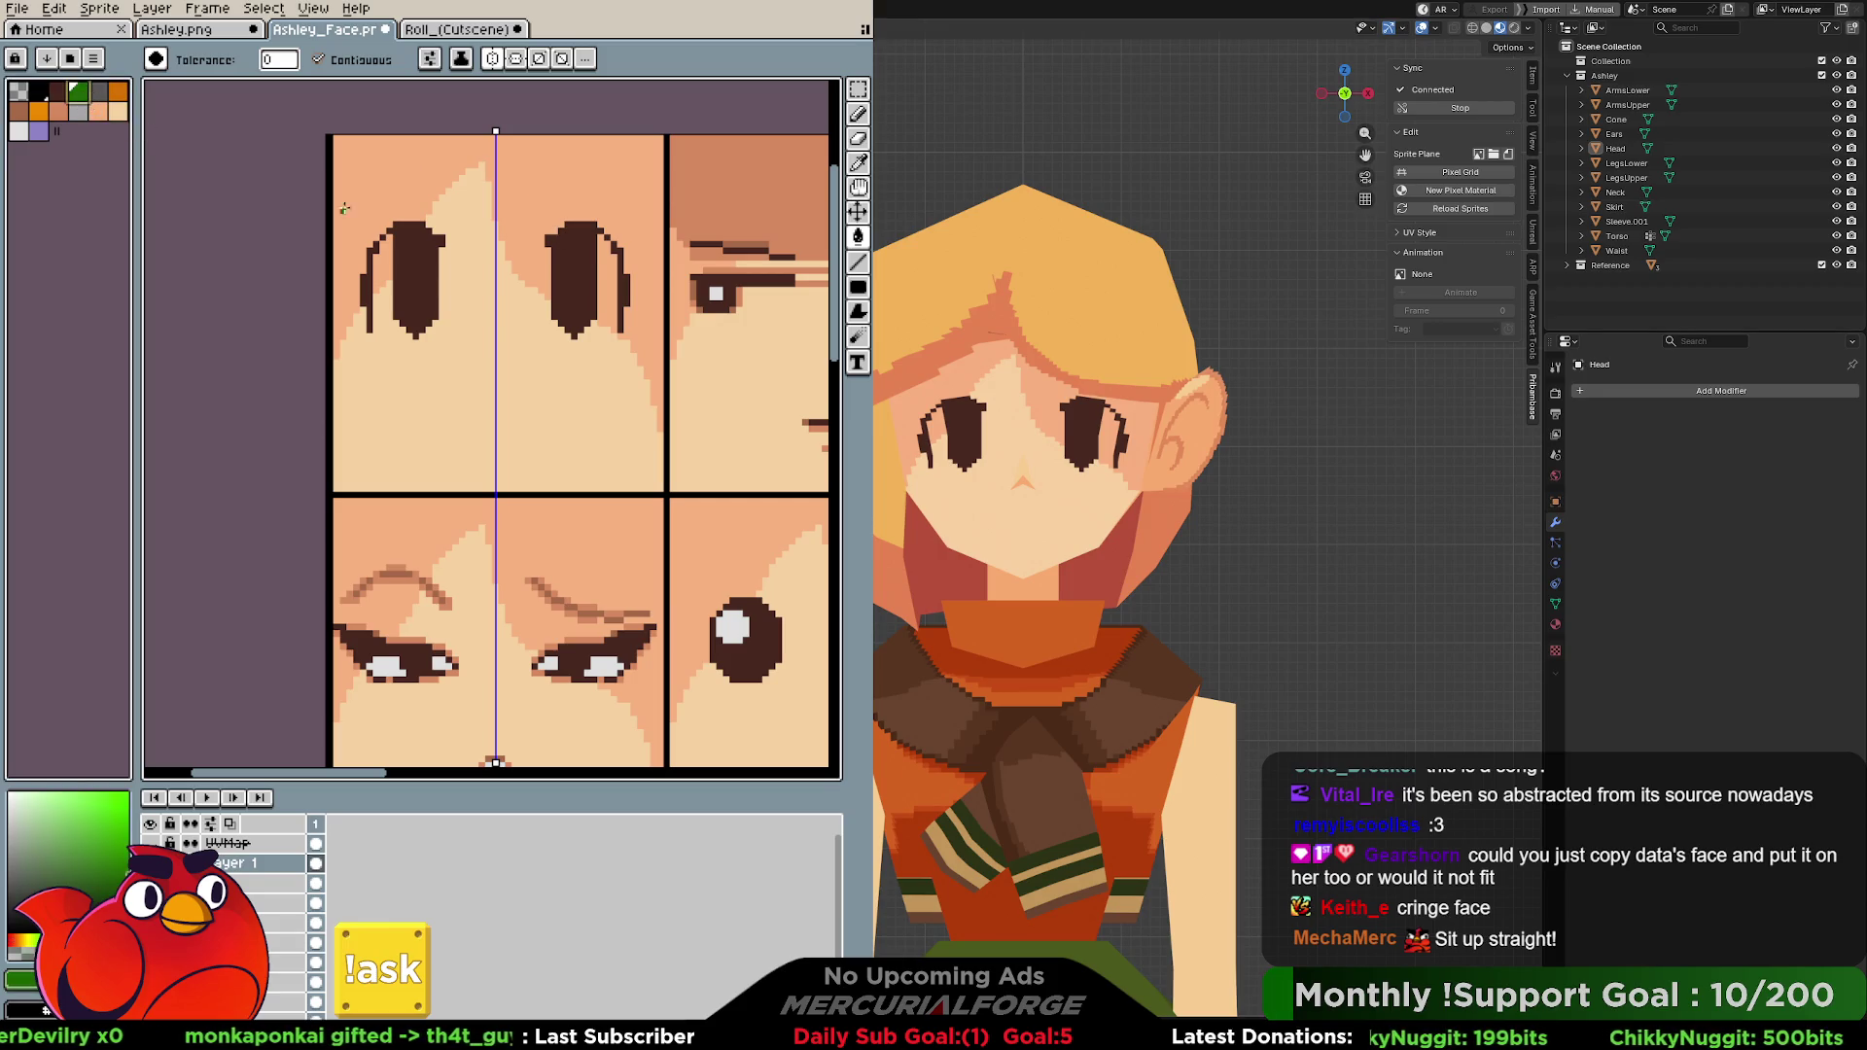
pyautogui.click(594, 248)
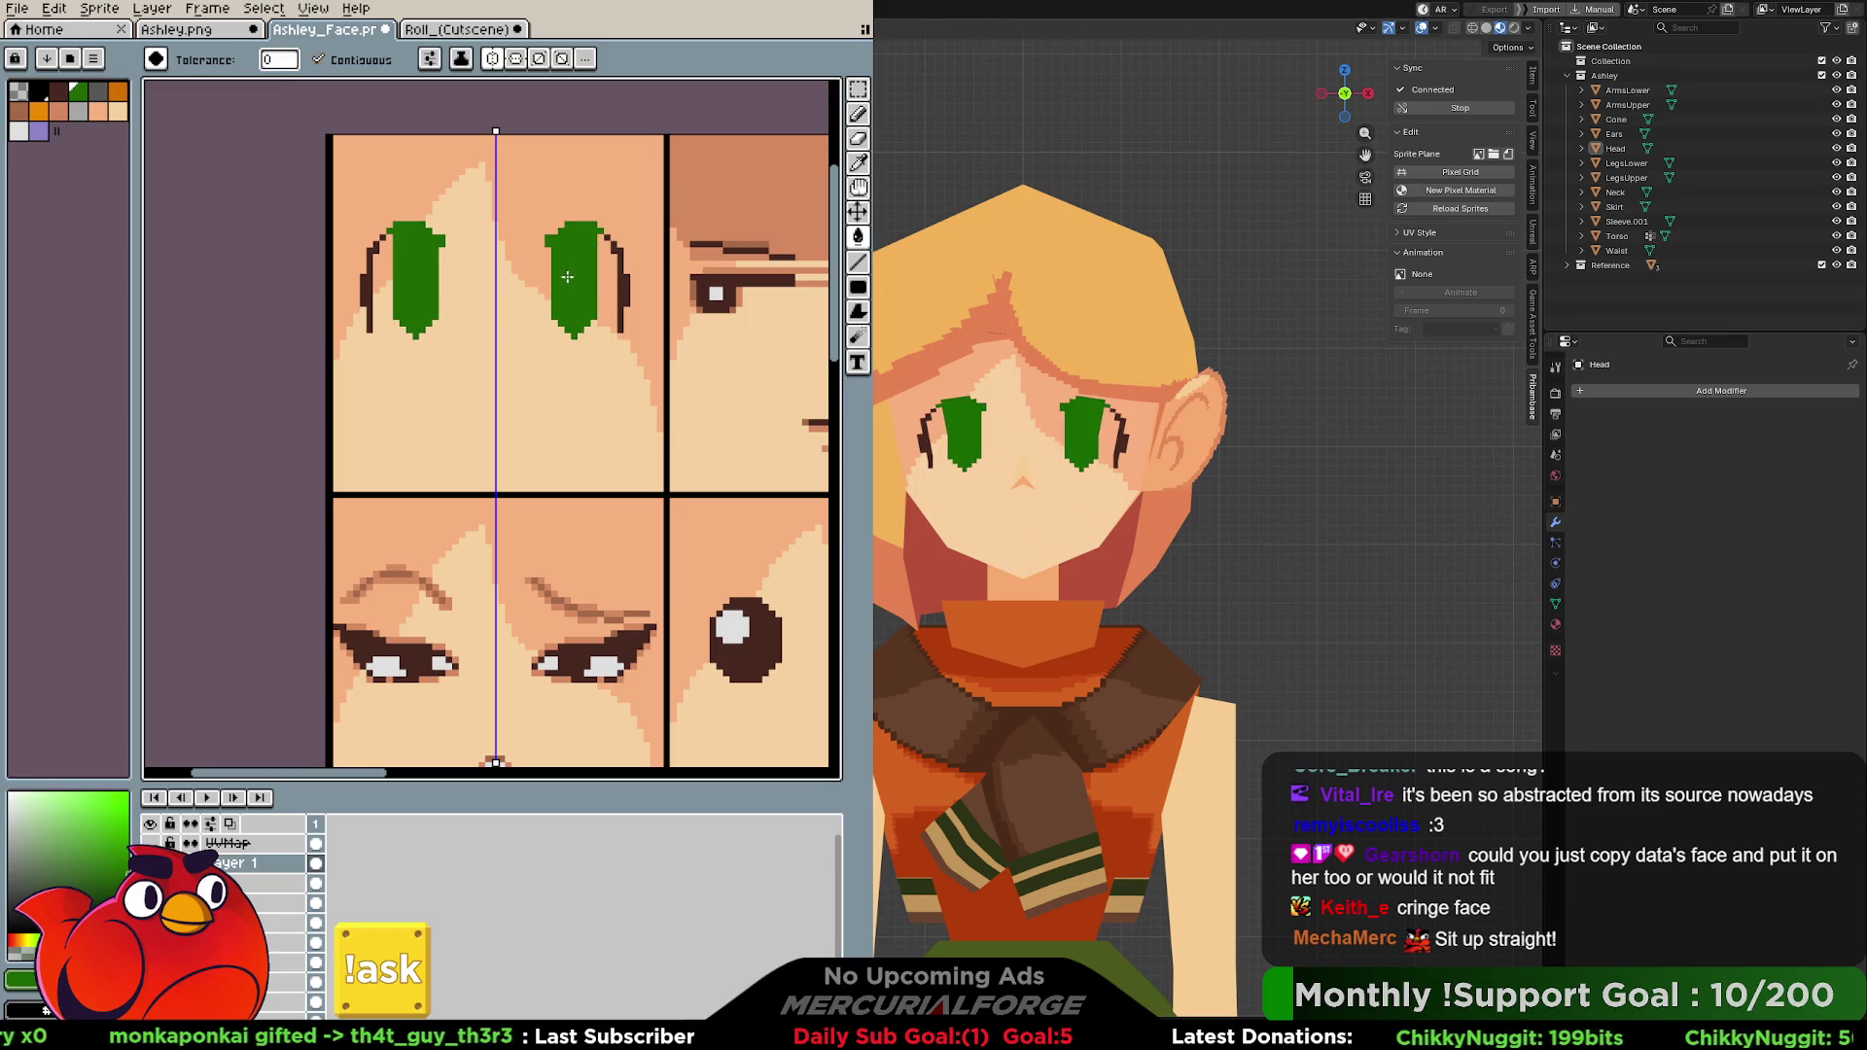
pyautogui.hotkey('ctrl', 'z')
pyautogui.press('b')
pyautogui.moveTo(581, 228); pyautogui.dragTo(577, 275)
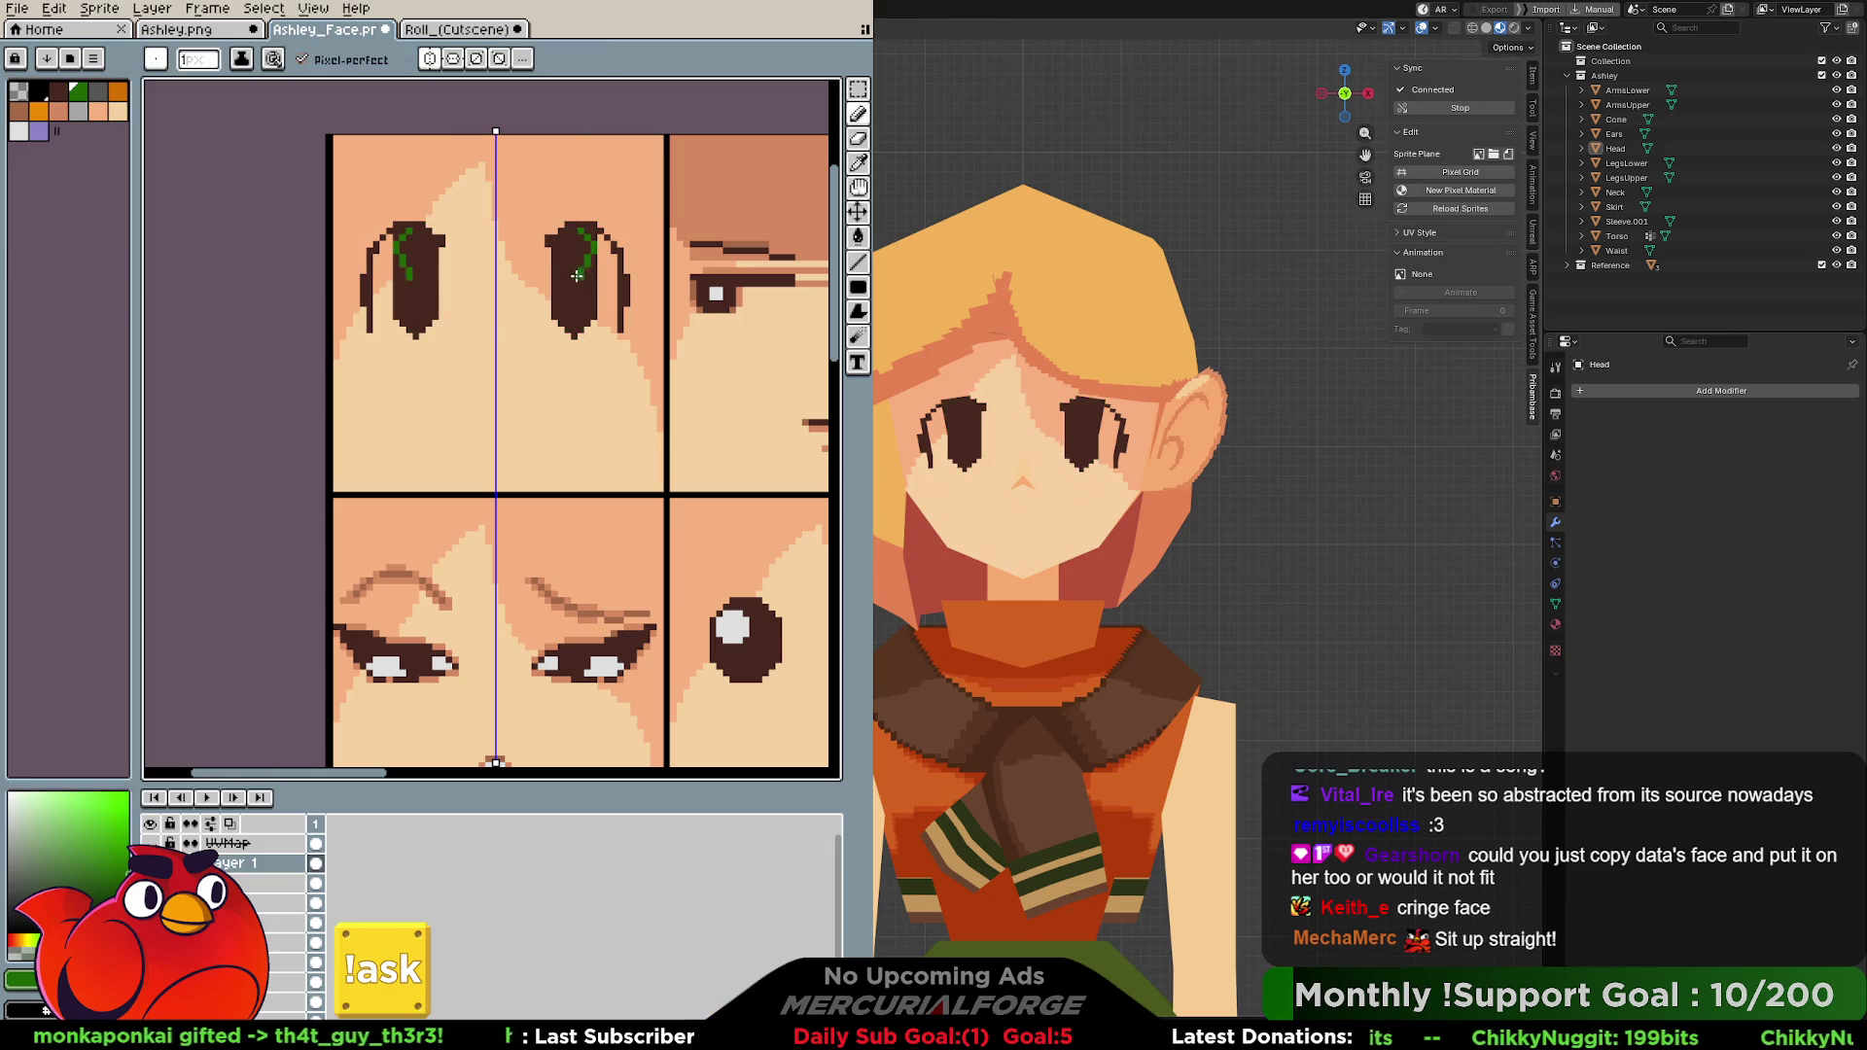
pyautogui.press('g')
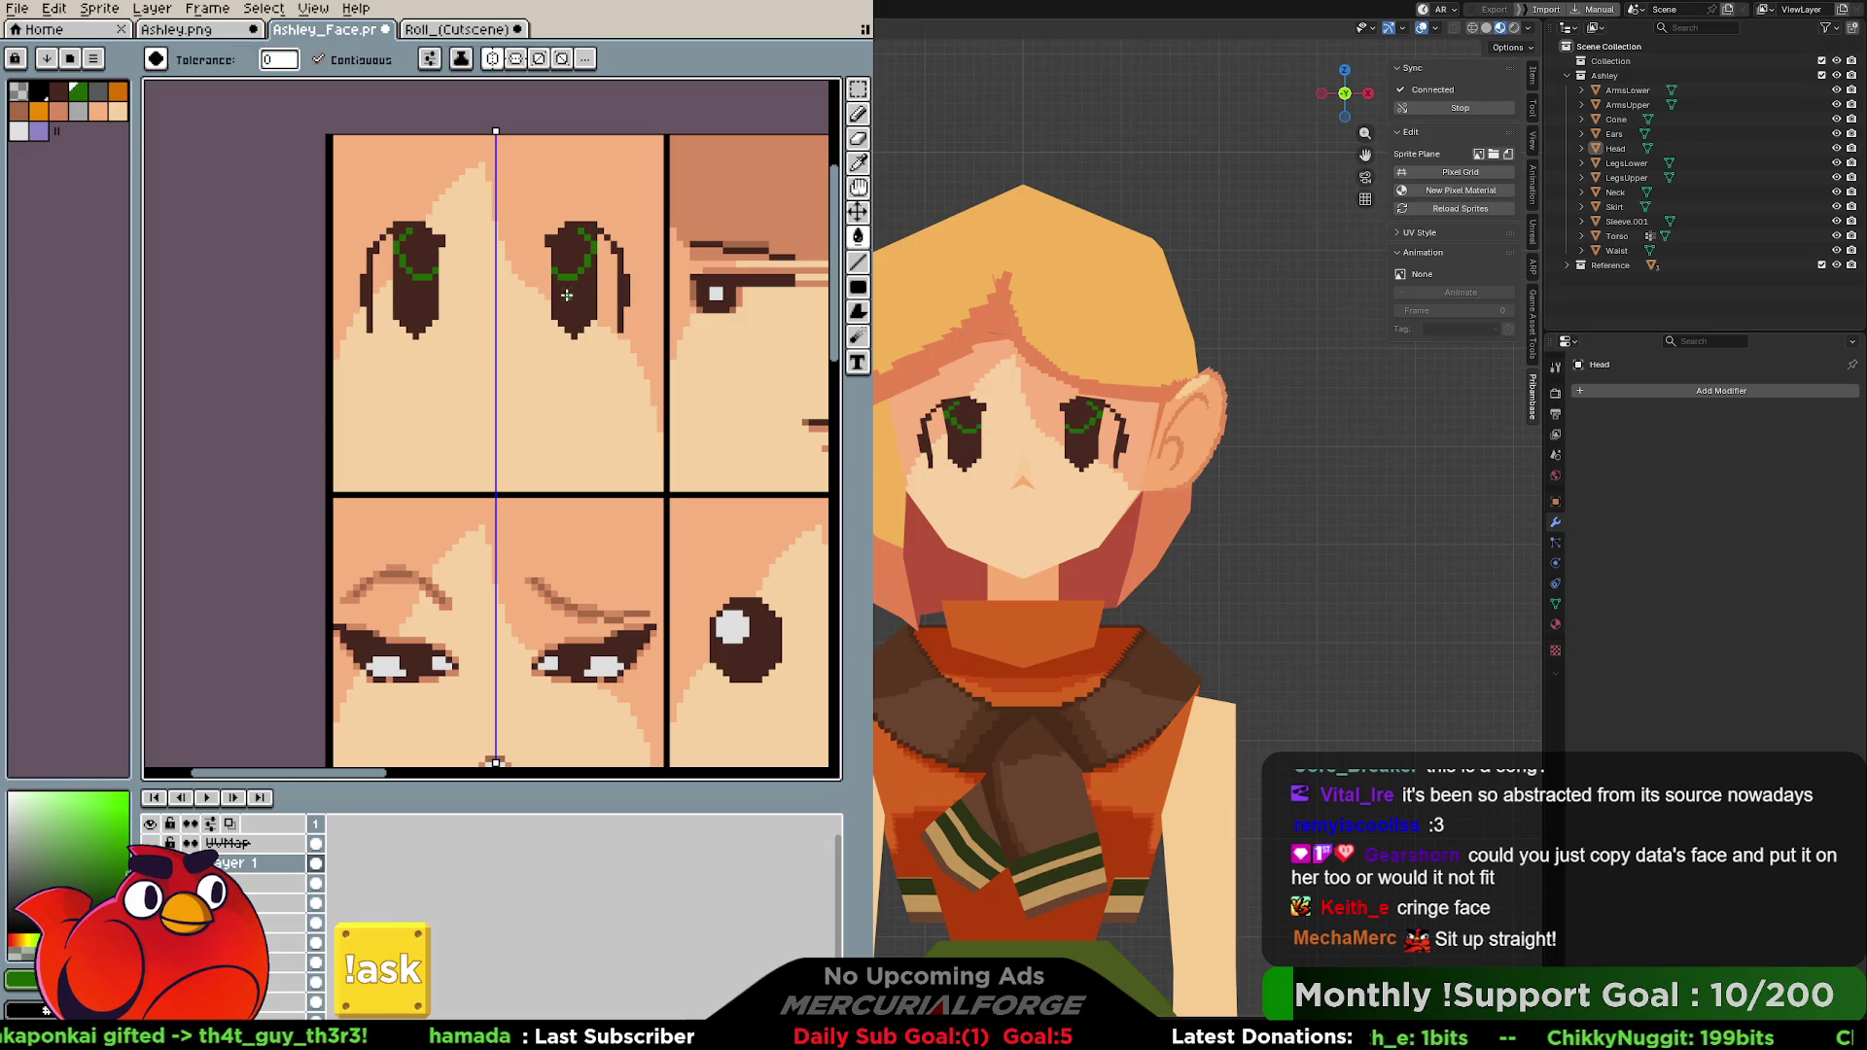
pyautogui.click(572, 304)
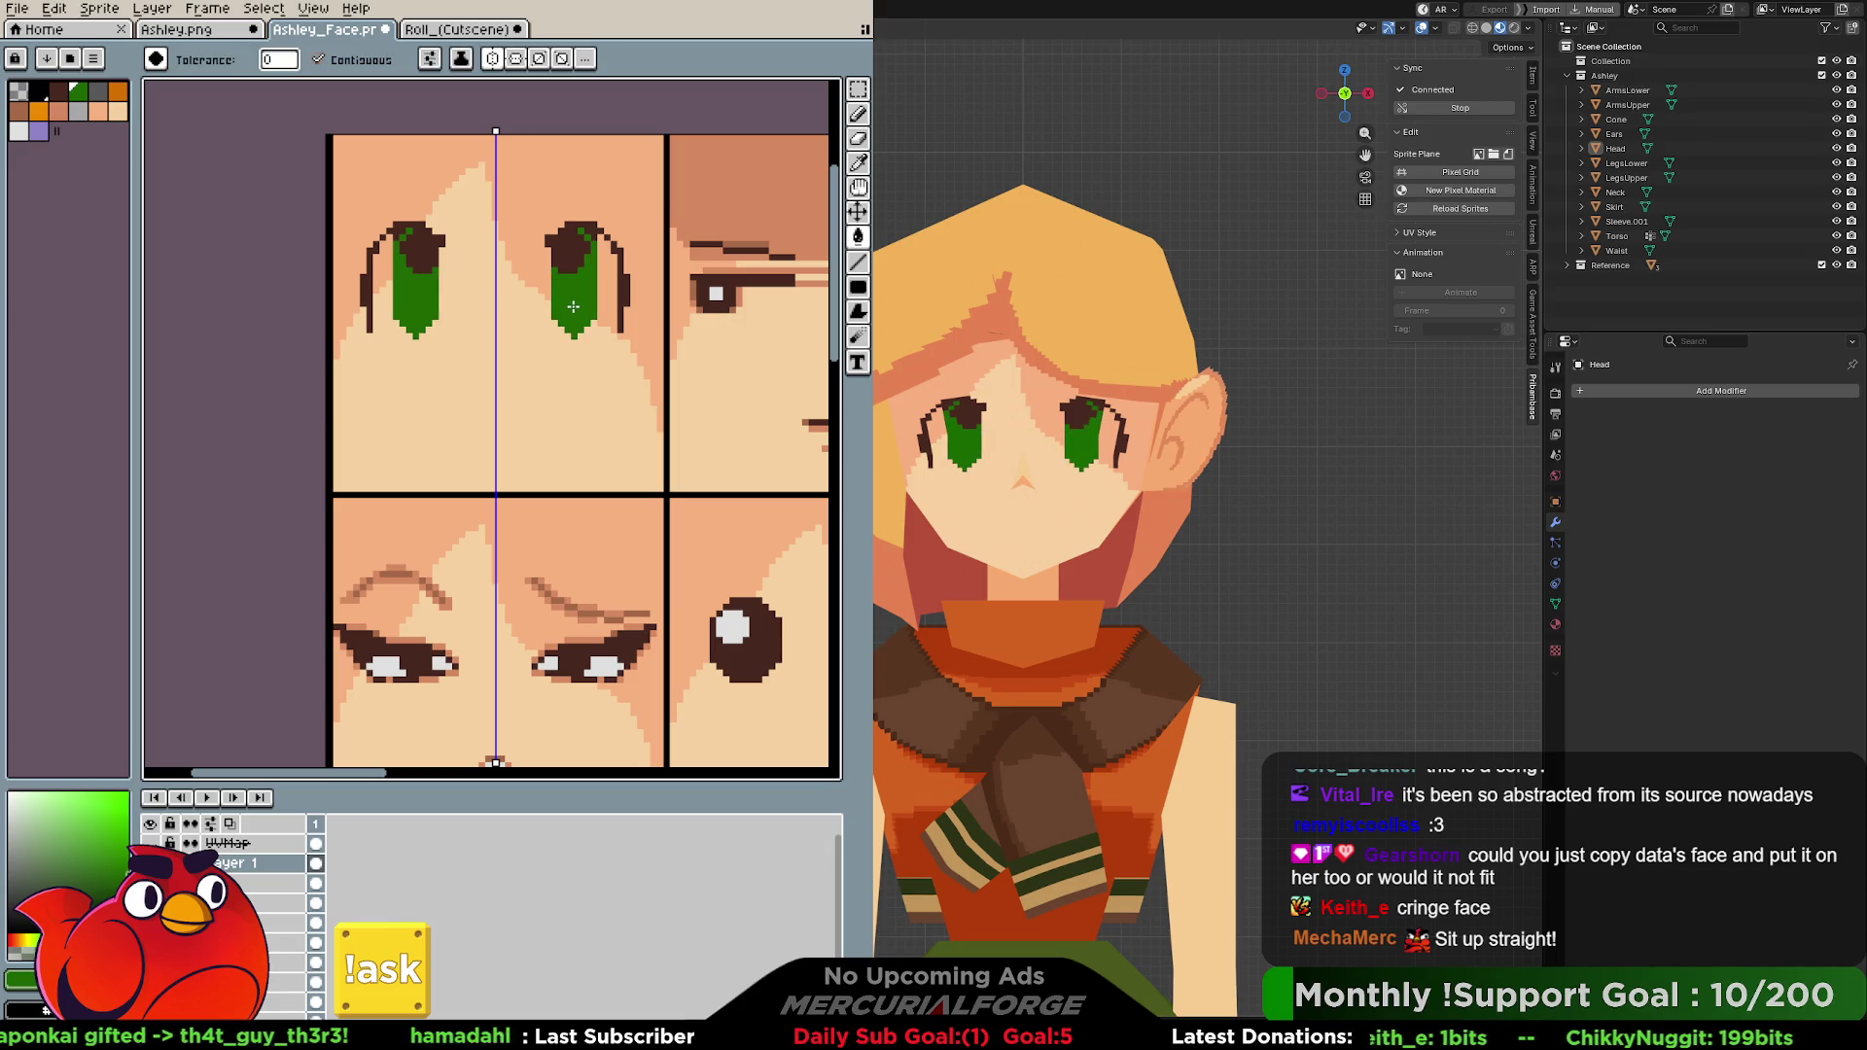
pyautogui.click(454, 28)
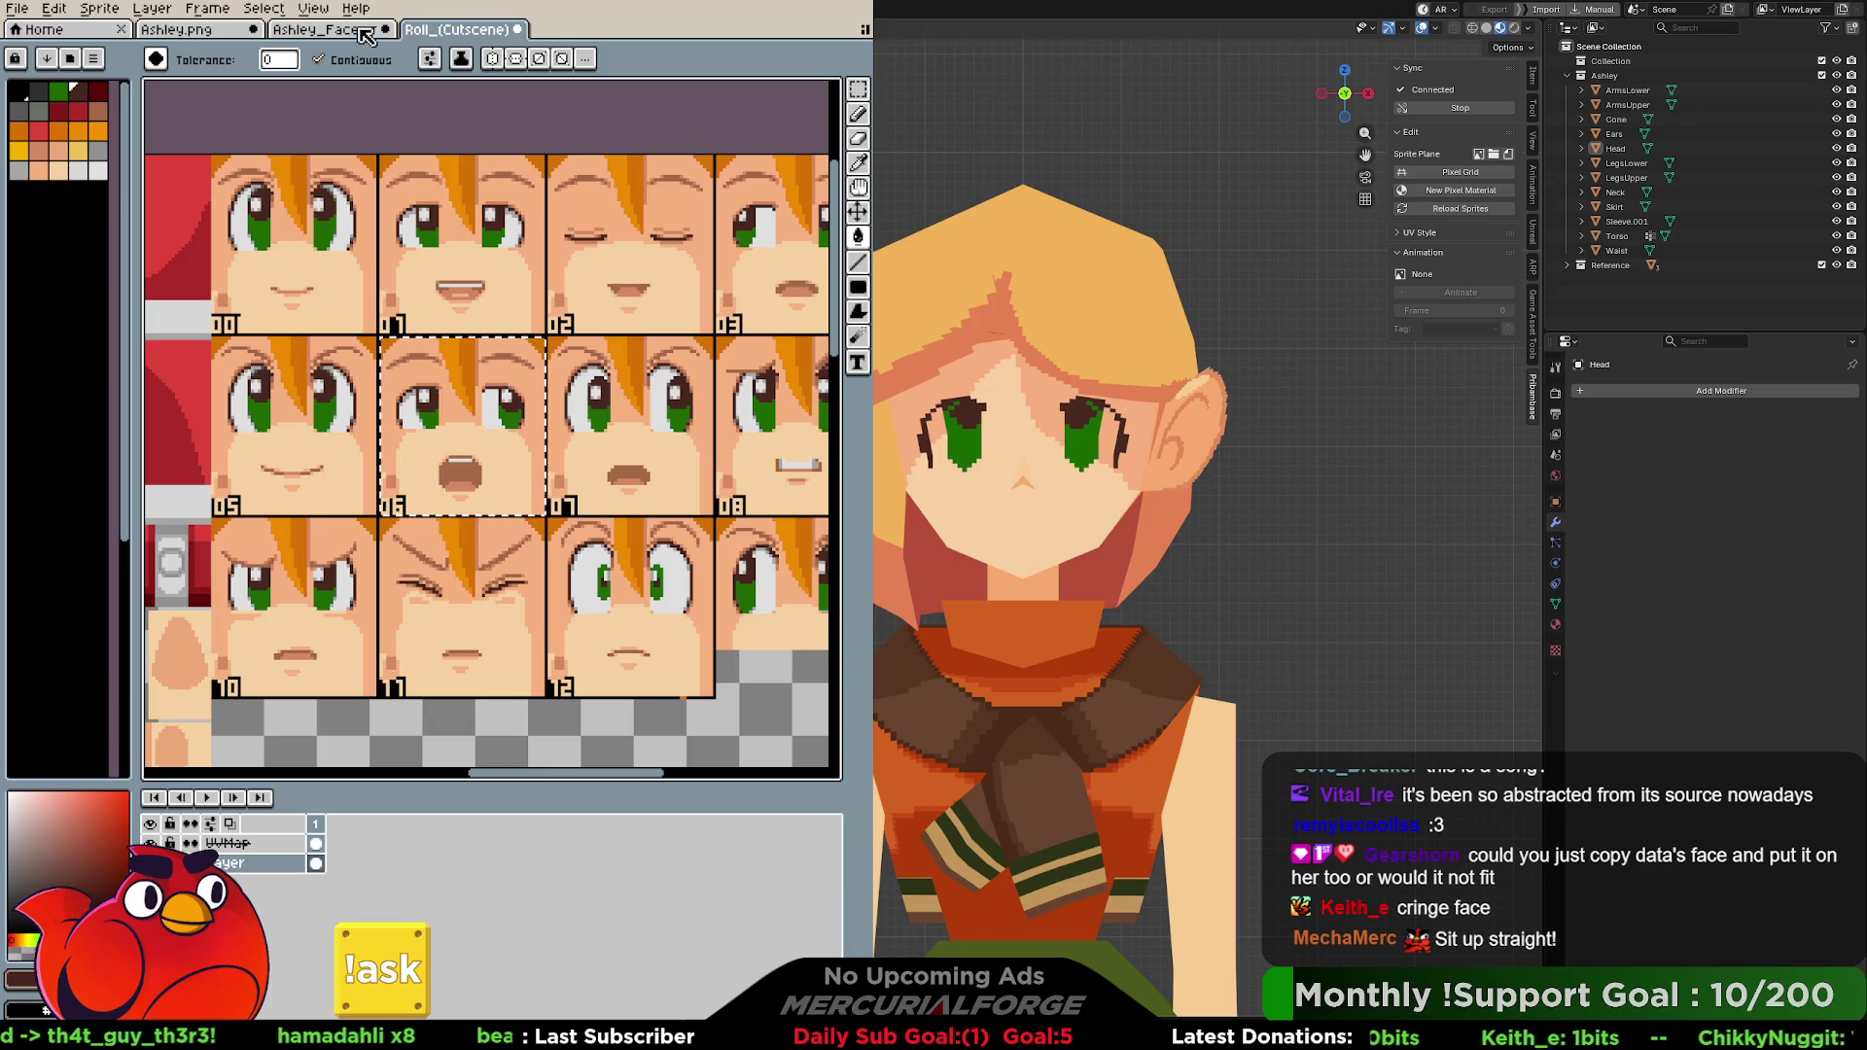
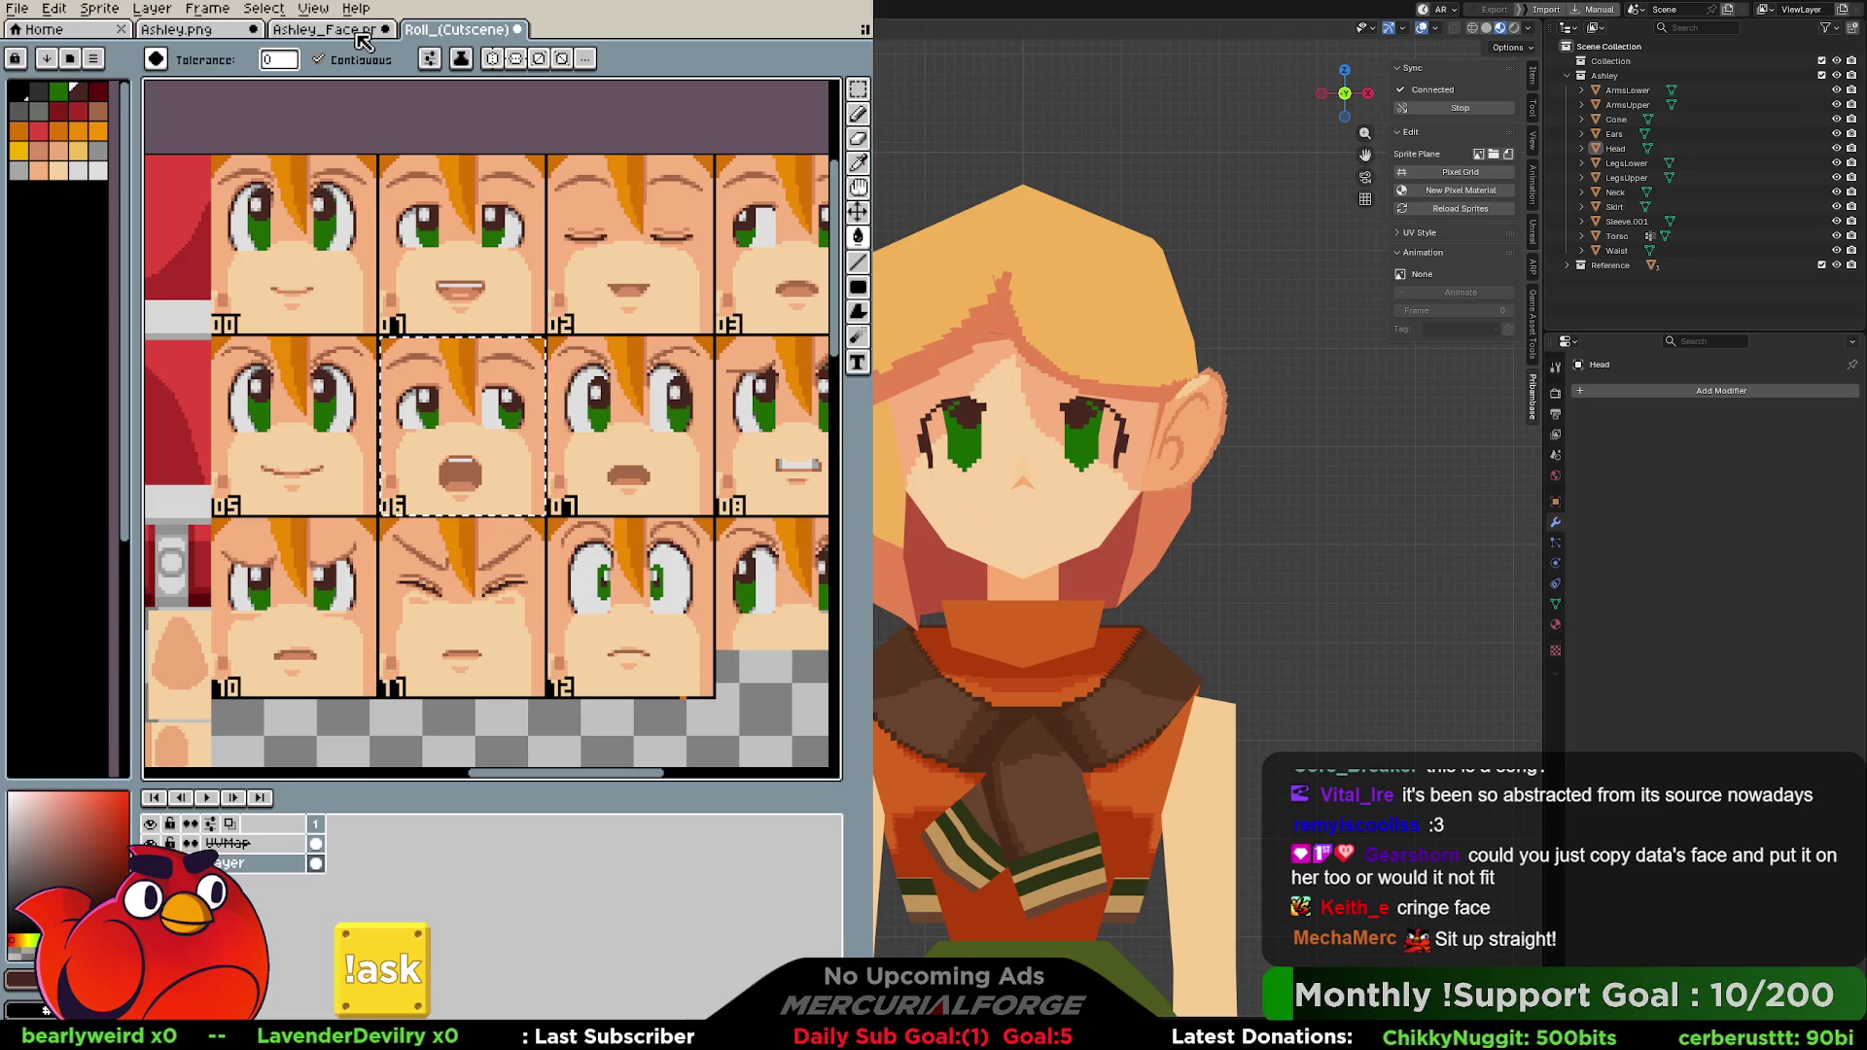
# Back on the Ashley_Face sprite, sample skin and green eye colours and undo a stray green bucket fill.
pyautogui.click(361, 31)
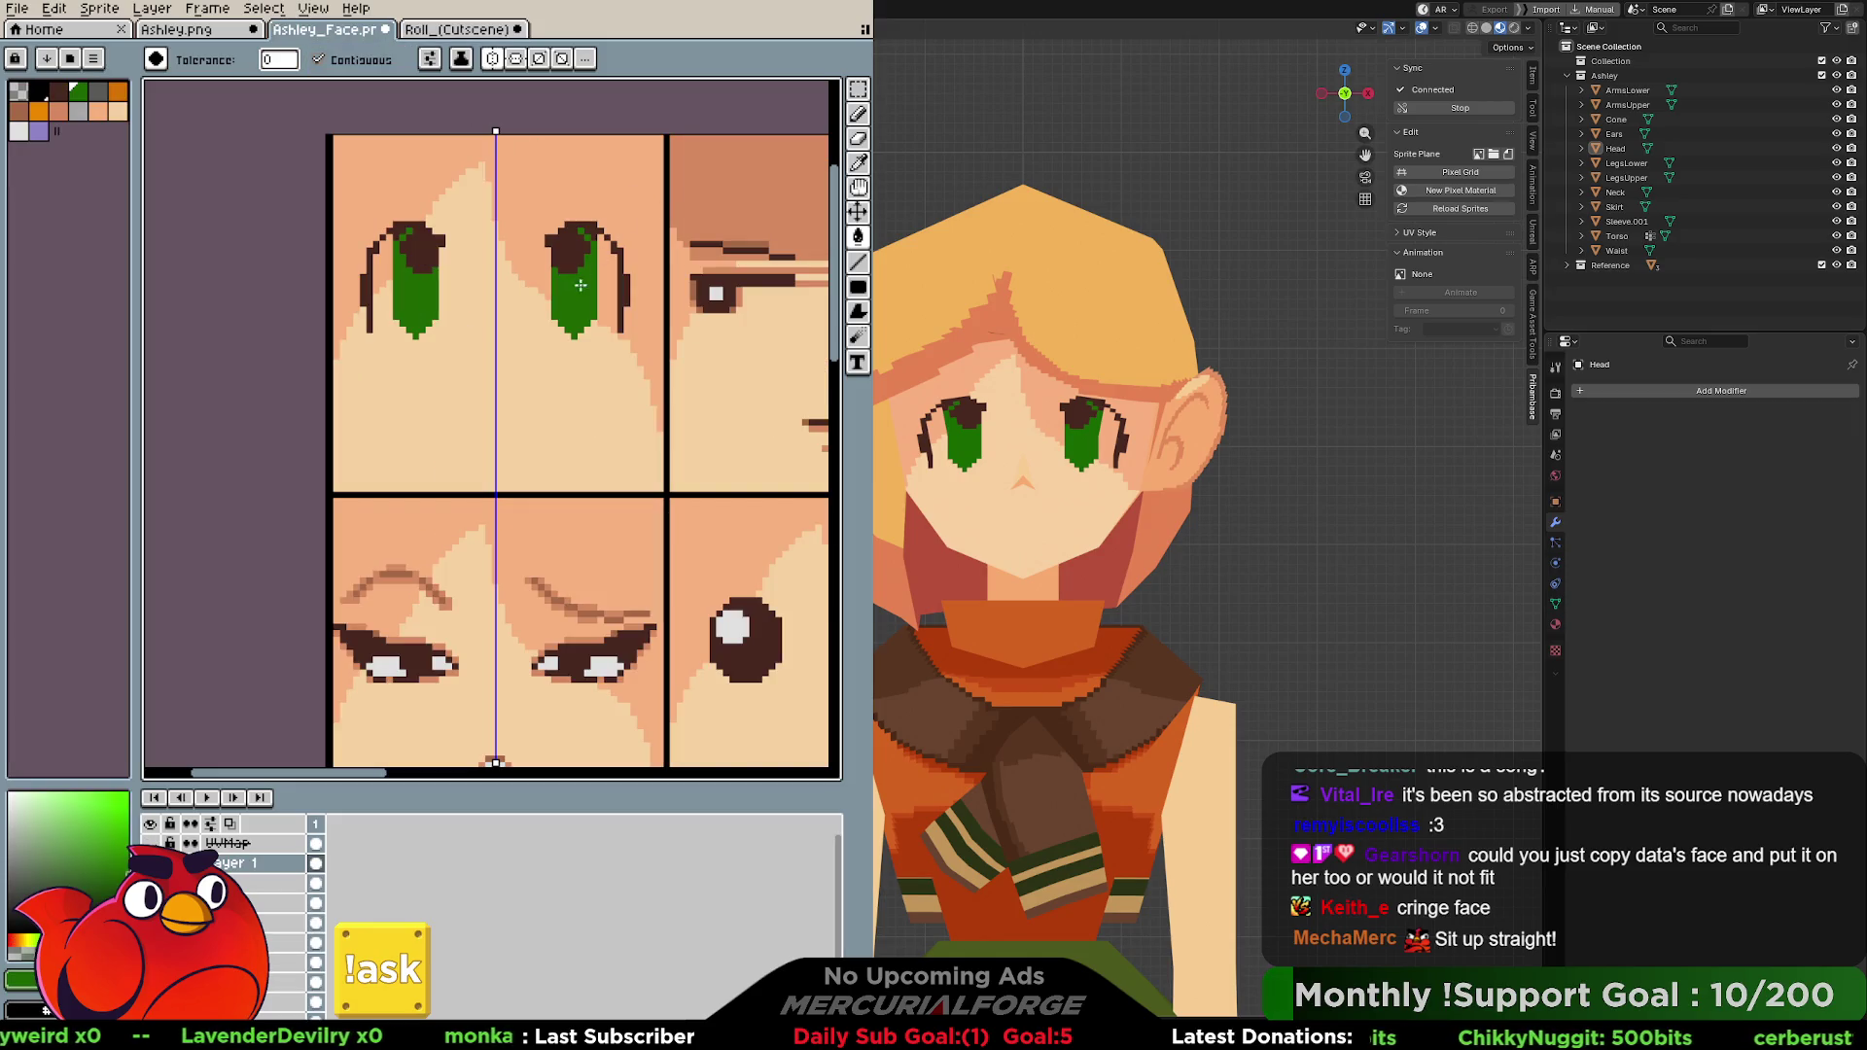
pyautogui.press('i')
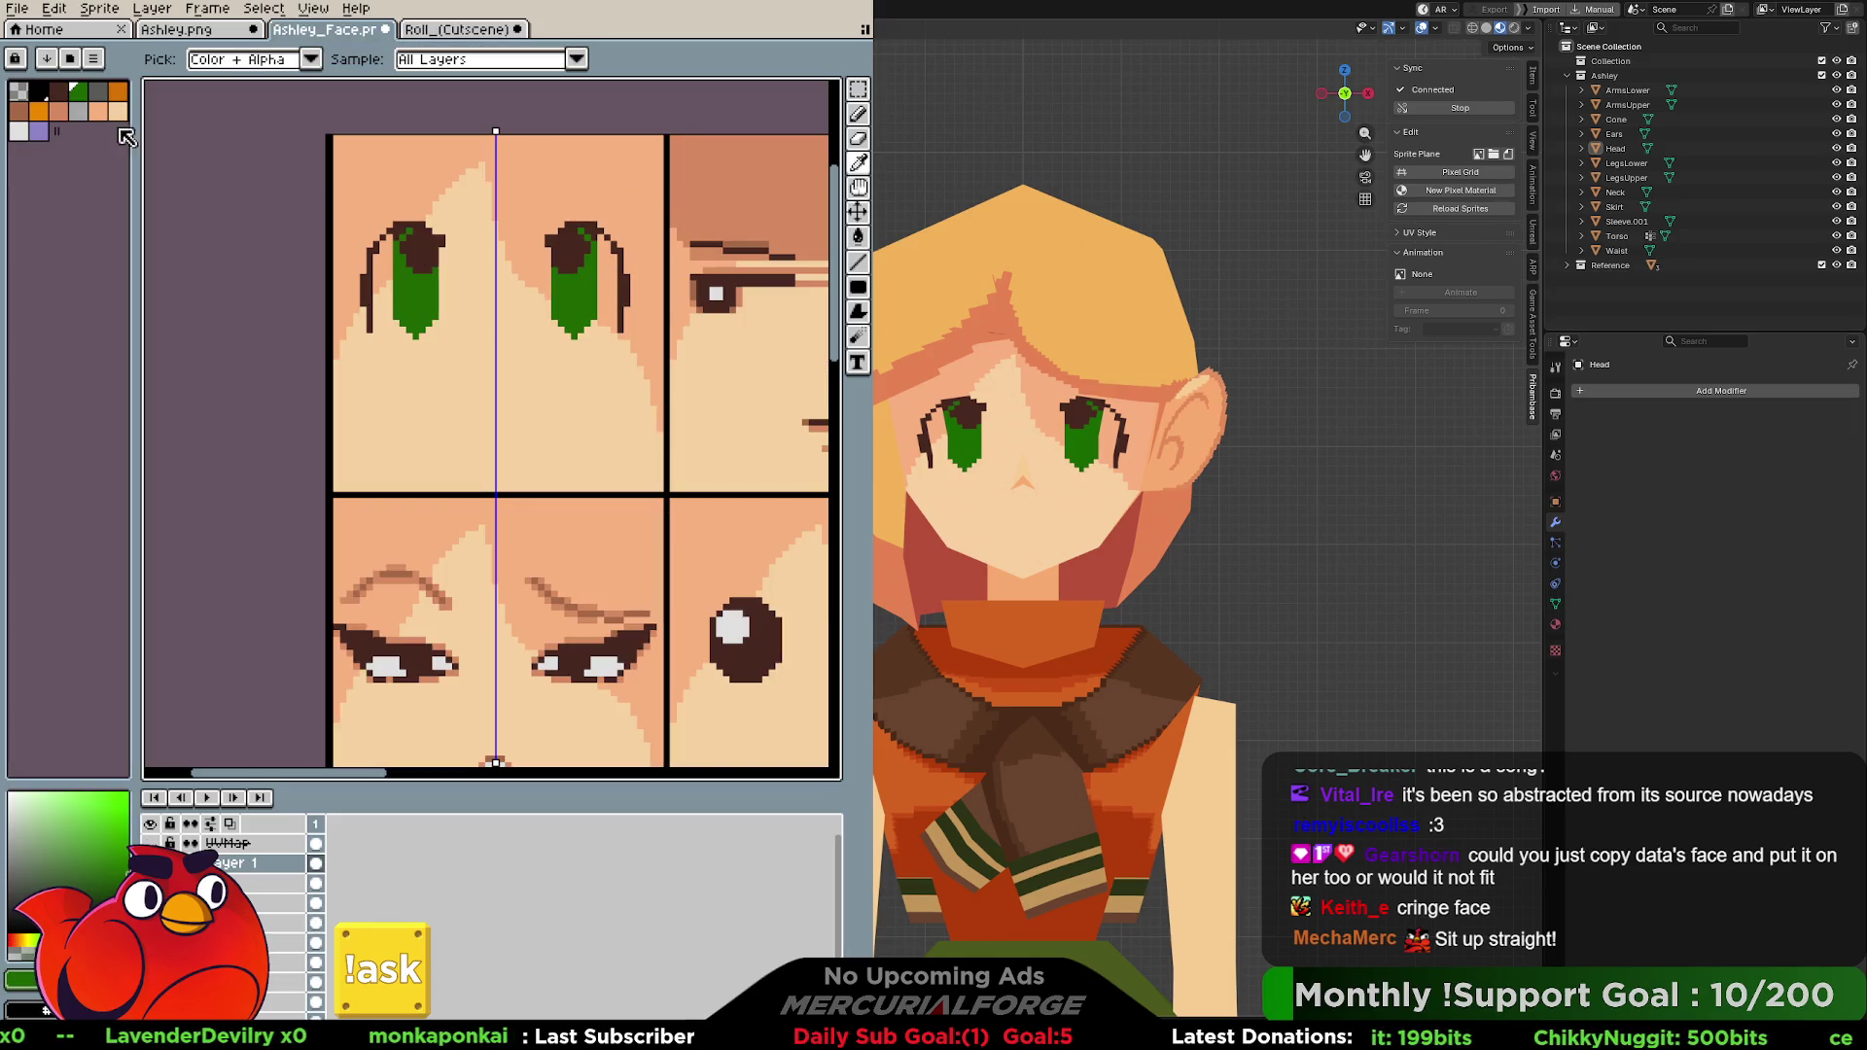
pyautogui.click(21, 131)
pyautogui.press('g')
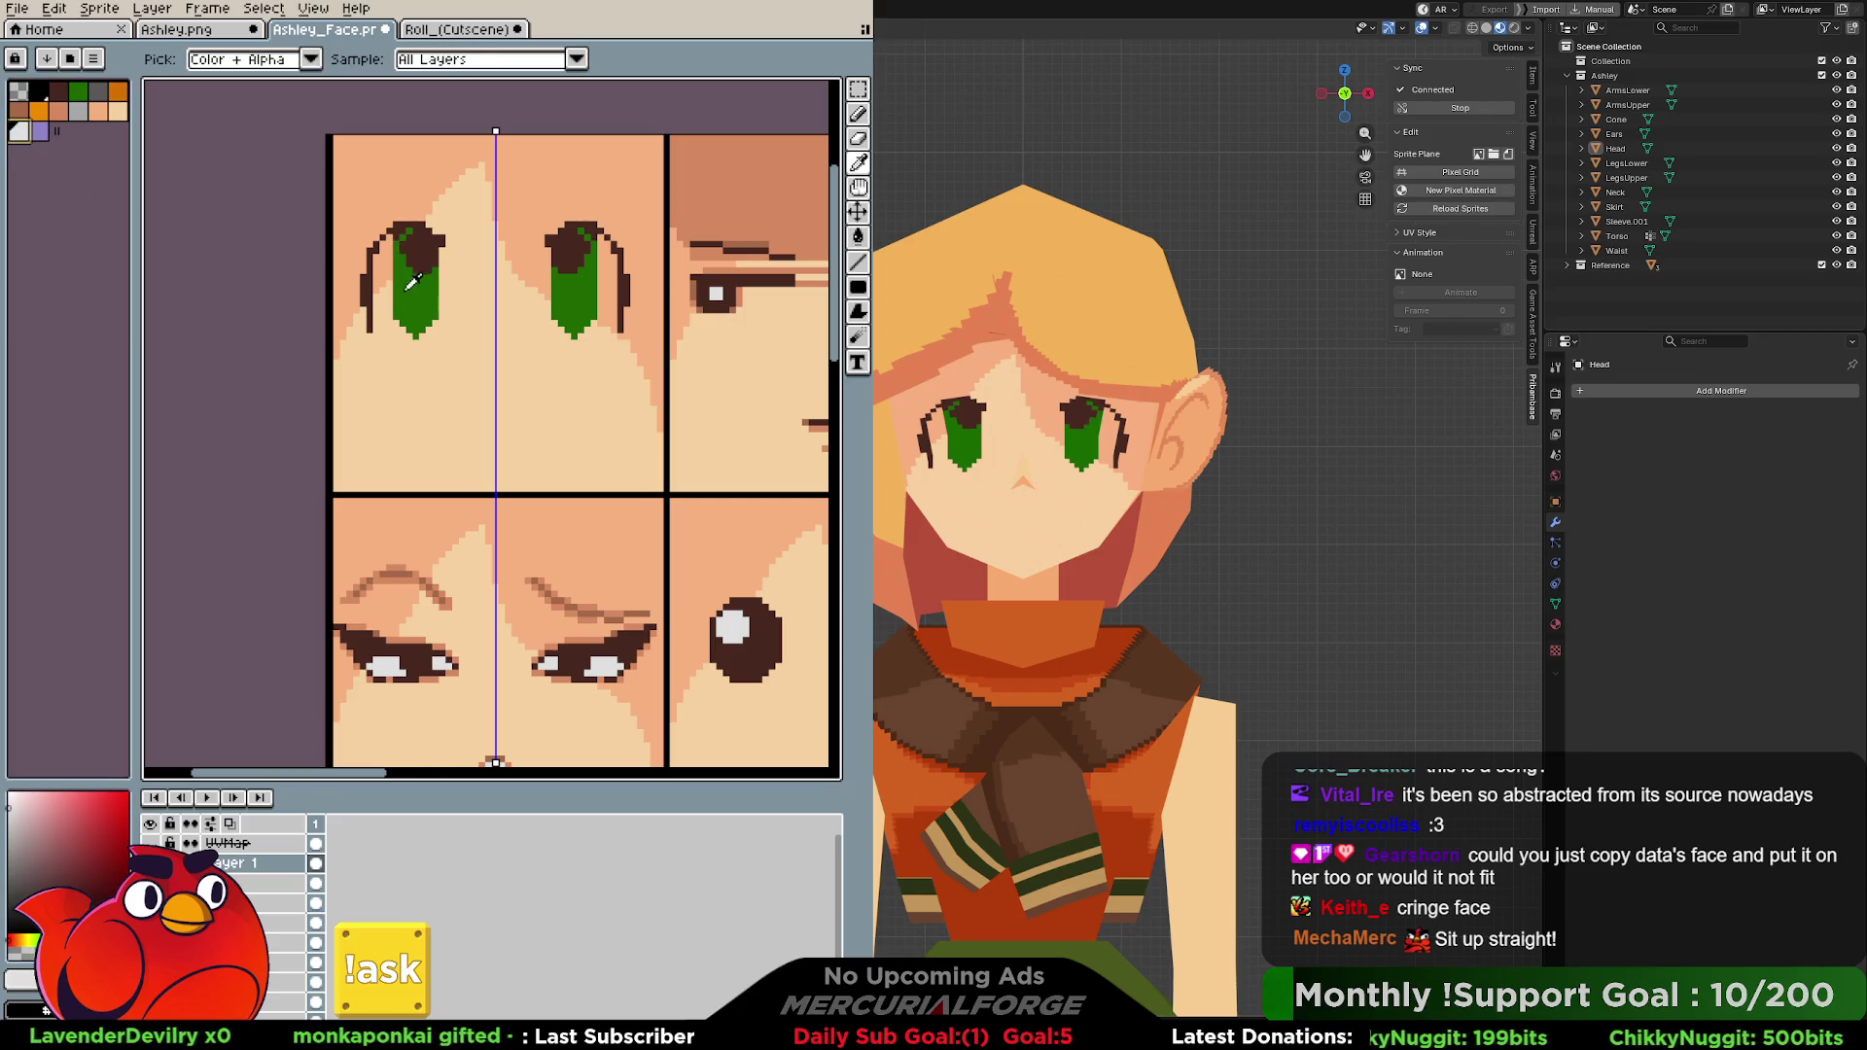
pyautogui.keyDown('alt'); pyautogui.click(397, 242); pyautogui.keyUp('alt')
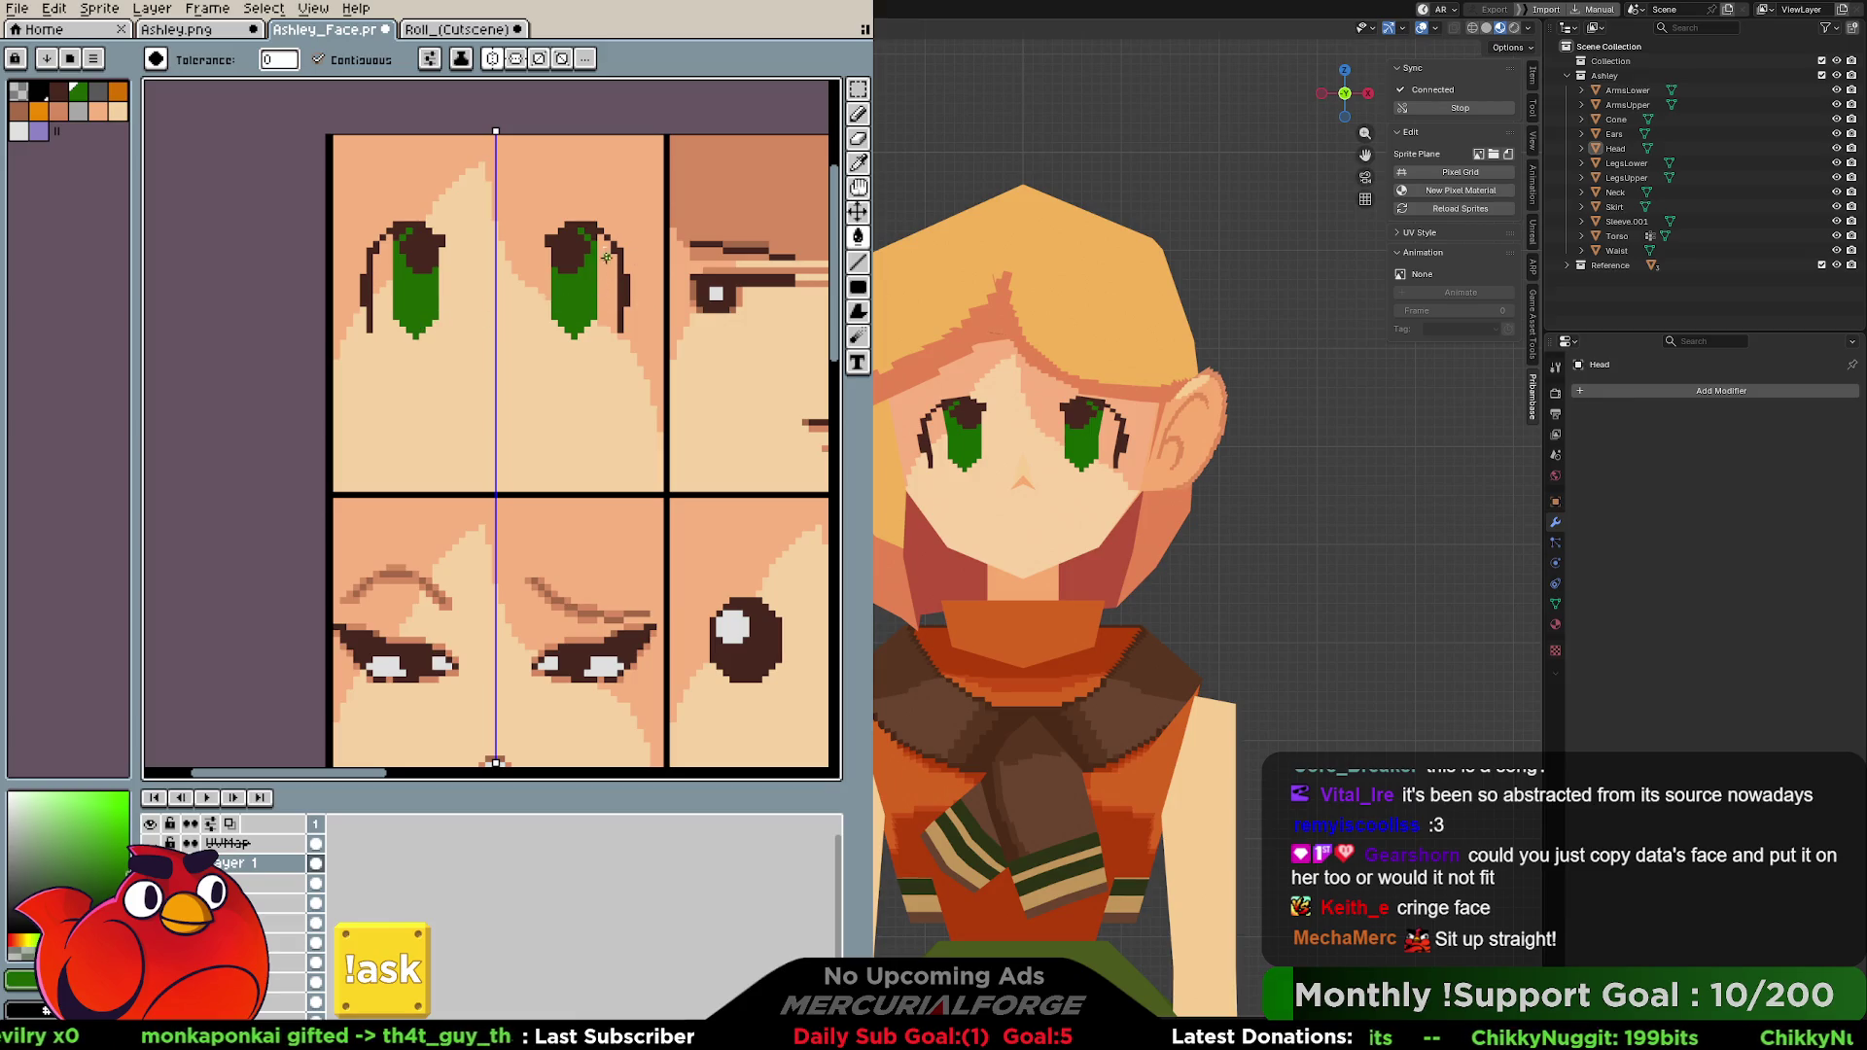
pyautogui.click(604, 256)
pyautogui.hotkey('ctrl', 'z')
# Pencil dark-brown lash pixels along both eye tops, erase their outer edges, and glance at the Roll reference.
pyautogui.press('b')
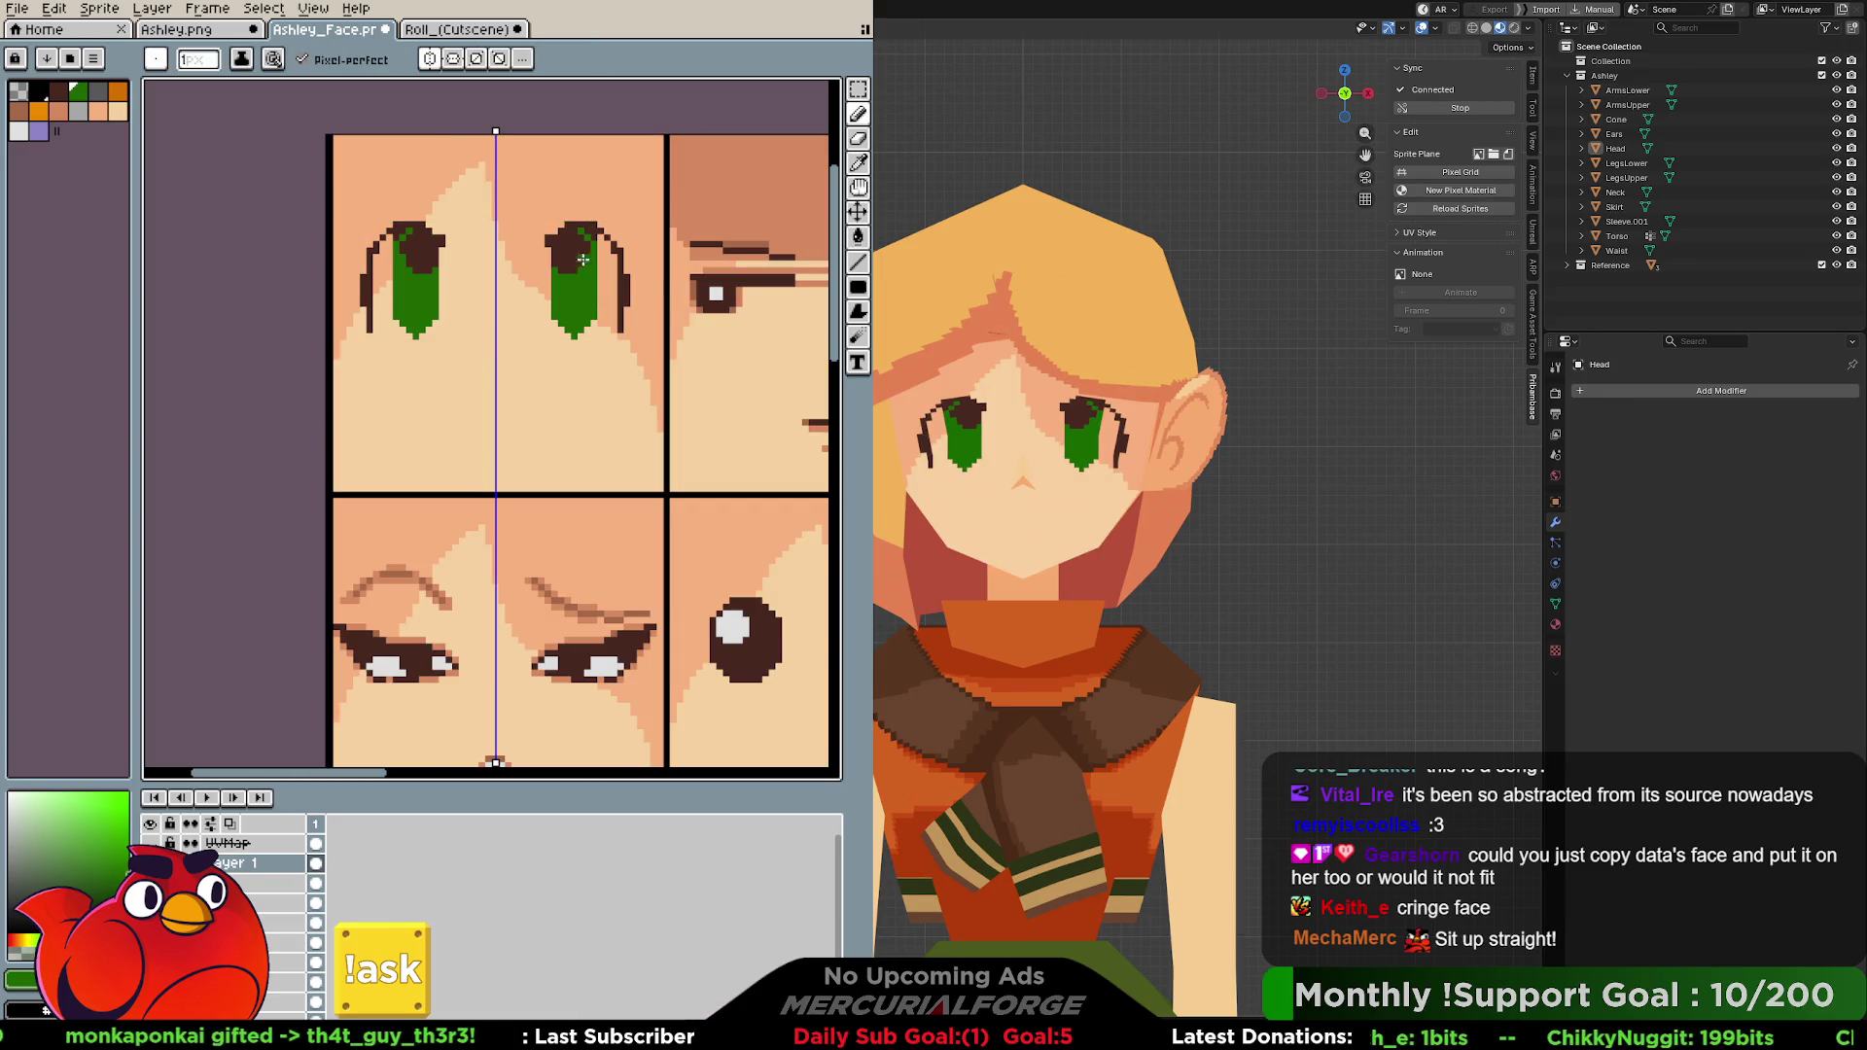
pyautogui.keyDown('alt'); pyautogui.click(630, 271); pyautogui.keyUp('alt')
pyautogui.moveTo(623, 266); pyautogui.dragTo(602, 226)
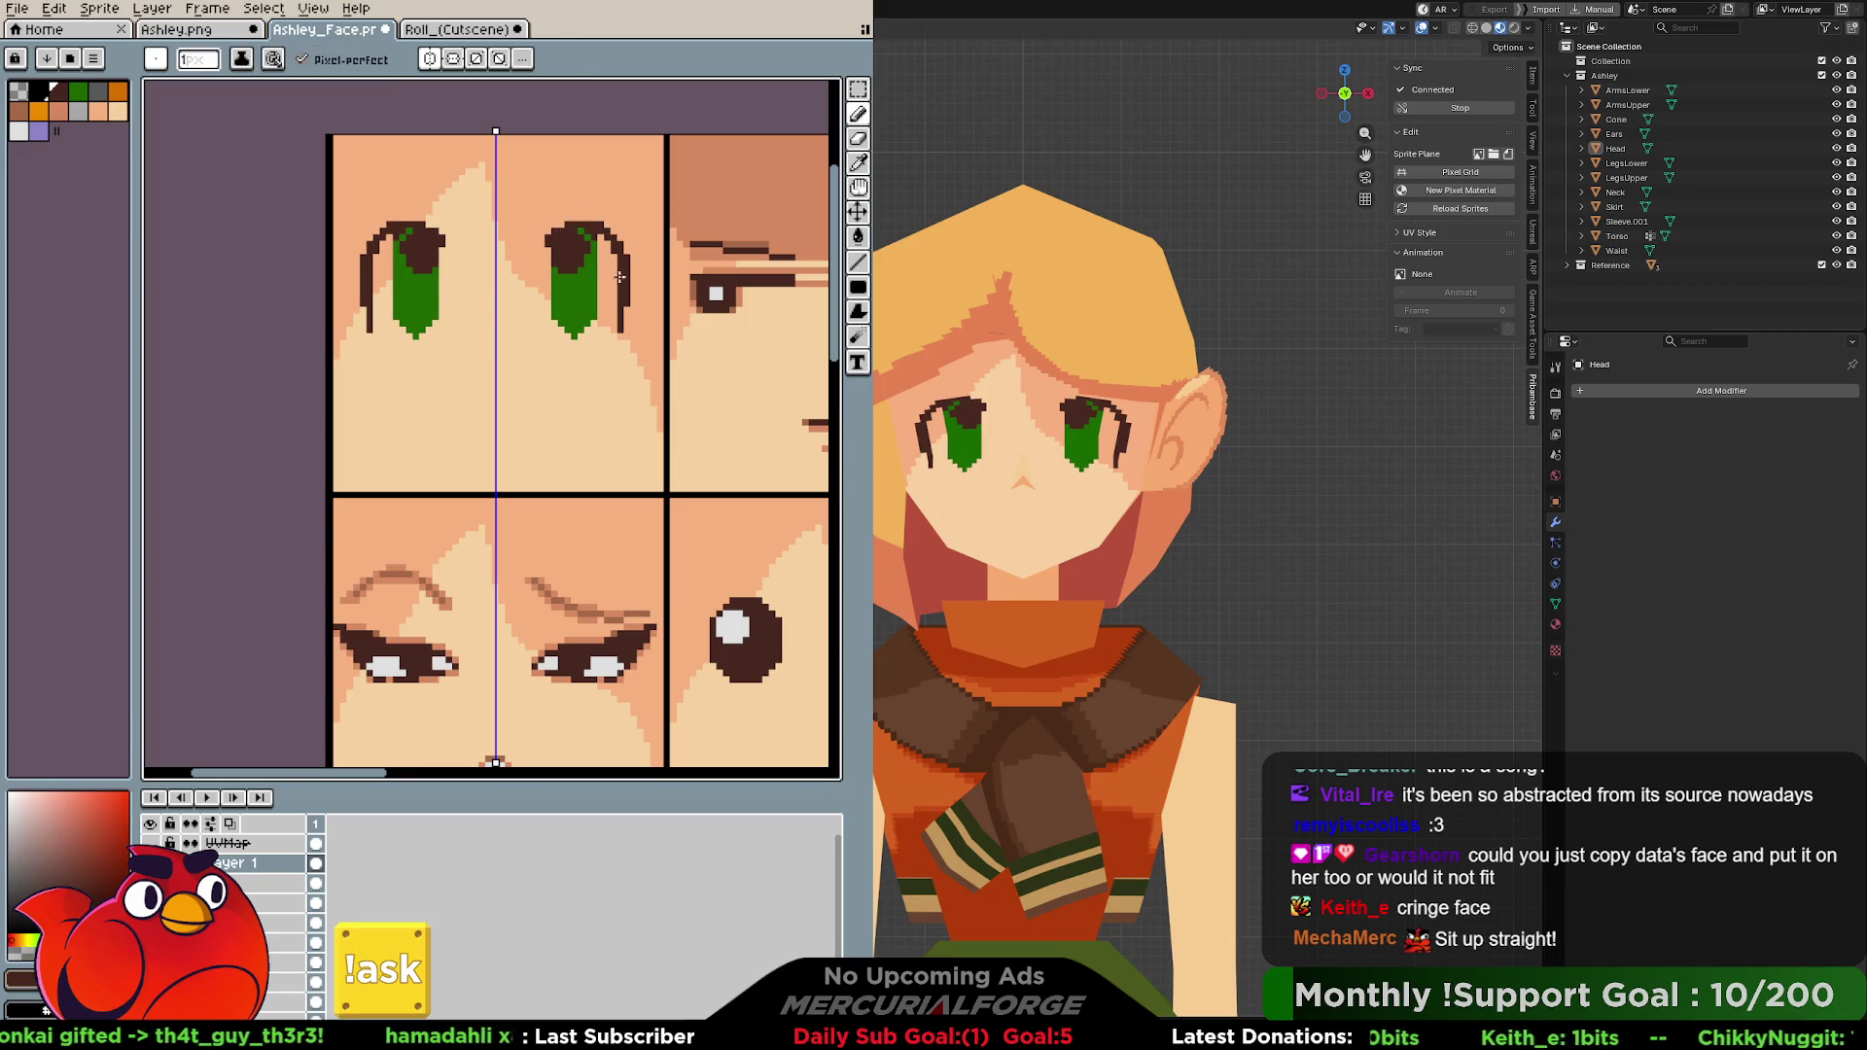
pyautogui.press('e')
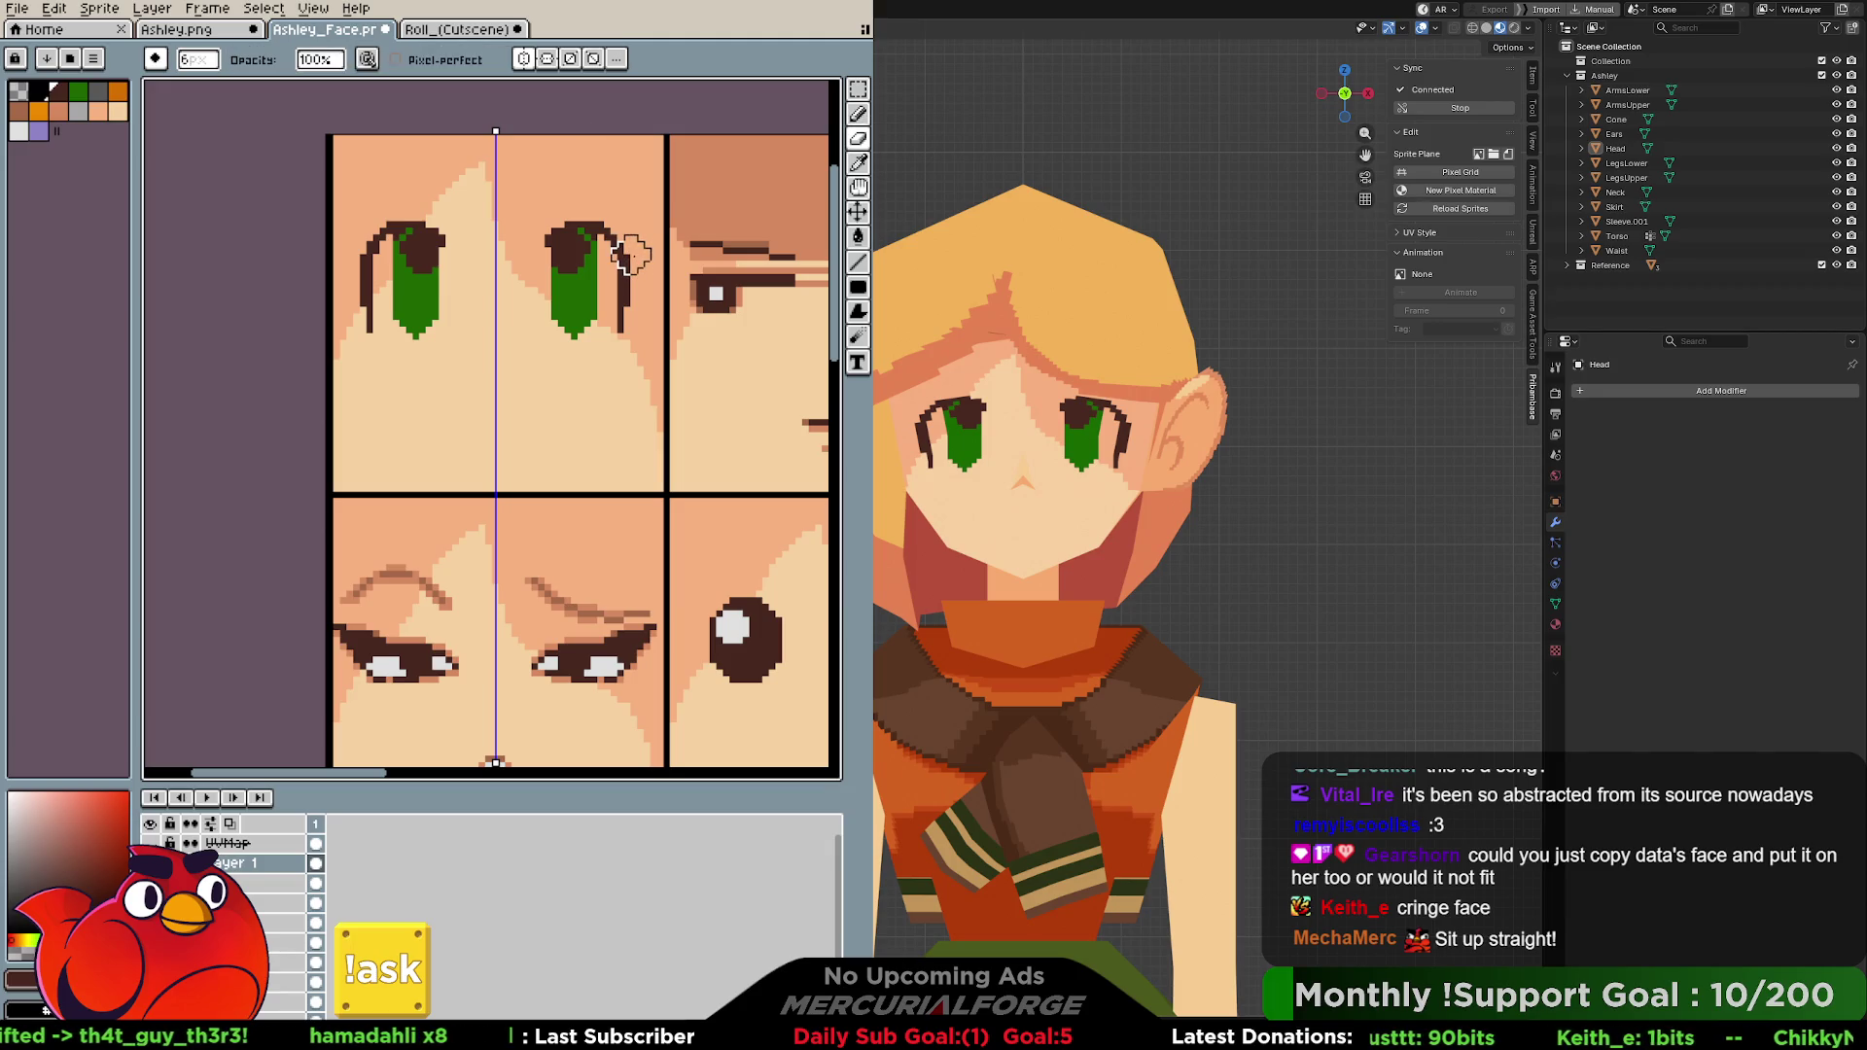
pyautogui.press('-')
pyautogui.press('-')
pyautogui.press('-')
pyautogui.moveTo(628, 256); pyautogui.dragTo(628, 310)
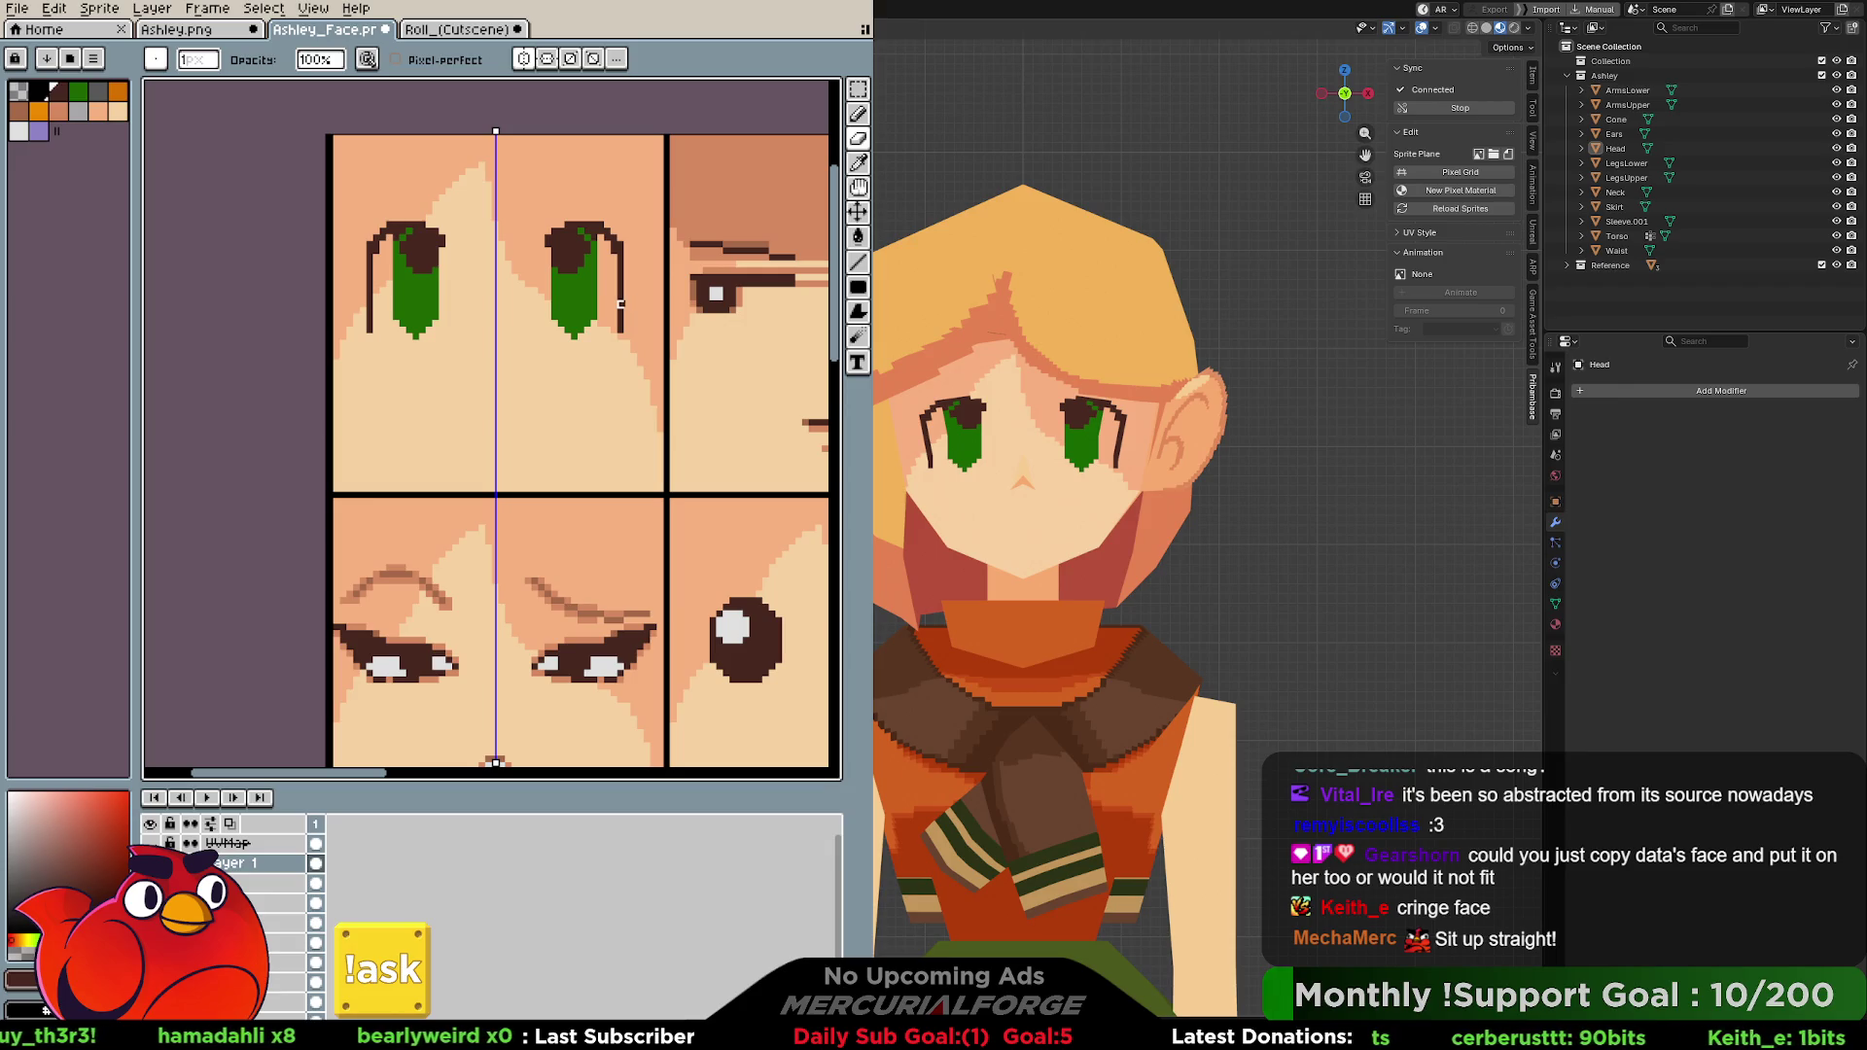
pyautogui.click(455, 30)
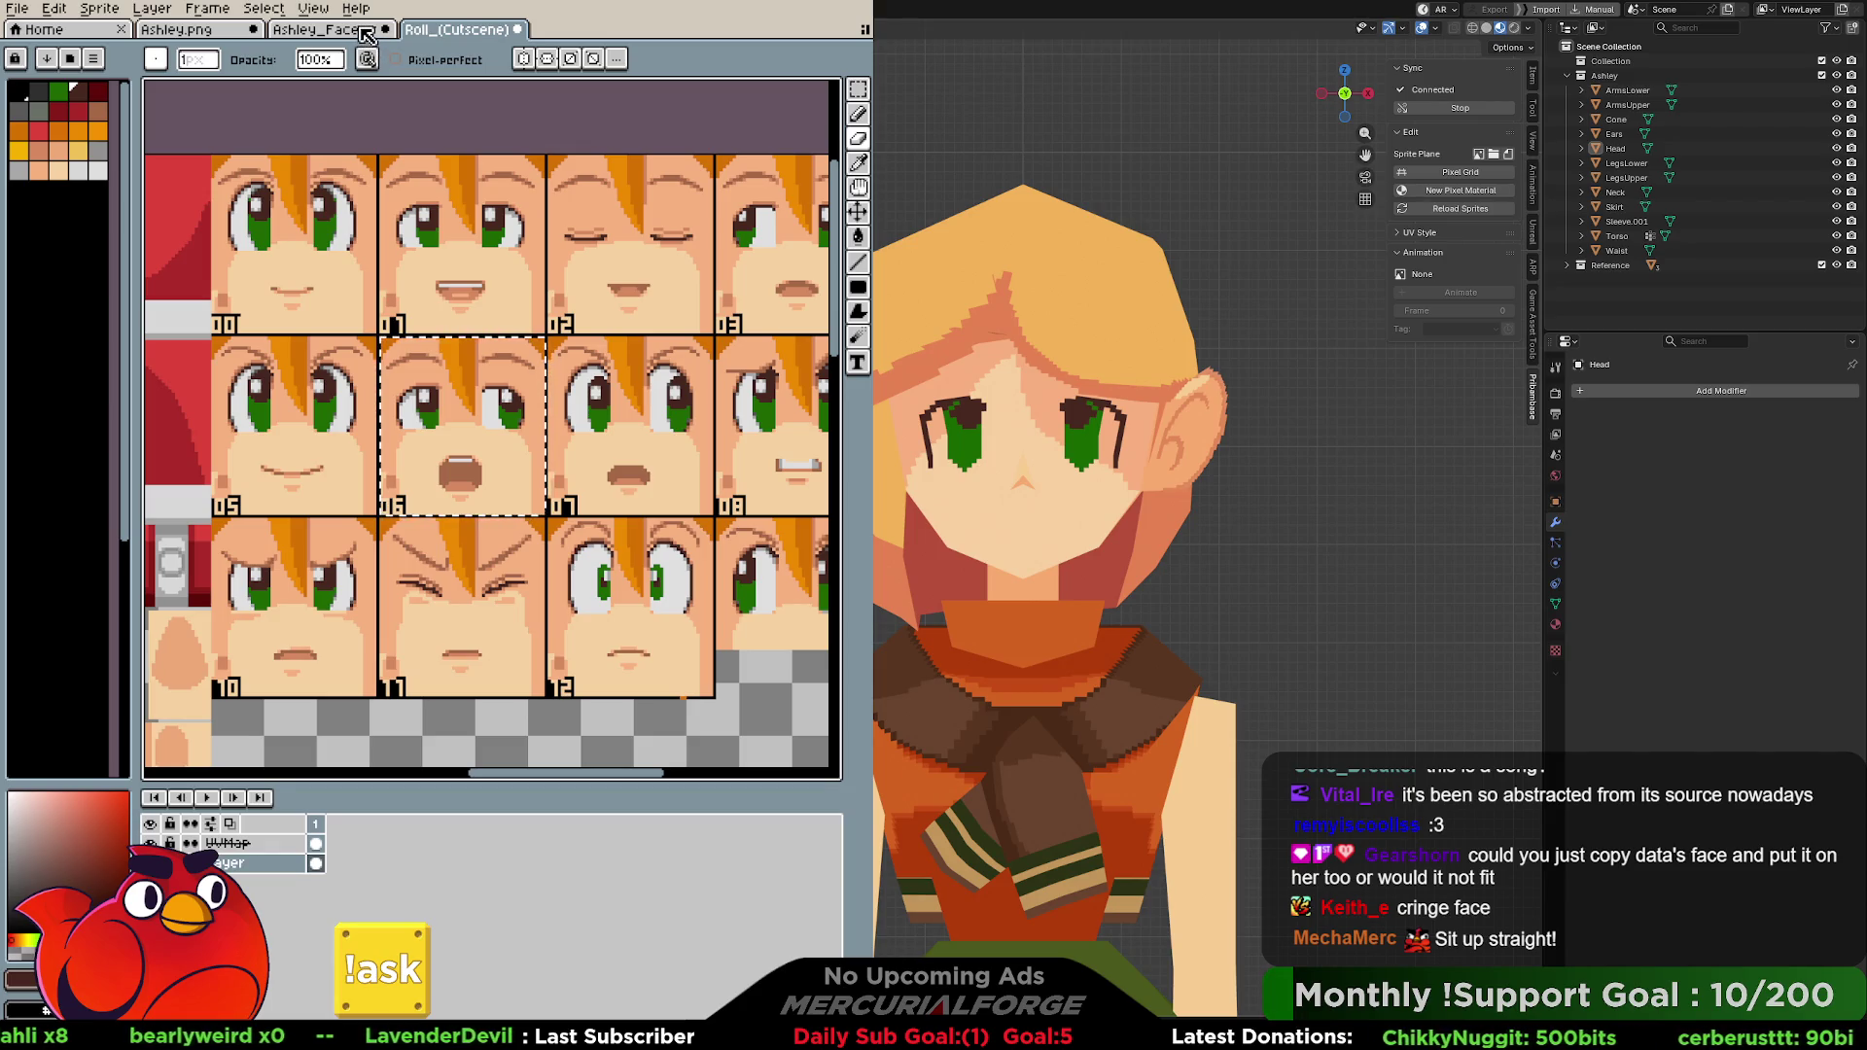
pyautogui.click(321, 30)
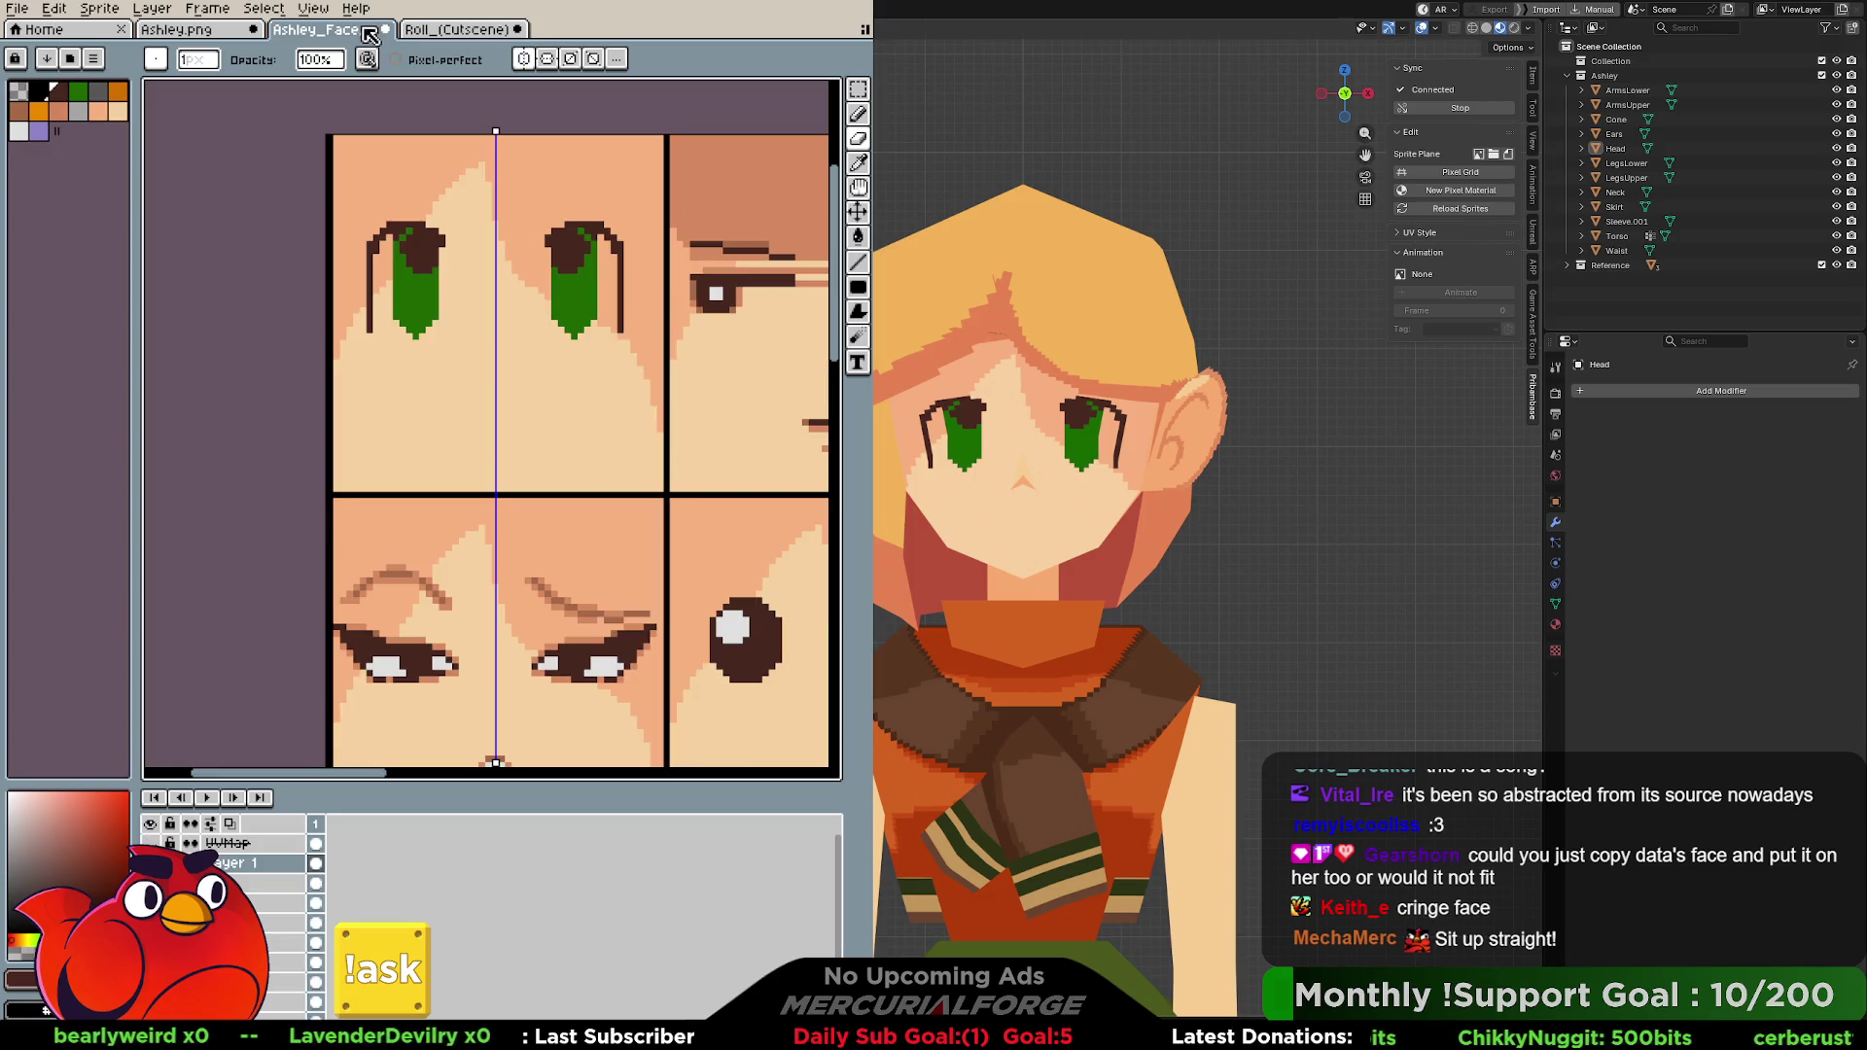
# Nudge both eyes one pixel to the left after undoing a larger shift.
pyautogui.hotkey('ctrl', 'shift', 'd')
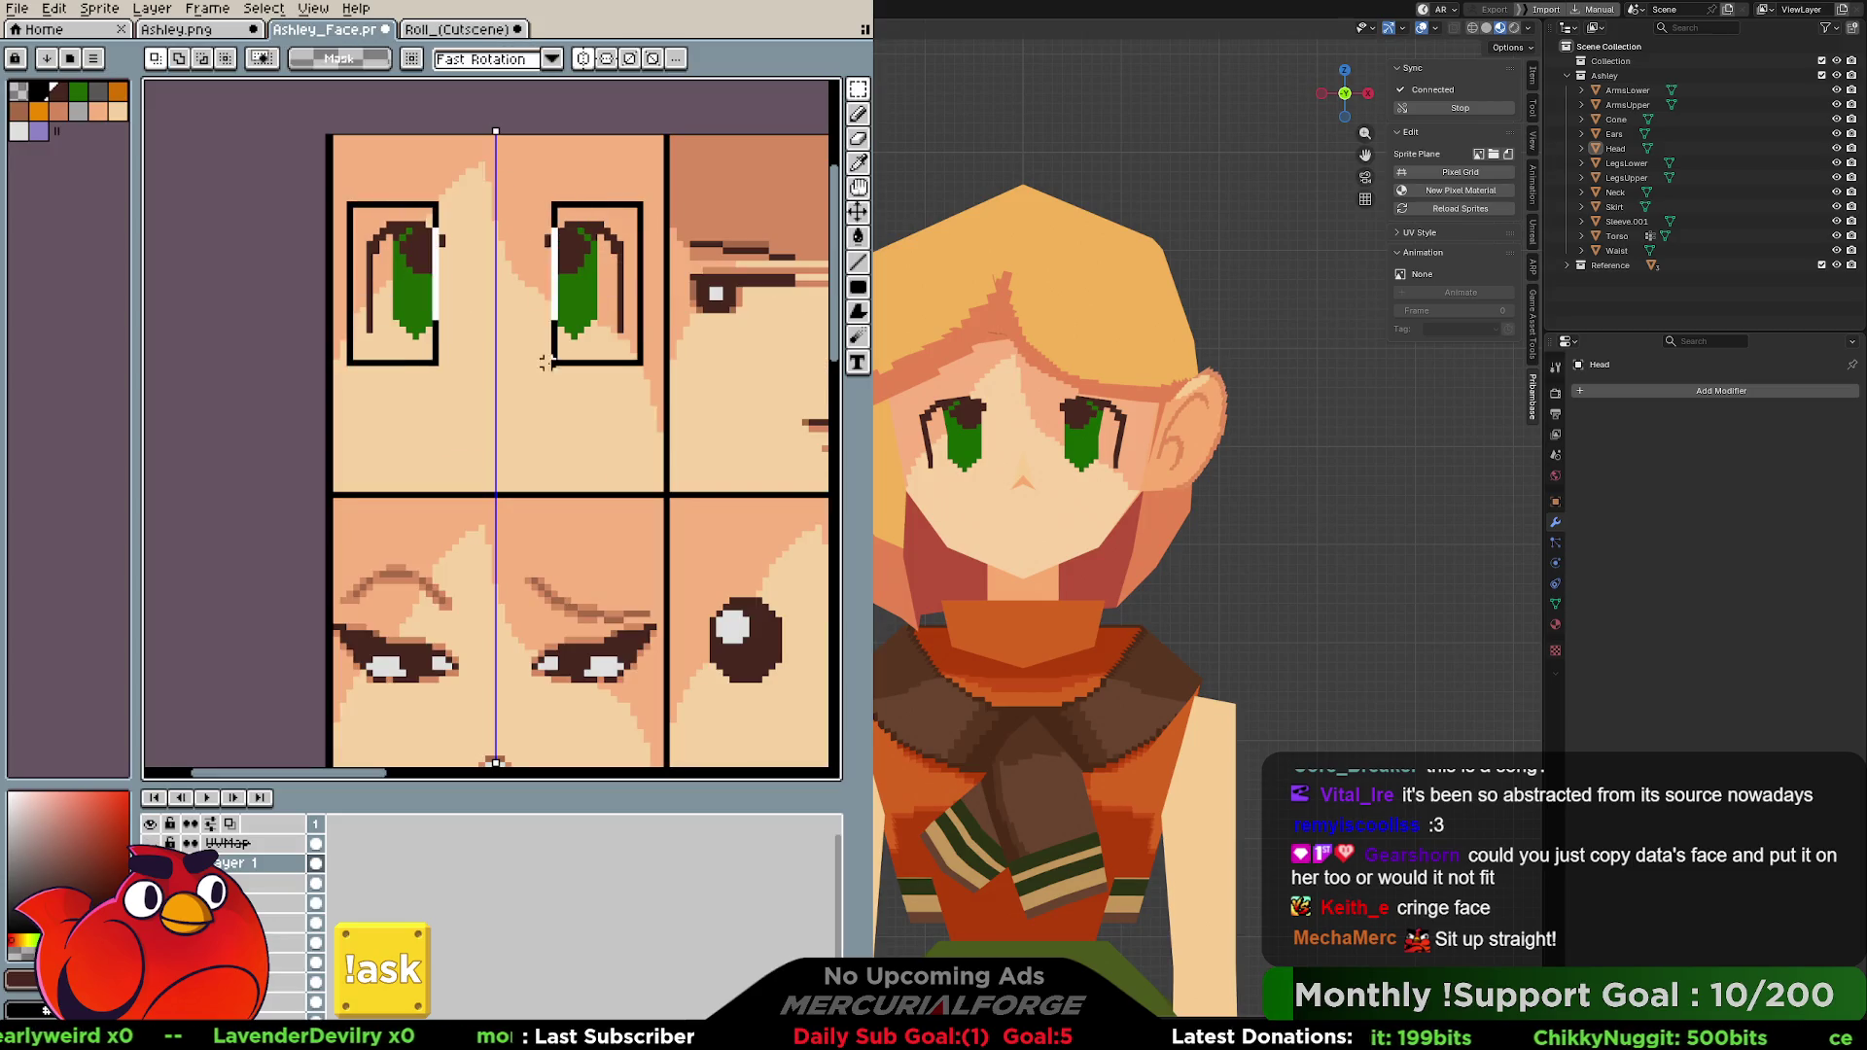
pyautogui.moveTo(622, 305); pyautogui.dragTo(607, 308)
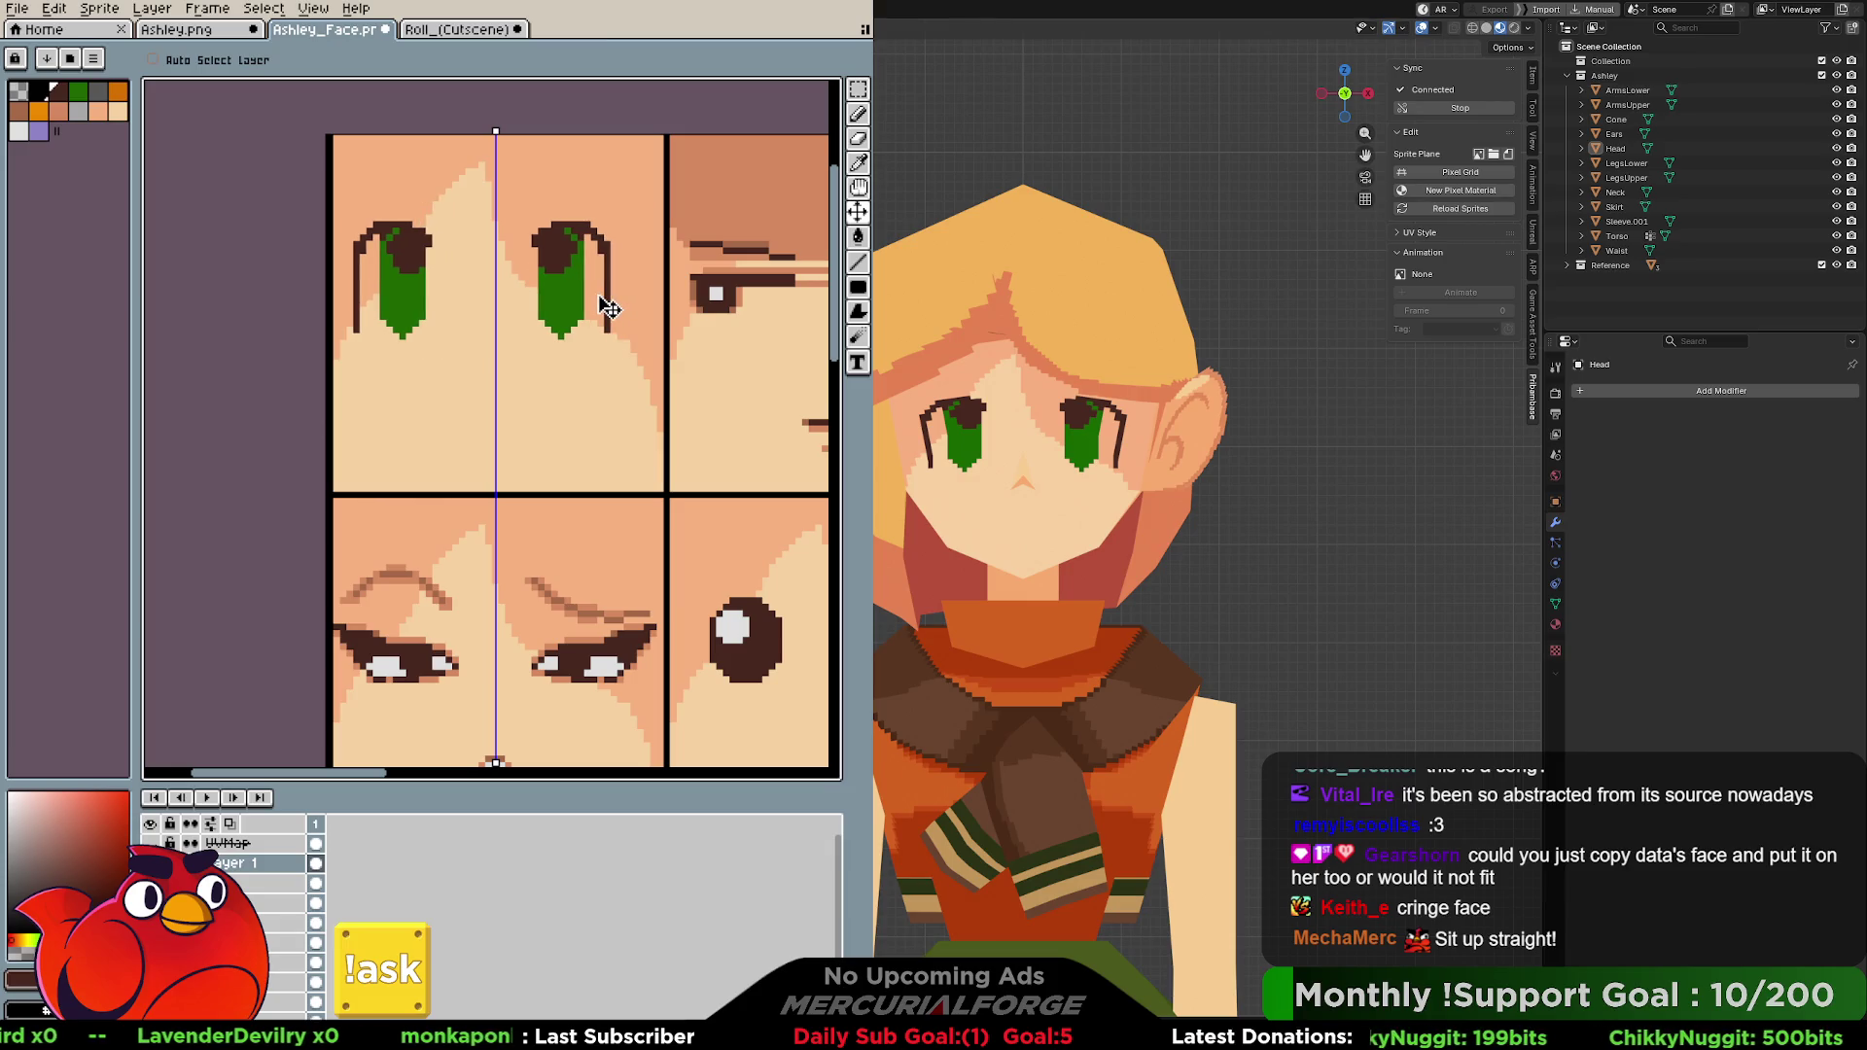
pyautogui.hotkey('ctrl', 'z')
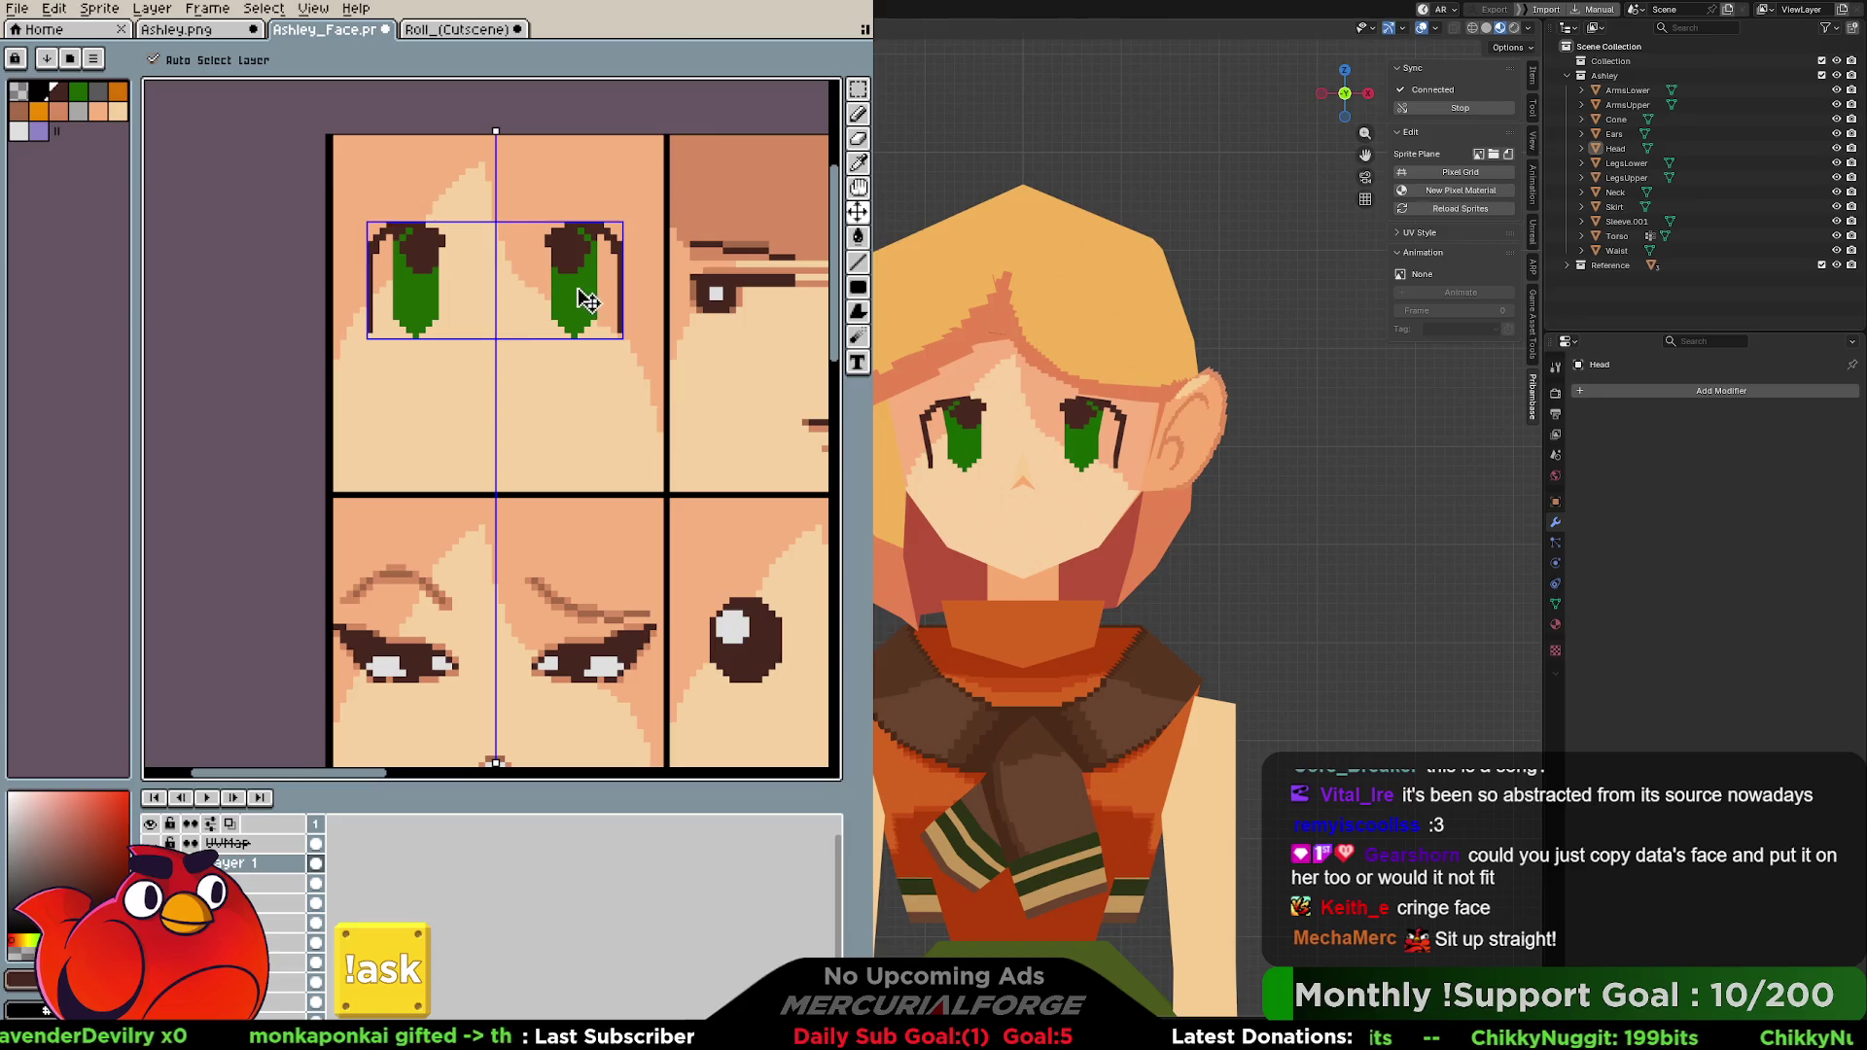
pyautogui.hotkey('ctrl', 'd')
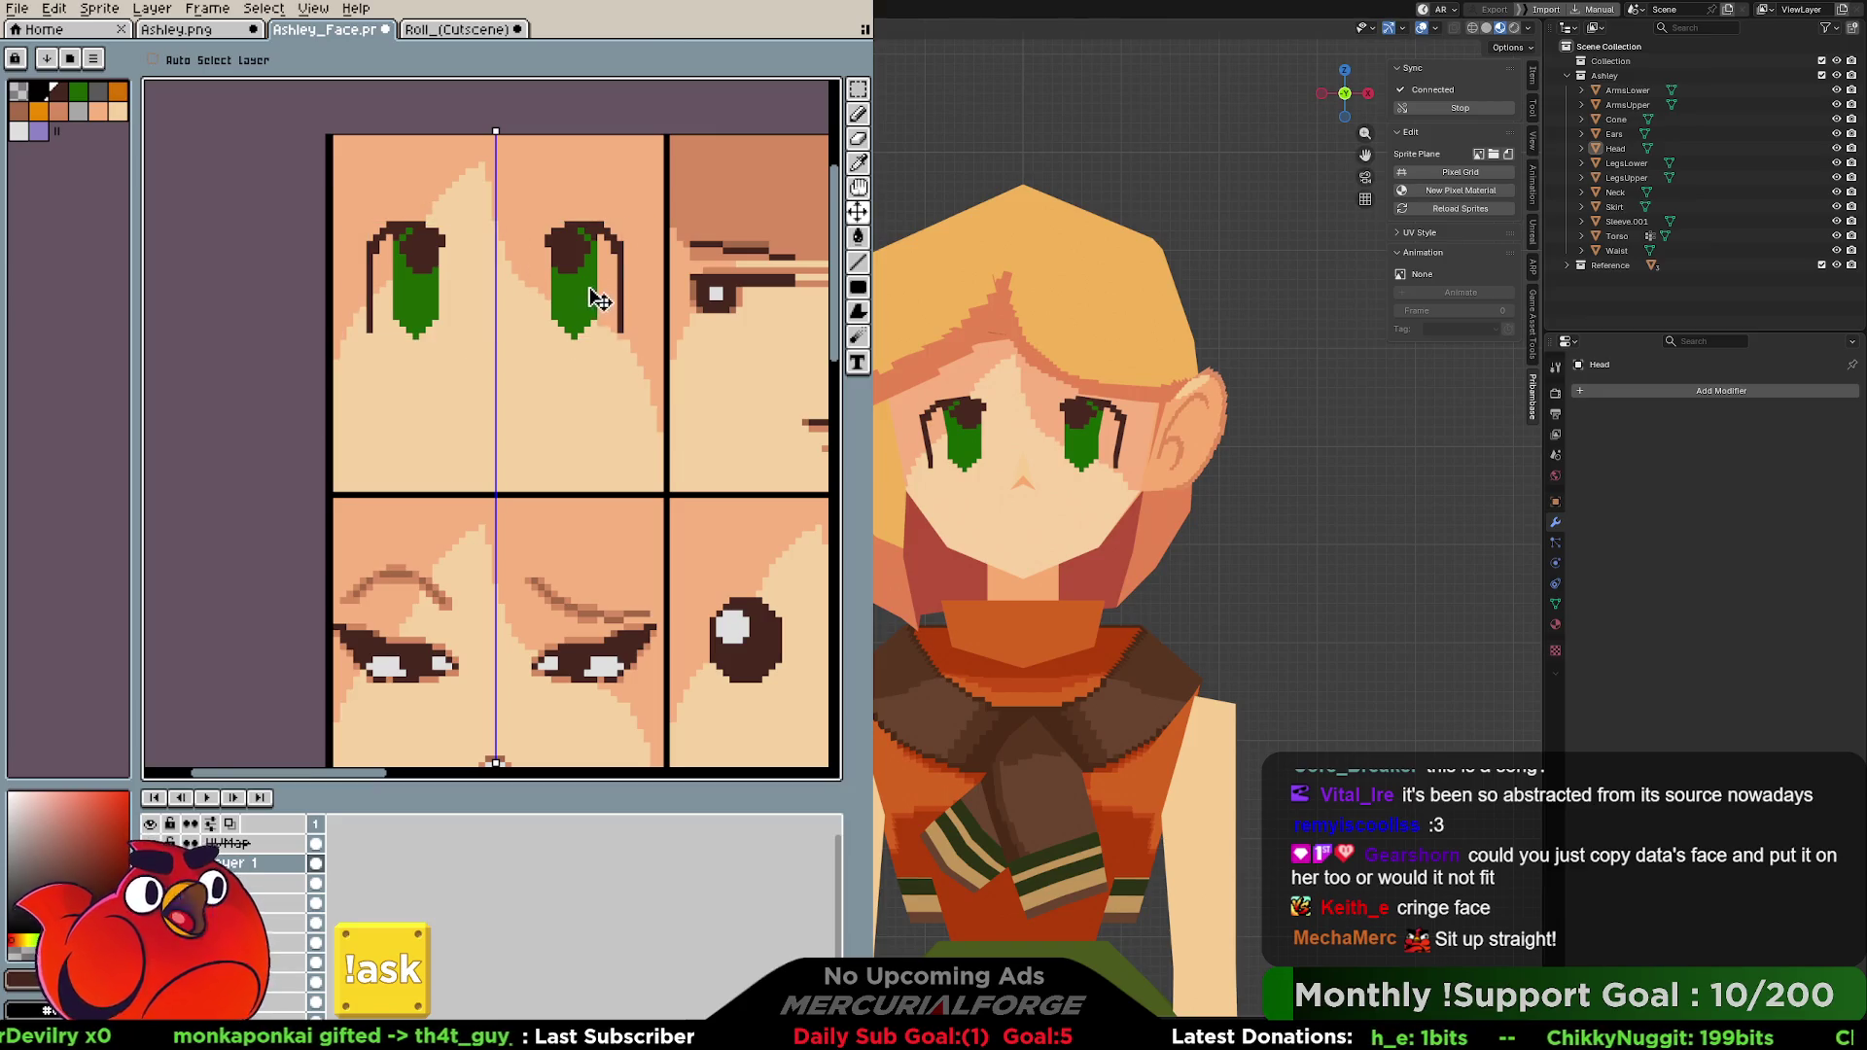
pyautogui.moveTo(599, 288); pyautogui.dragTo(584, 302)
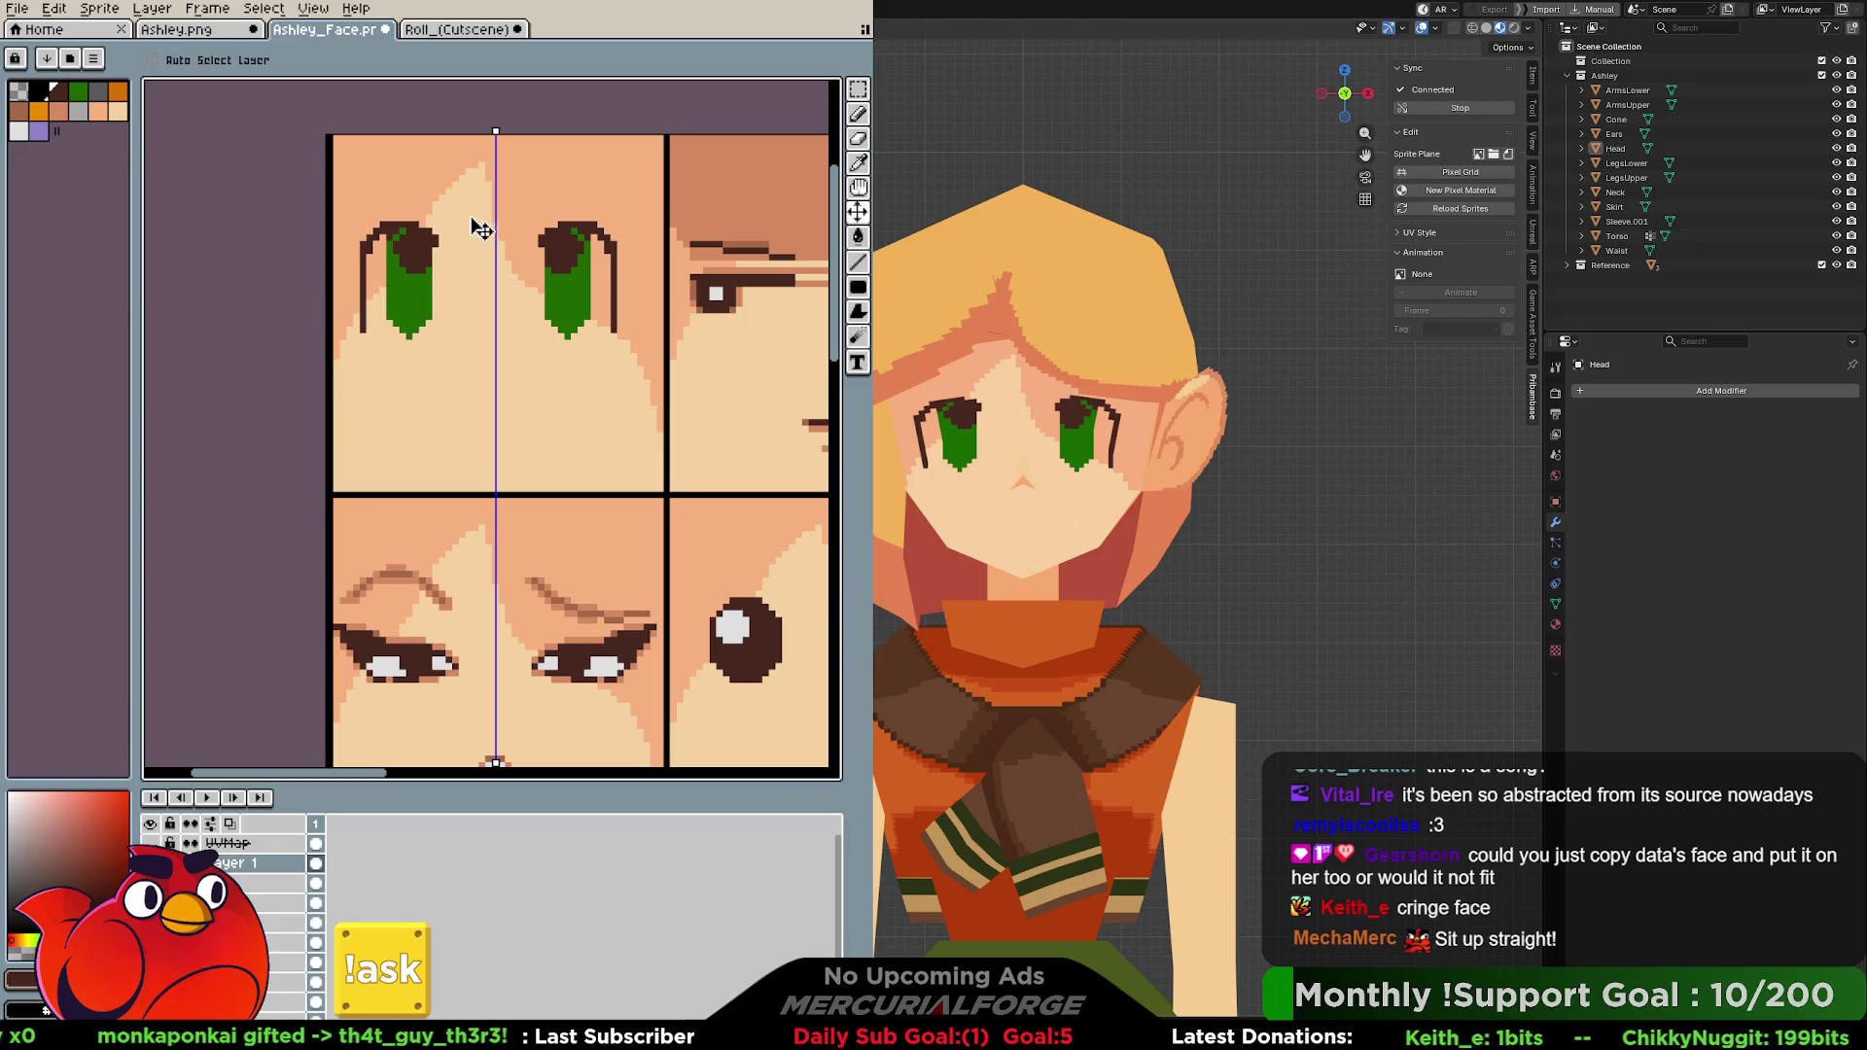
# Select the left eye and test one-pixel right/left nudges with a transform, committing it unchanged.
pyautogui.press('m')
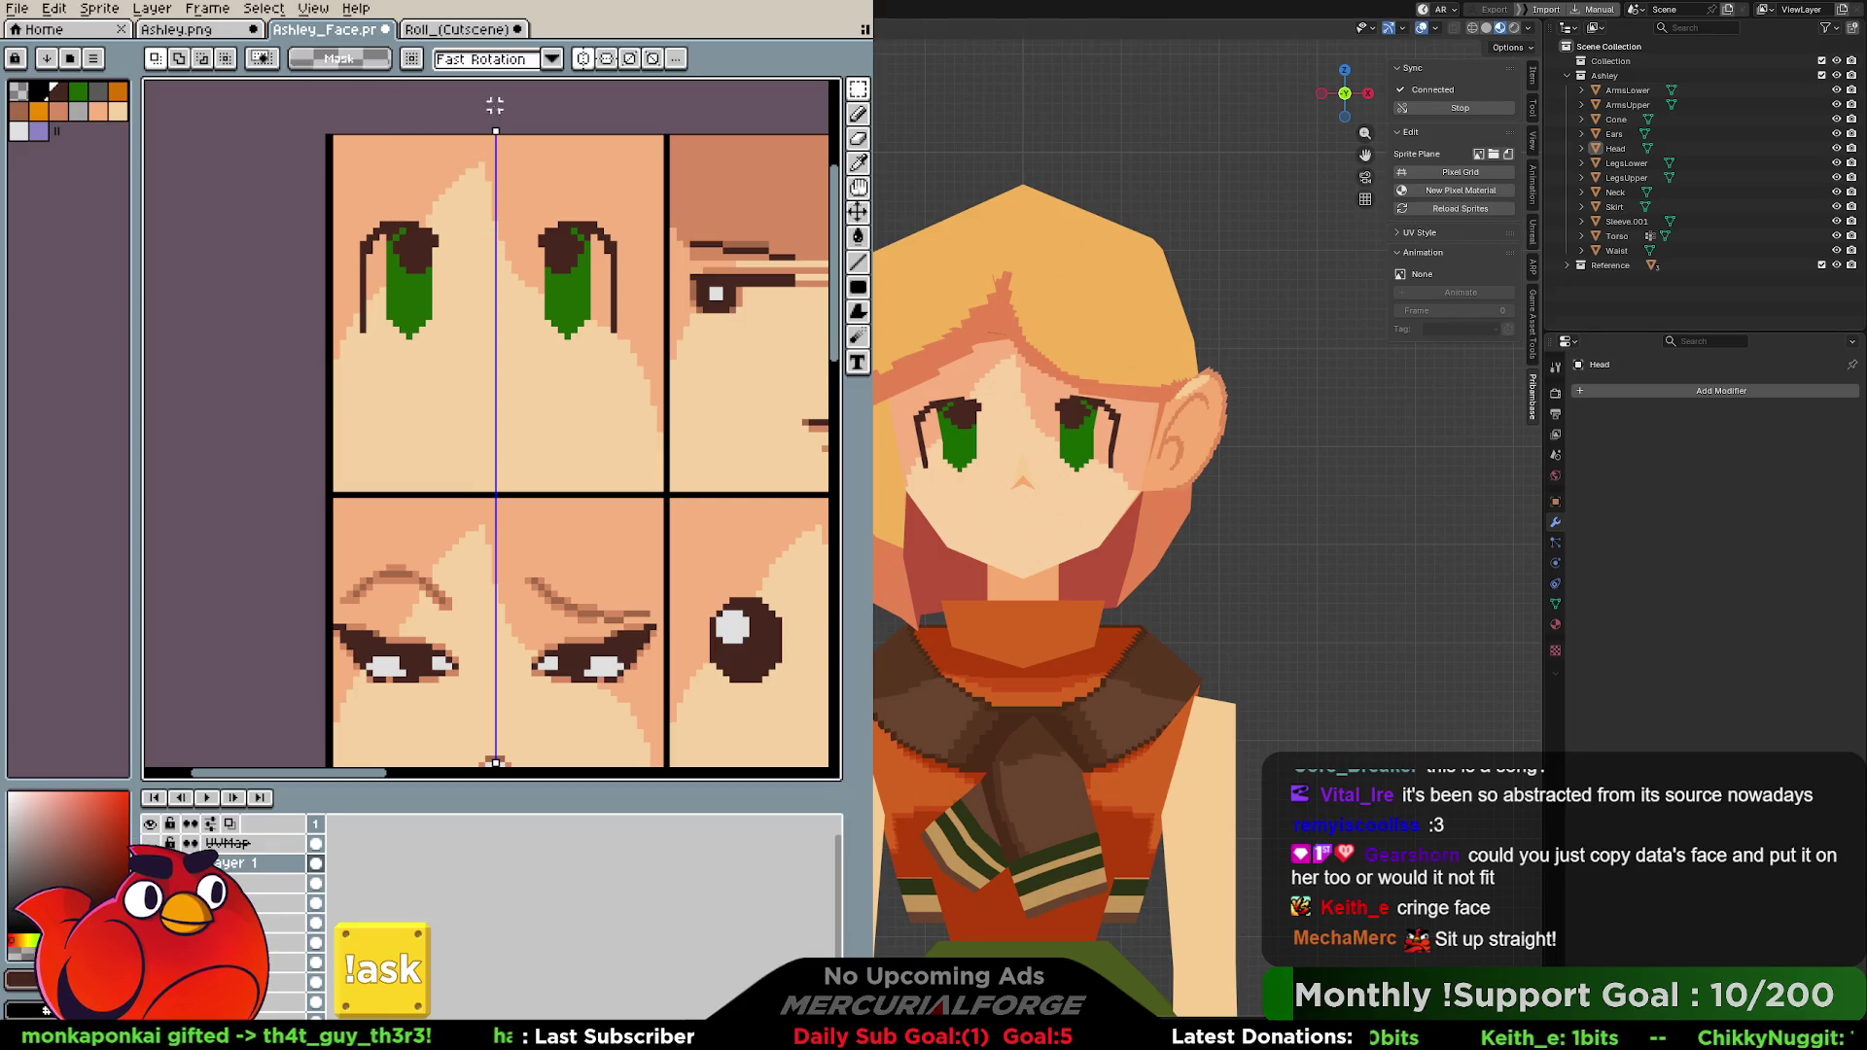
pyautogui.moveTo(467, 183); pyautogui.dragTo(340, 374)
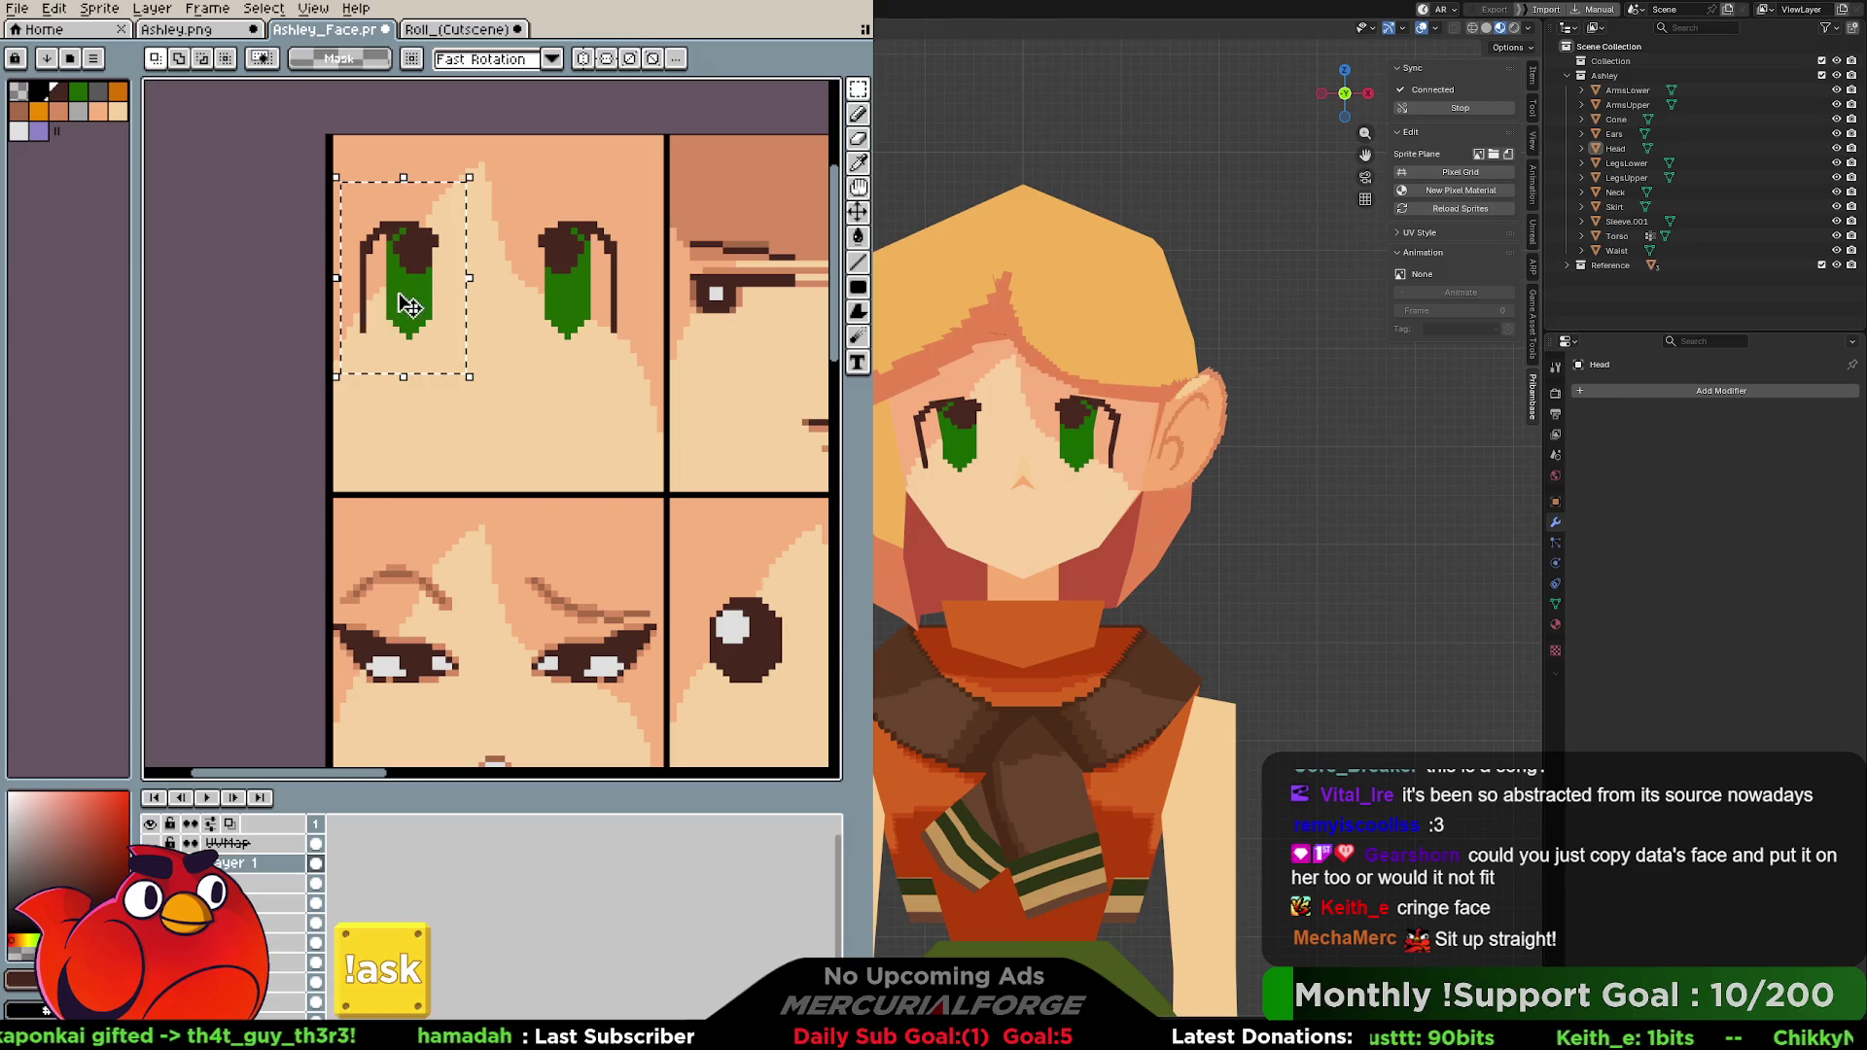
pyautogui.press('v')
pyautogui.hotkey('ctrl', 'z')
pyautogui.hotkey('ctrl', 'z')
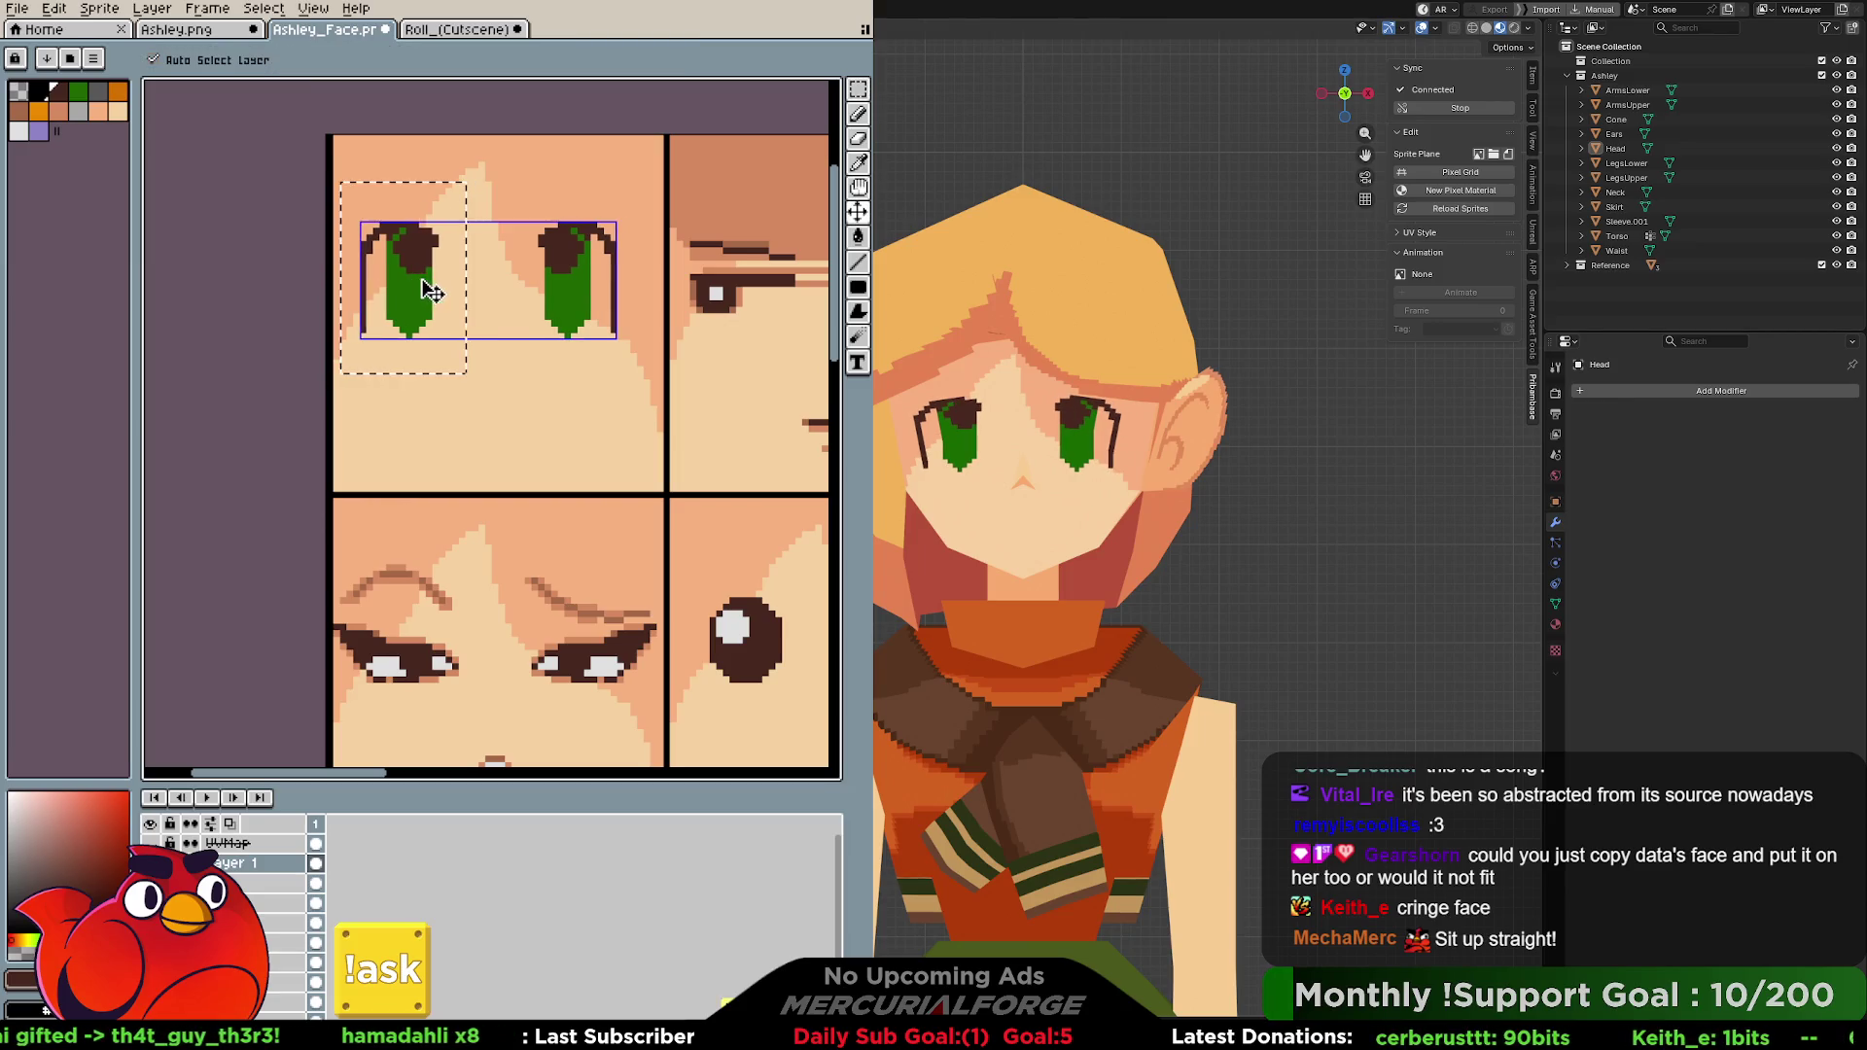
pyautogui.hotkey('ctrl', 'z')
pyautogui.hotkey('ctrl', 'y')
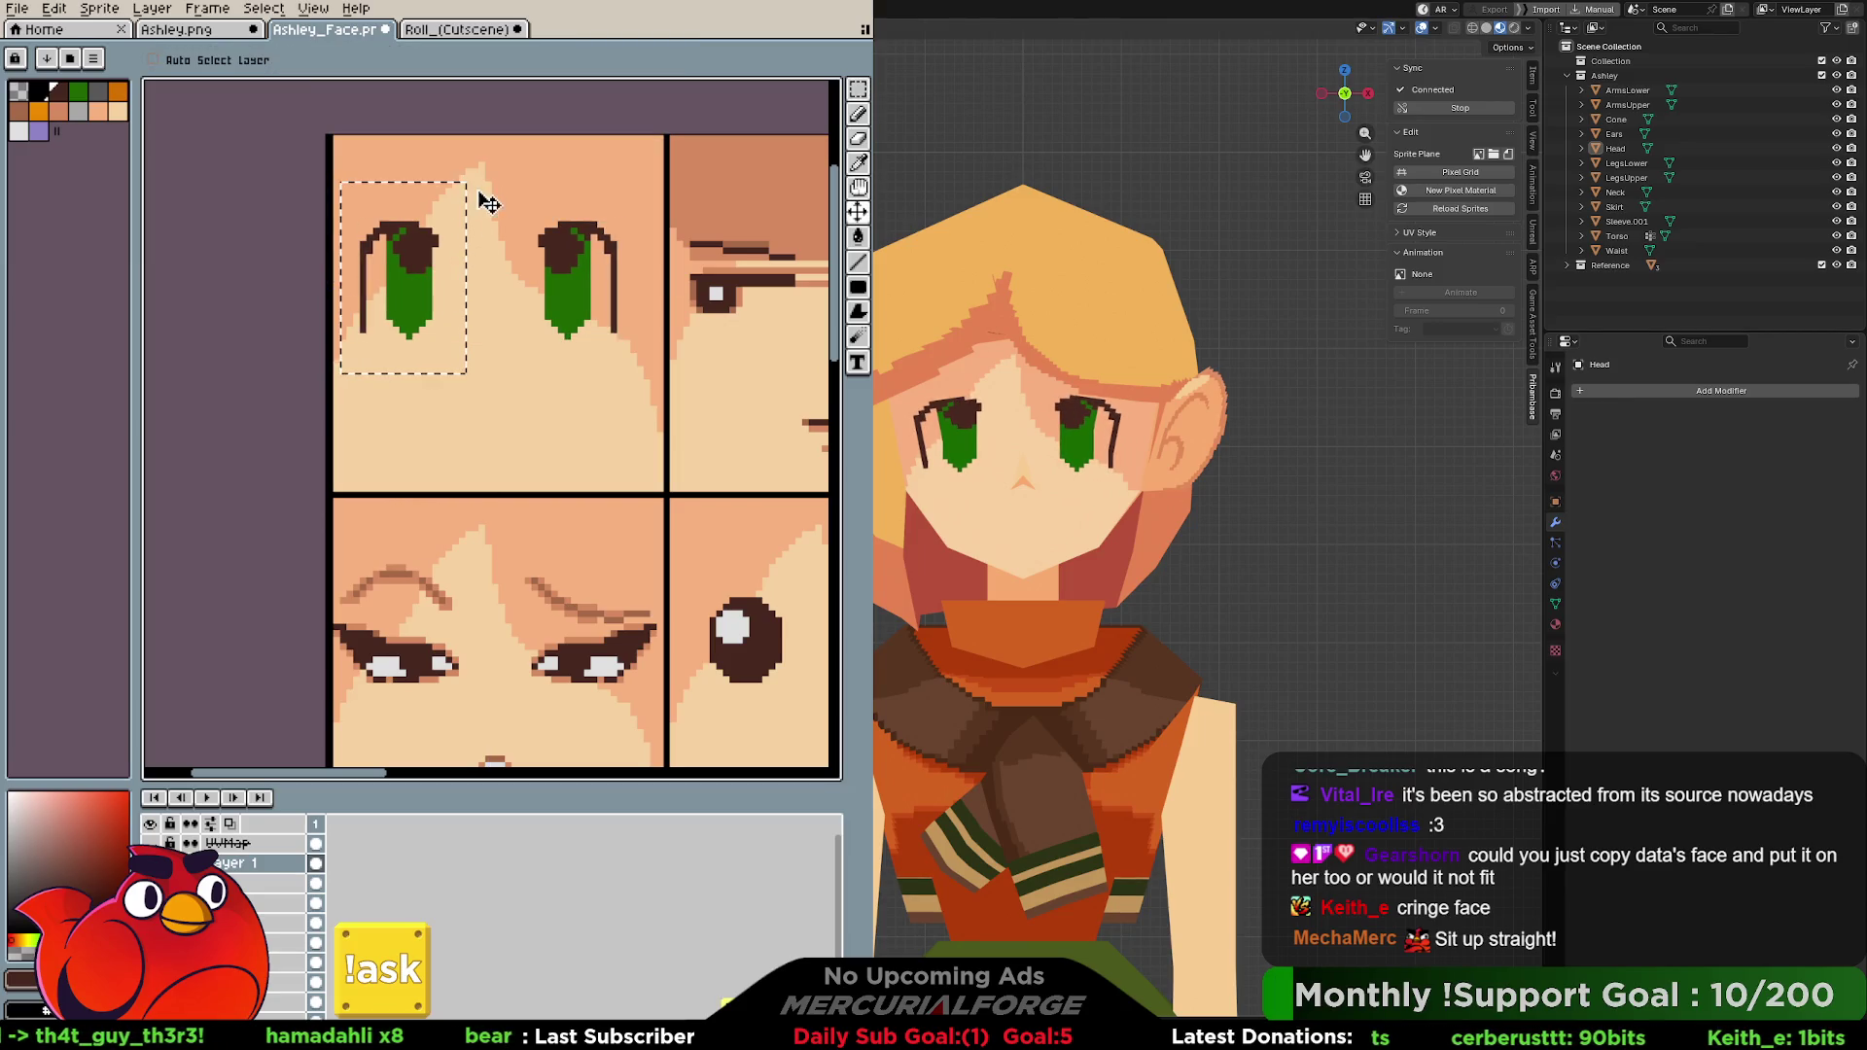
pyautogui.hotkey('ctrl', 't')
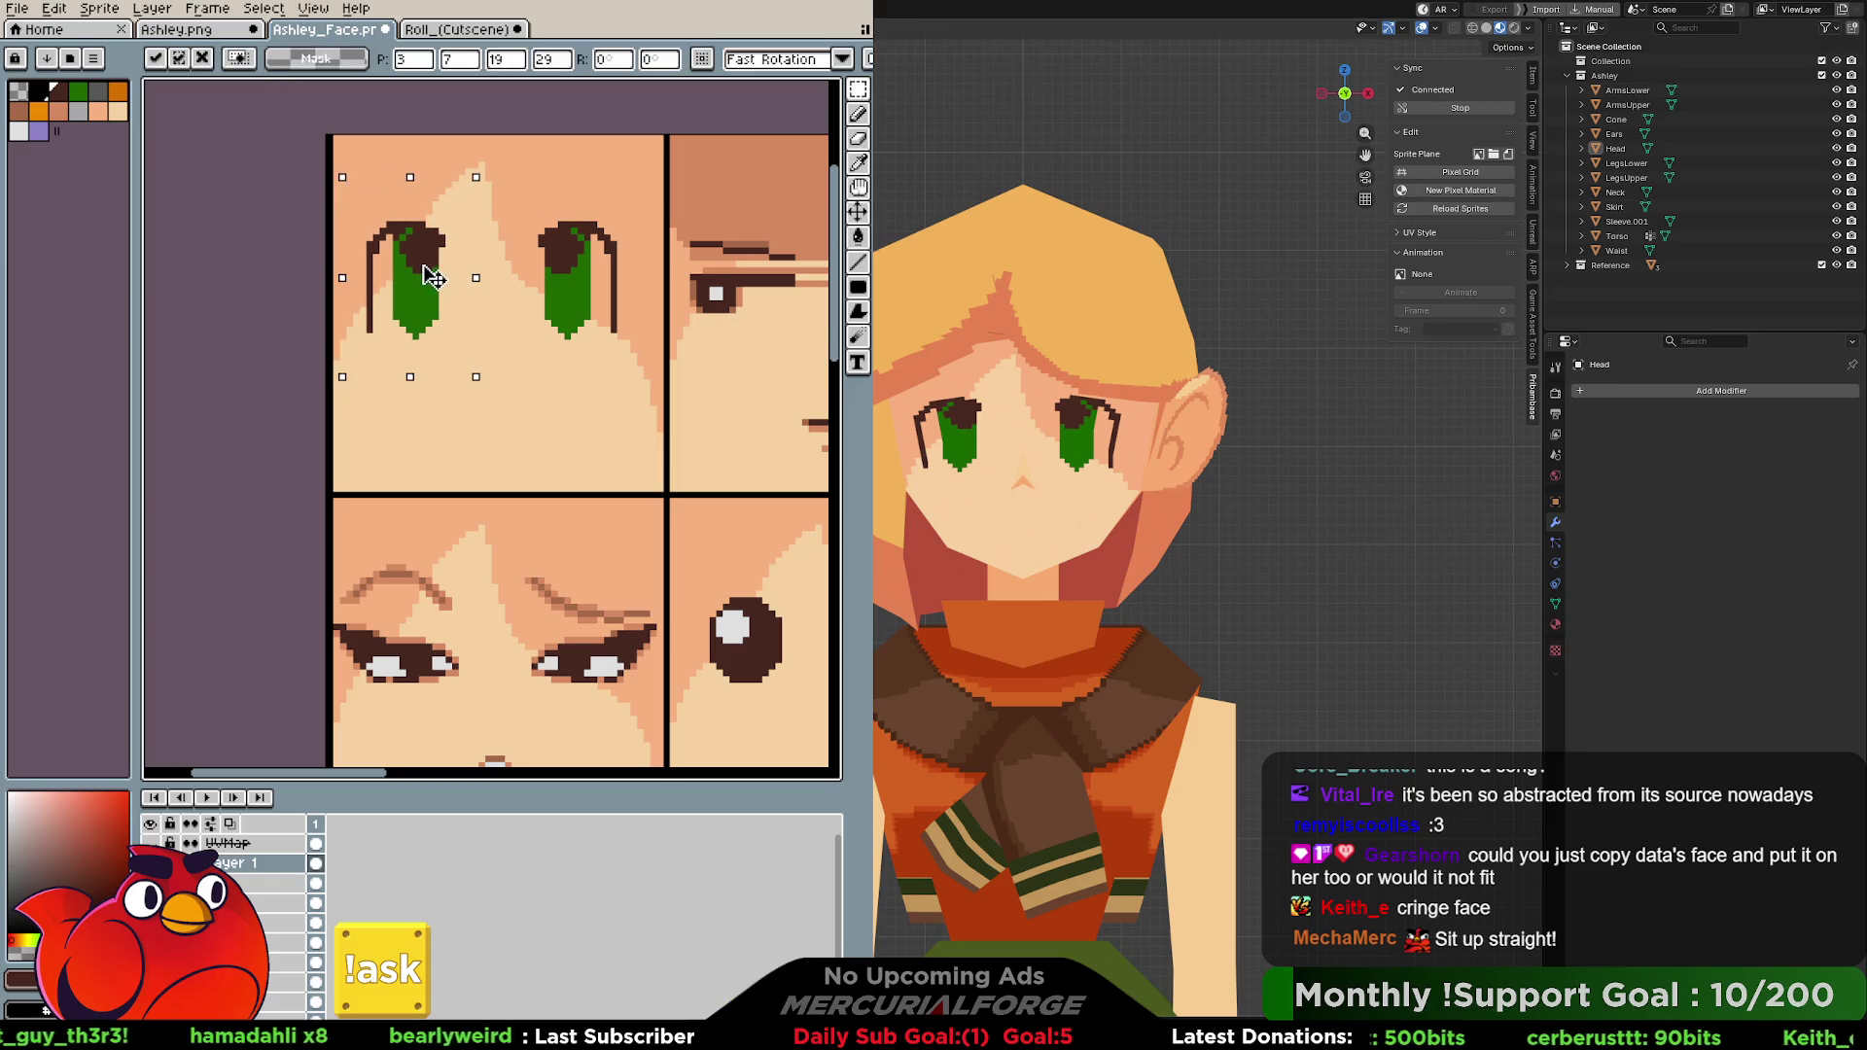
pyautogui.press('Right')
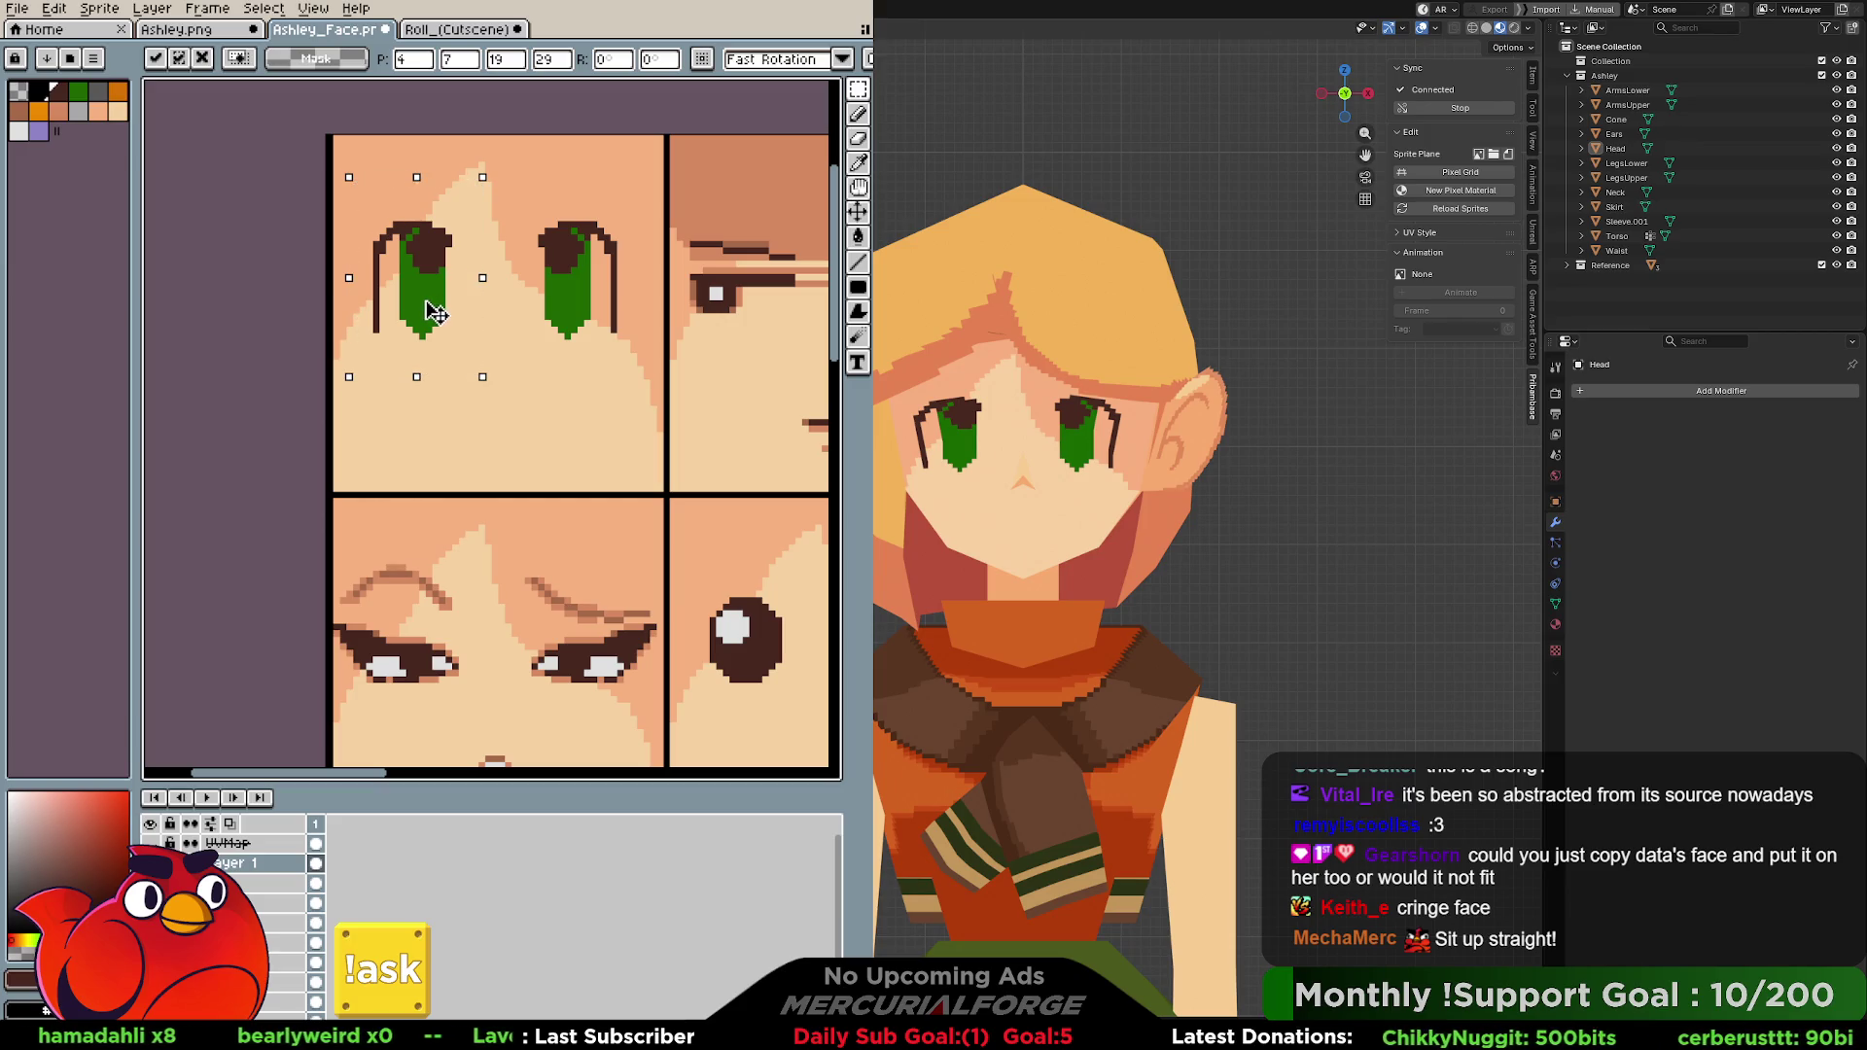
pyautogui.press('Left')
pyautogui.press('Return')
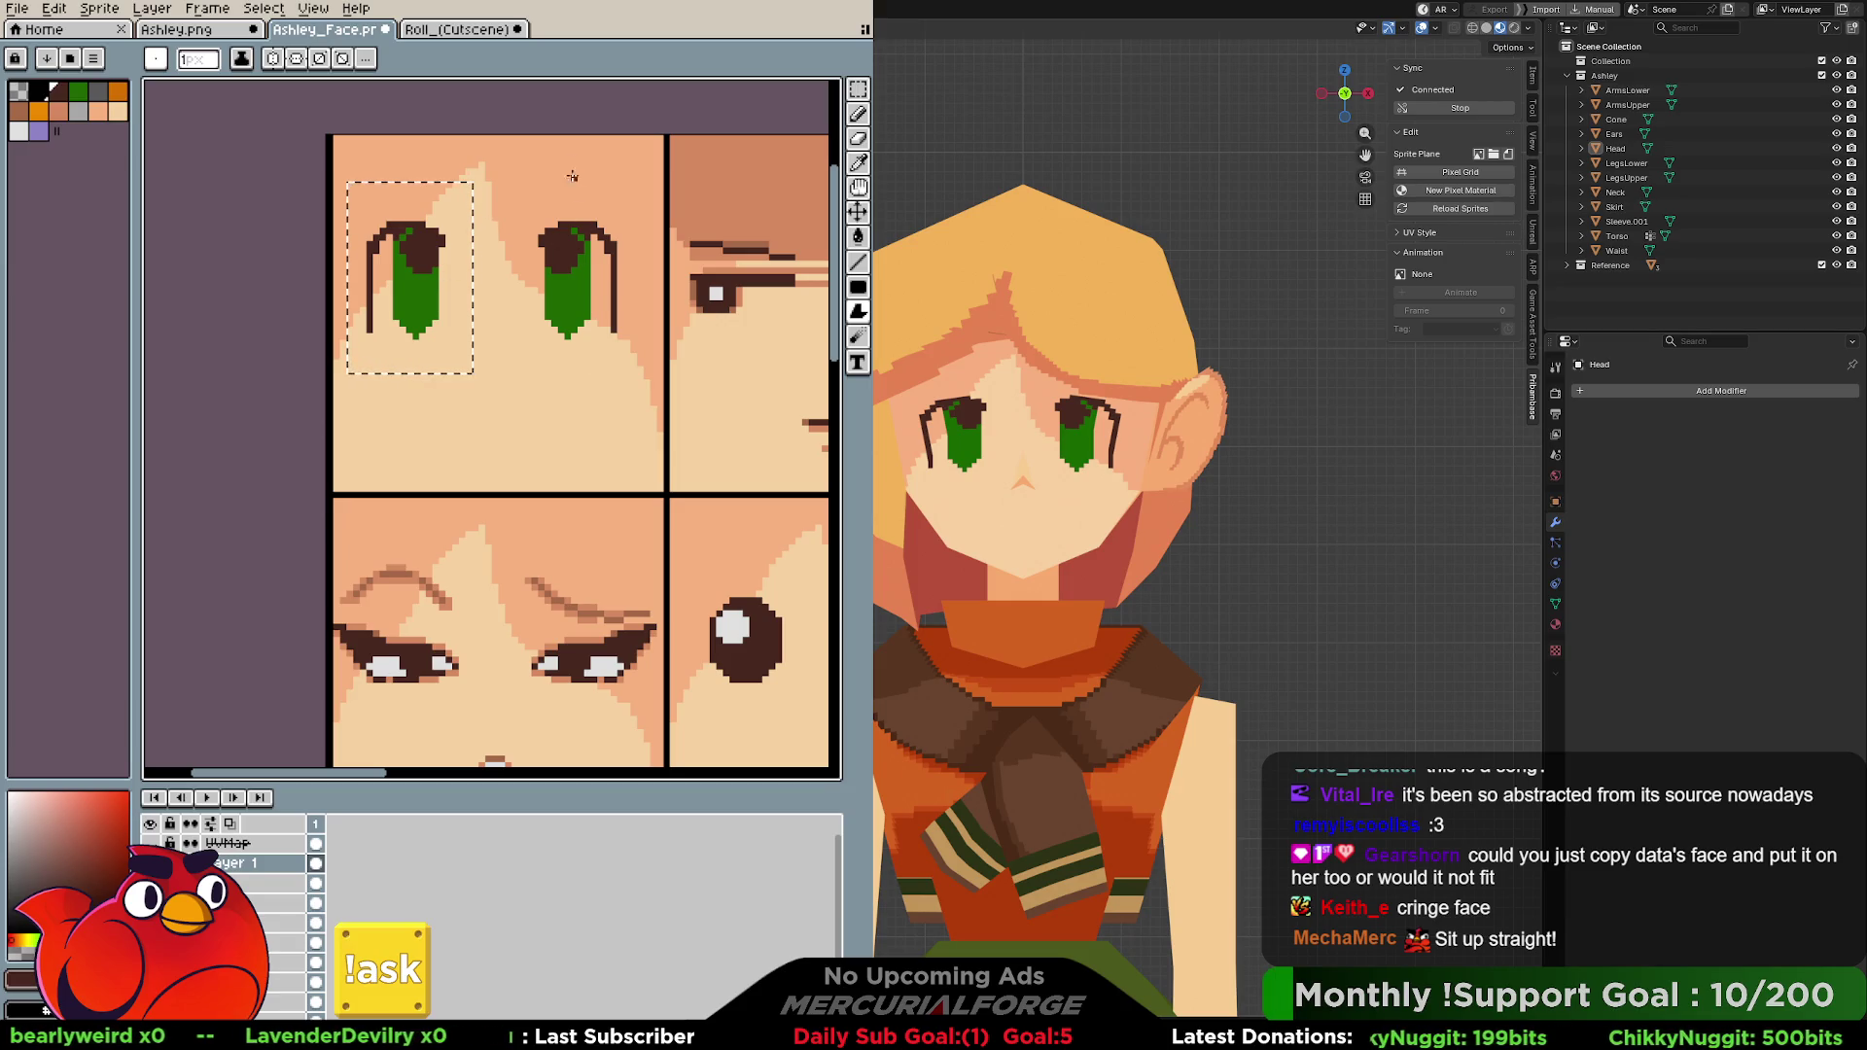
# Compare with the Roll sheet, deselect, and shift the eyes up about two pixels.
pyautogui.click(467, 30)
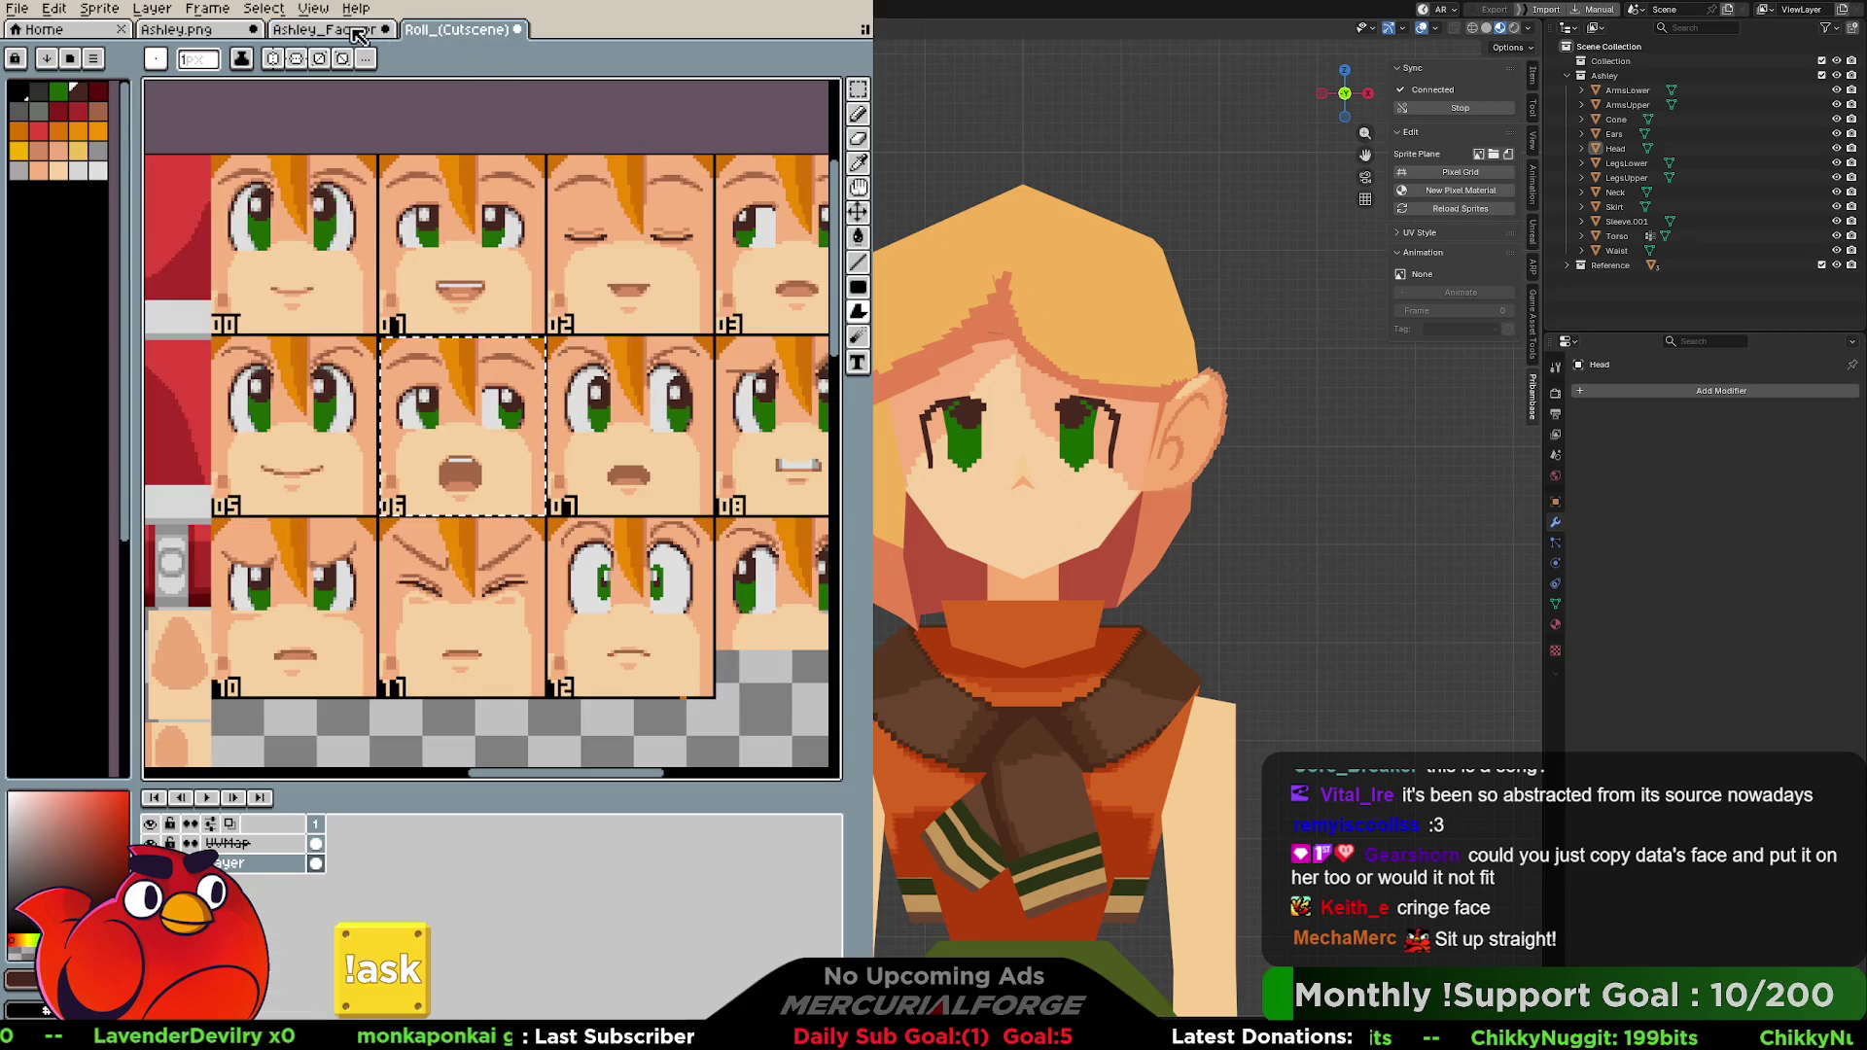
pyautogui.click(358, 32)
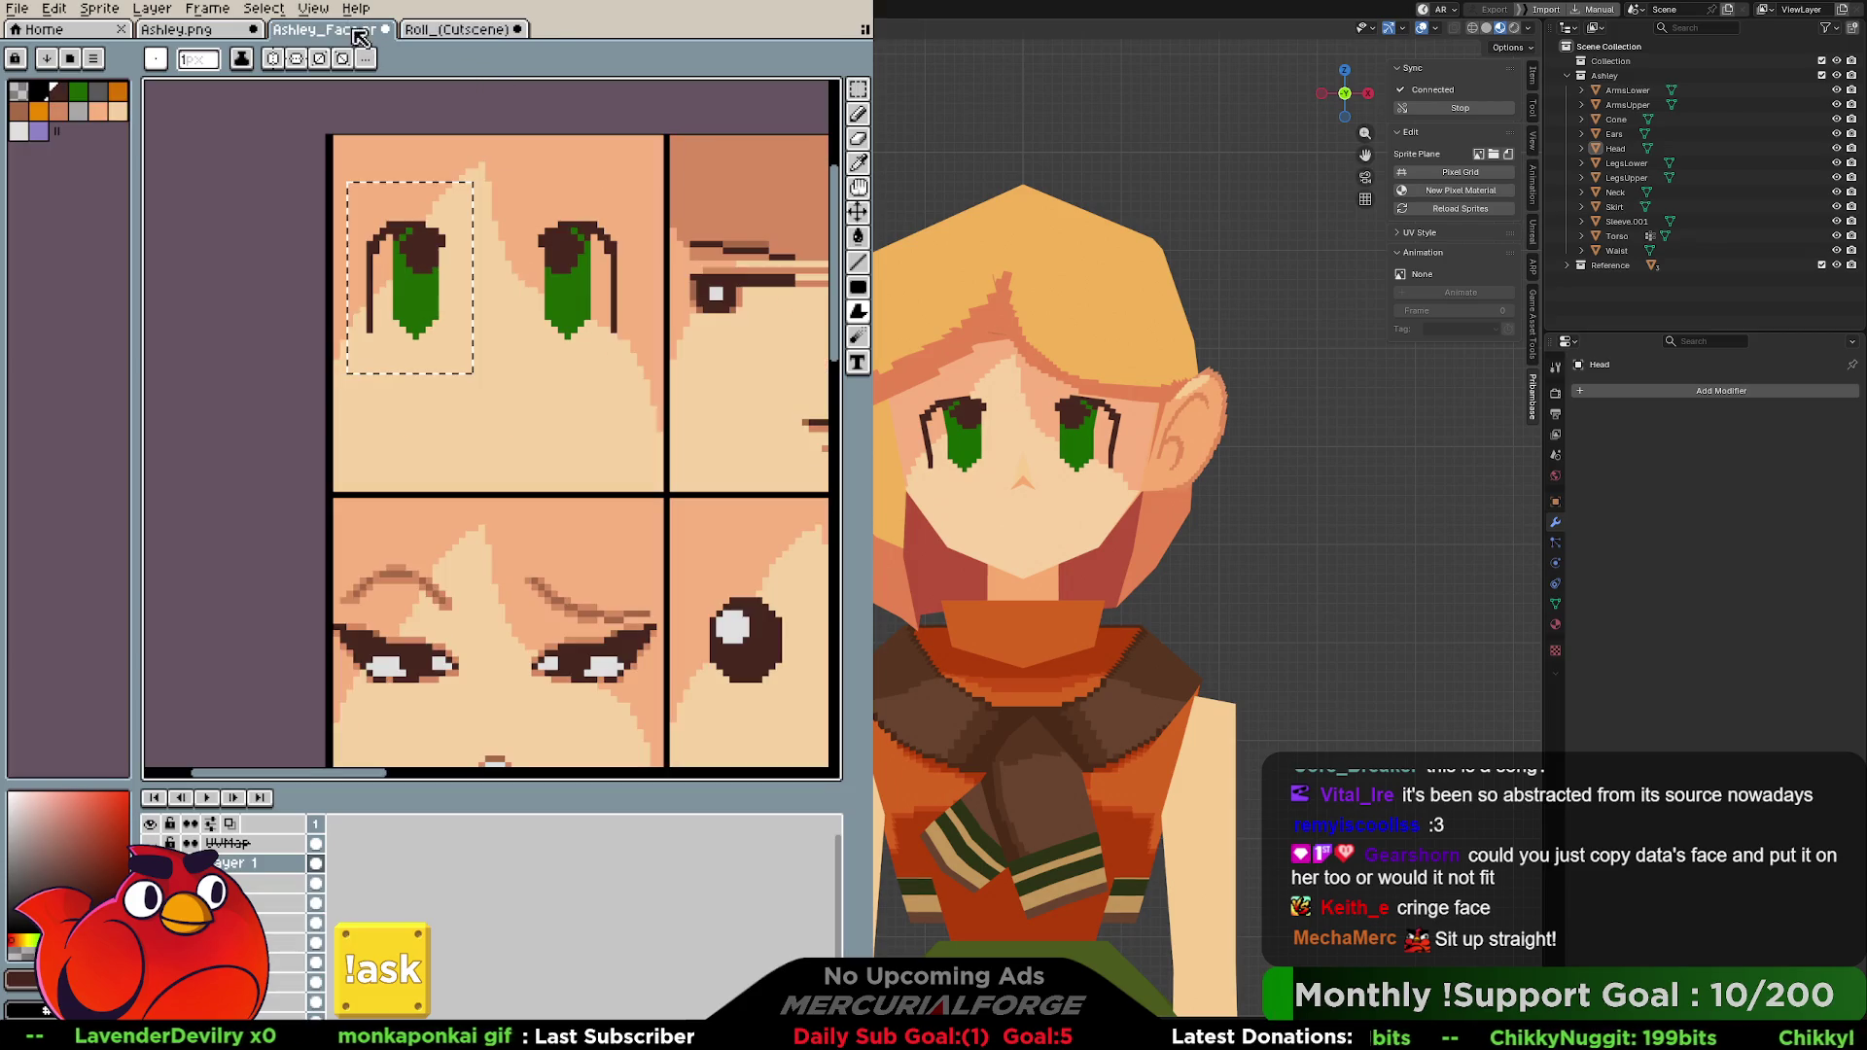
pyautogui.click(585, 275)
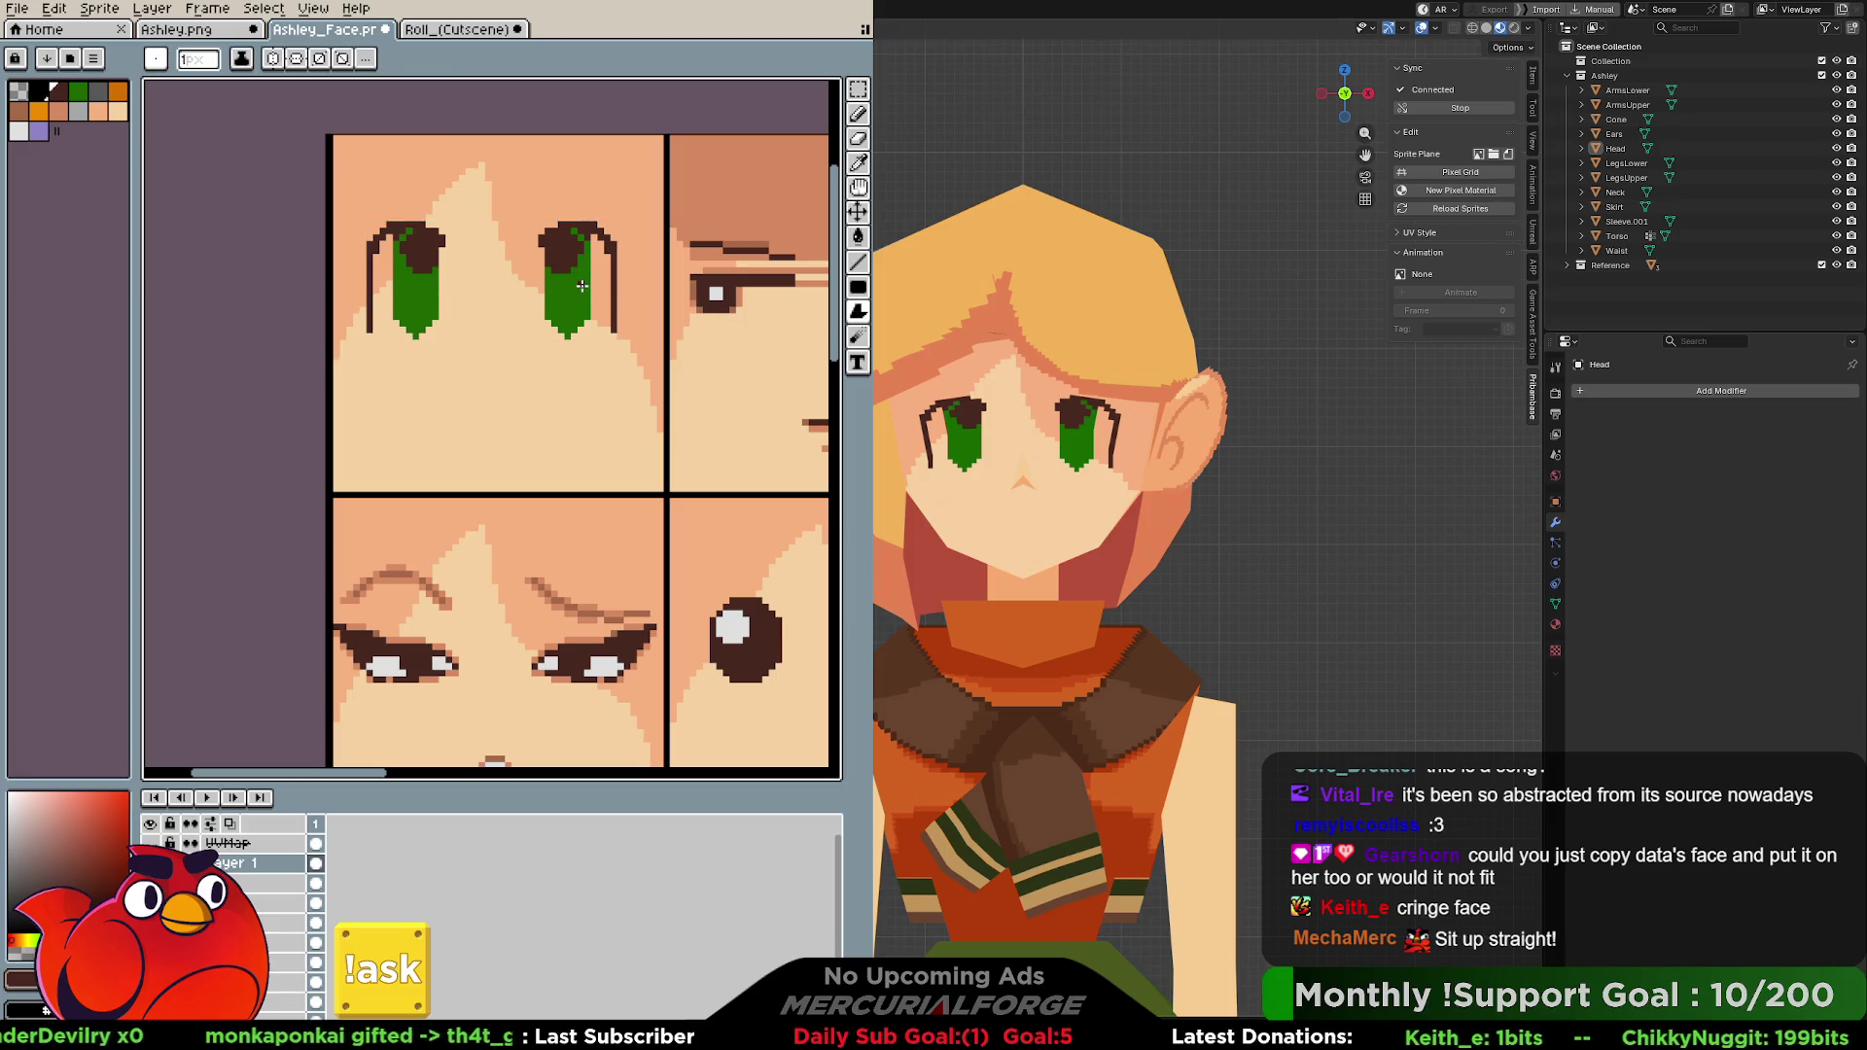
pyautogui.press('m')
pyautogui.press('Up')
pyautogui.press('Up')
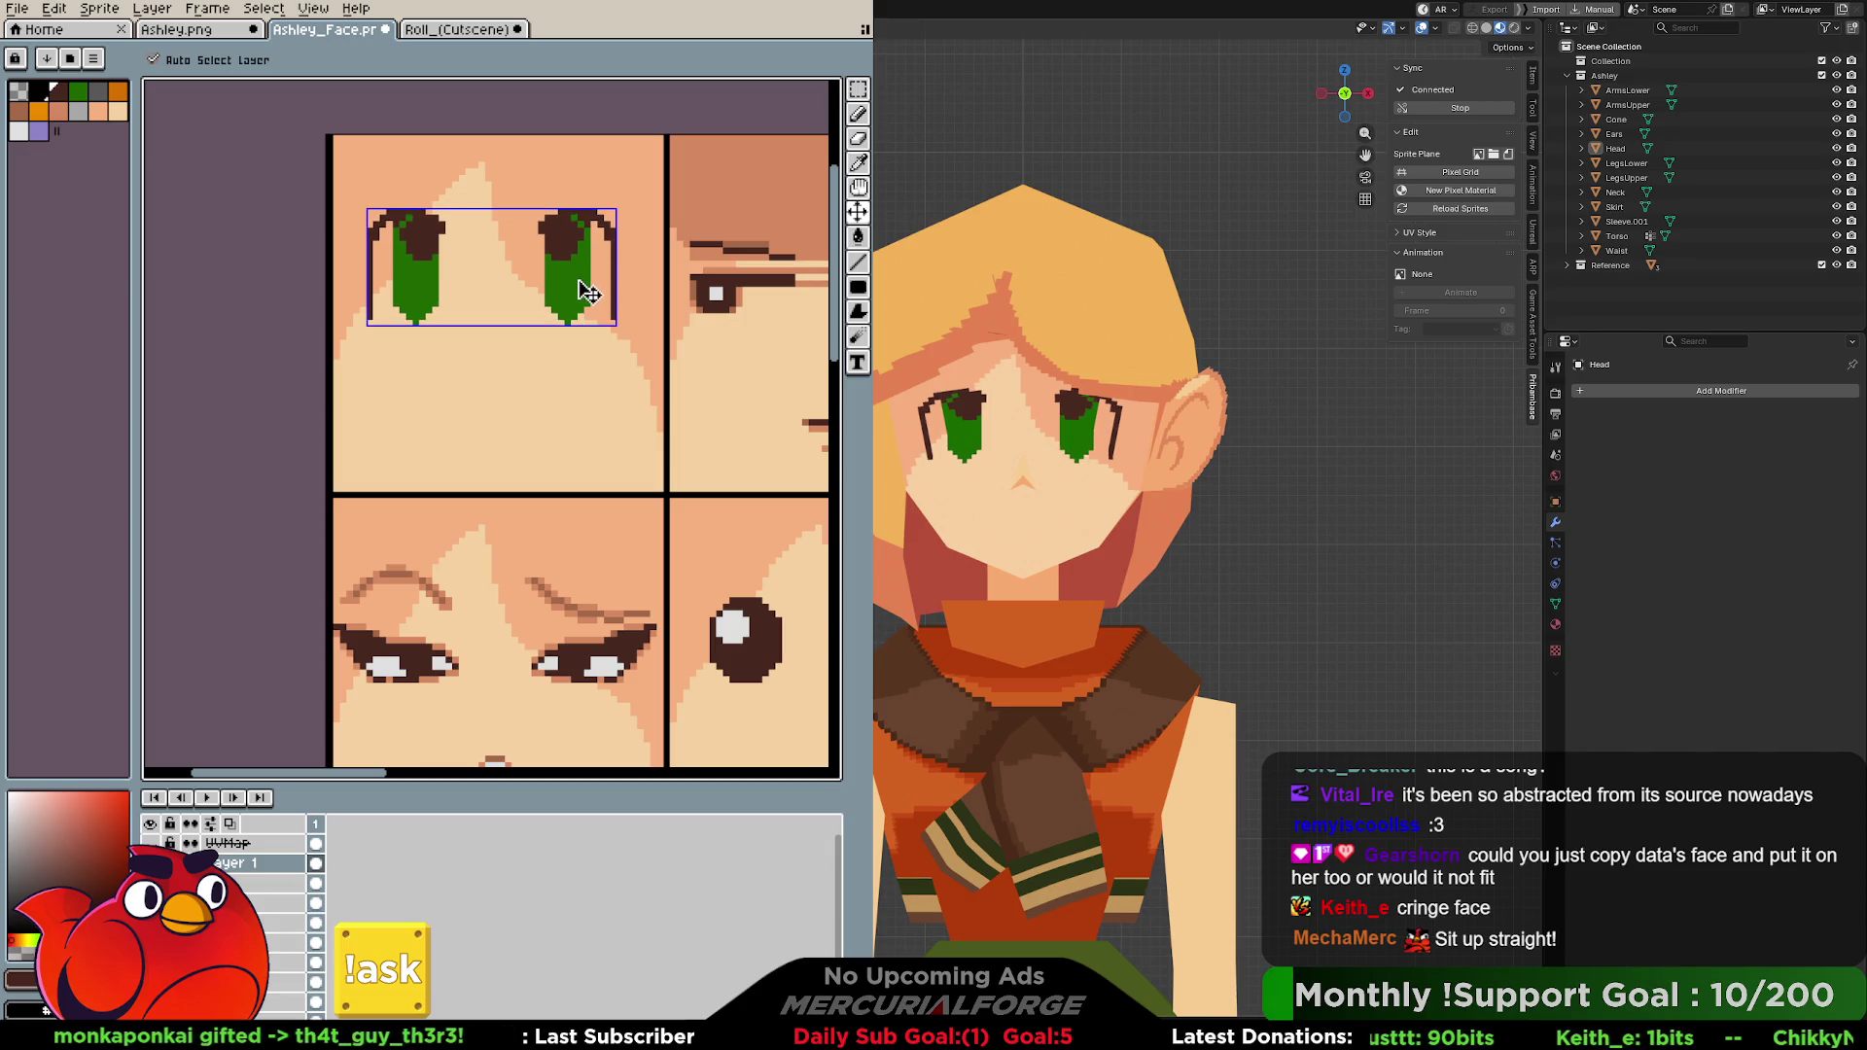
# Pan across the other face panels, then bring up the Roll cutscene face sheet as reference.
pyautogui.press('h')
pyautogui.moveTo(584, 292)
pyautogui.mouseDown()
pyautogui.moveTo(610, 284)
pyautogui.moveTo(253, 248)
pyautogui.moveTo(318, 268)
pyautogui.moveTo(603, 251)
pyautogui.moveTo(595, 334)
pyautogui.mouseUp()
pyautogui.press('b')
pyautogui.press('h')
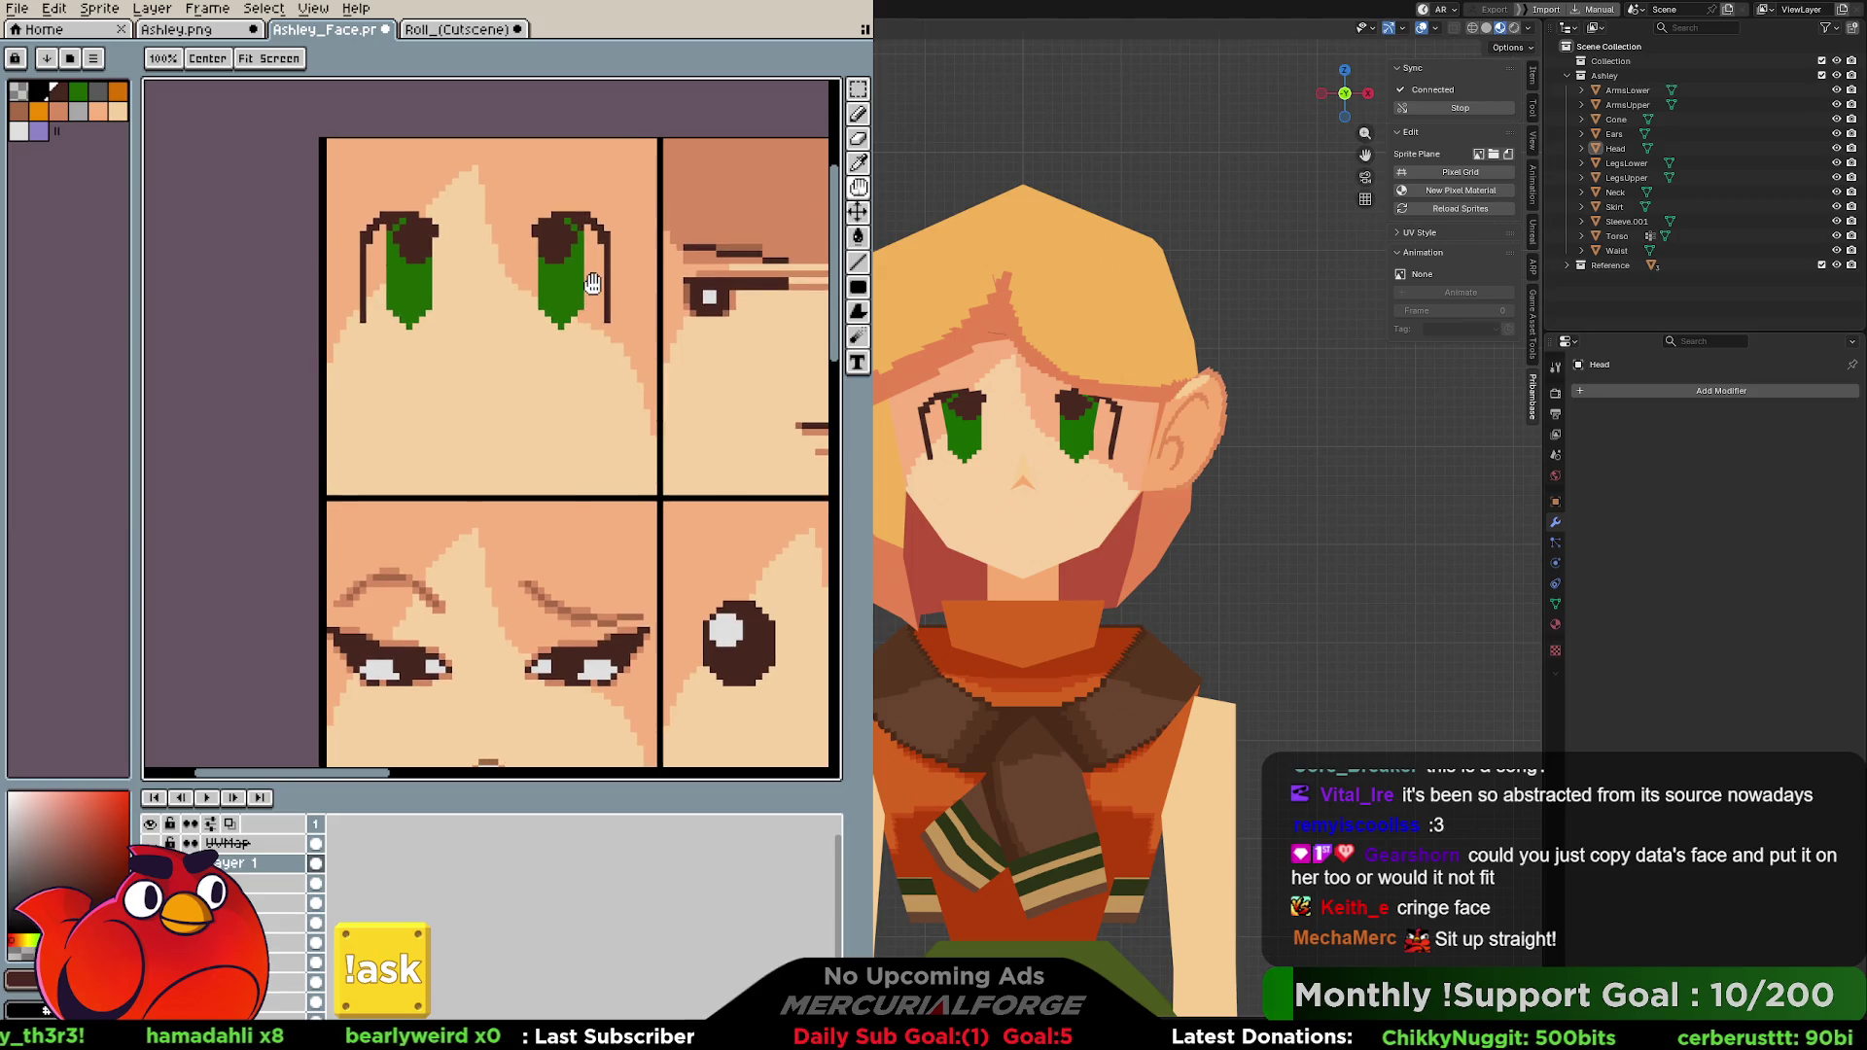
pyautogui.press('b')
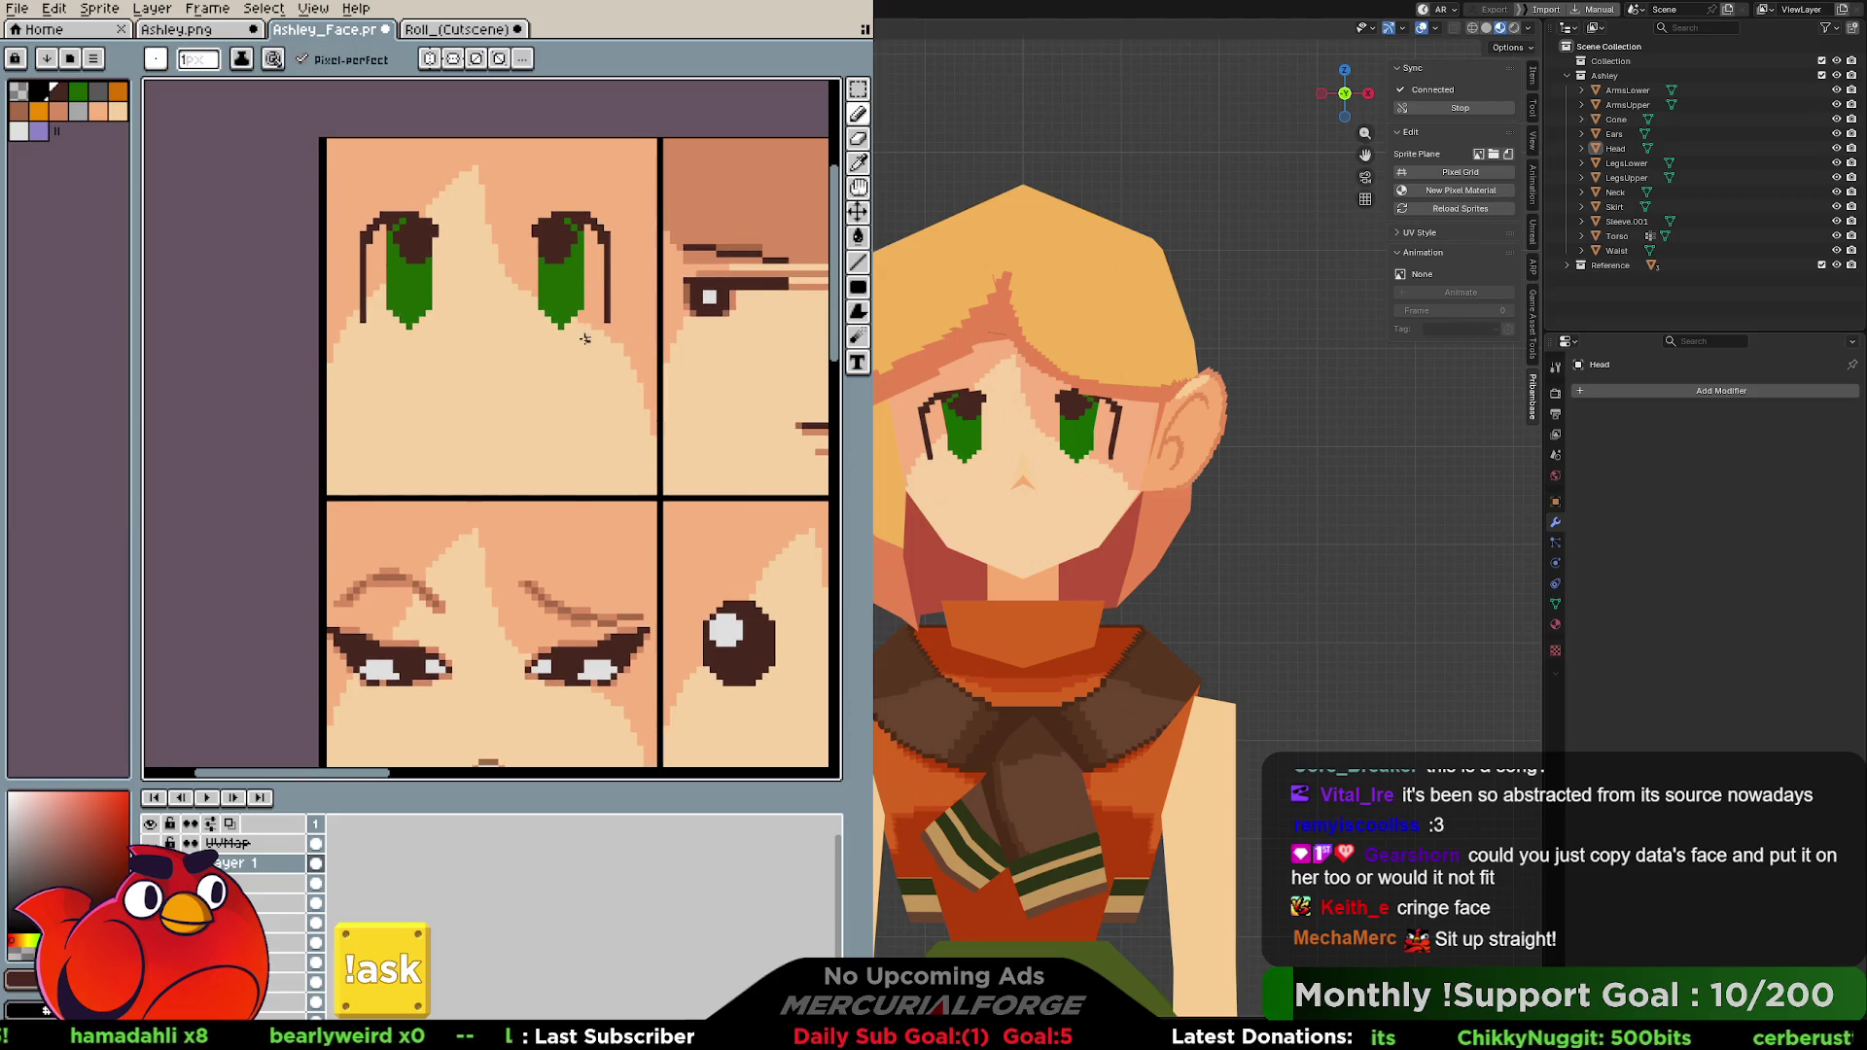
pyautogui.press('i')
pyautogui.click(482, 30)
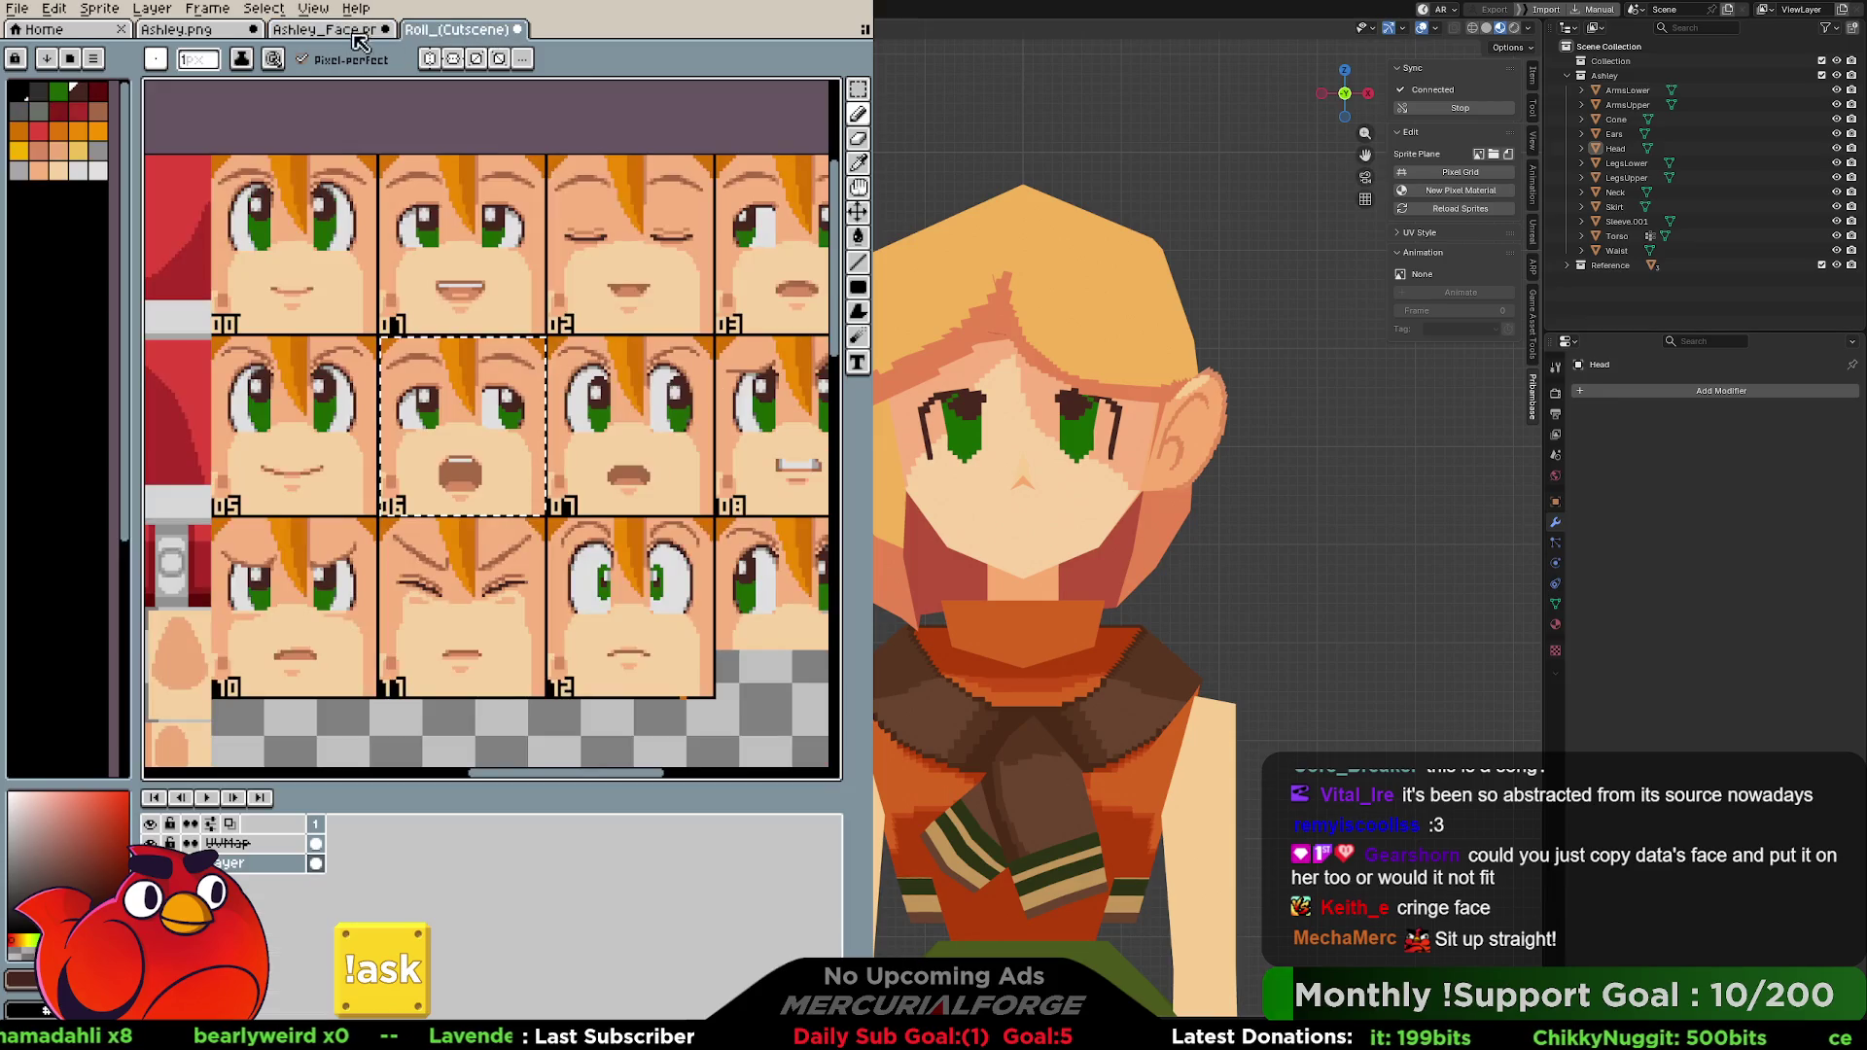
# Enable vertical symmetry on Ashley's face and paint a mirrored mouth, checking the Roll reference.
pyautogui.click(358, 32)
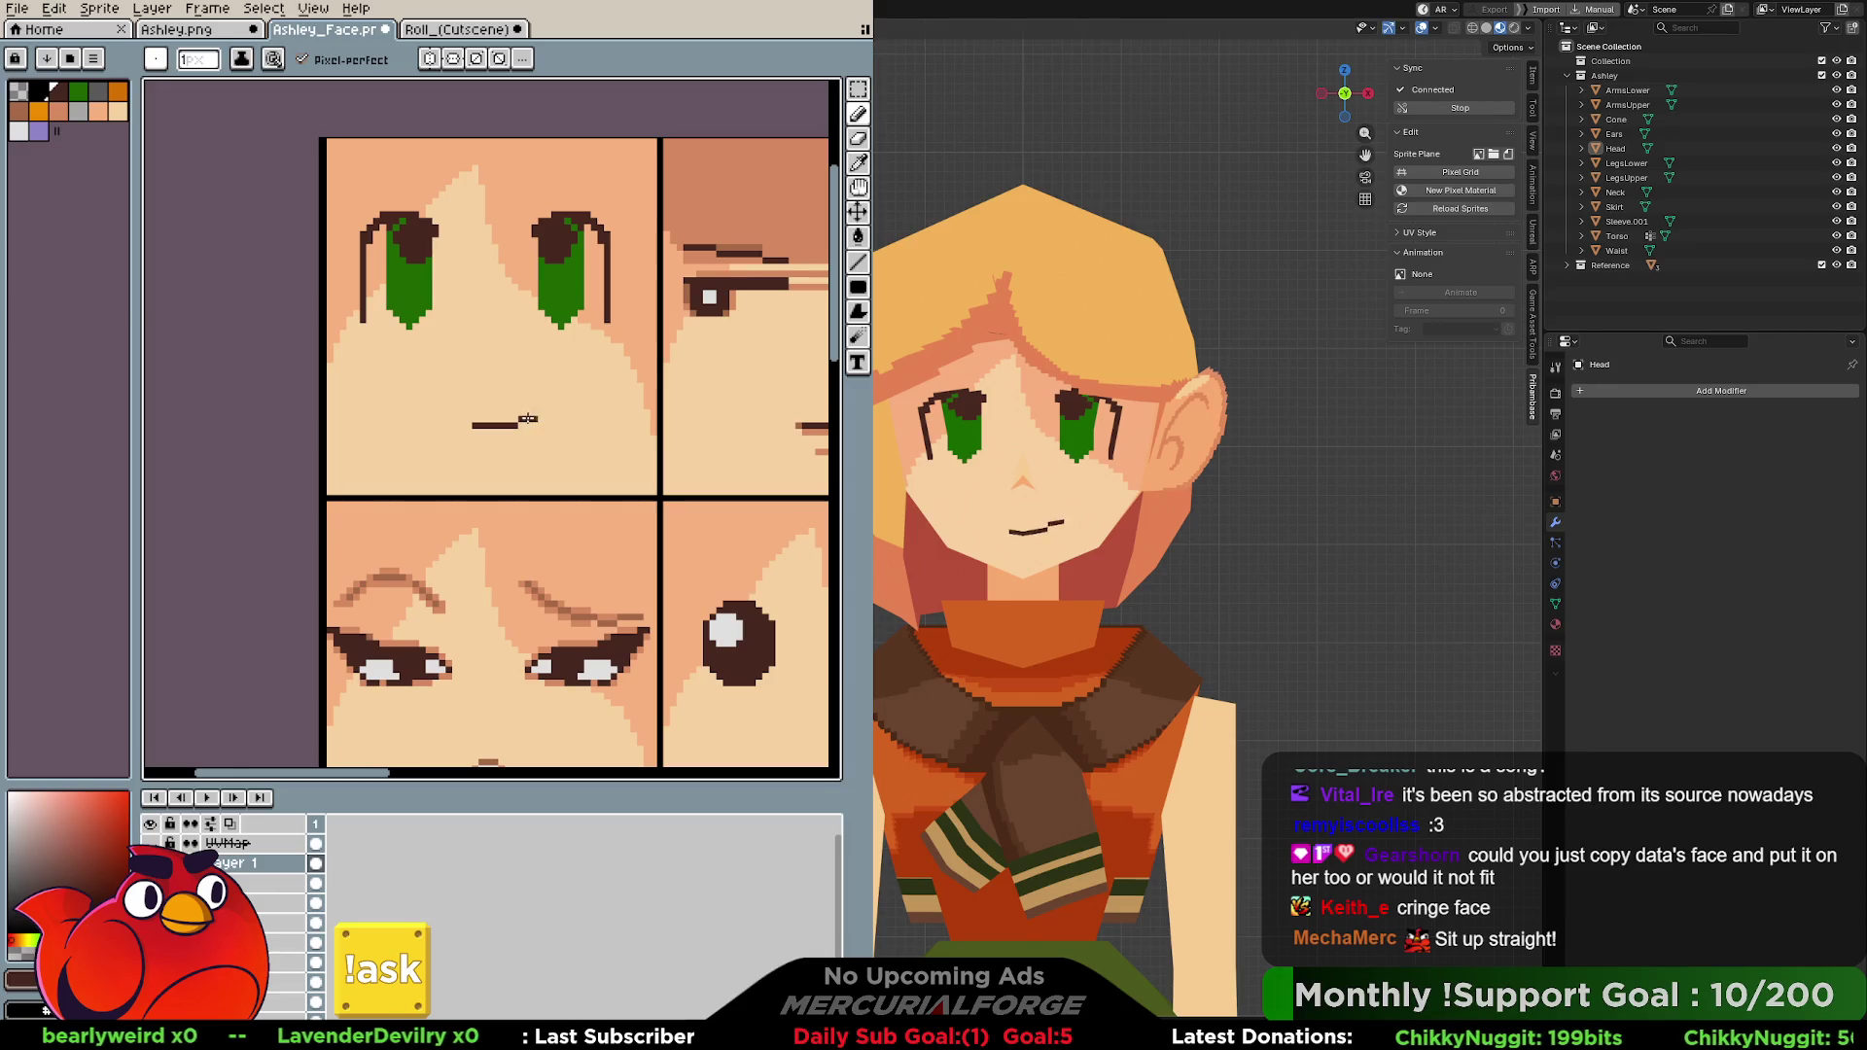
pyautogui.click(431, 58)
pyautogui.scroll(-2, 518, 219)
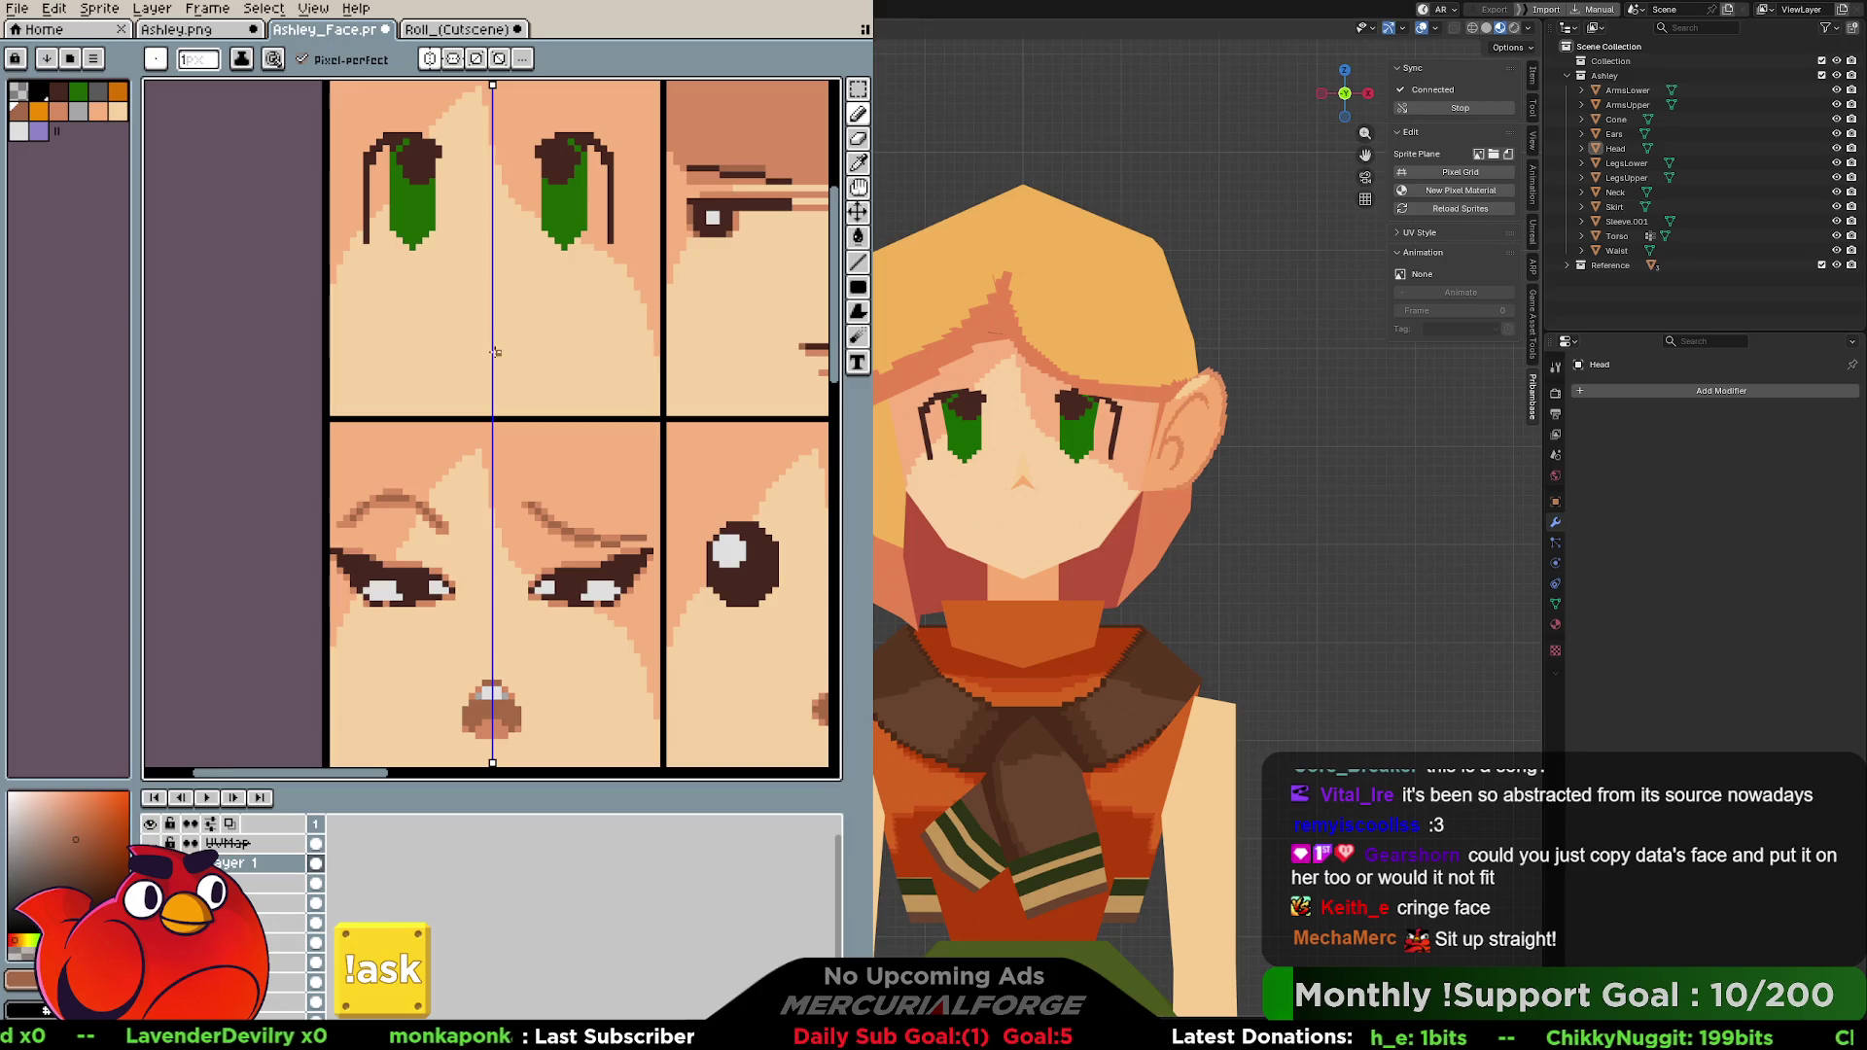
pyautogui.click(523, 341)
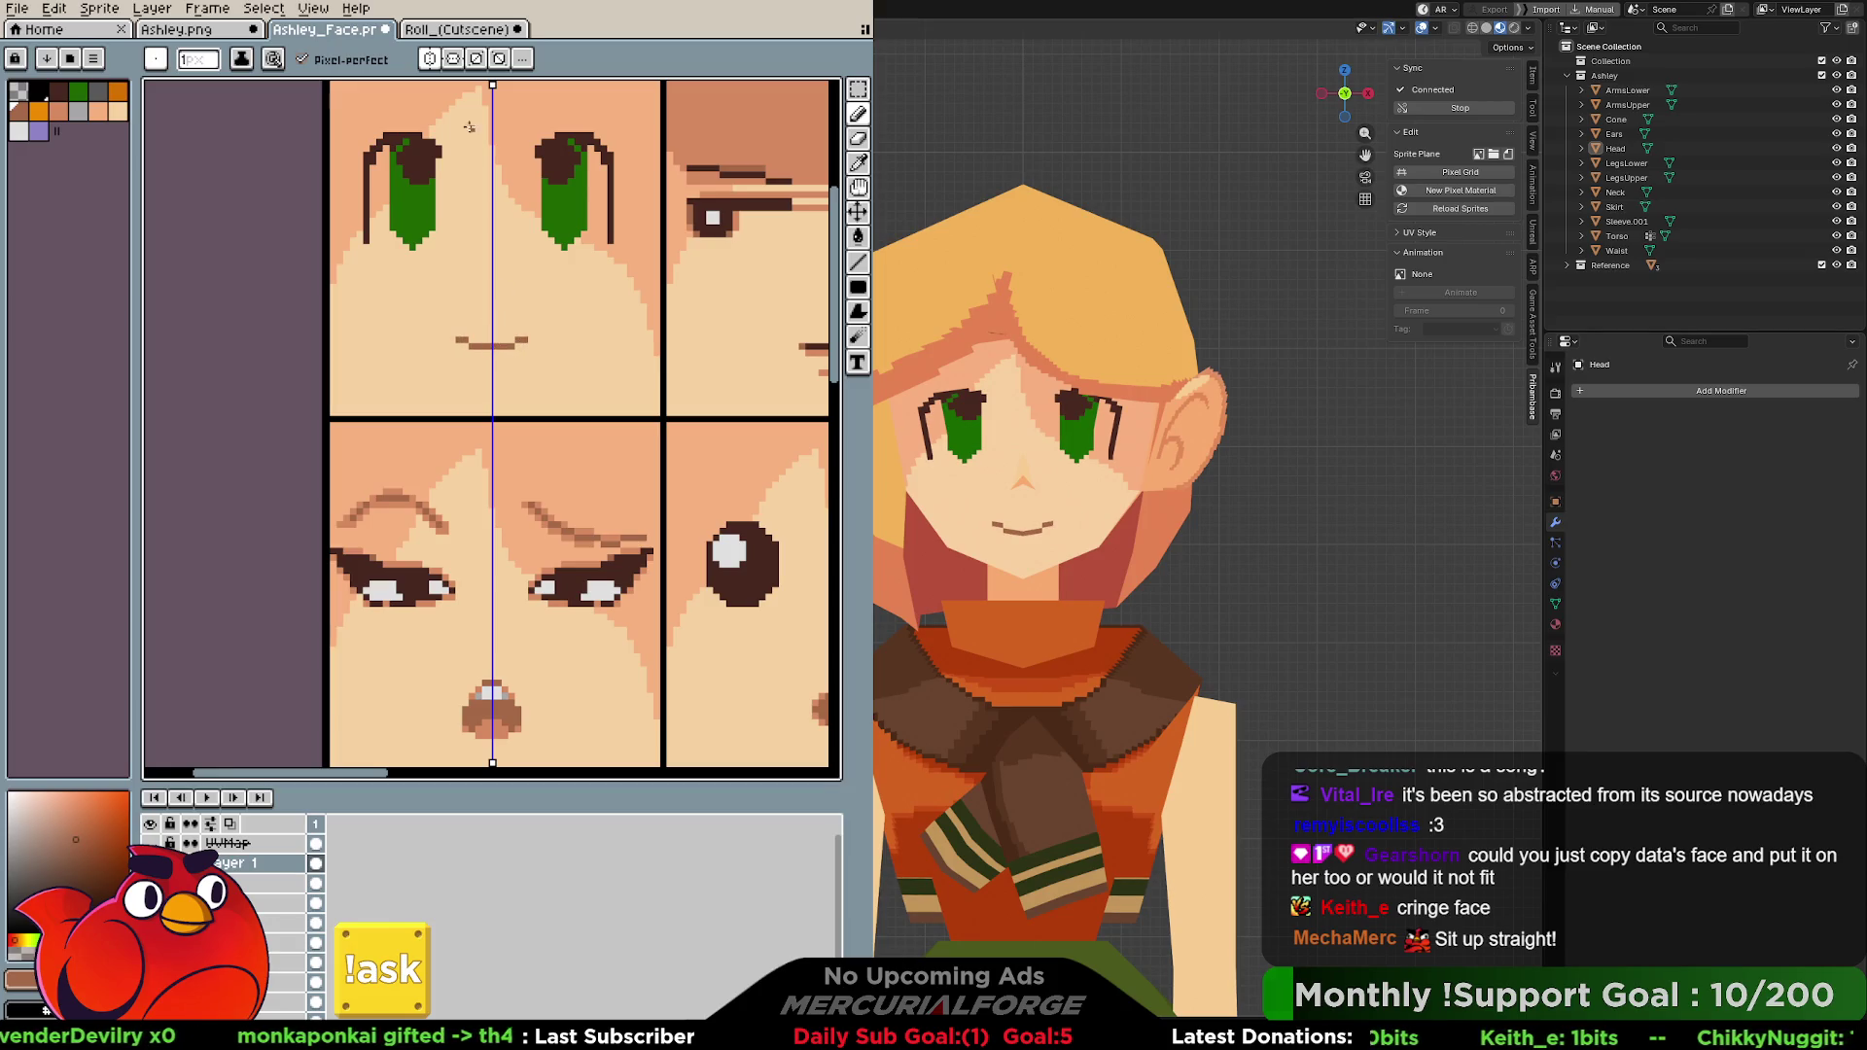
pyautogui.click(453, 29)
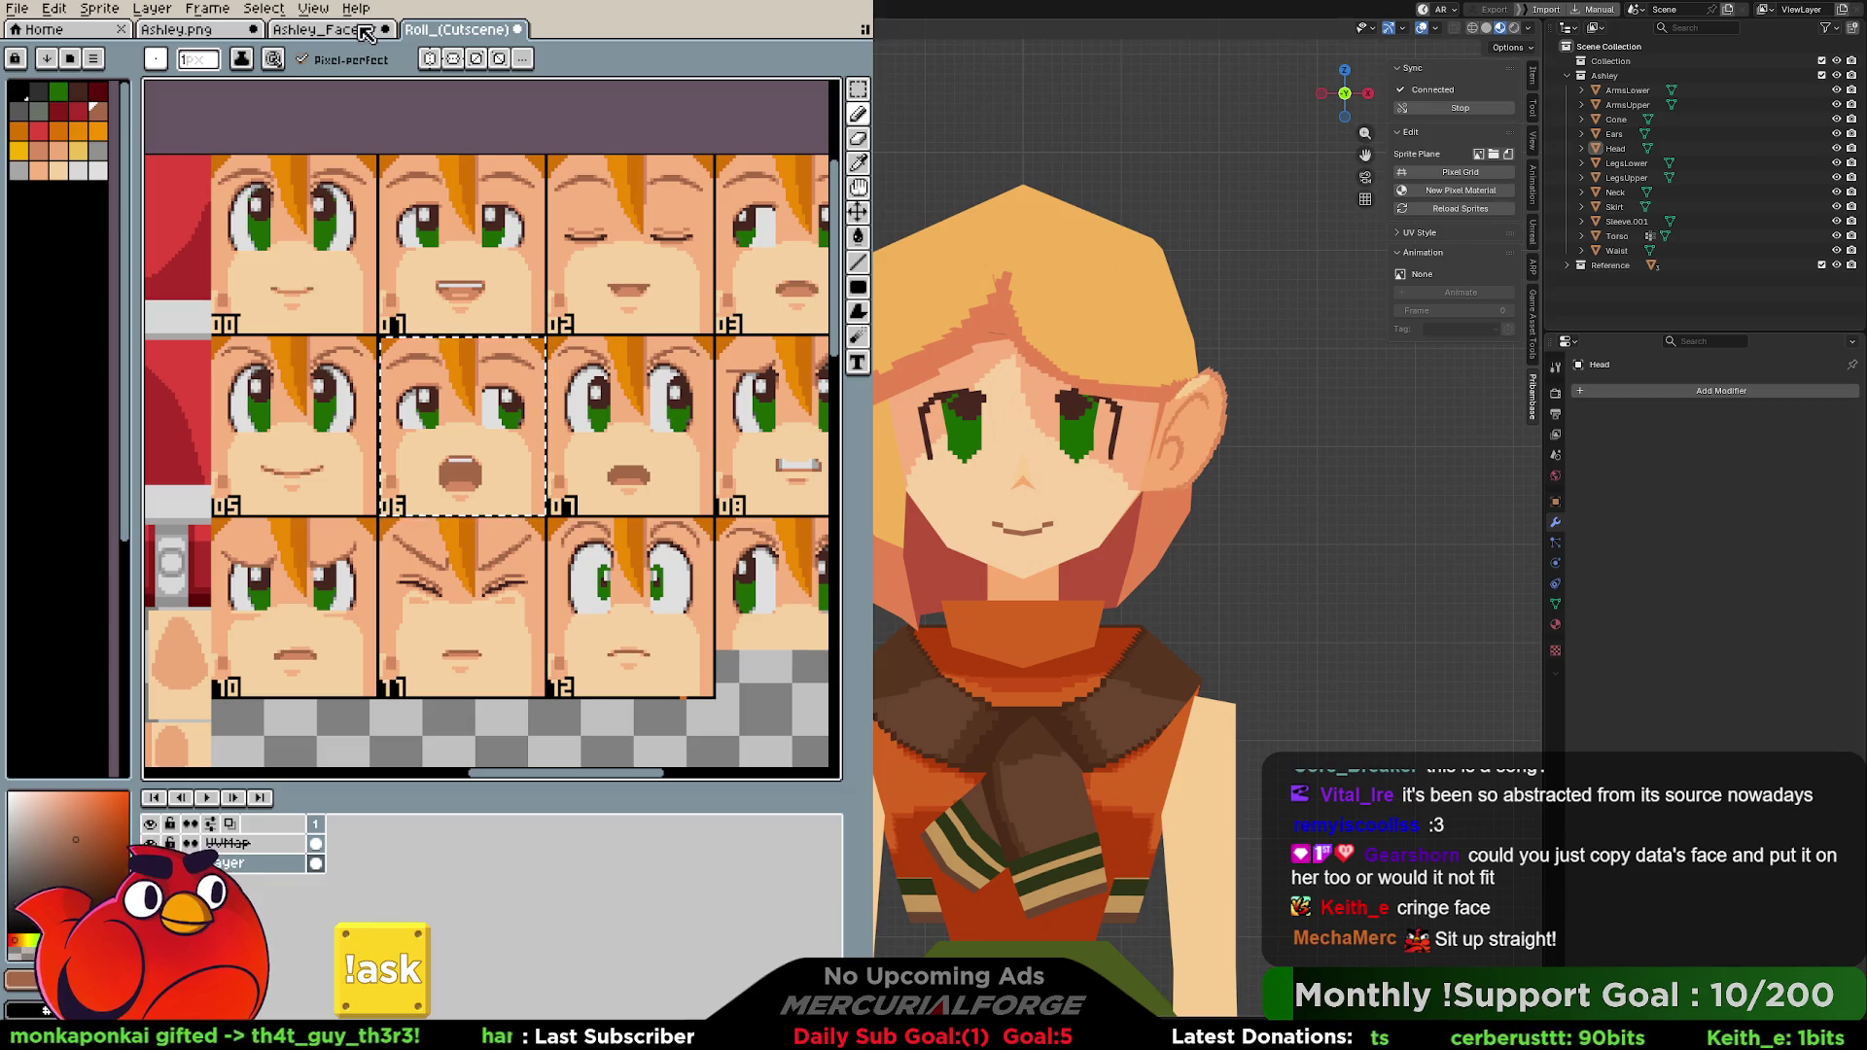
pyautogui.click(366, 29)
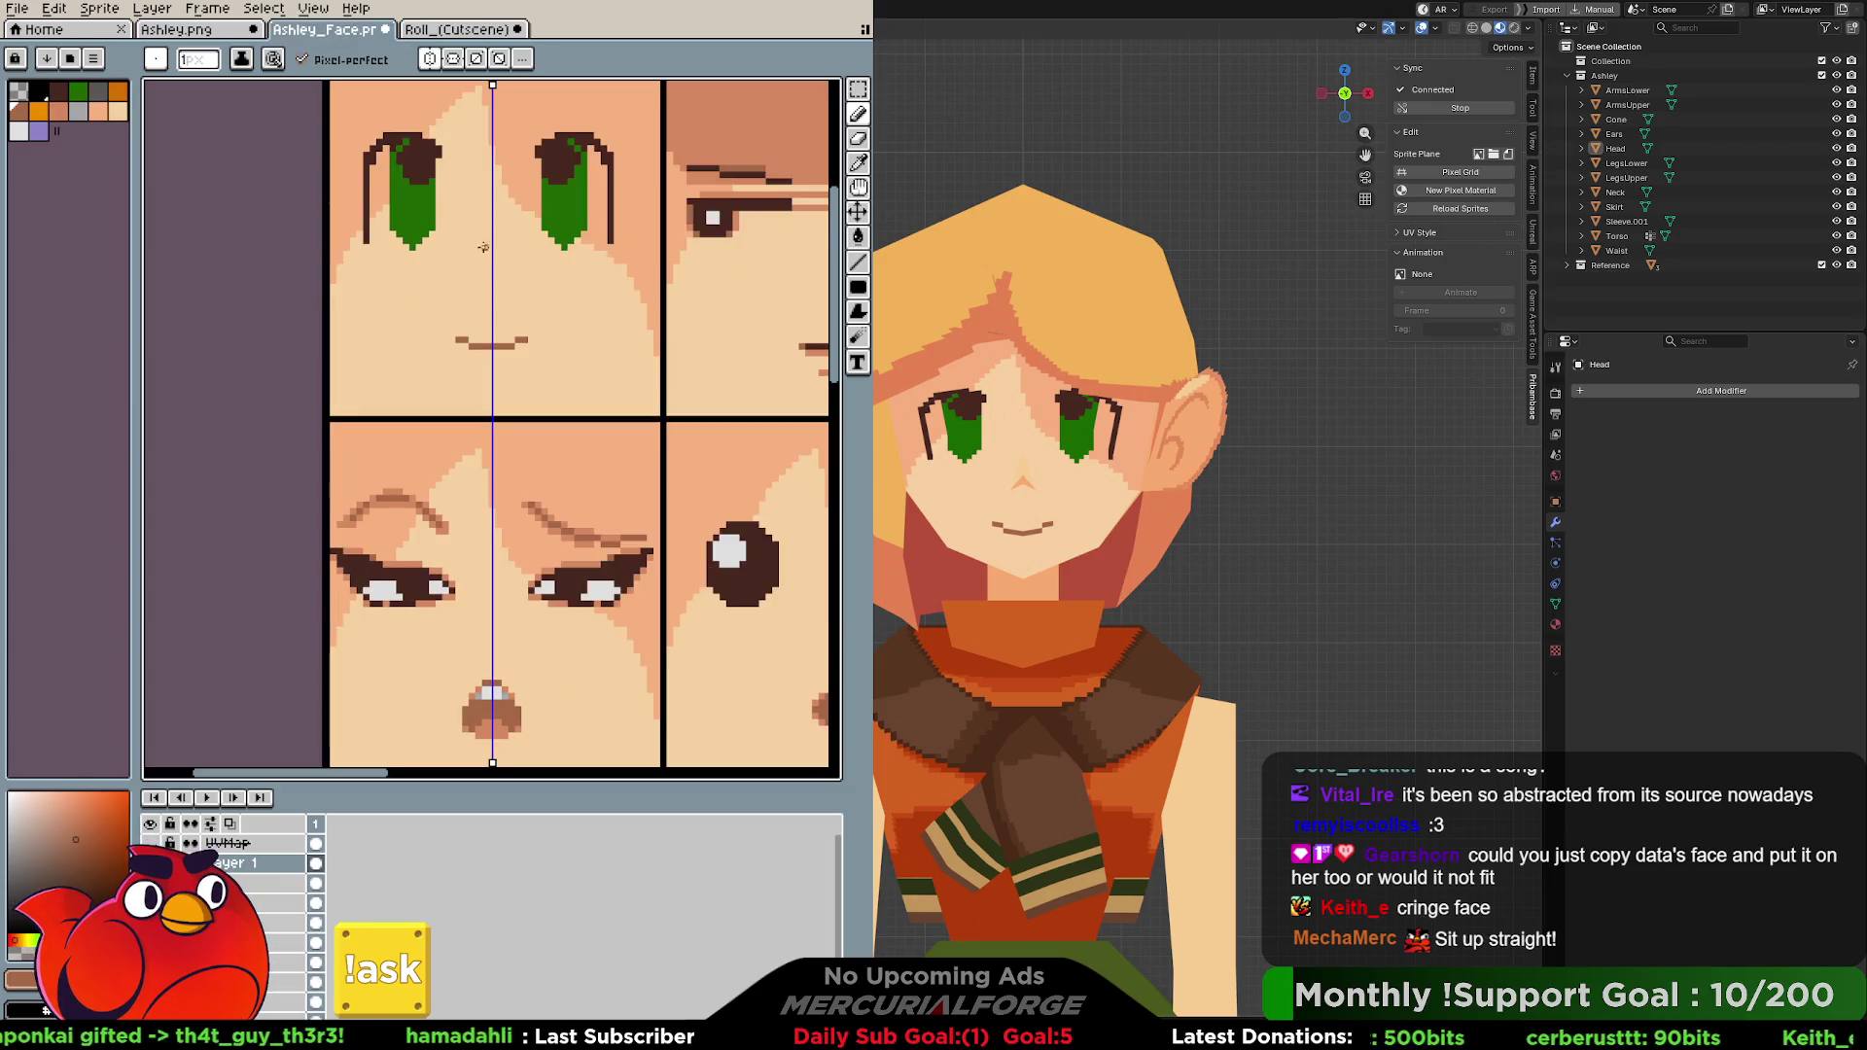
# Sample nose-shadow, orange skin and brow tones to paint the small nose, comparing with the reference.
pyautogui.press('alt')
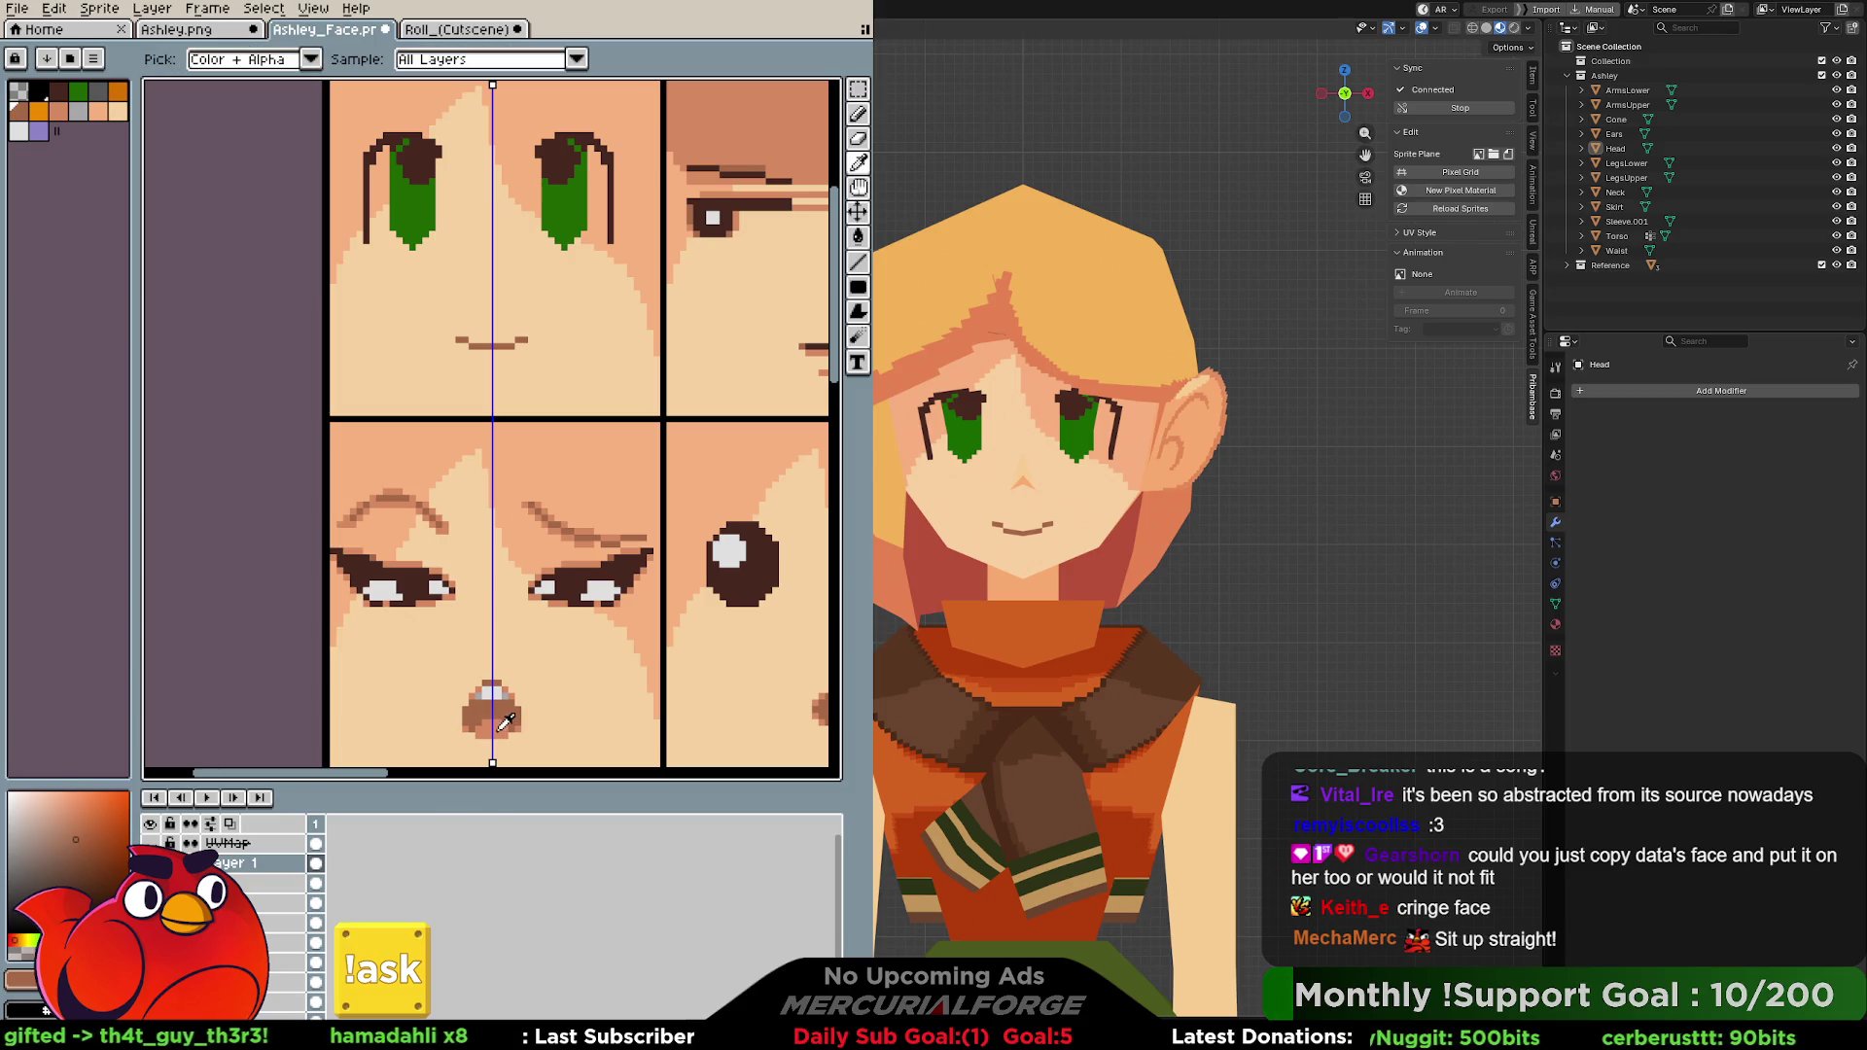
pyautogui.keyDown('alt'); pyautogui.click(504, 717); pyautogui.keyUp('alt')
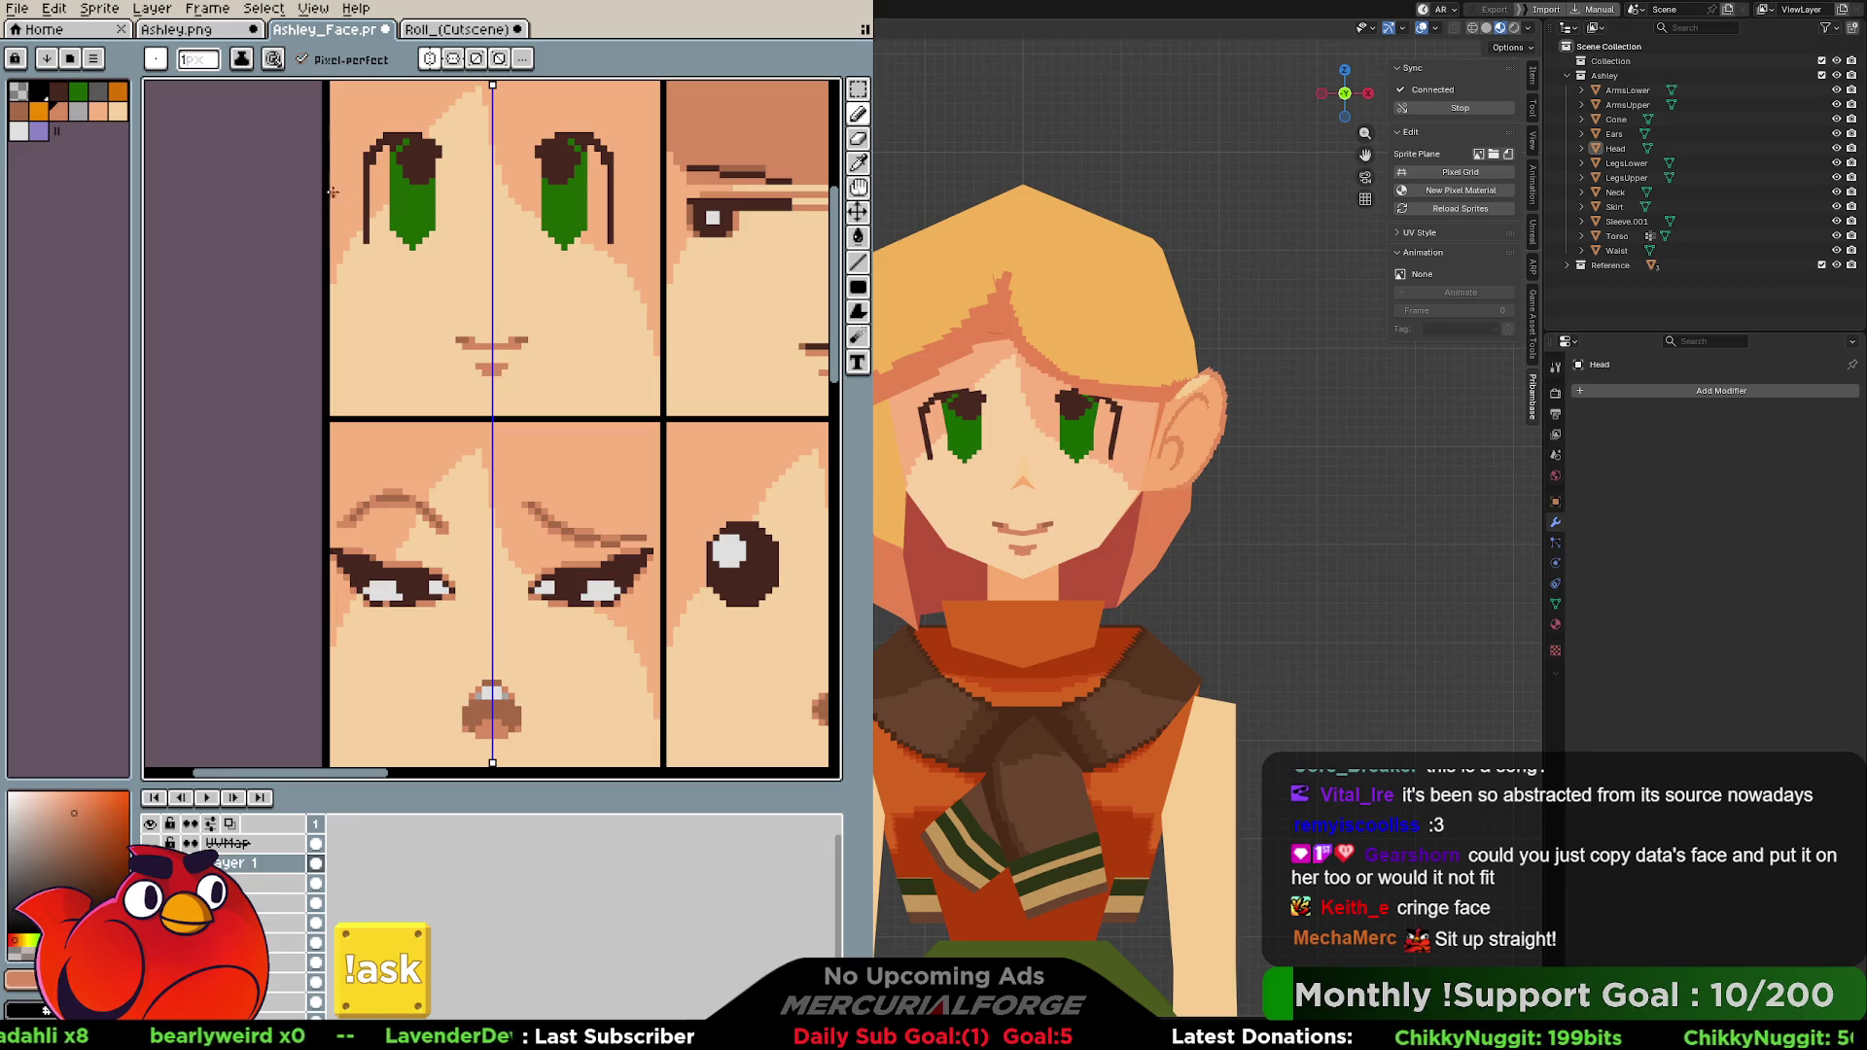
pyautogui.click(97, 111)
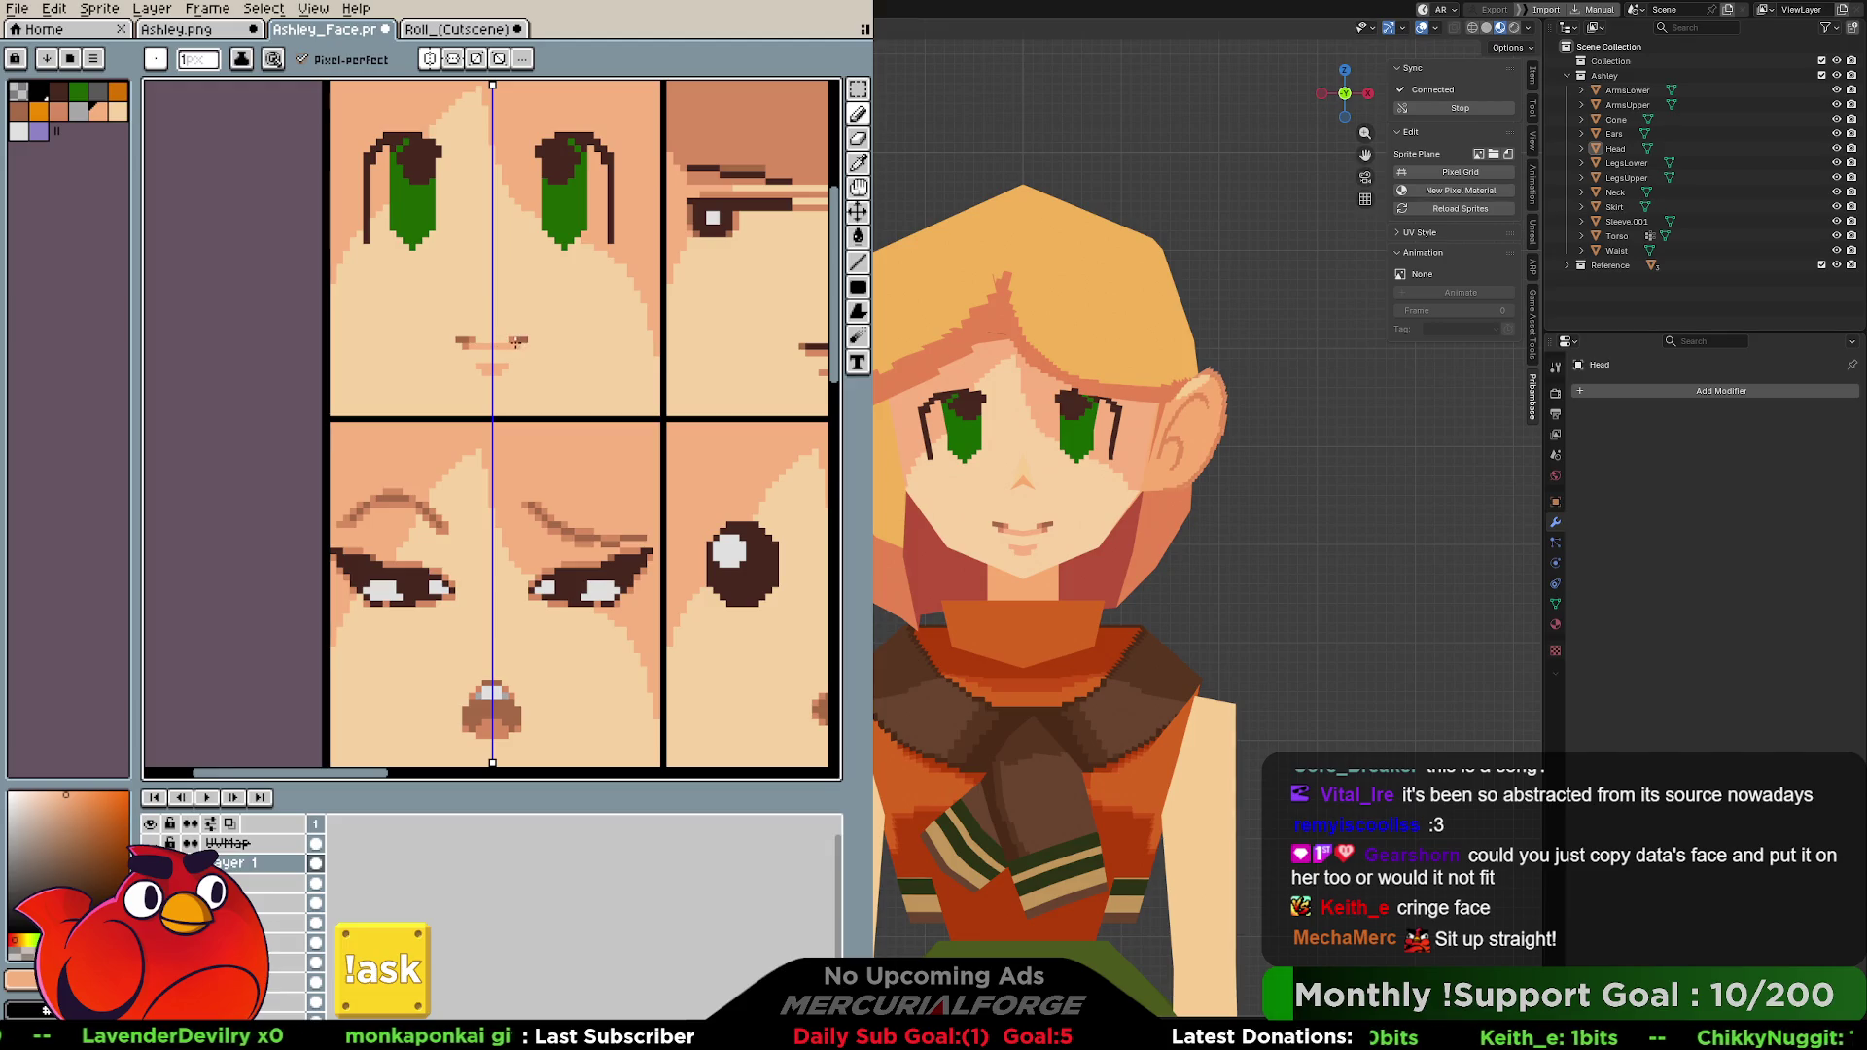
pyautogui.press('alt')
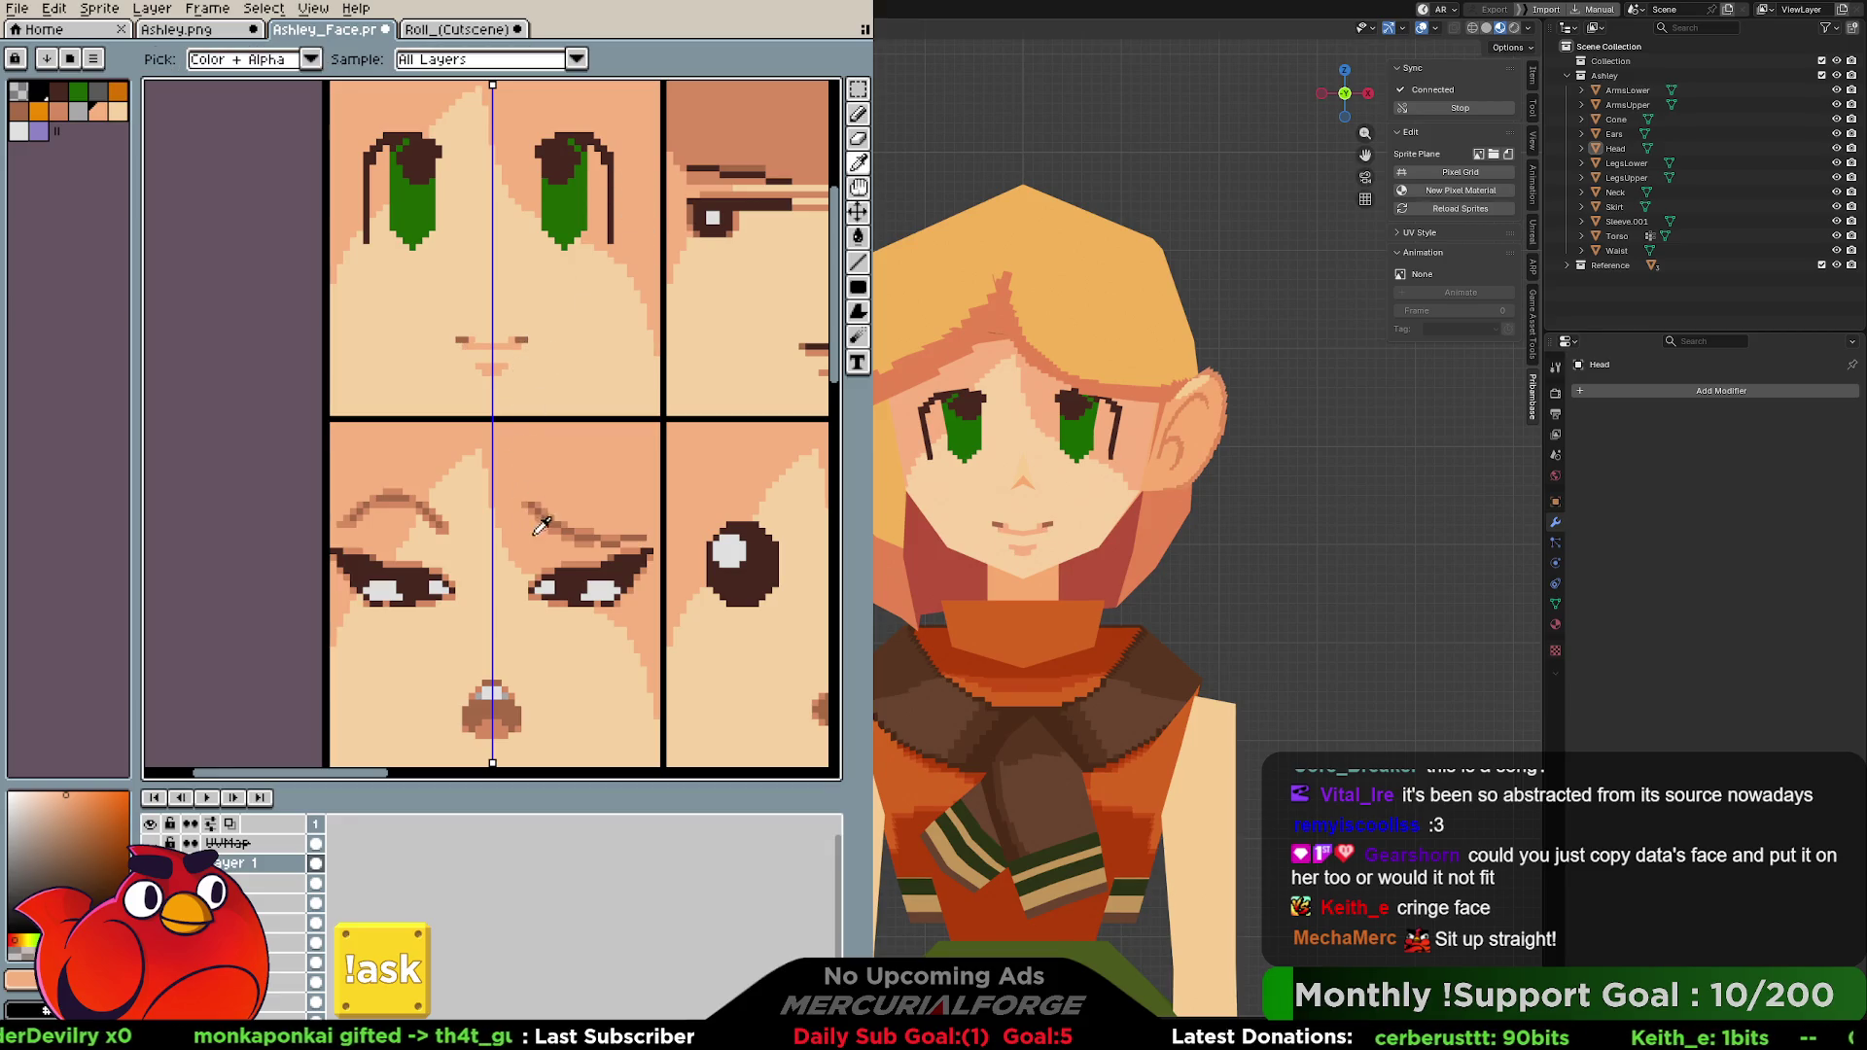
pyautogui.keyDown('alt'); pyautogui.click(572, 525); pyautogui.keyUp('alt')
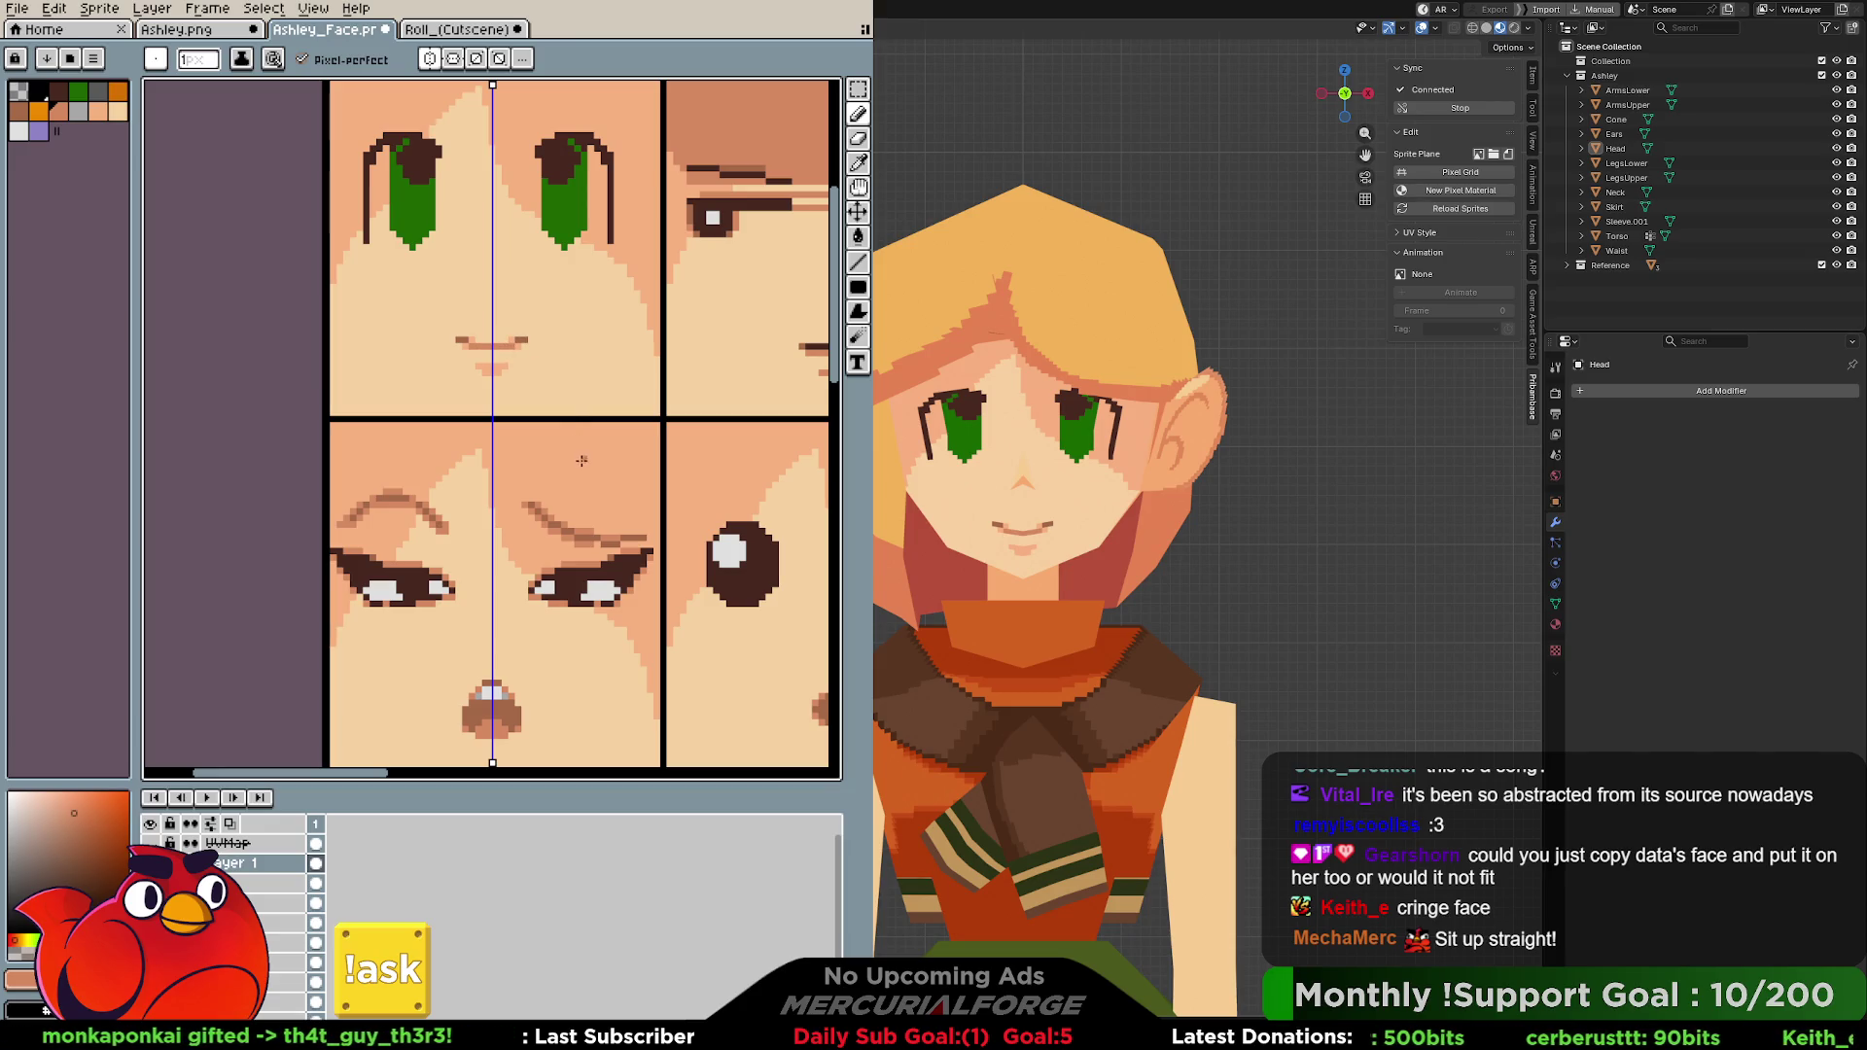
pyautogui.click(441, 30)
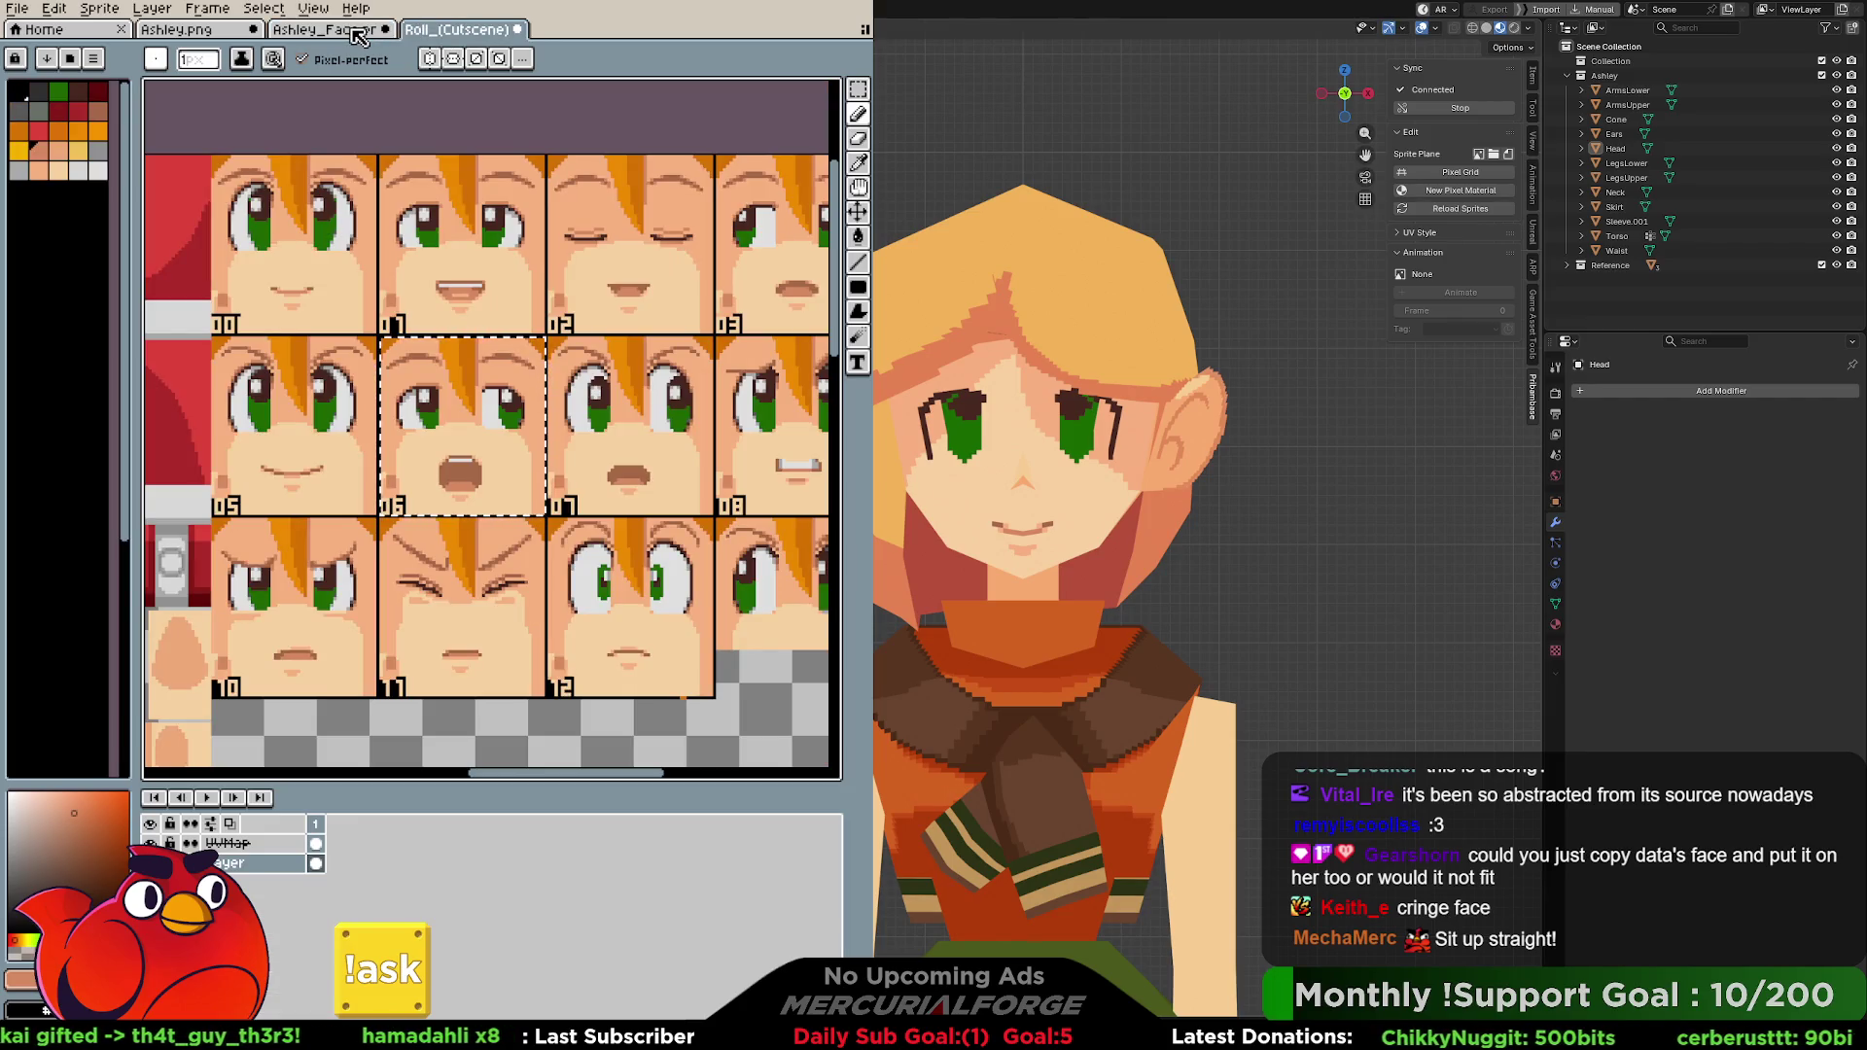
pyautogui.click(353, 32)
pyautogui.press('i')
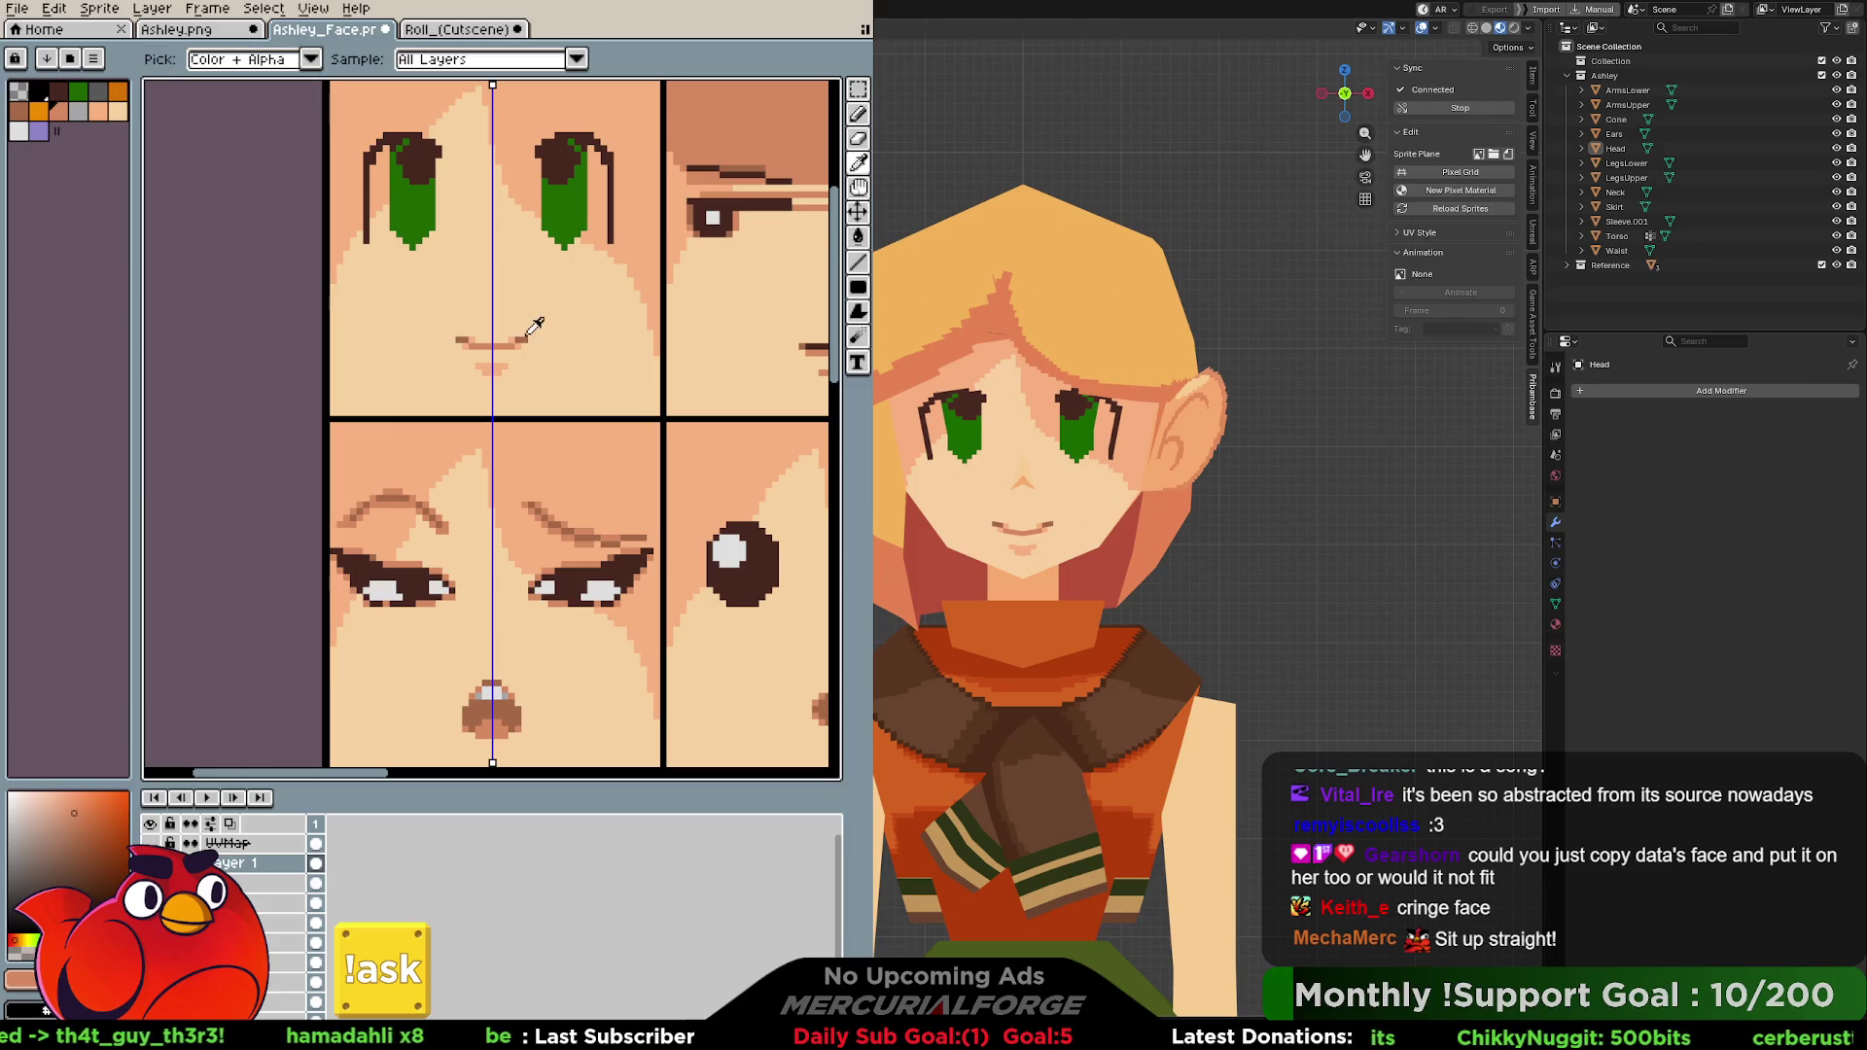
pyautogui.keyDown('alt'); pyautogui.click(521, 343); pyautogui.keyUp('alt')
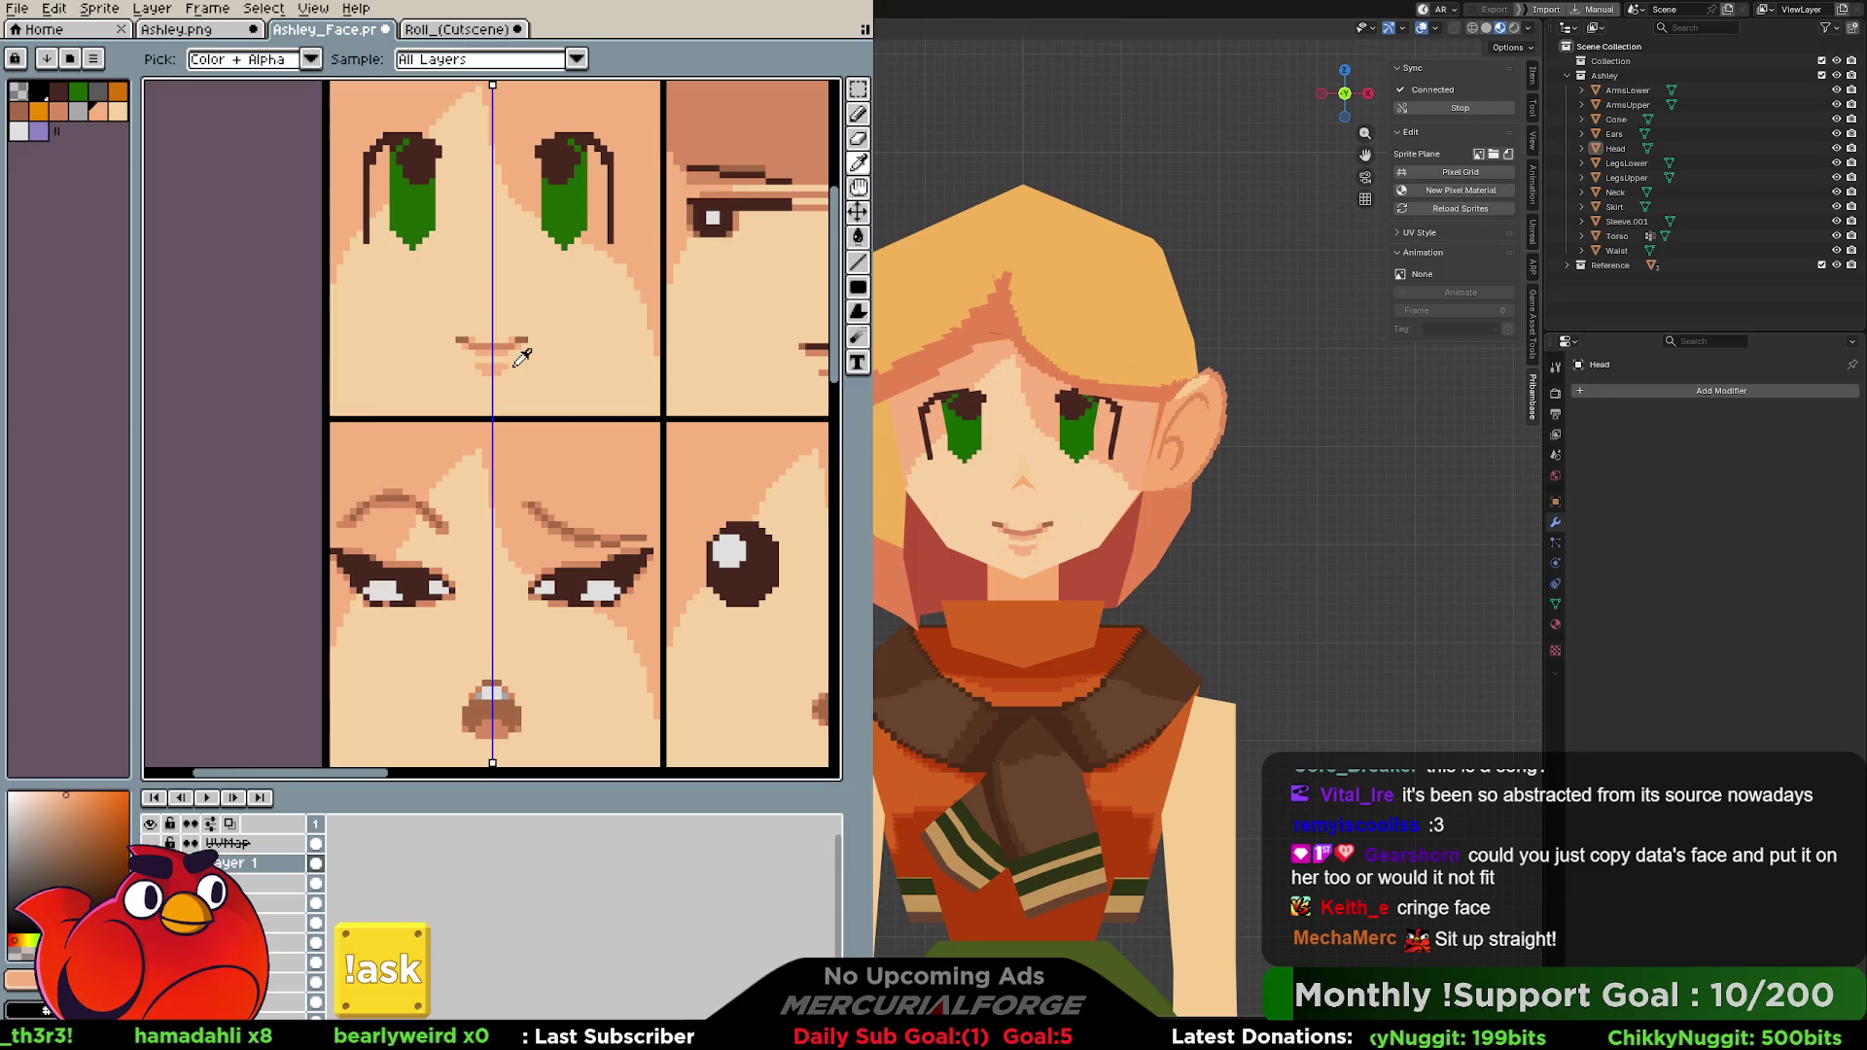
pyautogui.press('e')
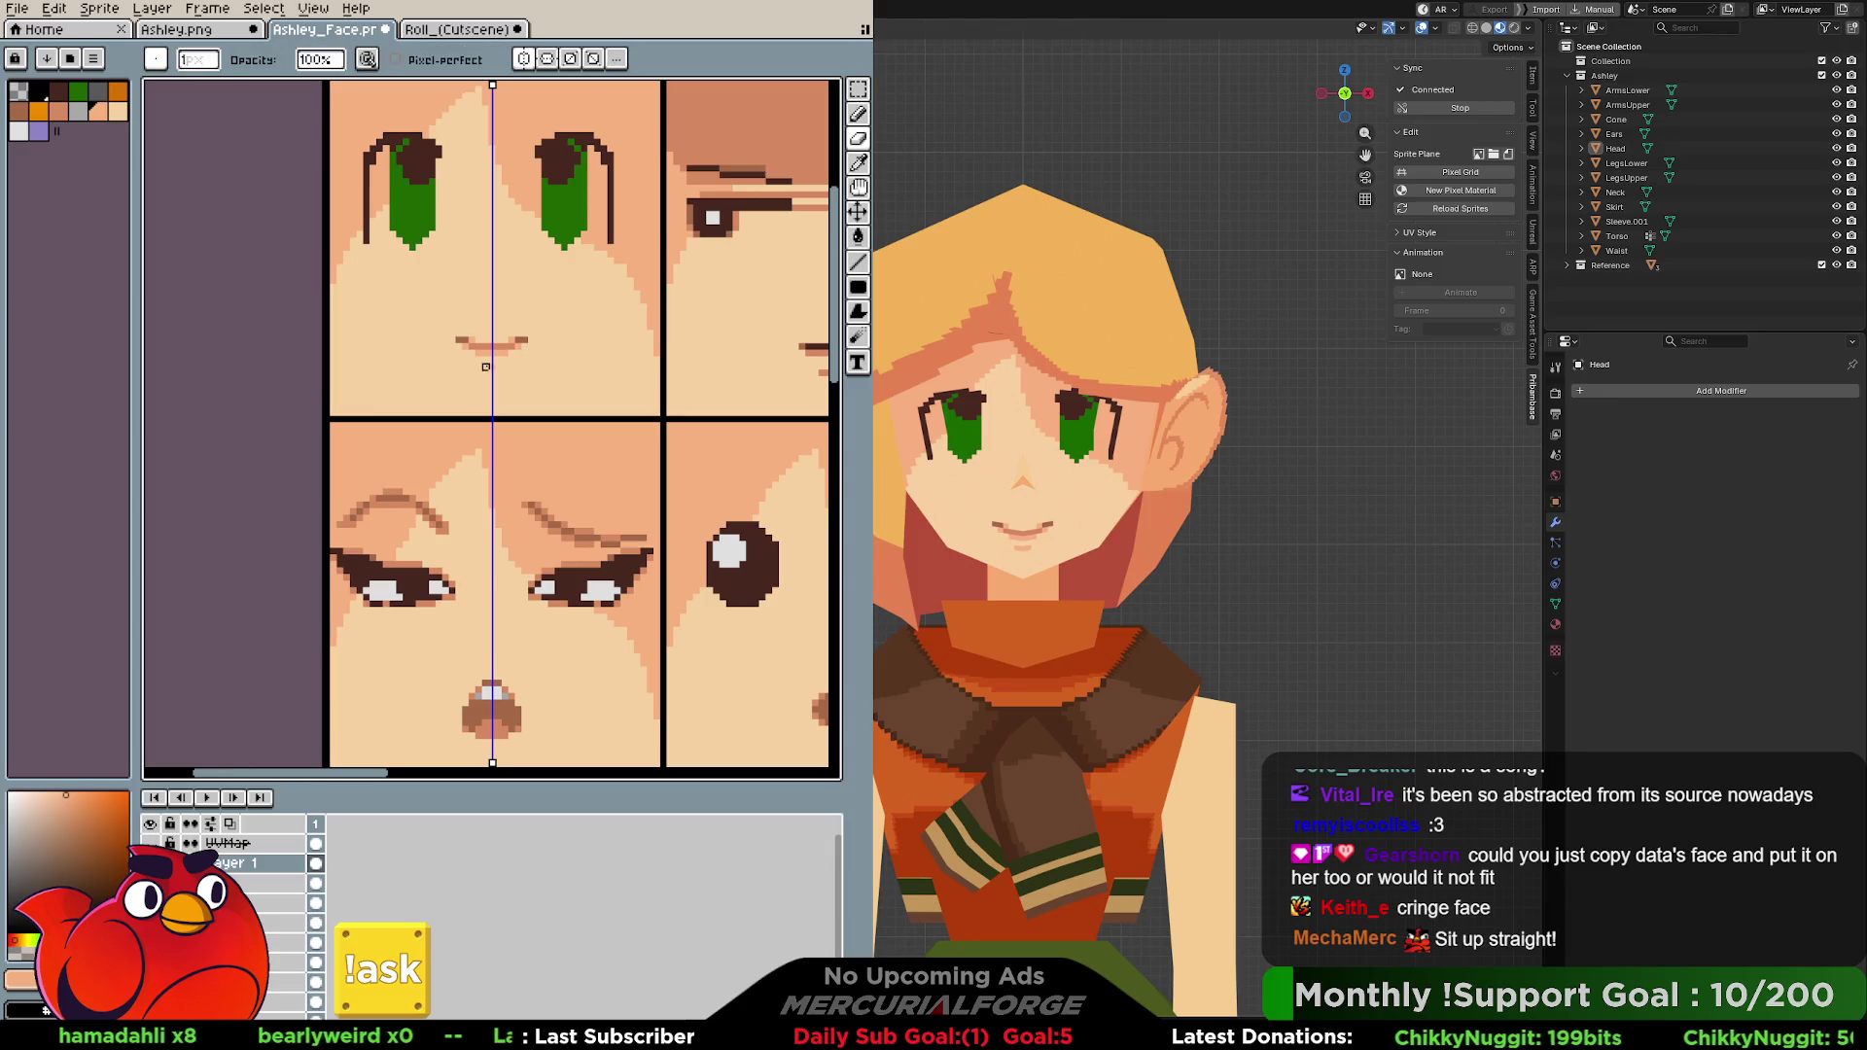
# Pan the face lower and outline the eyes' outer edges in dark pixels, fixing strokes with undo.
pyautogui.press('b')
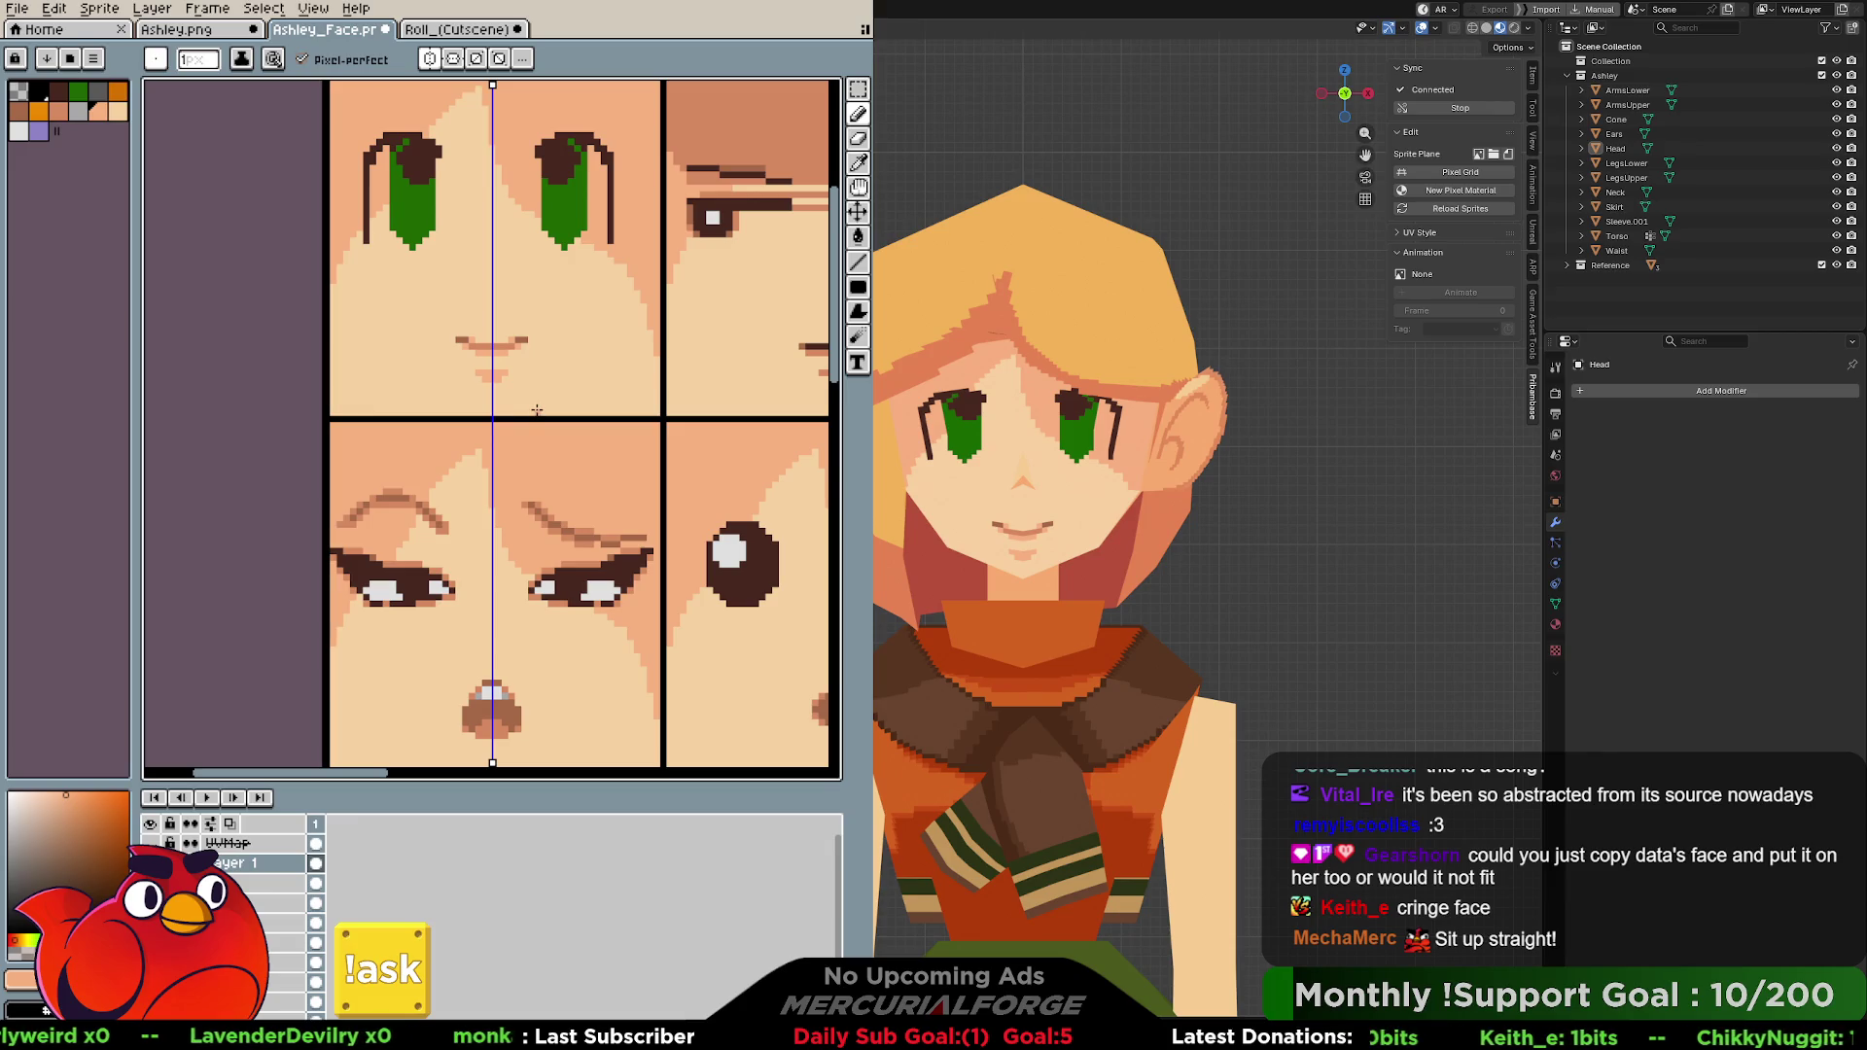
pyautogui.moveTo(540, 372); pyautogui.dragTo(554, 453, button='middle')
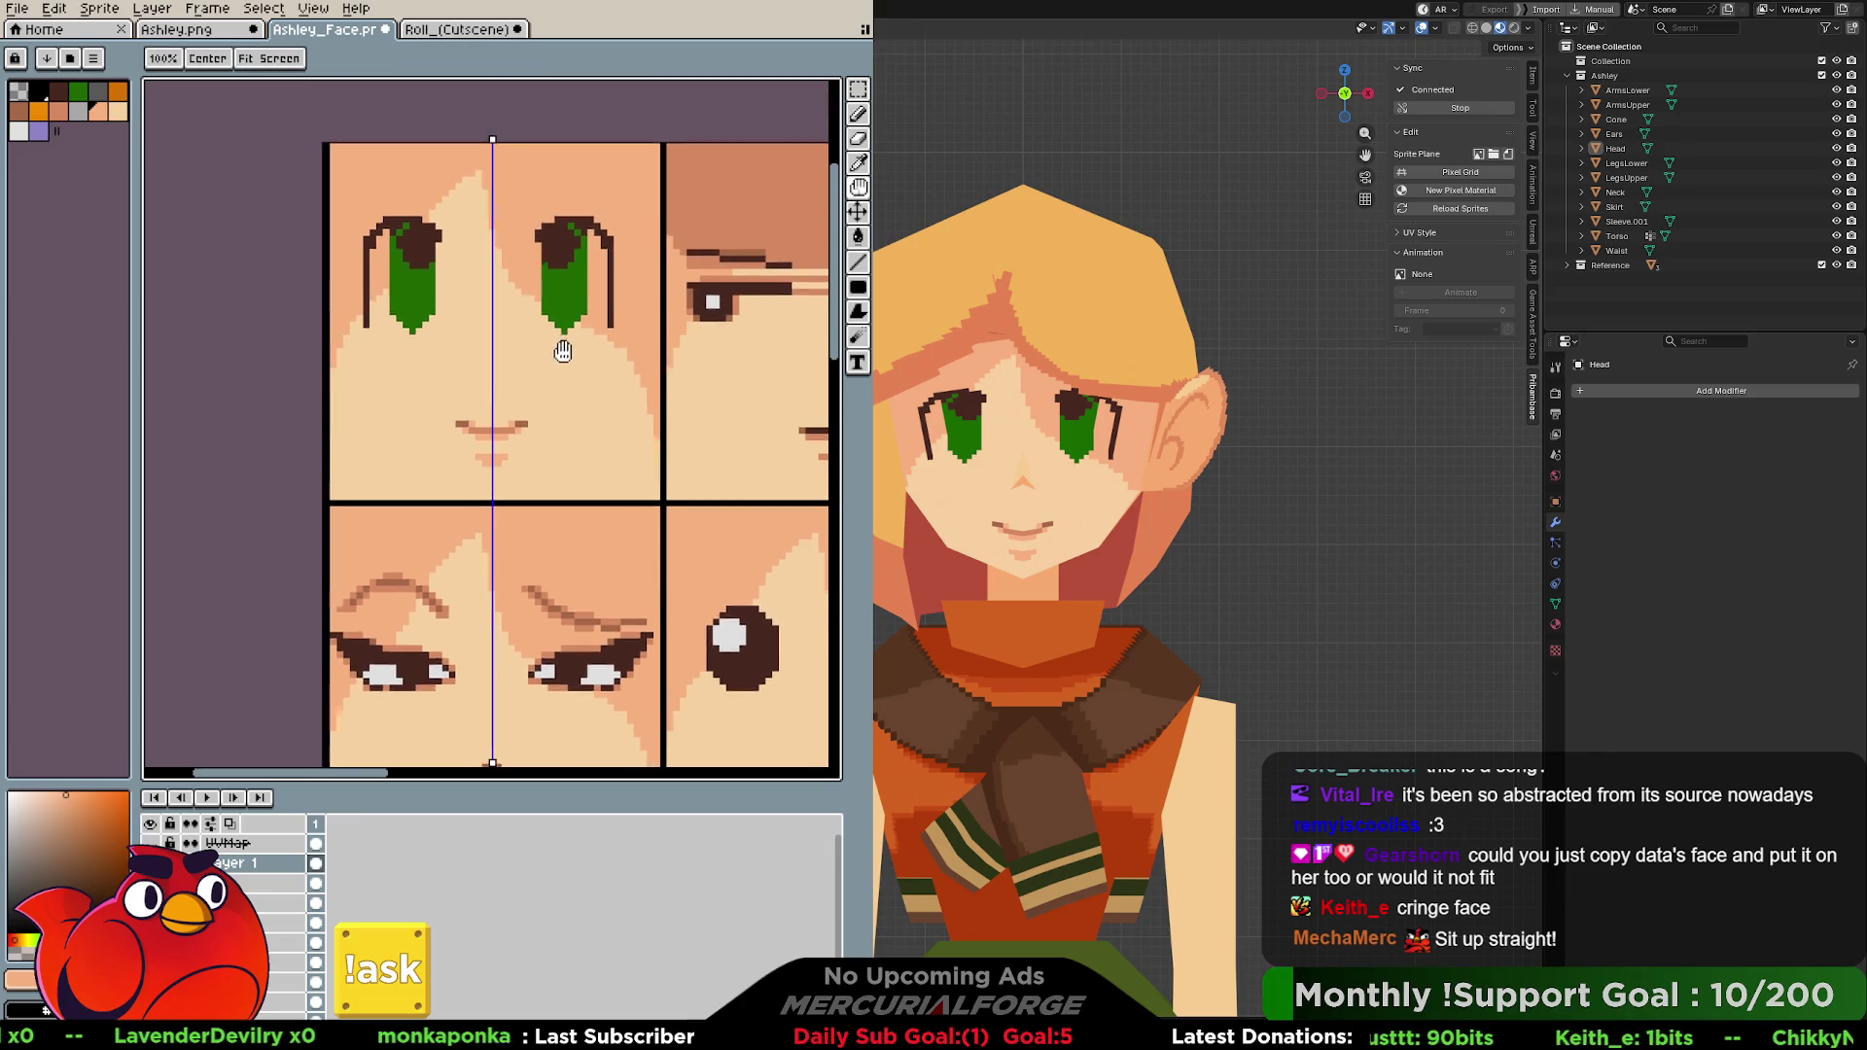
pyautogui.moveTo(597, 263); pyautogui.dragTo(600, 273, button='middle')
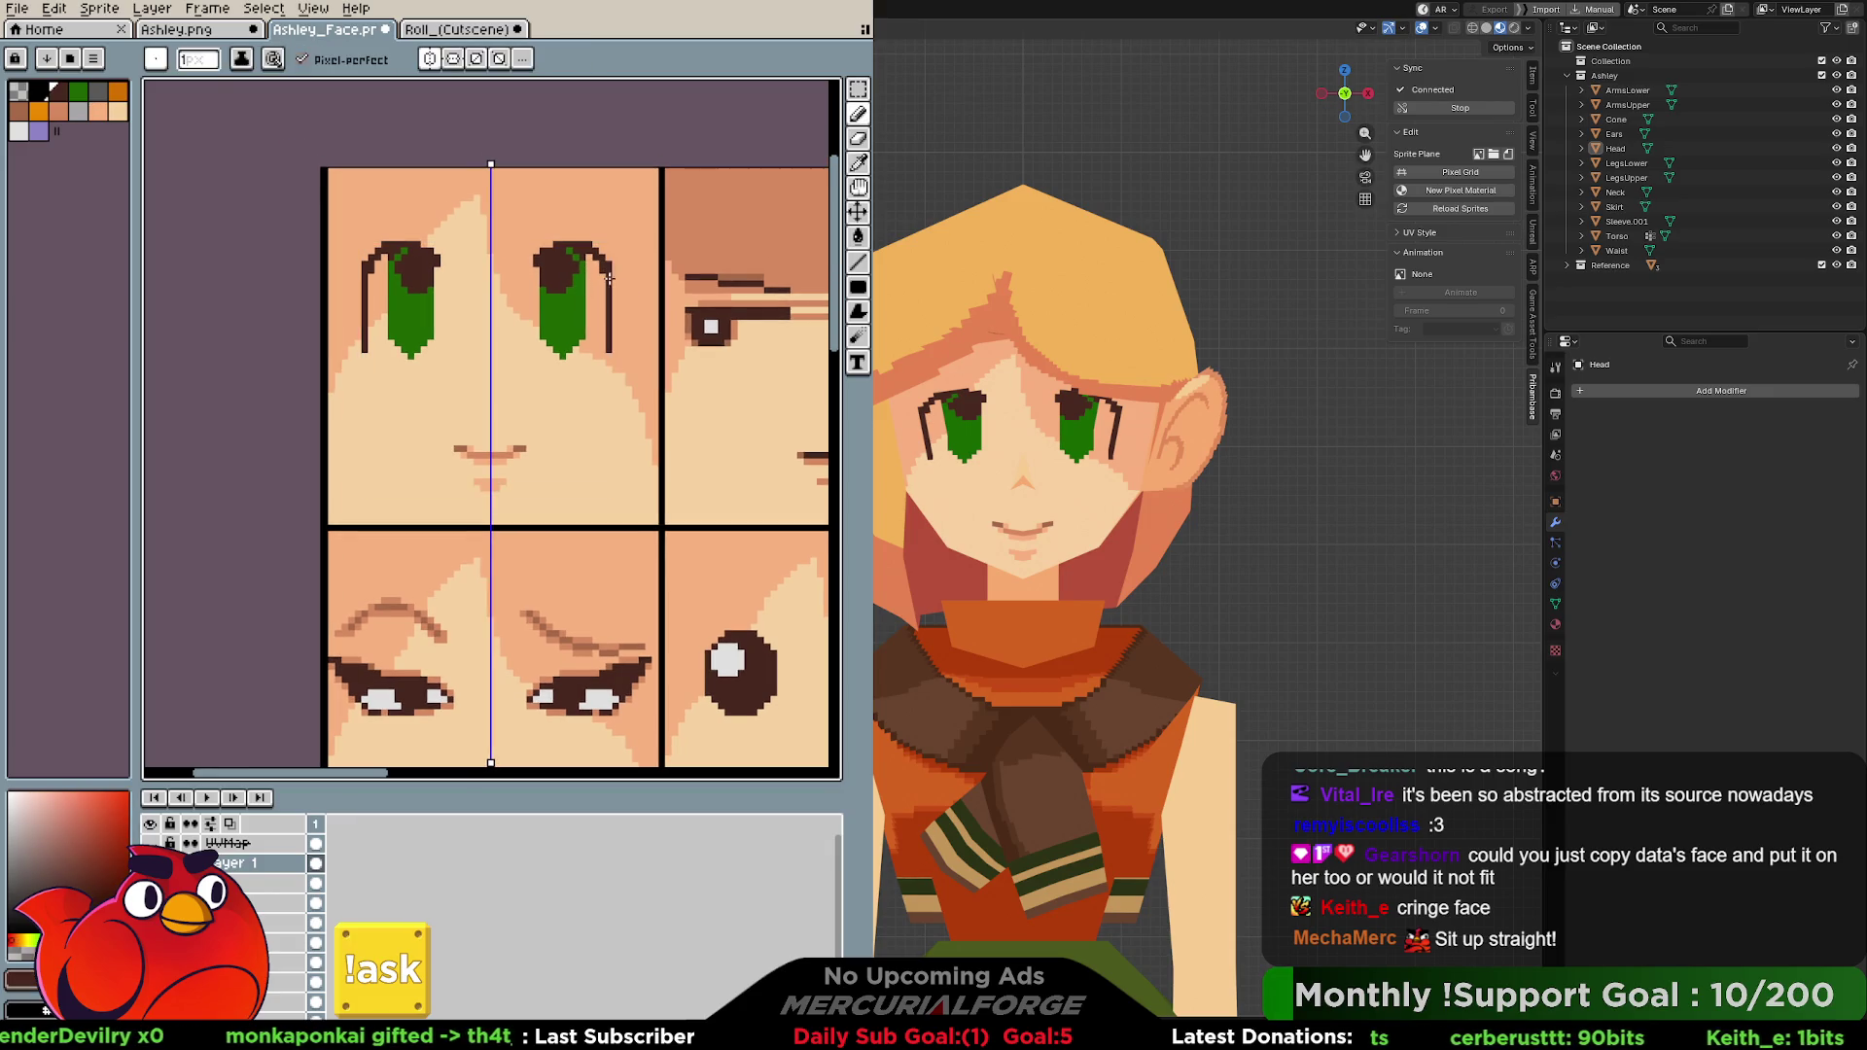
pyautogui.moveTo(613, 282); pyautogui.dragTo(604, 363)
pyautogui.hotkey('ctrl', 'z')
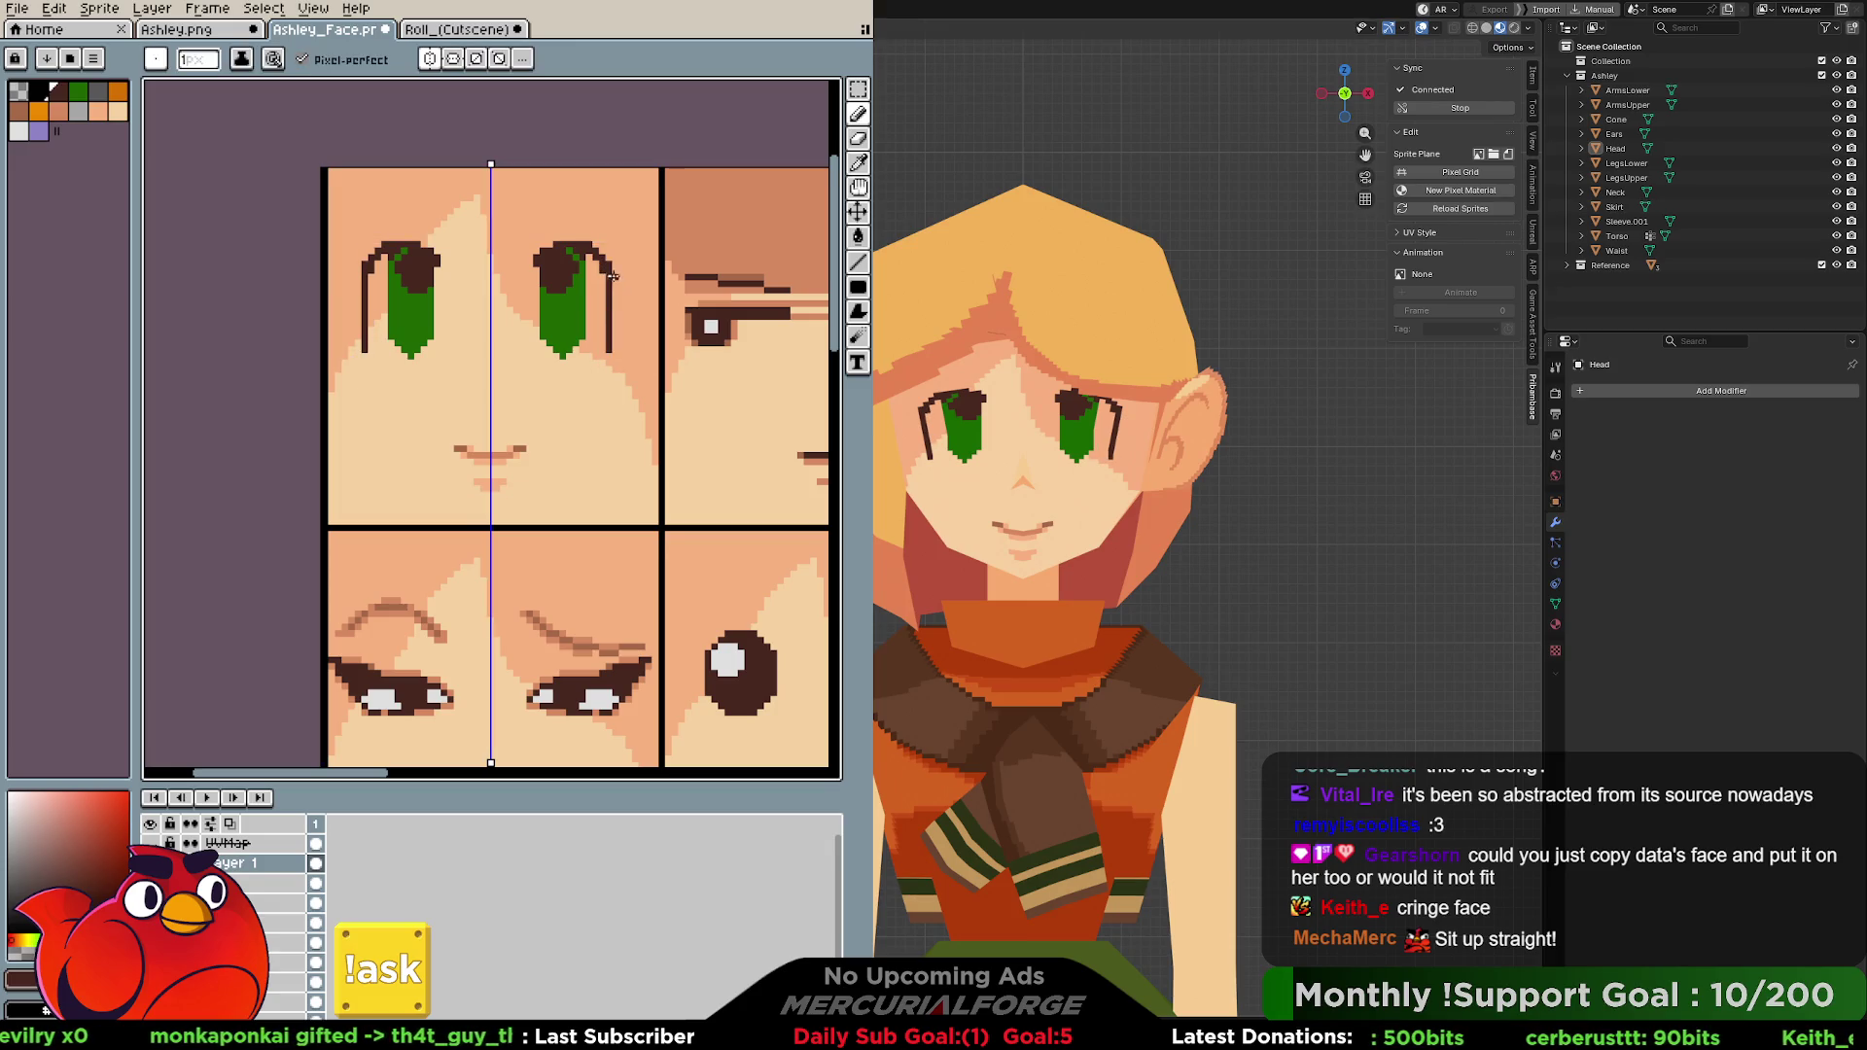
pyautogui.moveTo(619, 281)
pyautogui.mouseDown()
pyautogui.moveTo(607, 359)
pyautogui.moveTo(615, 309)
pyautogui.mouseUp()
pyautogui.hotkey('ctrl', 'z')
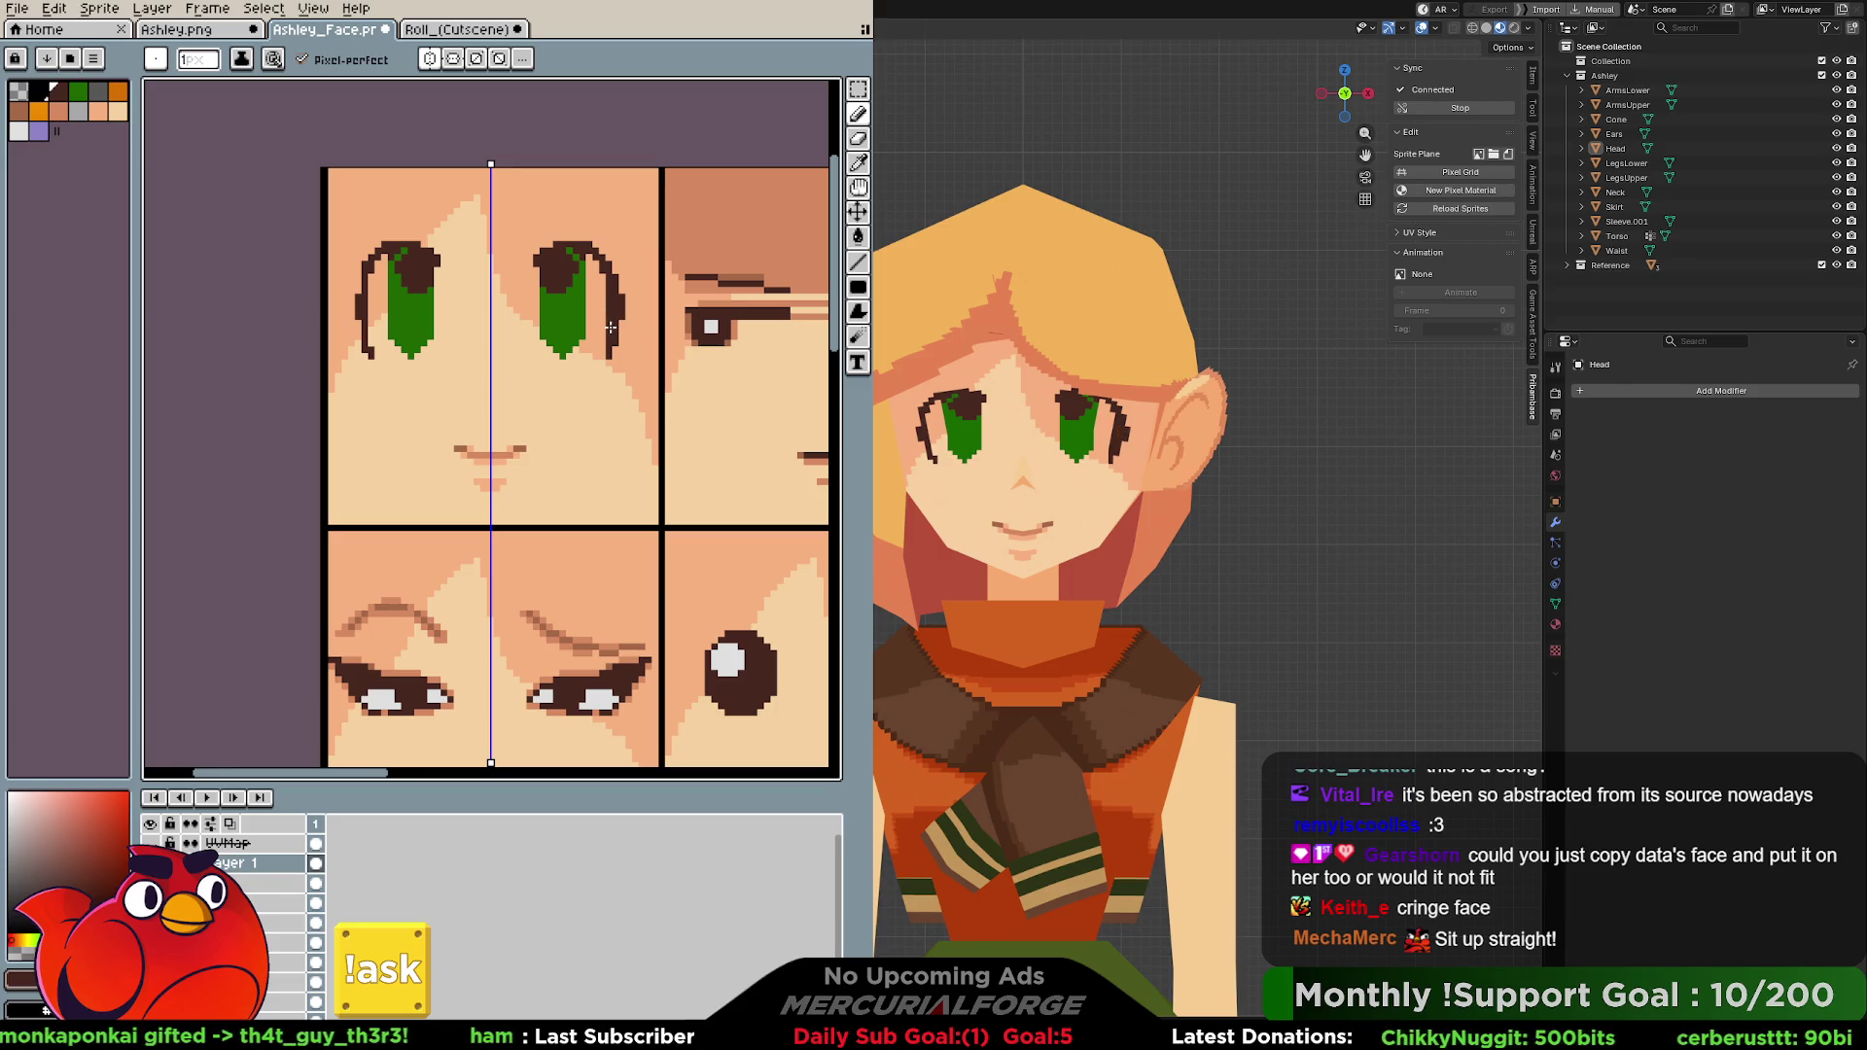
# Draw dark pixels at the eyes' upper corners, along their tops, and the brow lines above.
pyautogui.click(603, 259)
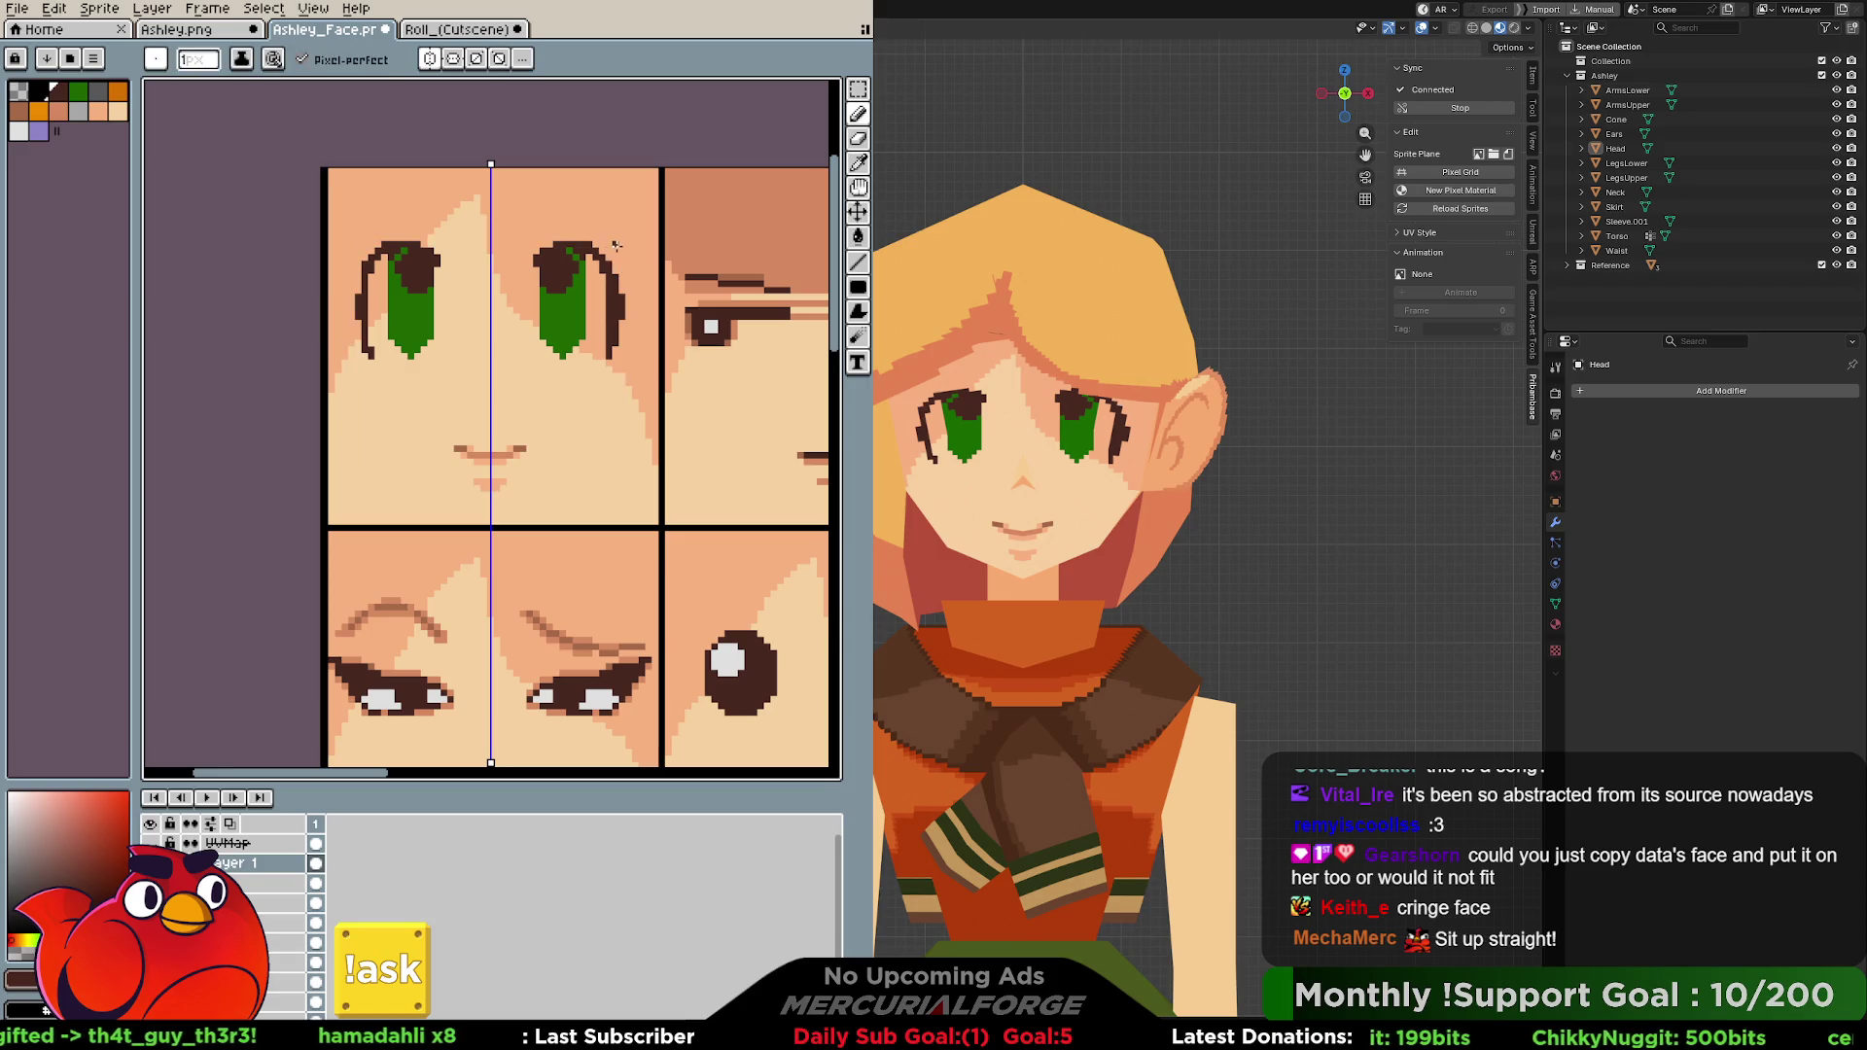
pyautogui.hotkey('ctrl', 'z')
pyautogui.click(621, 246)
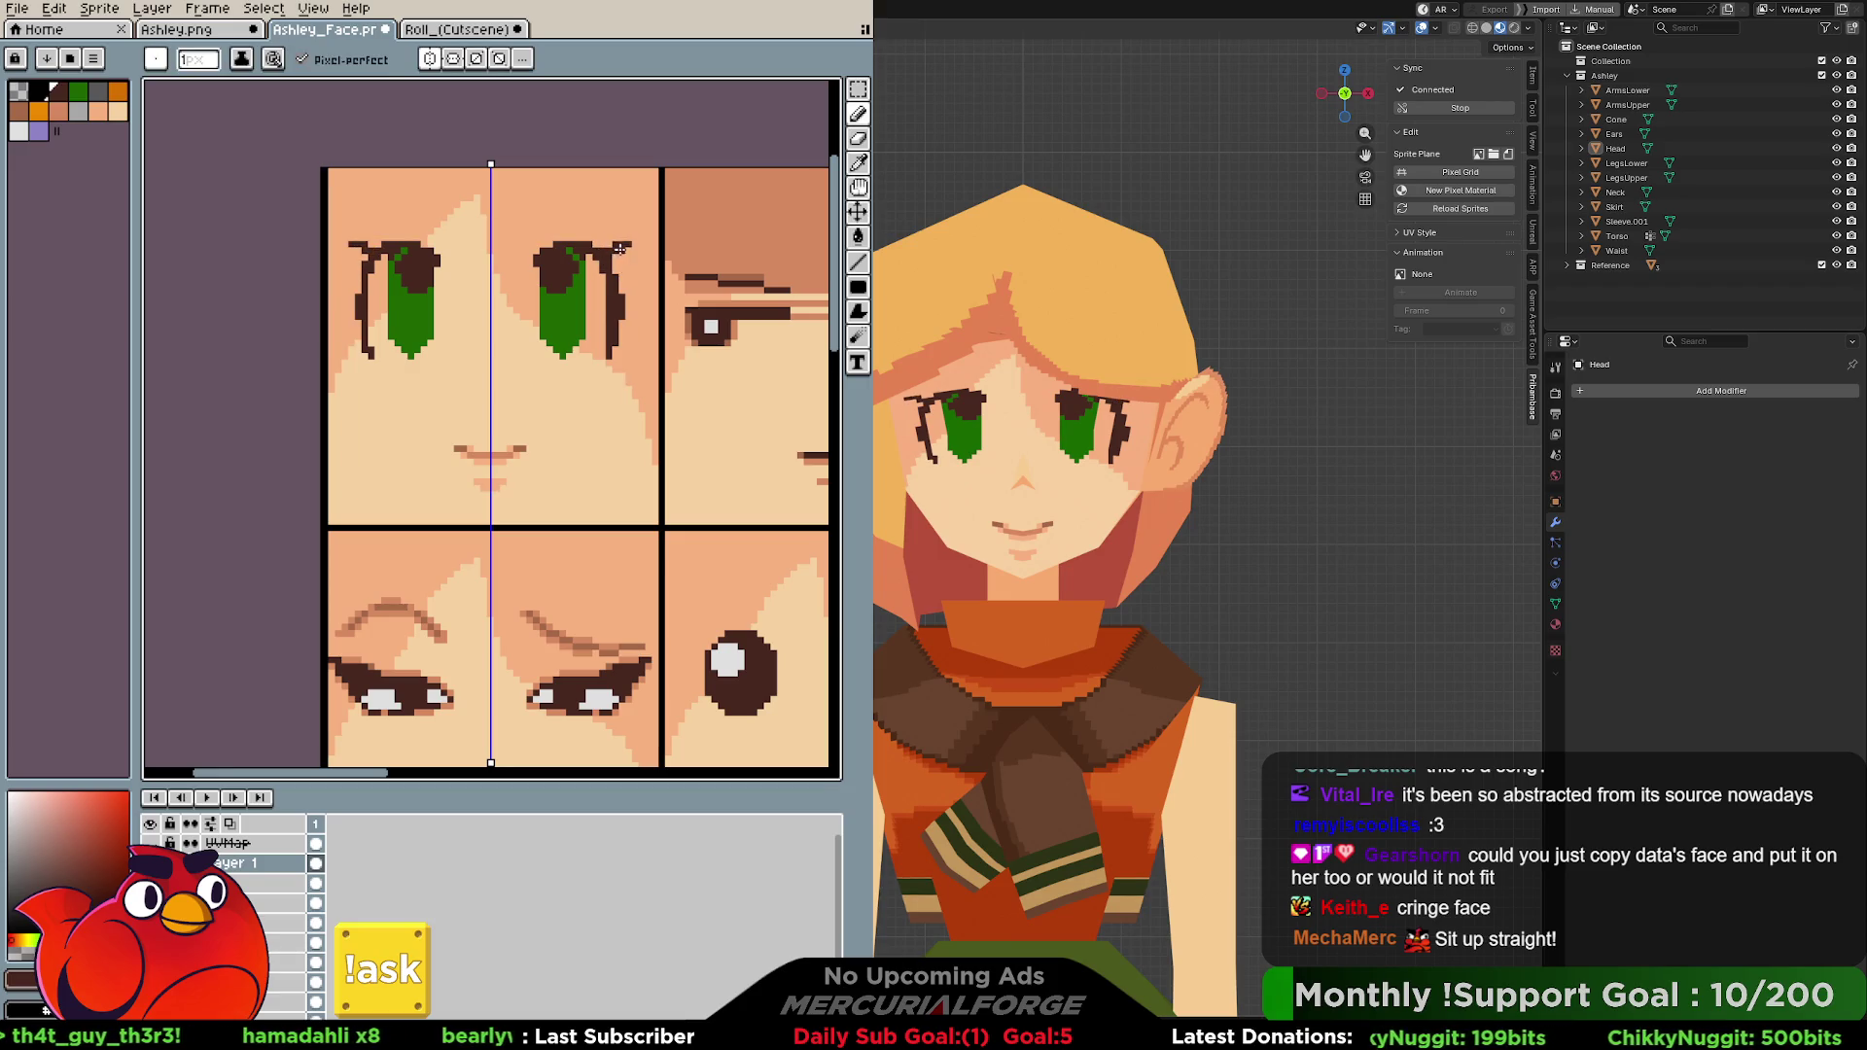
pyautogui.click(619, 245)
pyautogui.moveTo(619, 249); pyautogui.dragTo(614, 269)
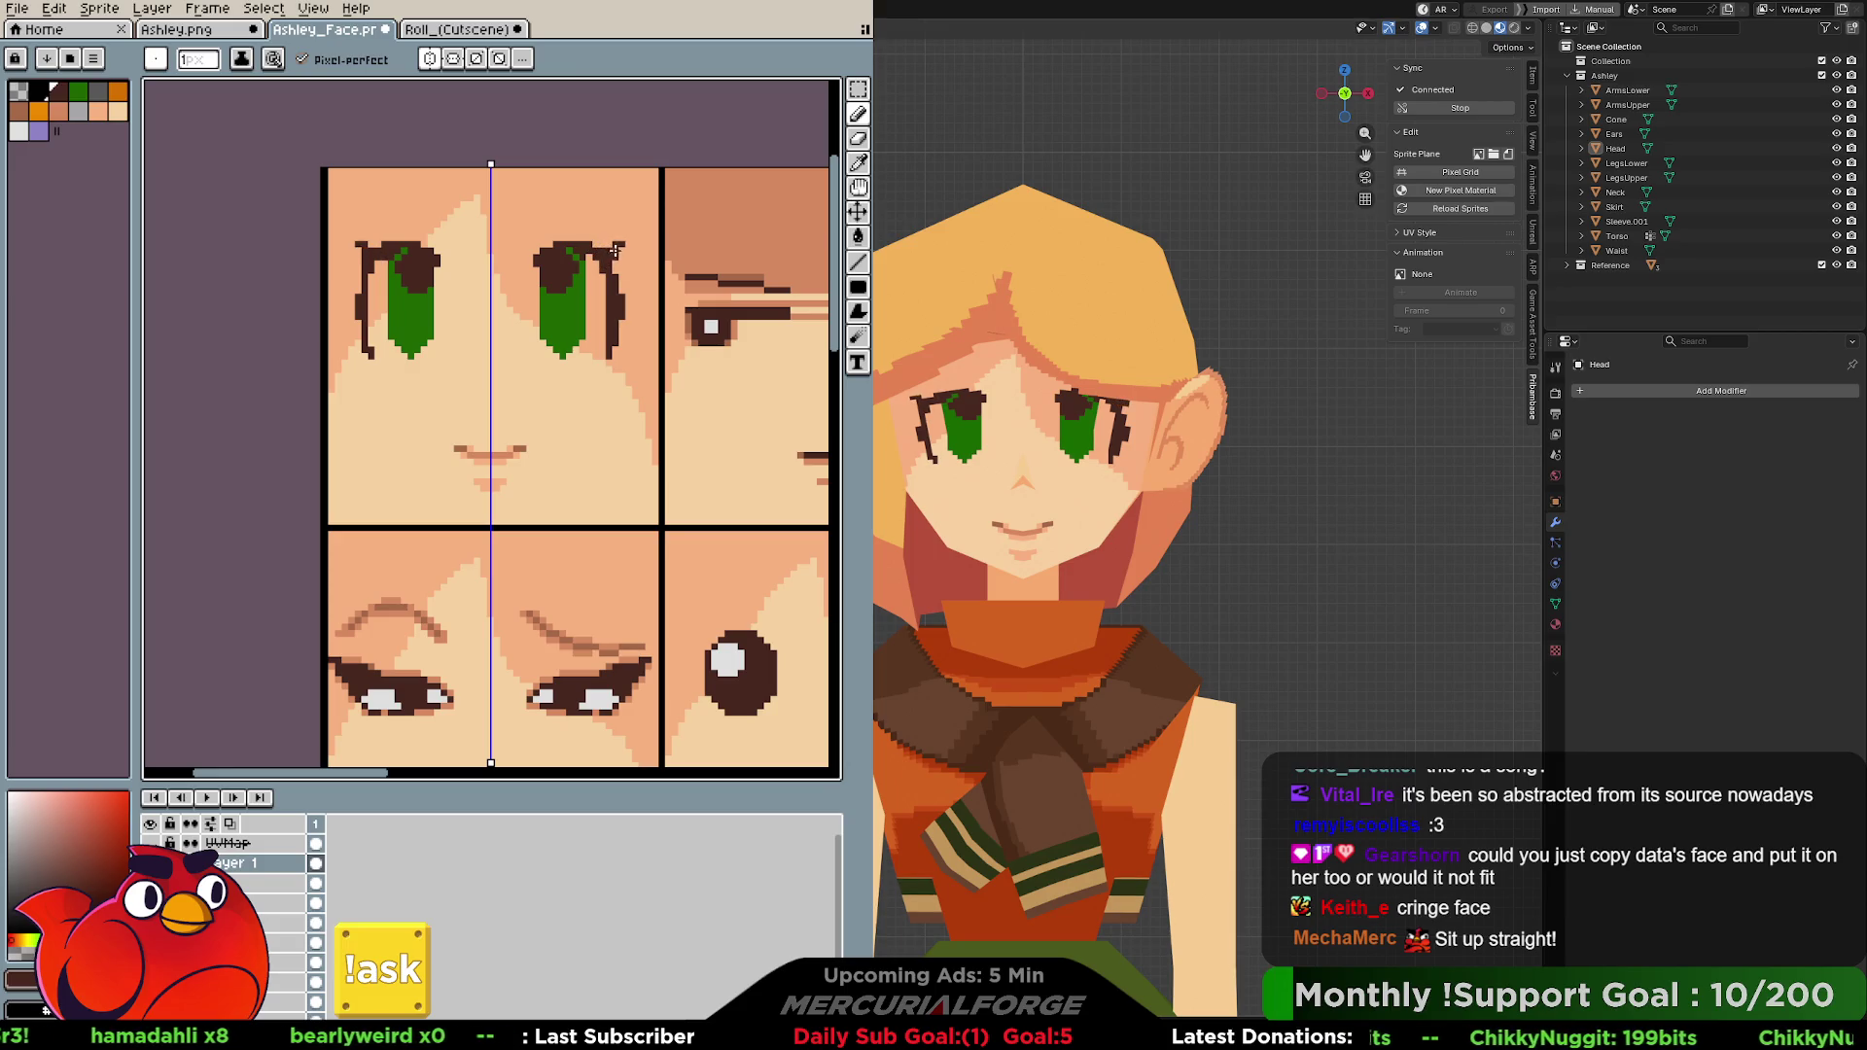
pyautogui.moveTo(595, 246)
pyautogui.mouseDown()
pyautogui.moveTo(534, 237)
pyautogui.moveTo(608, 223)
pyautogui.moveTo(573, 209)
pyautogui.mouseUp()
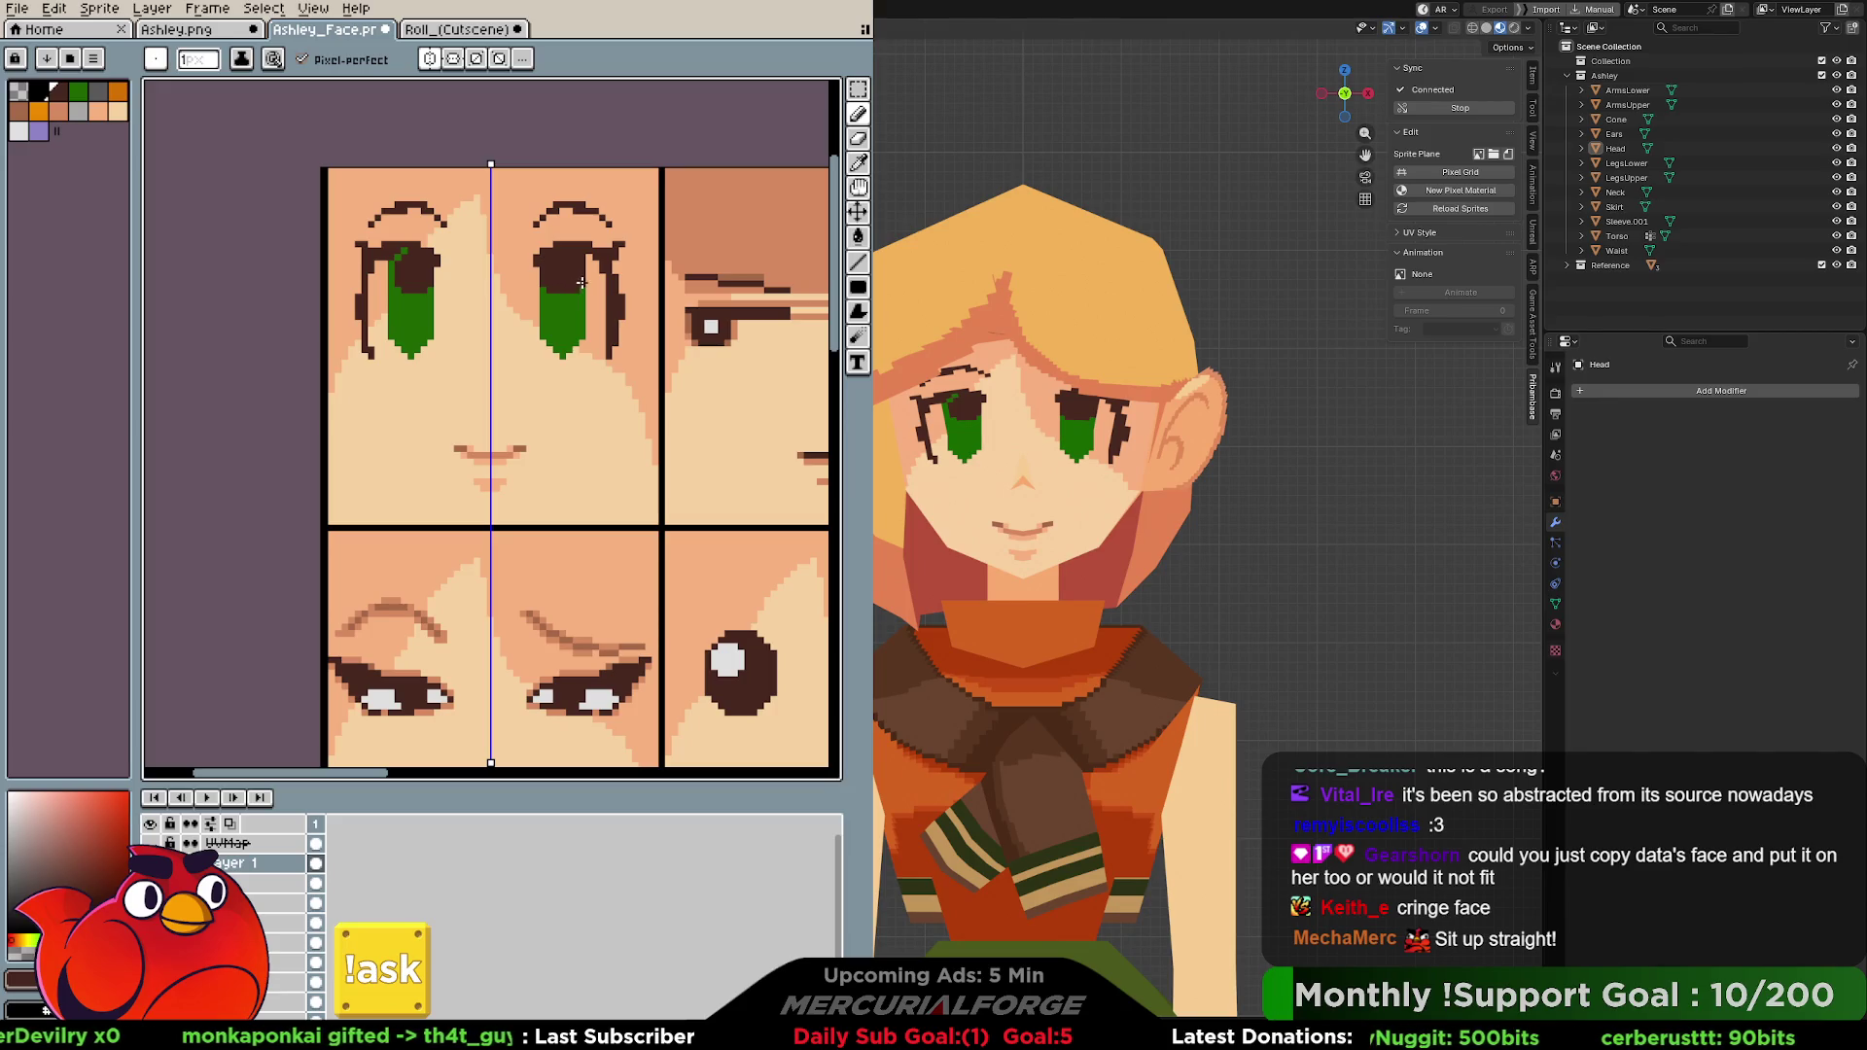
# Clear the selection and repaint a brighter green pixel column in both eyes.
pyautogui.hotkey('ctrl', 'shift', 'd')
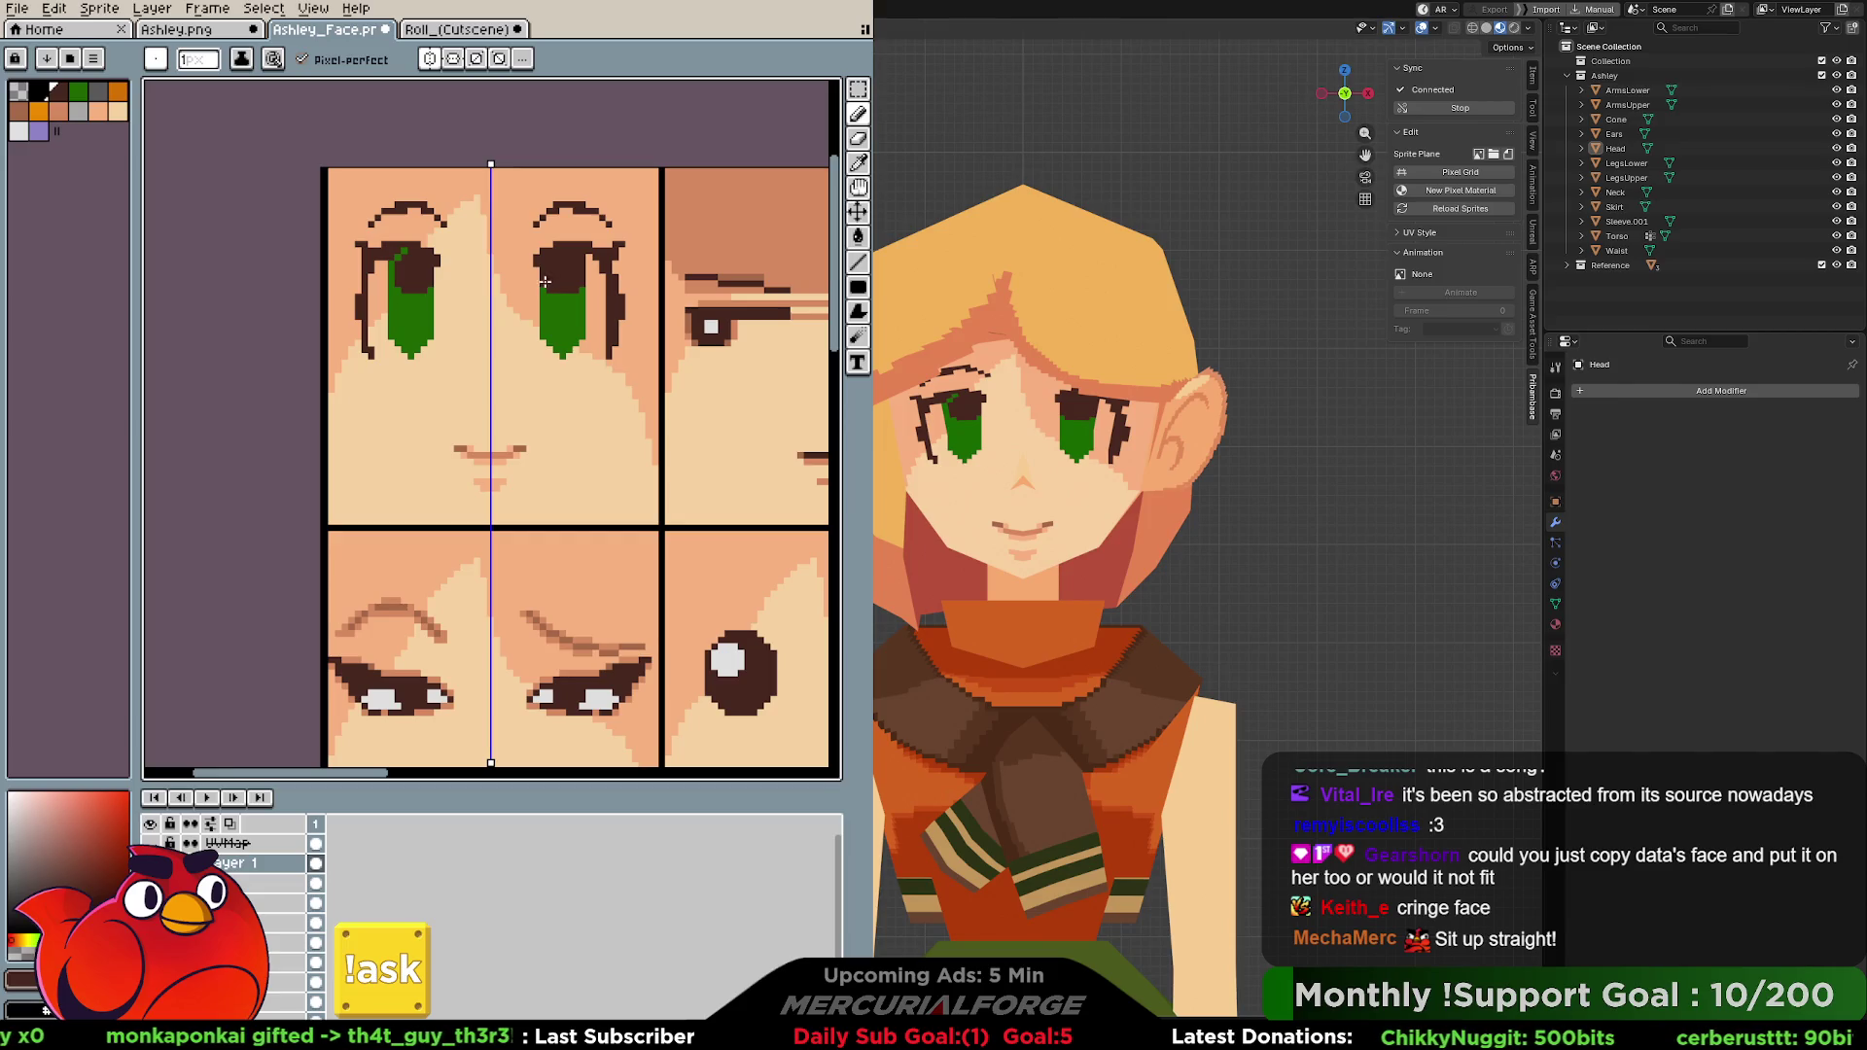
pyautogui.hotkey('ctrl', 'd')
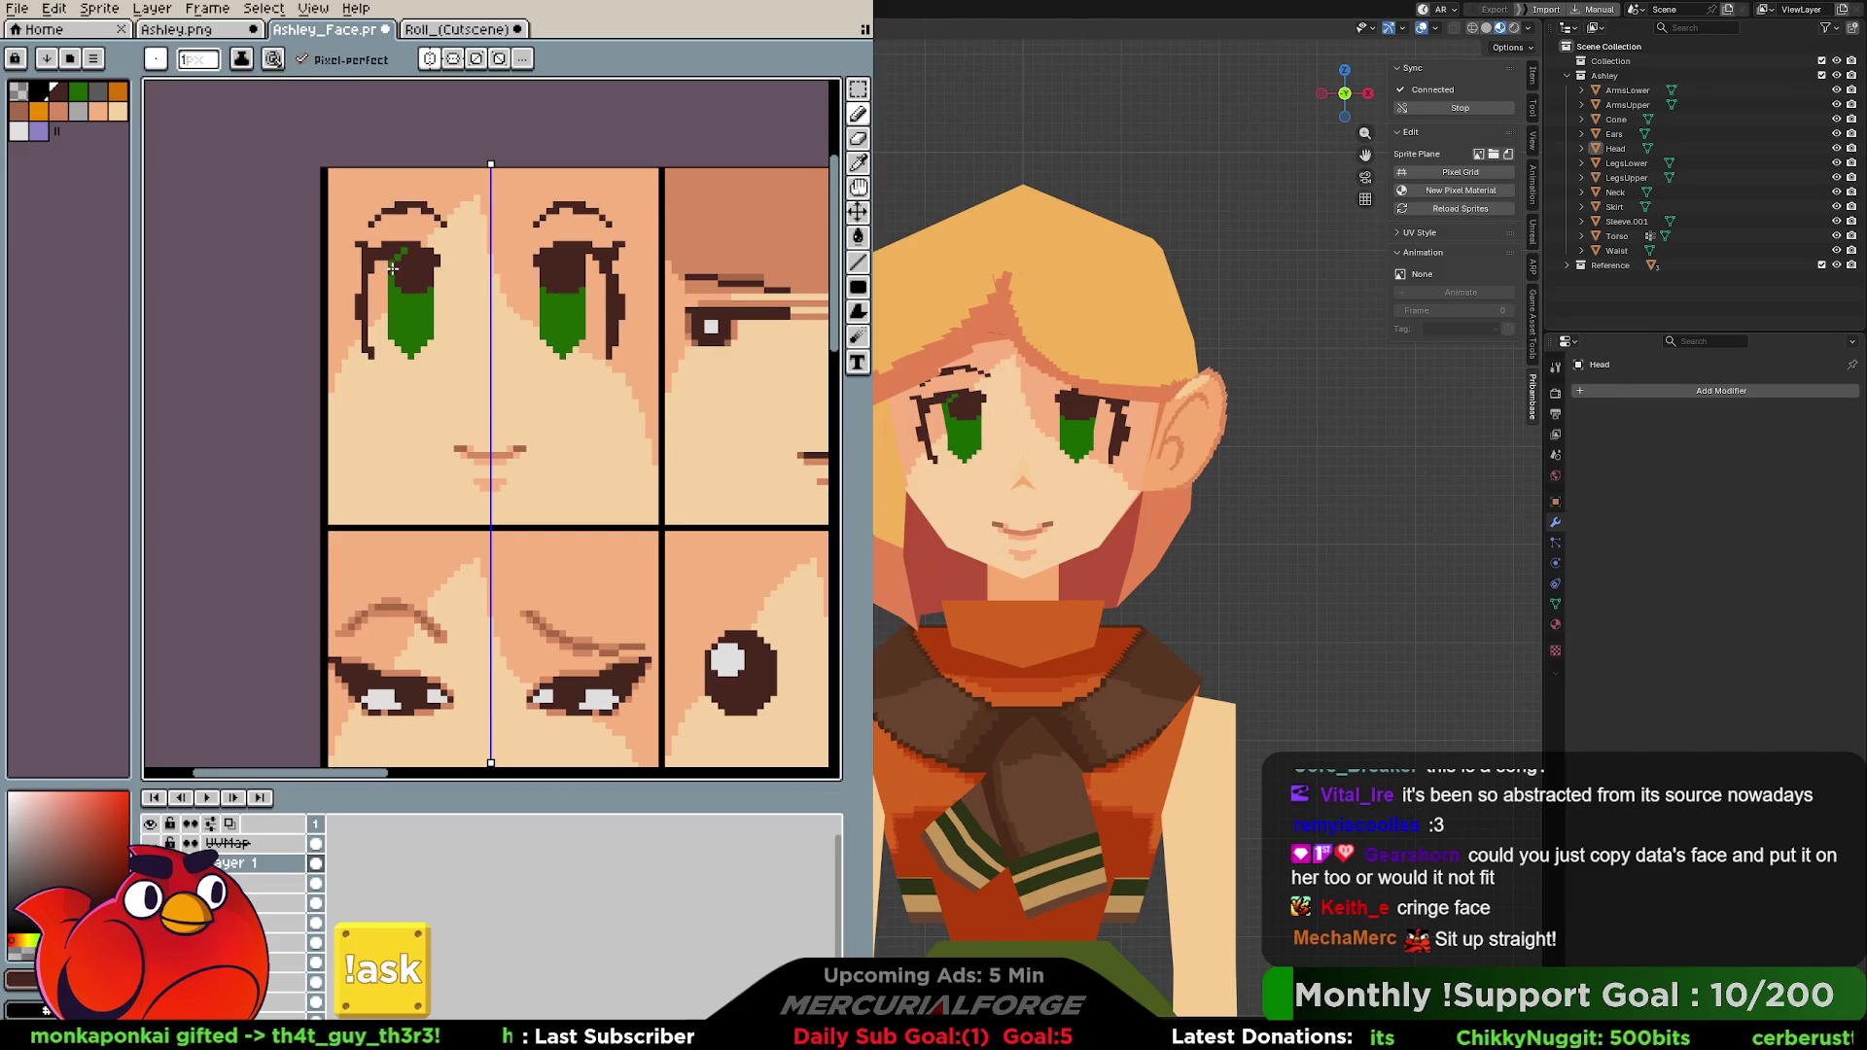
pyautogui.moveTo(392, 267); pyautogui.dragTo(394, 288)
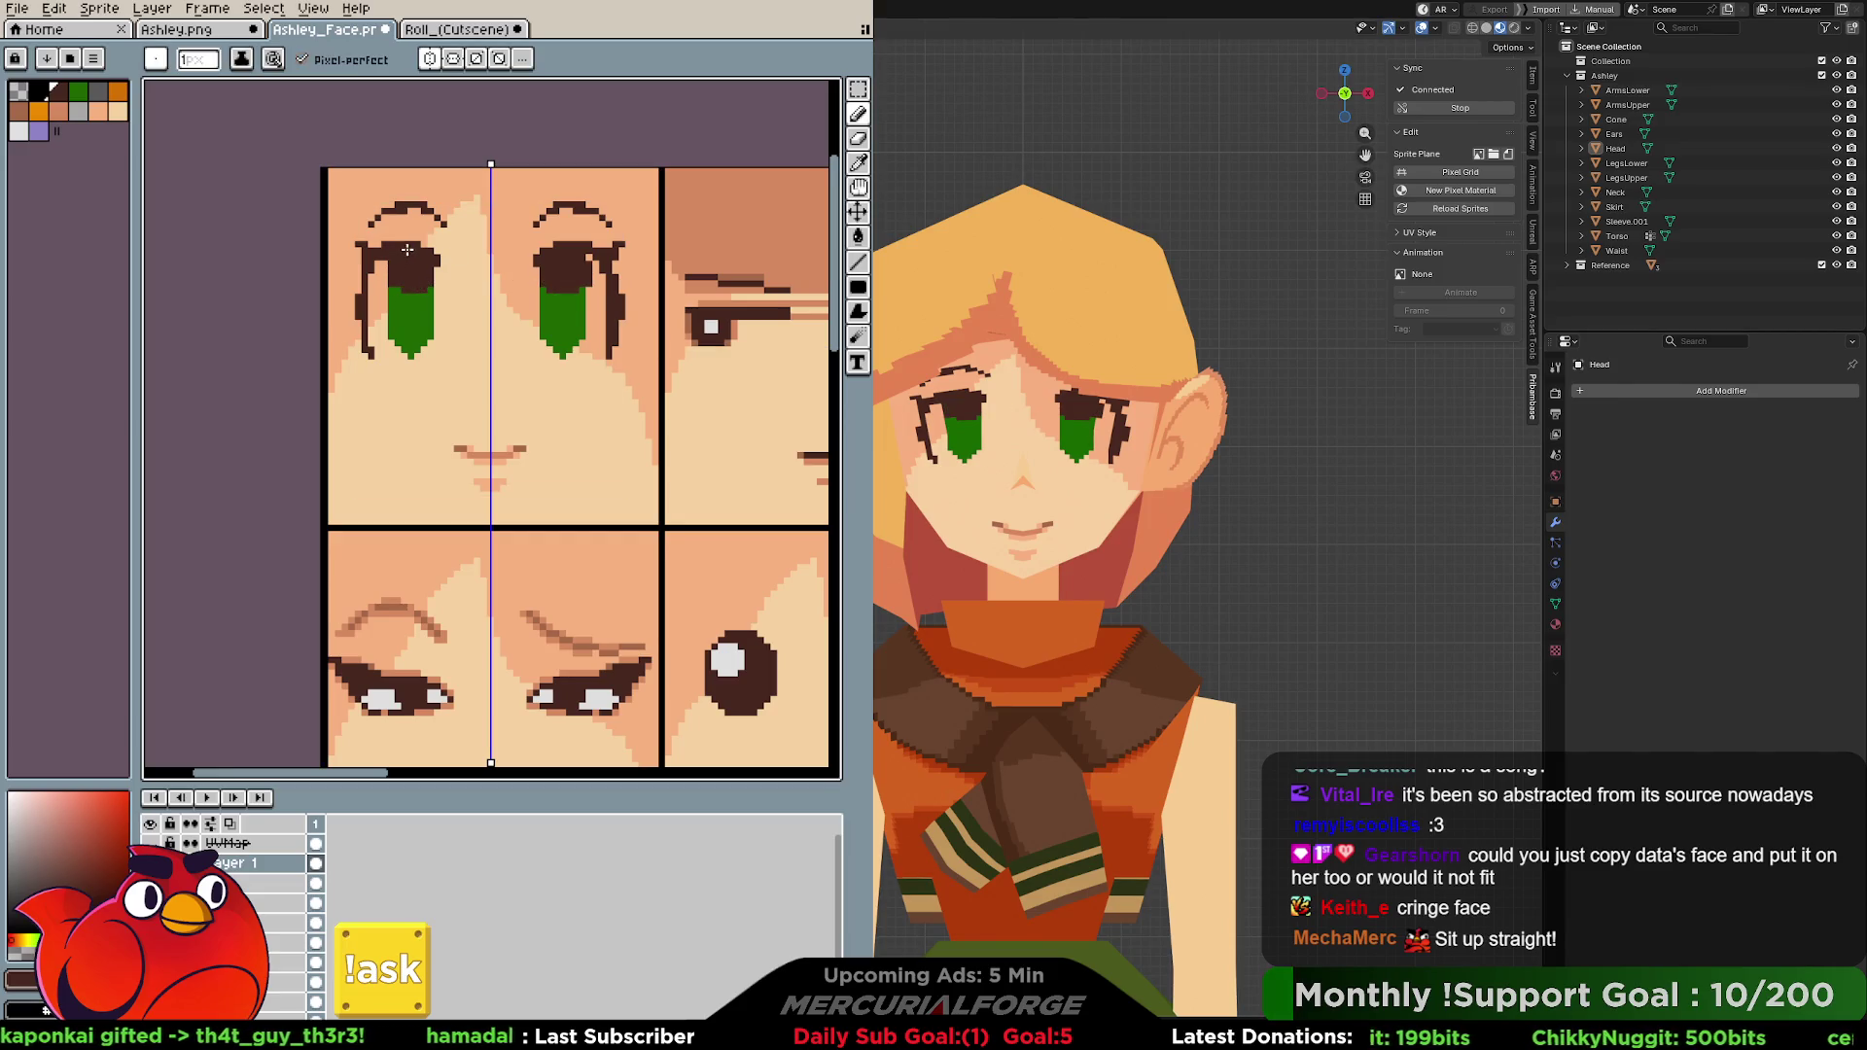
pyautogui.keyDown('alt'); pyautogui.click(416, 277); pyautogui.keyUp('alt')
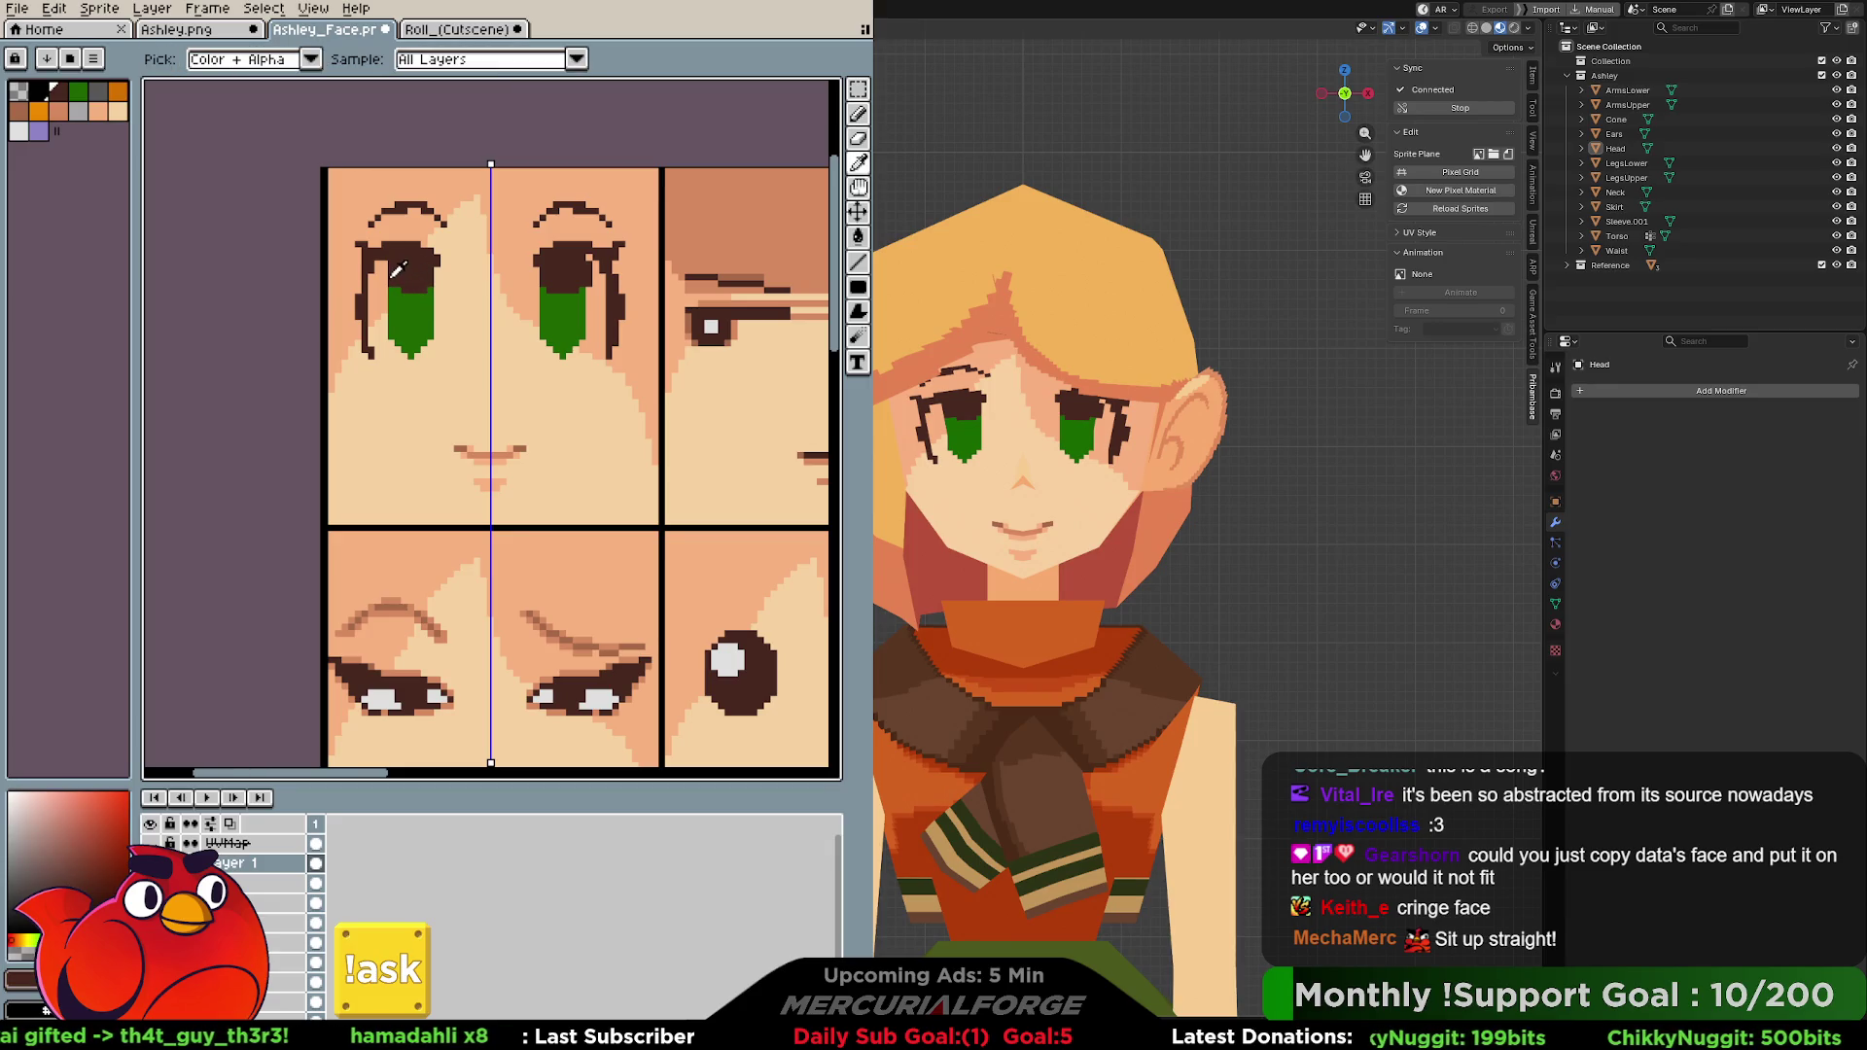
pyautogui.moveTo(391, 263); pyautogui.dragTo(392, 338)
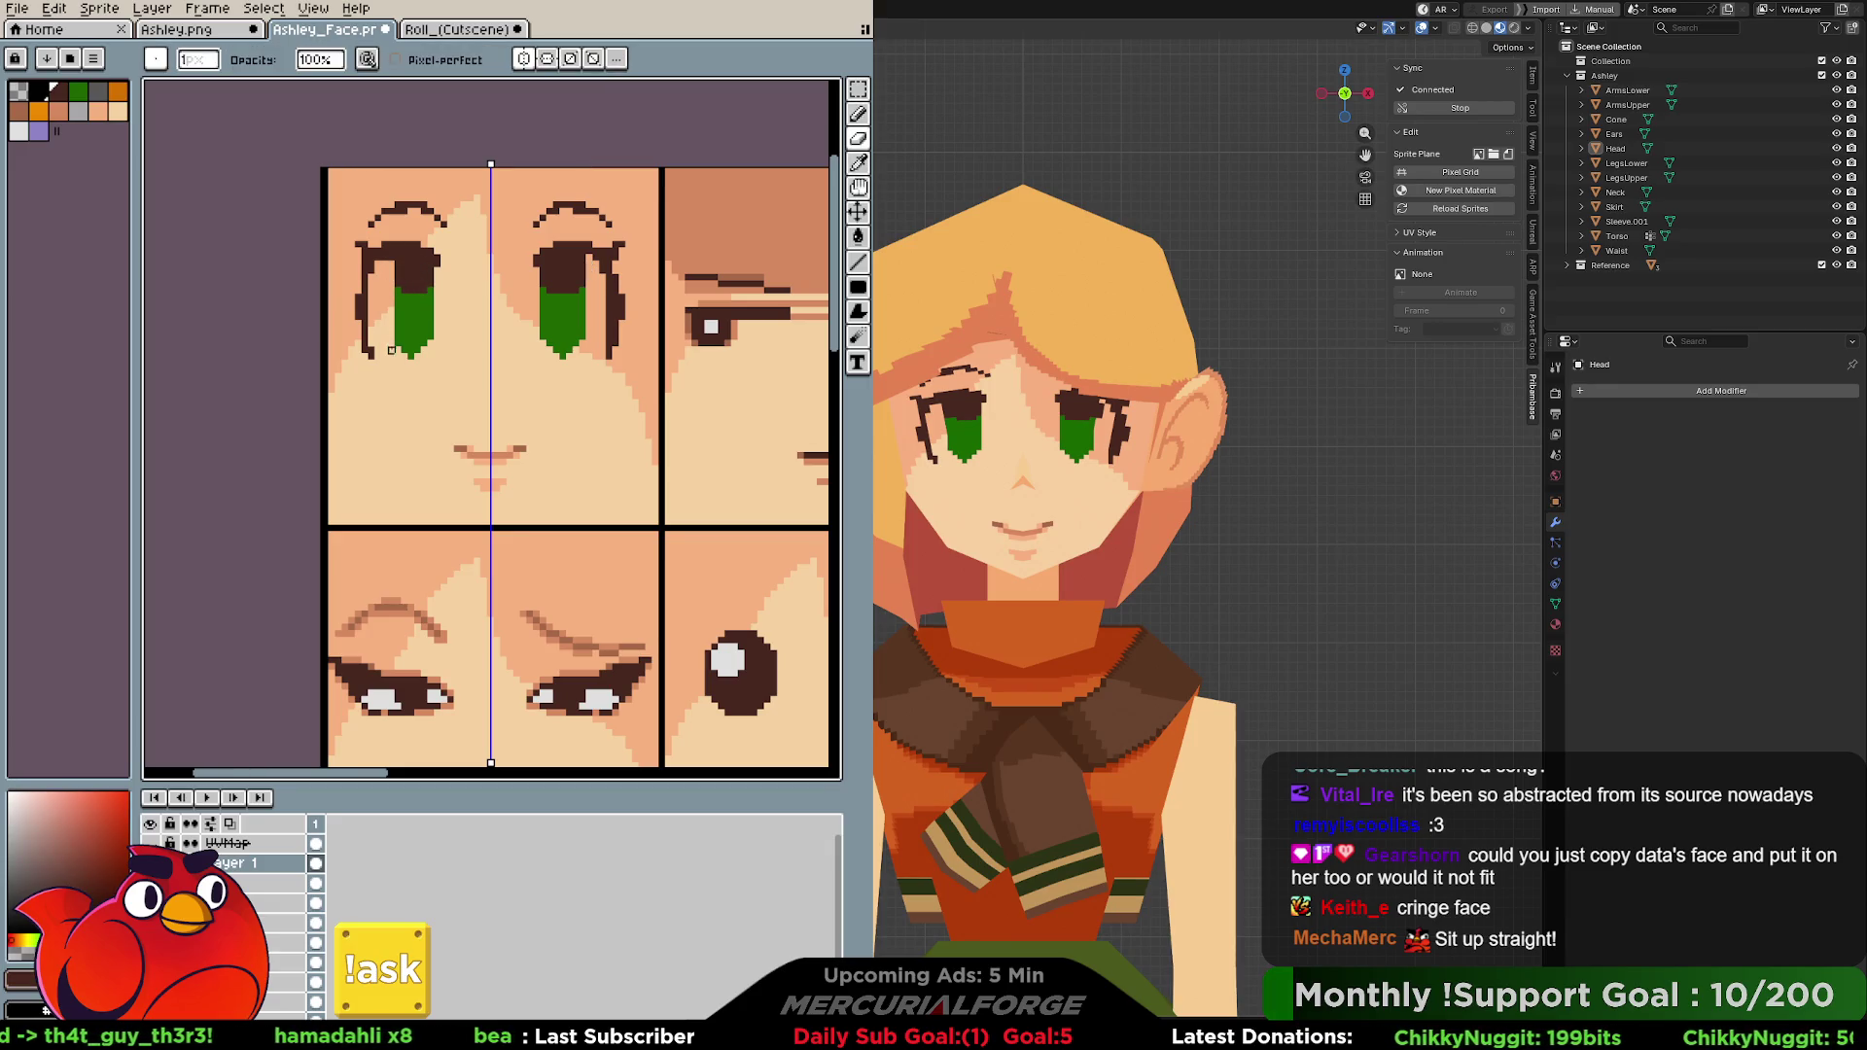
pyautogui.keyDown('alt'); pyautogui.click(425, 300); pyautogui.keyUp('alt')
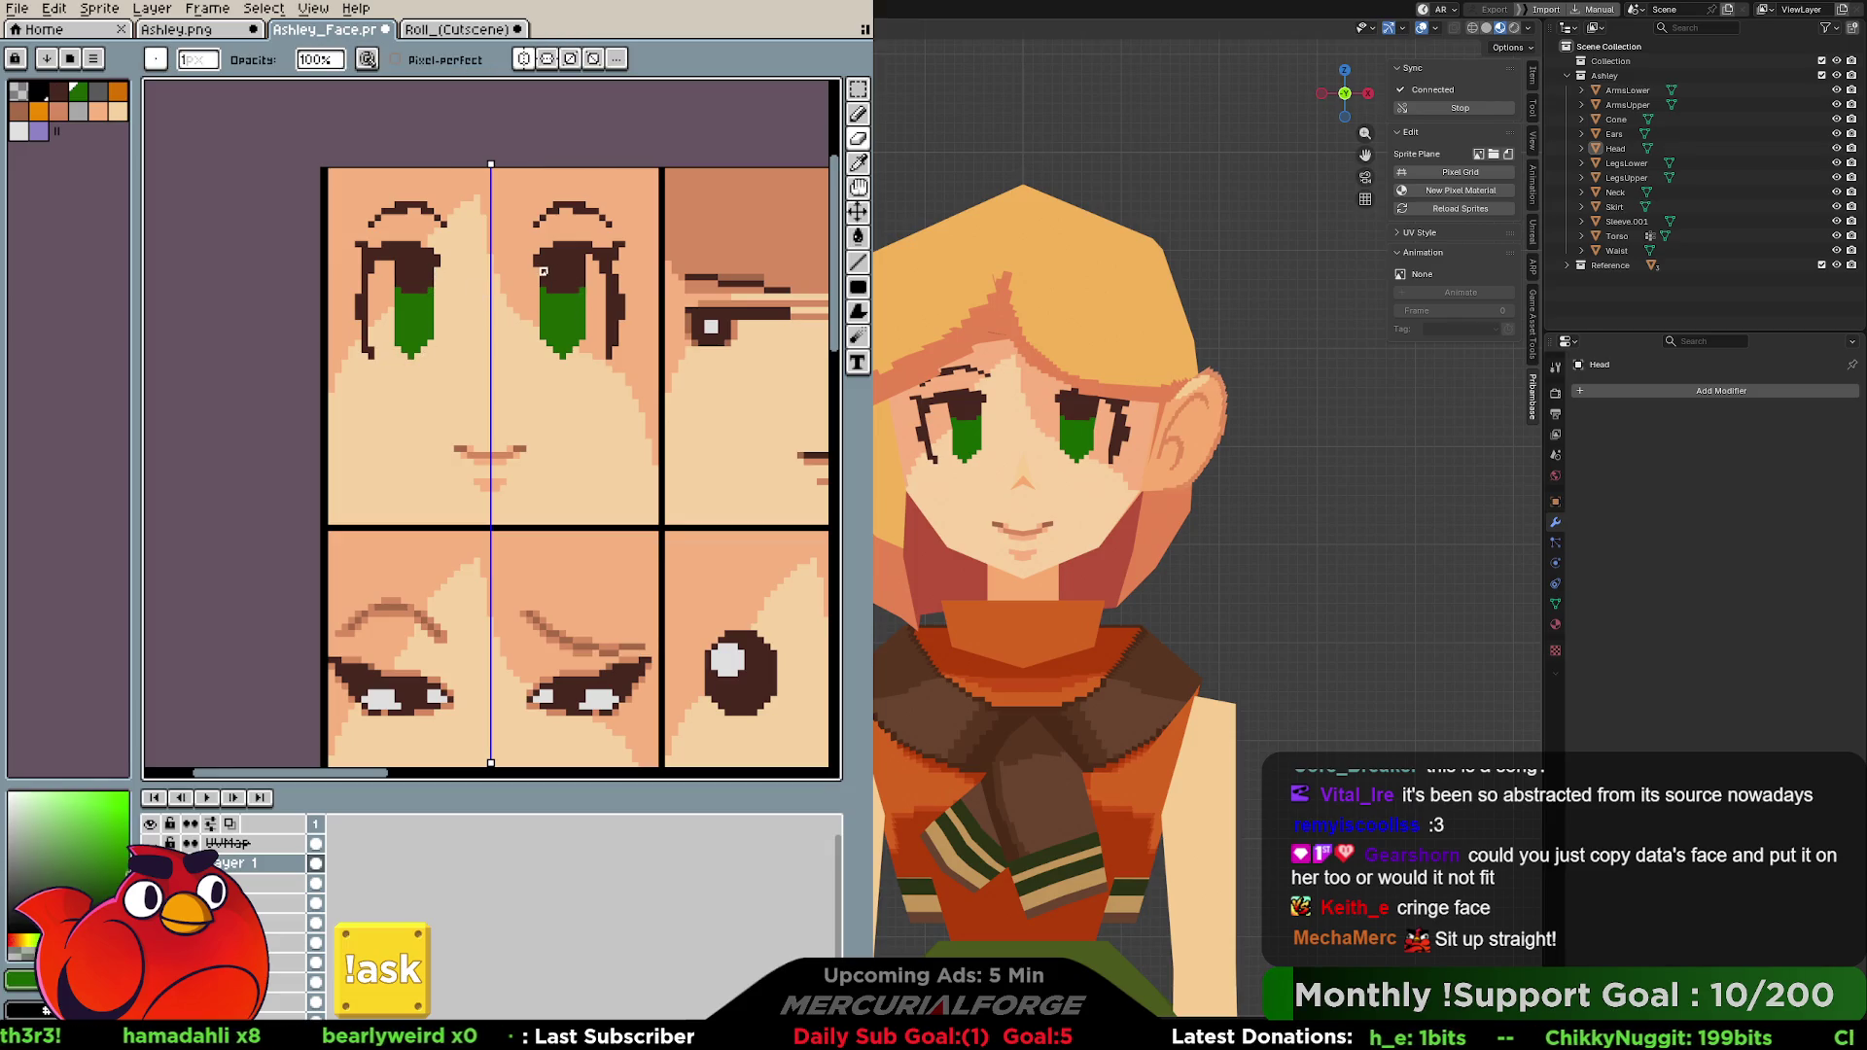
pyautogui.moveTo(437, 271); pyautogui.dragTo(438, 342)
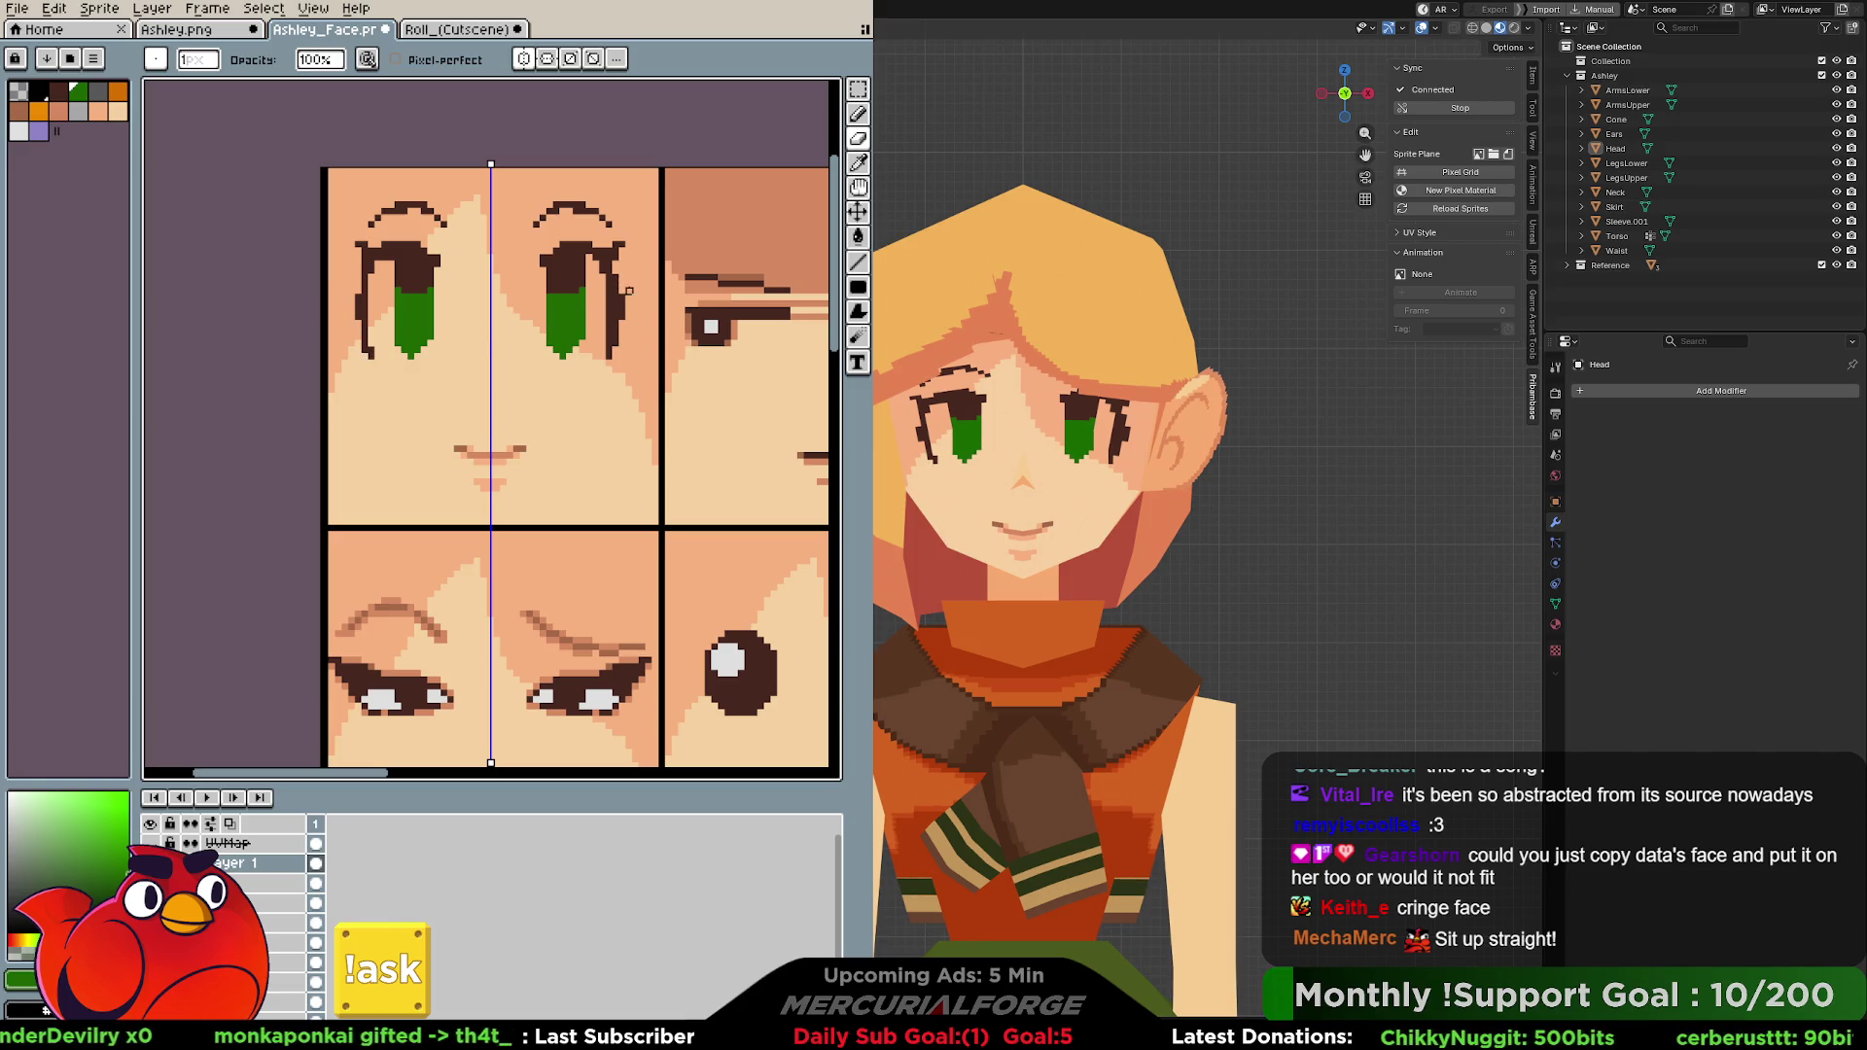
# Erase the dark strip along both eyes' outer edges with the mirrored eraser.
pyautogui.press('b')
pyautogui.keyDown('alt'); pyautogui.click(625, 303); pyautogui.keyUp('alt')
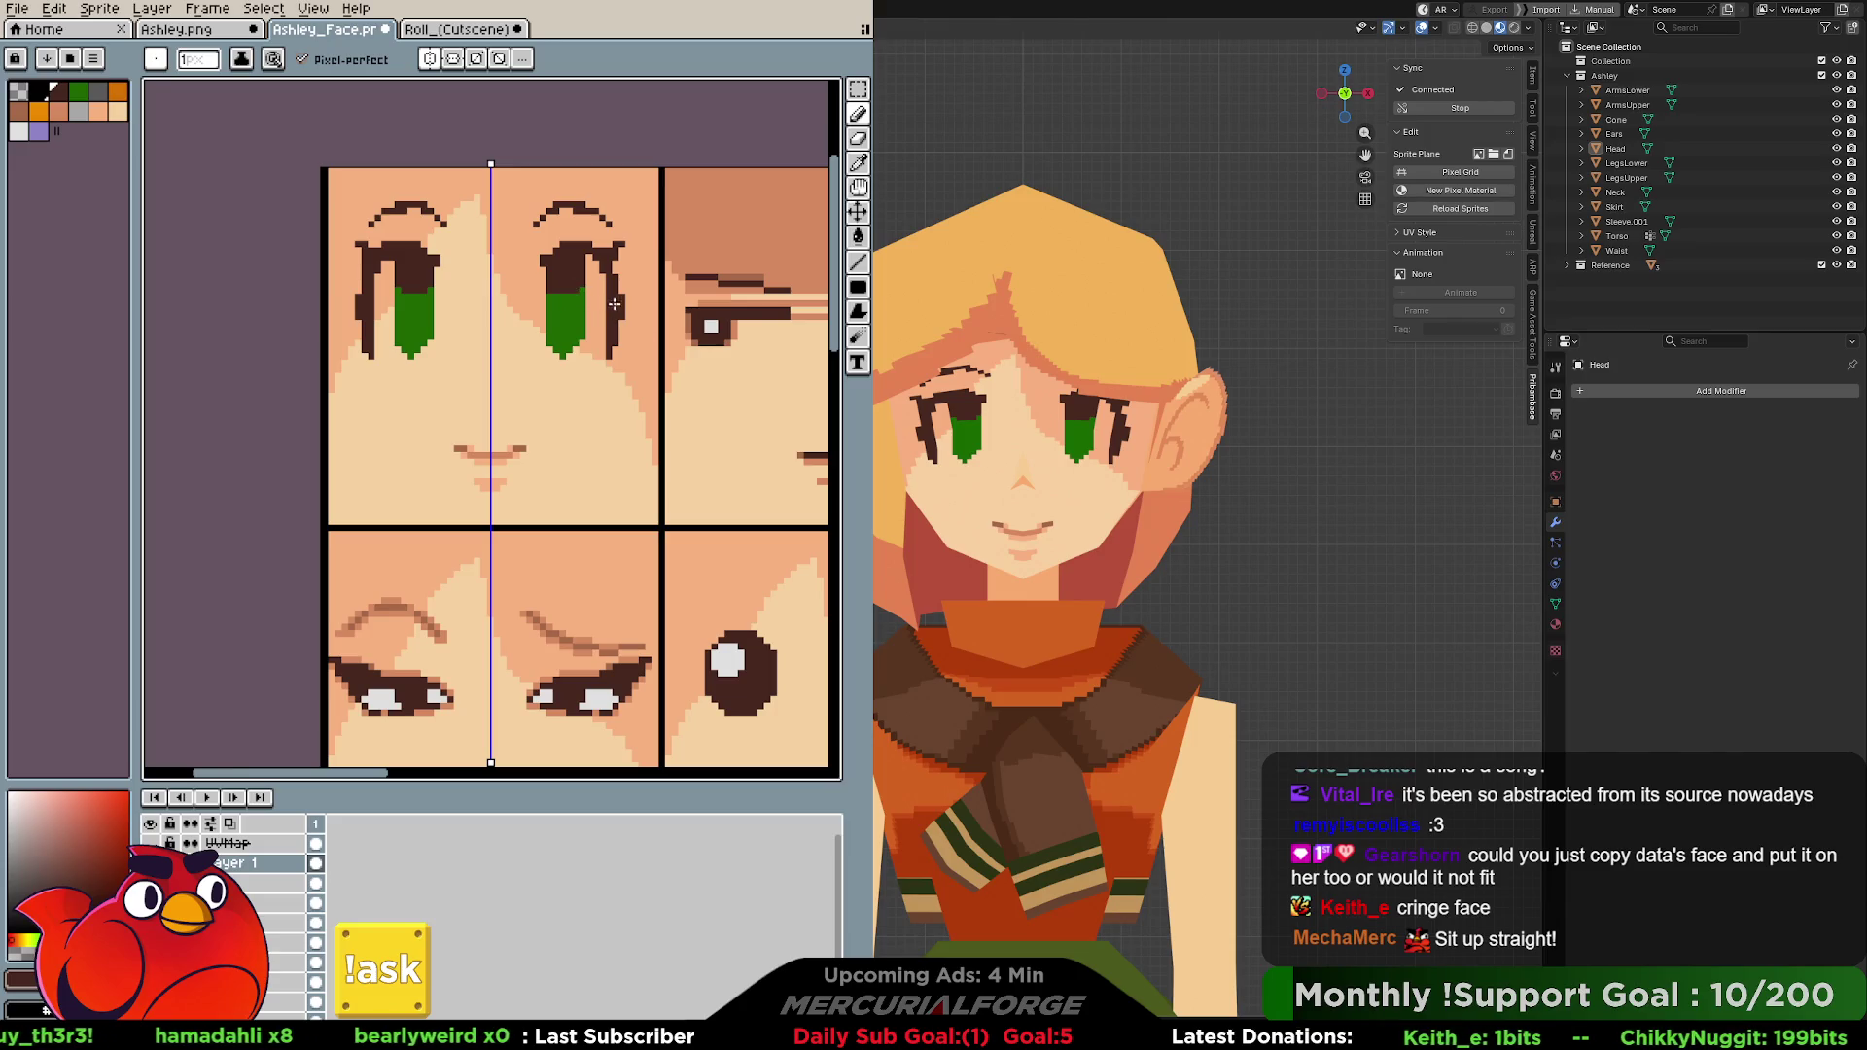
pyautogui.press('e')
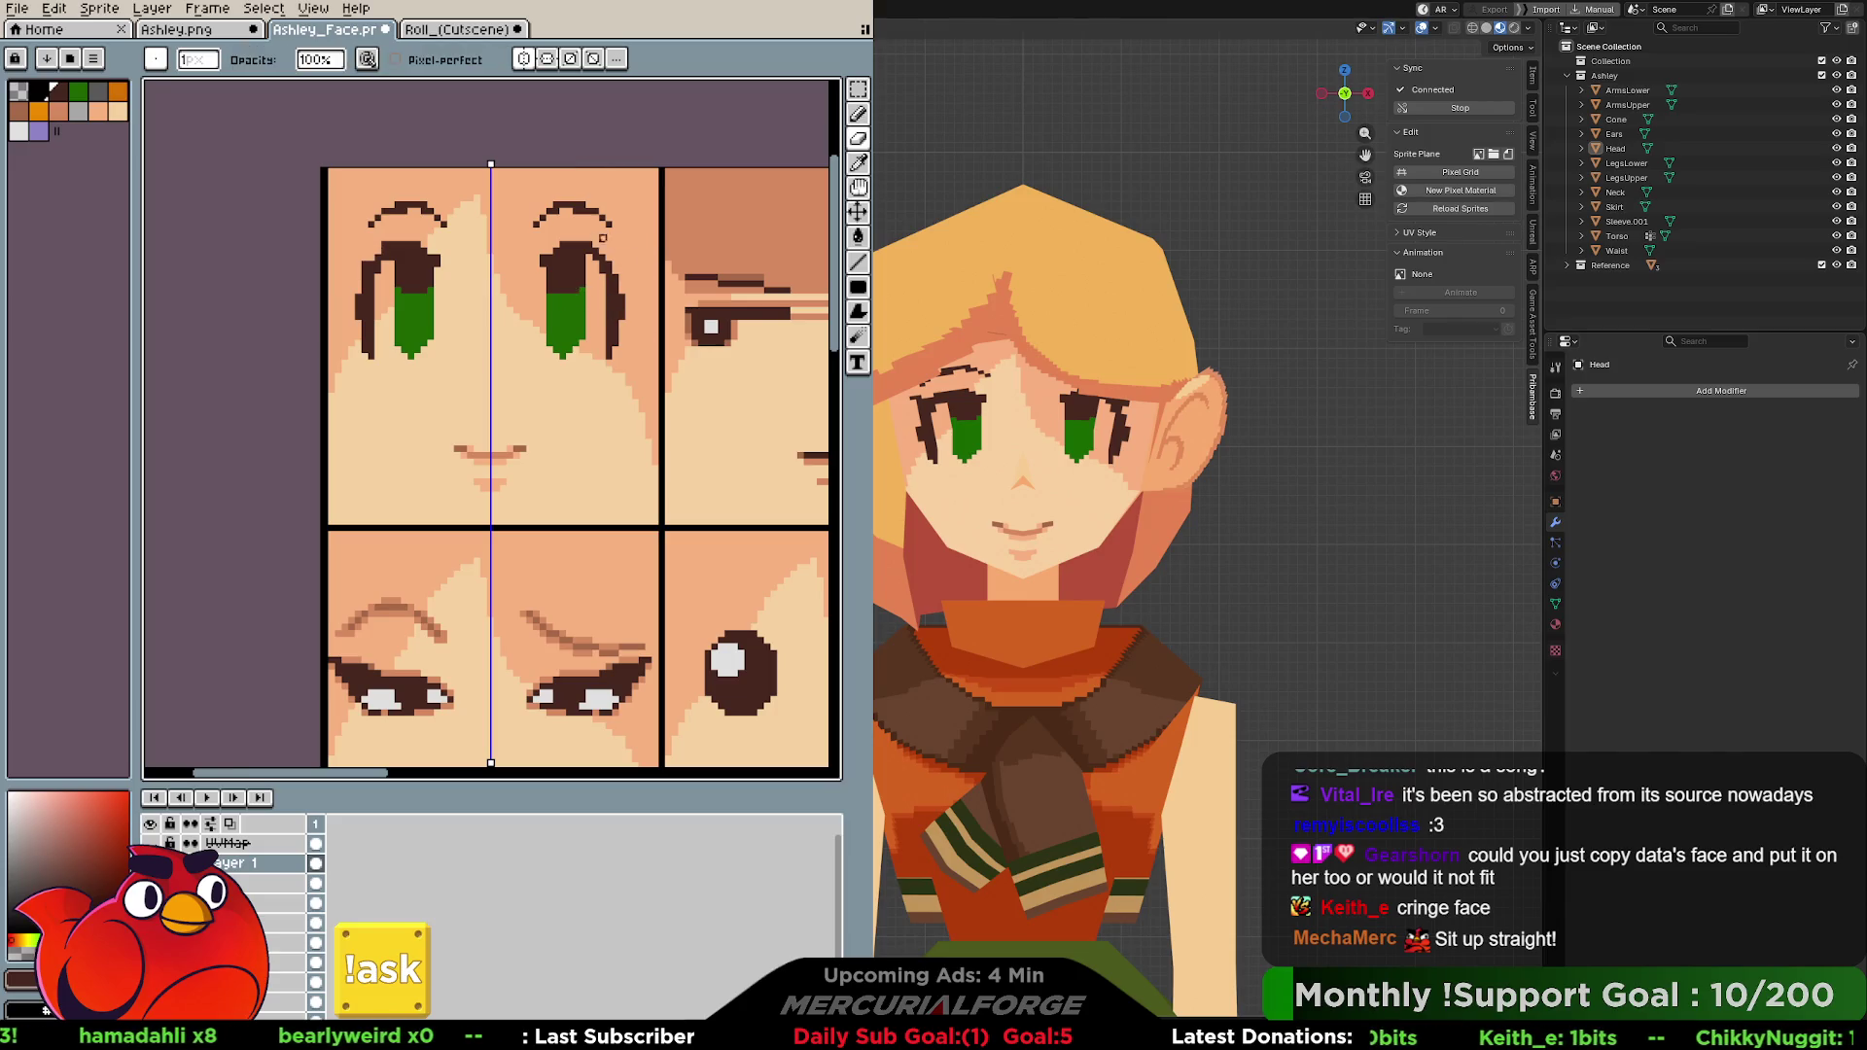
pyautogui.moveTo(621, 295); pyautogui.dragTo(621, 319)
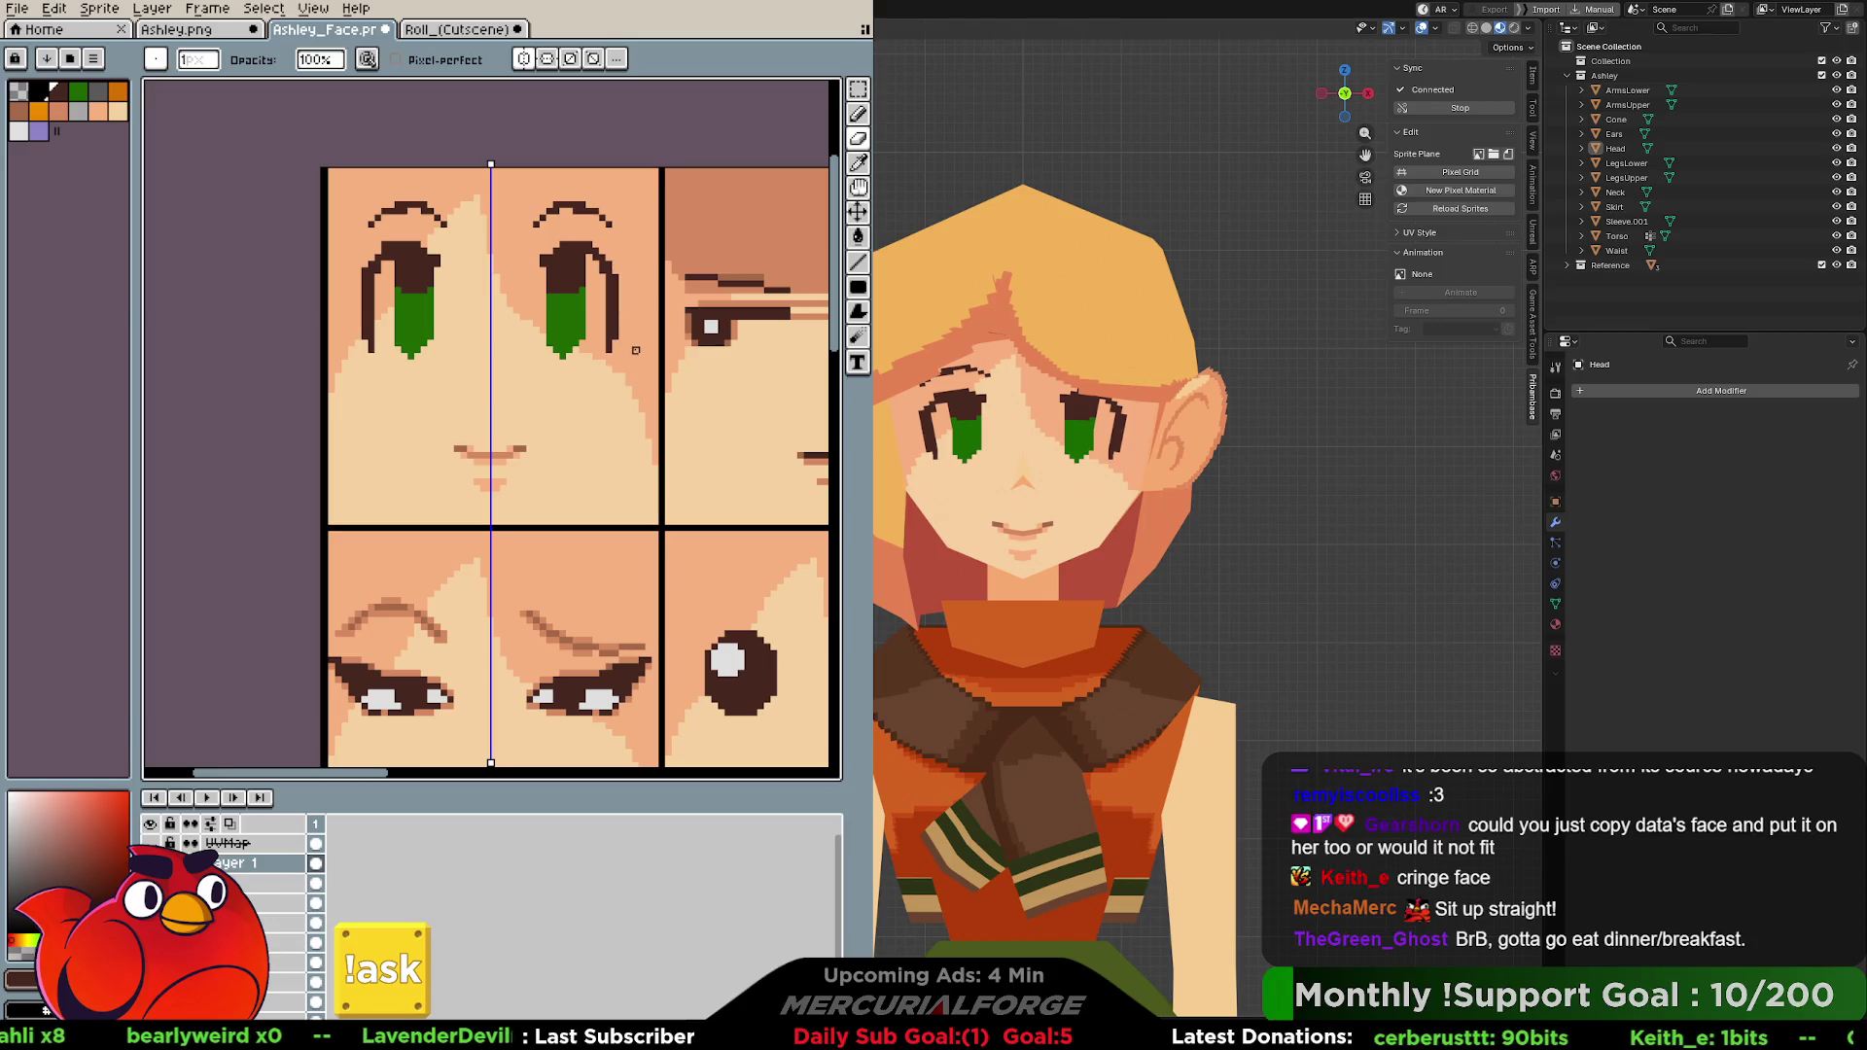
pyautogui.scroll(1, 634, 350)
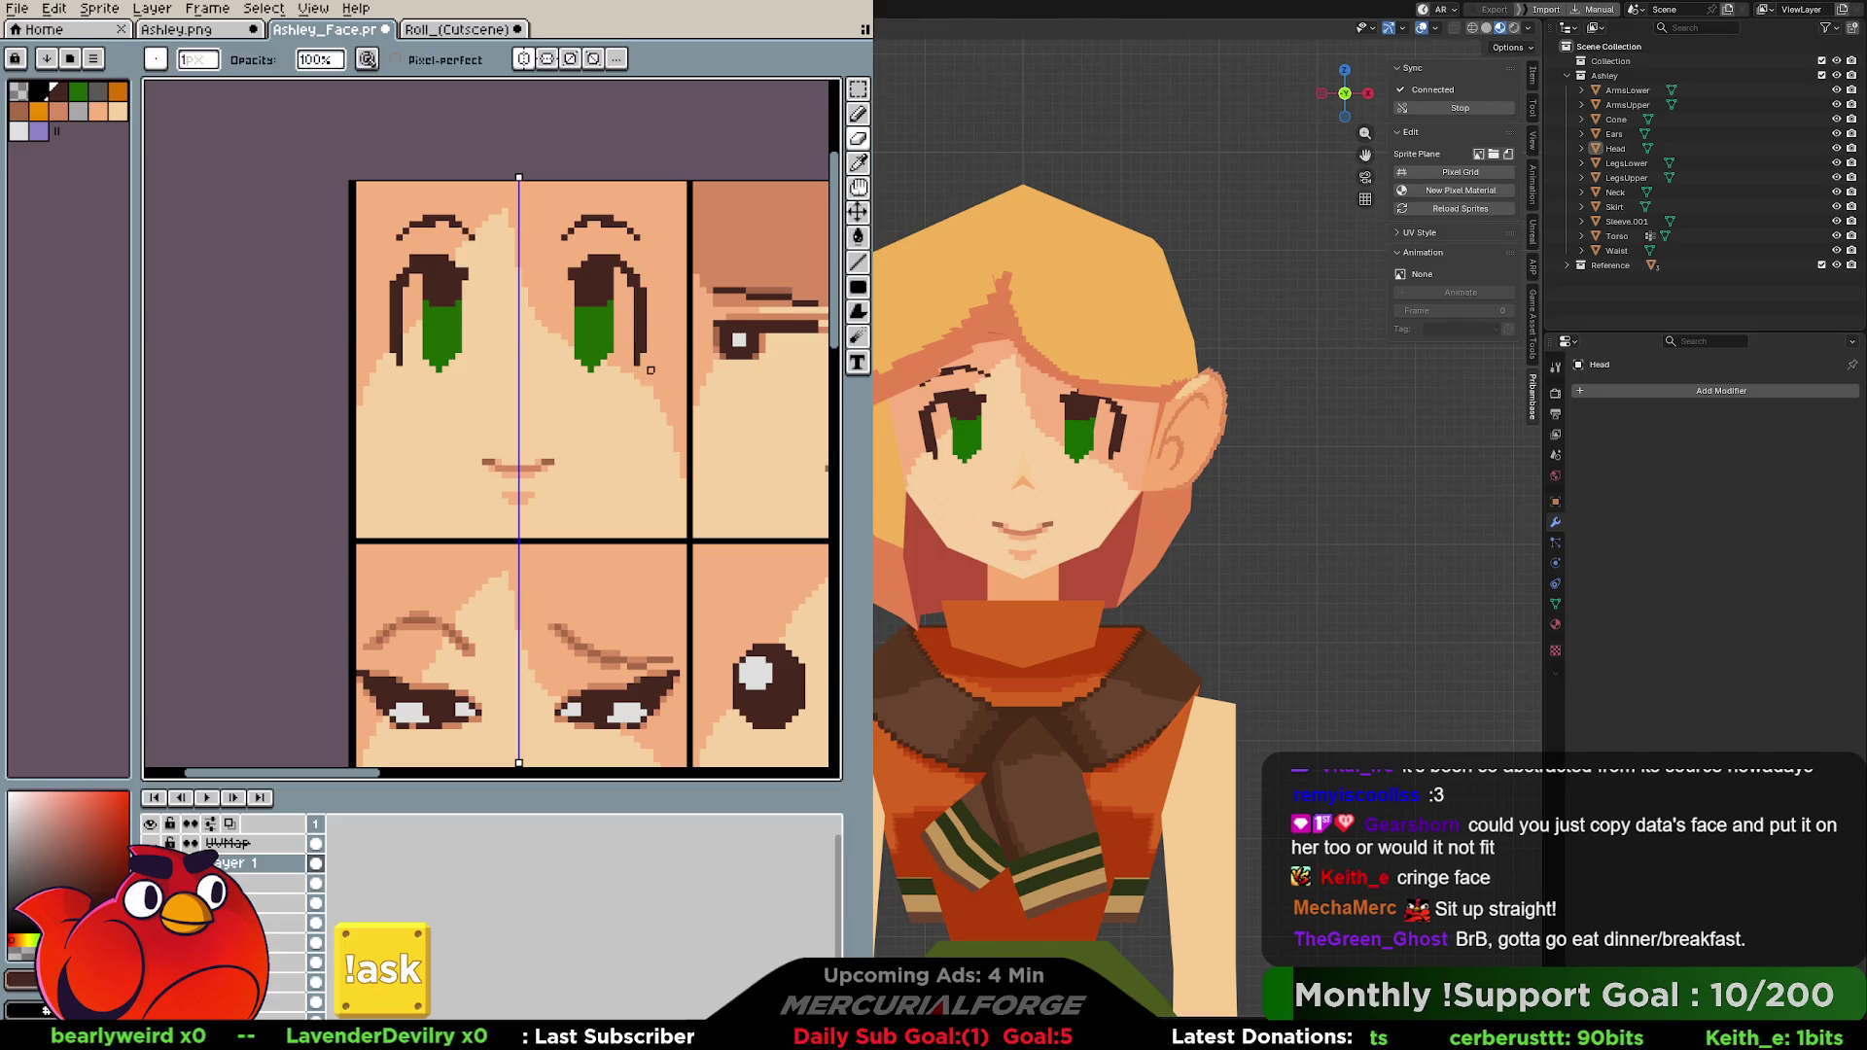
pyautogui.moveTo(656, 336); pyautogui.dragTo(628, 332, button='middle')
pyautogui.press('i')
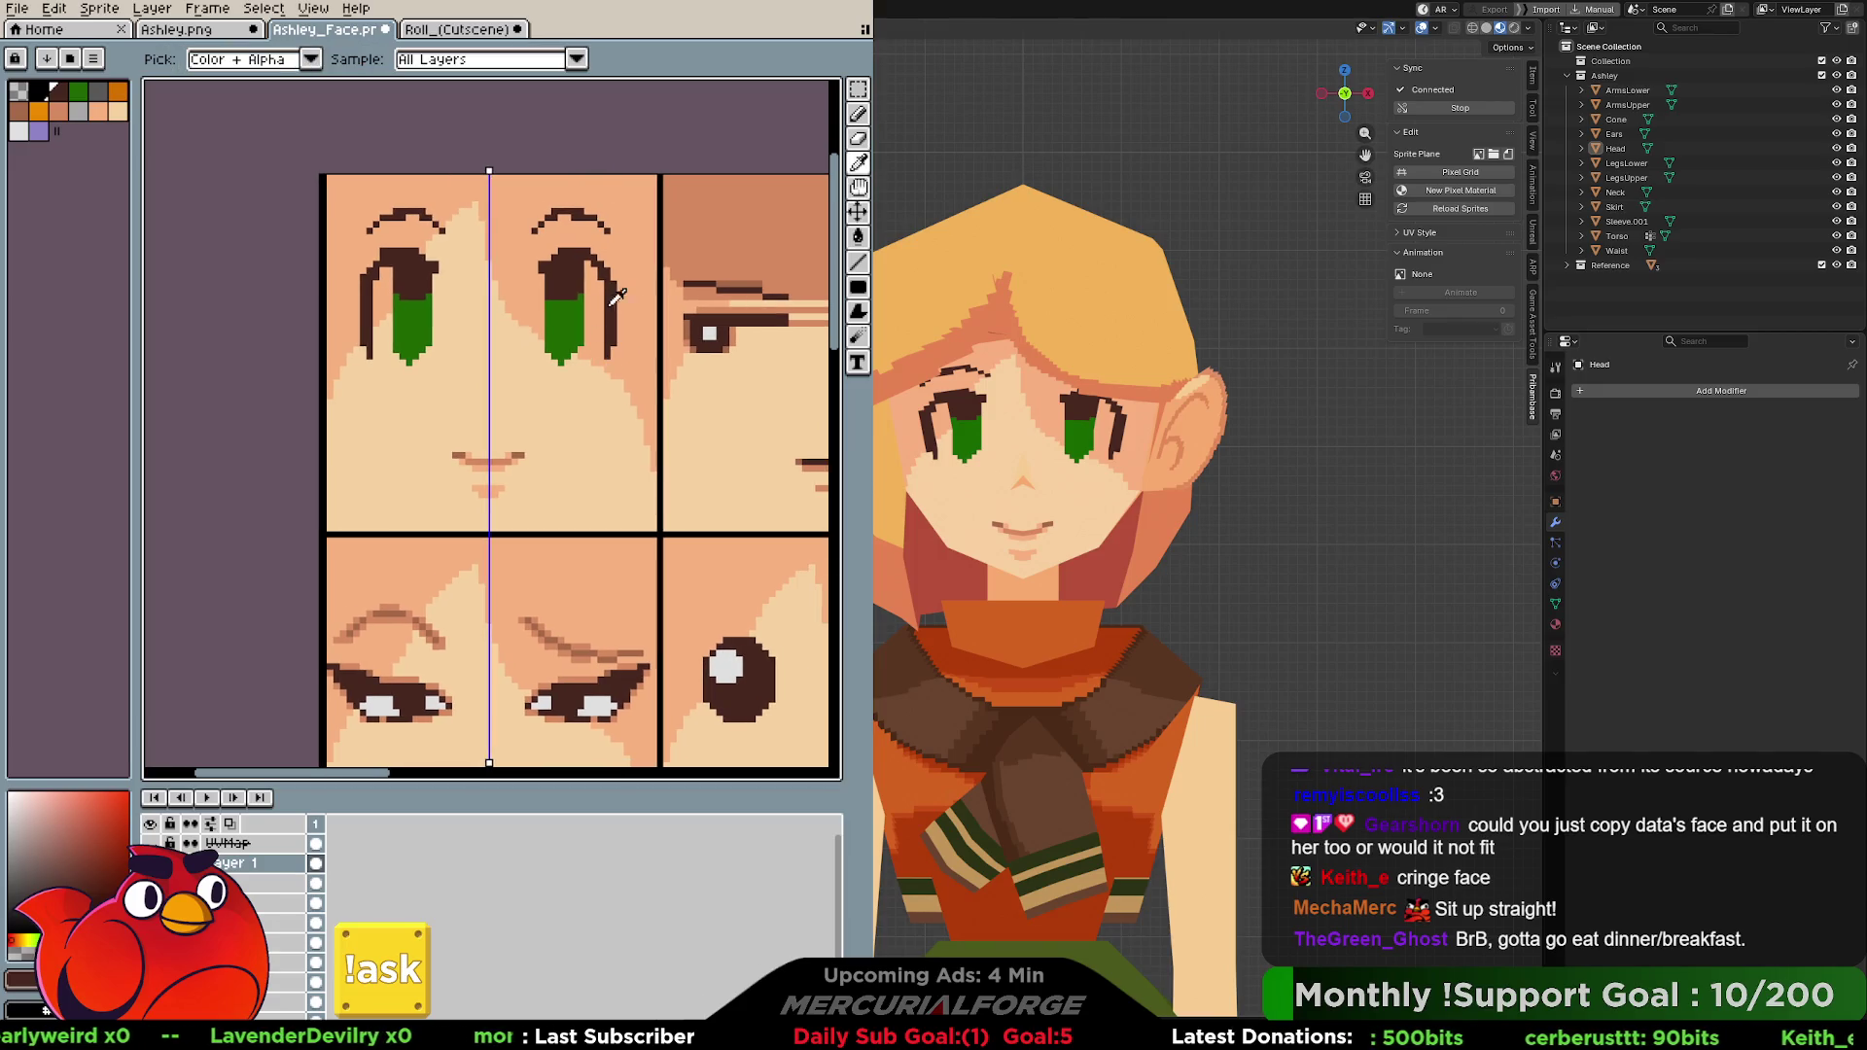
# Sample the green eye and brownish-red face colours while panning over the eyes.
pyautogui.click(575, 304)
pyautogui.press('b')
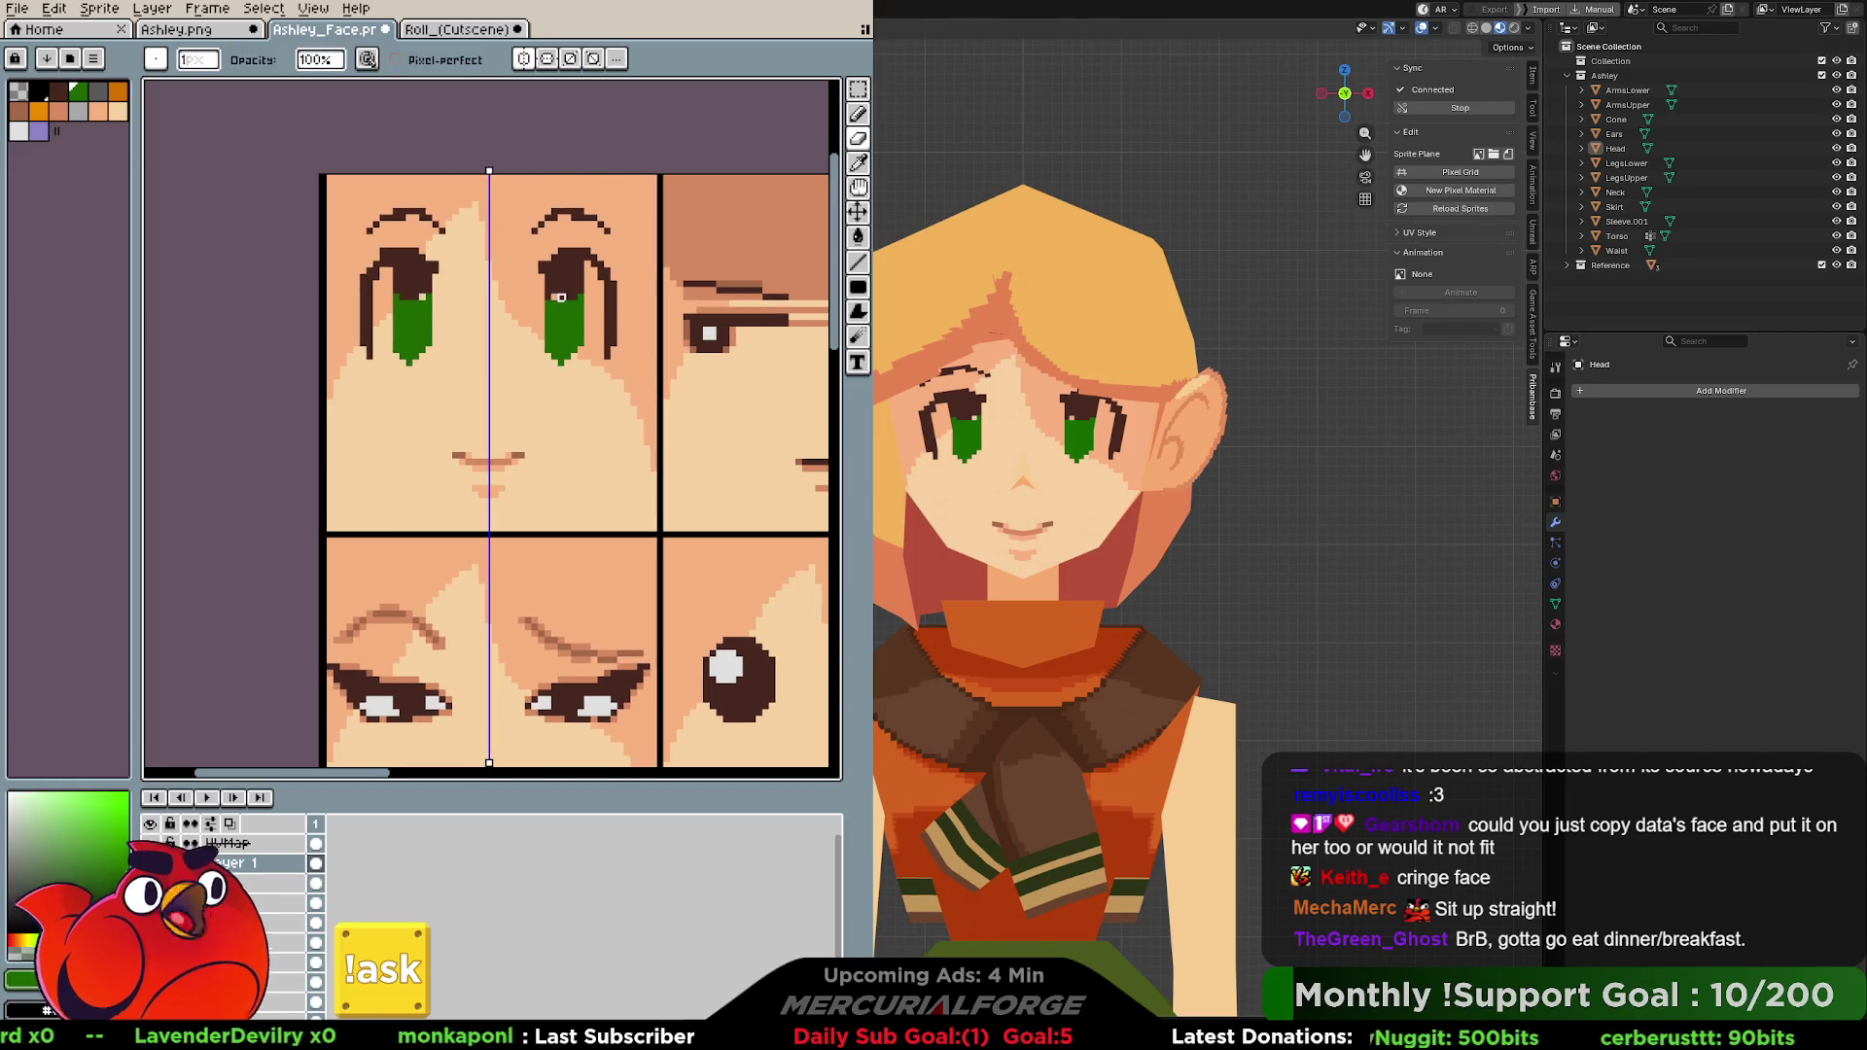
pyautogui.press('e')
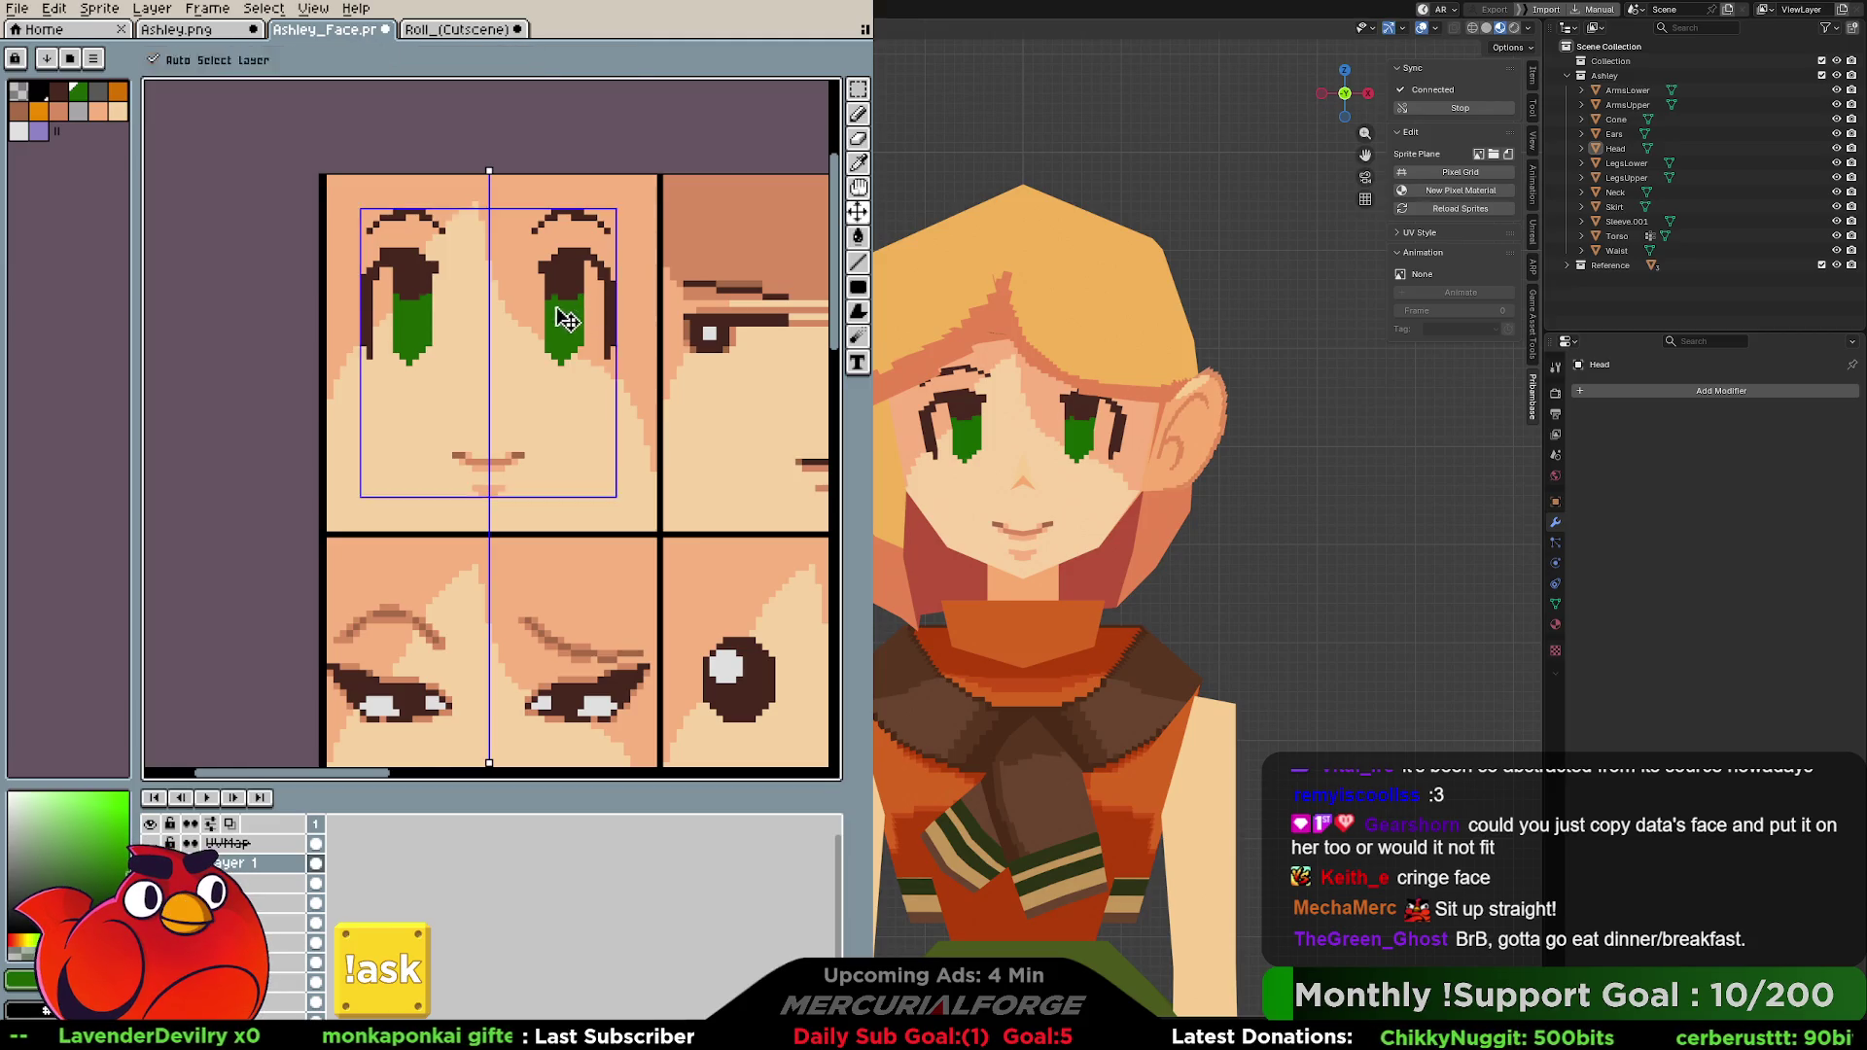
pyautogui.moveTo(562, 319); pyautogui.dragTo(577, 355, button='middle')
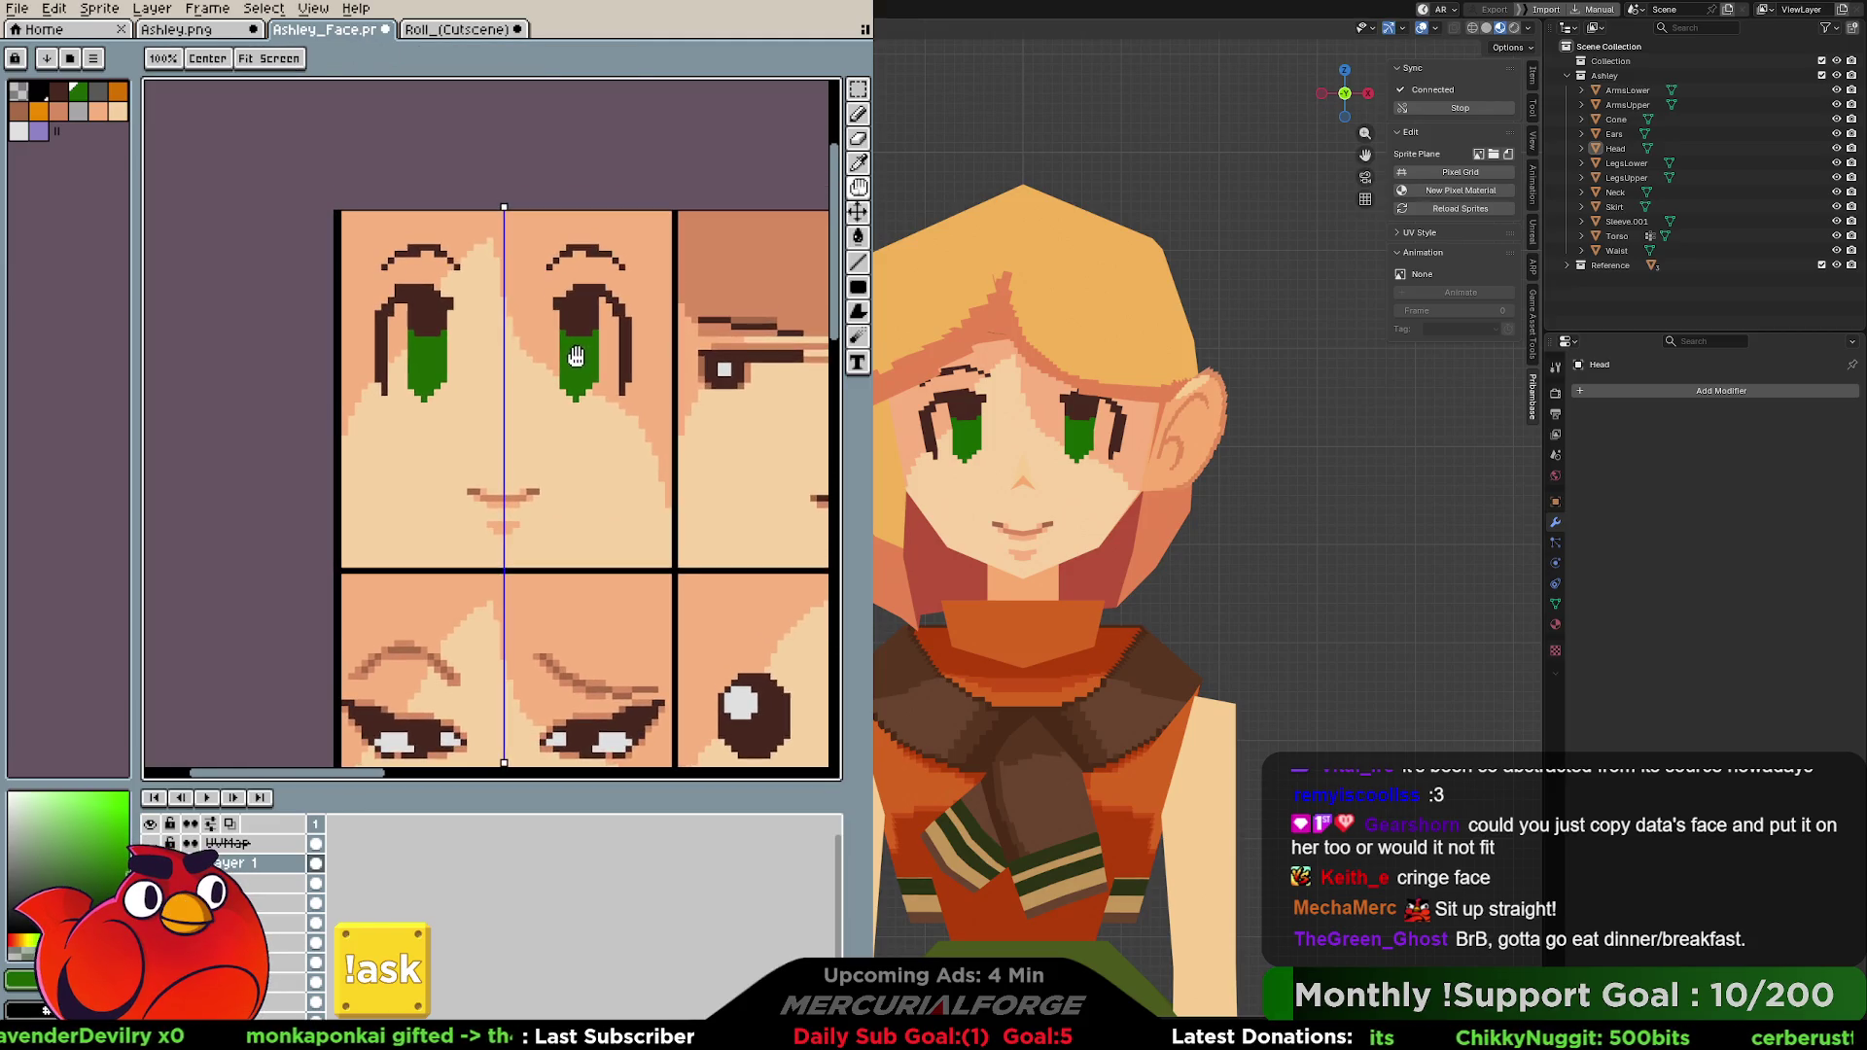
pyautogui.press('i')
pyautogui.click(599, 311)
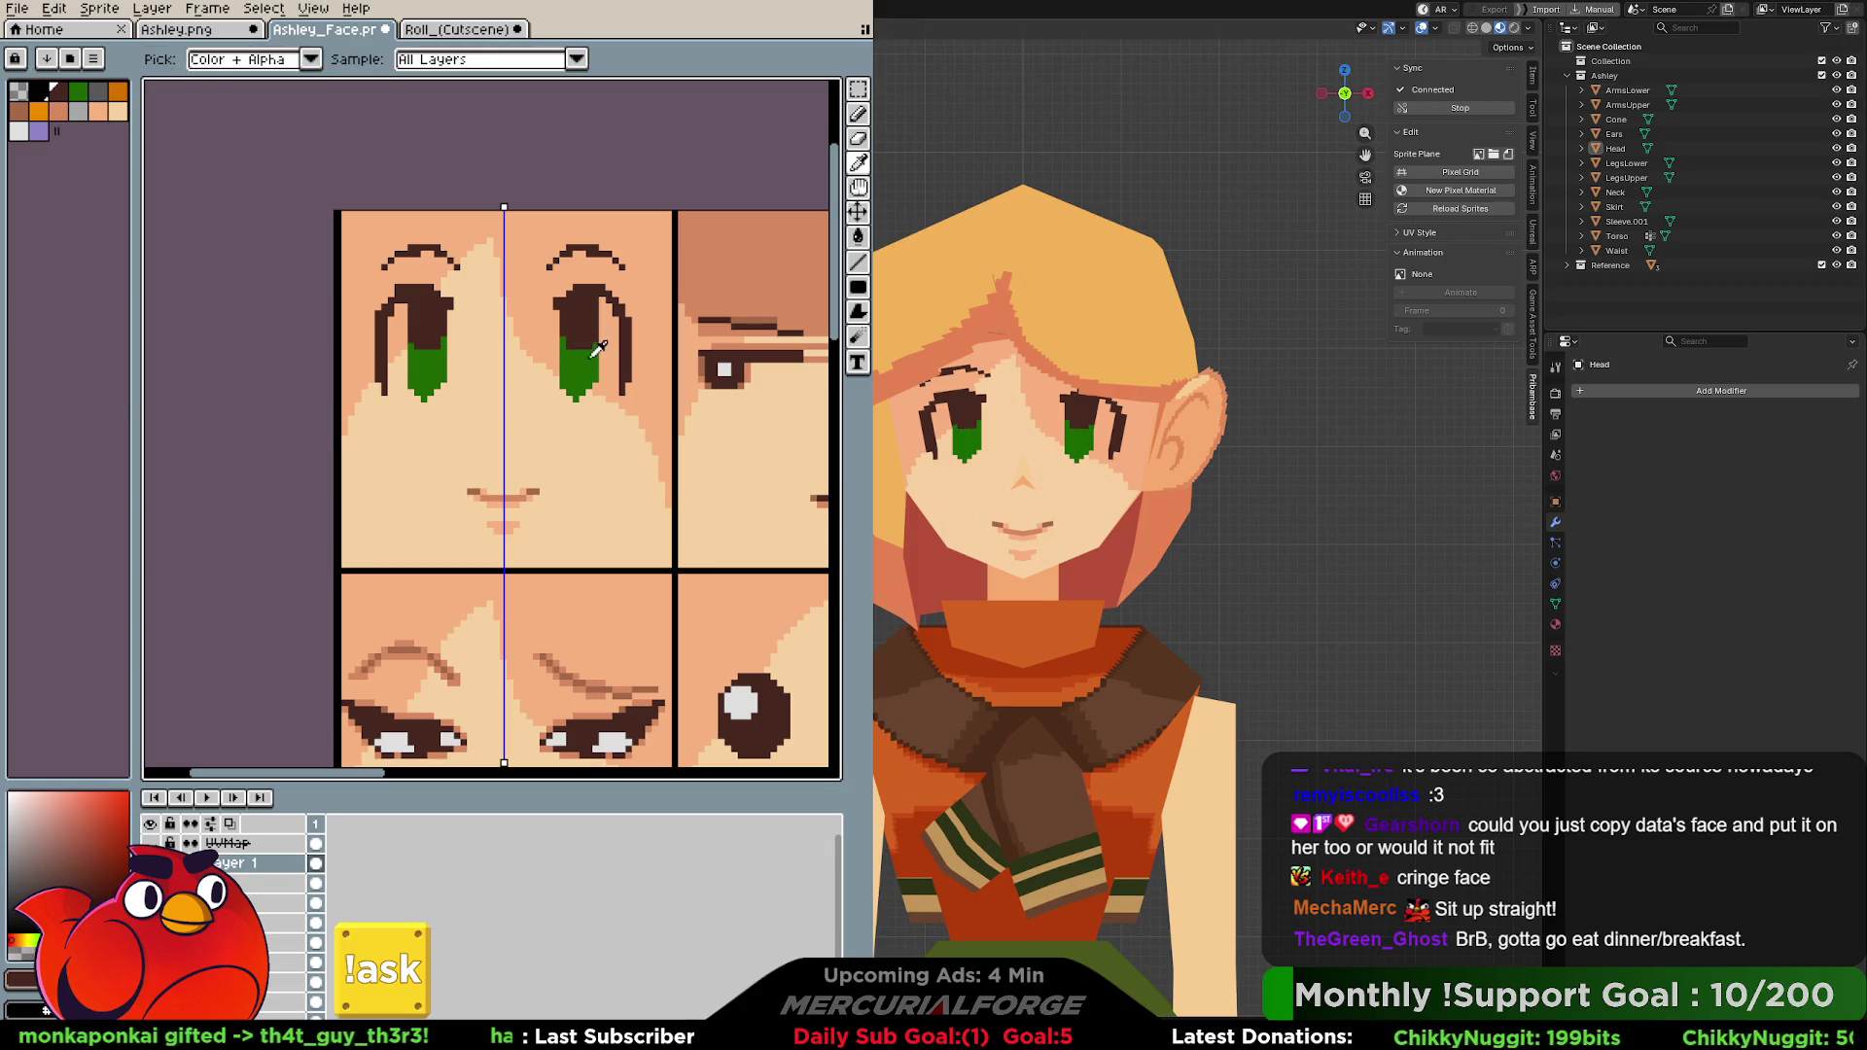
pyautogui.keyDown('alt'); pyautogui.click(590, 344); pyautogui.keyUp('alt')
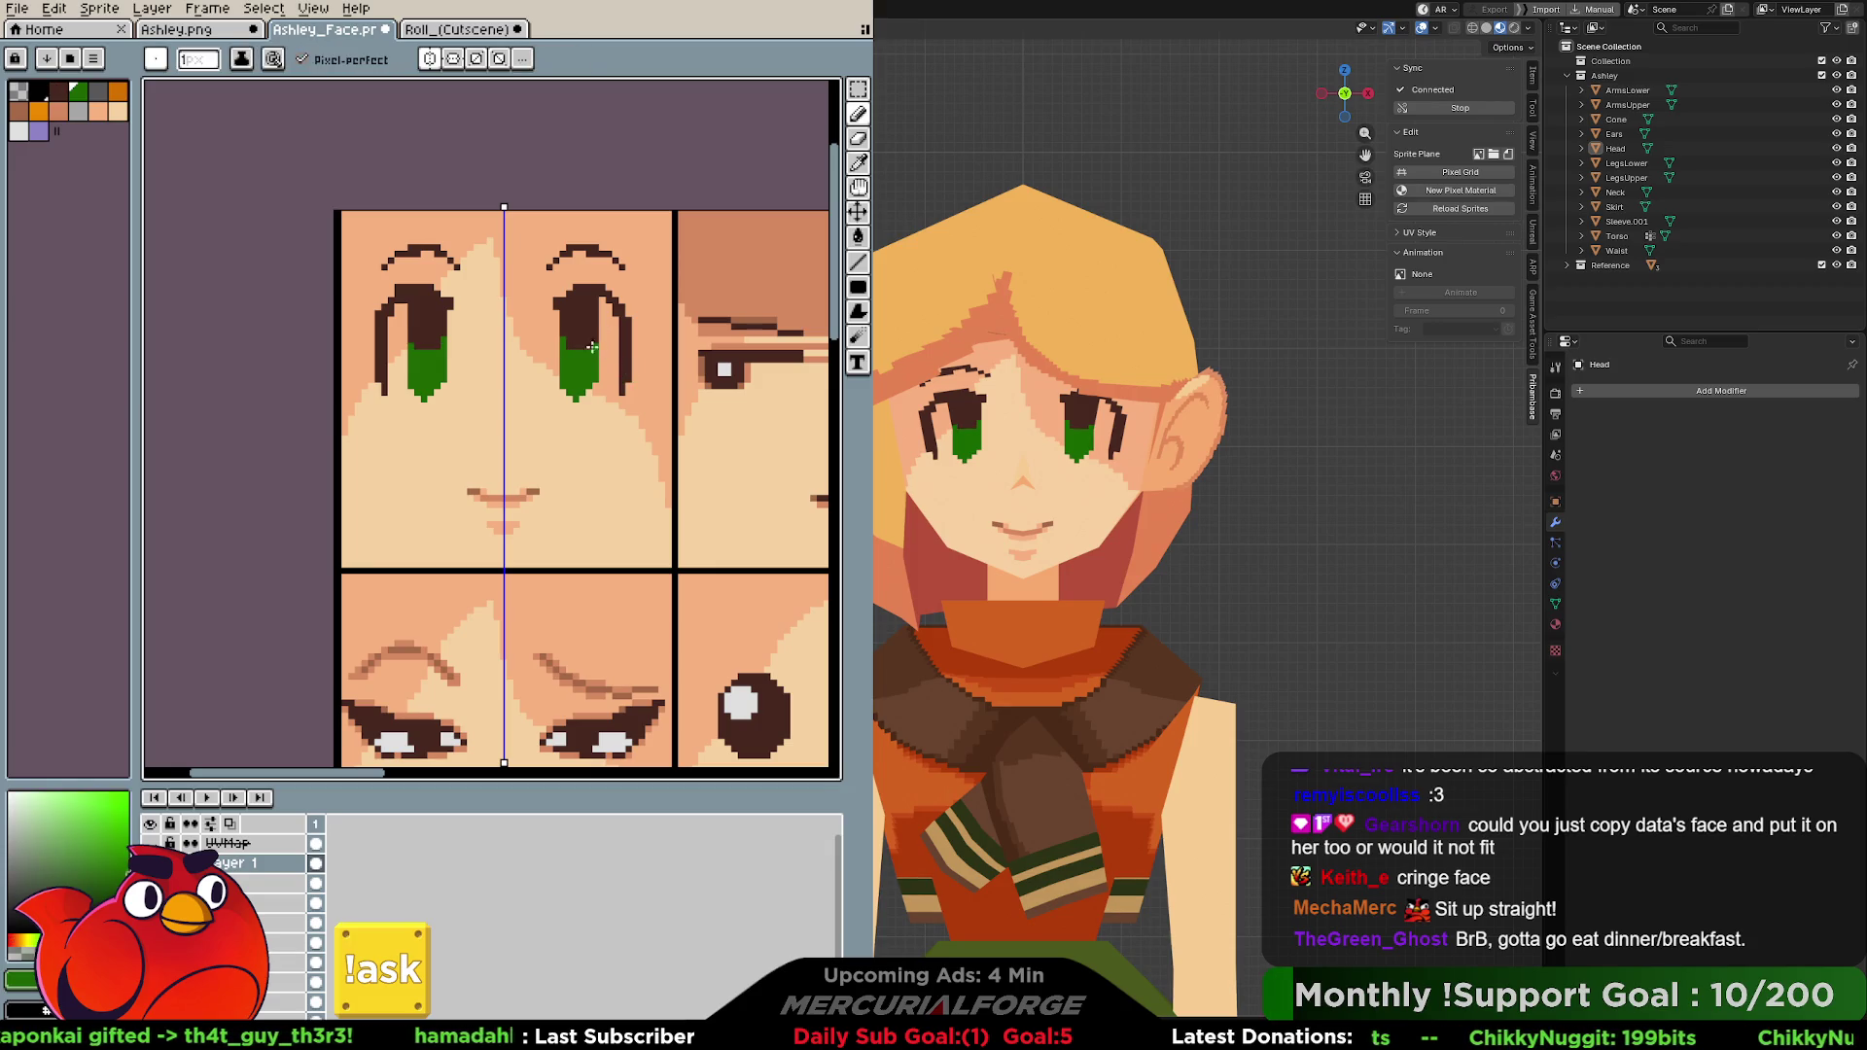
# Add white catchlight pixels to both irises, comparing against the Roll cutscene sheet.
pyautogui.click(456, 29)
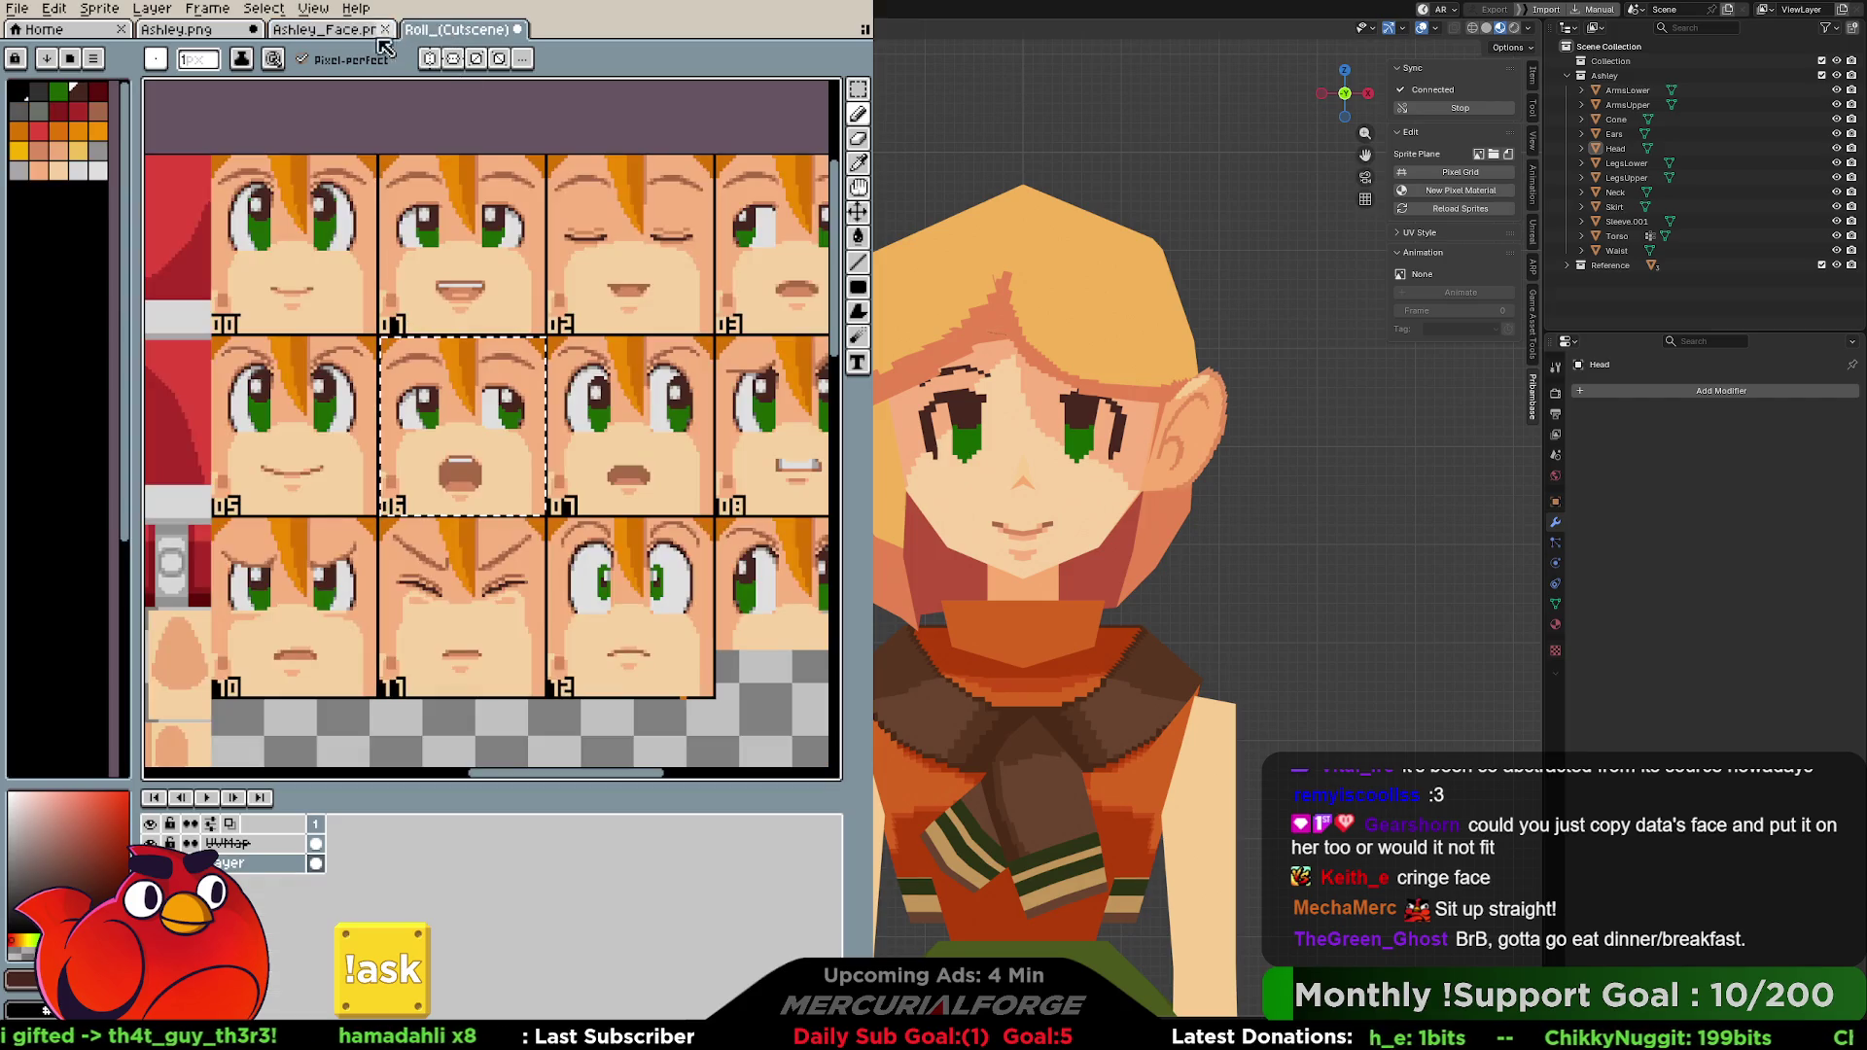
pyautogui.click(350, 32)
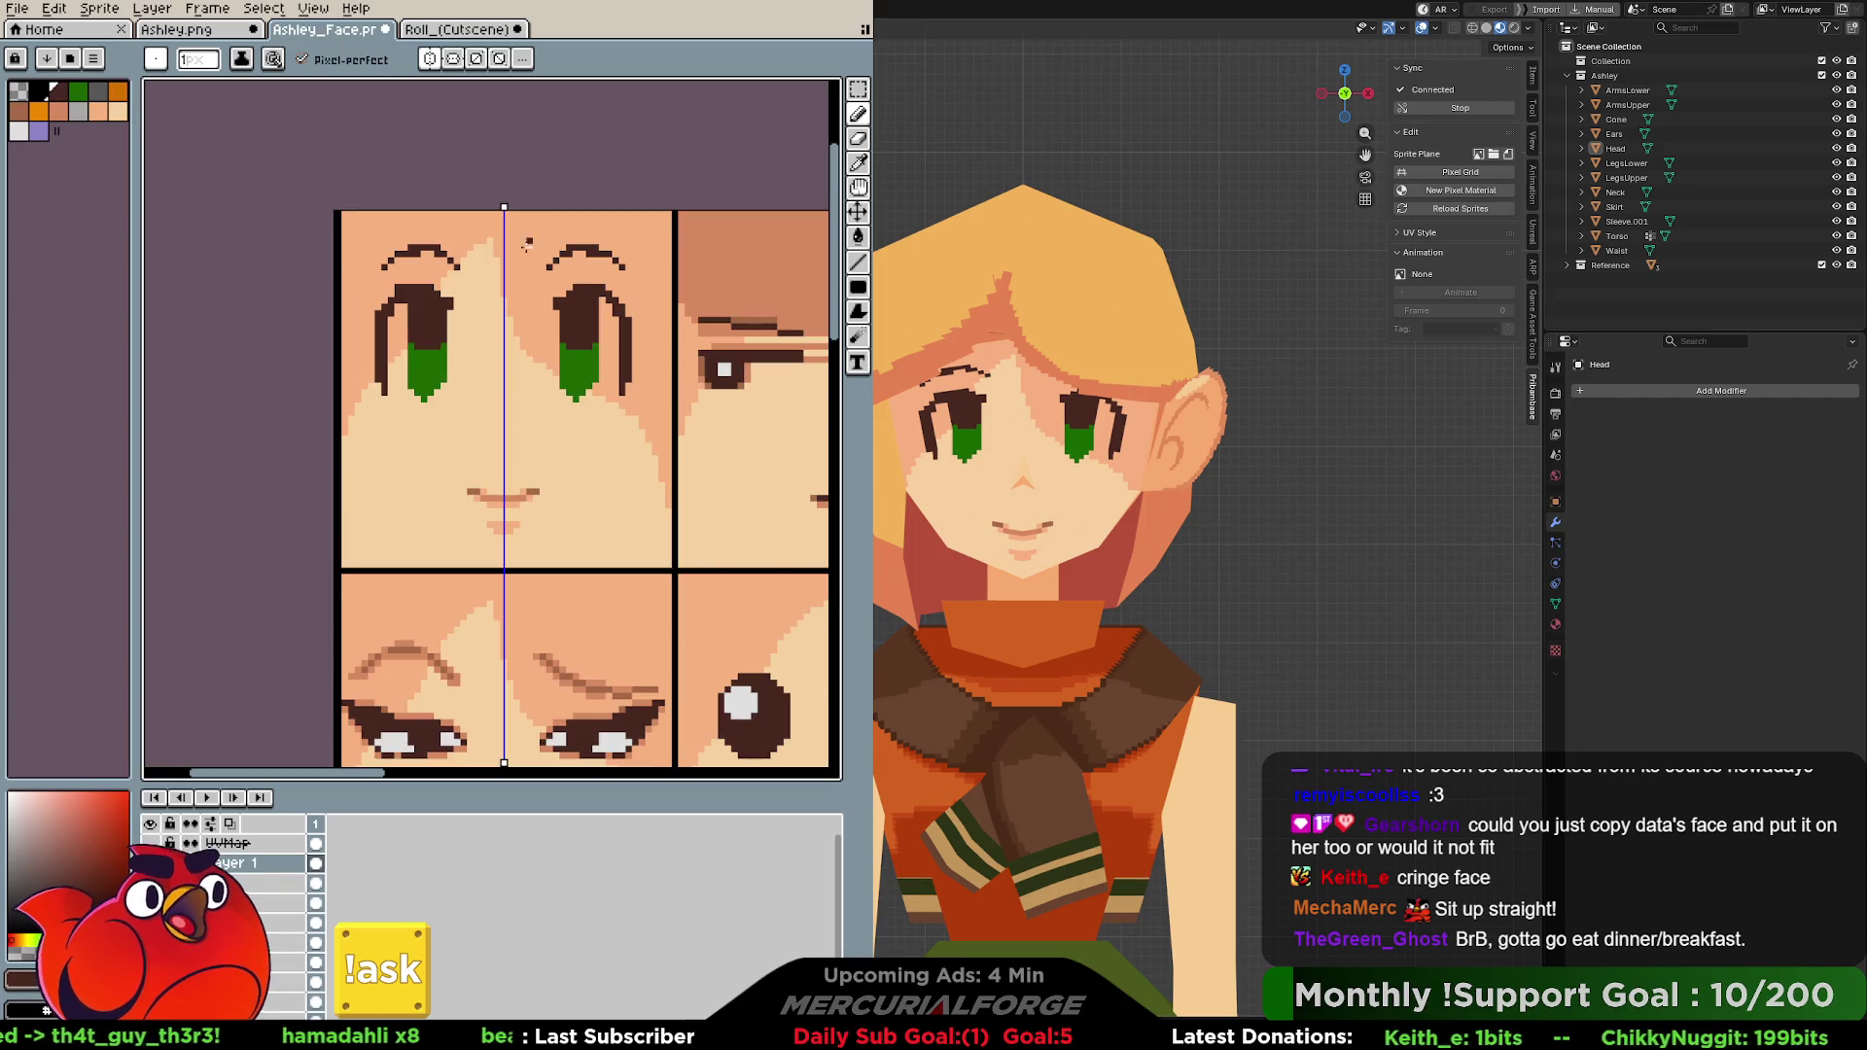
pyautogui.keyDown('alt'); pyautogui.click(723, 367); pyautogui.keyUp('alt')
pyautogui.click(569, 316)
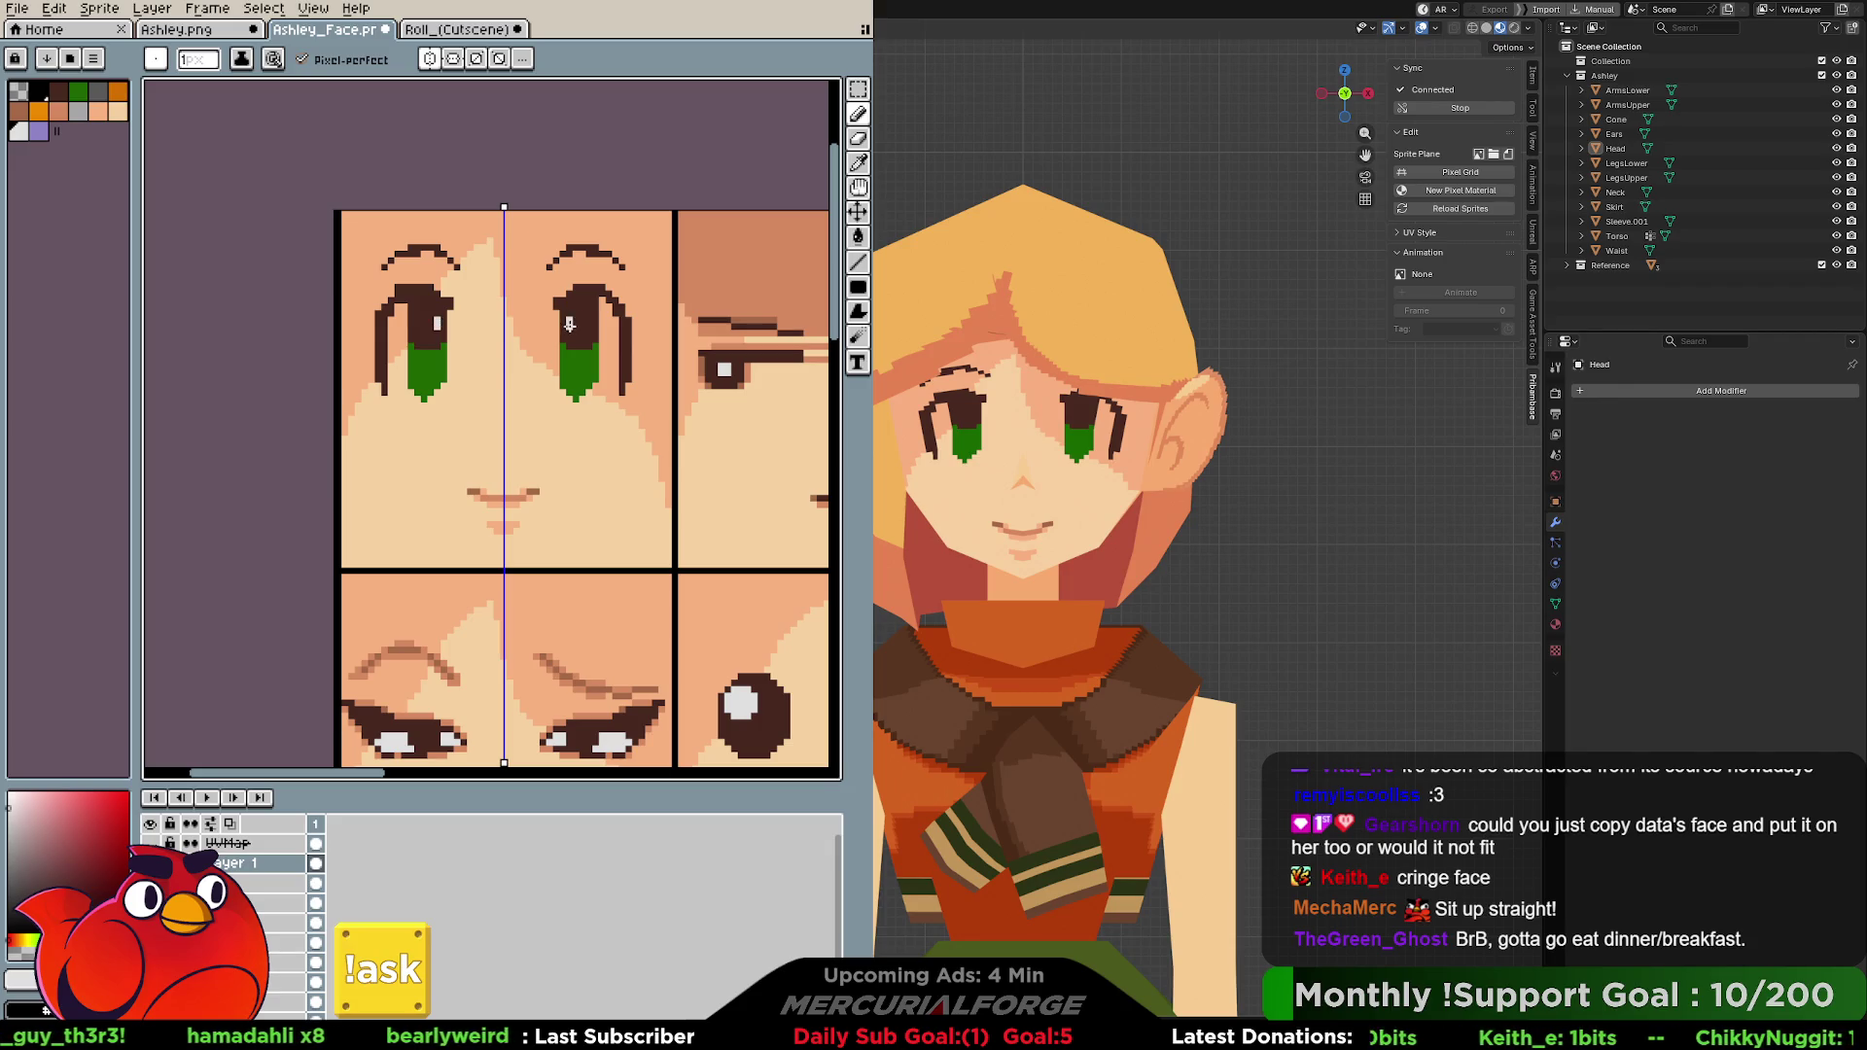
pyautogui.click(573, 324)
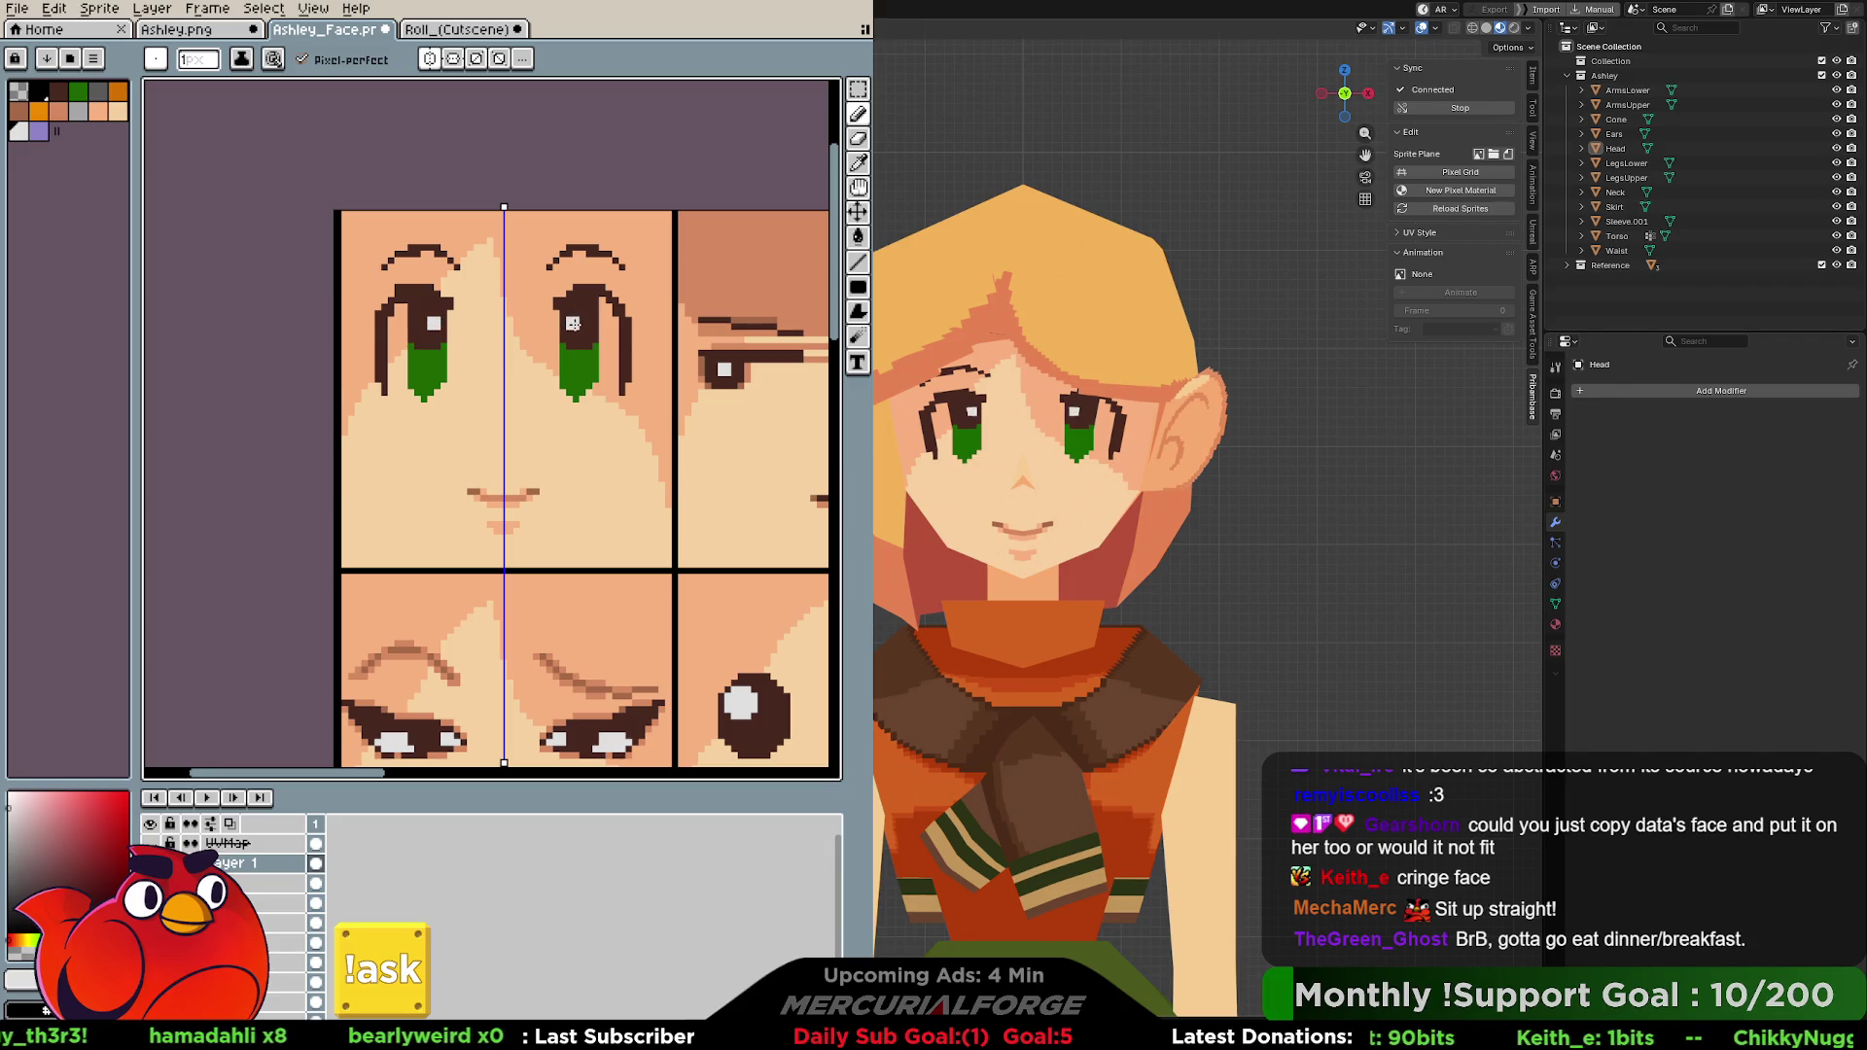
pyautogui.click(439, 31)
pyautogui.click(344, 31)
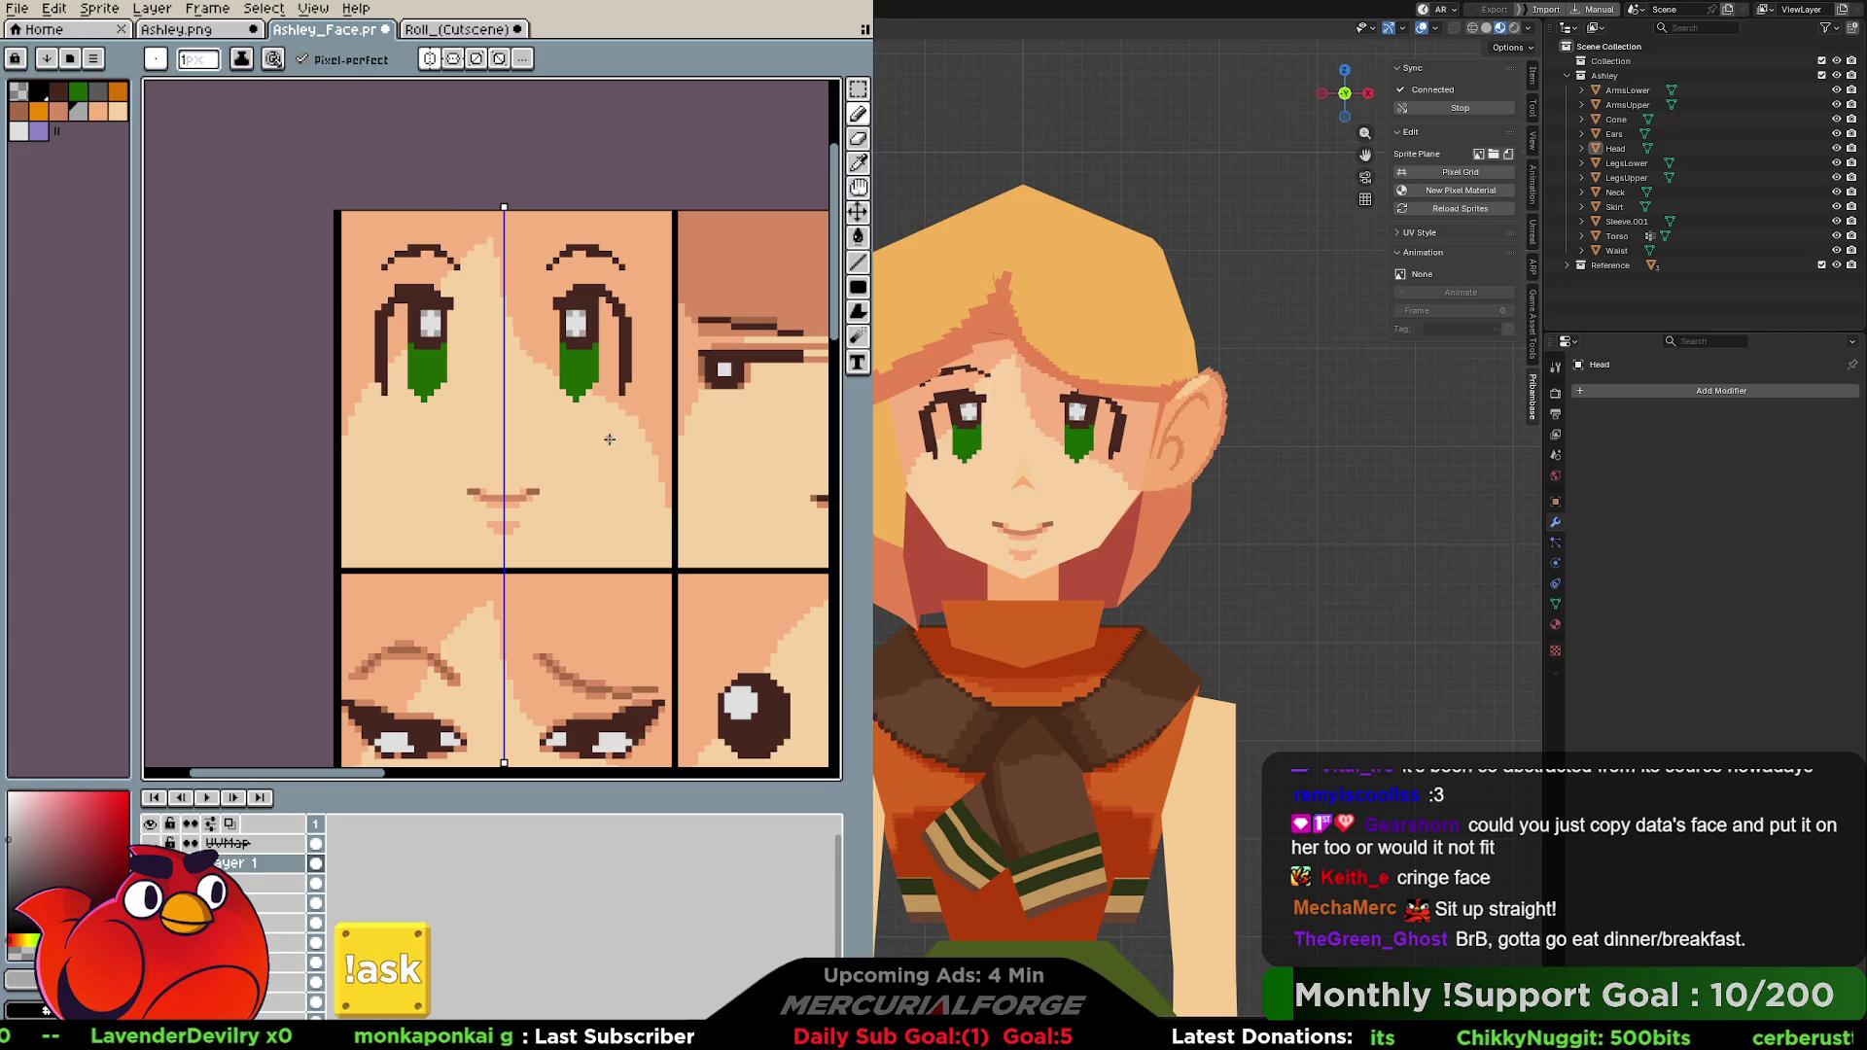
pyautogui.moveTo(595, 375); pyautogui.dragTo(569, 345, button='middle')
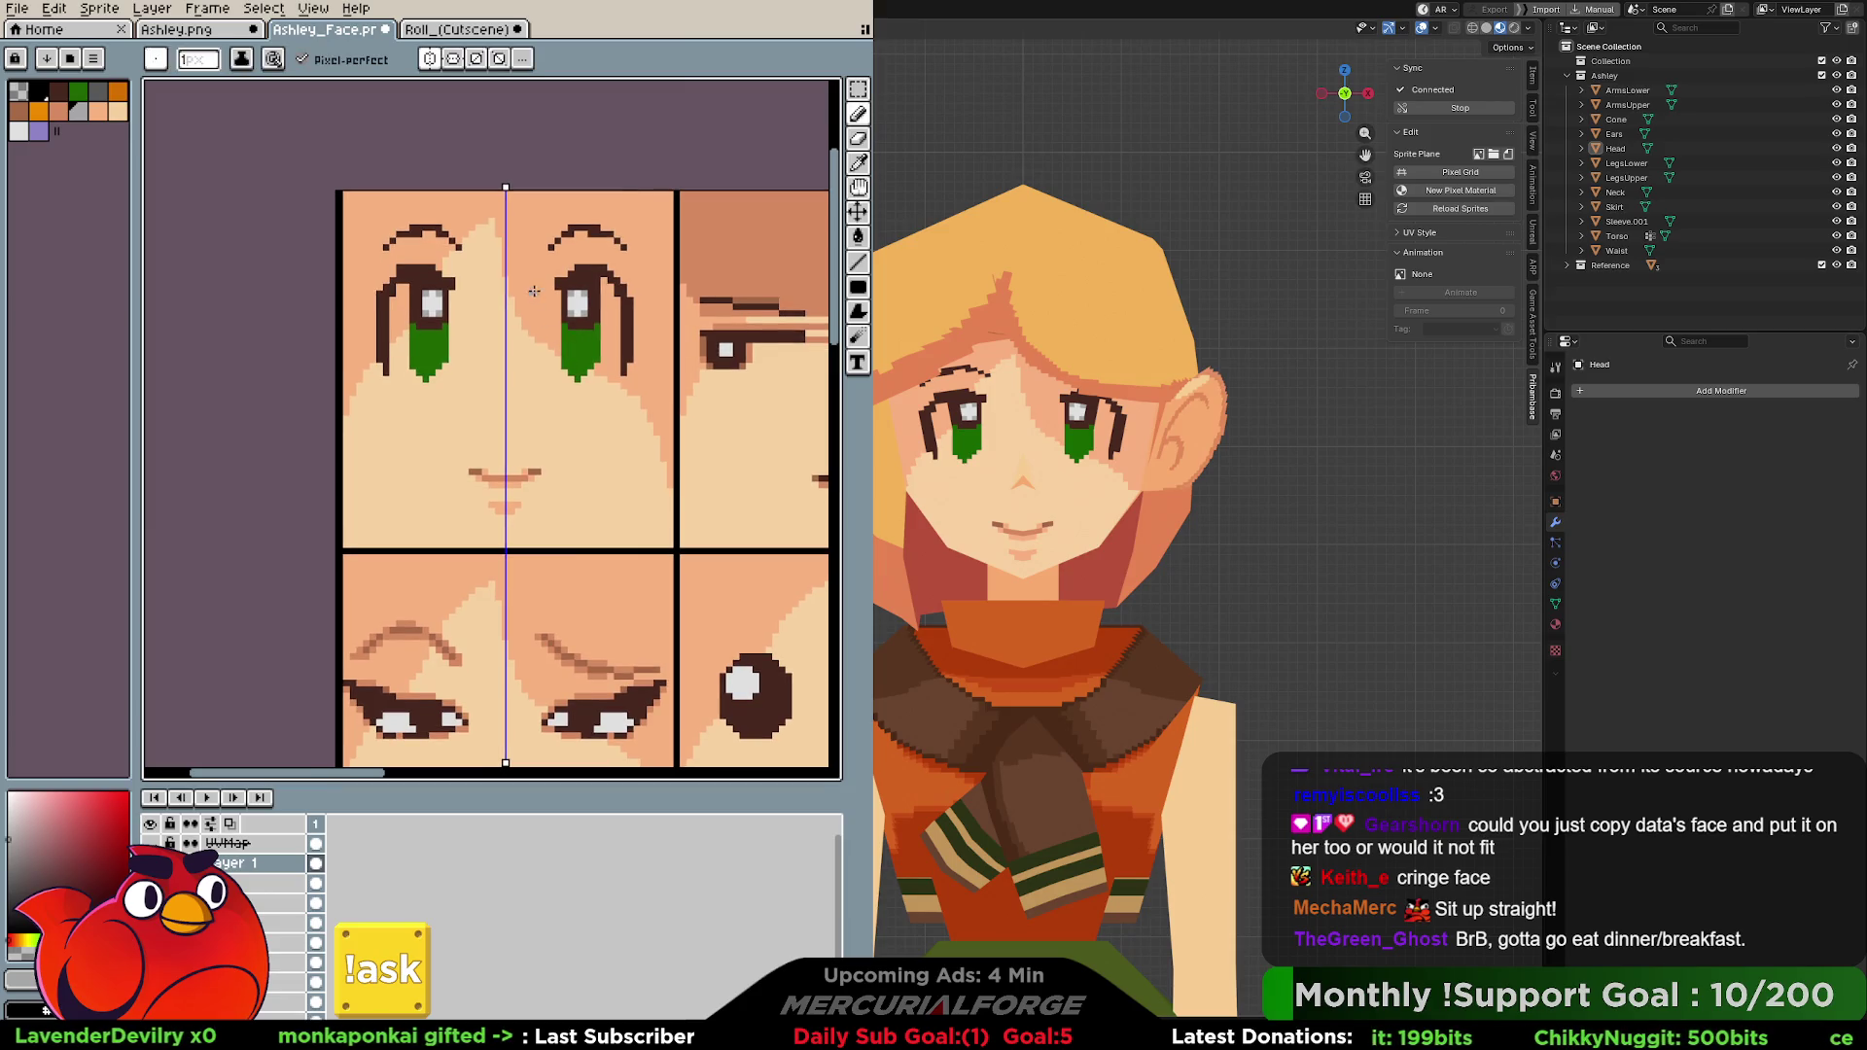
# After checking the body and Roll references, repaint inside both eyes and lighten their right edges.
pyautogui.click(218, 31)
pyautogui.click(414, 30)
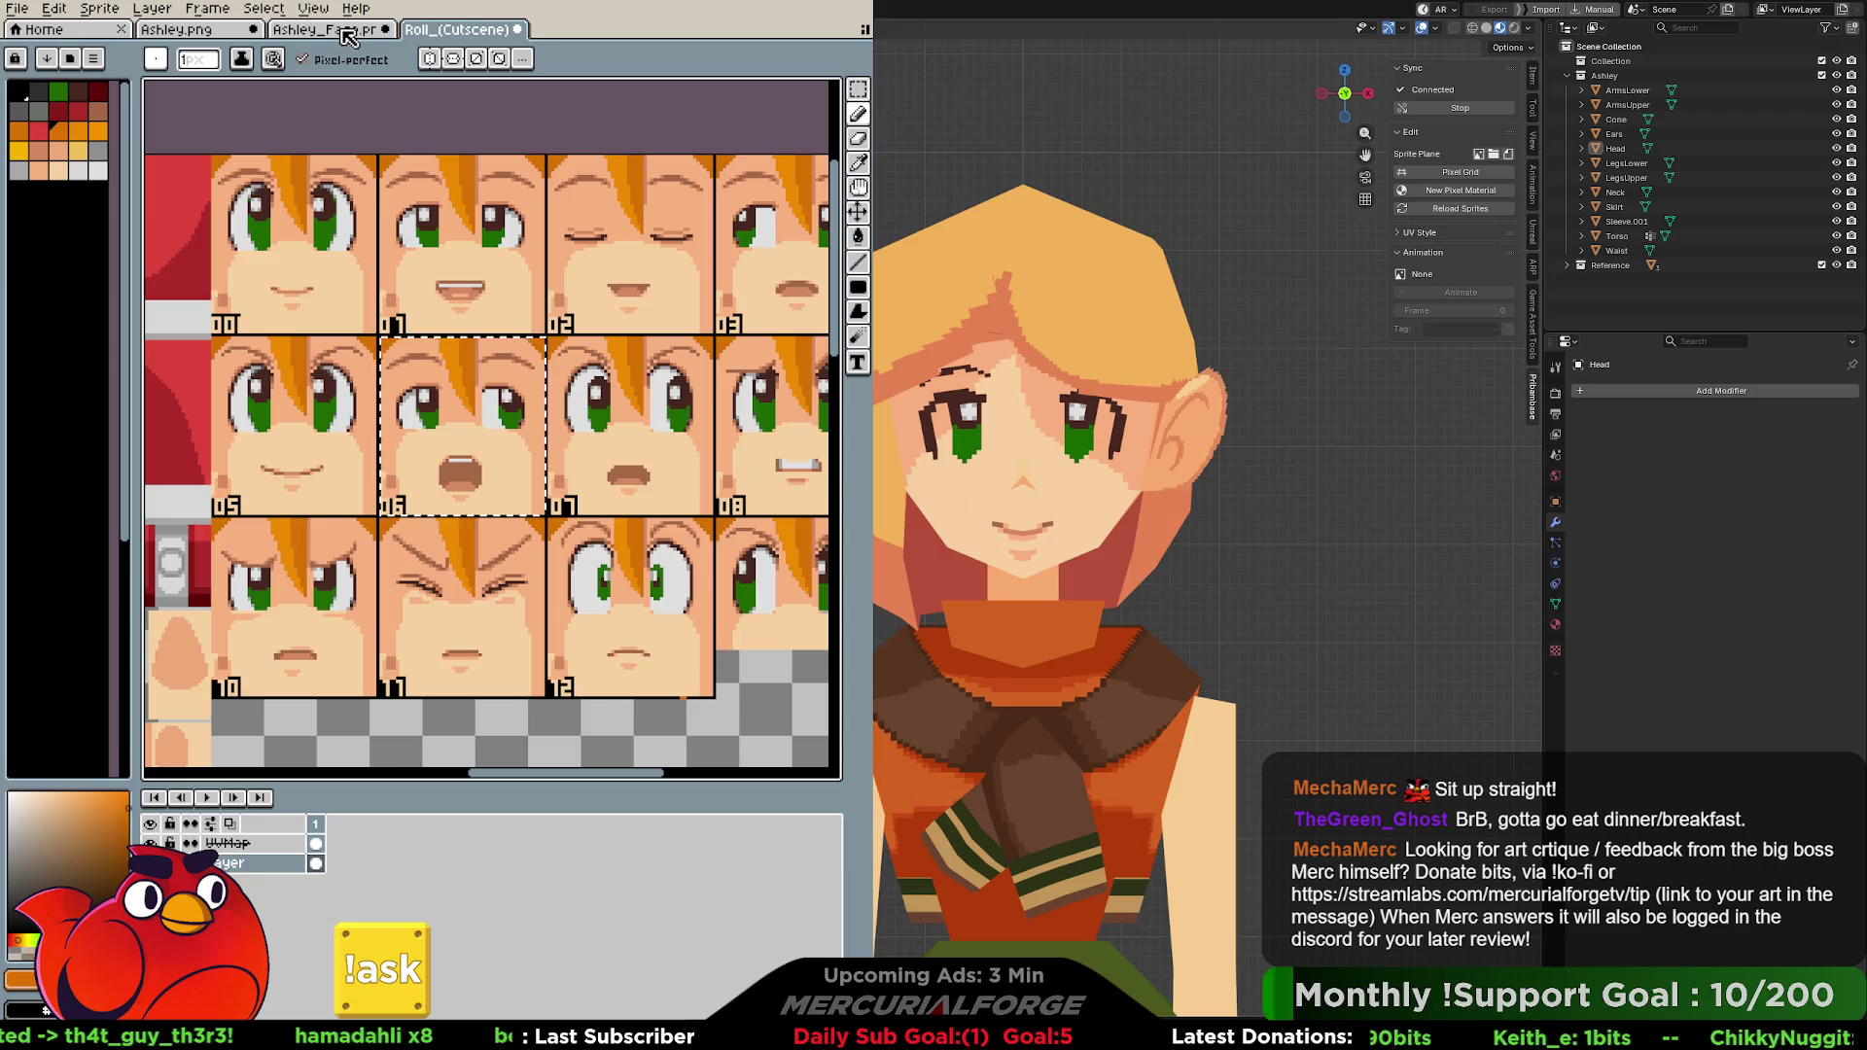
pyautogui.click(347, 32)
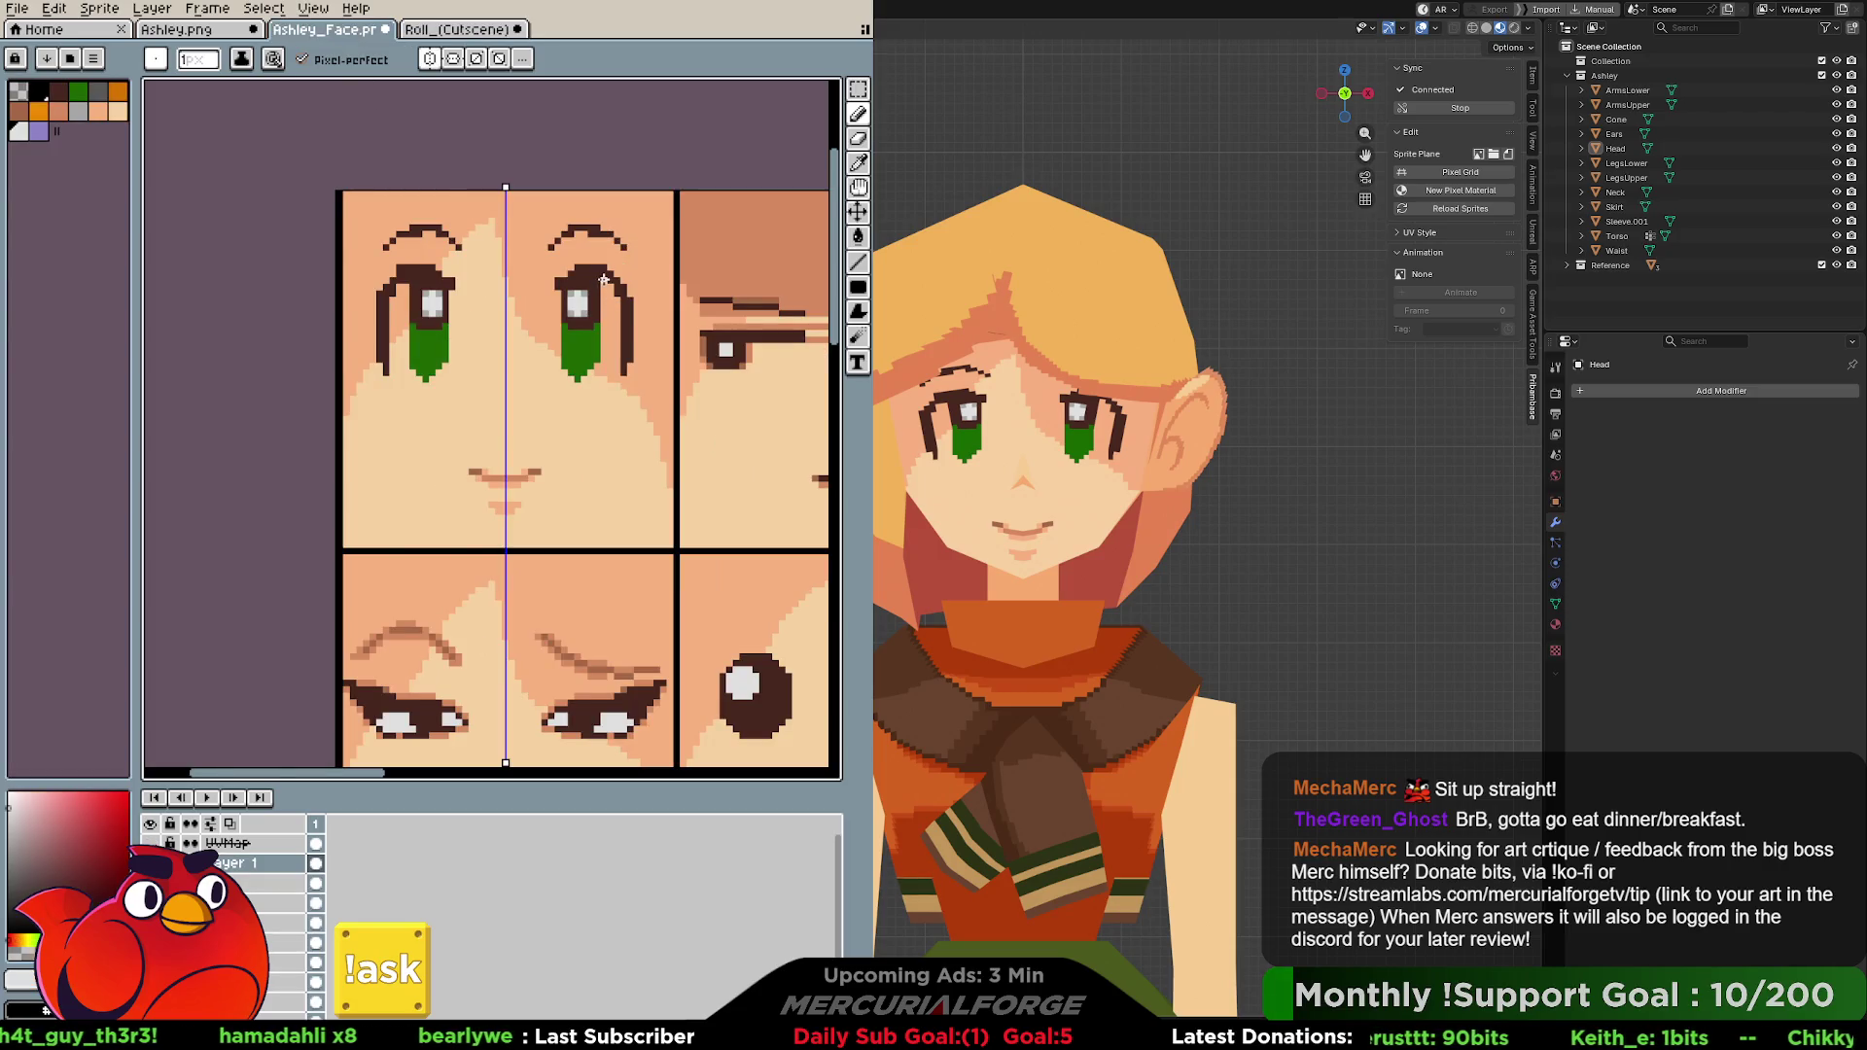
pyautogui.moveTo(605, 277); pyautogui.dragTo(604, 343)
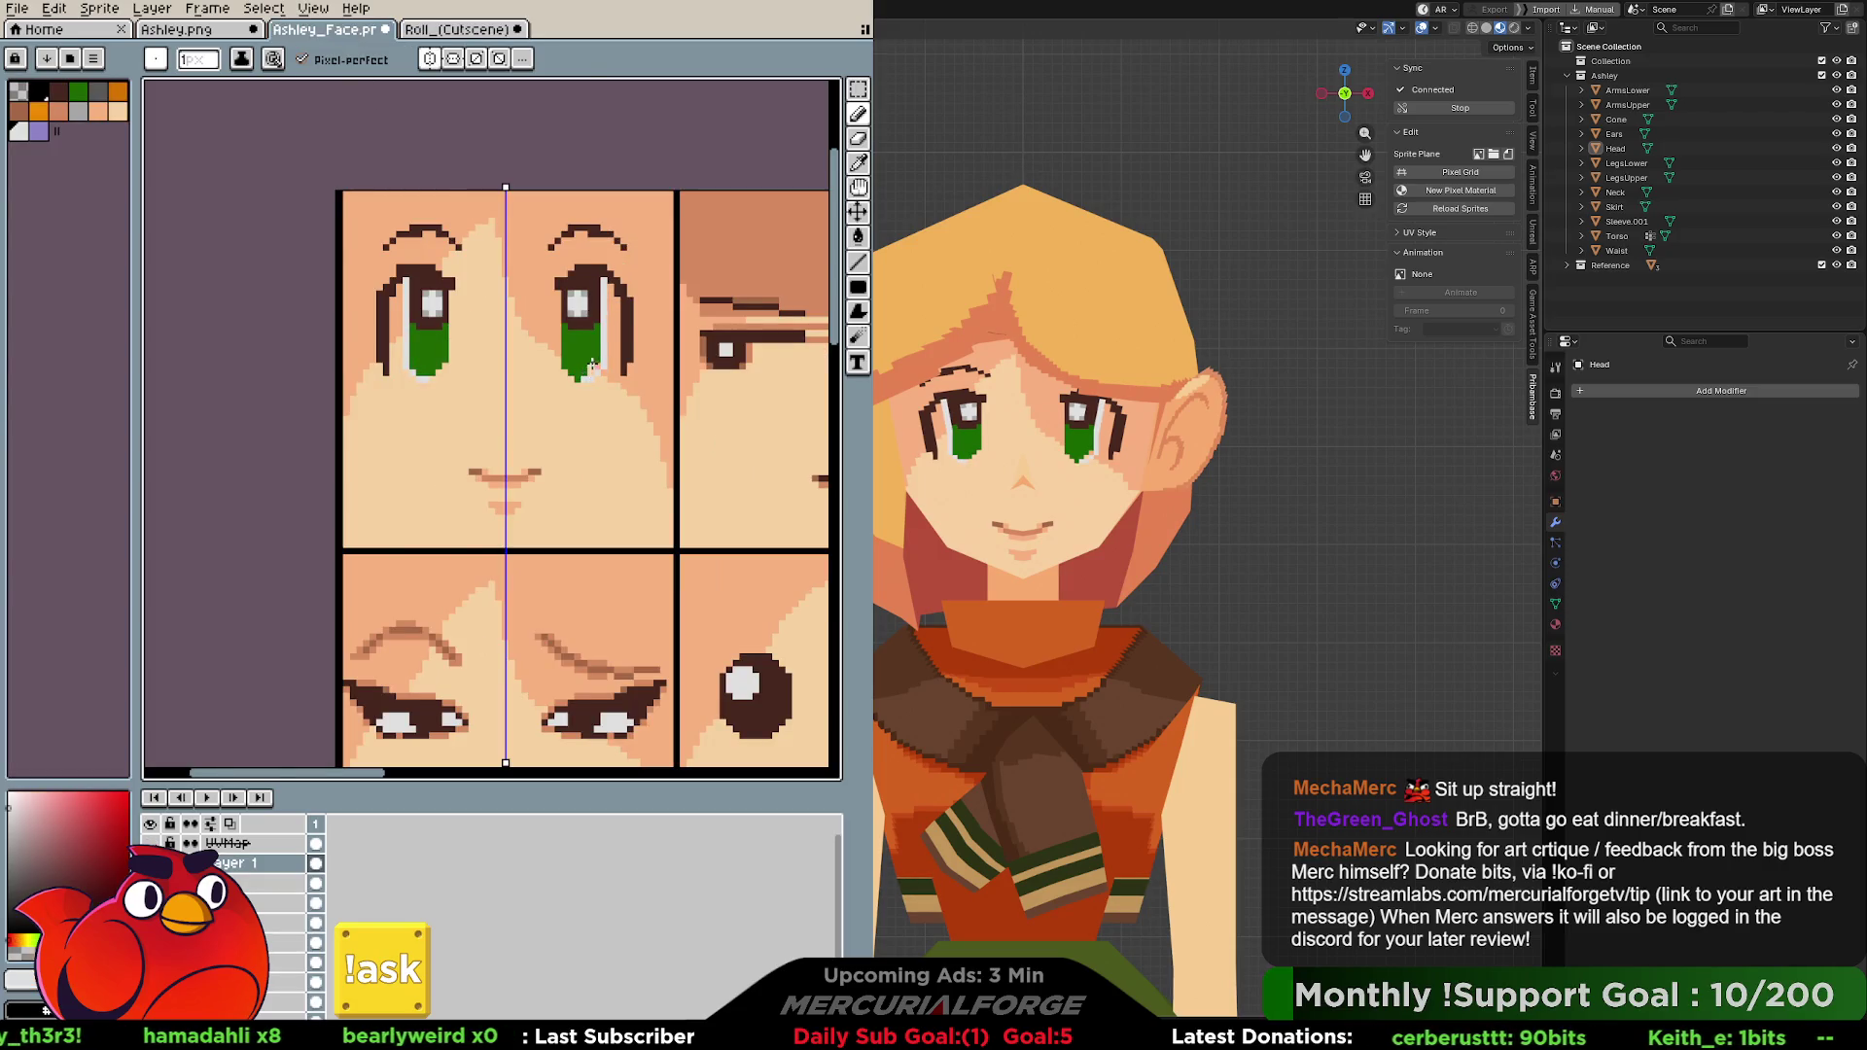
pyautogui.keyDown('alt'); pyautogui.click(583, 372); pyautogui.keyUp('alt')
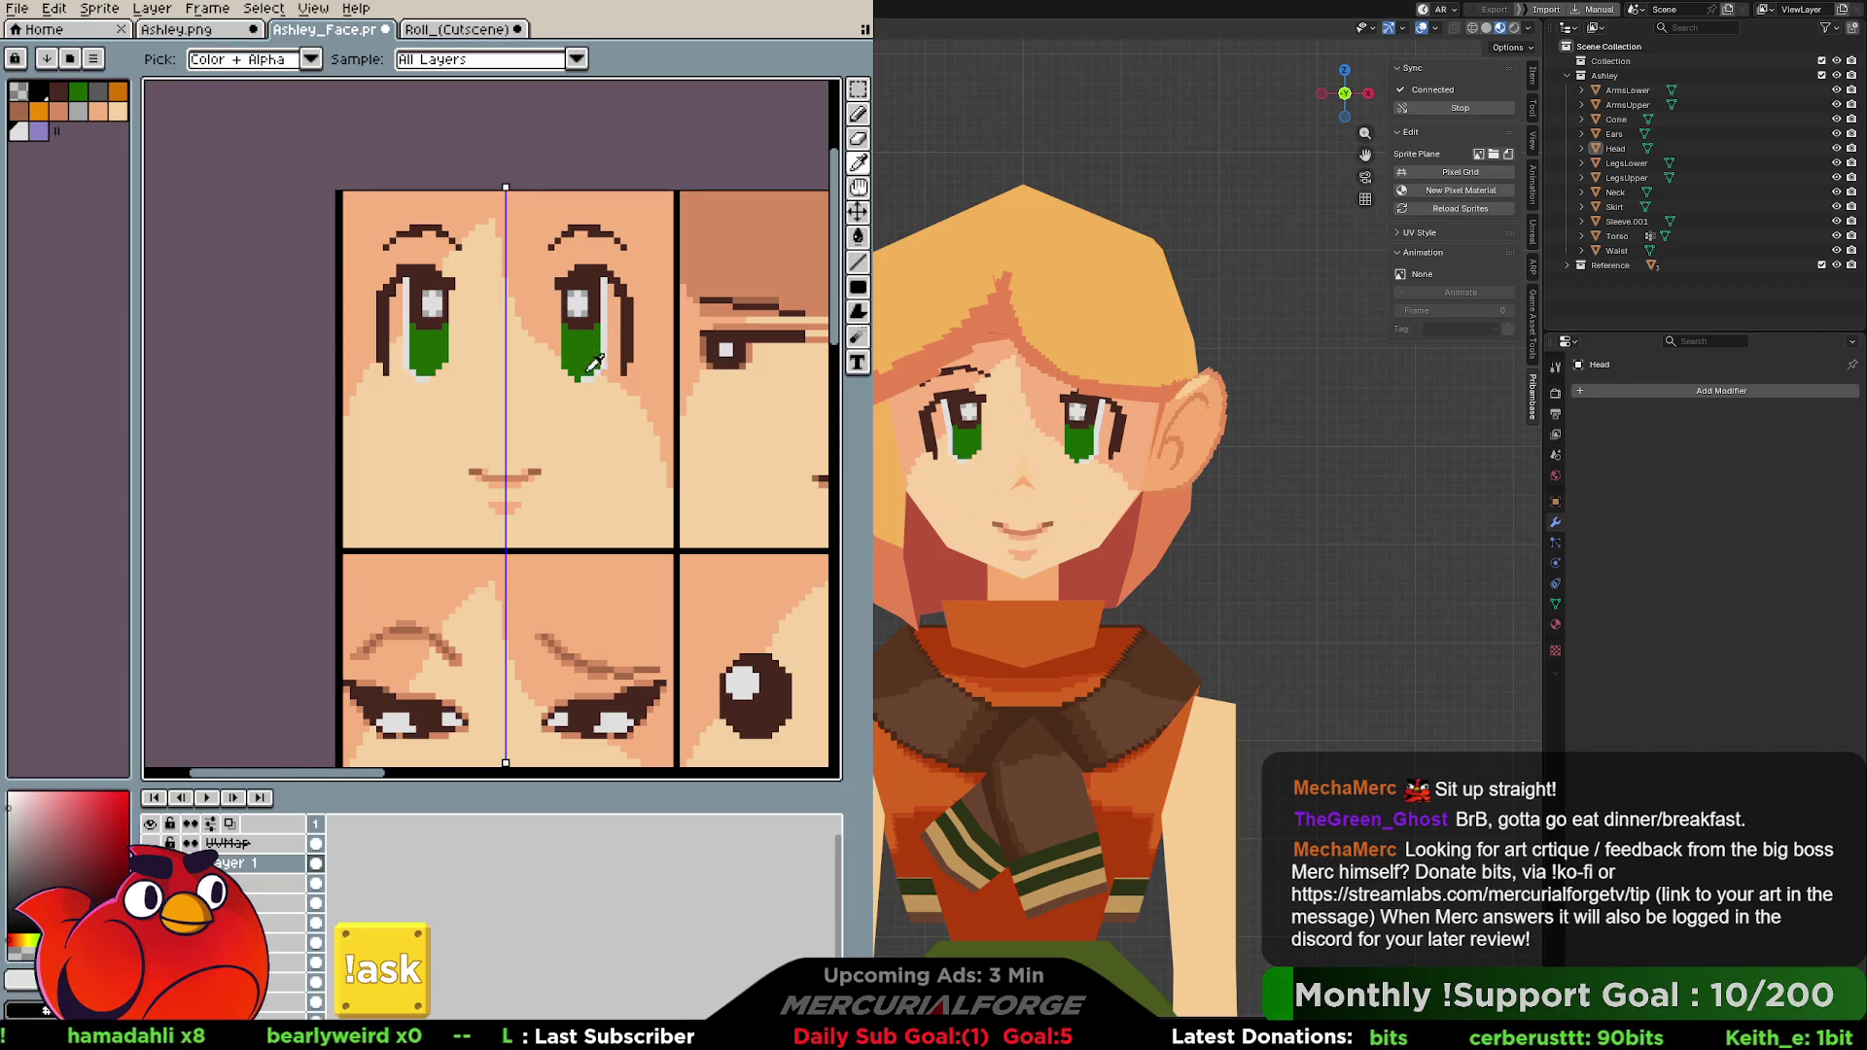
pyautogui.keyDown('alt'); pyautogui.click(598, 374); pyautogui.keyUp('alt')
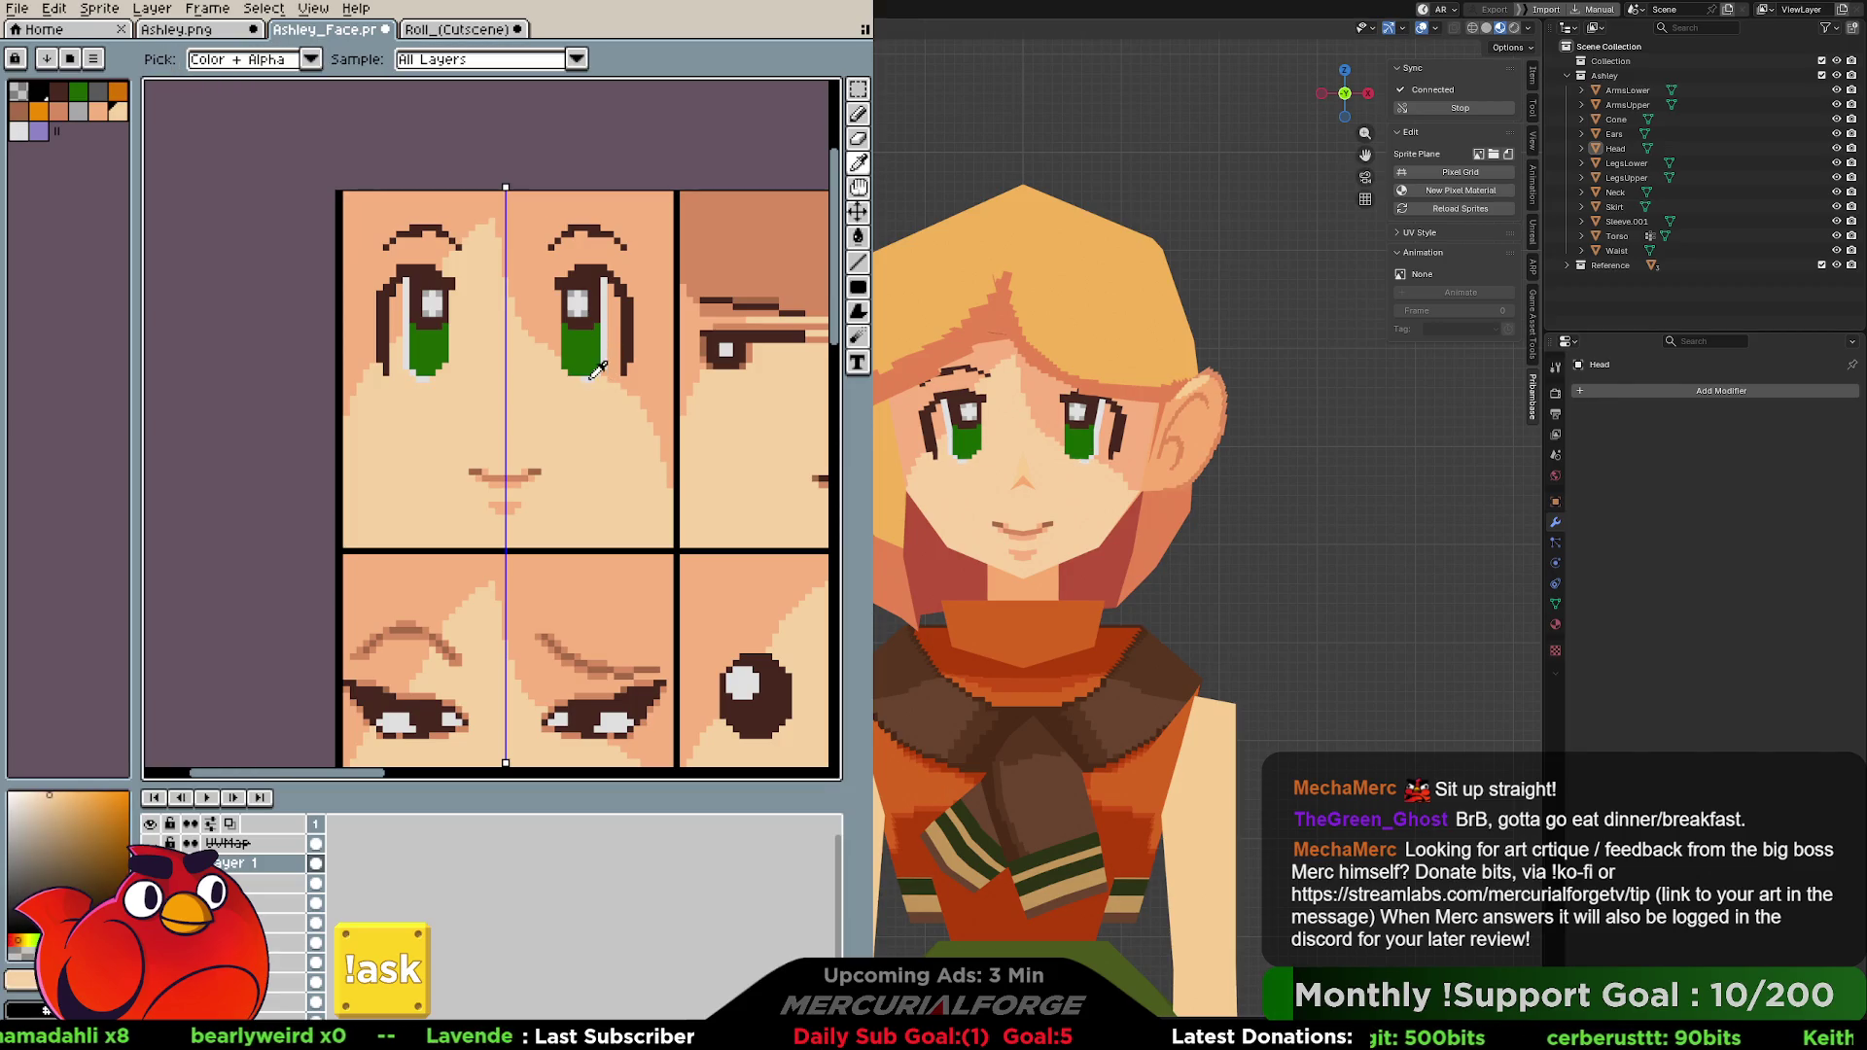
pyautogui.keyDown('alt'); pyautogui.click(582, 375); pyautogui.keyUp('alt')
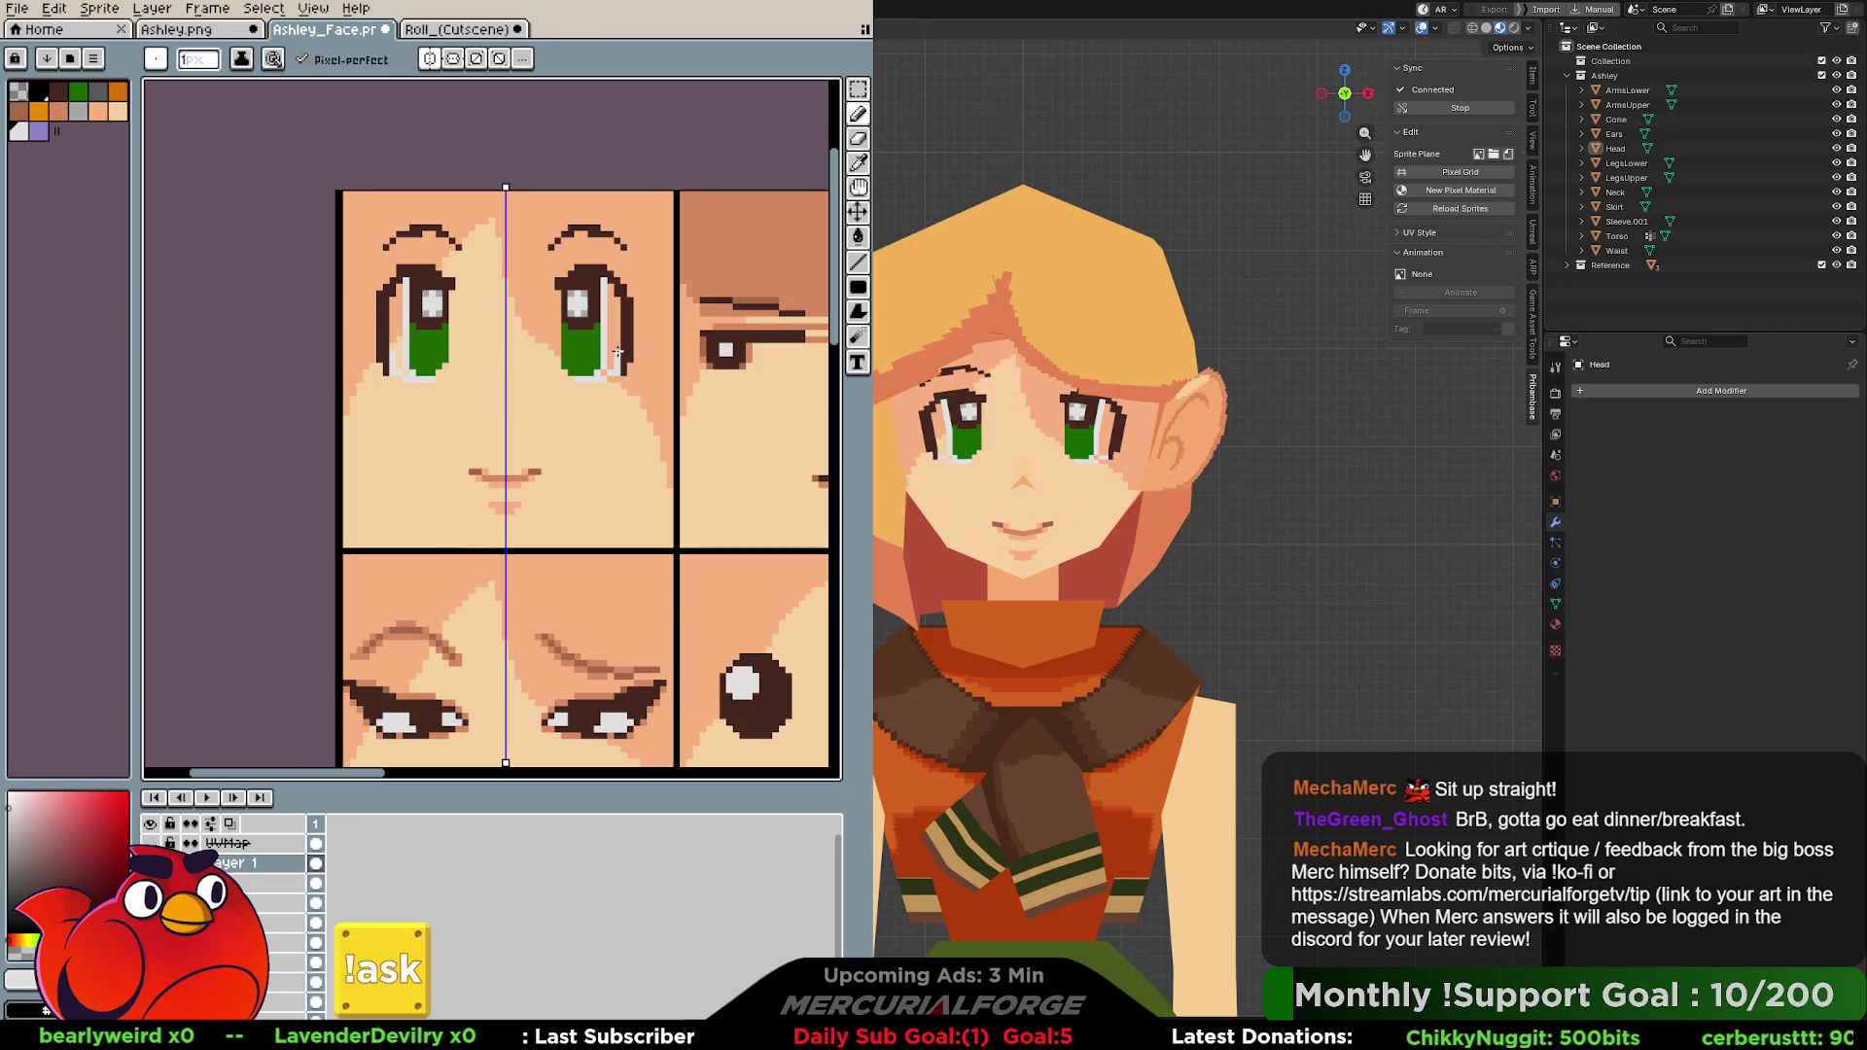
pyautogui.moveTo(619, 352)
pyautogui.mouseDown()
pyautogui.moveTo(614, 303)
pyautogui.moveTo(605, 363)
pyautogui.mouseUp()
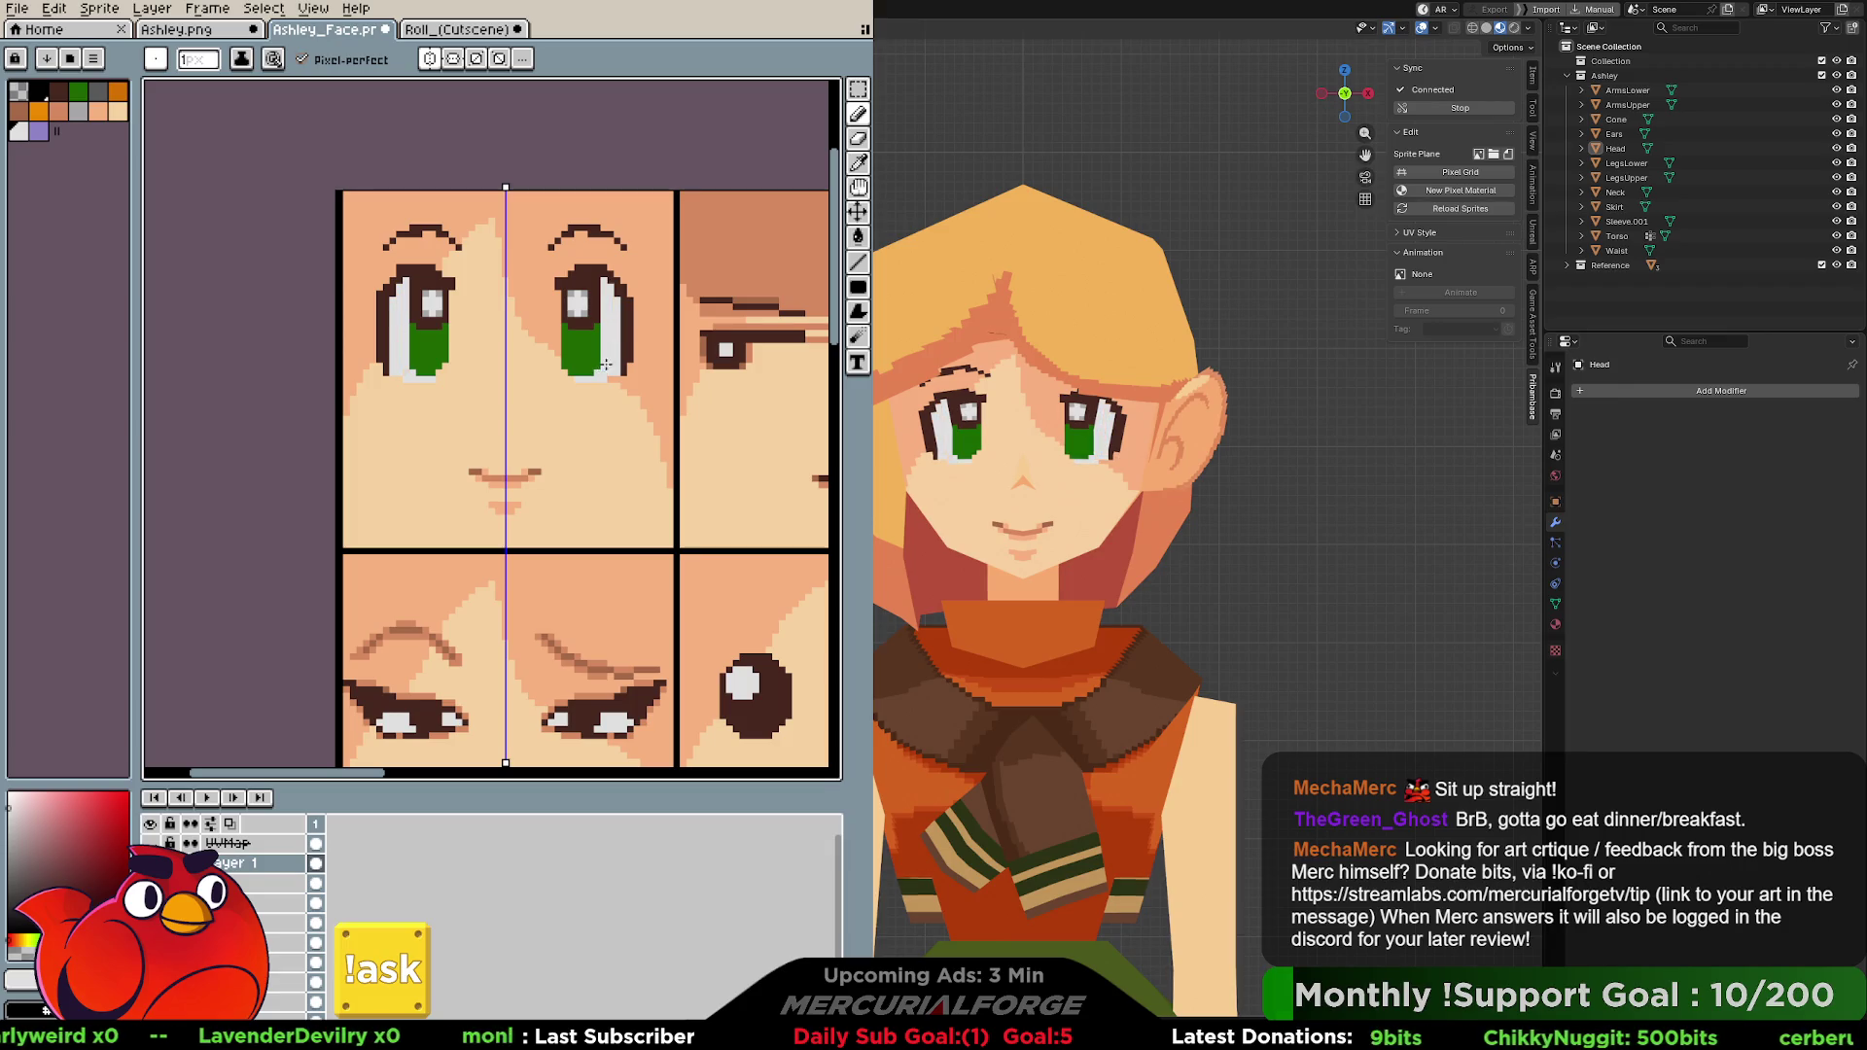
# Paint below the eyes, then lighten the top edge of both eyes with the sampled lighter skin tone.
pyautogui.click(80, 111)
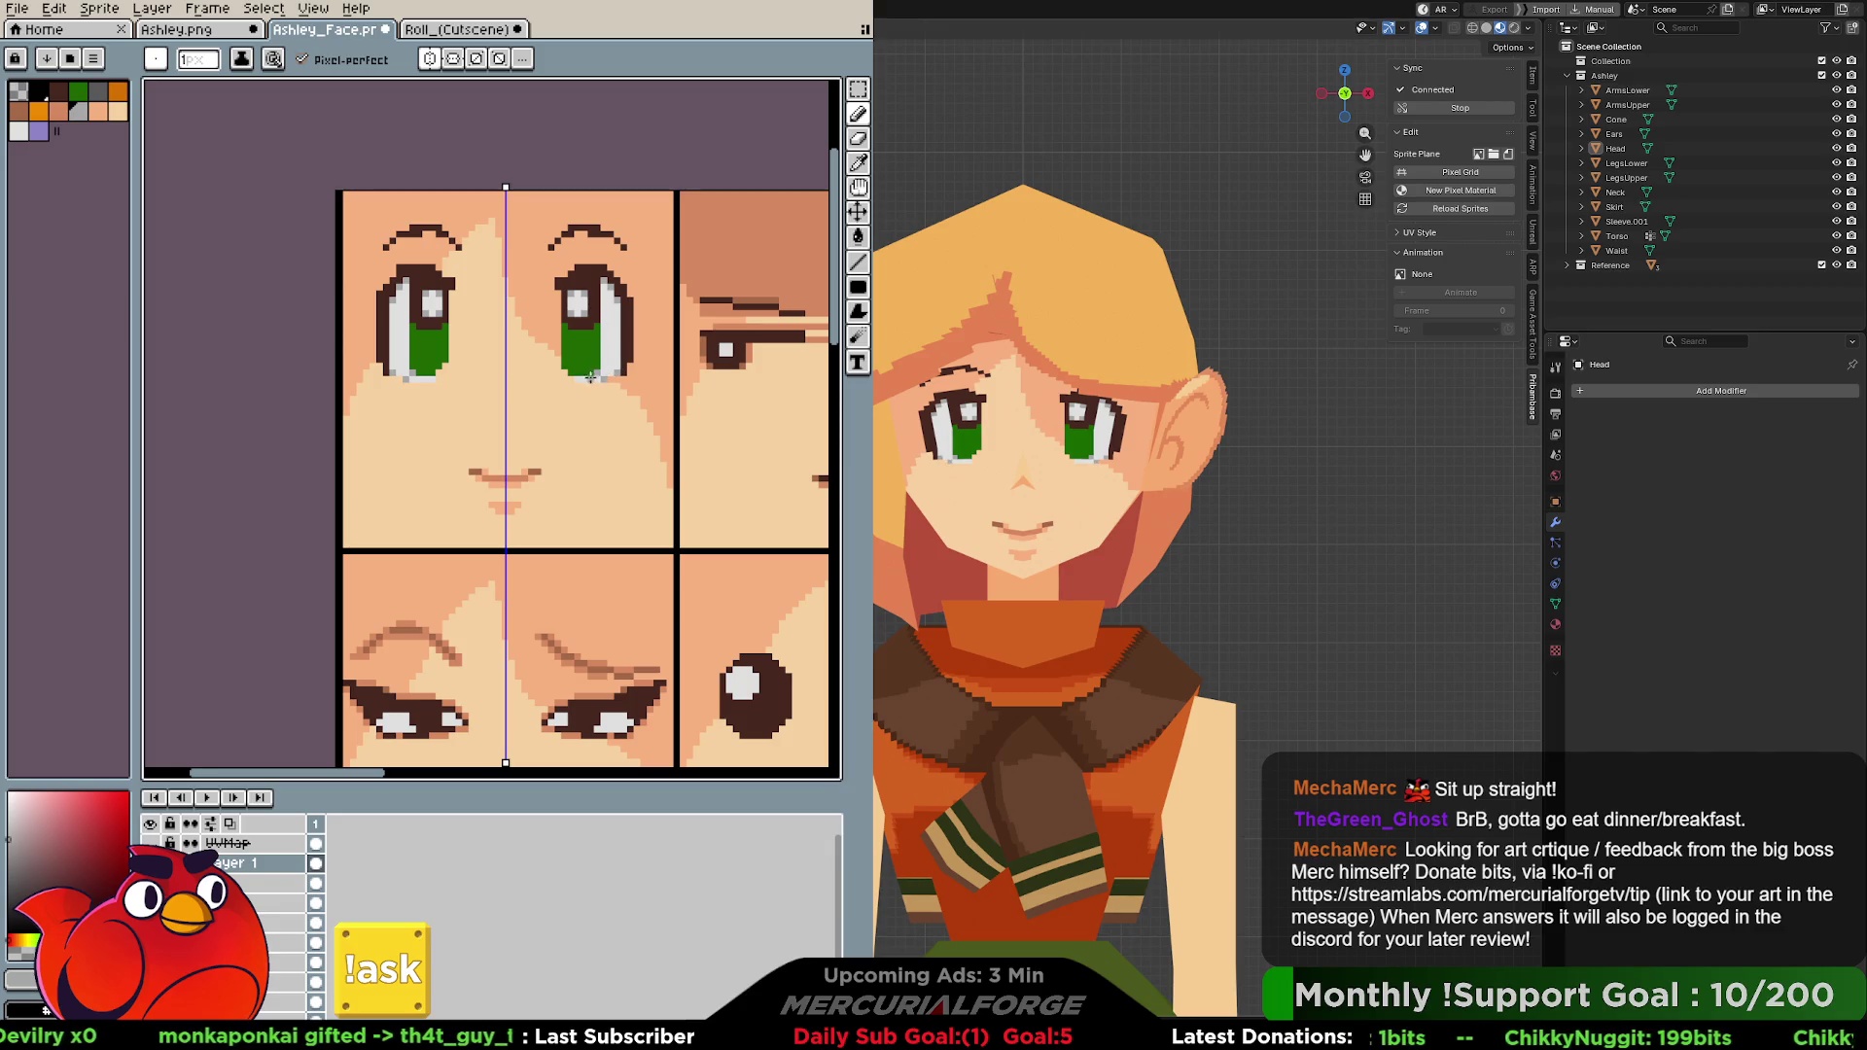
pyautogui.click(589, 381)
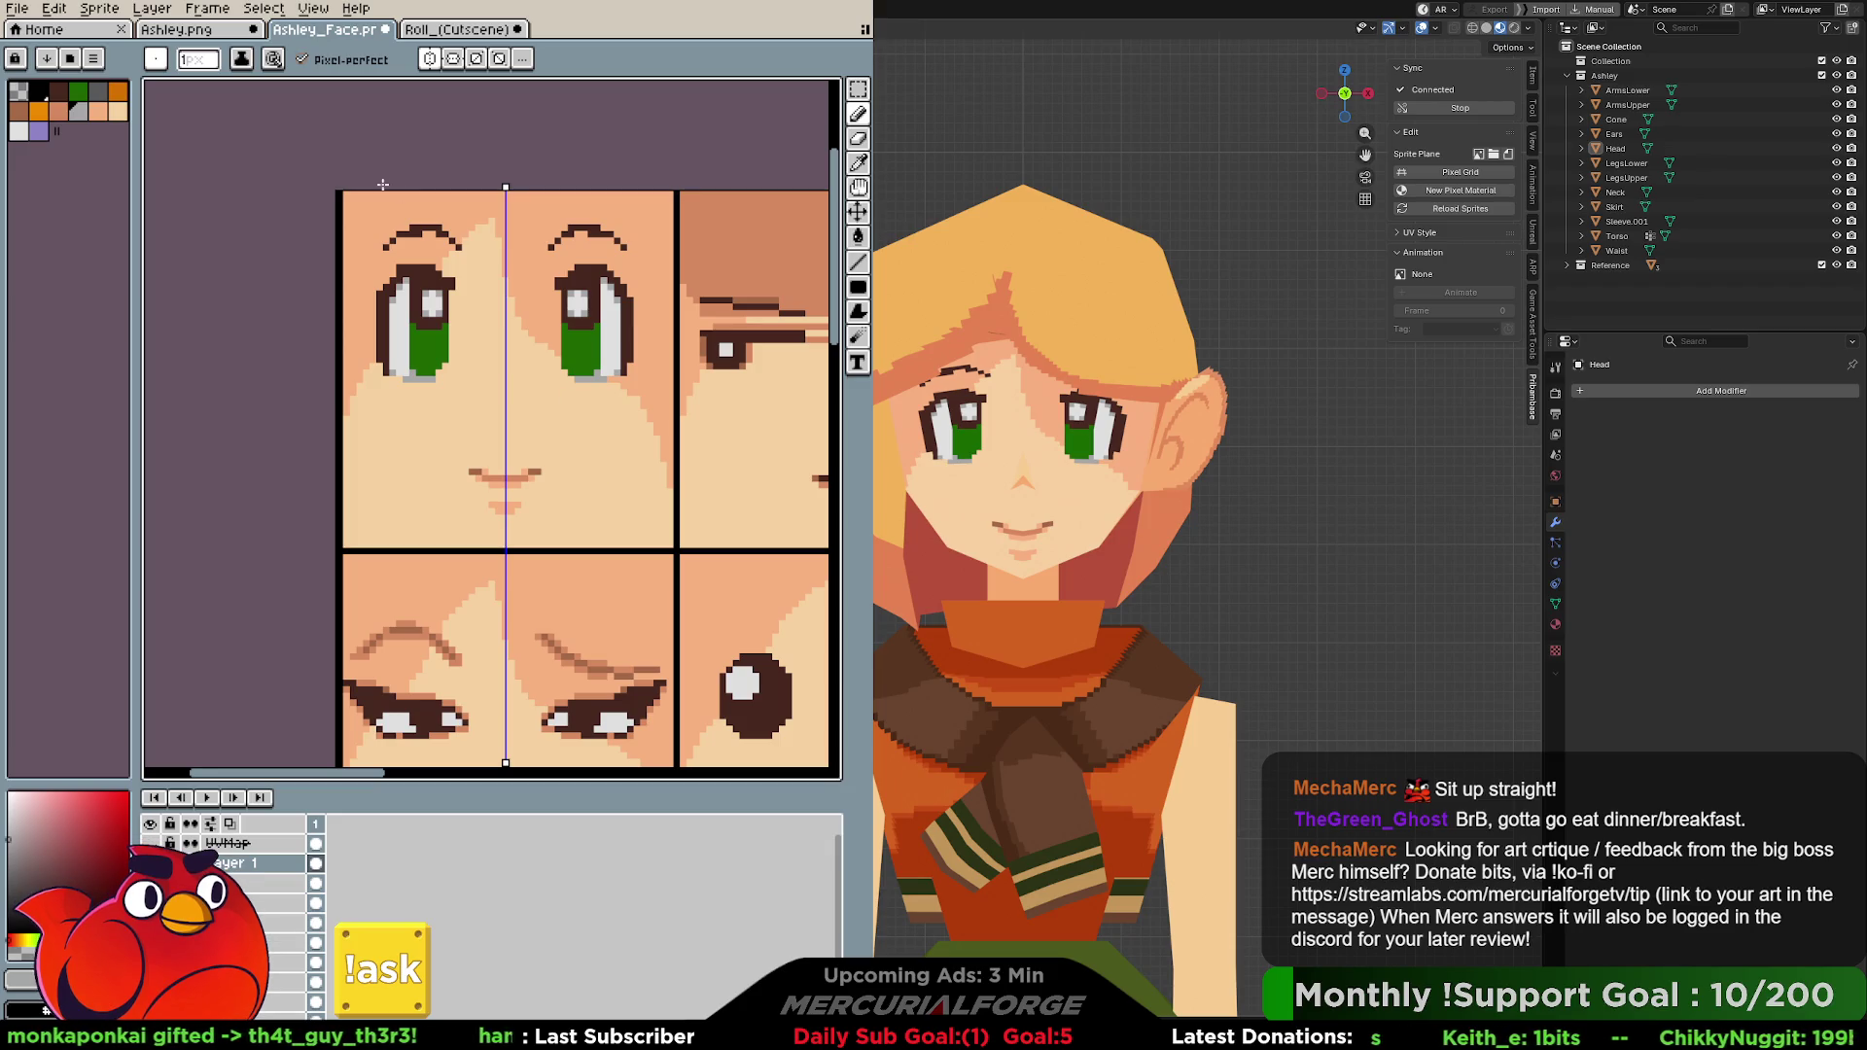
pyautogui.click(457, 30)
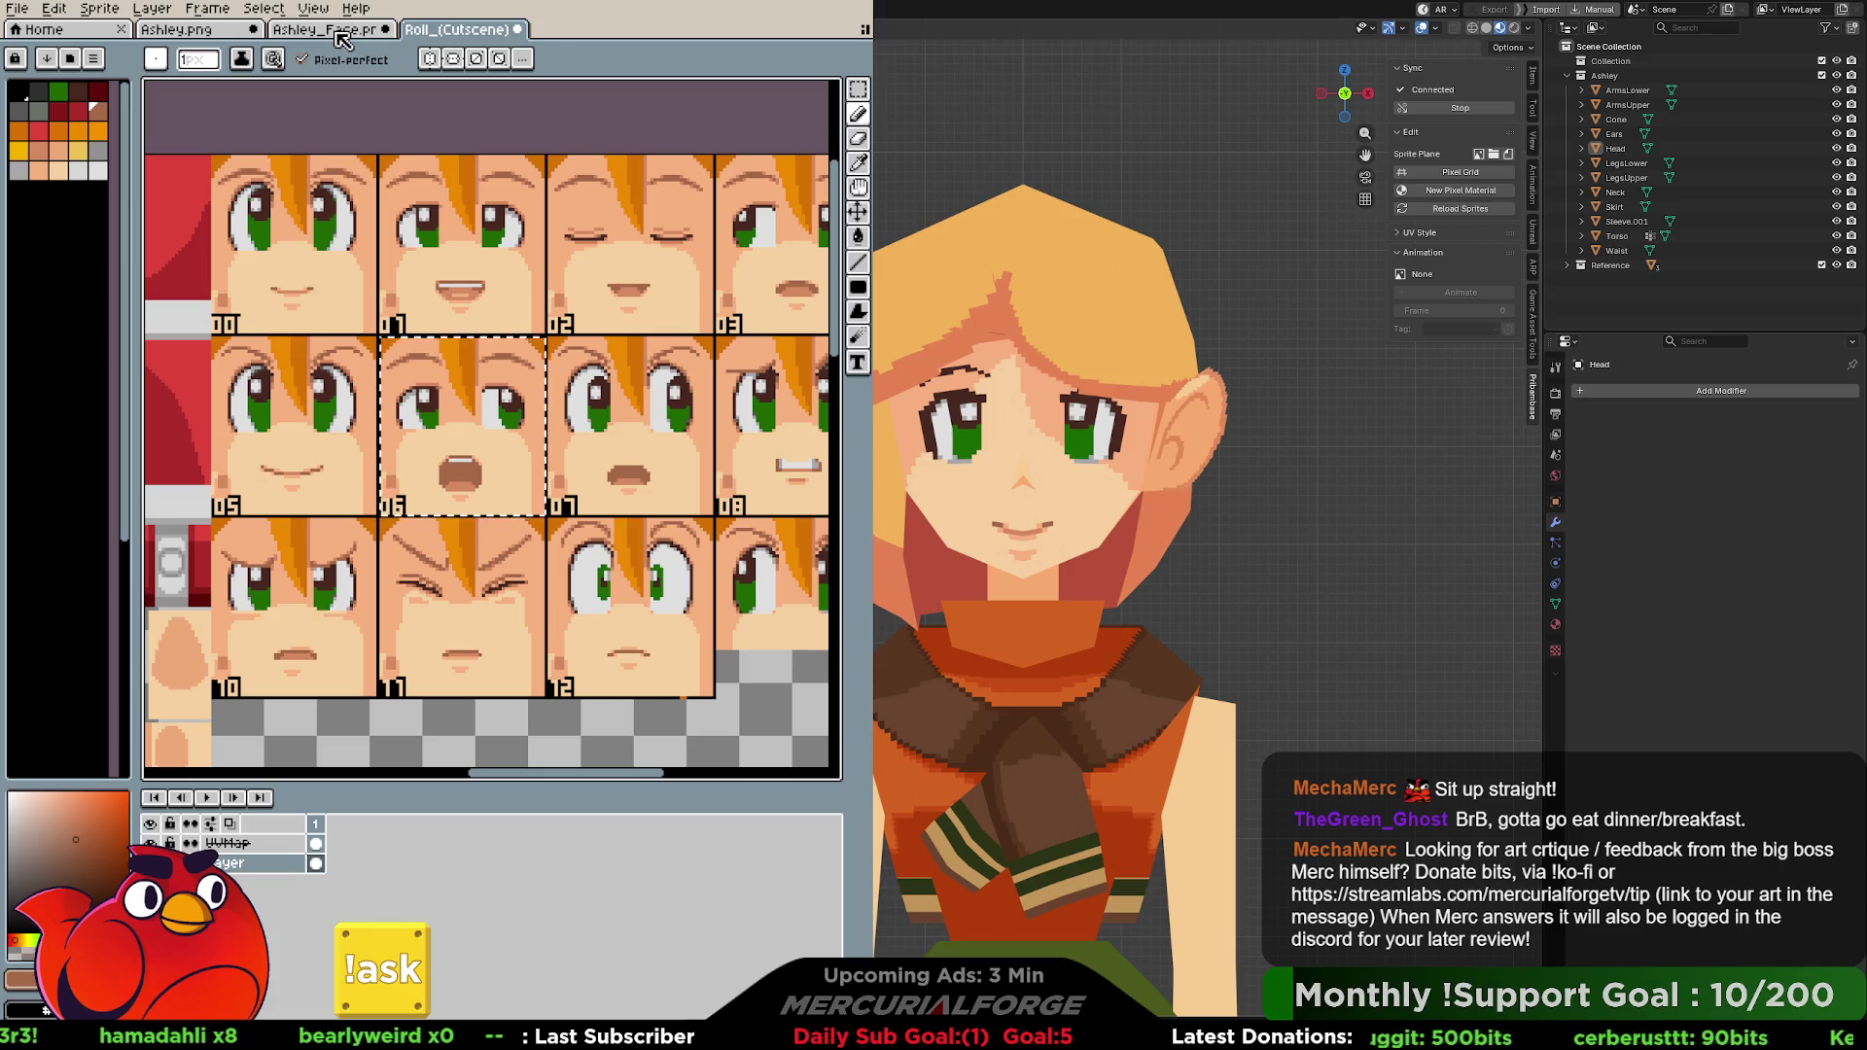
pyautogui.click(333, 33)
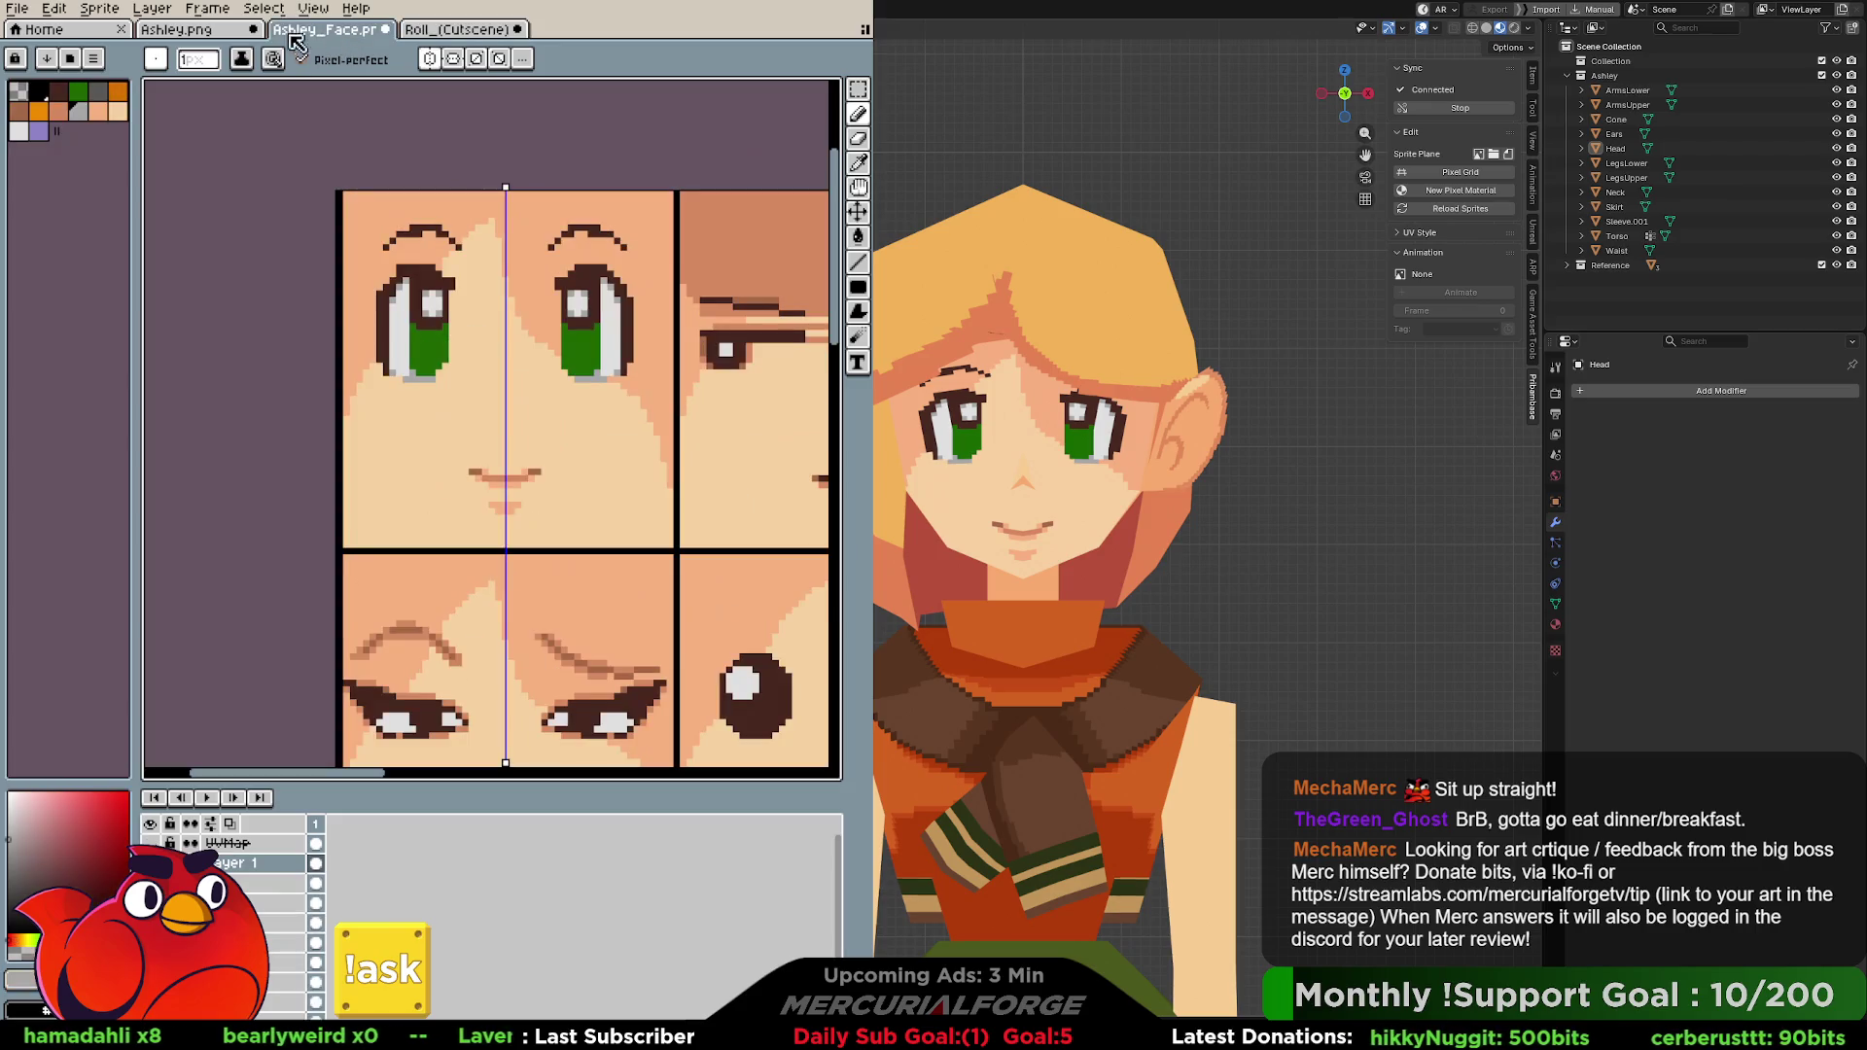
pyautogui.press('i')
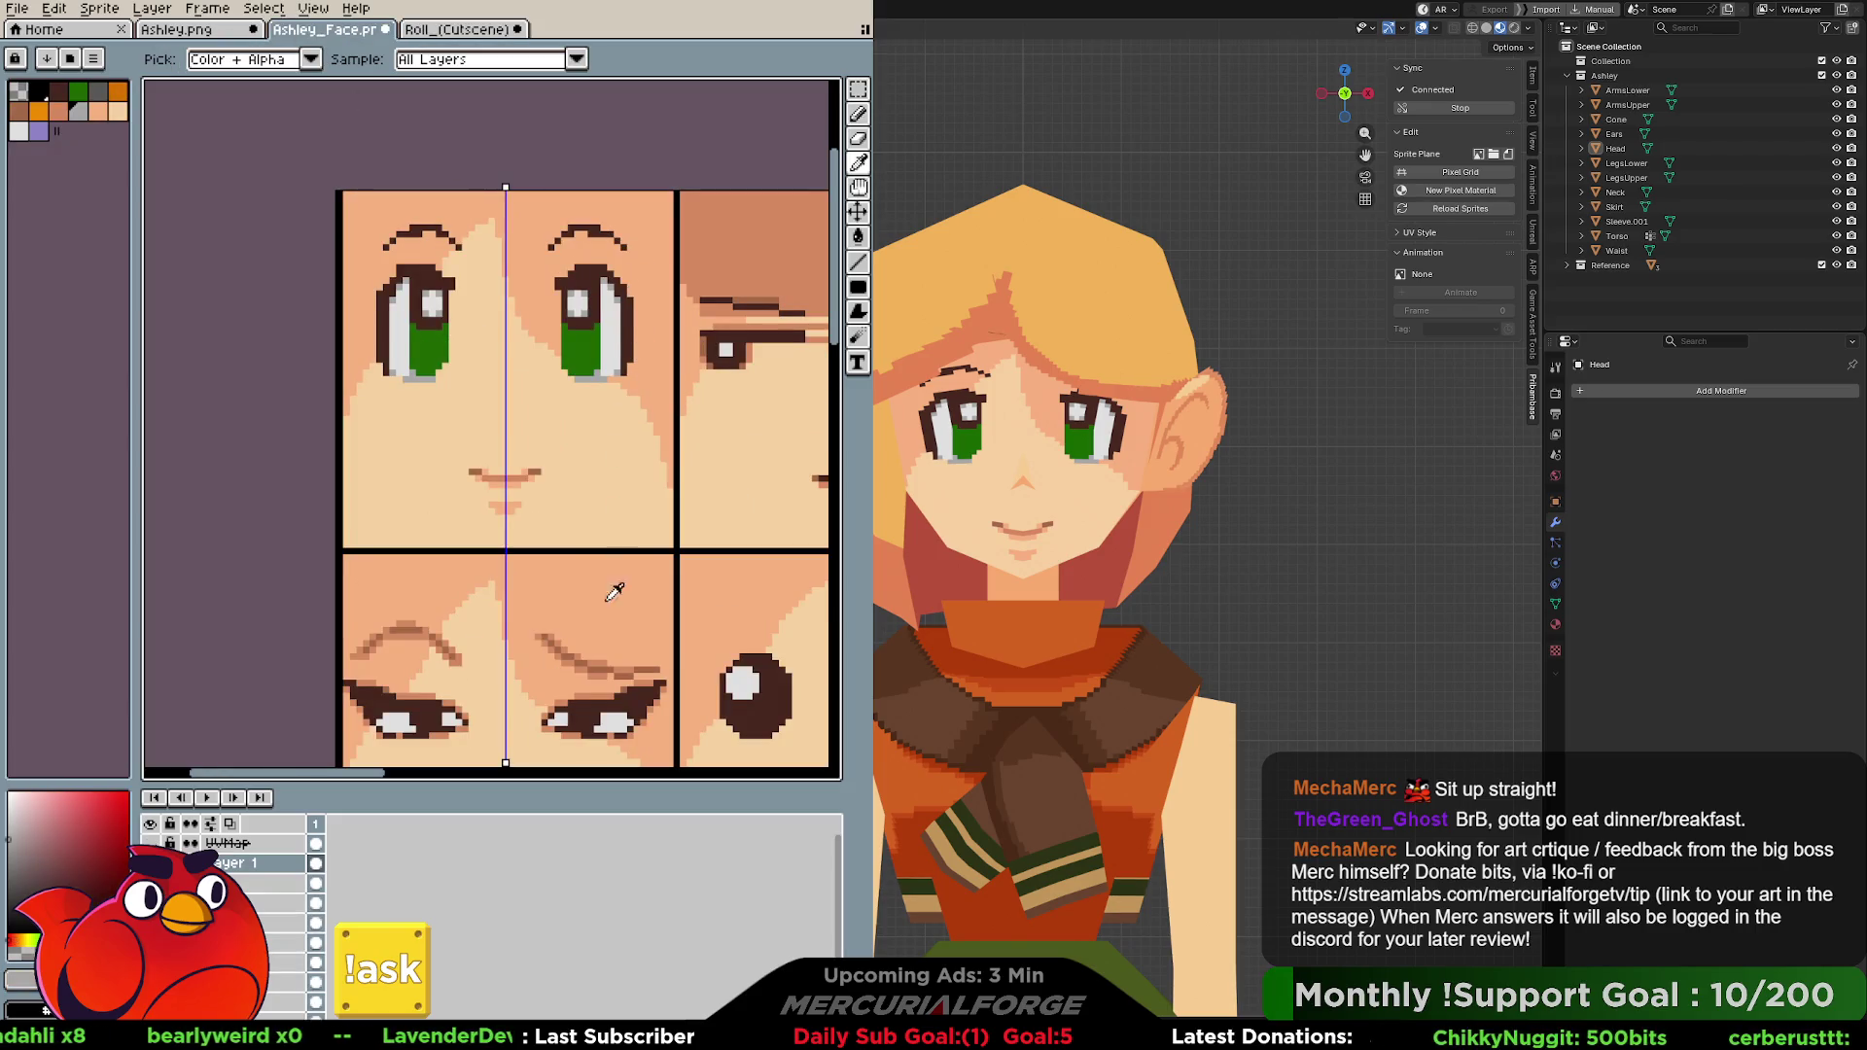
pyautogui.keyDown('alt'); pyautogui.click(599, 661); pyautogui.keyUp('alt')
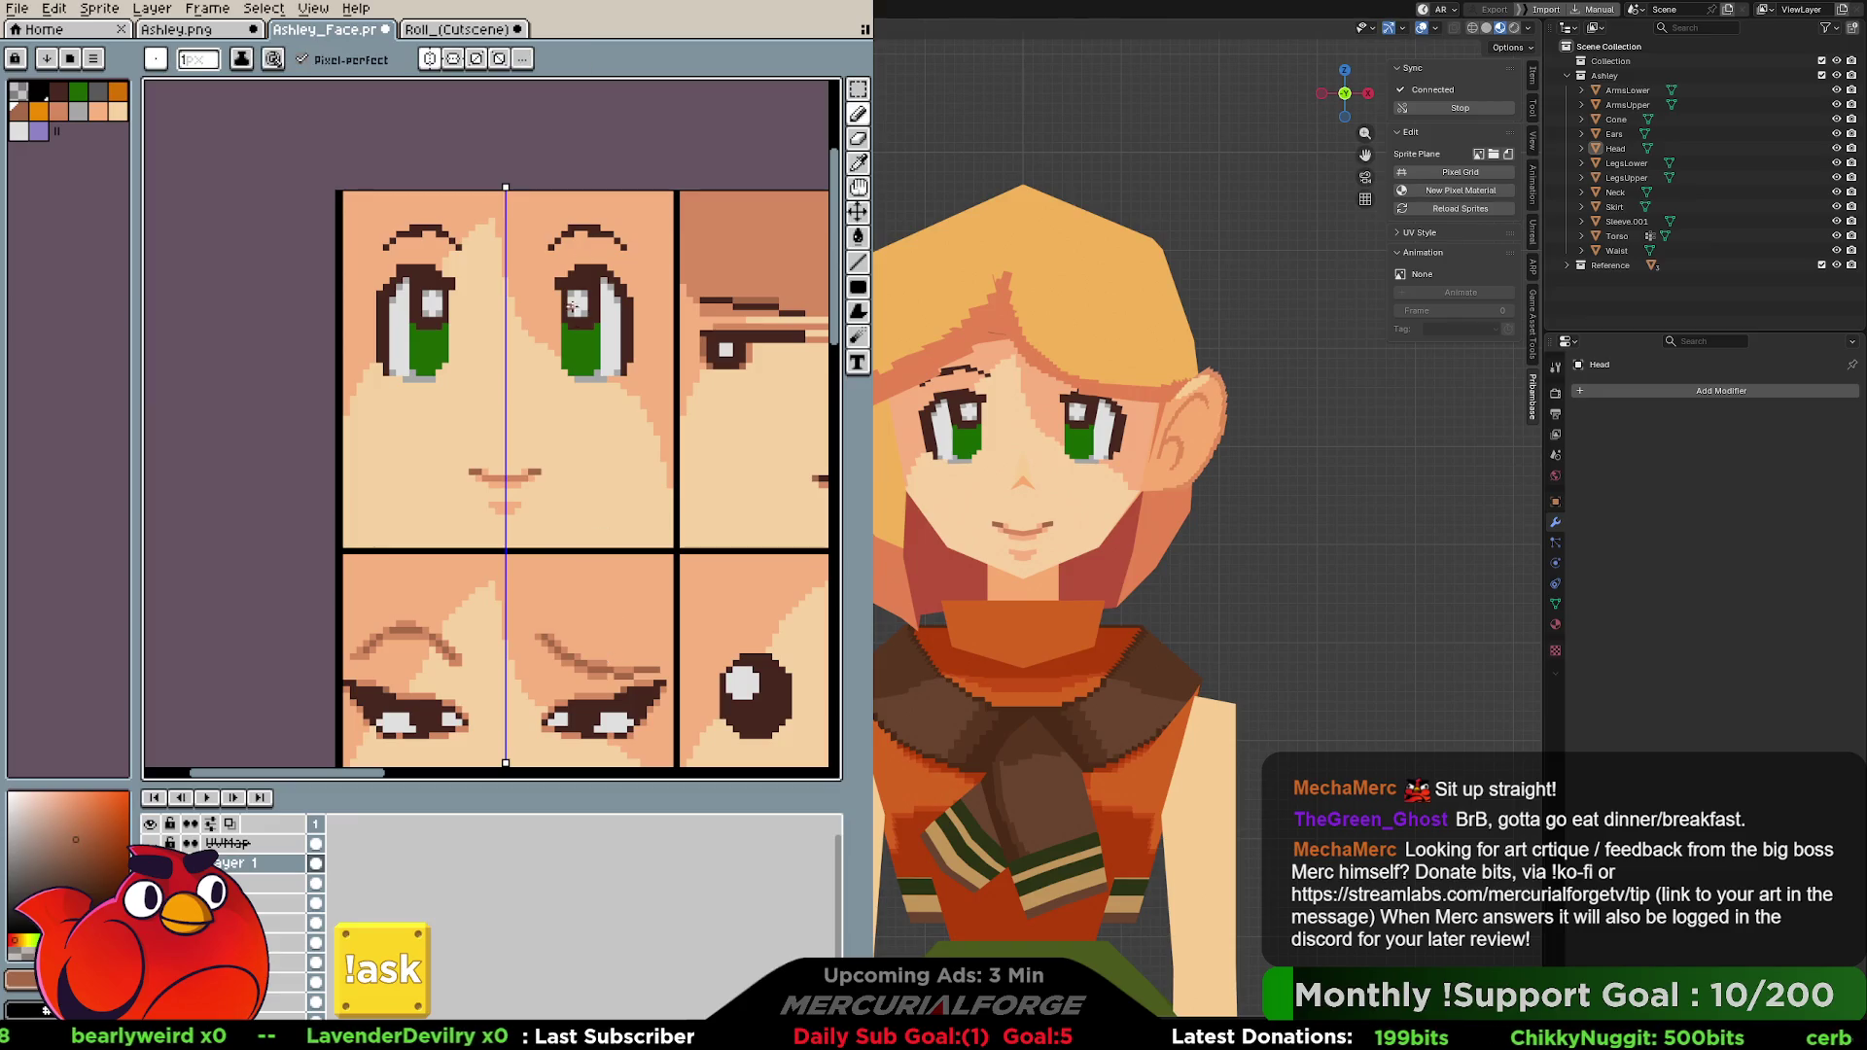
pyautogui.keyDown('alt'); pyautogui.click(619, 281); pyautogui.keyUp('alt')
pyautogui.moveTo(607, 272); pyautogui.dragTo(574, 272)
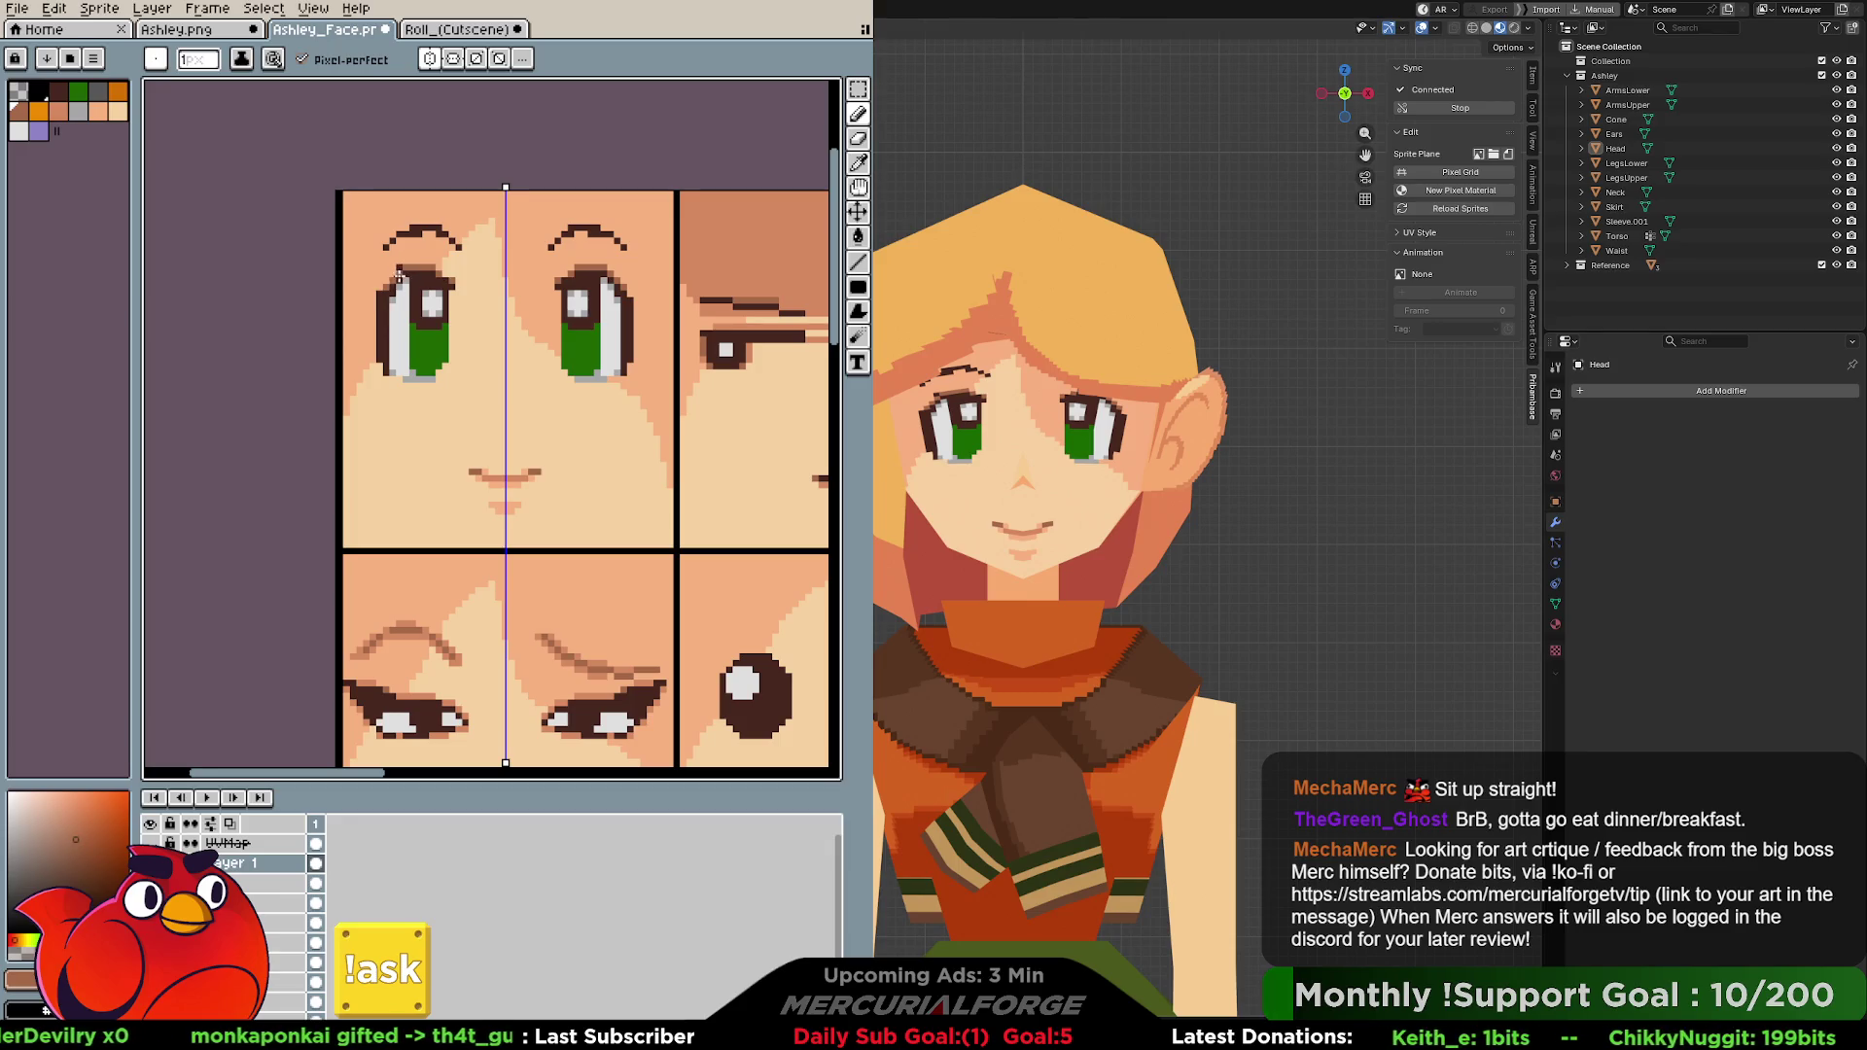
# Brighten the pixels along the outer edges of both eyes into pale eye-whites.
pyautogui.press('e')
pyautogui.press('b')
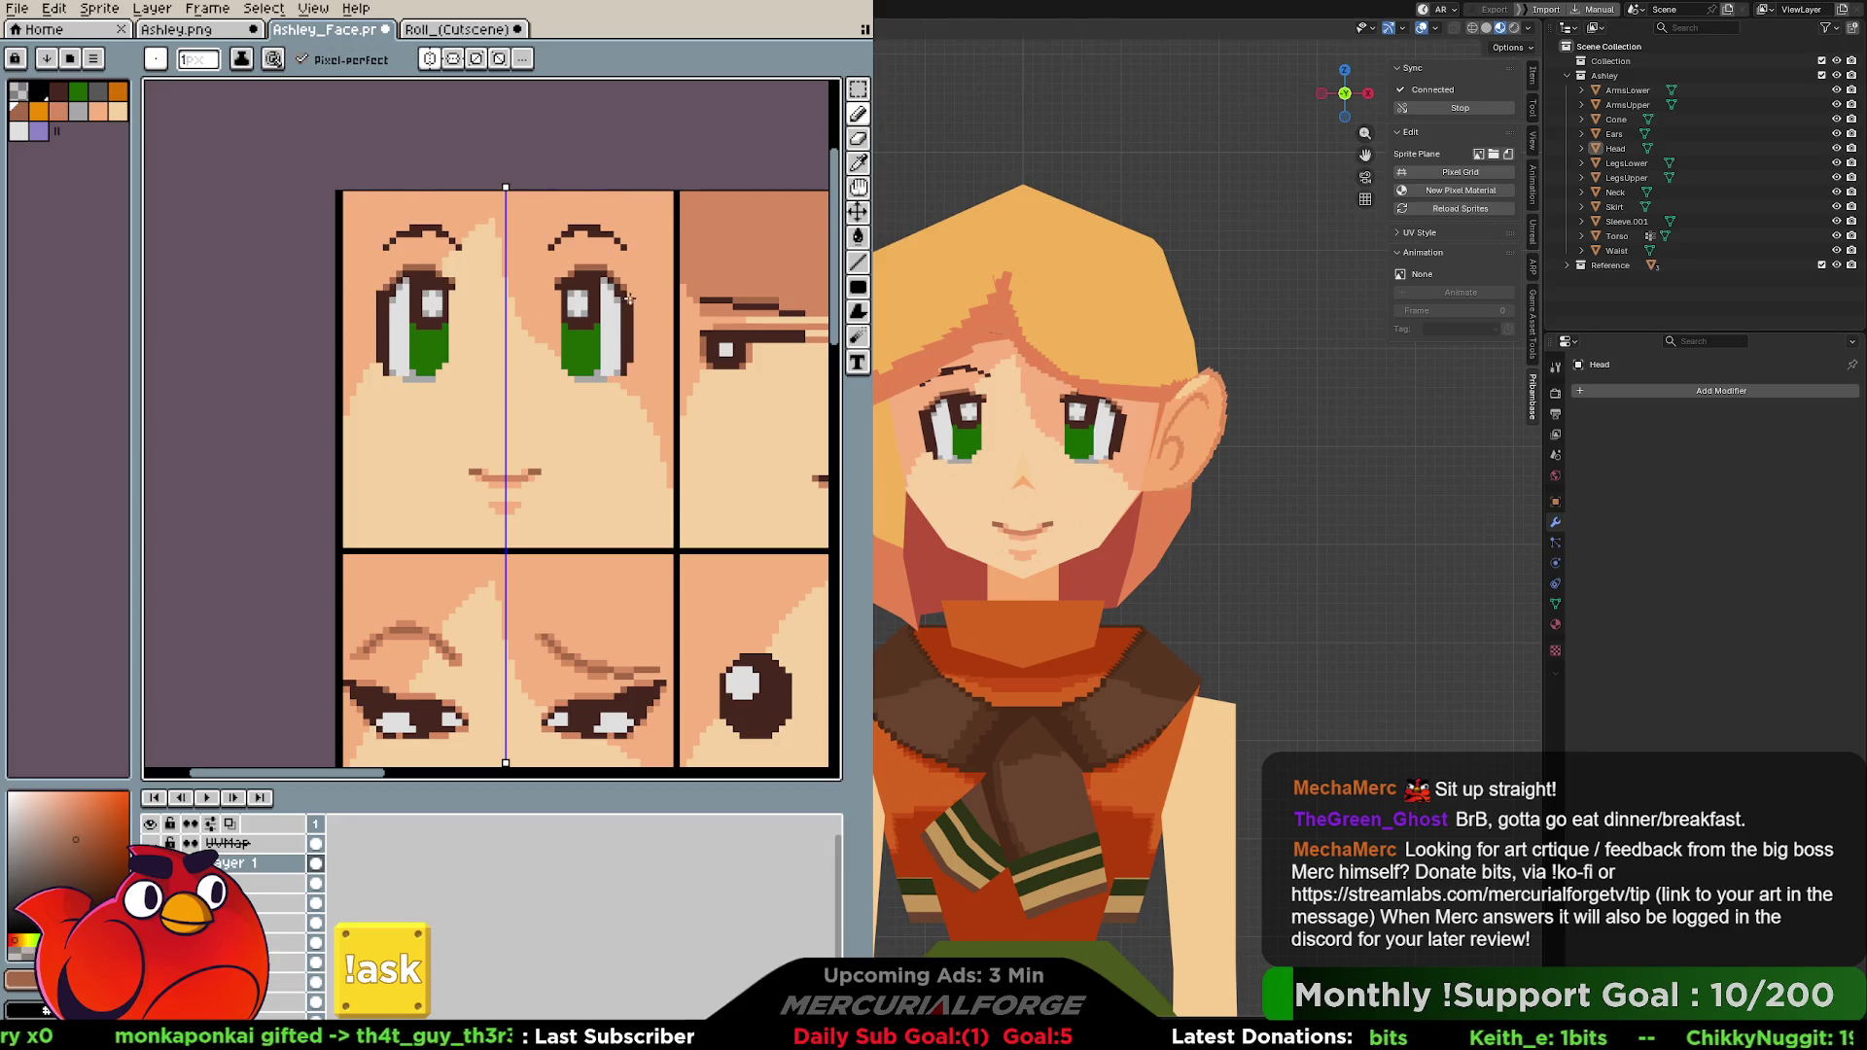
pyautogui.moveTo(636, 339); pyautogui.dragTo(626, 298)
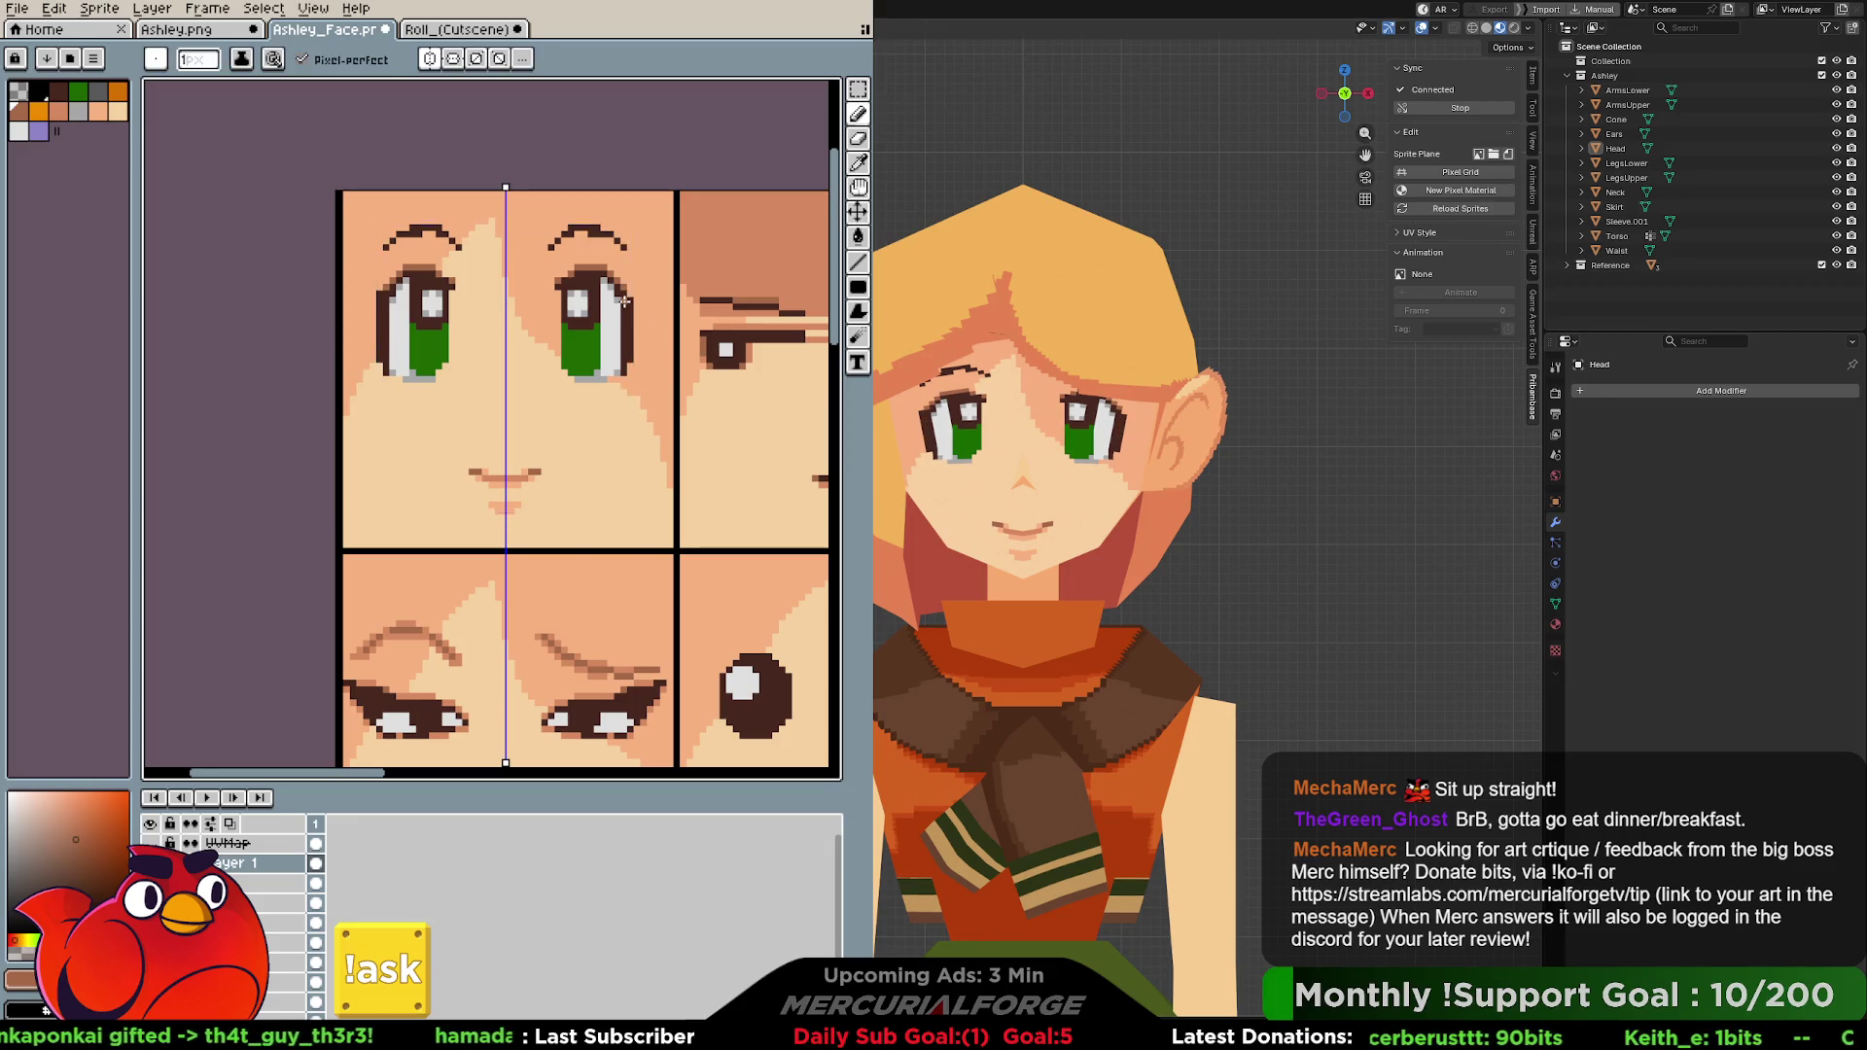
pyautogui.moveTo(625, 336); pyautogui.dragTo(628, 358)
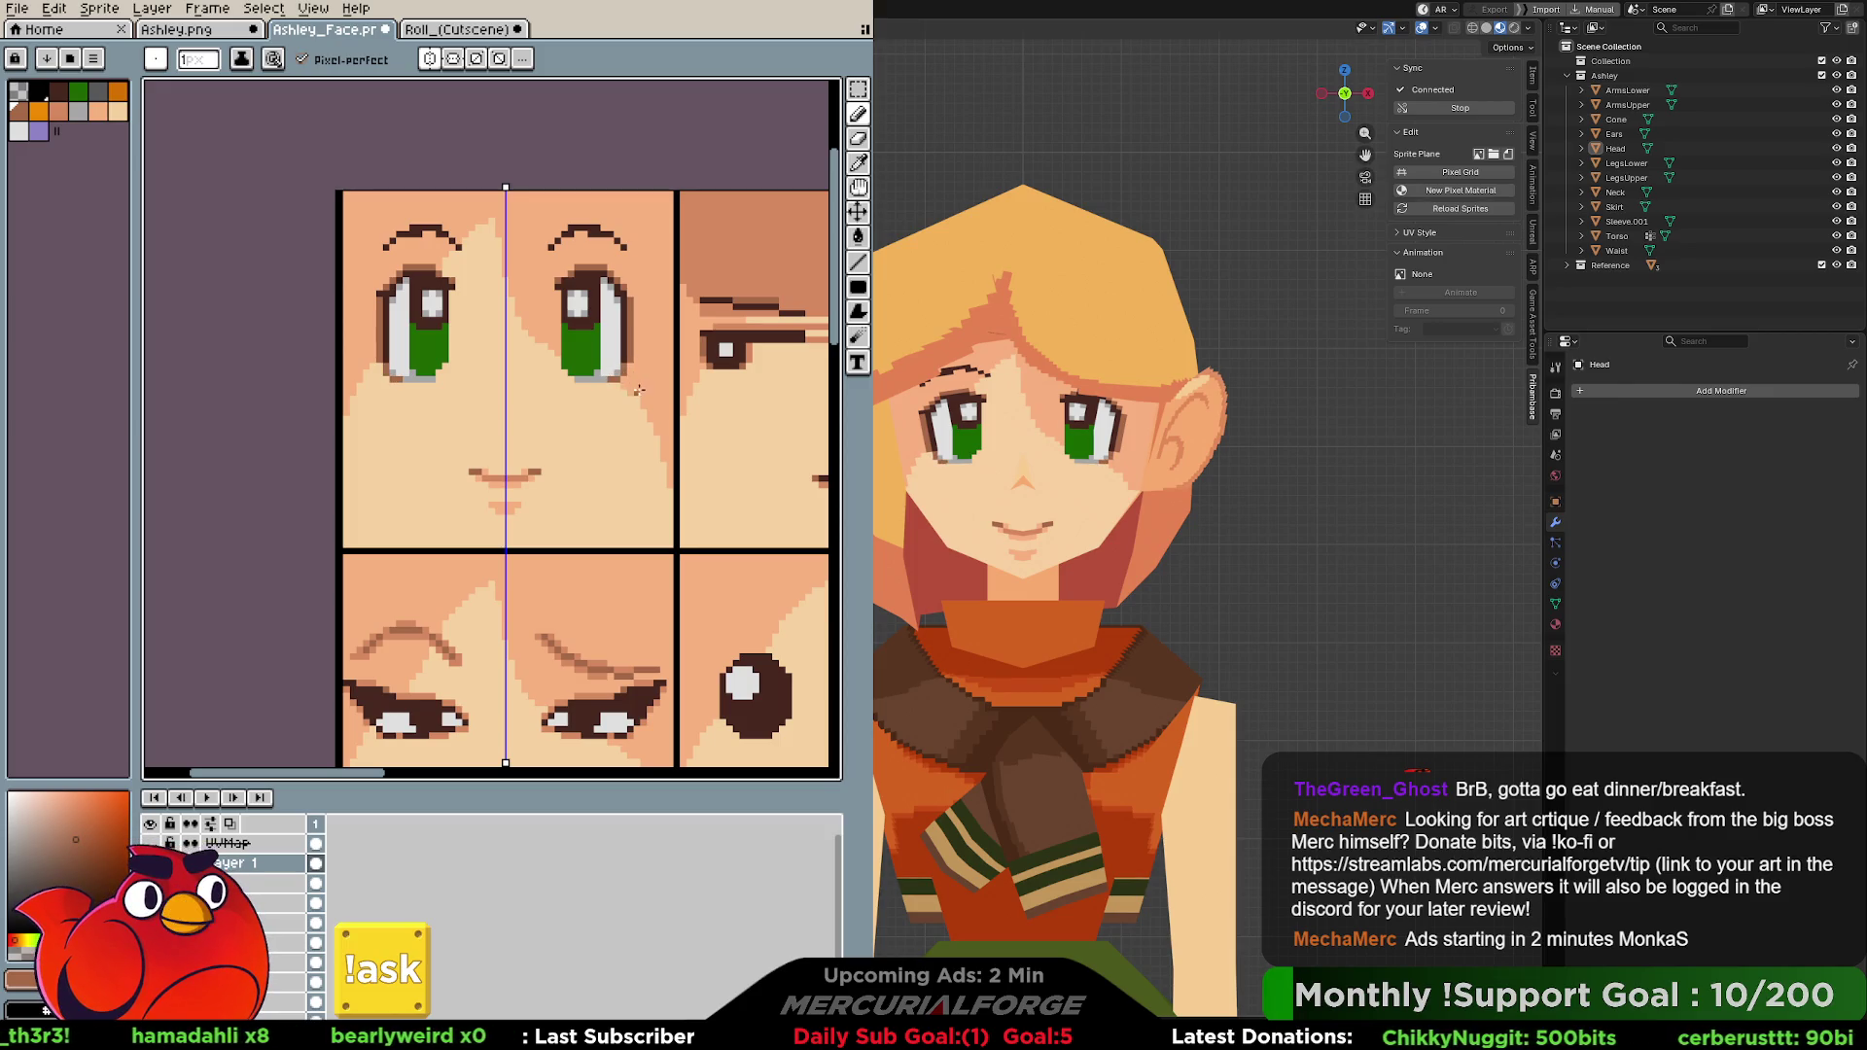
pyautogui.press('v')
pyautogui.press('b')
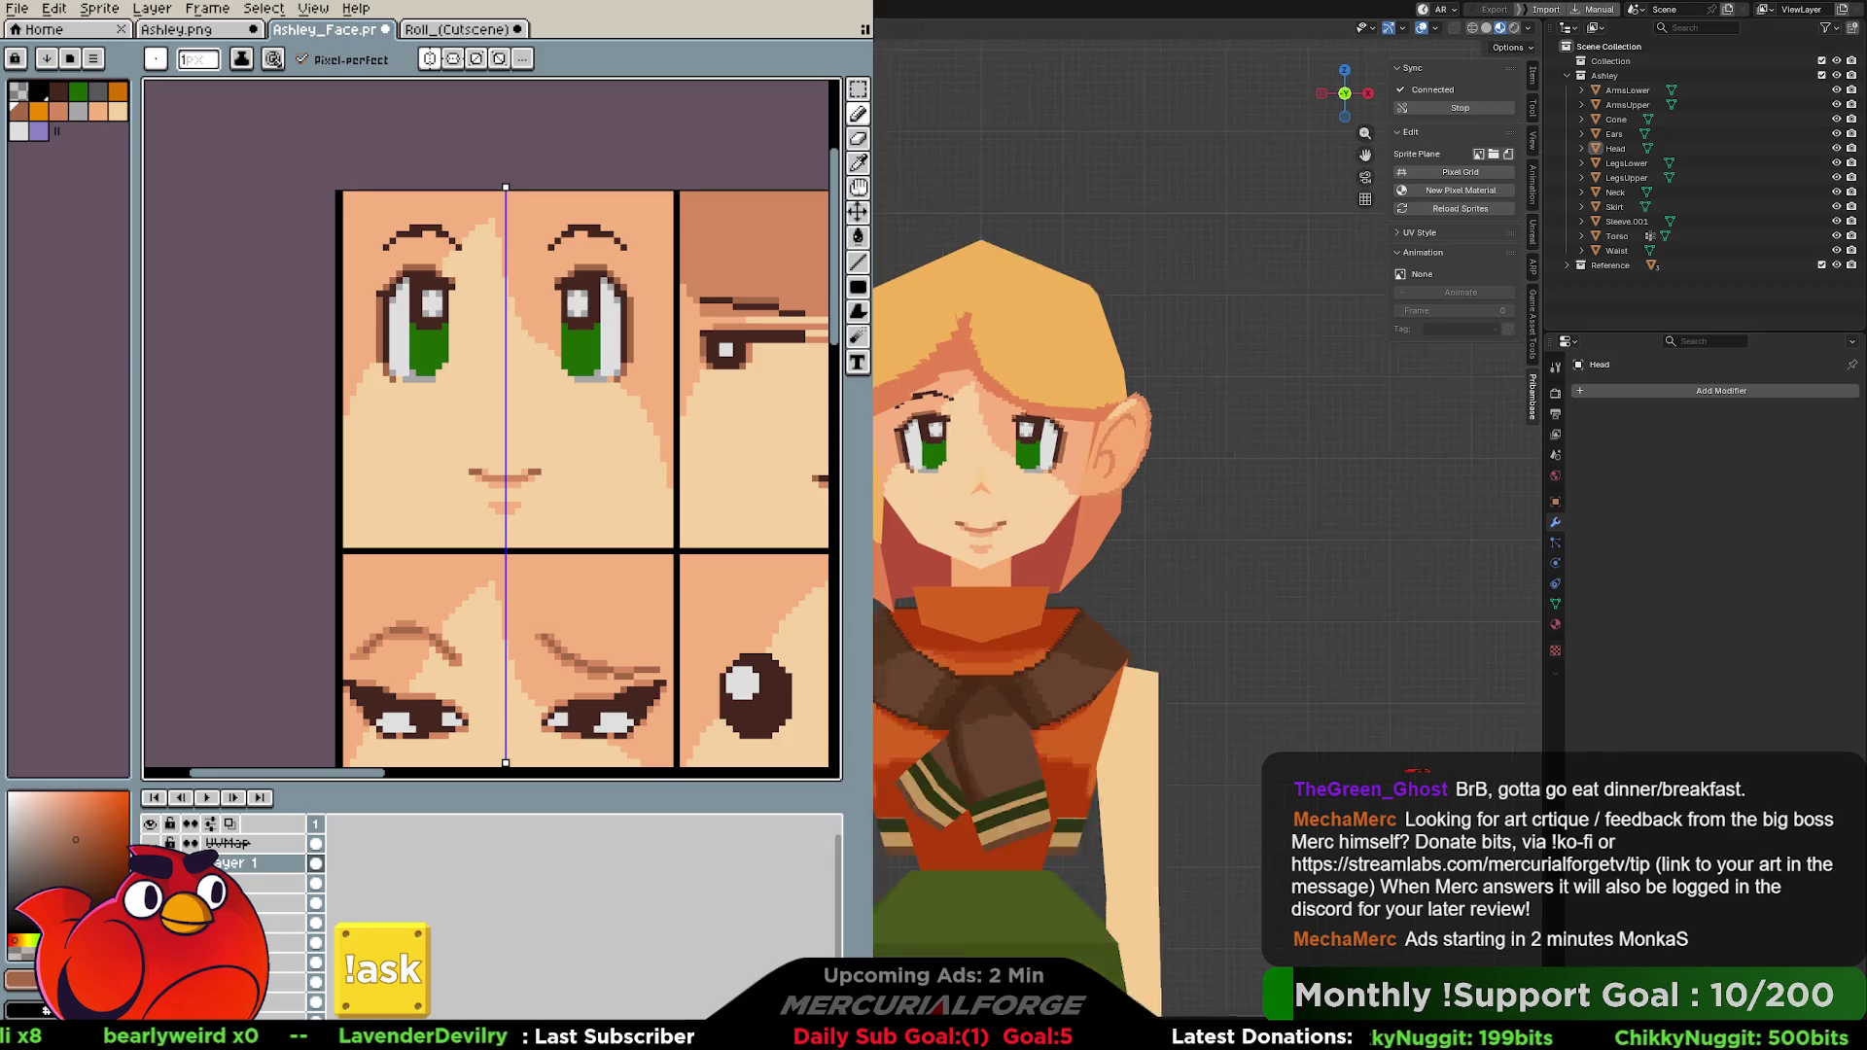
# Orbit the Blender head through side and three-quarter views to inspect the eyes, then start saving.
pyautogui.moveTo(1008, 420); pyautogui.dragTo(944, 542, button='middle')
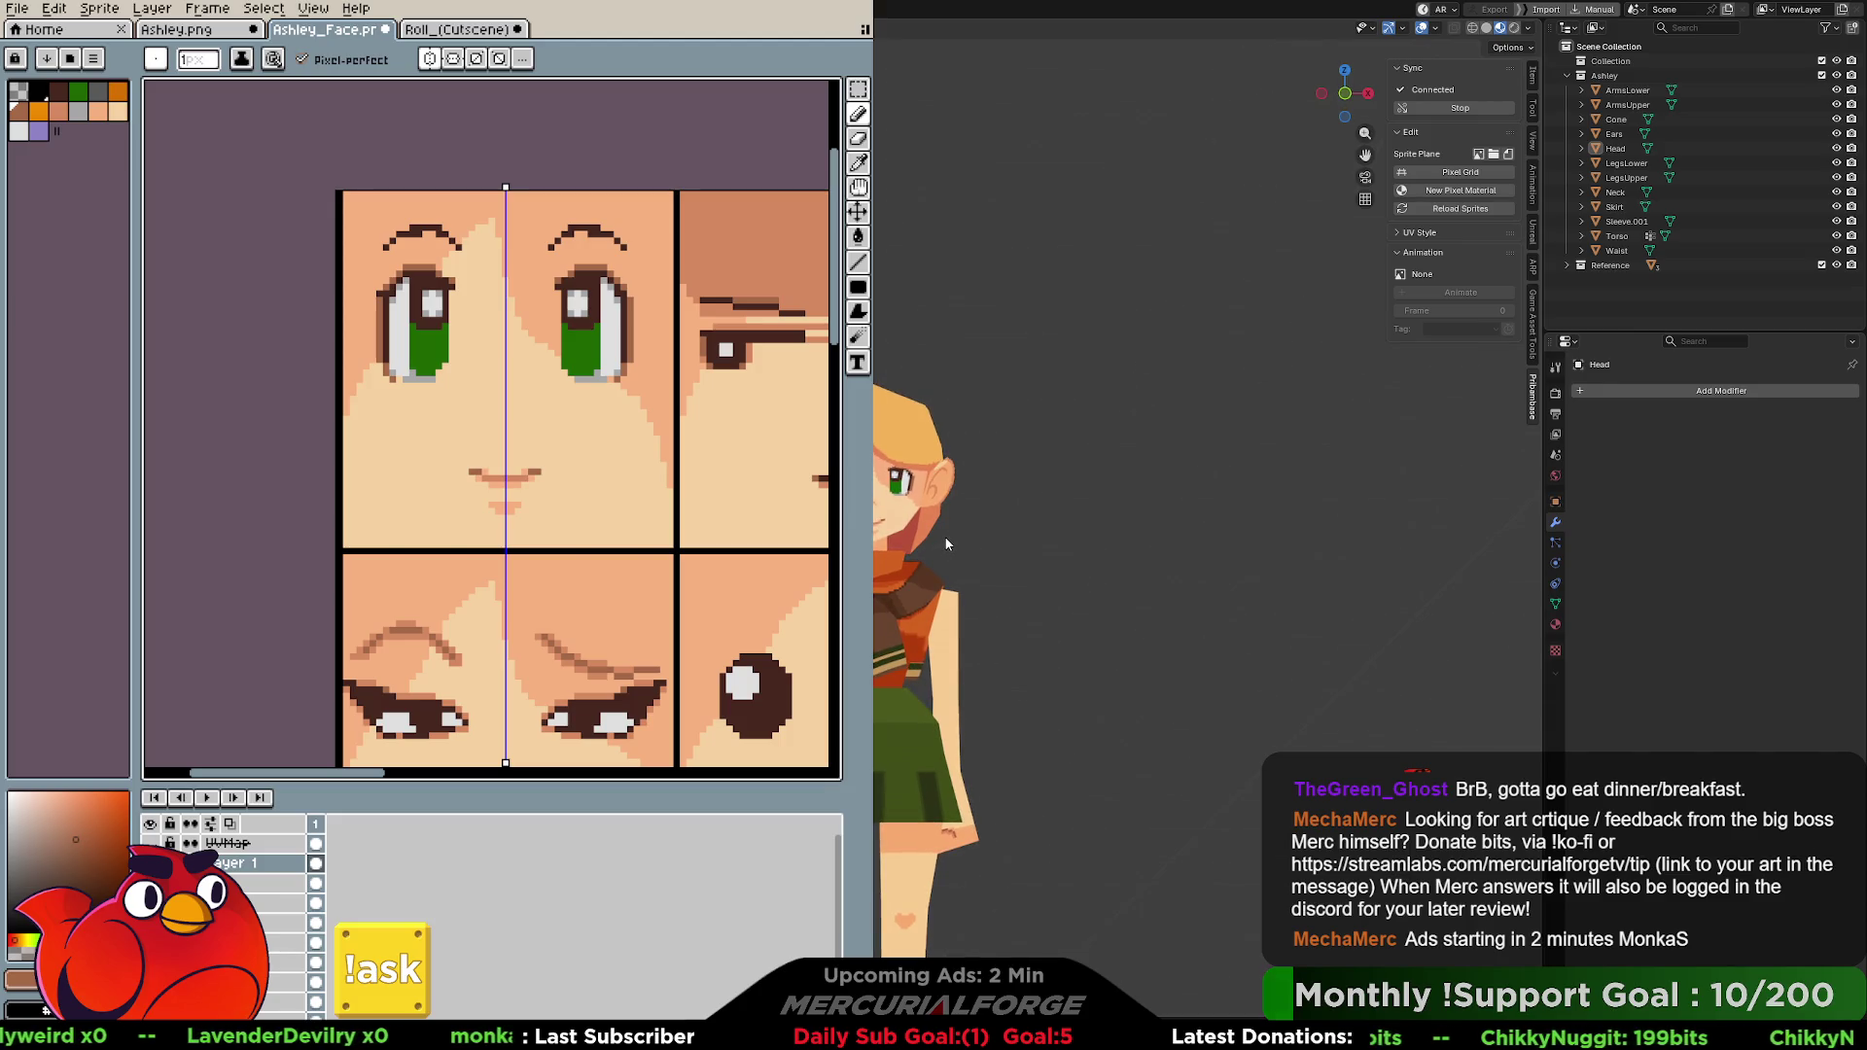
pyautogui.press('KP_6')
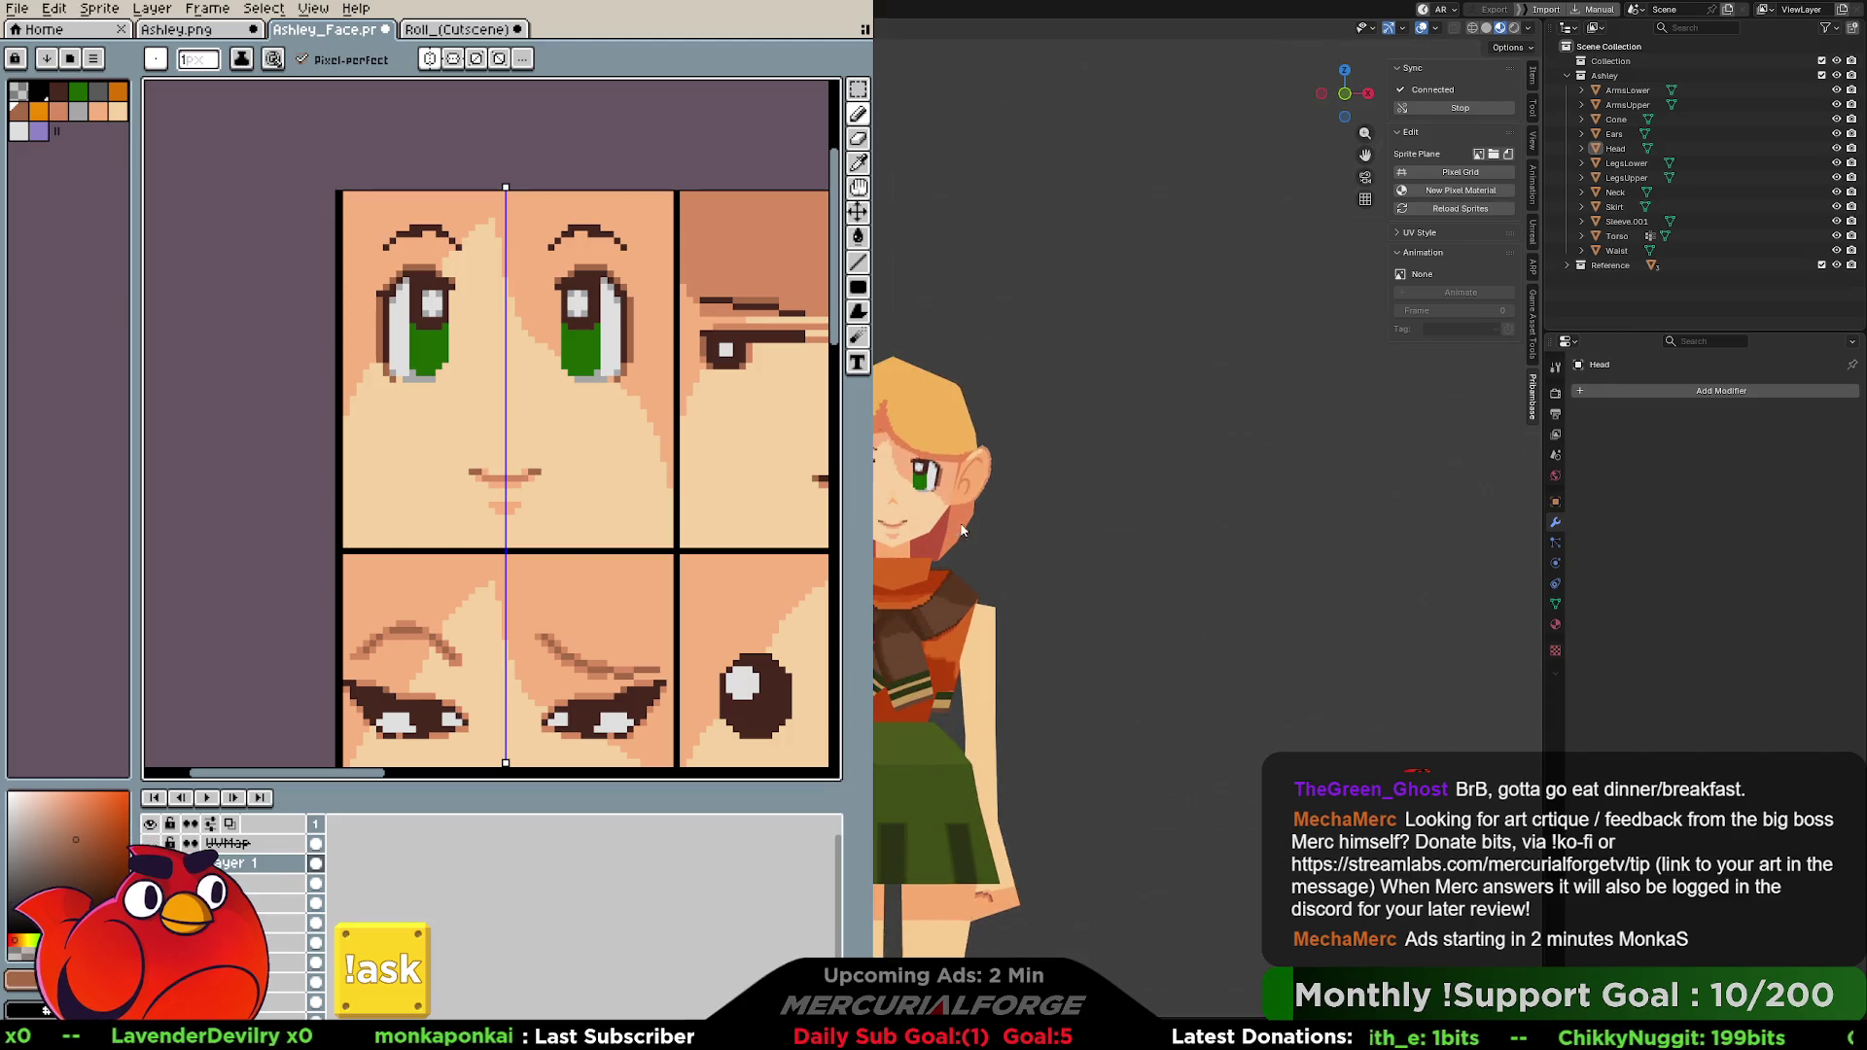
pyautogui.scroll(5, 962, 531)
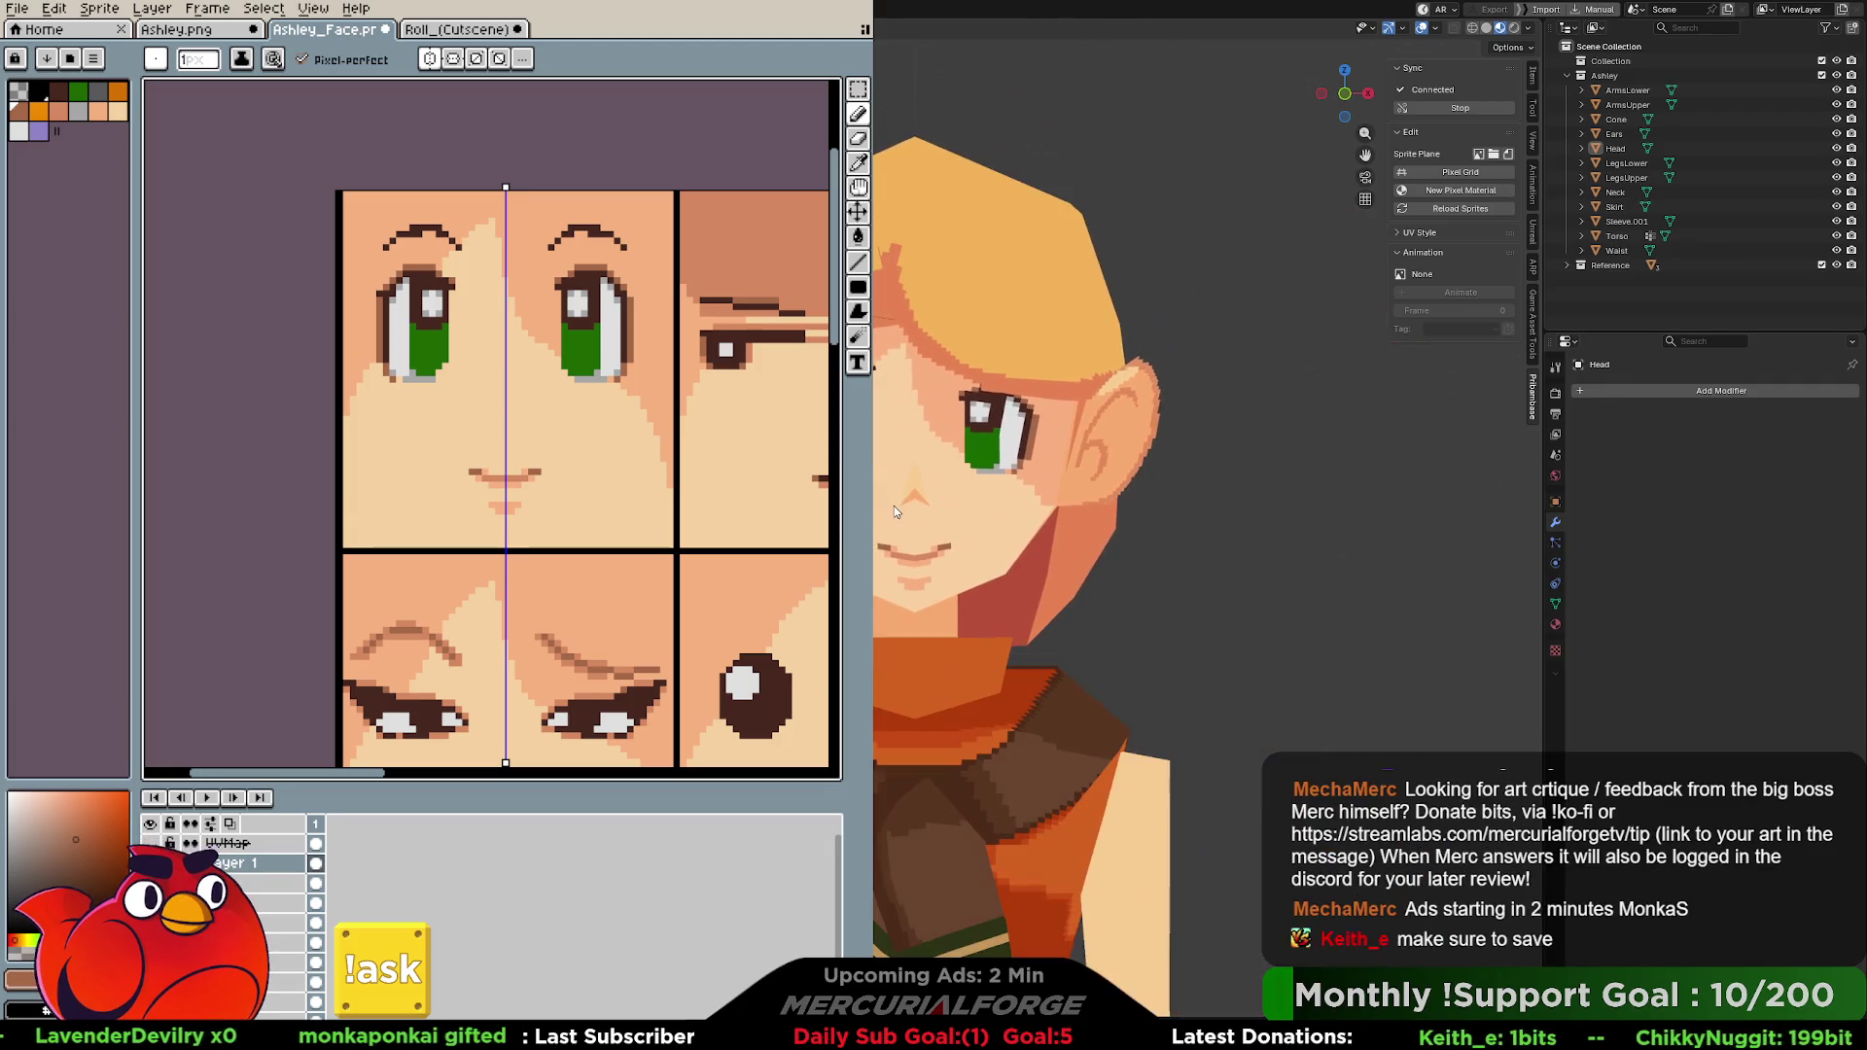
pyautogui.moveTo(895, 505)
pyautogui.mouseDown(button='middle')
pyautogui.moveTo(947, 519)
pyautogui.moveTo(944, 501)
pyautogui.mouseUp(button='middle')
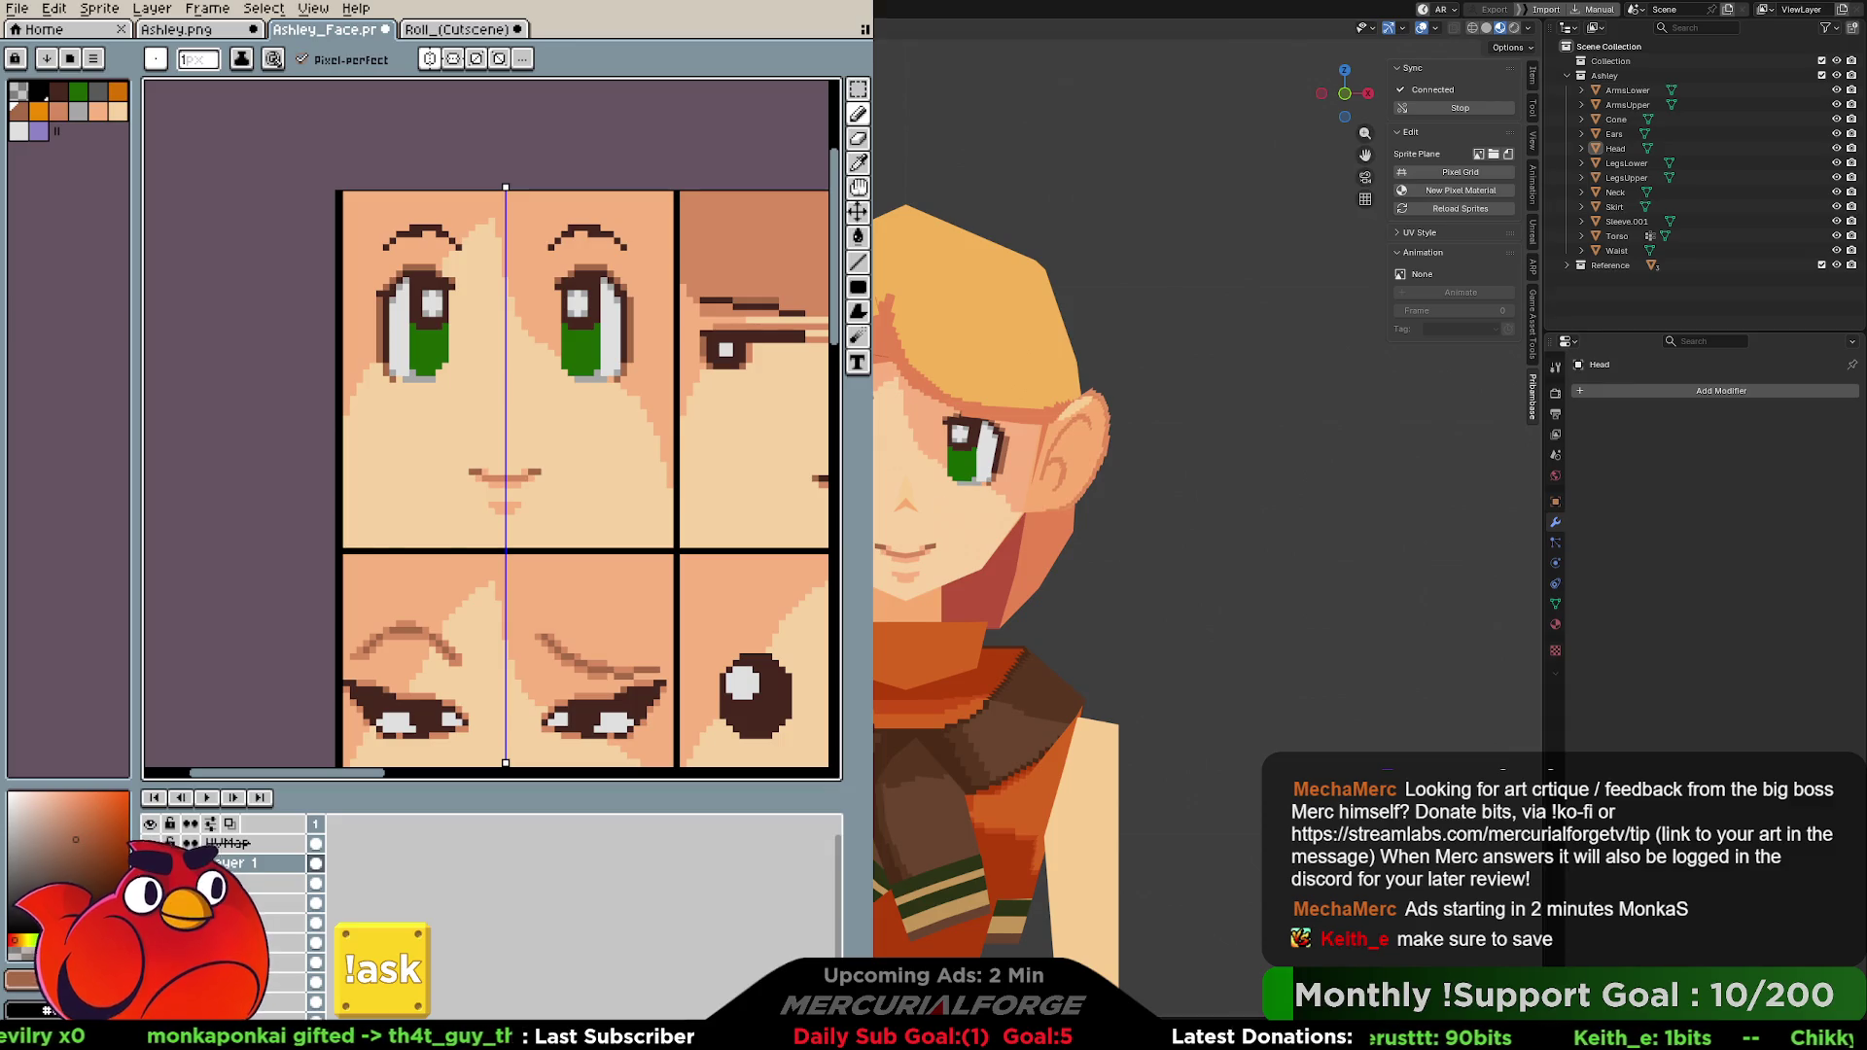
pyautogui.hotkey('ctrl', 's')
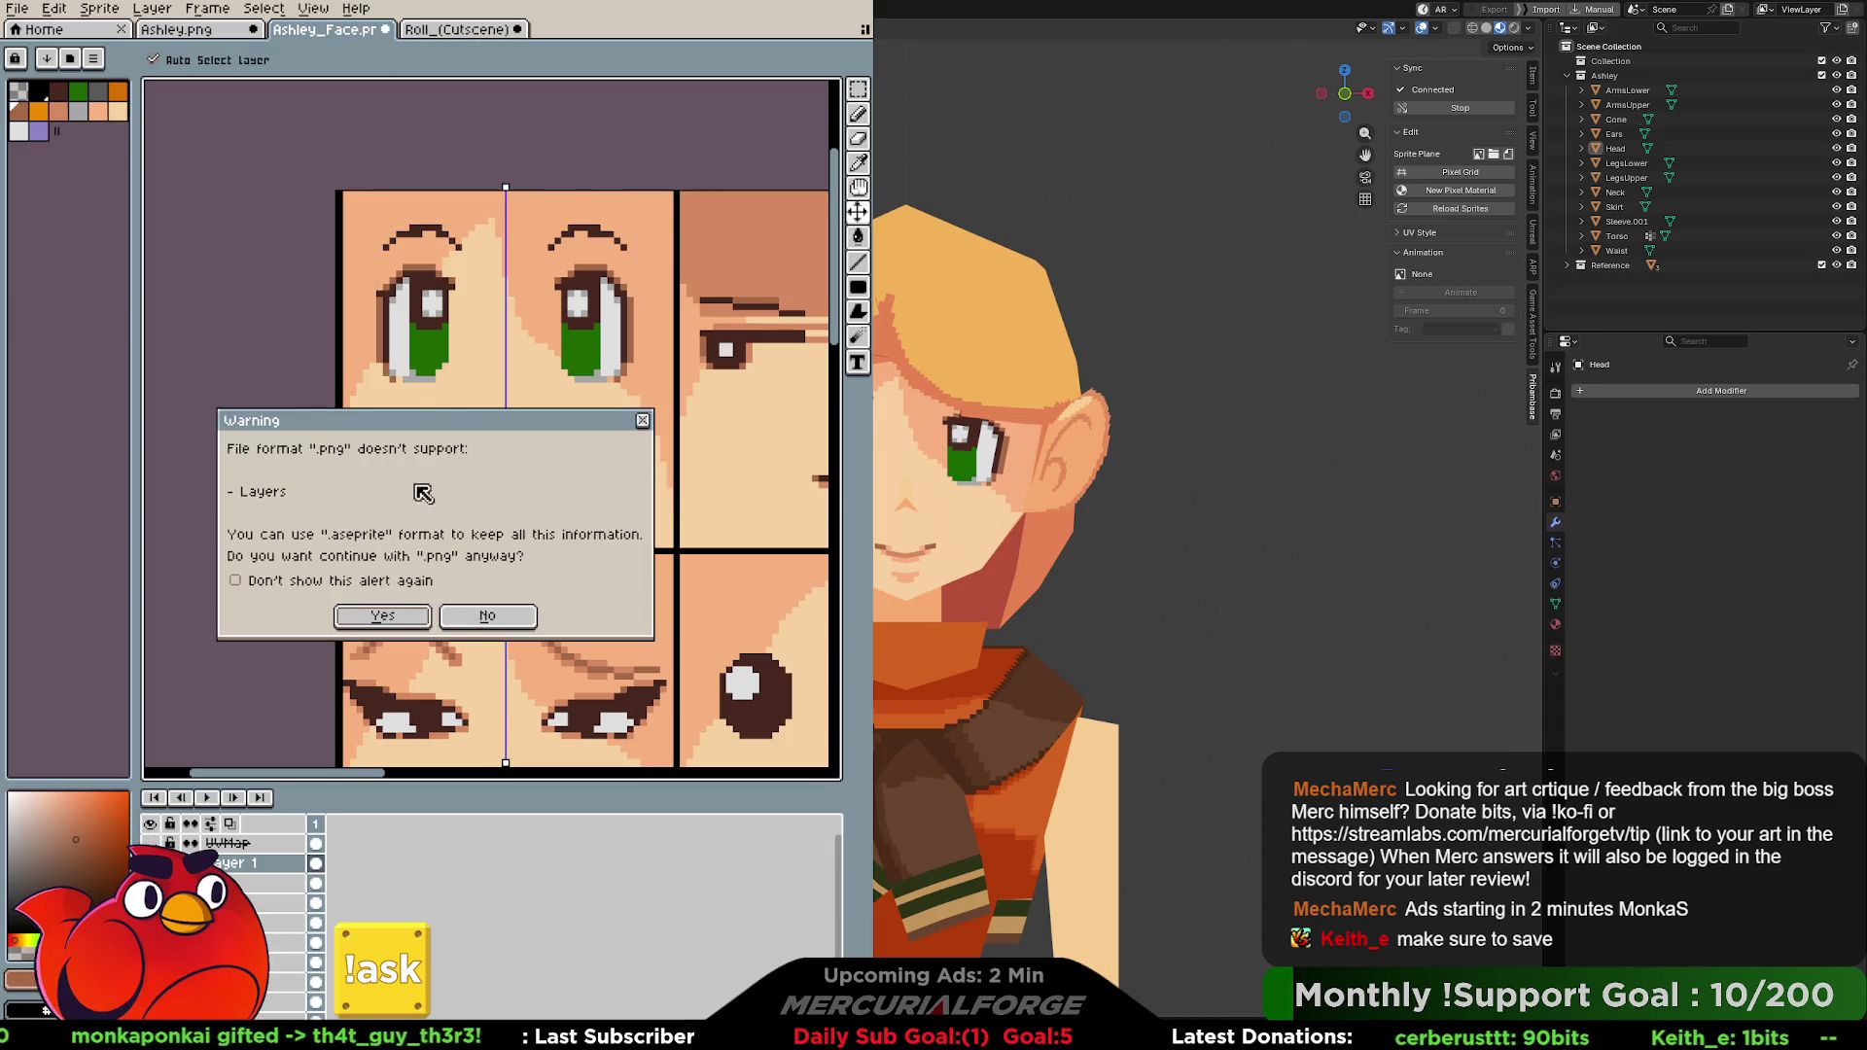
# Save Ashley_Face and Ashley.png as PNG despite the dropped-layers warning and return to the face sprite.
pyautogui.click(383, 617)
pyautogui.click(232, 41)
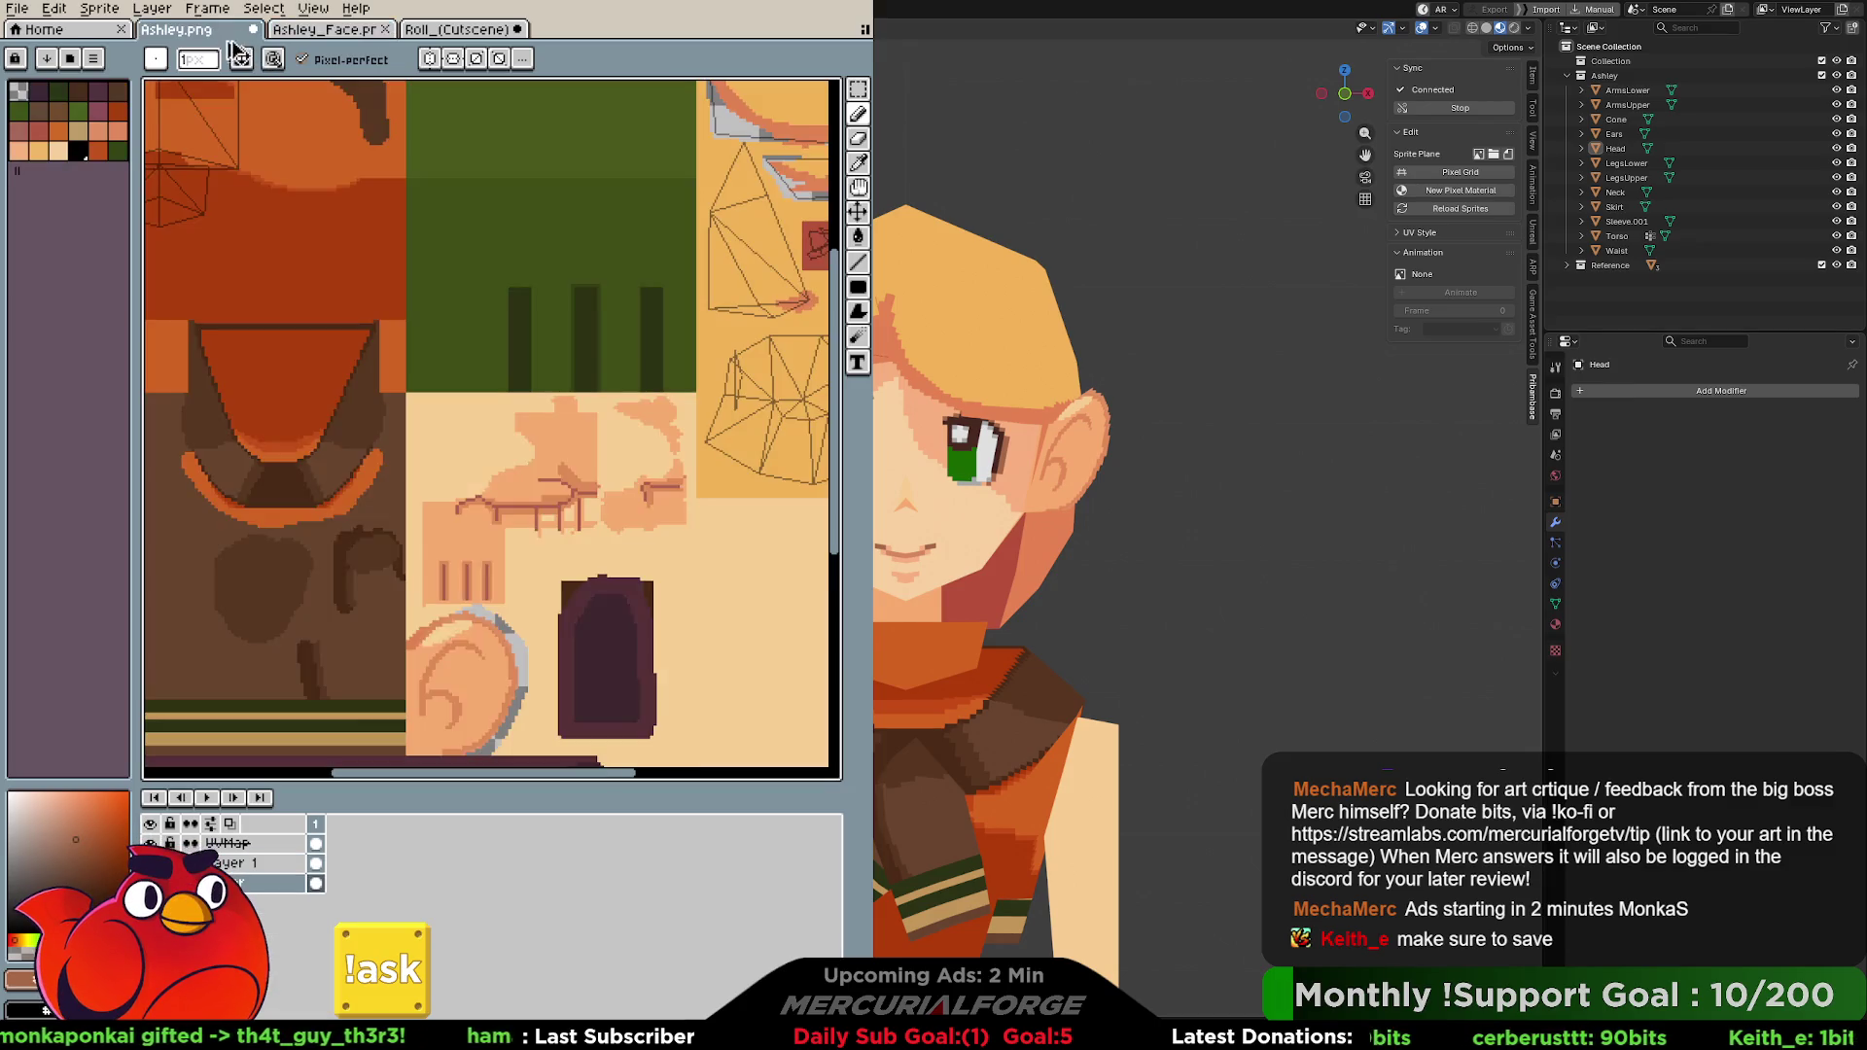
pyautogui.hotkey('ctrl', 's')
pyautogui.click(383, 614)
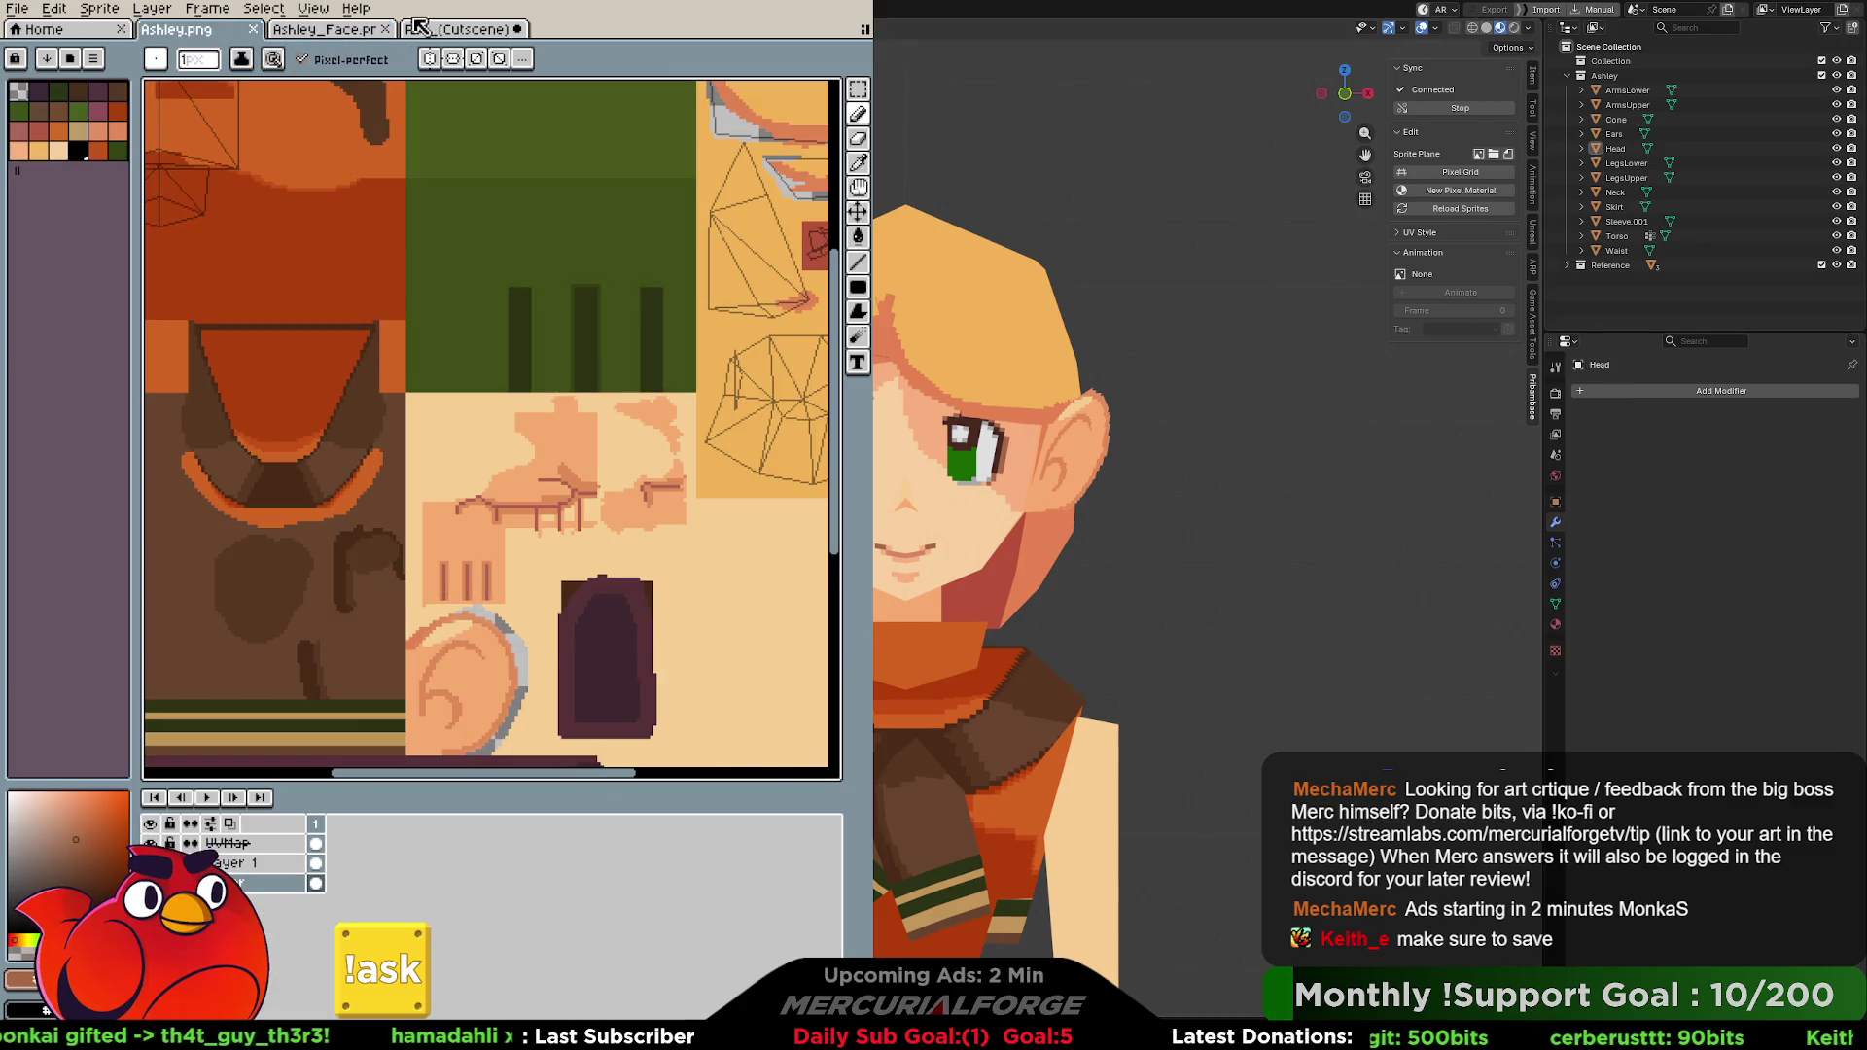
pyautogui.click(360, 35)
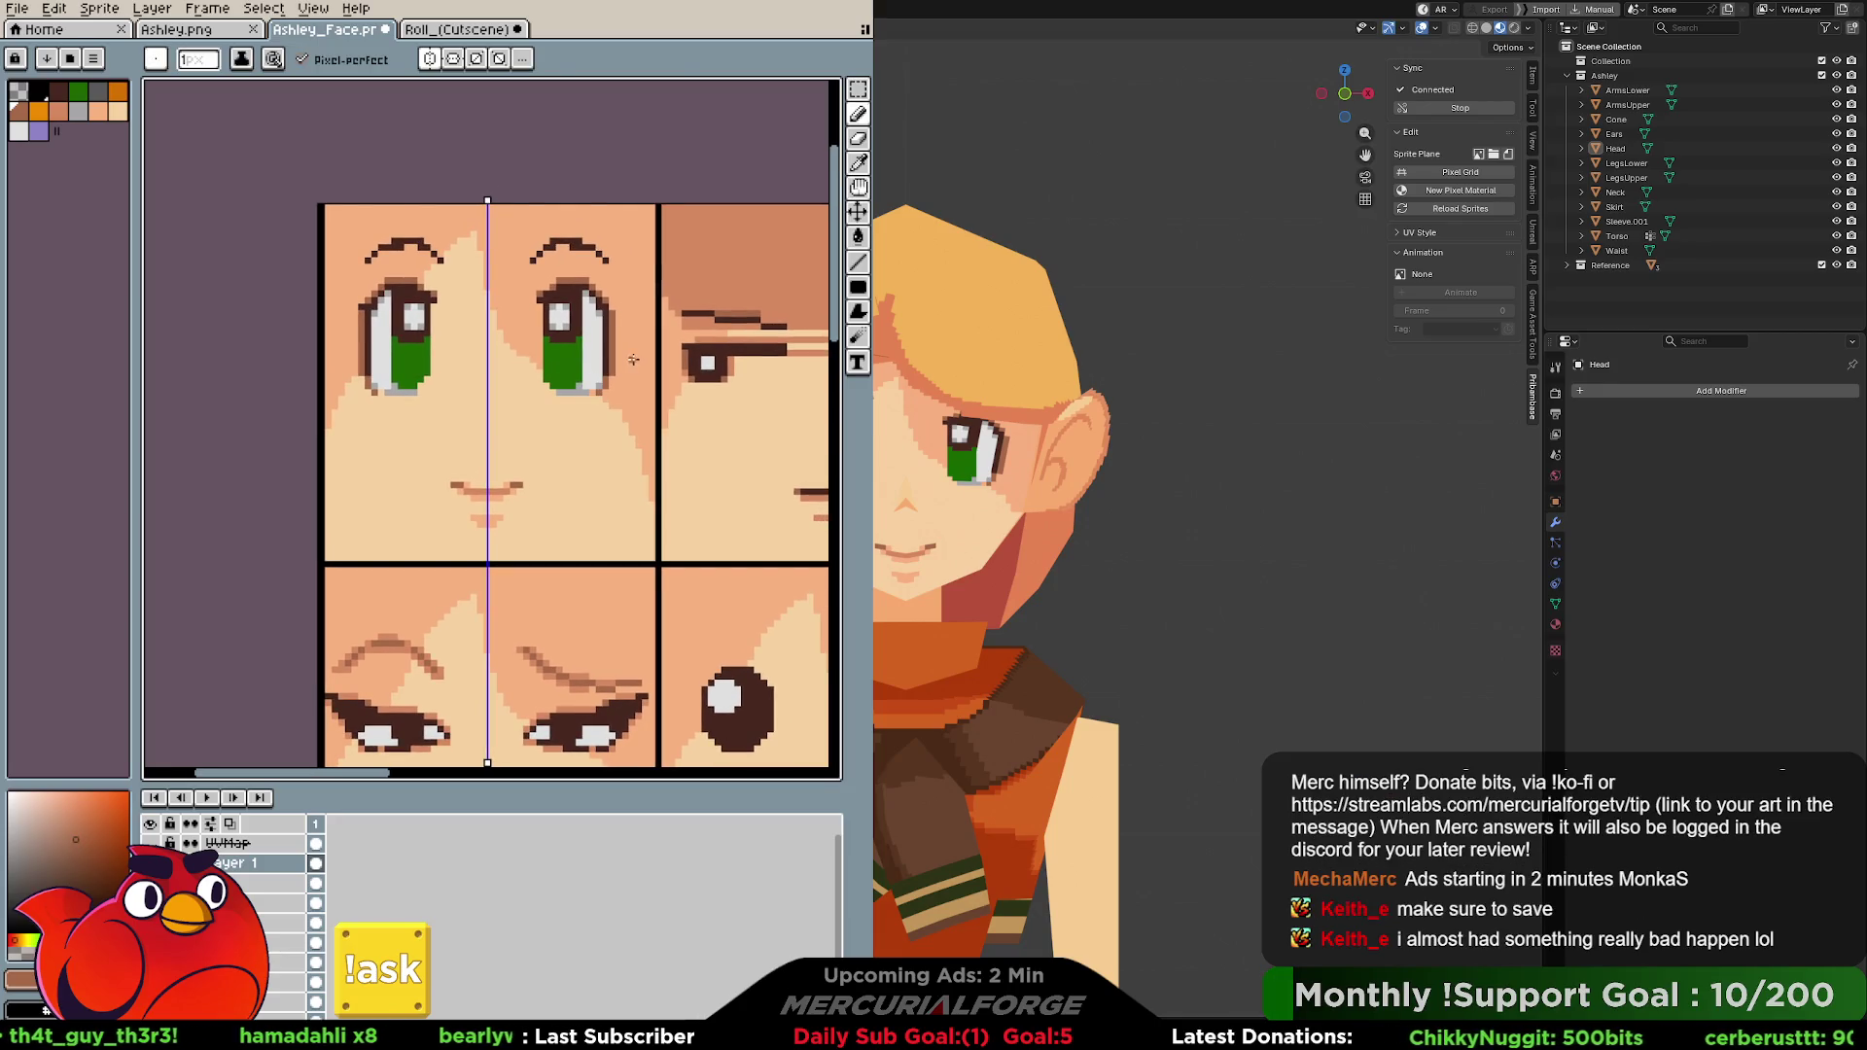
pyautogui.press('m')
# Select both eyes with a mirrored box, stretch them taller and nudge them up, then apply.
pyautogui.moveTo(636, 421); pyautogui.dragTo(510, 226)
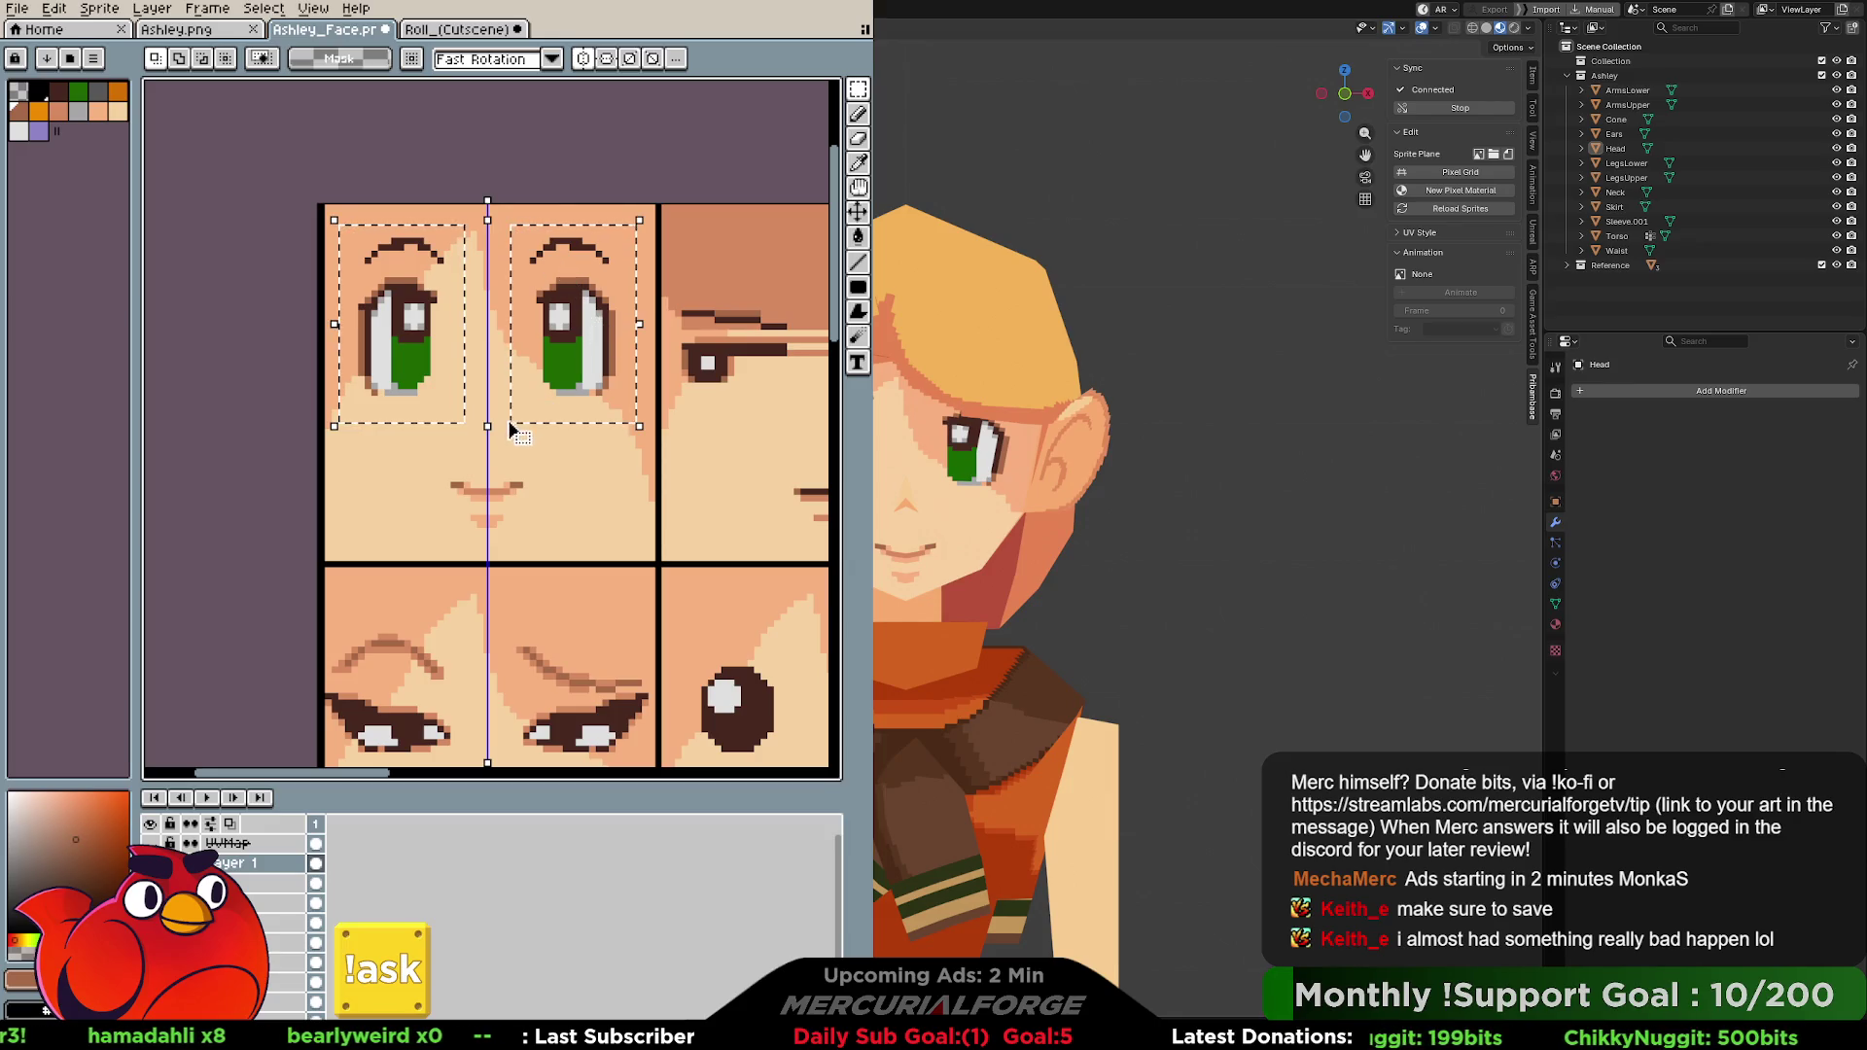
pyautogui.moveTo(486, 426); pyautogui.dragTo(493, 478)
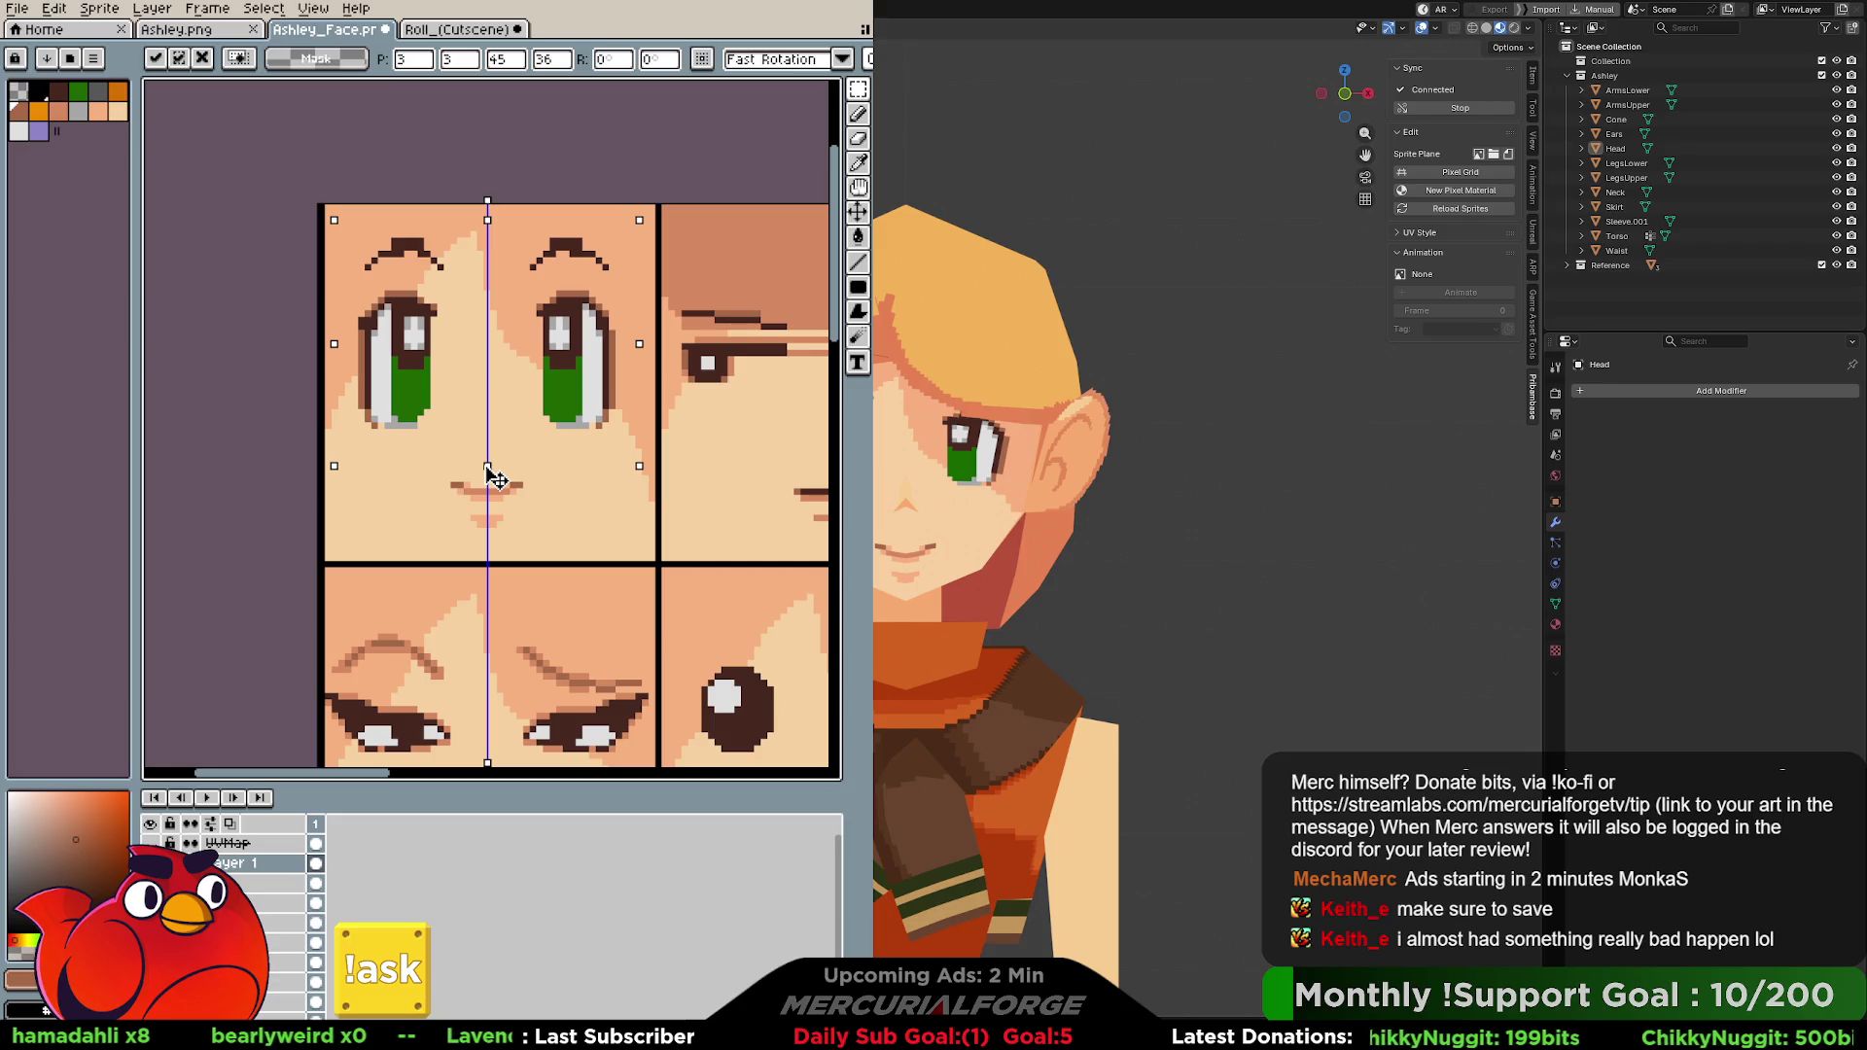
pyautogui.moveTo(530, 438); pyautogui.dragTo(579, 407)
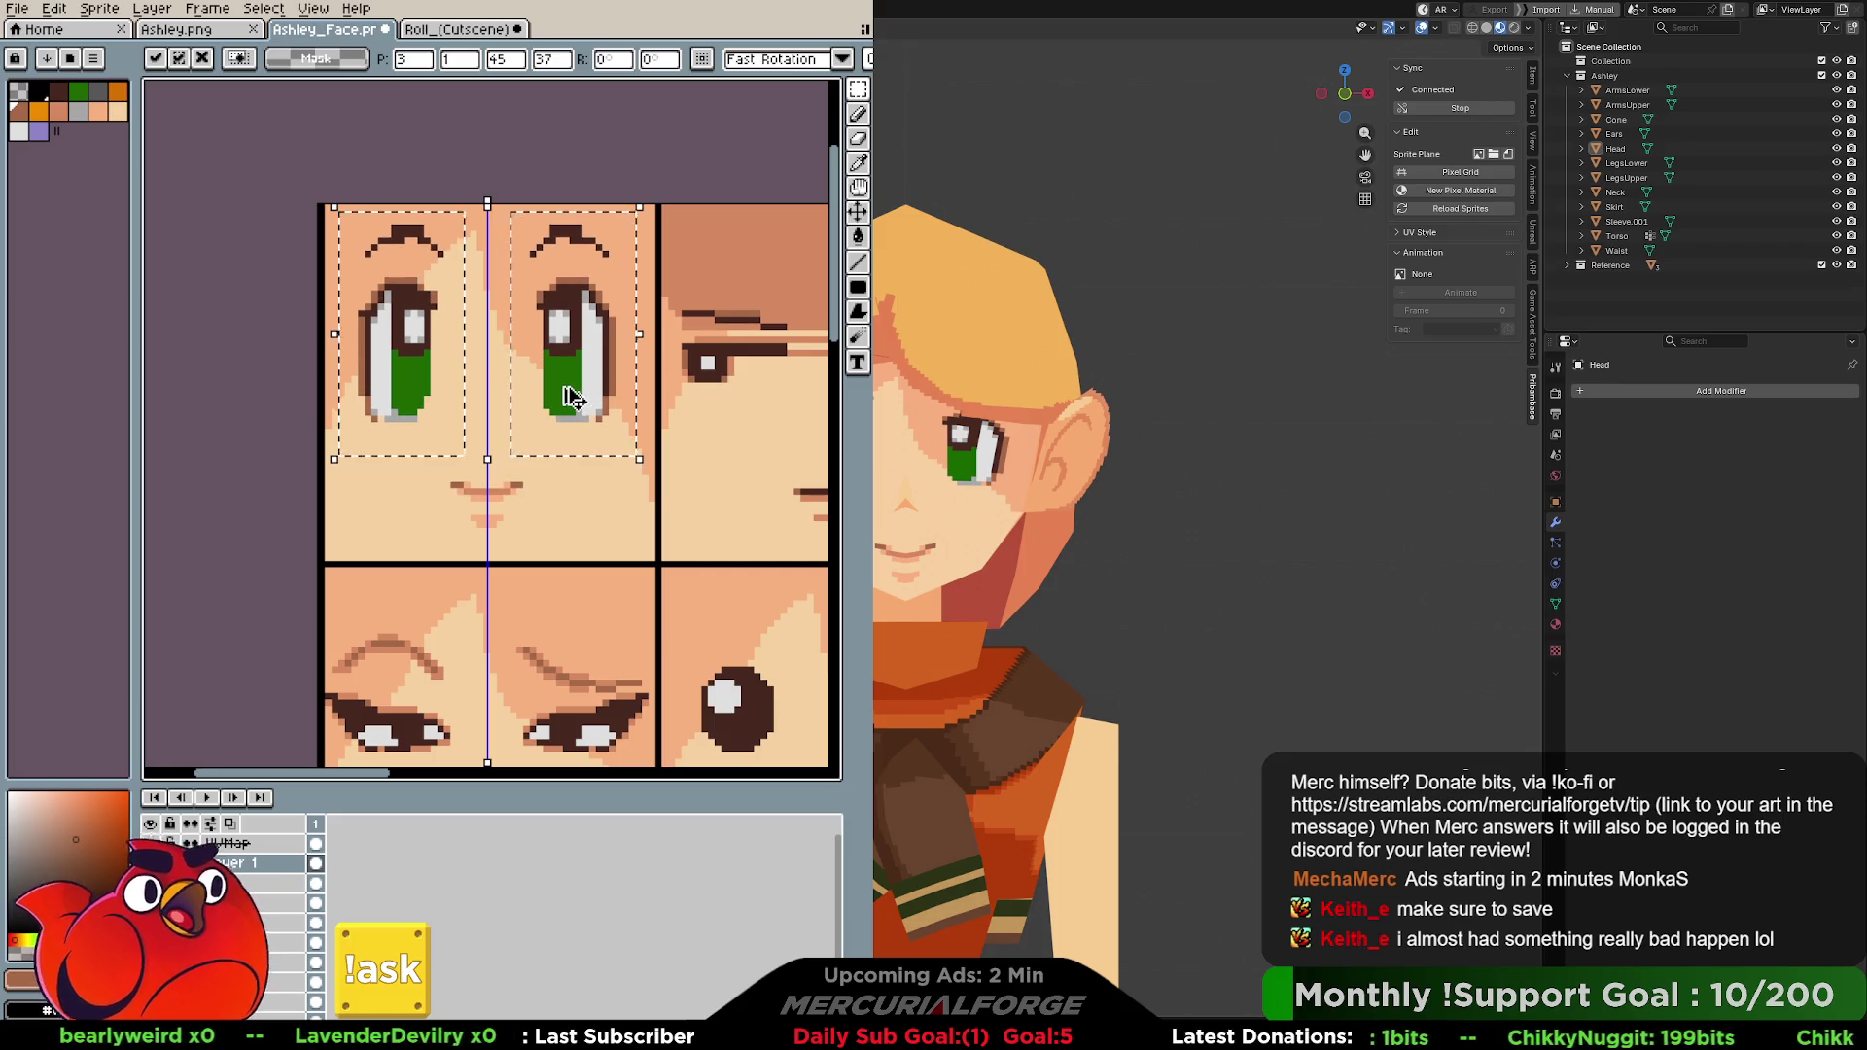
pyautogui.press('Return')
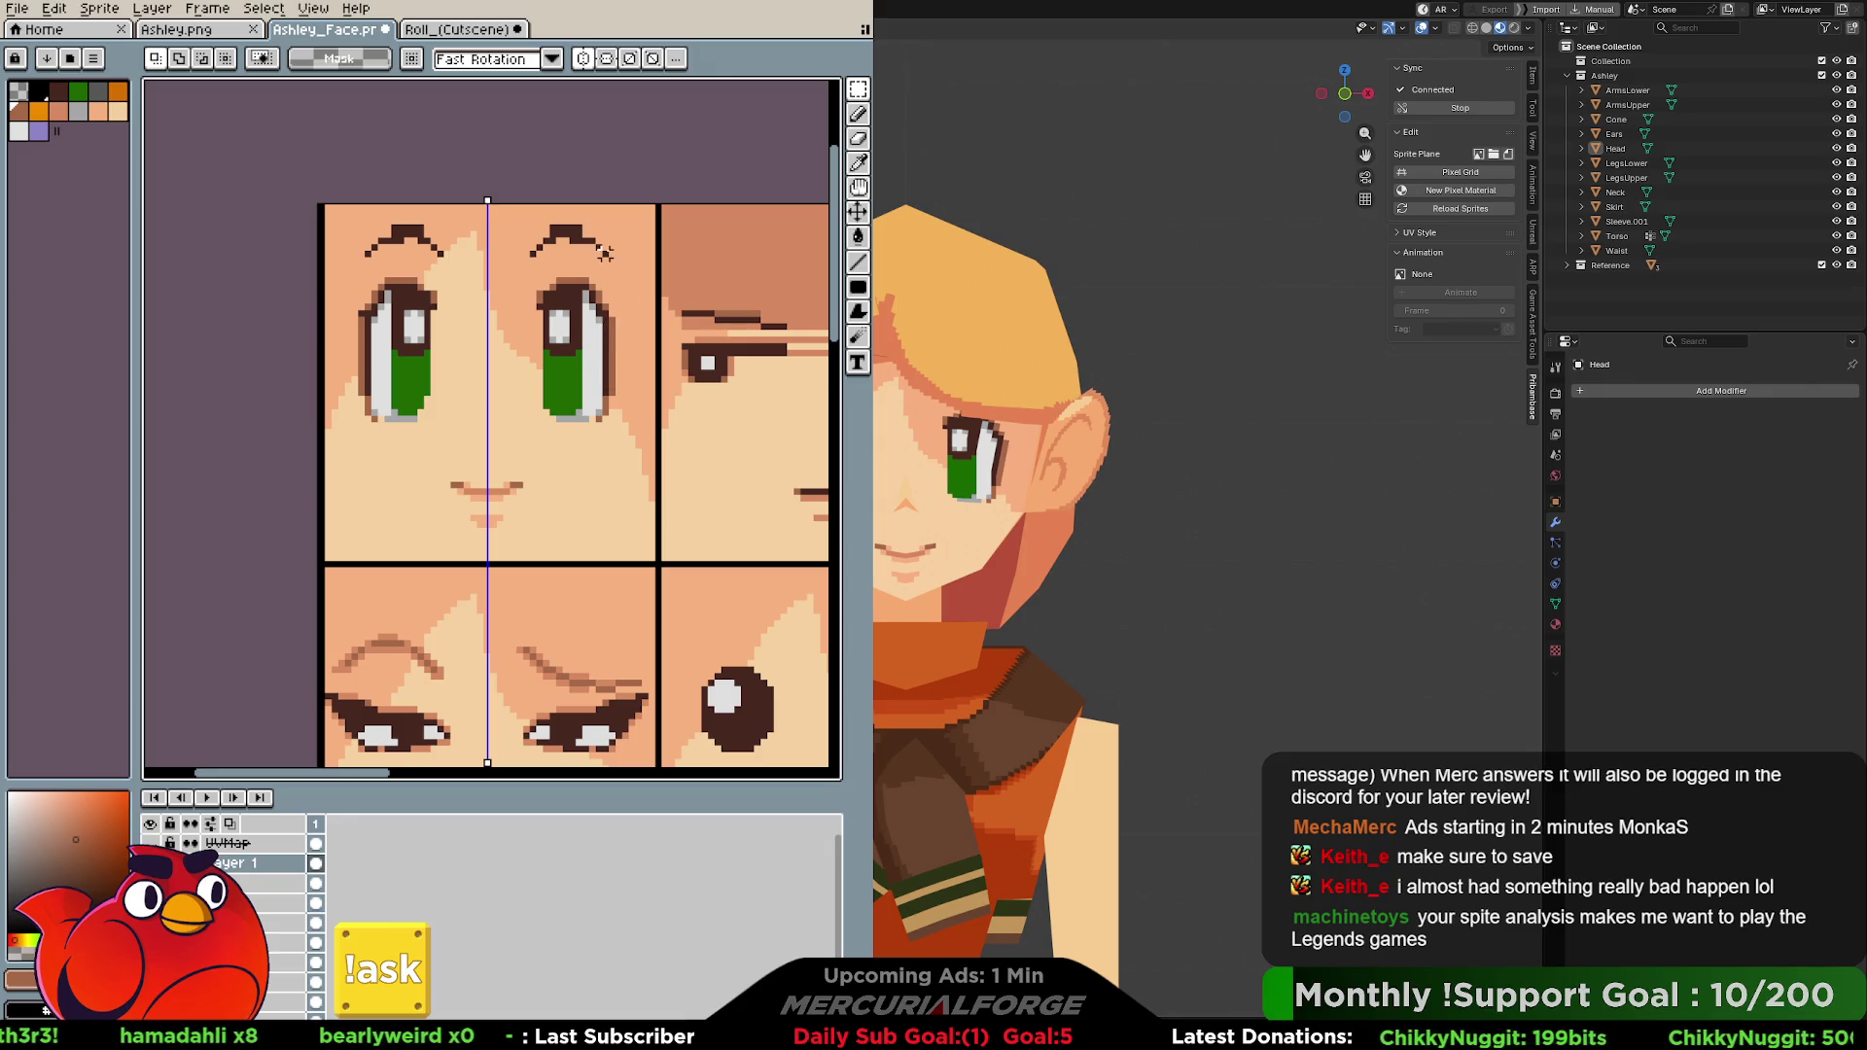
# Reselect both eyes, widen them outward and shift them slightly left, then apply and deselect.
pyautogui.moveTo(632, 209); pyautogui.dragTo(335, 445)
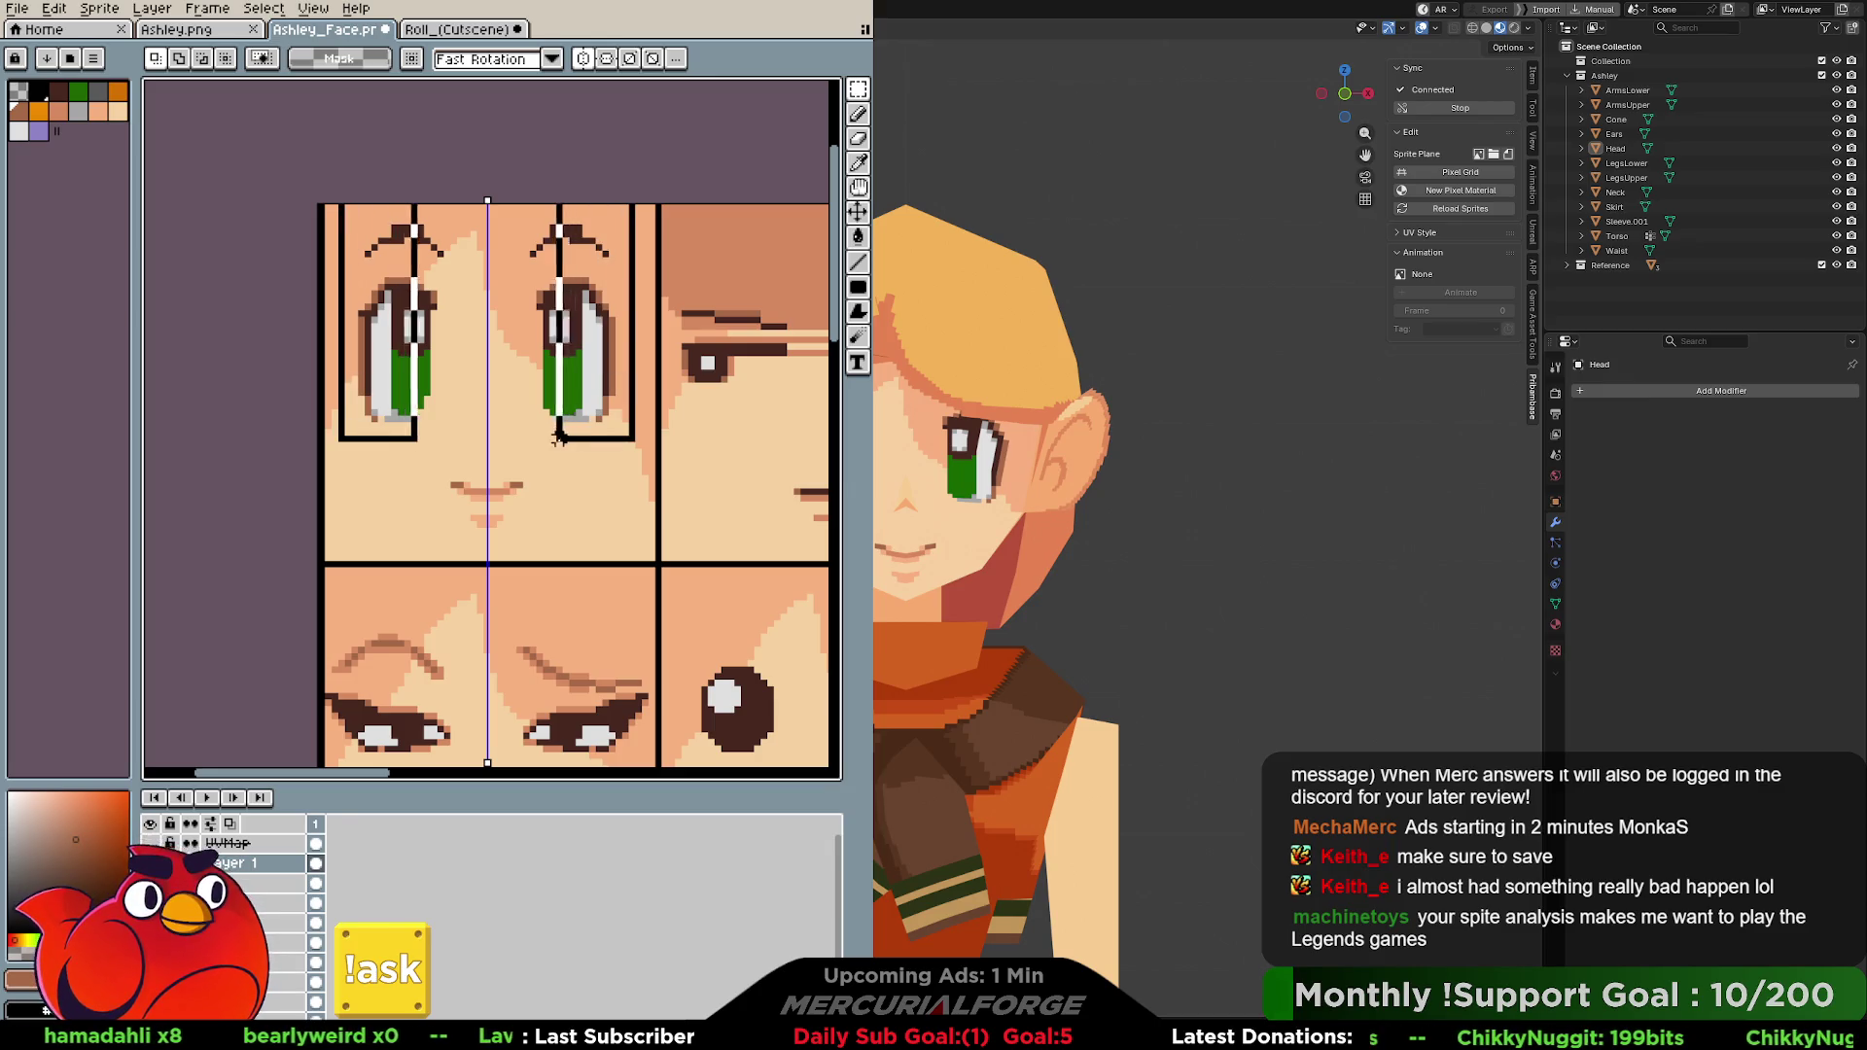
pyautogui.moveTo(644, 323); pyautogui.dragTo(671, 340)
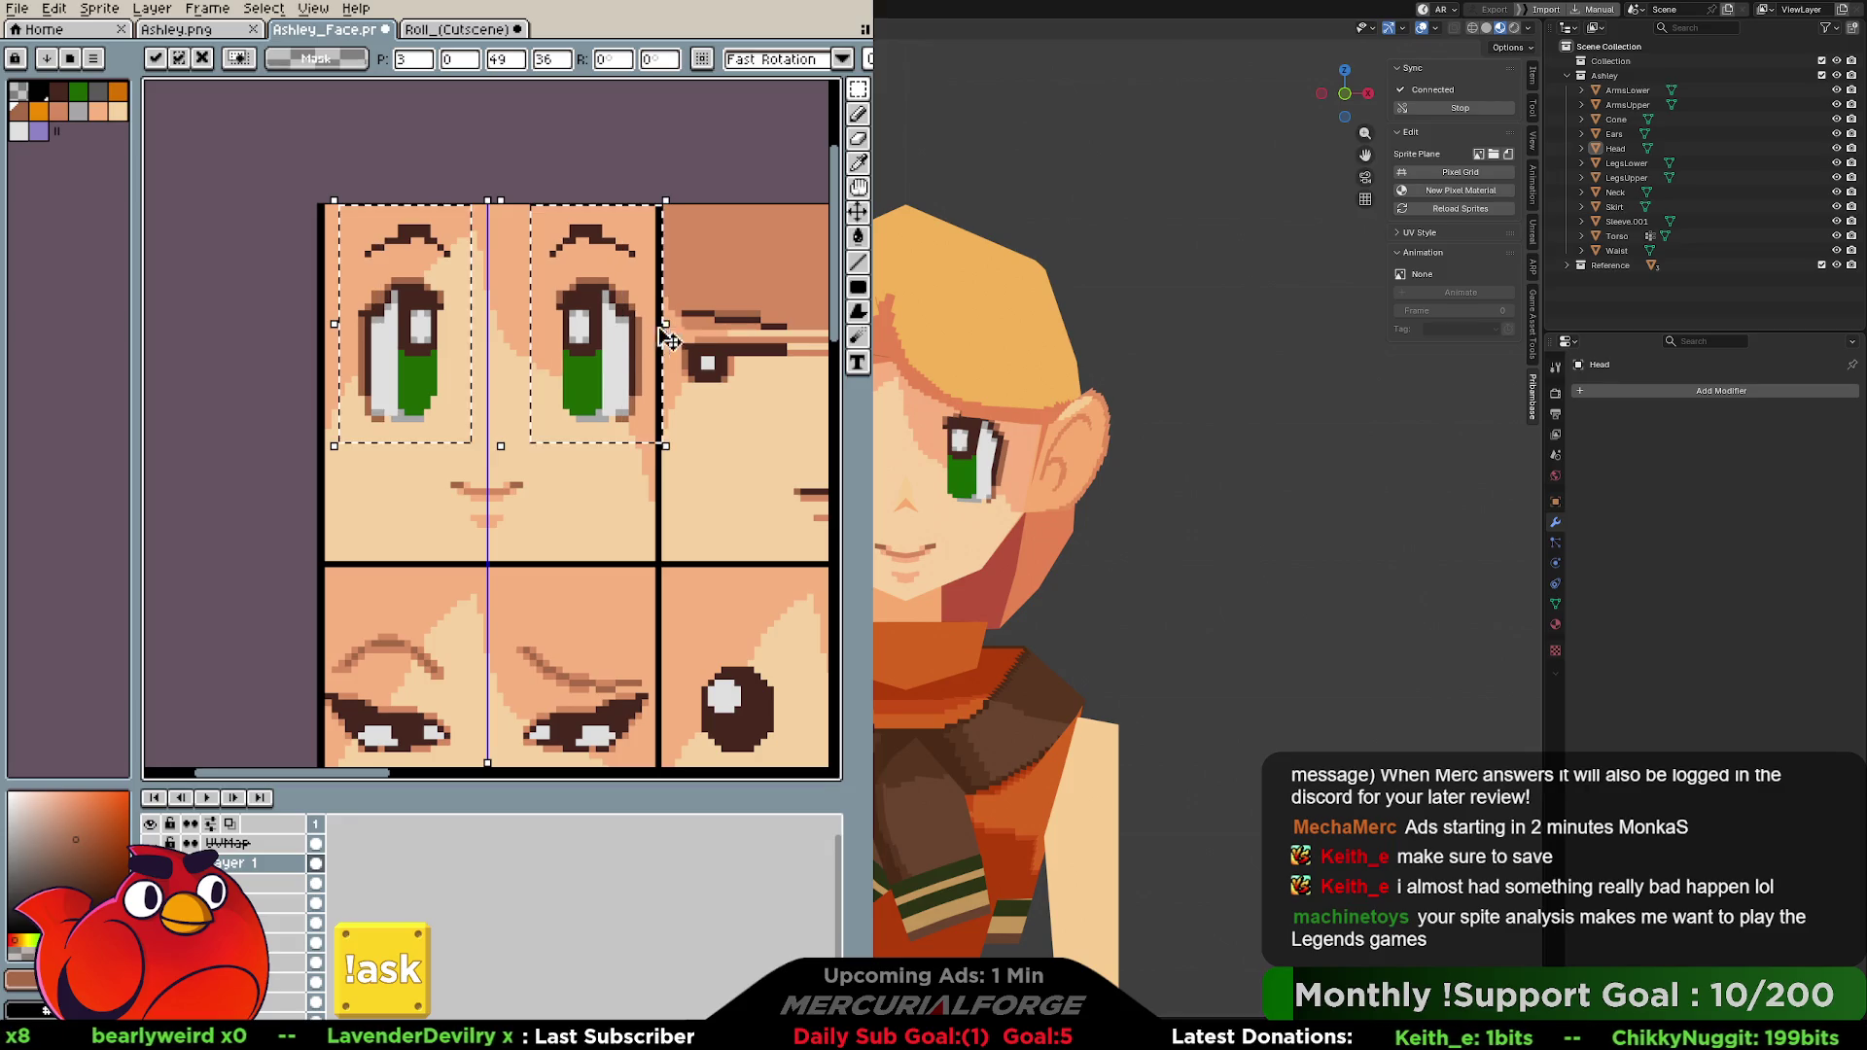
pyautogui.moveTo(631, 360); pyautogui.dragTo(613, 365)
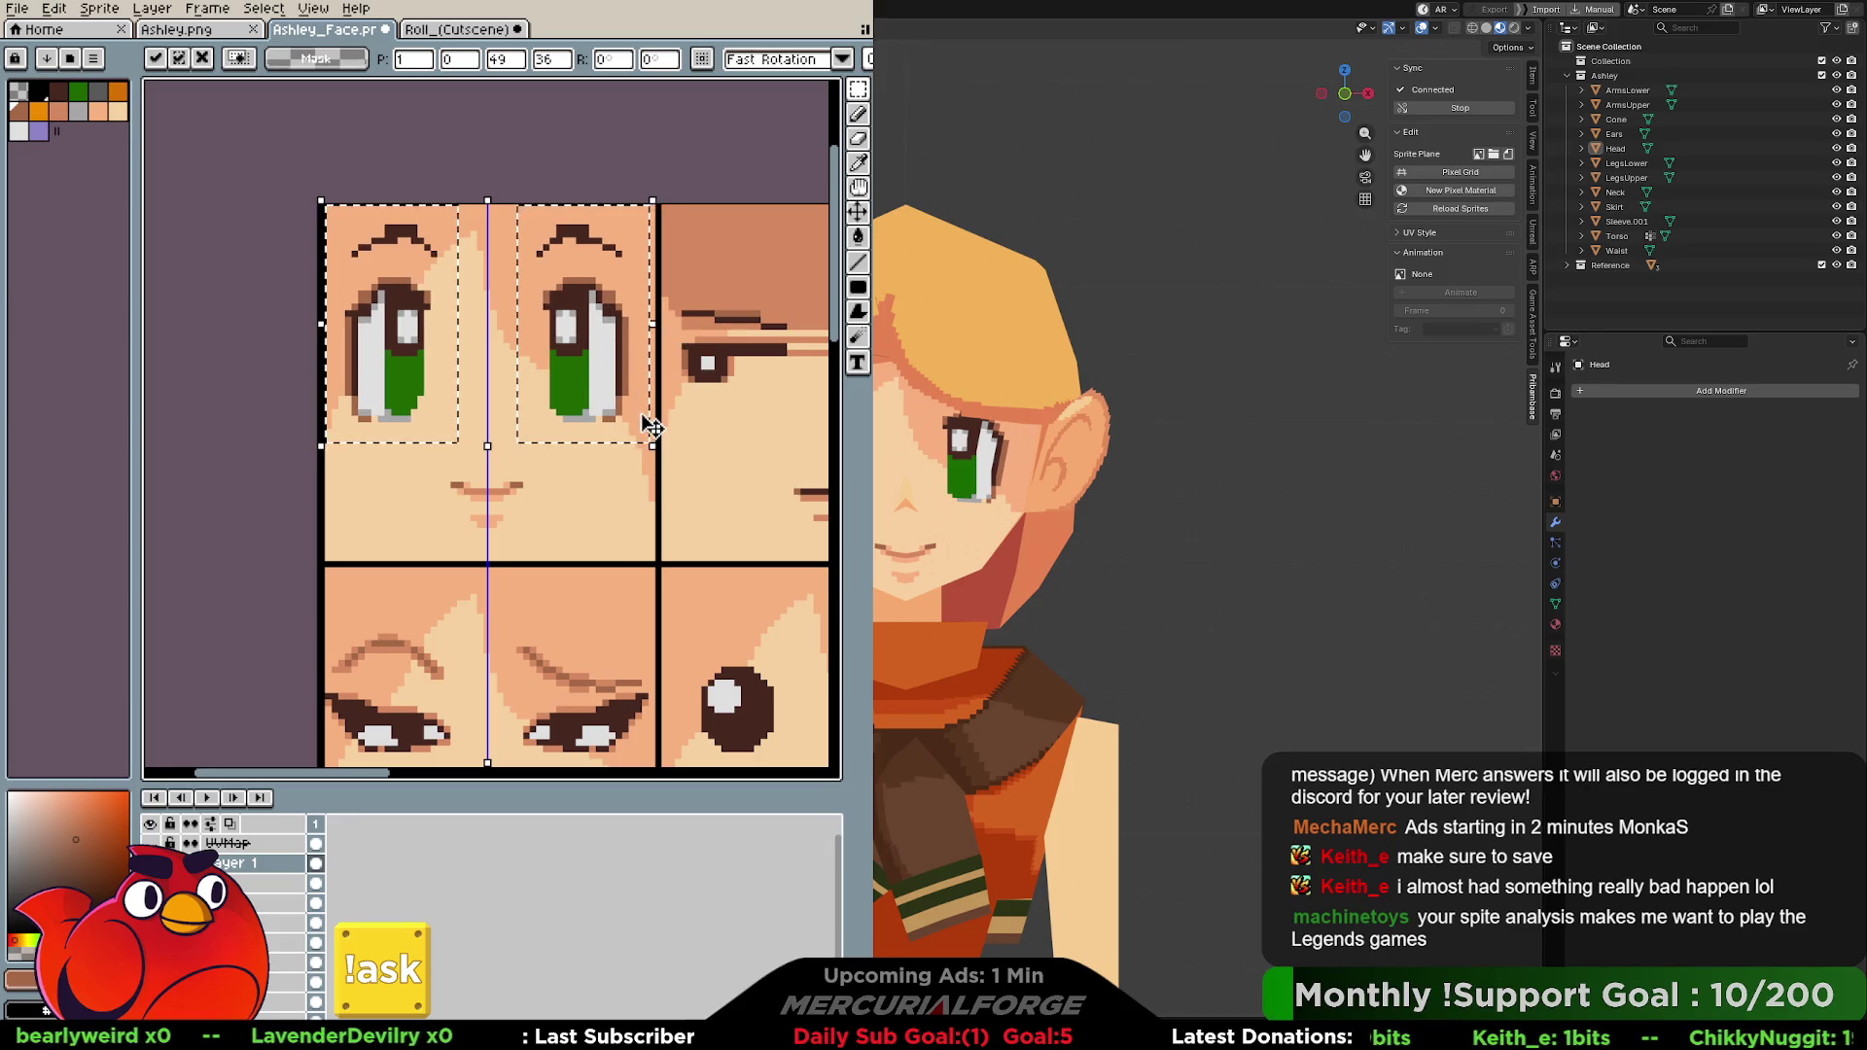
pyautogui.press('Return')
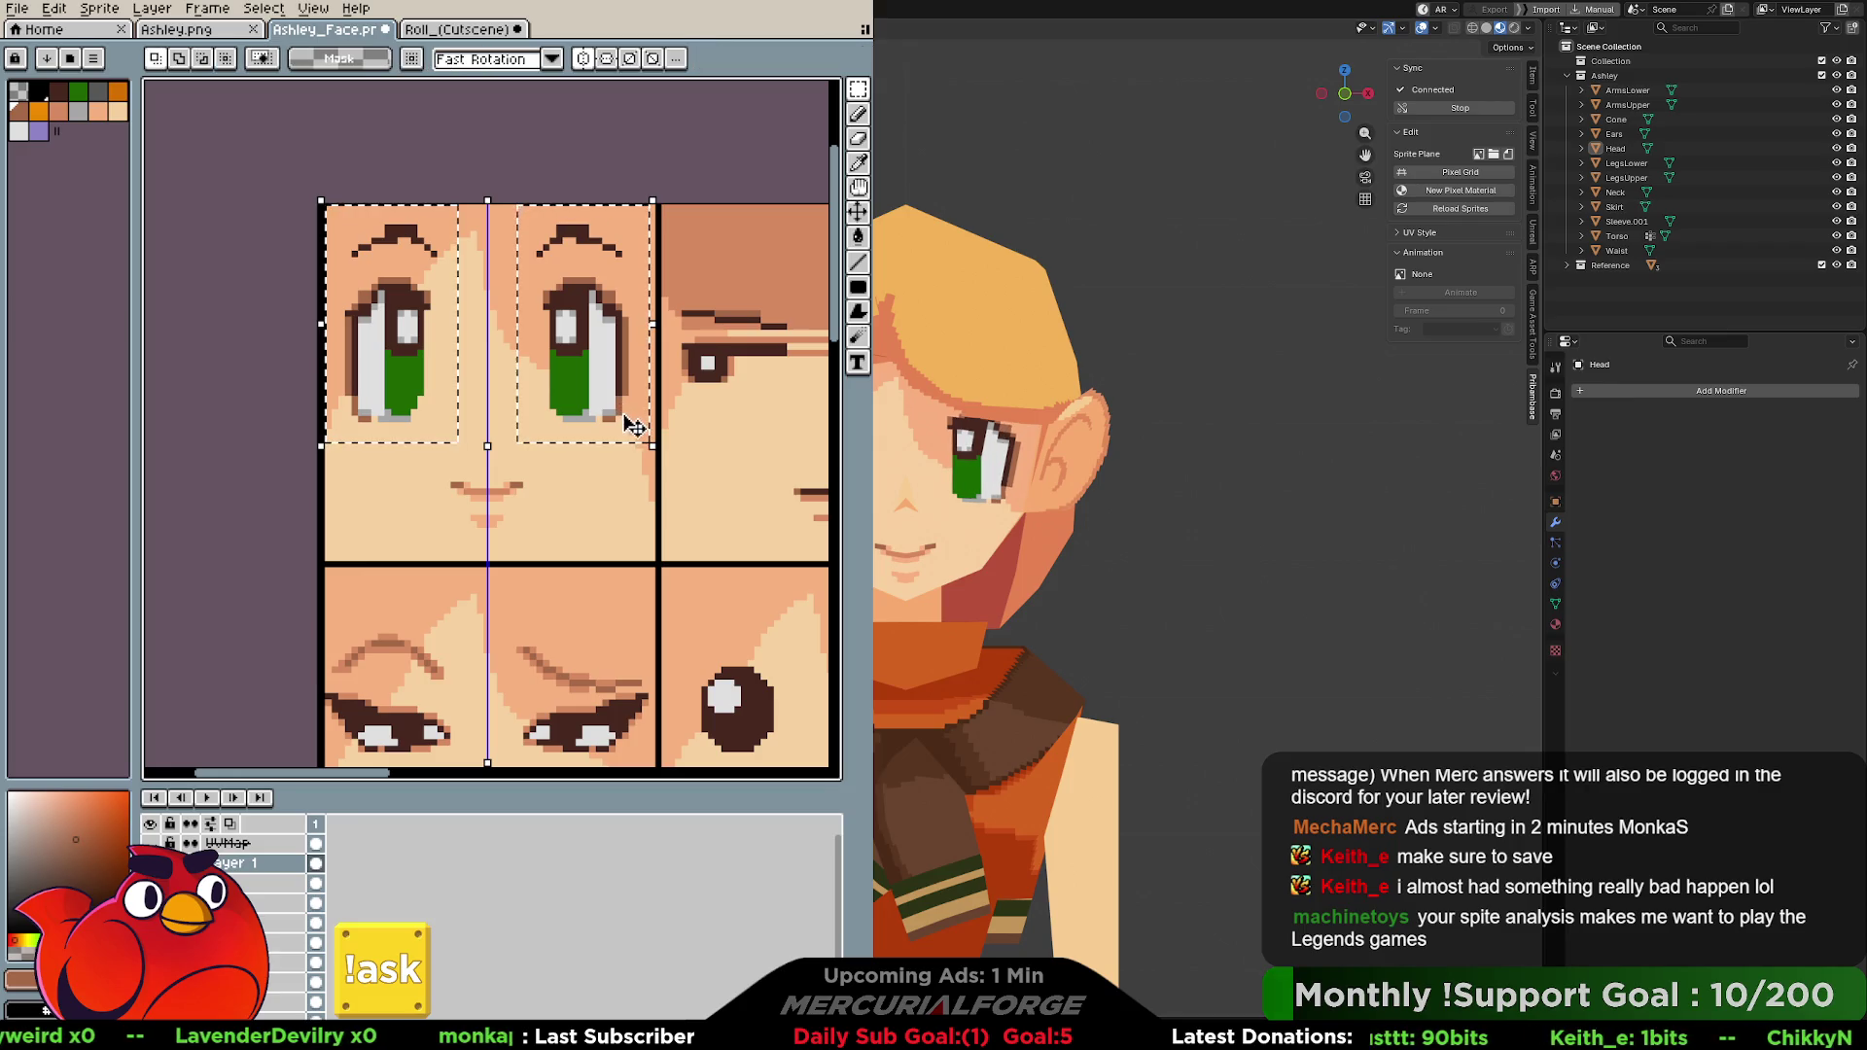
pyautogui.hotkey('ctrl', 'd')
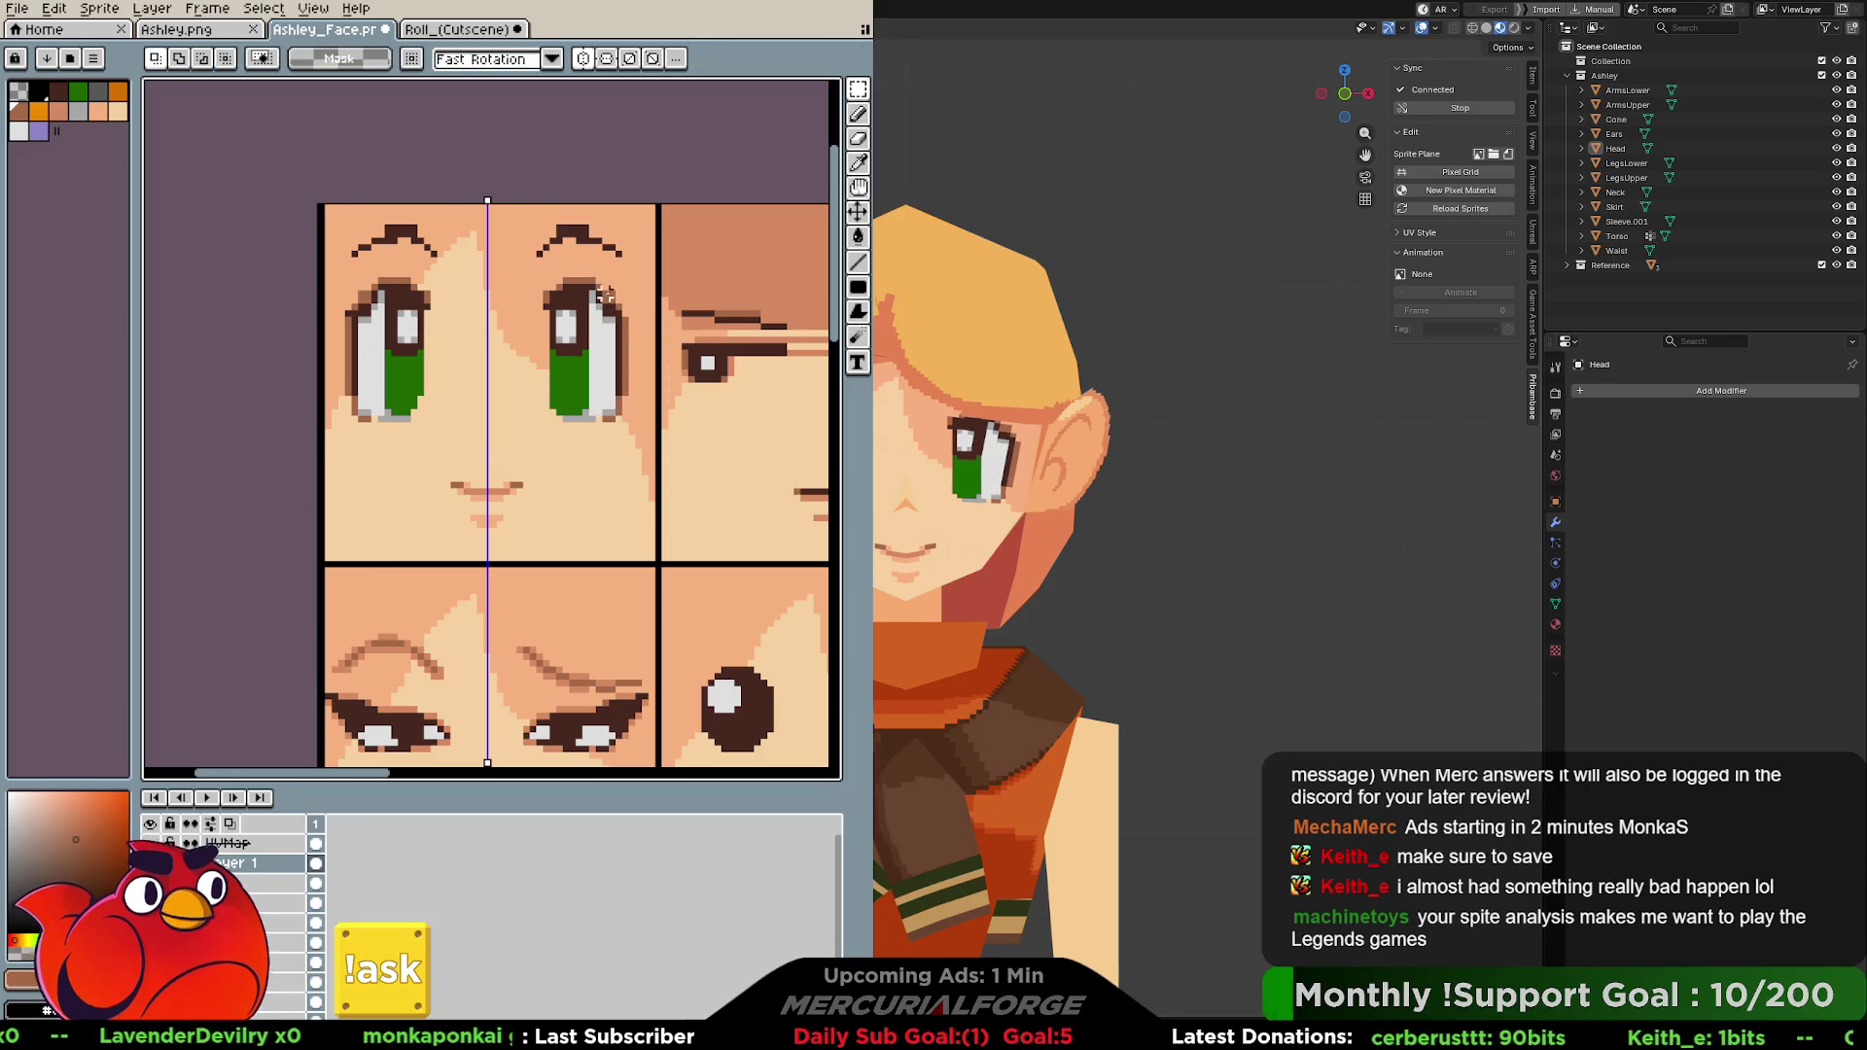
# Turn off mirror symmetry and select just the right eye.
pyautogui.click(582, 59)
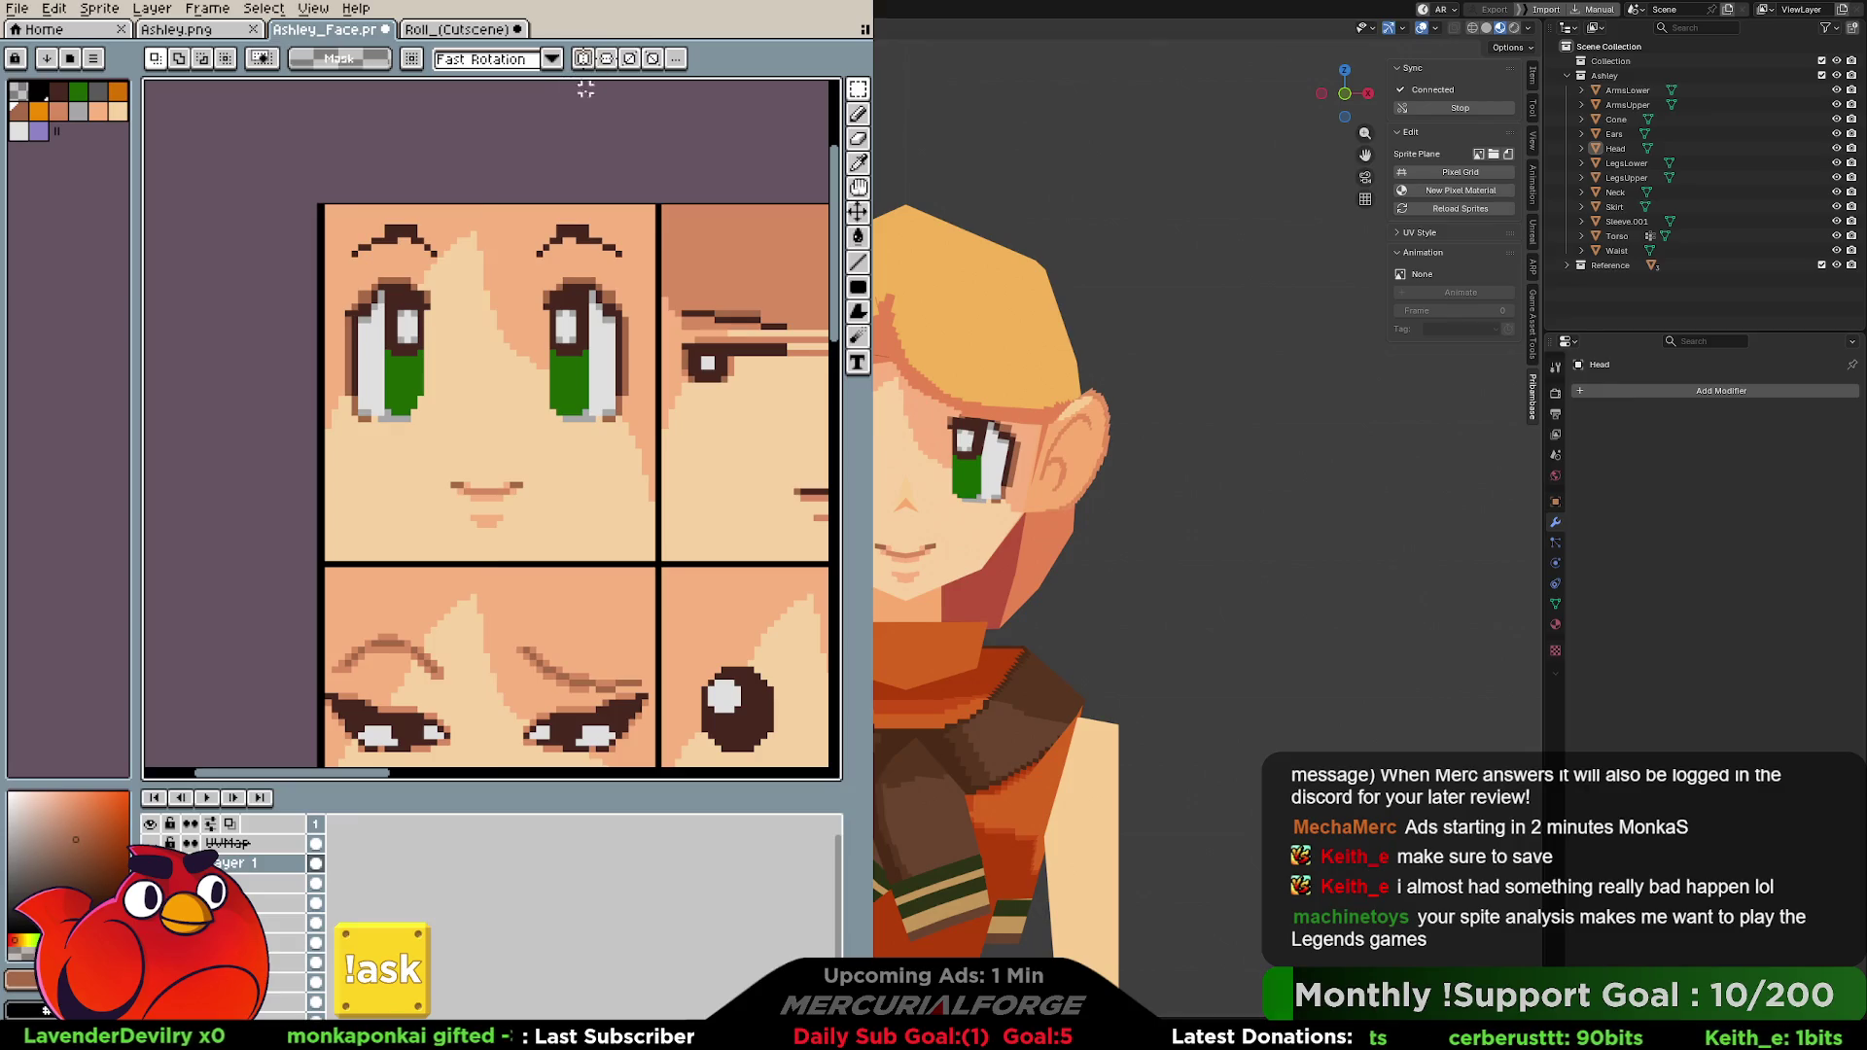
pyautogui.moveTo(638, 187); pyautogui.dragTo(518, 423)
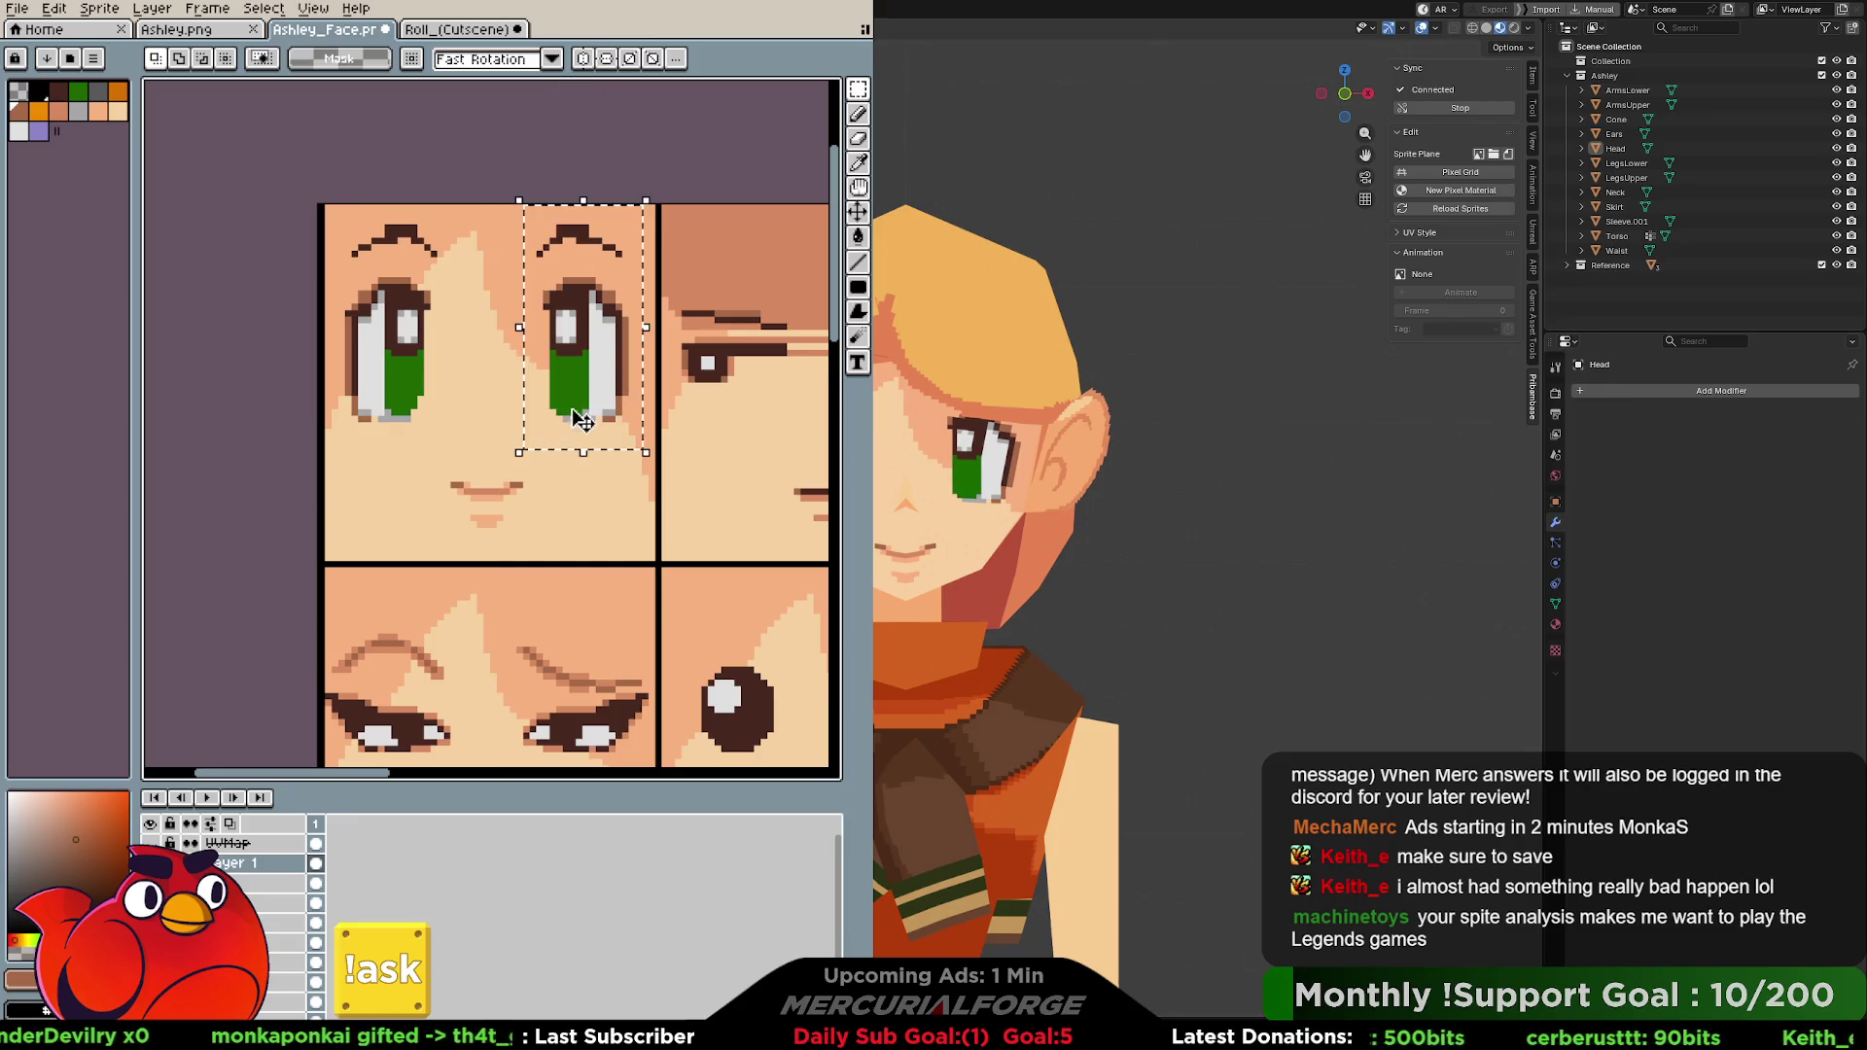
# Reselect the right eye and nudge it one pixel left toward the centre, then commit.
pyautogui.press('v')
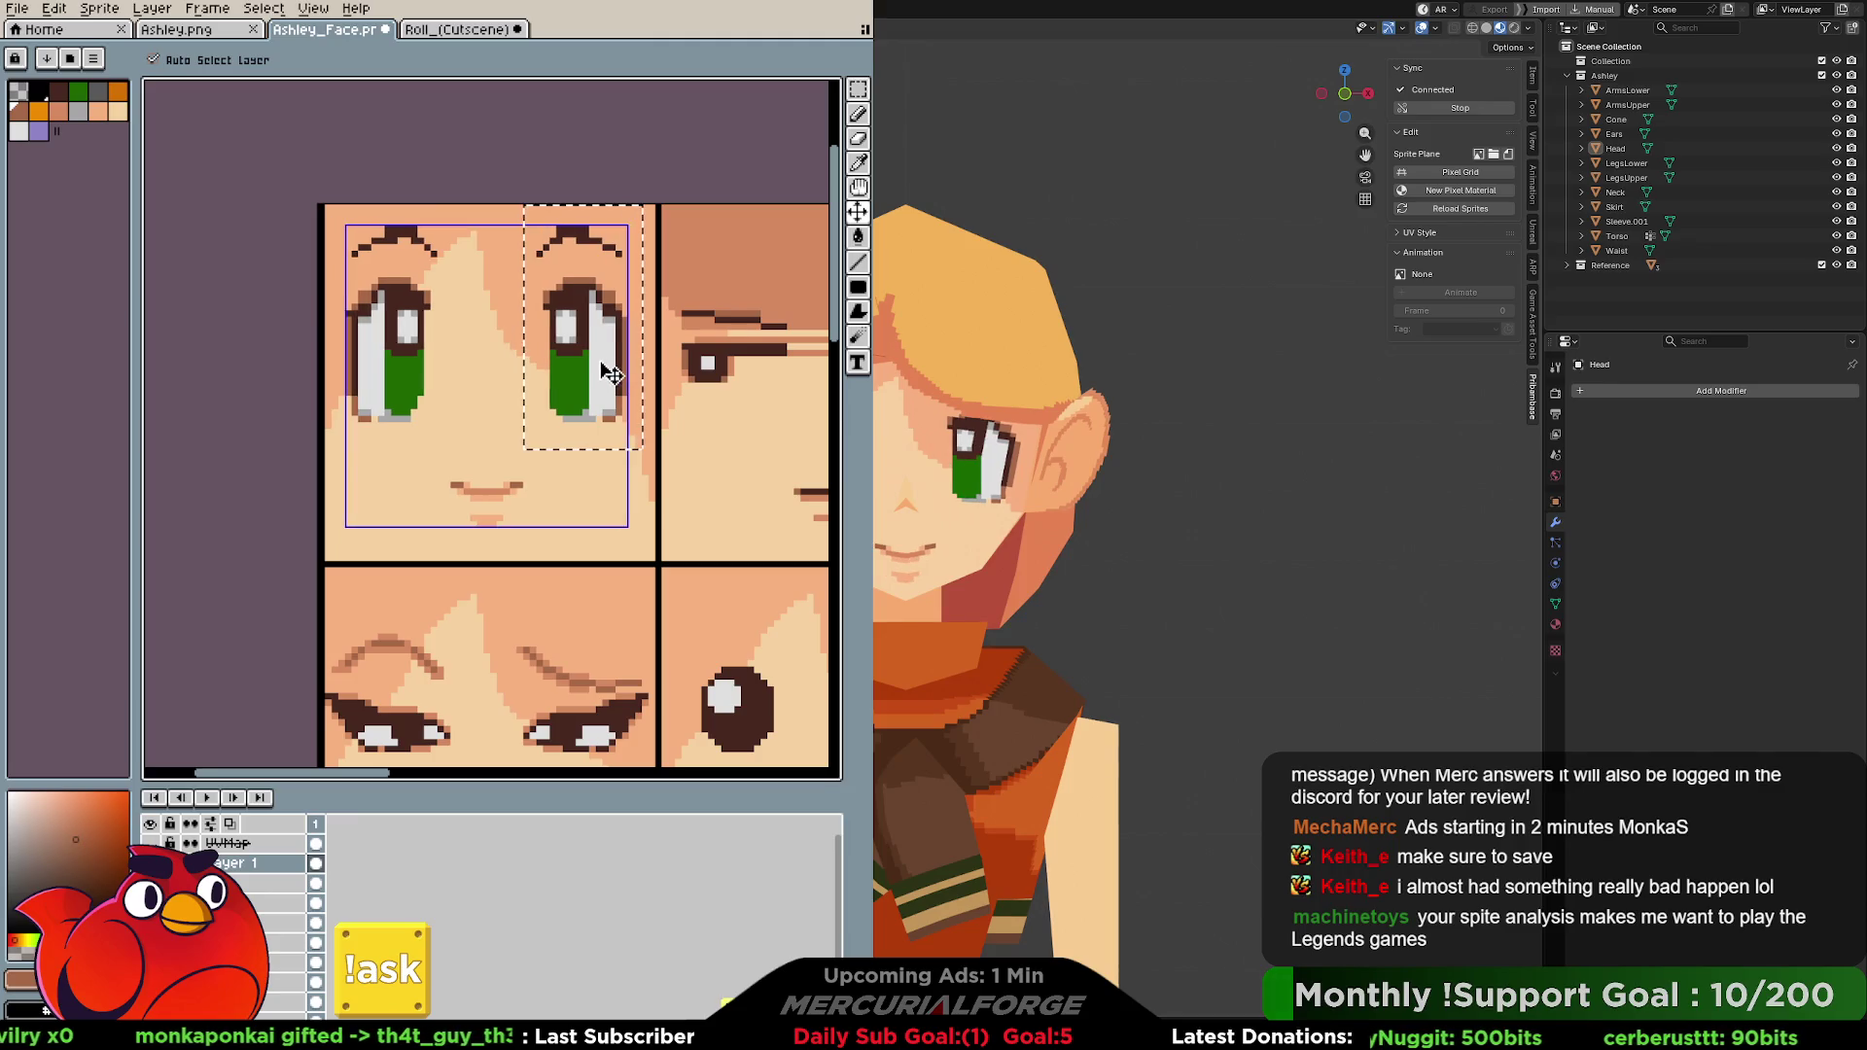
pyautogui.hotkey('ctrl', 'd')
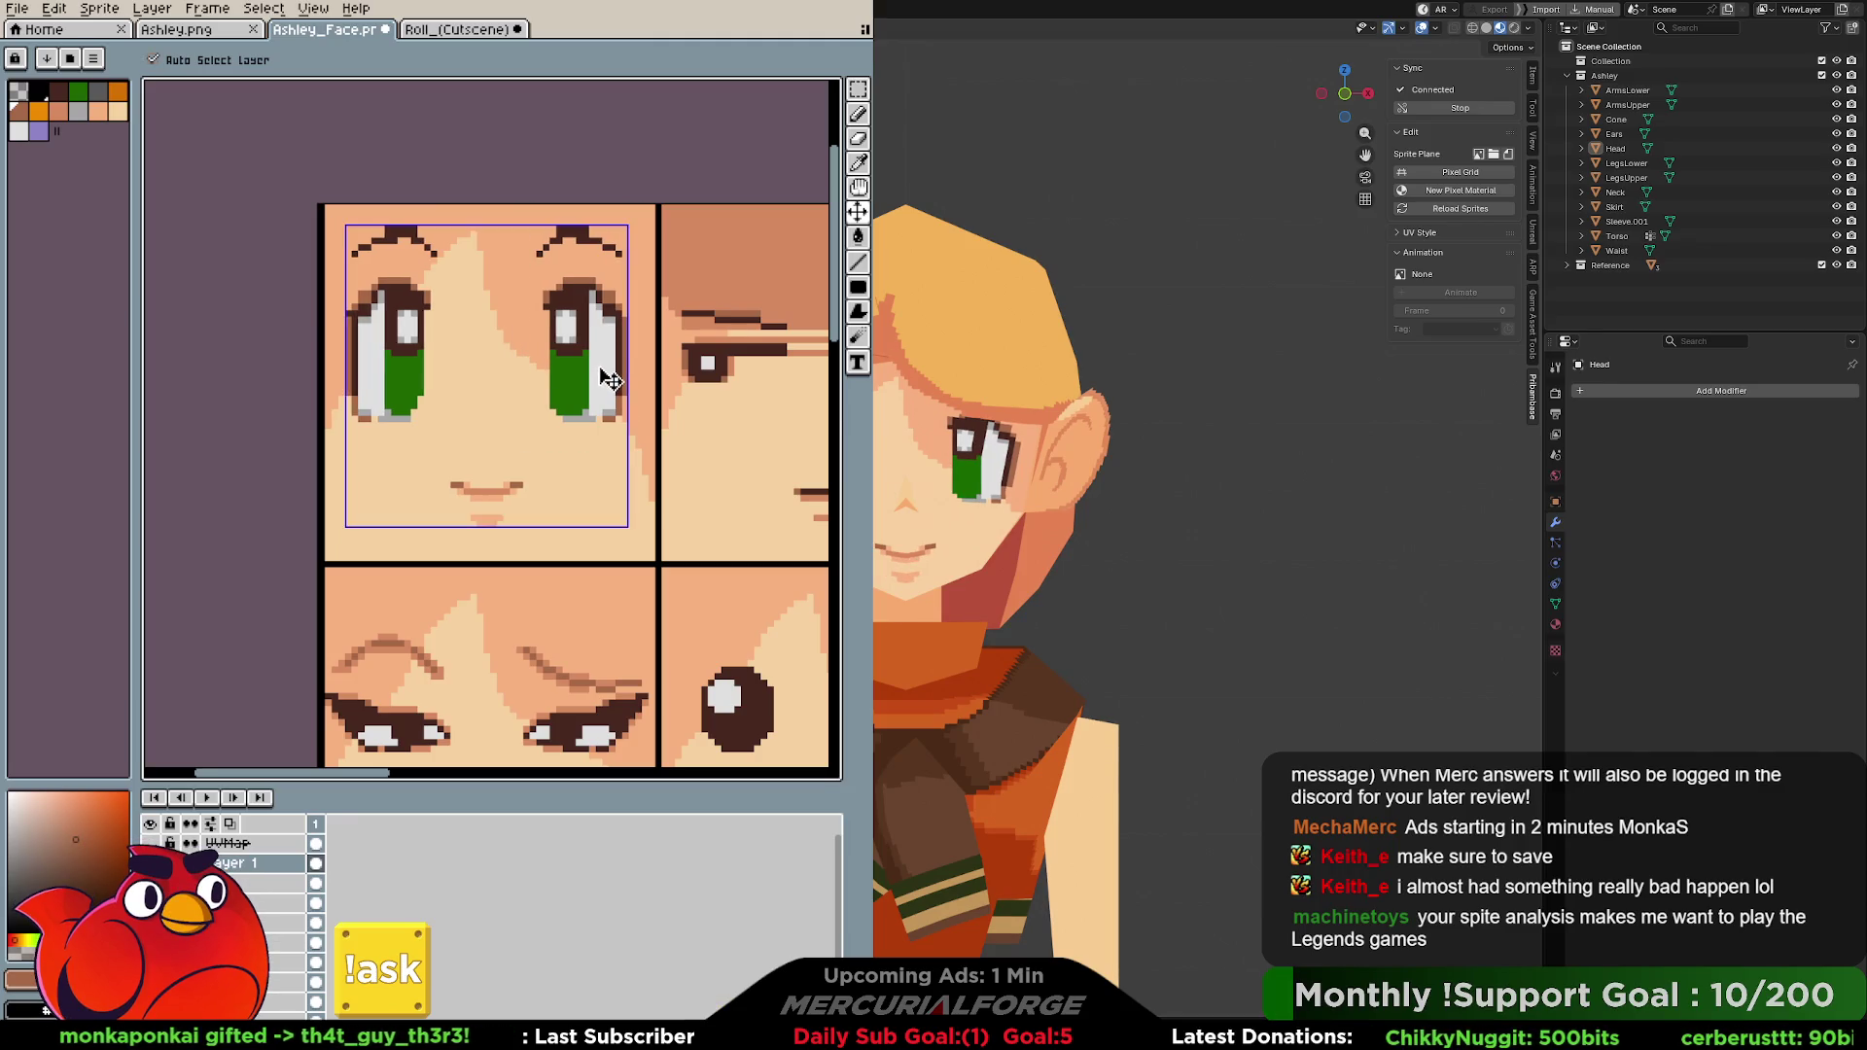
pyautogui.press('m')
pyautogui.moveTo(639, 205); pyautogui.dragTo(534, 438)
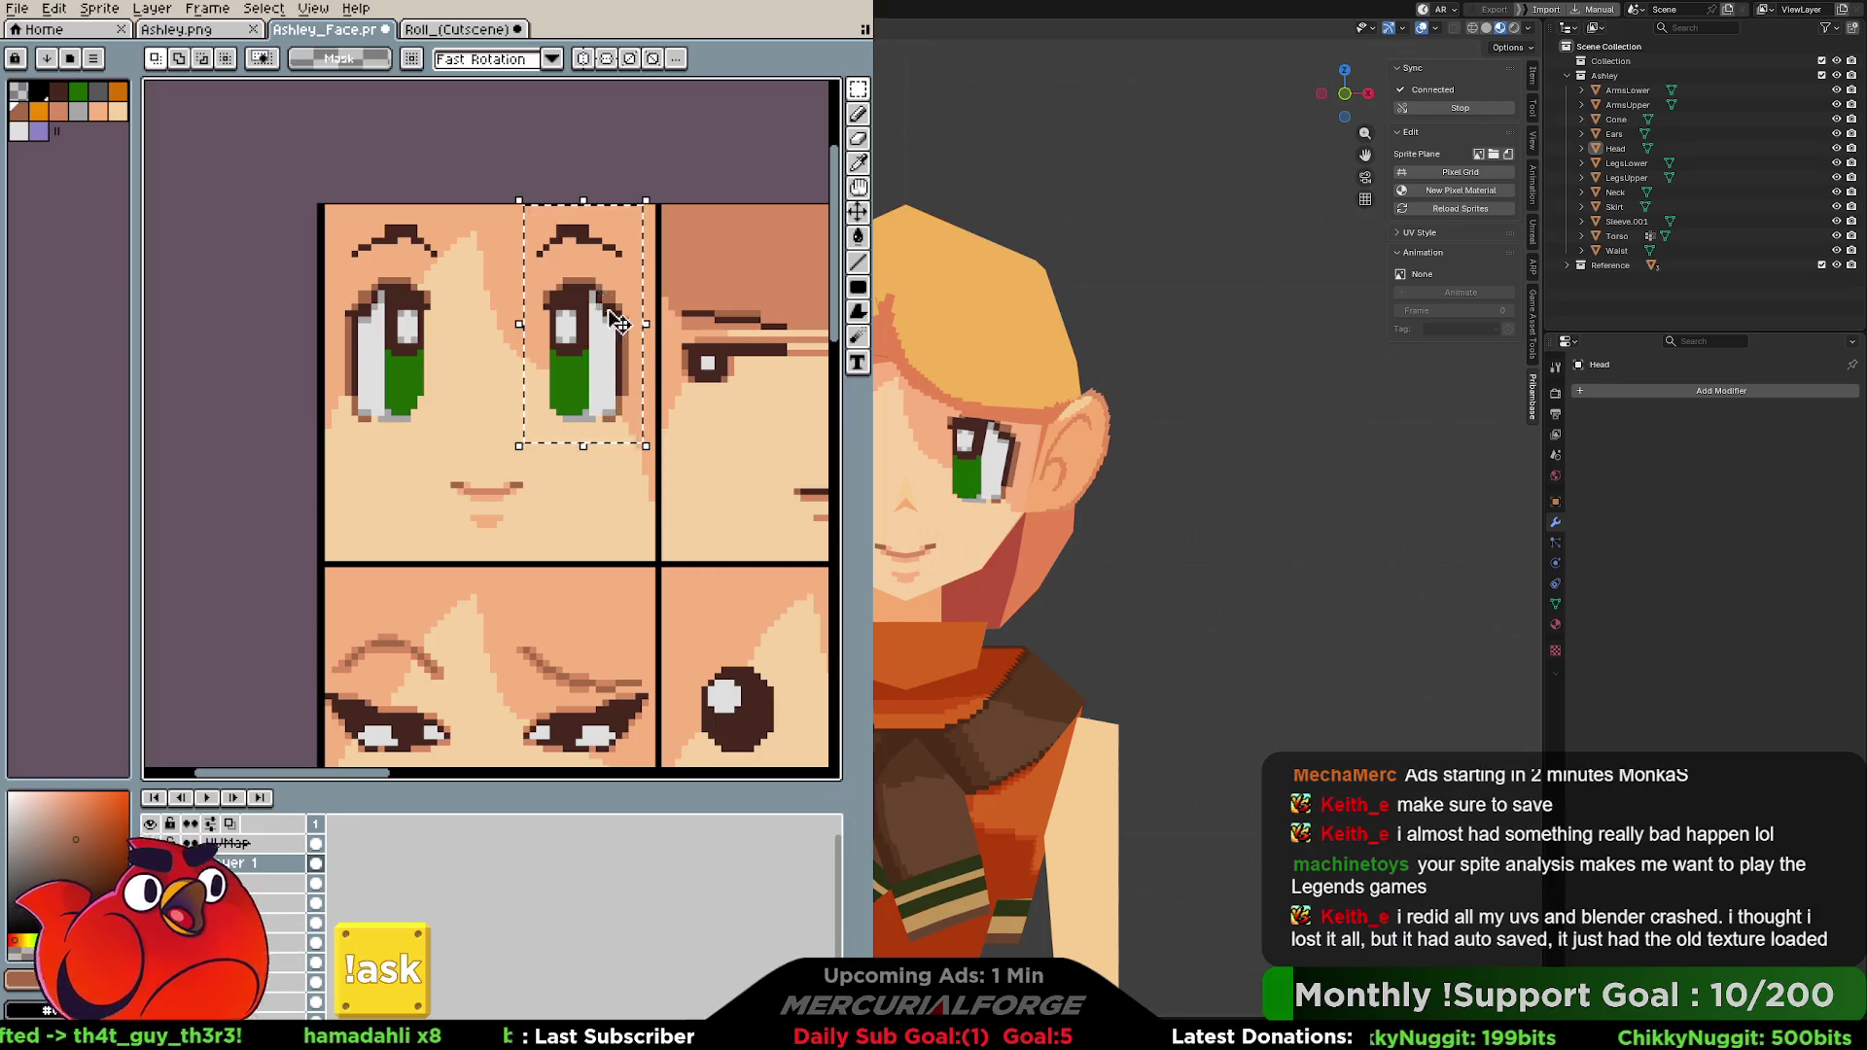
pyautogui.press('Left')
pyautogui.press('Left')
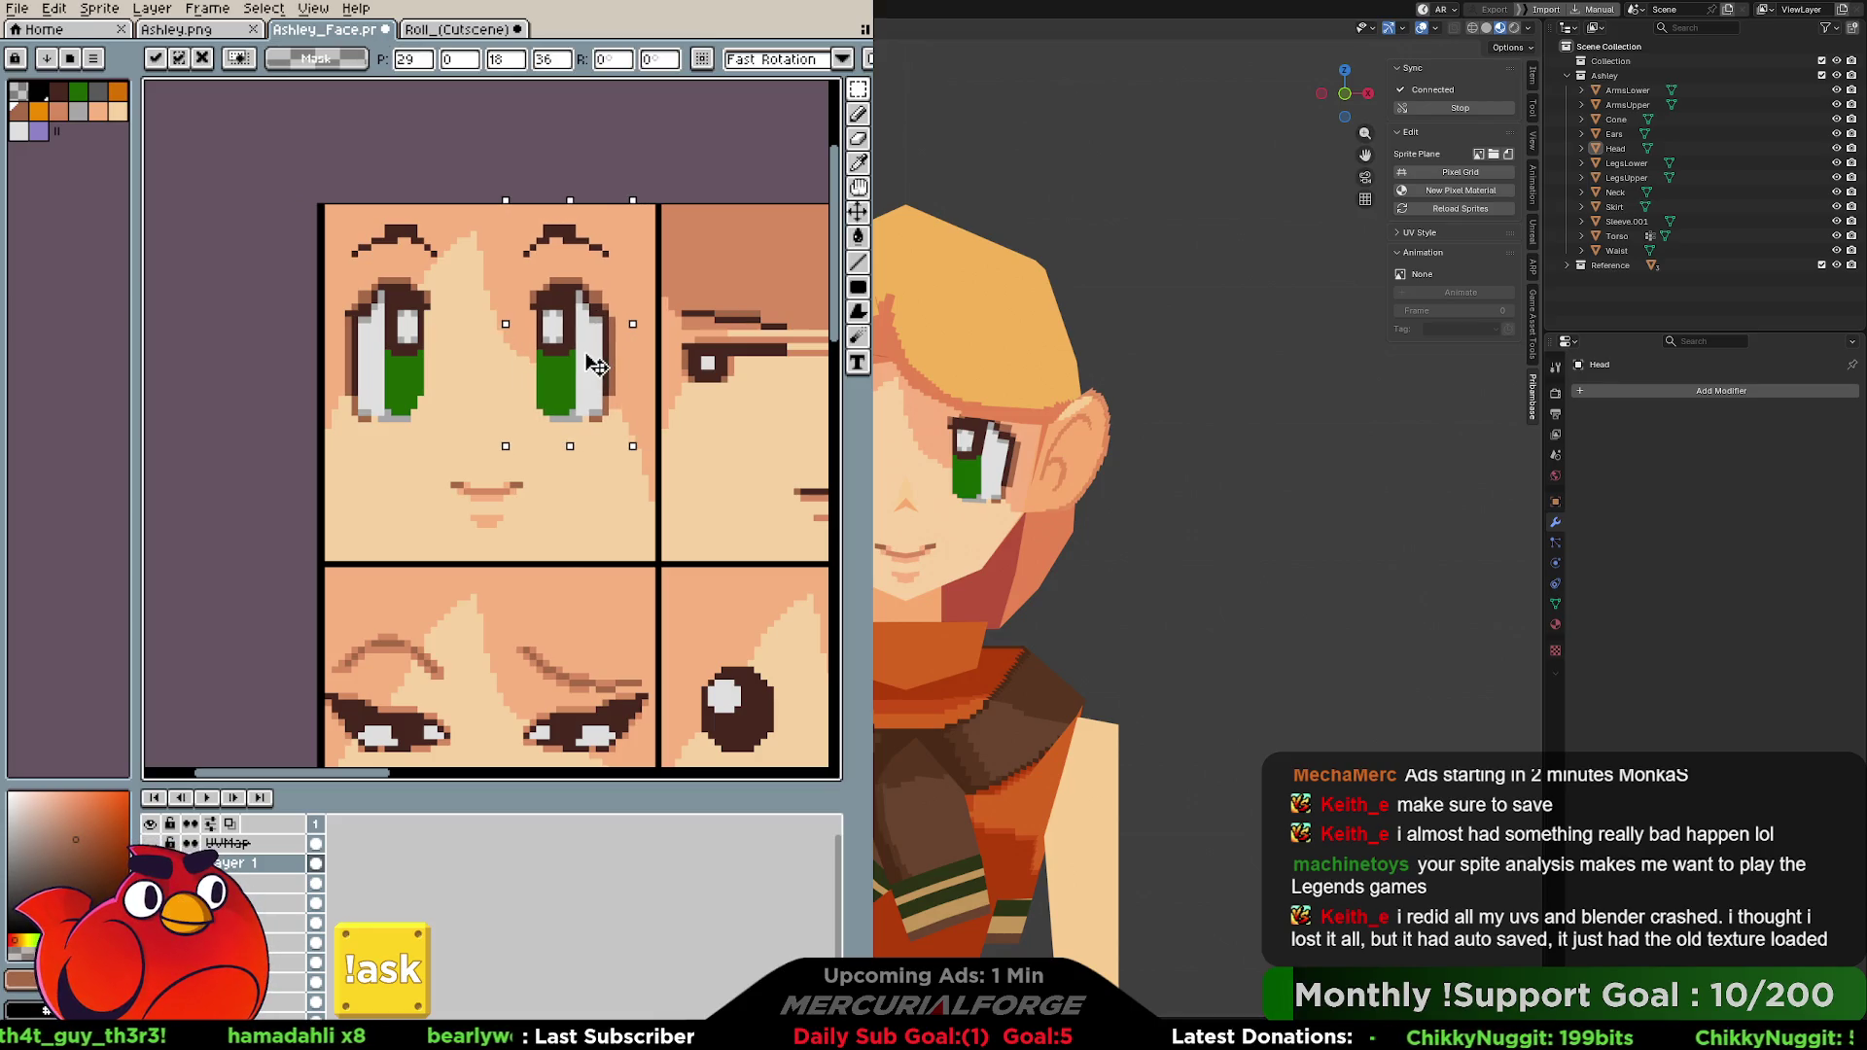
pyautogui.click(335, 249)
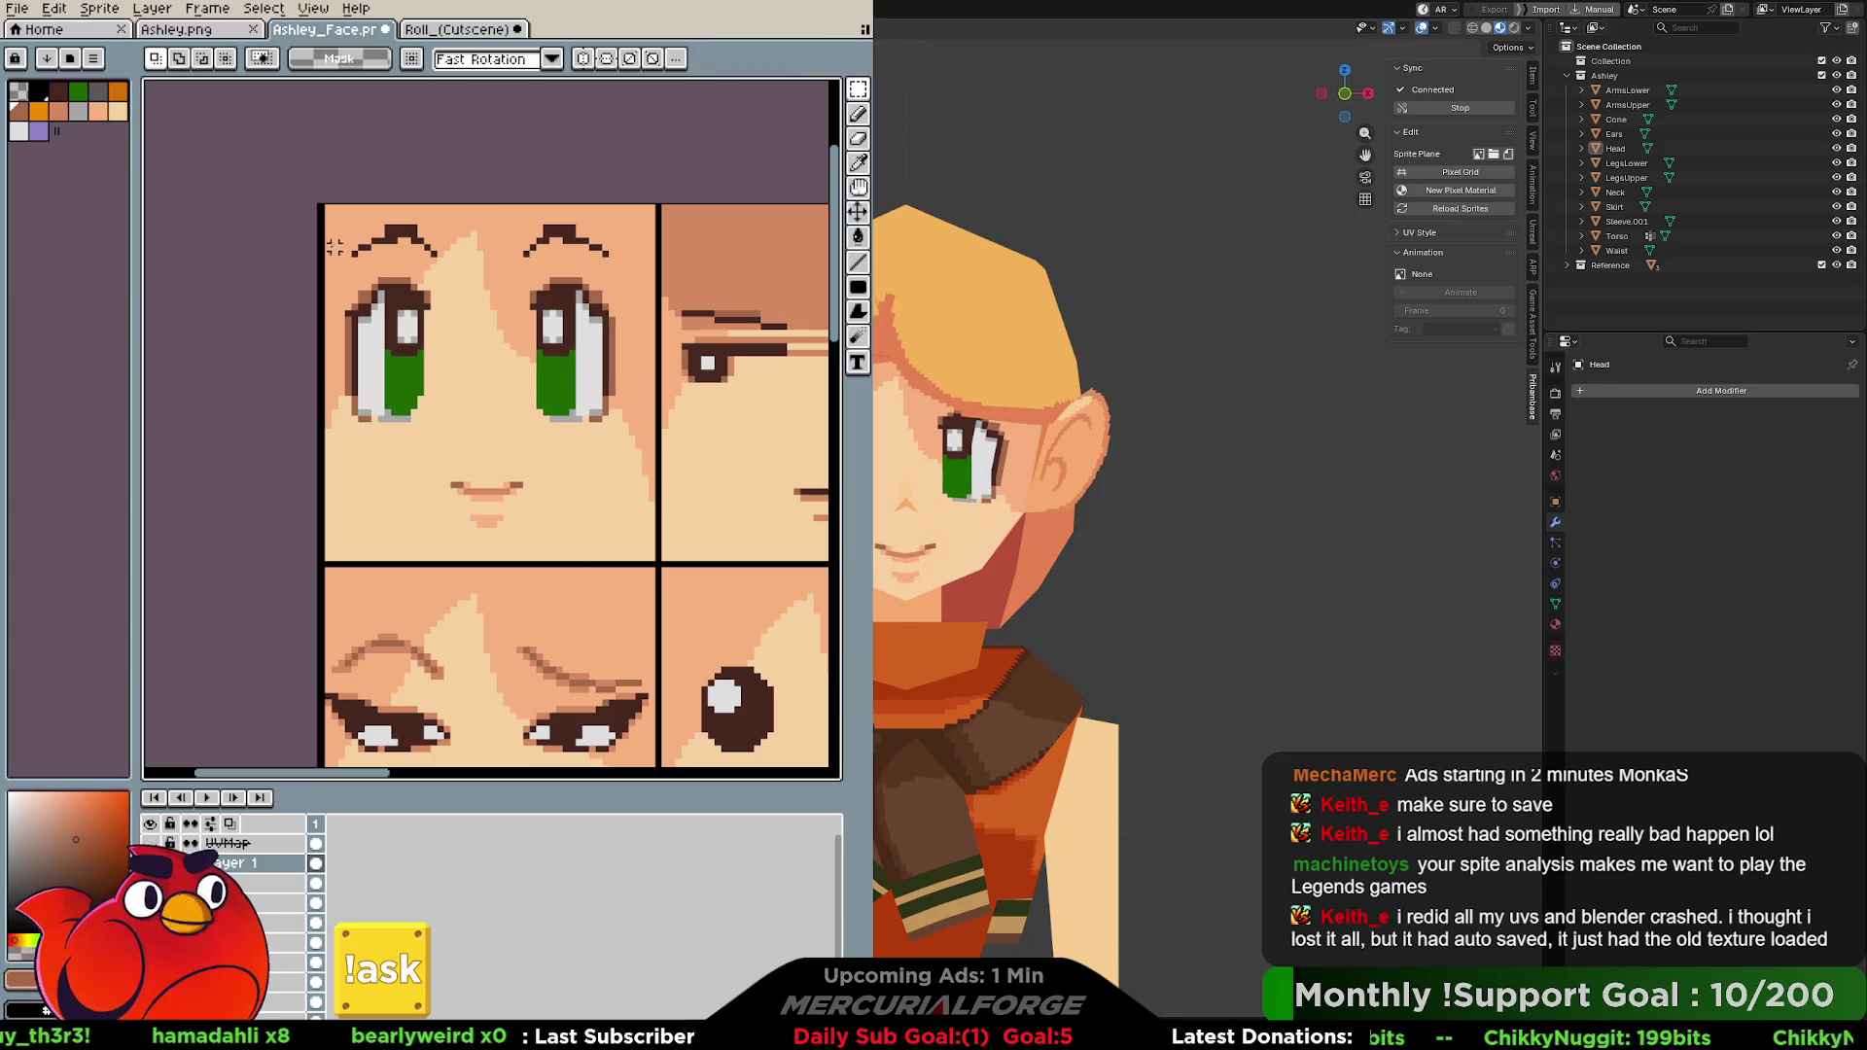
# Select the left eye area for repositioning and commit its position.
pyautogui.moveTo(321, 201); pyautogui.dragTo(466, 459)
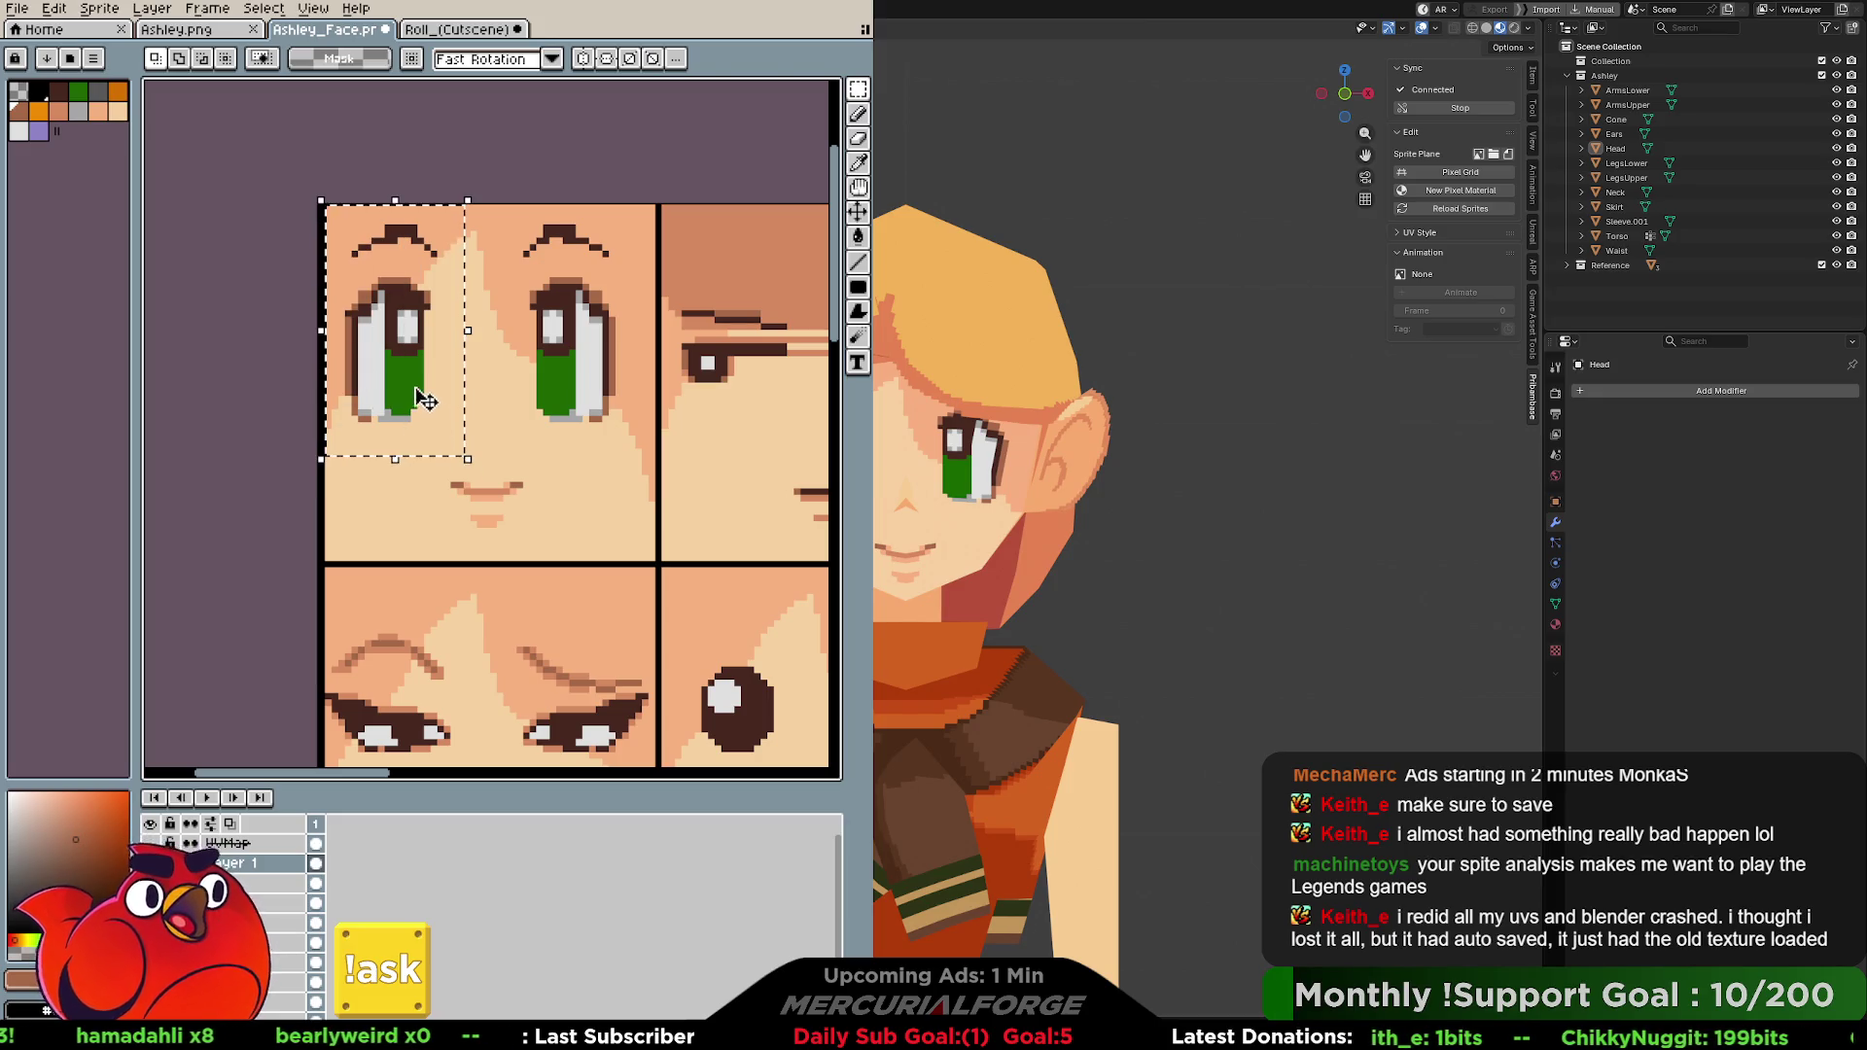
pyautogui.press('v')
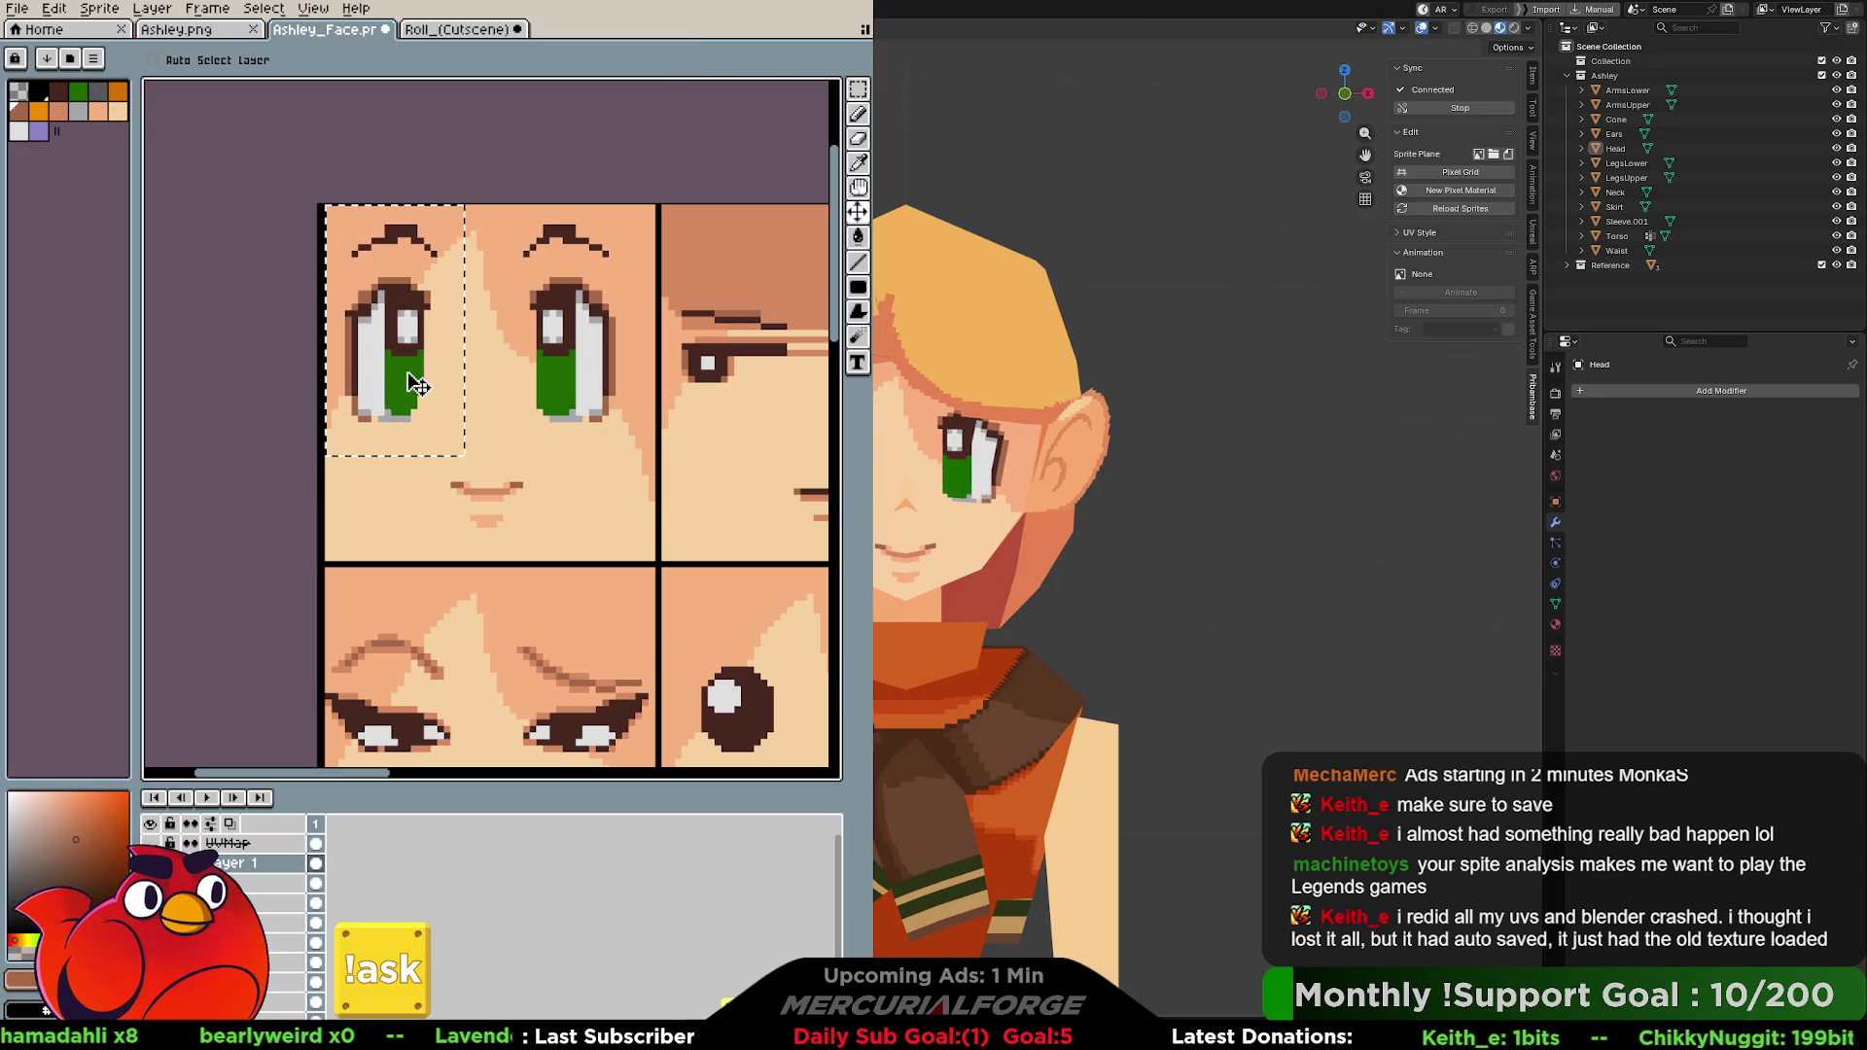
pyautogui.hotkey('ctrl', 'd')
pyautogui.press('m')
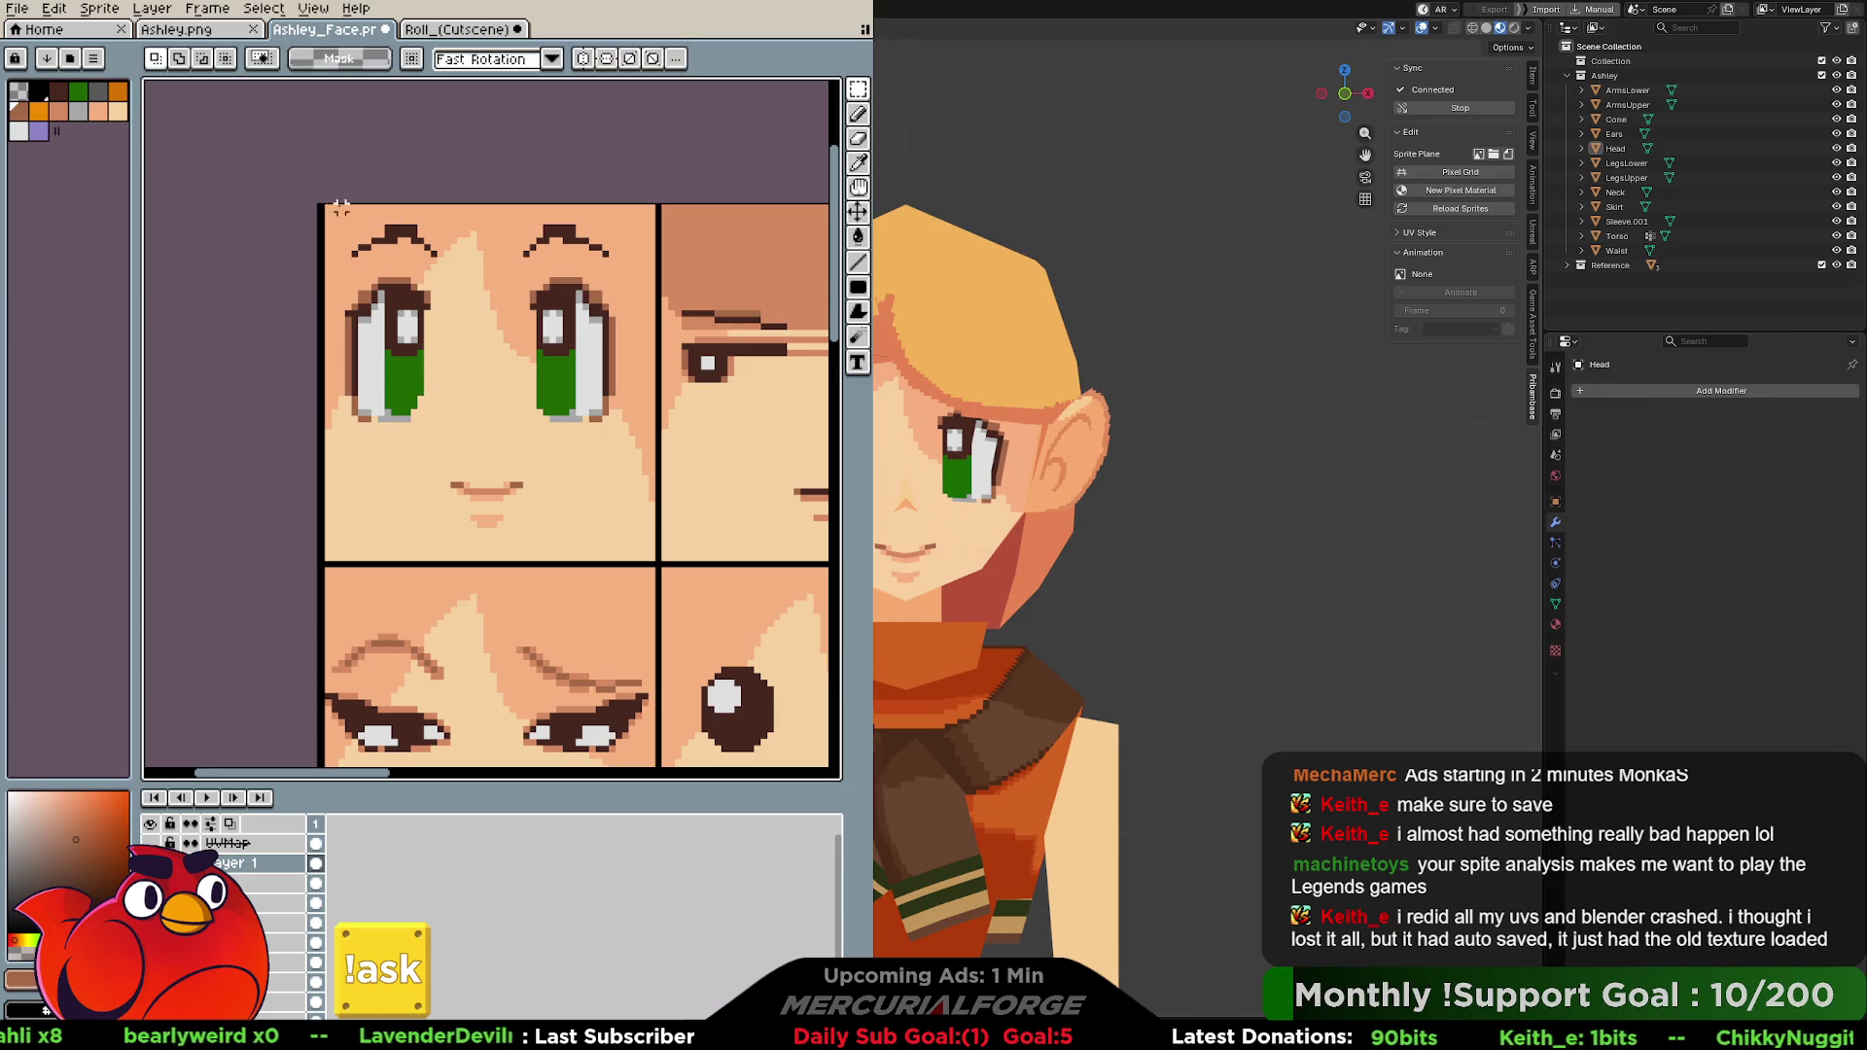
pyautogui.moveTo(340, 207)
pyautogui.mouseDown()
pyautogui.moveTo(462, 438)
pyautogui.moveTo(418, 379)
pyautogui.mouseUp()
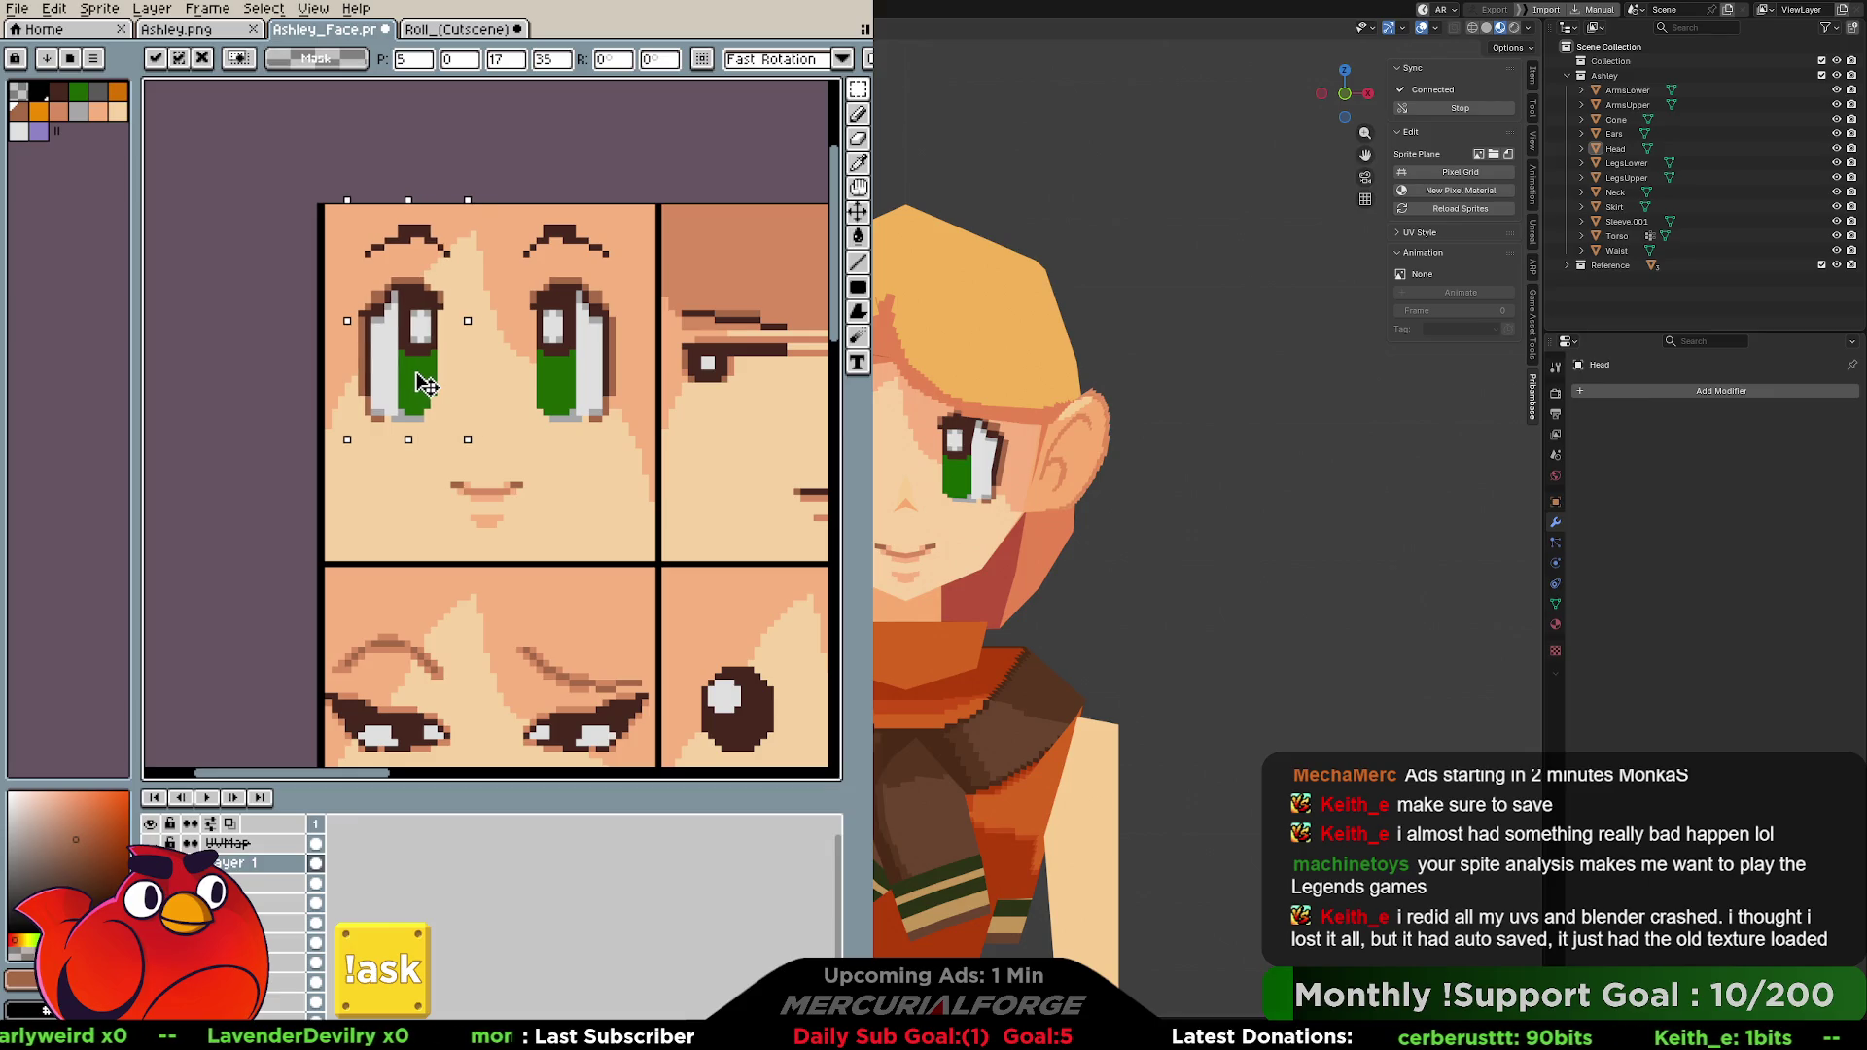
pyautogui.hotkey('ctrl', 'd')
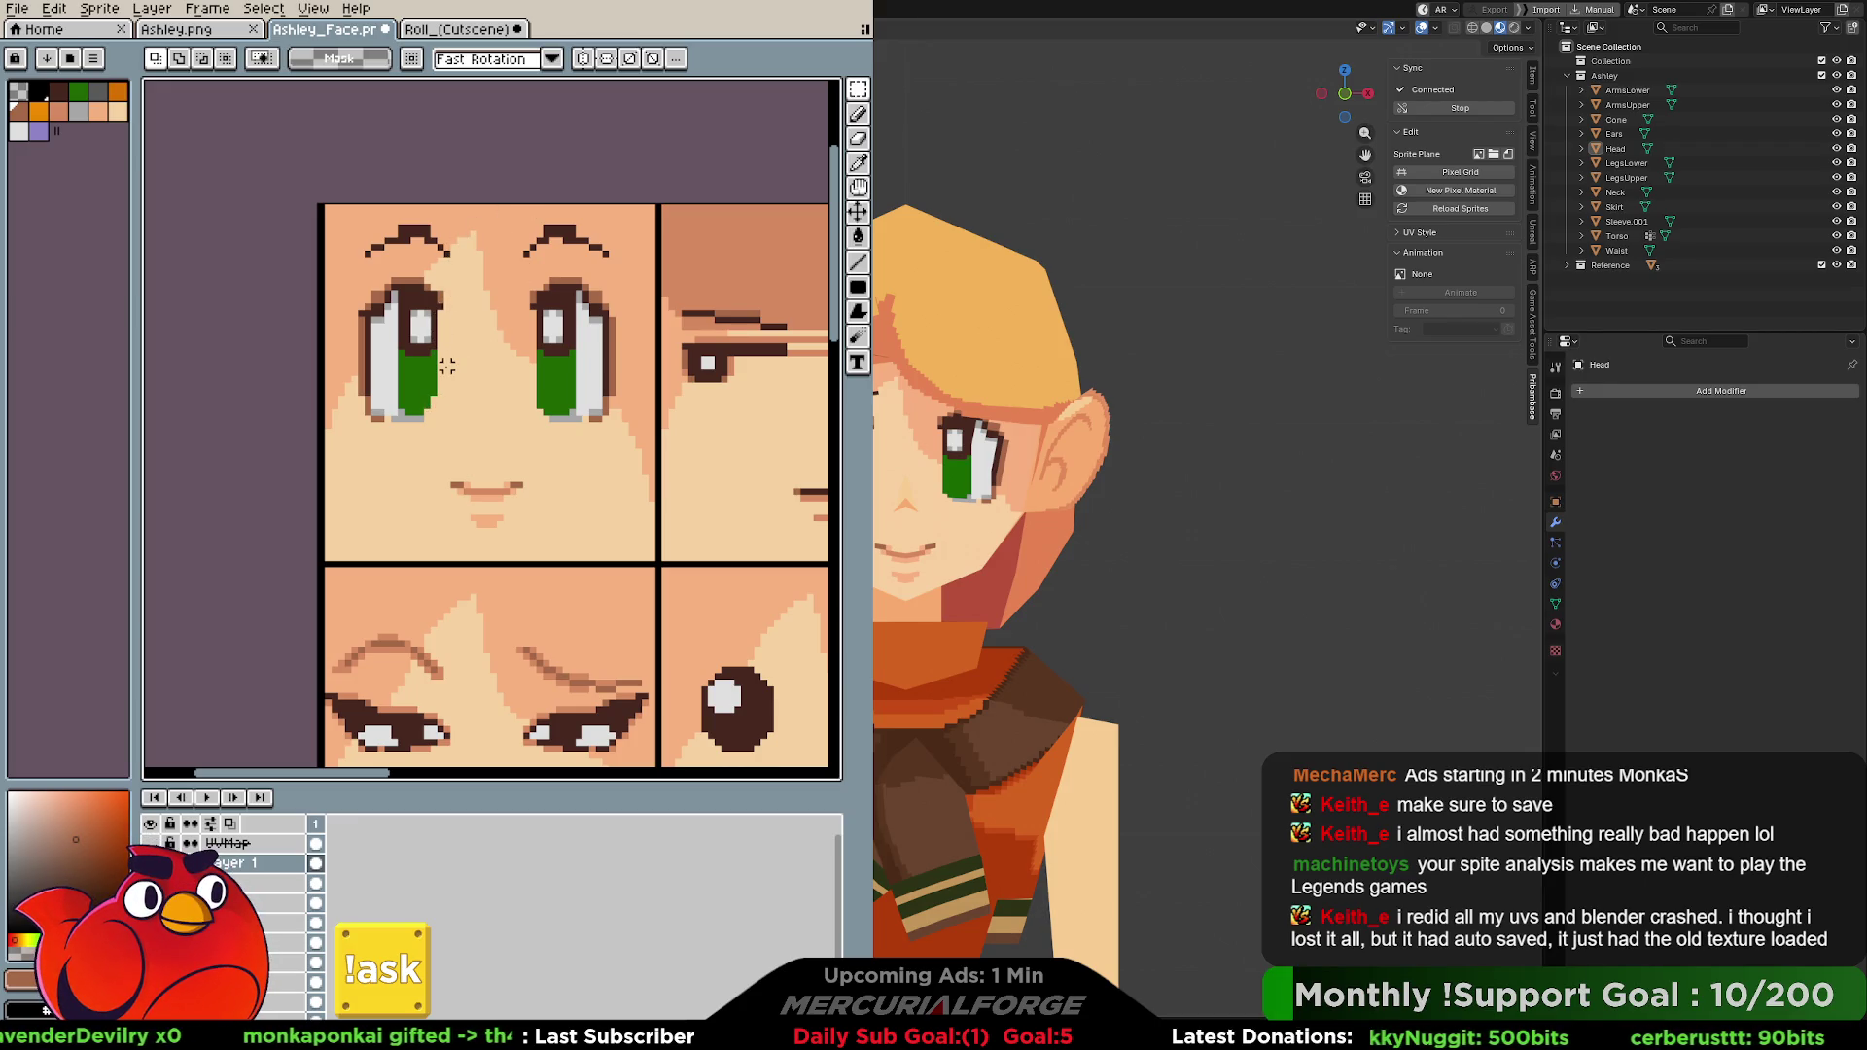
pyautogui.scroll(-2, 1078, 499)
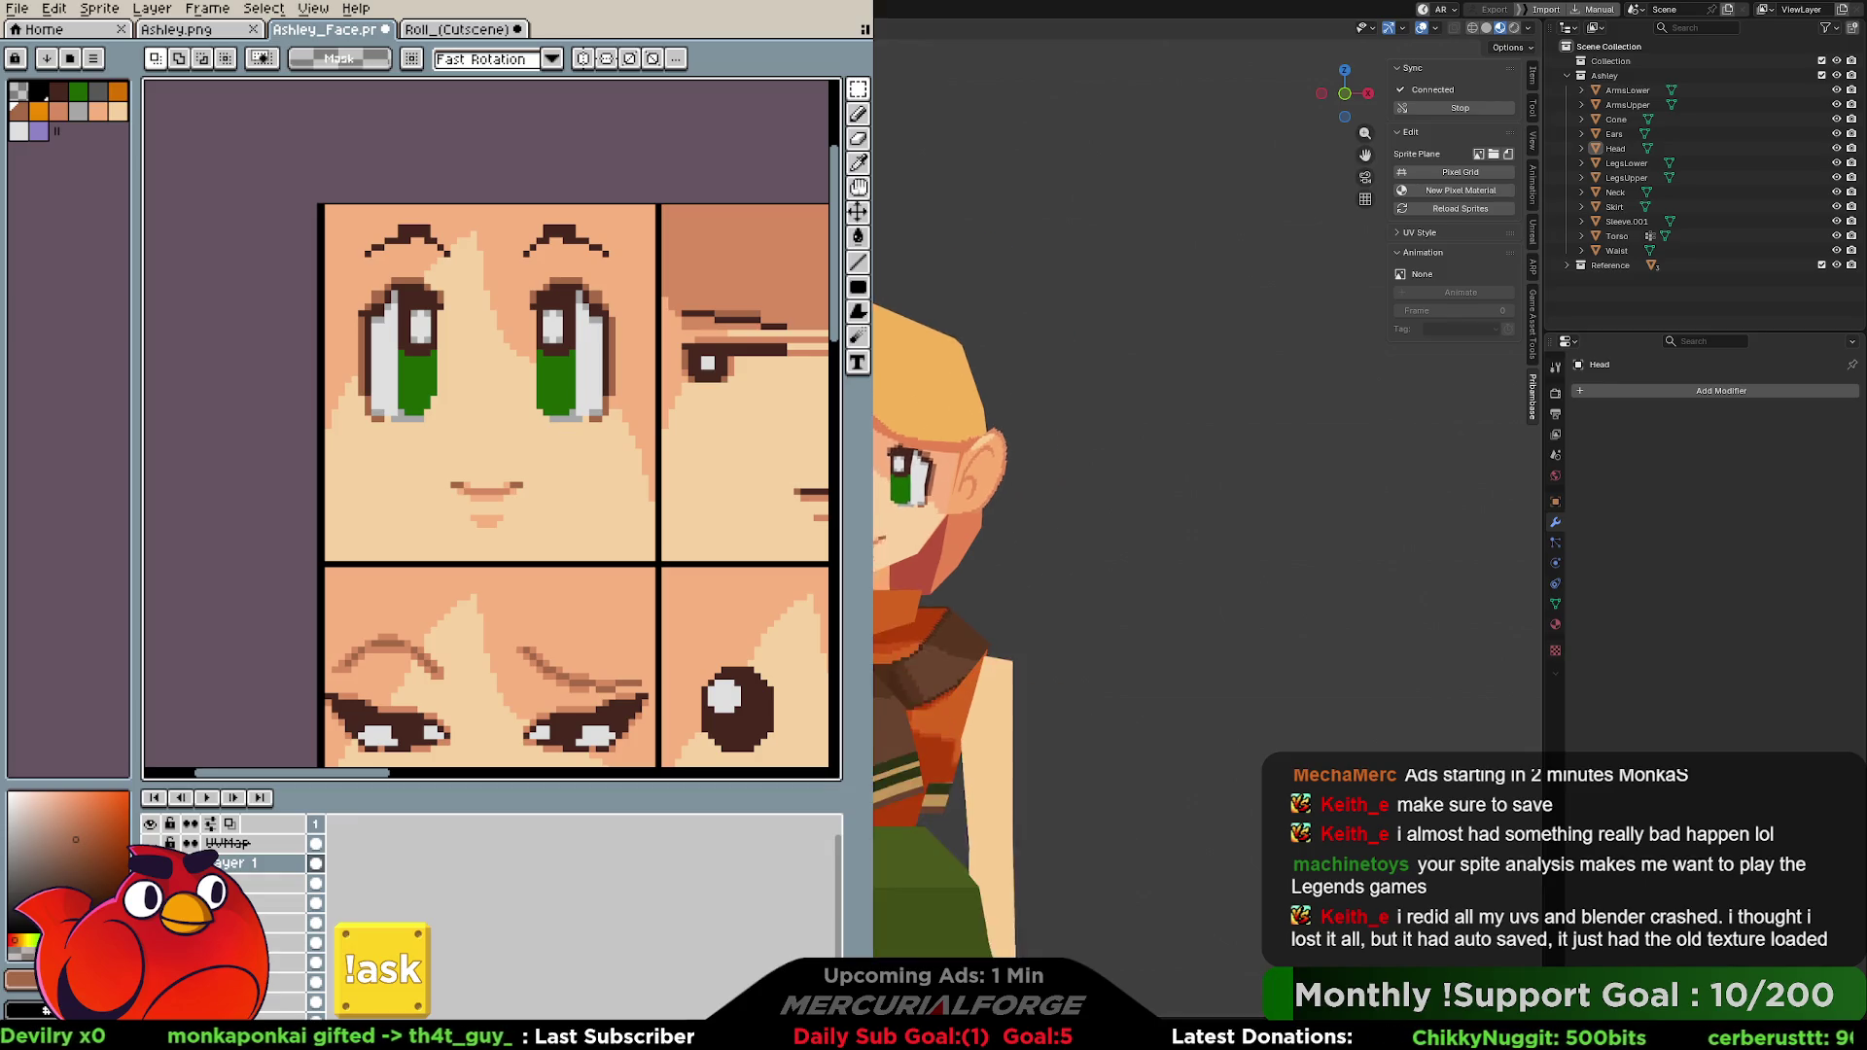
pyautogui.scroll(-2, 1077, 499)
pyautogui.scroll(-1, 1079, 499)
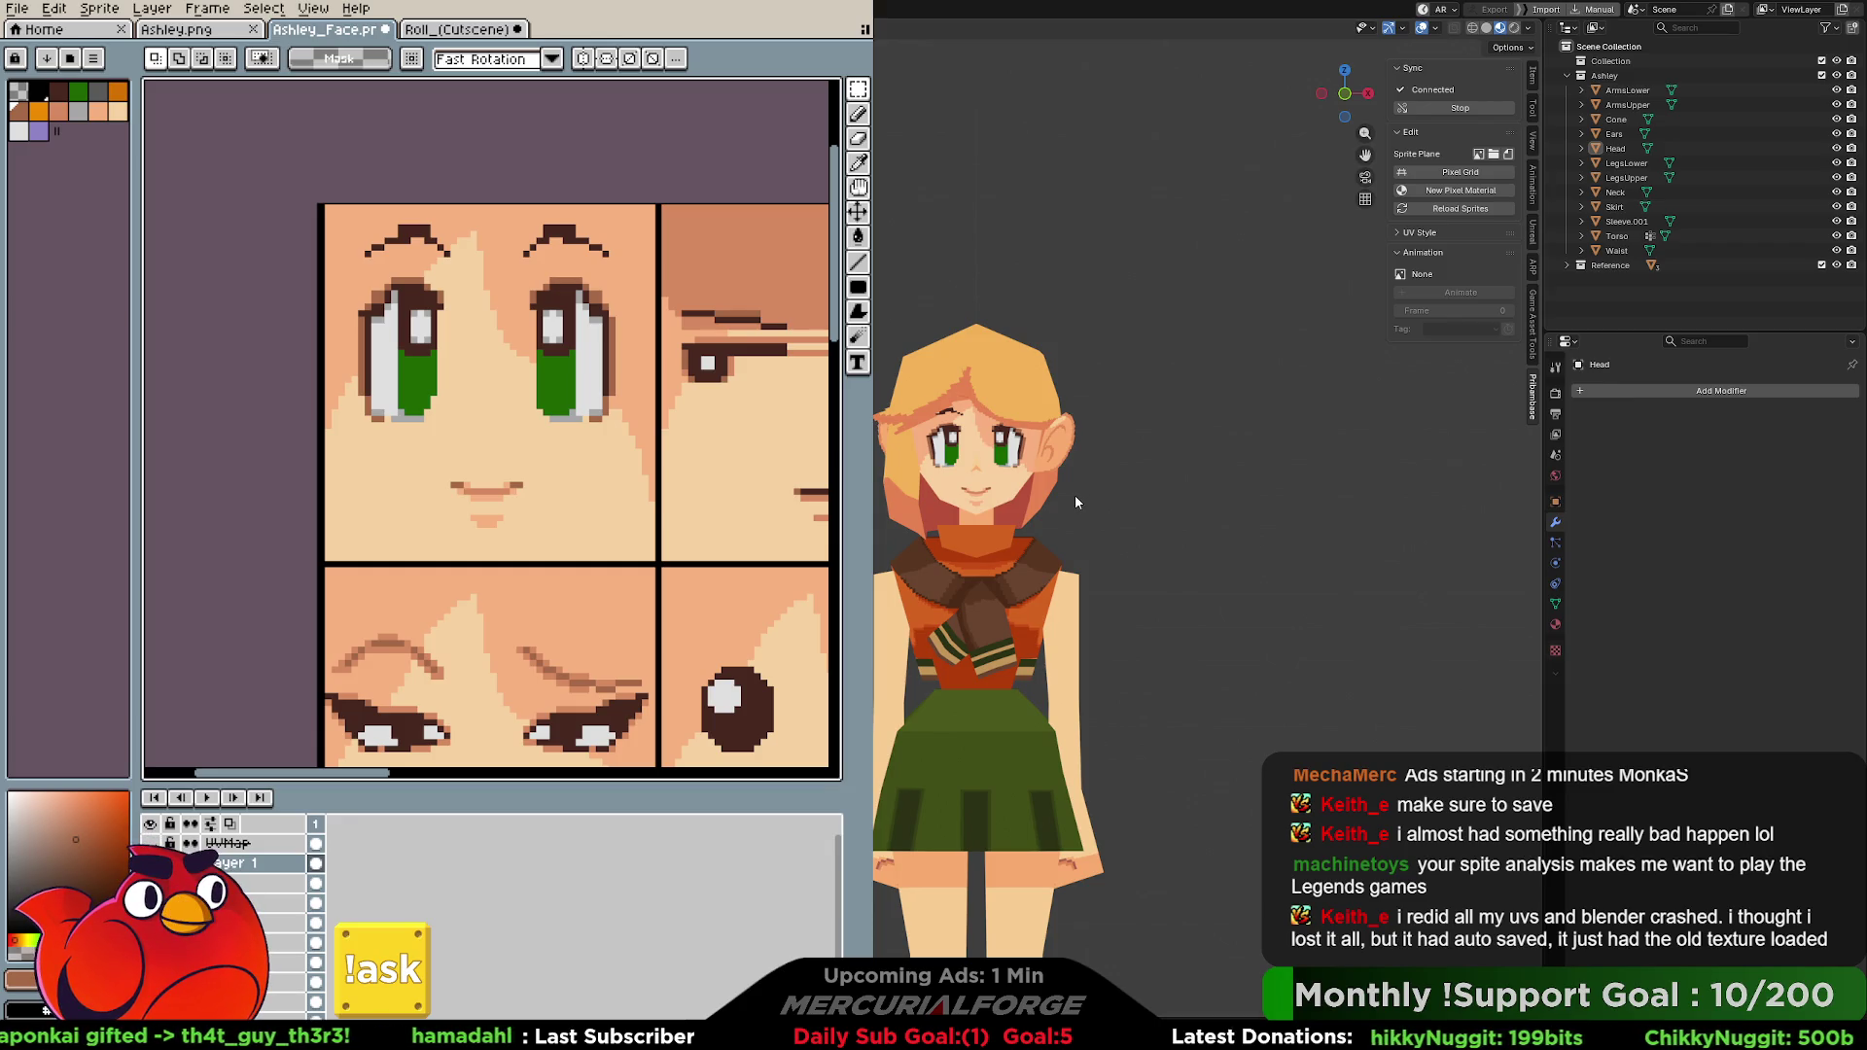
pyautogui.scroll(3, 1075, 495)
pyautogui.scroll(2, 1072, 482)
# Orbit, pan and zoom the Blender viewport in close on the face and repositioned eyes.
pyautogui.moveTo(1072, 482)
pyautogui.mouseDown(button='middle')
pyautogui.moveTo(1167, 482)
pyautogui.moveTo(1021, 481)
pyautogui.moveTo(1109, 482)
pyautogui.mouseUp(button='middle')
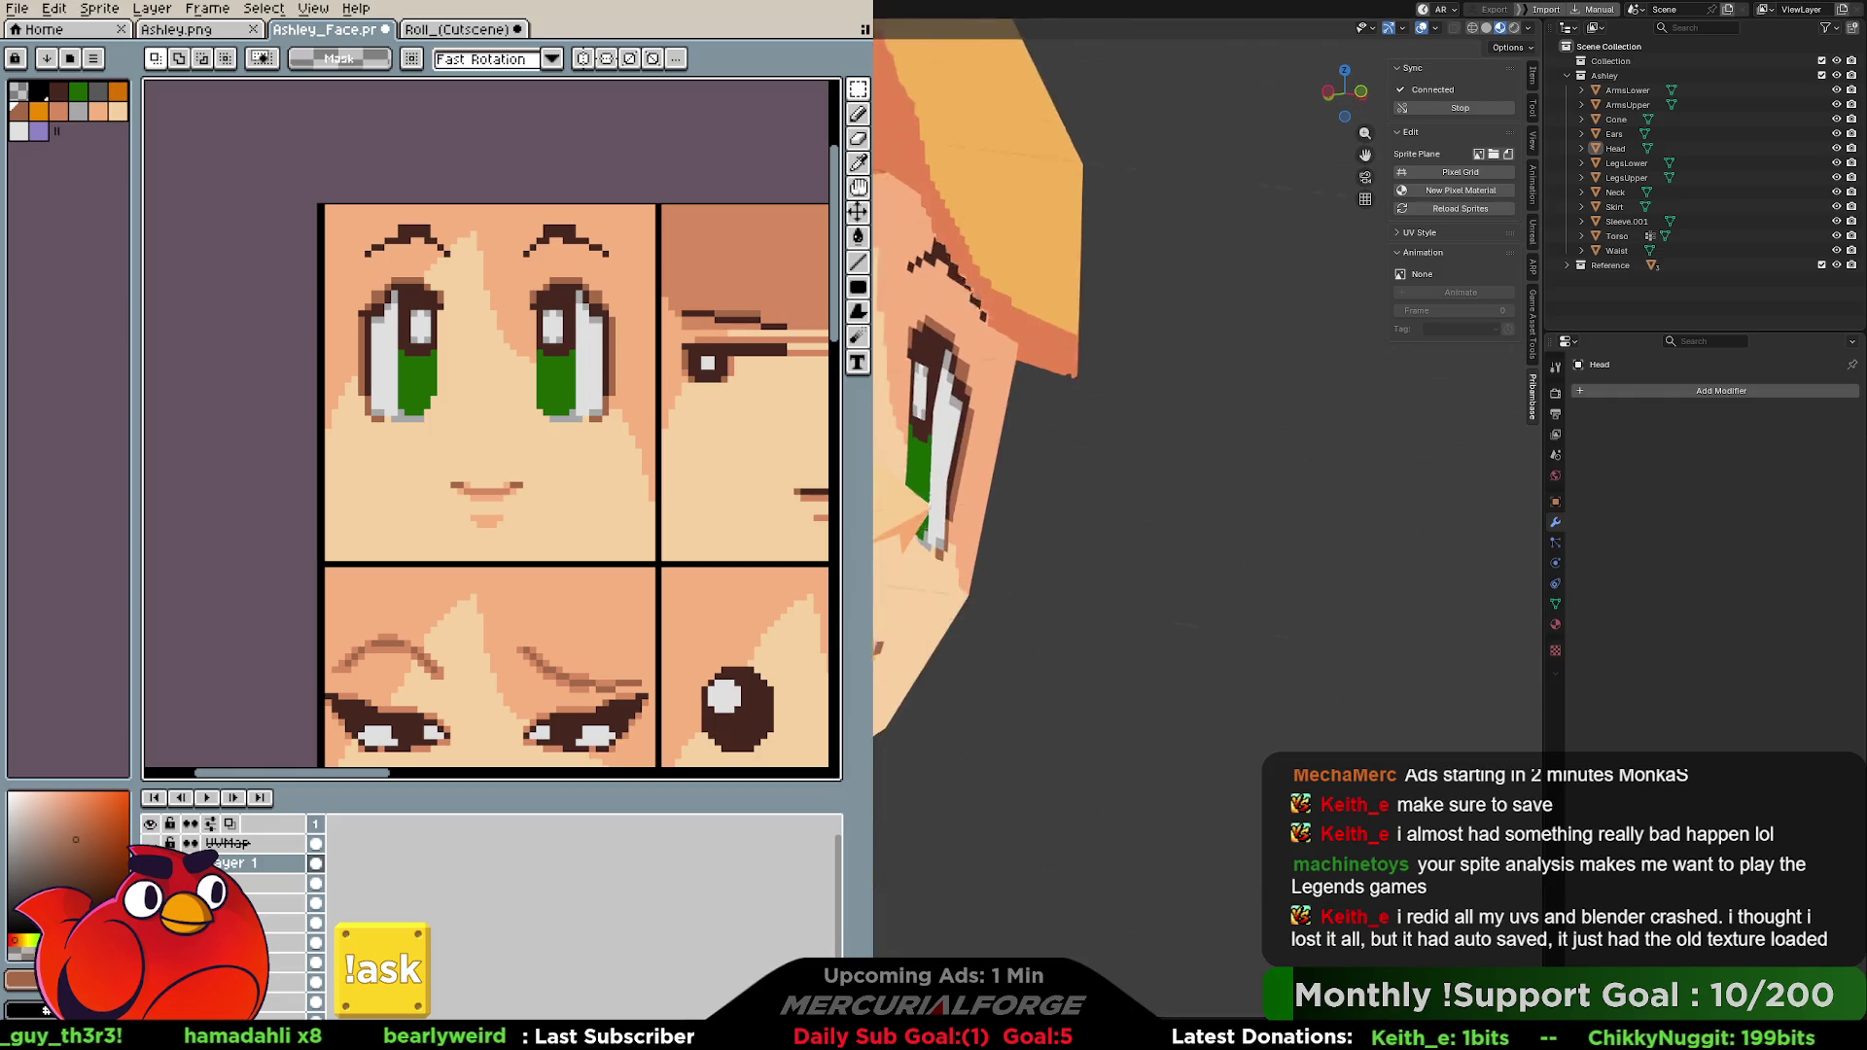
pyautogui.moveTo(998, 292); pyautogui.dragTo(933, 292, button='middle')
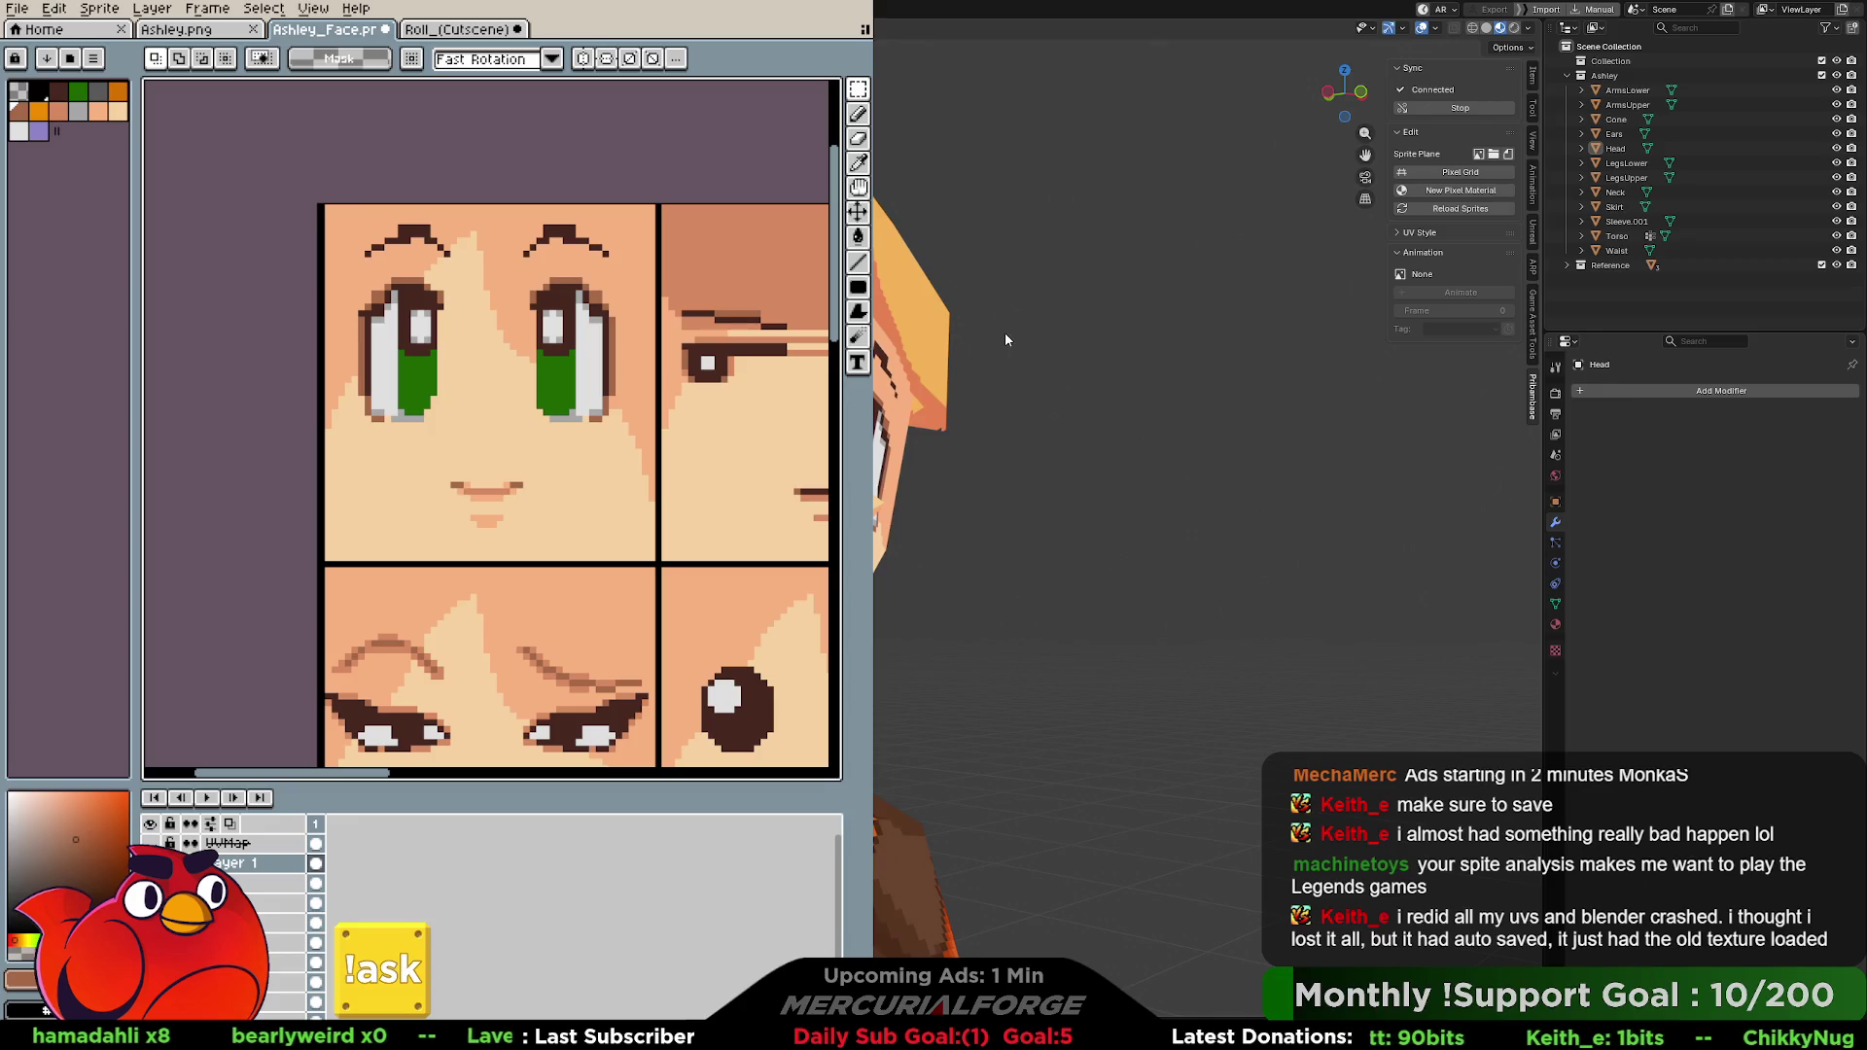
pyautogui.moveTo(1005, 337)
pyautogui.mouseDown(button='middle')
pyautogui.moveTo(1014, 435)
pyautogui.moveTo(891, 506)
pyautogui.moveTo(946, 469)
pyautogui.moveTo(933, 438)
pyautogui.moveTo(964, 365)
pyautogui.mouseUp(button='middle')
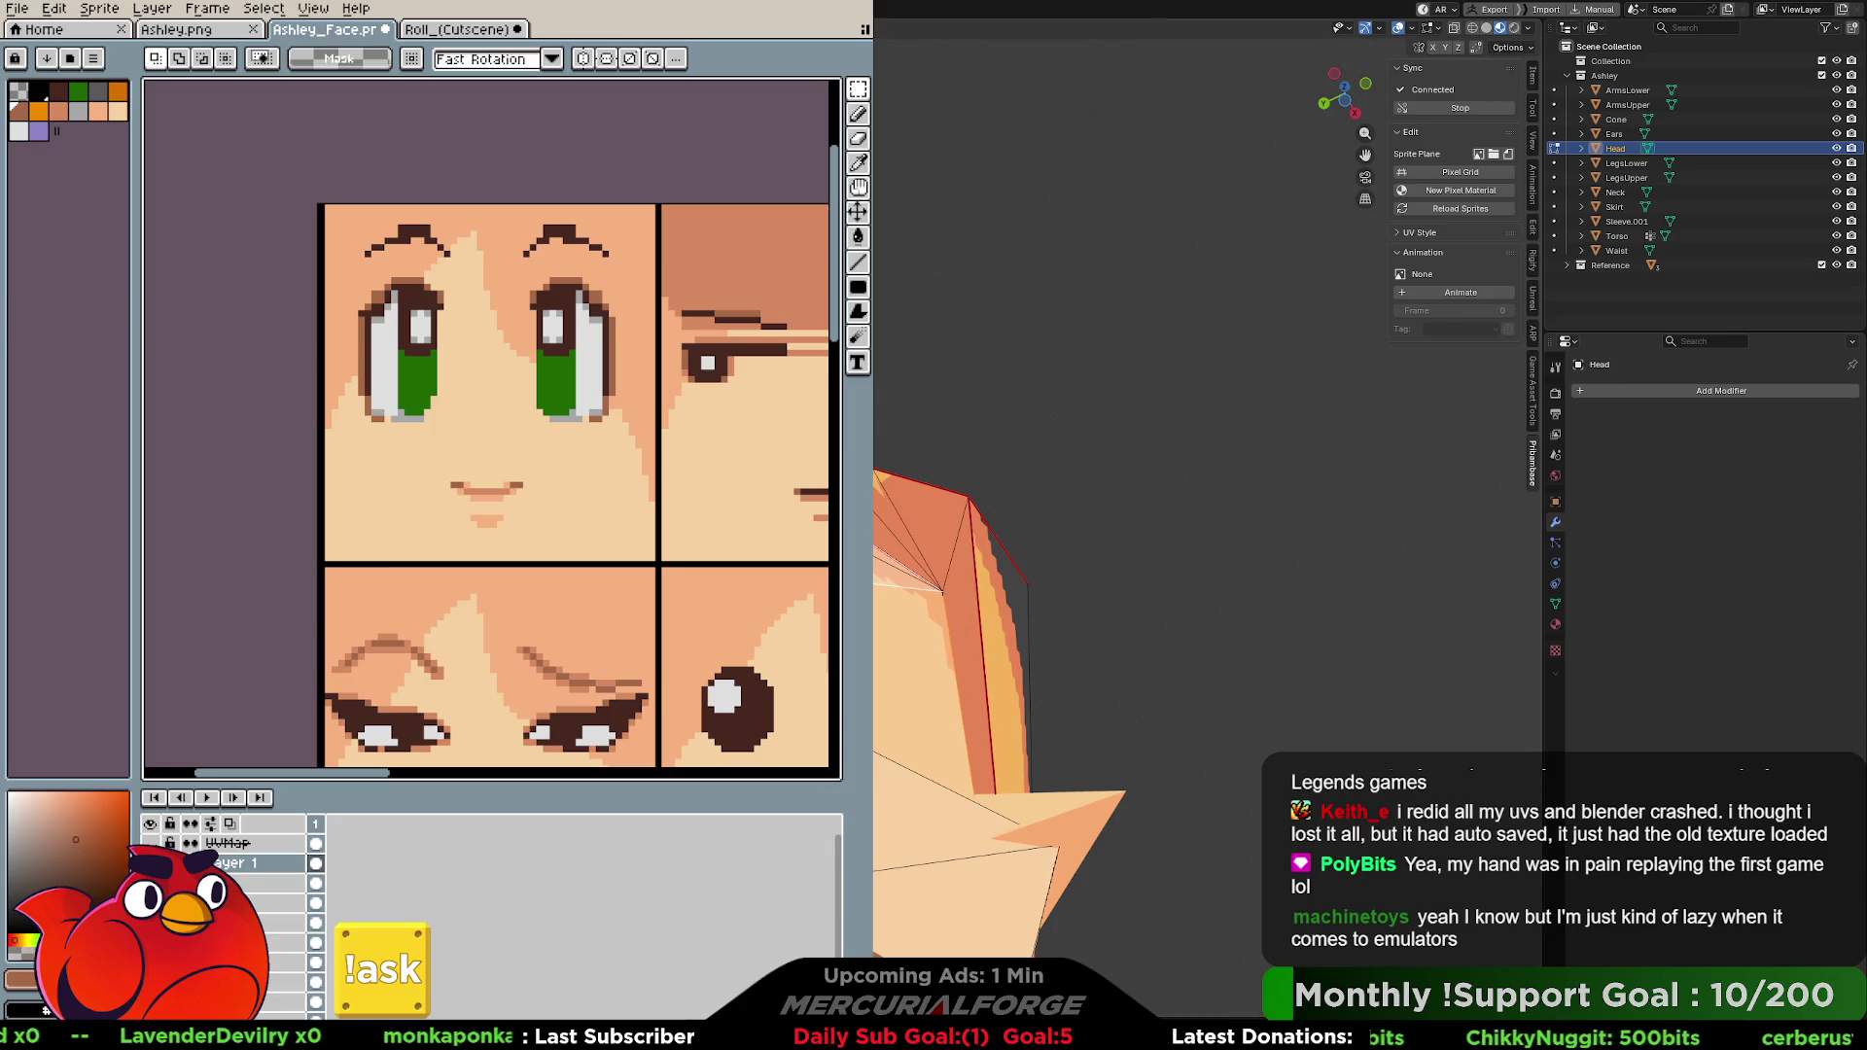
pyautogui.moveTo(1022, 585)
pyautogui.mouseDown(button='middle')
pyautogui.moveTo(1038, 384)
pyautogui.moveTo(886, 518)
pyautogui.mouseUp(button='middle')
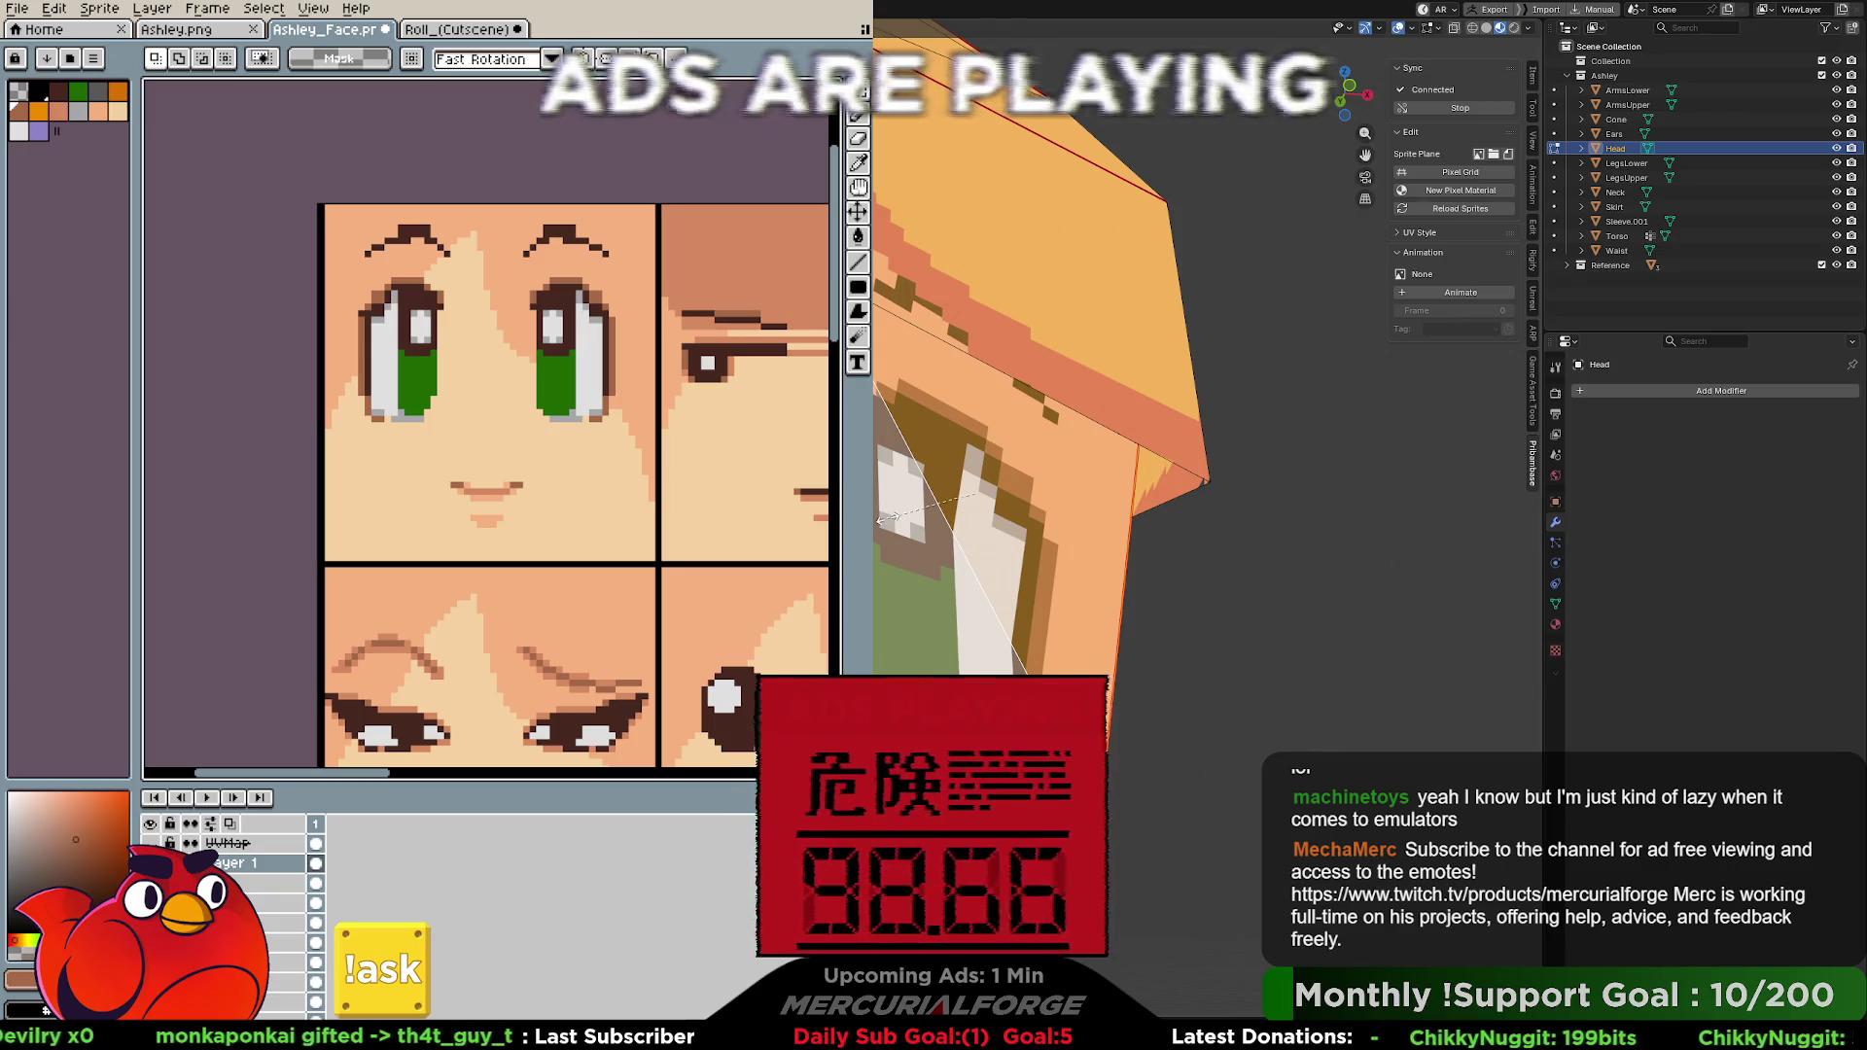
pyautogui.press('z')
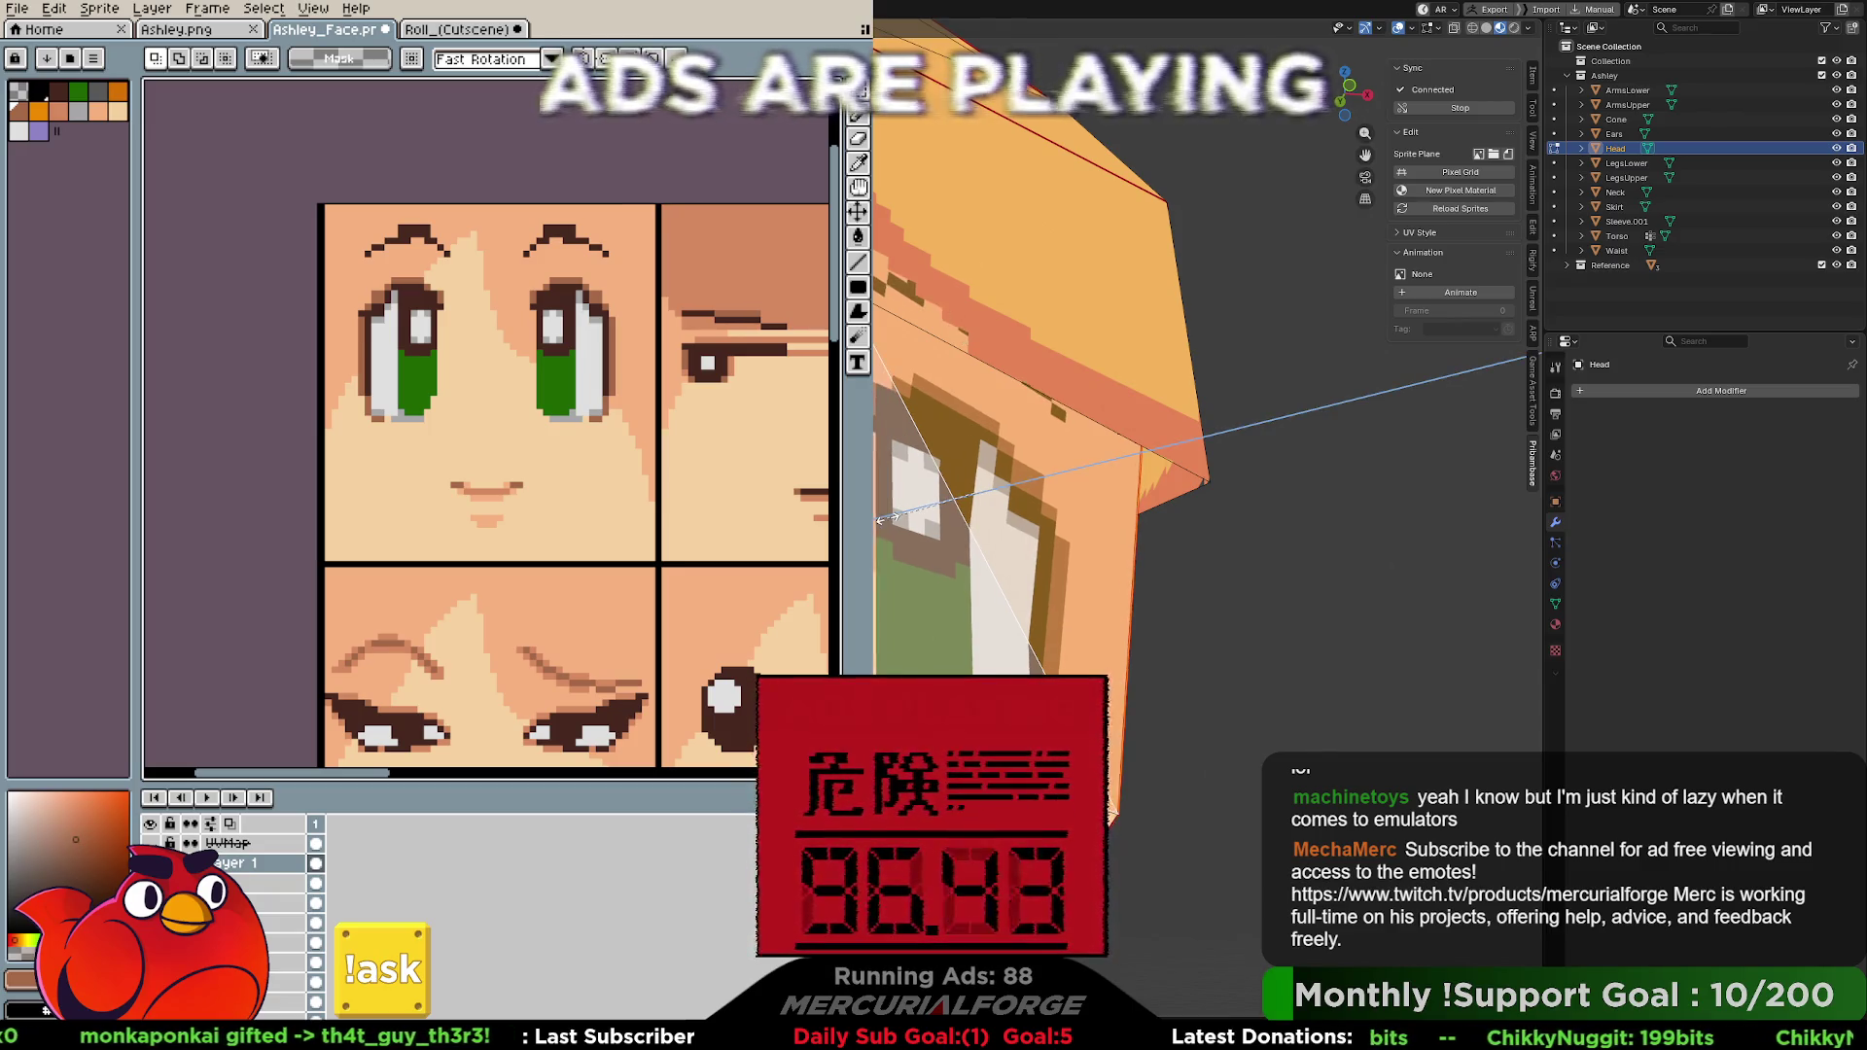
# Return to the face texture and compare it against the Roll_(Cutscene) reference sheet.
pyautogui.click(1024, 524)
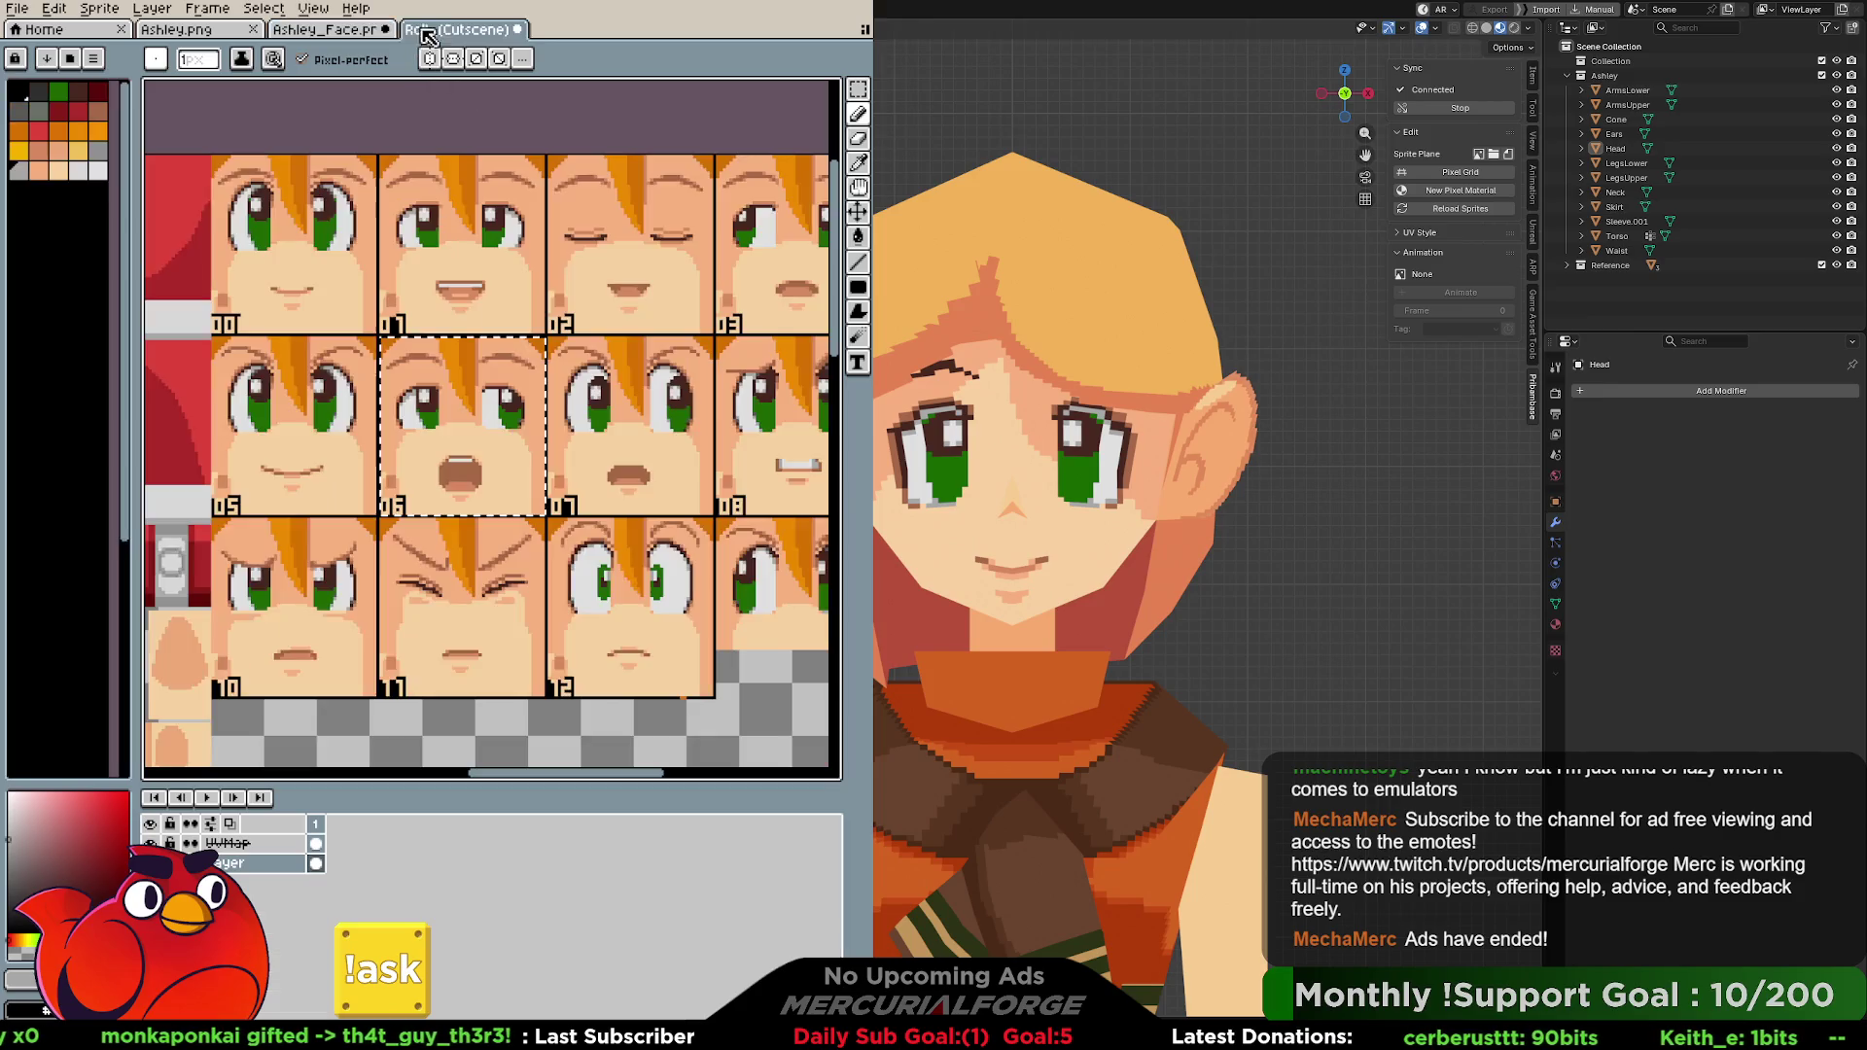
pyautogui.click(348, 33)
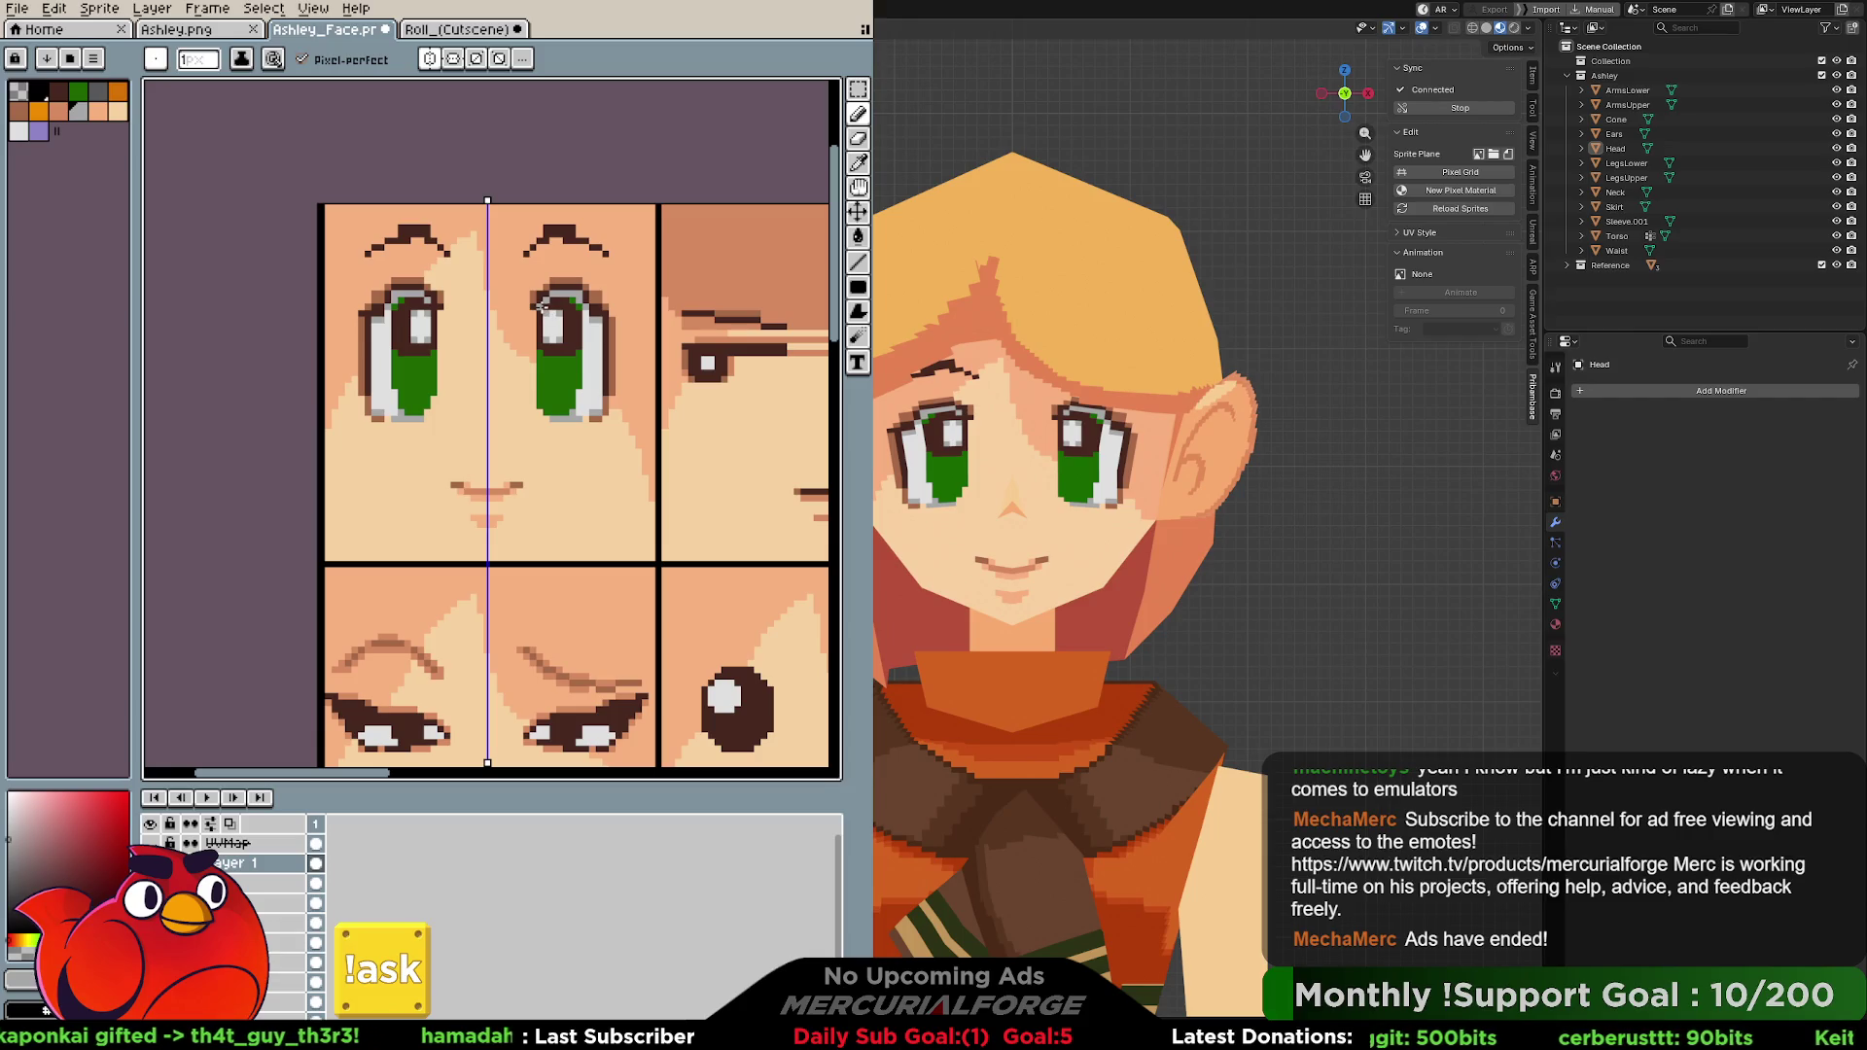
pyautogui.press('alt')
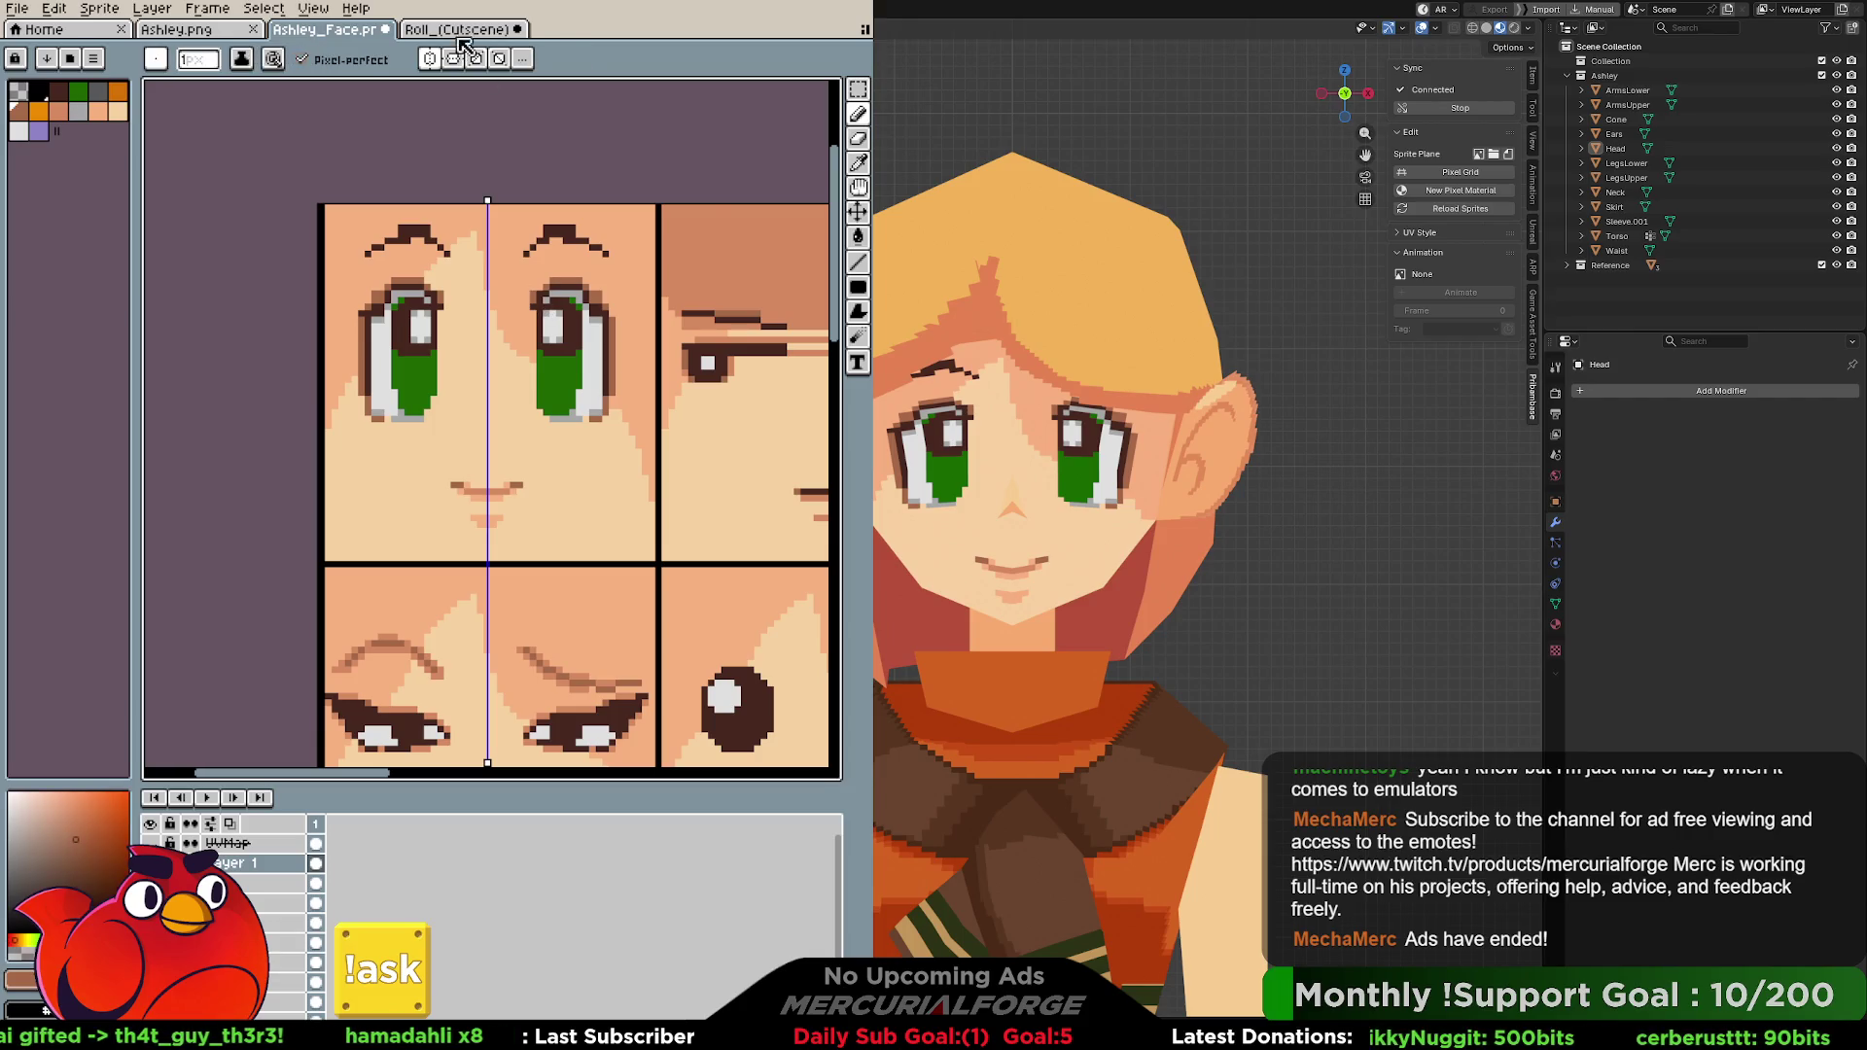
pyautogui.click(464, 30)
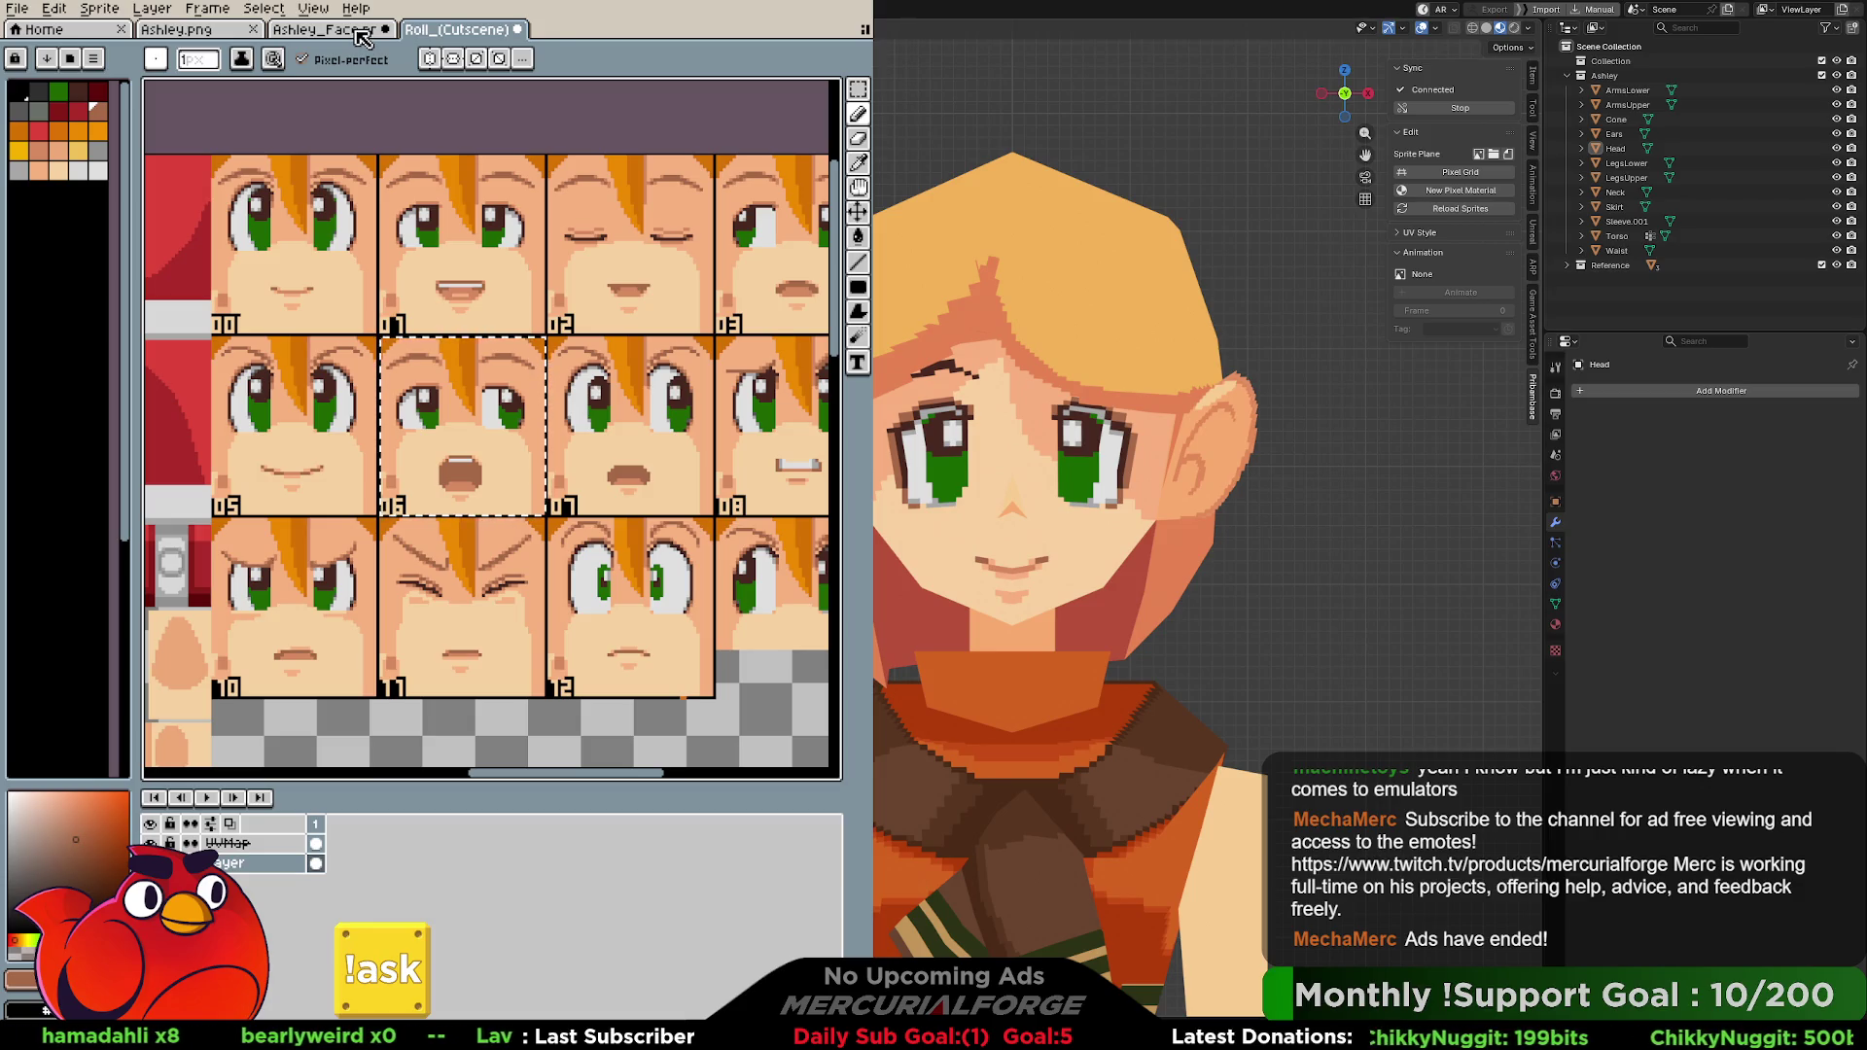
pyautogui.click(363, 37)
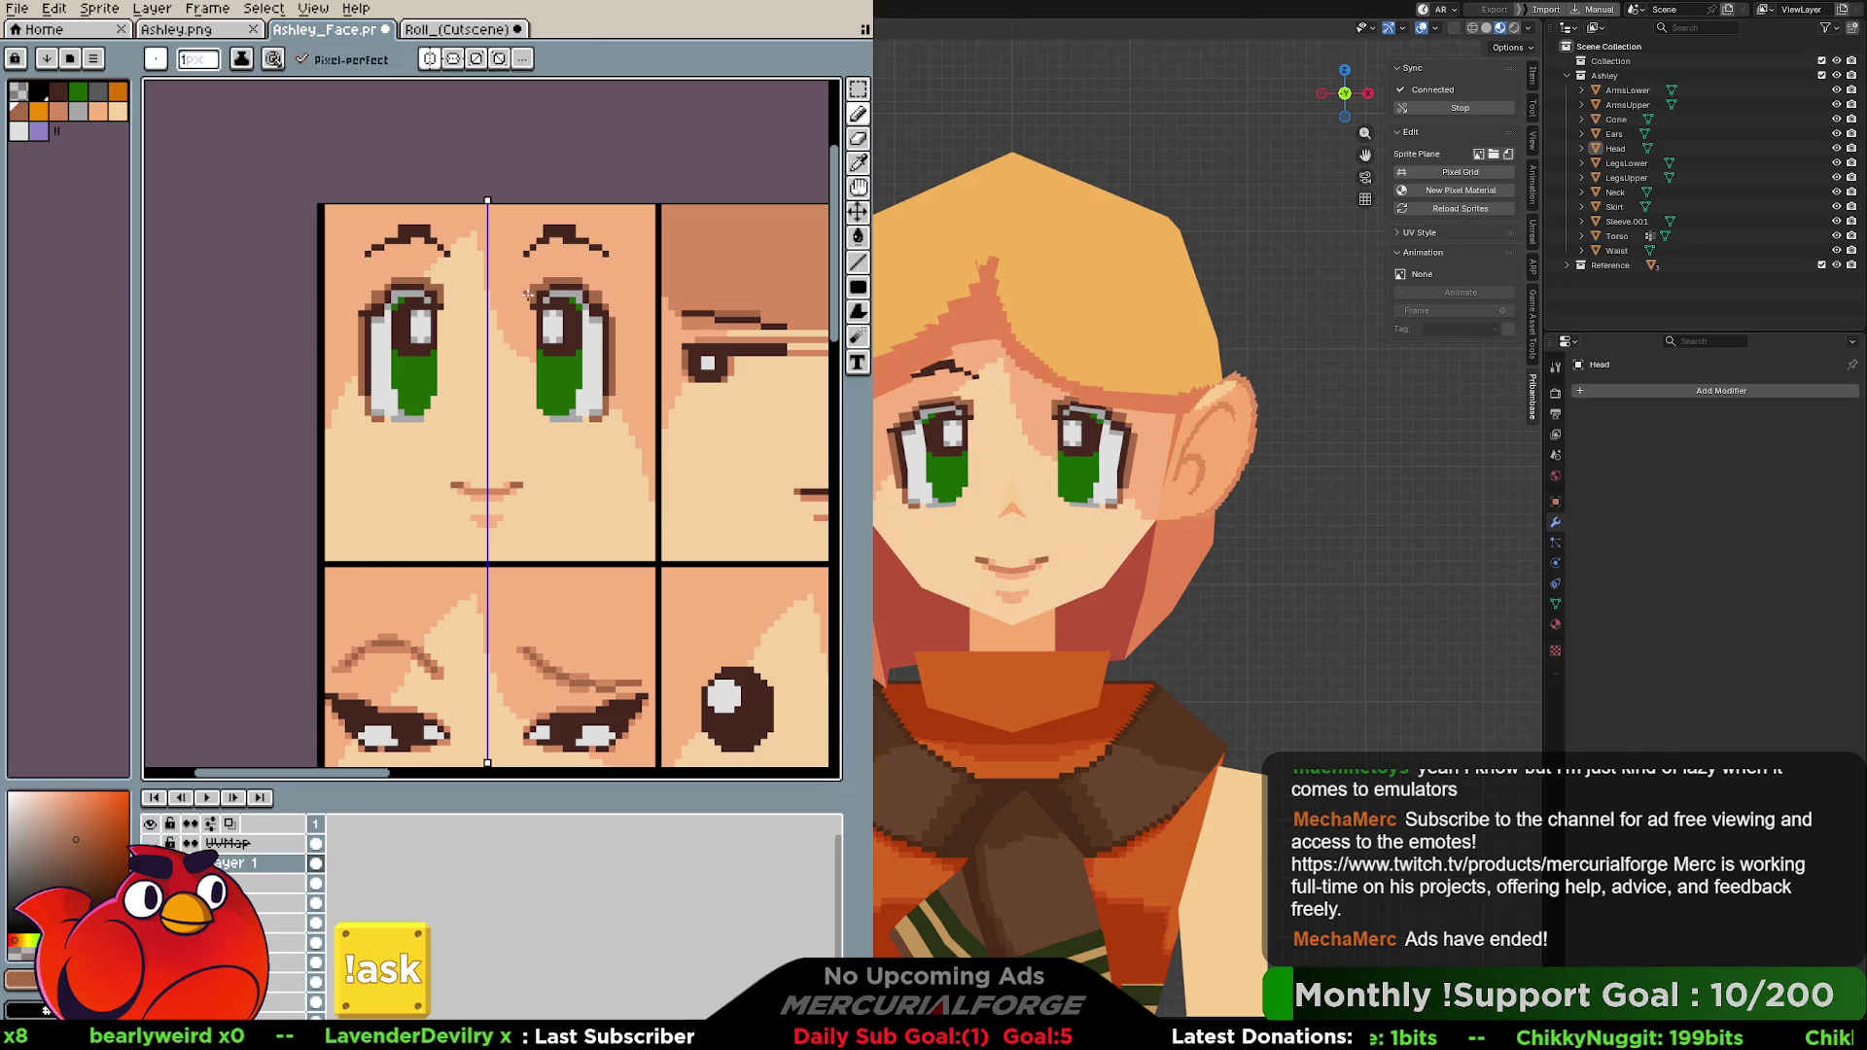
# Sample a colour and darken the outer edges of both eyes, checking against the Roll reference faces.
pyautogui.press('e')
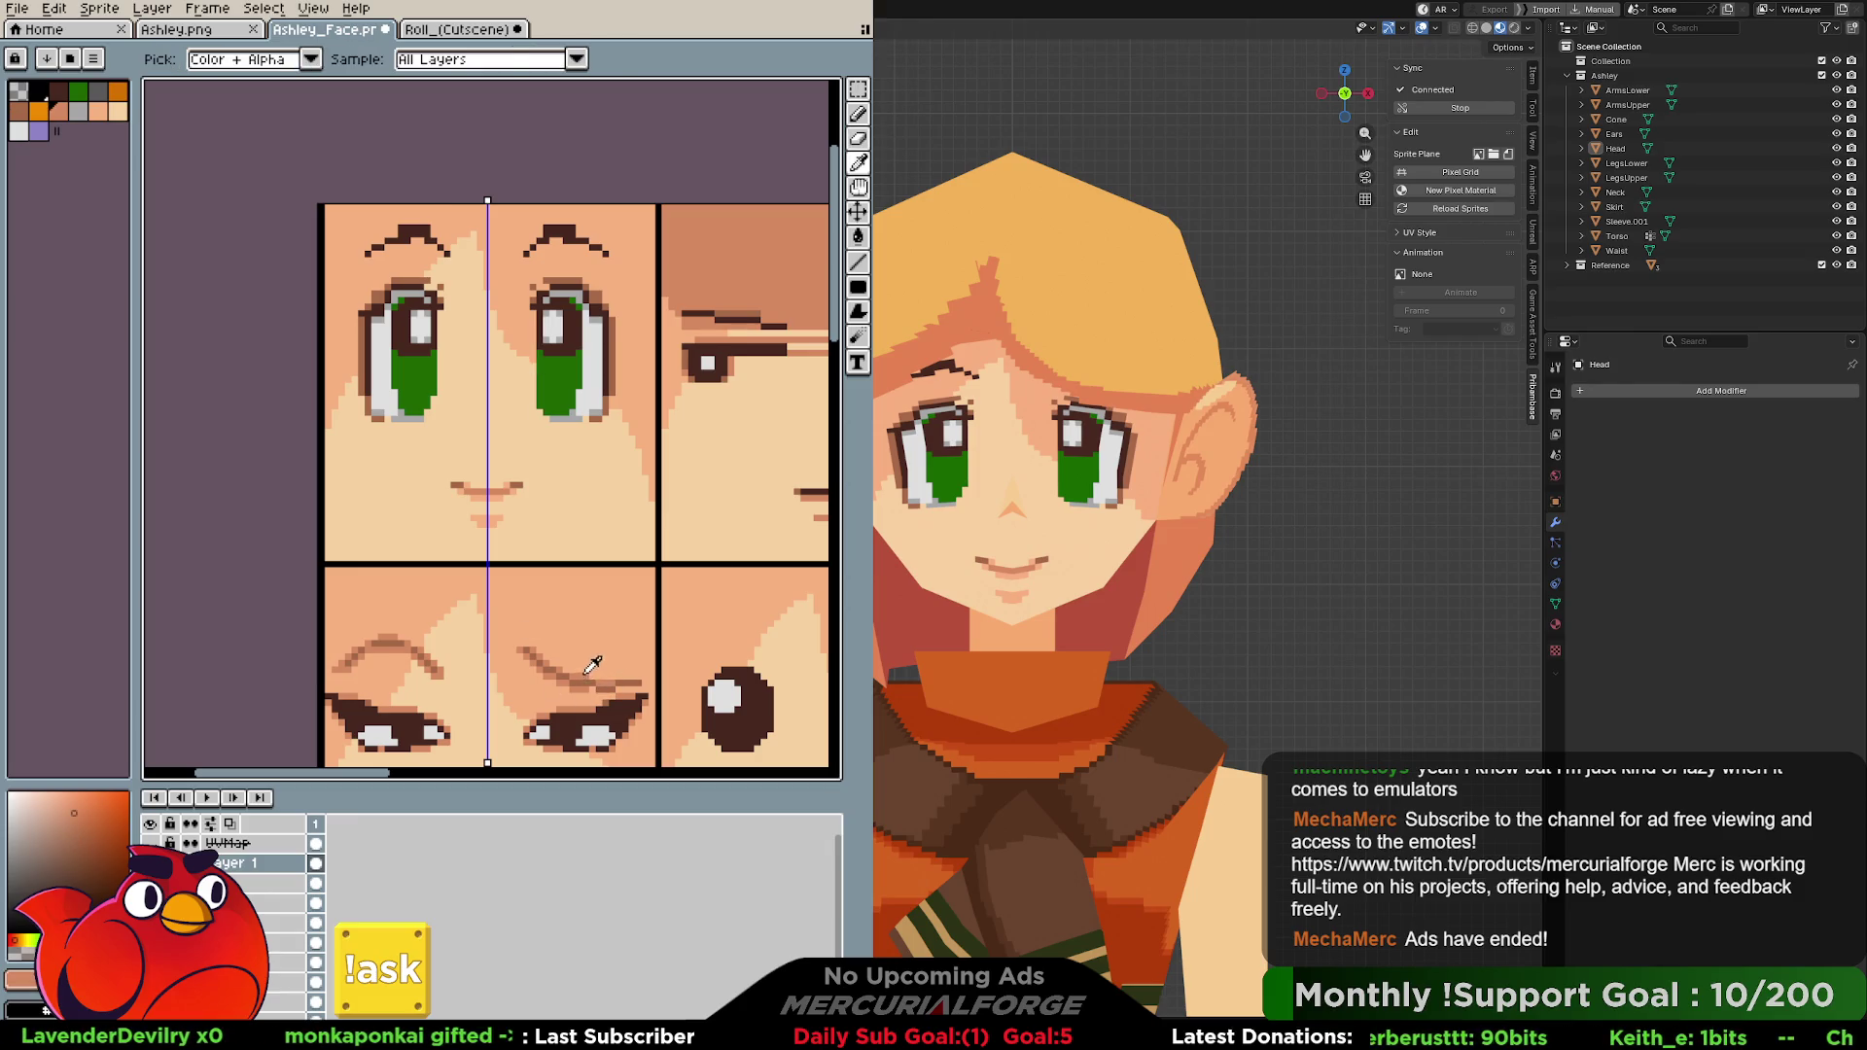
pyautogui.press('e')
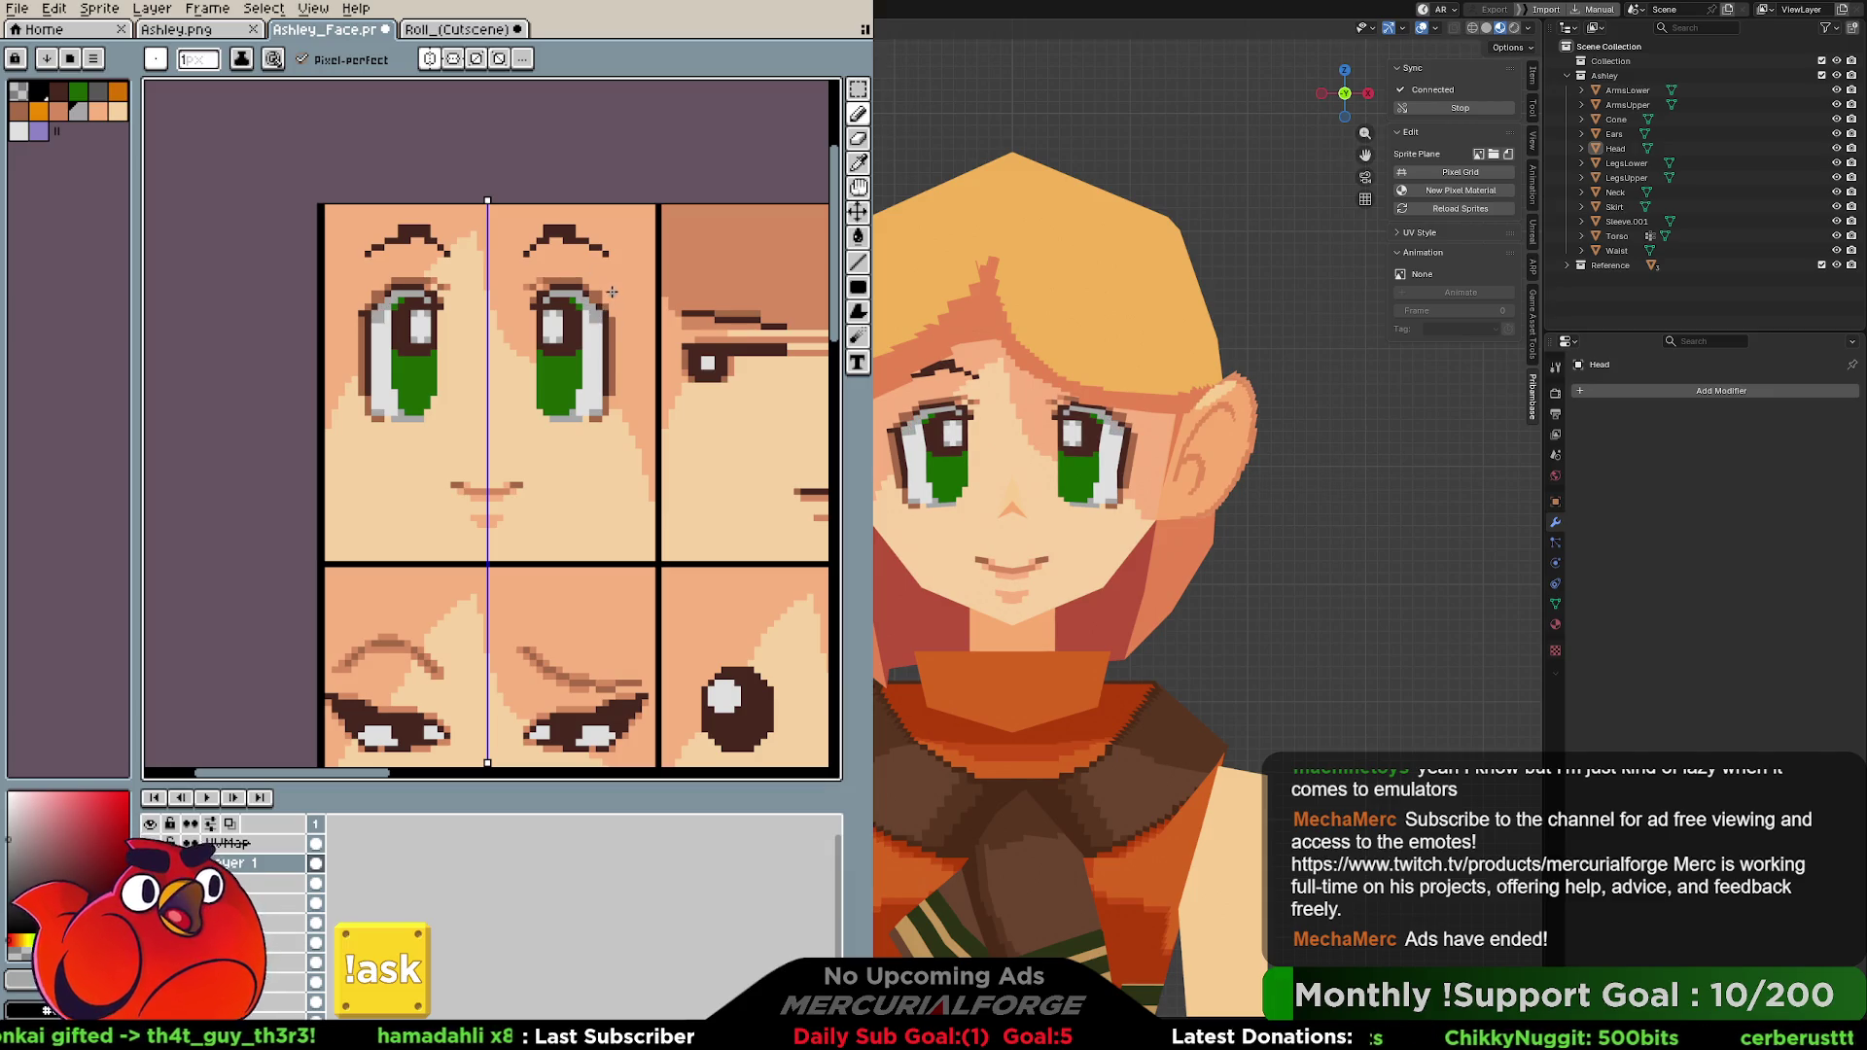
pyautogui.press('e')
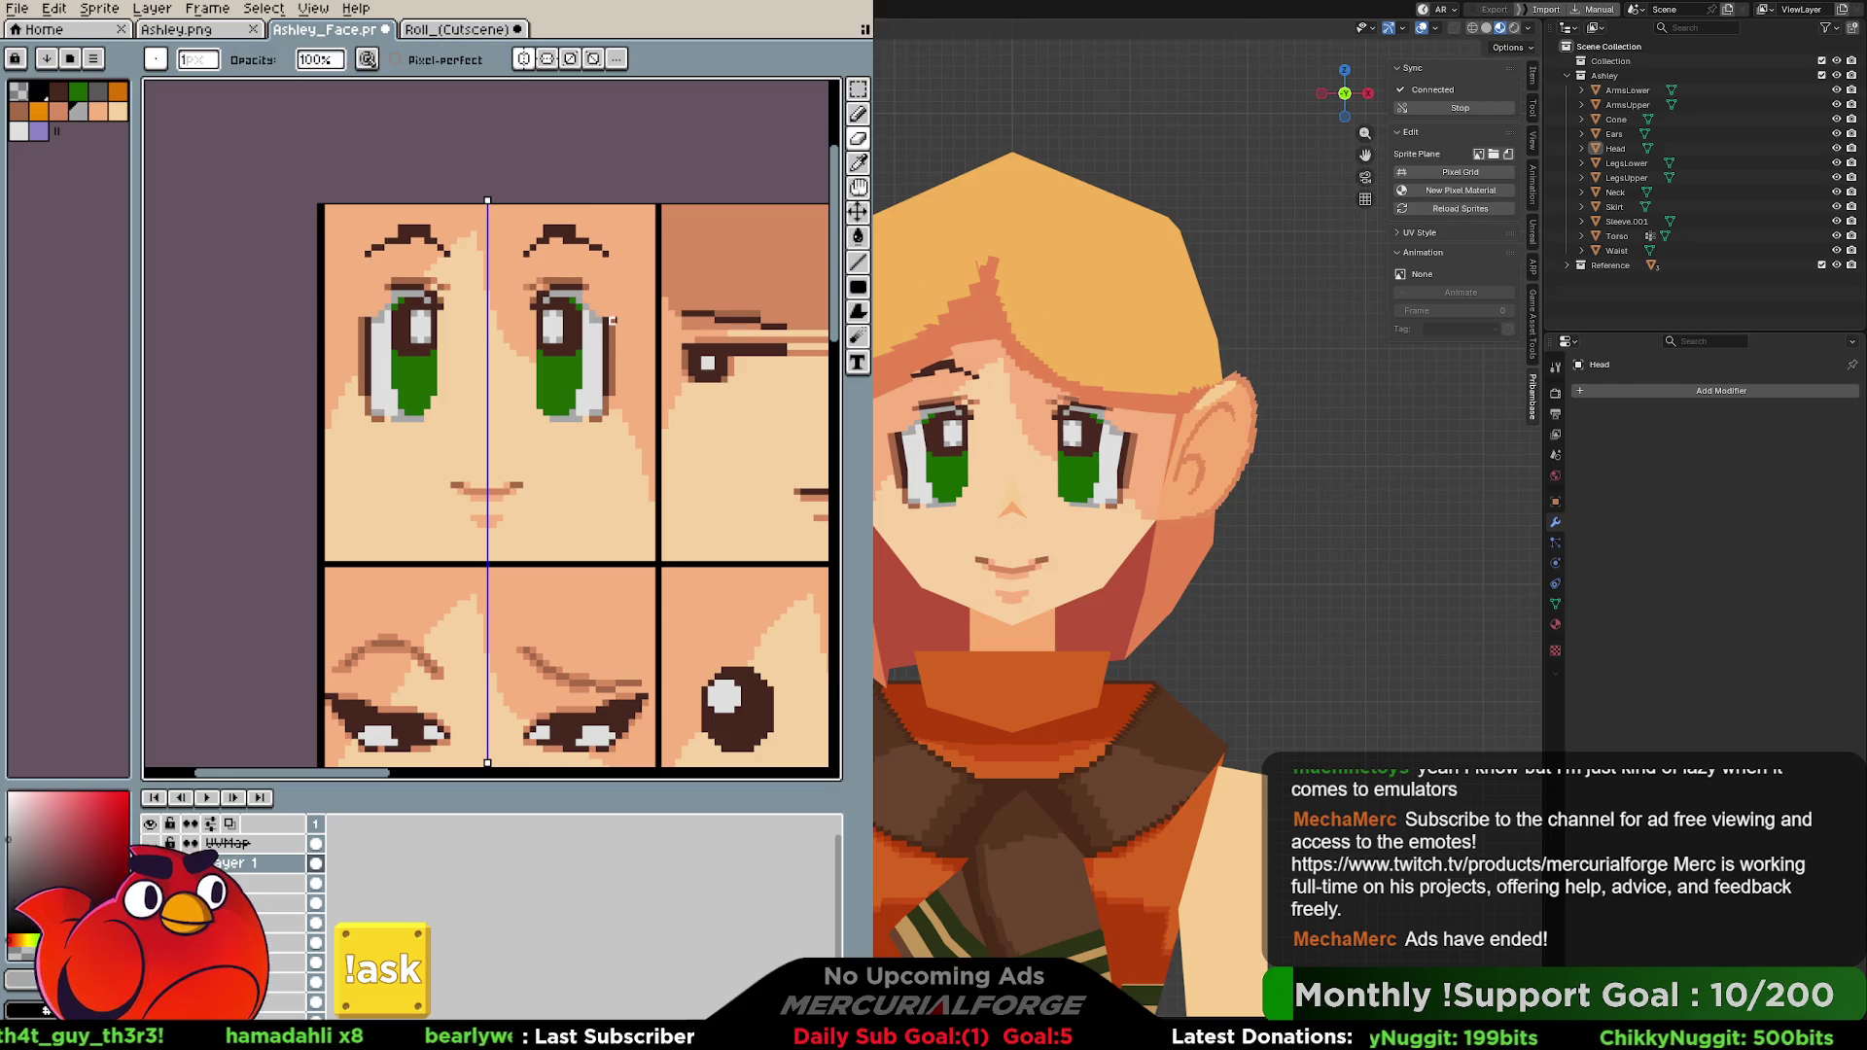
pyautogui.press('i')
pyautogui.press('b')
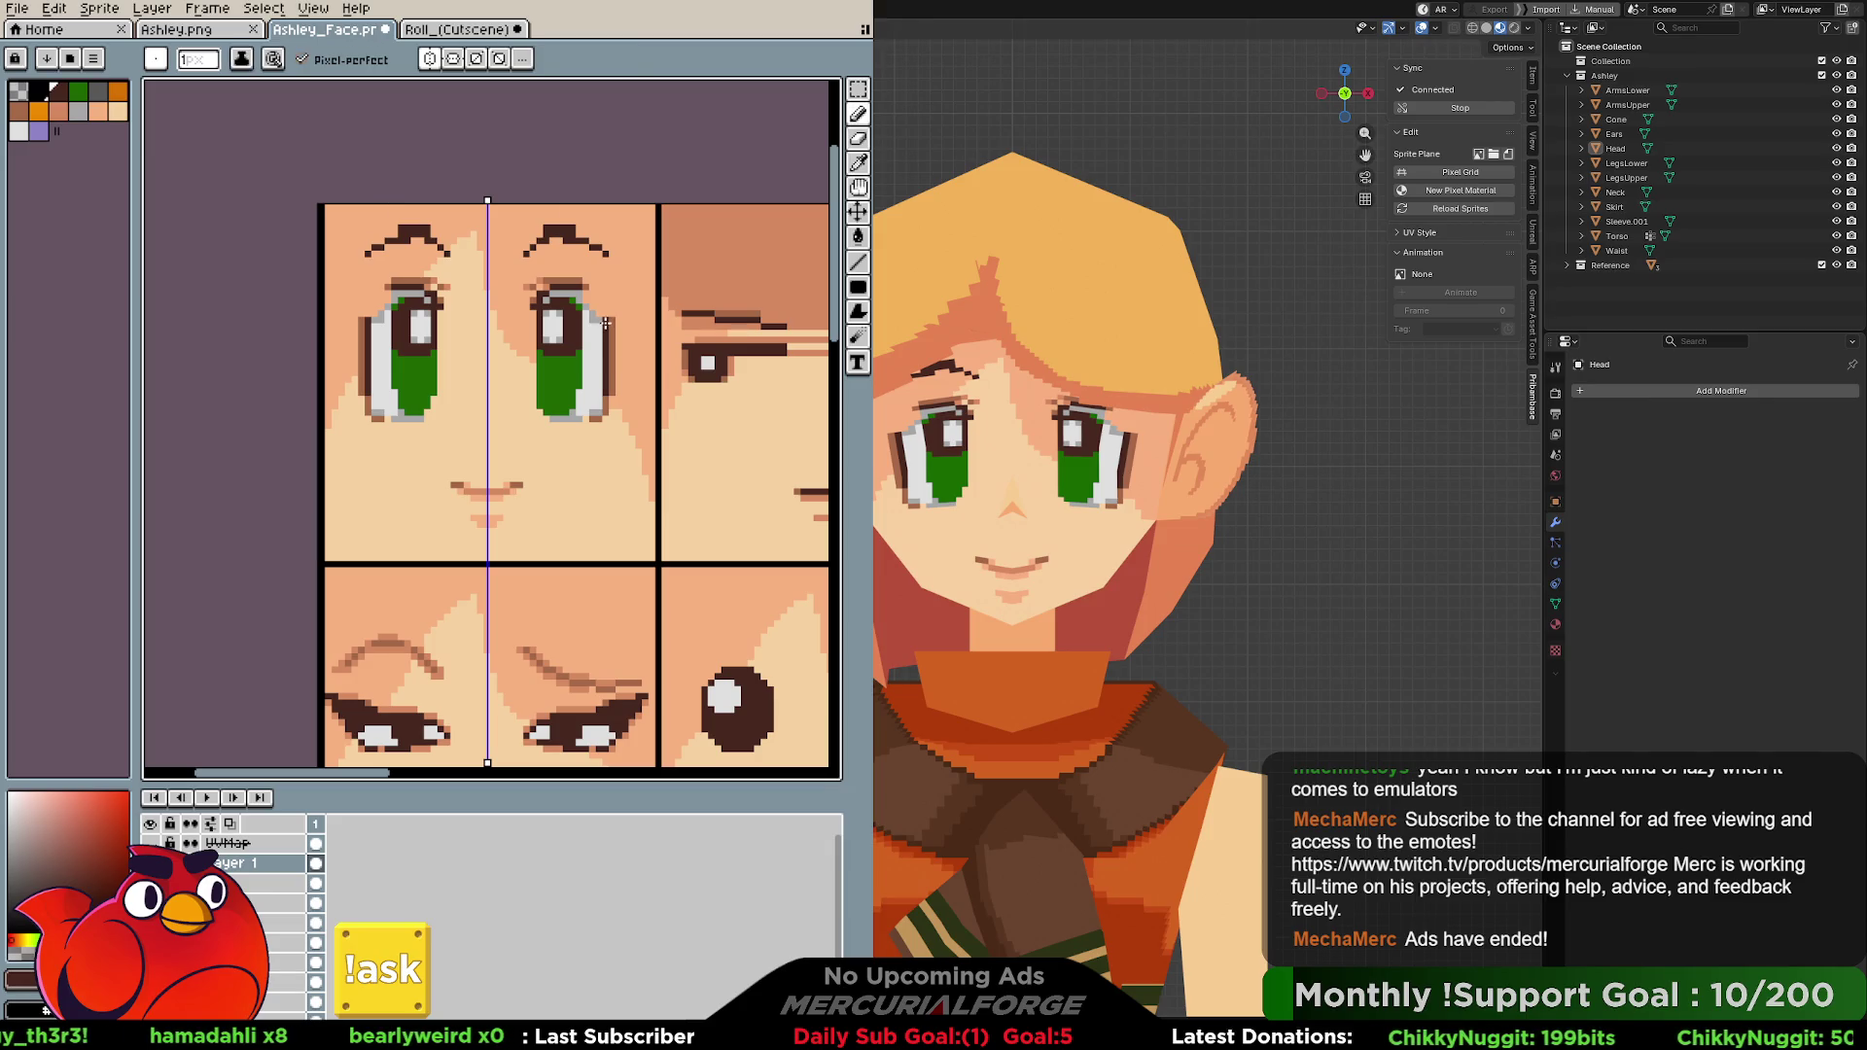
pyautogui.moveTo(604, 318); pyautogui.dragTo(588, 295)
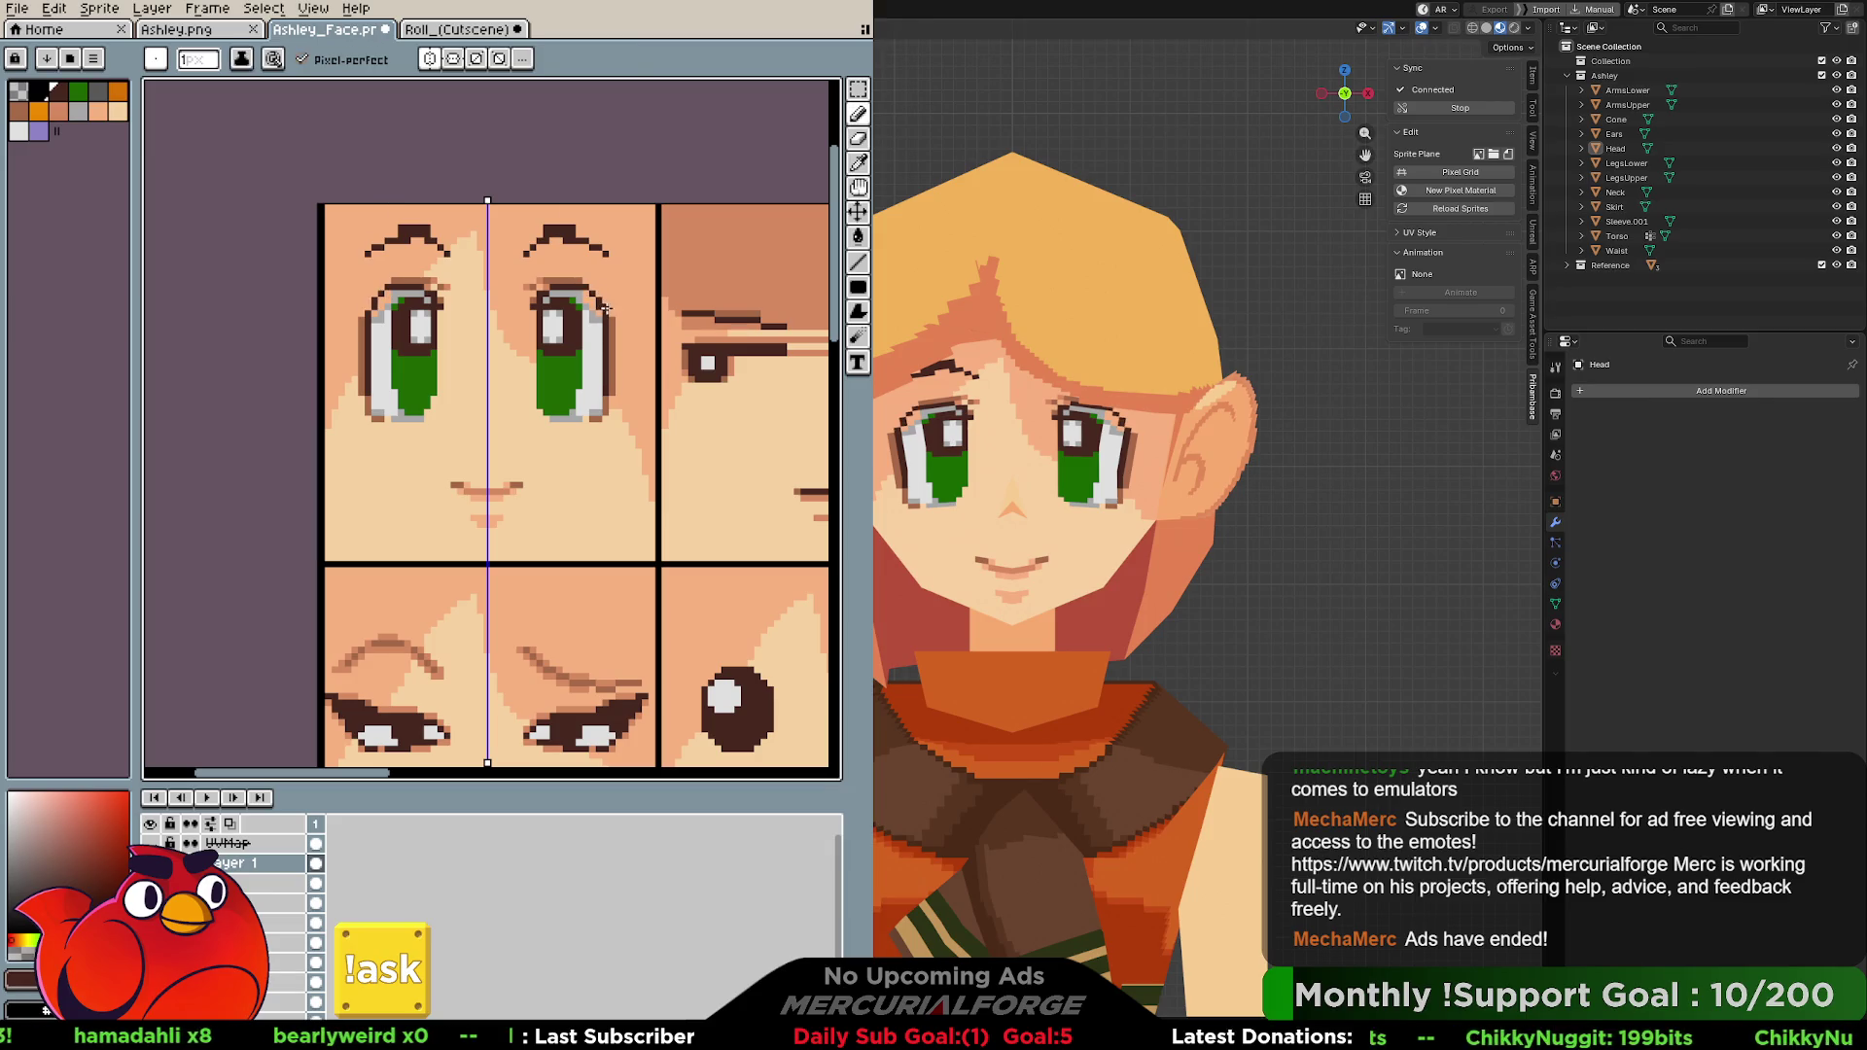
pyautogui.click(460, 32)
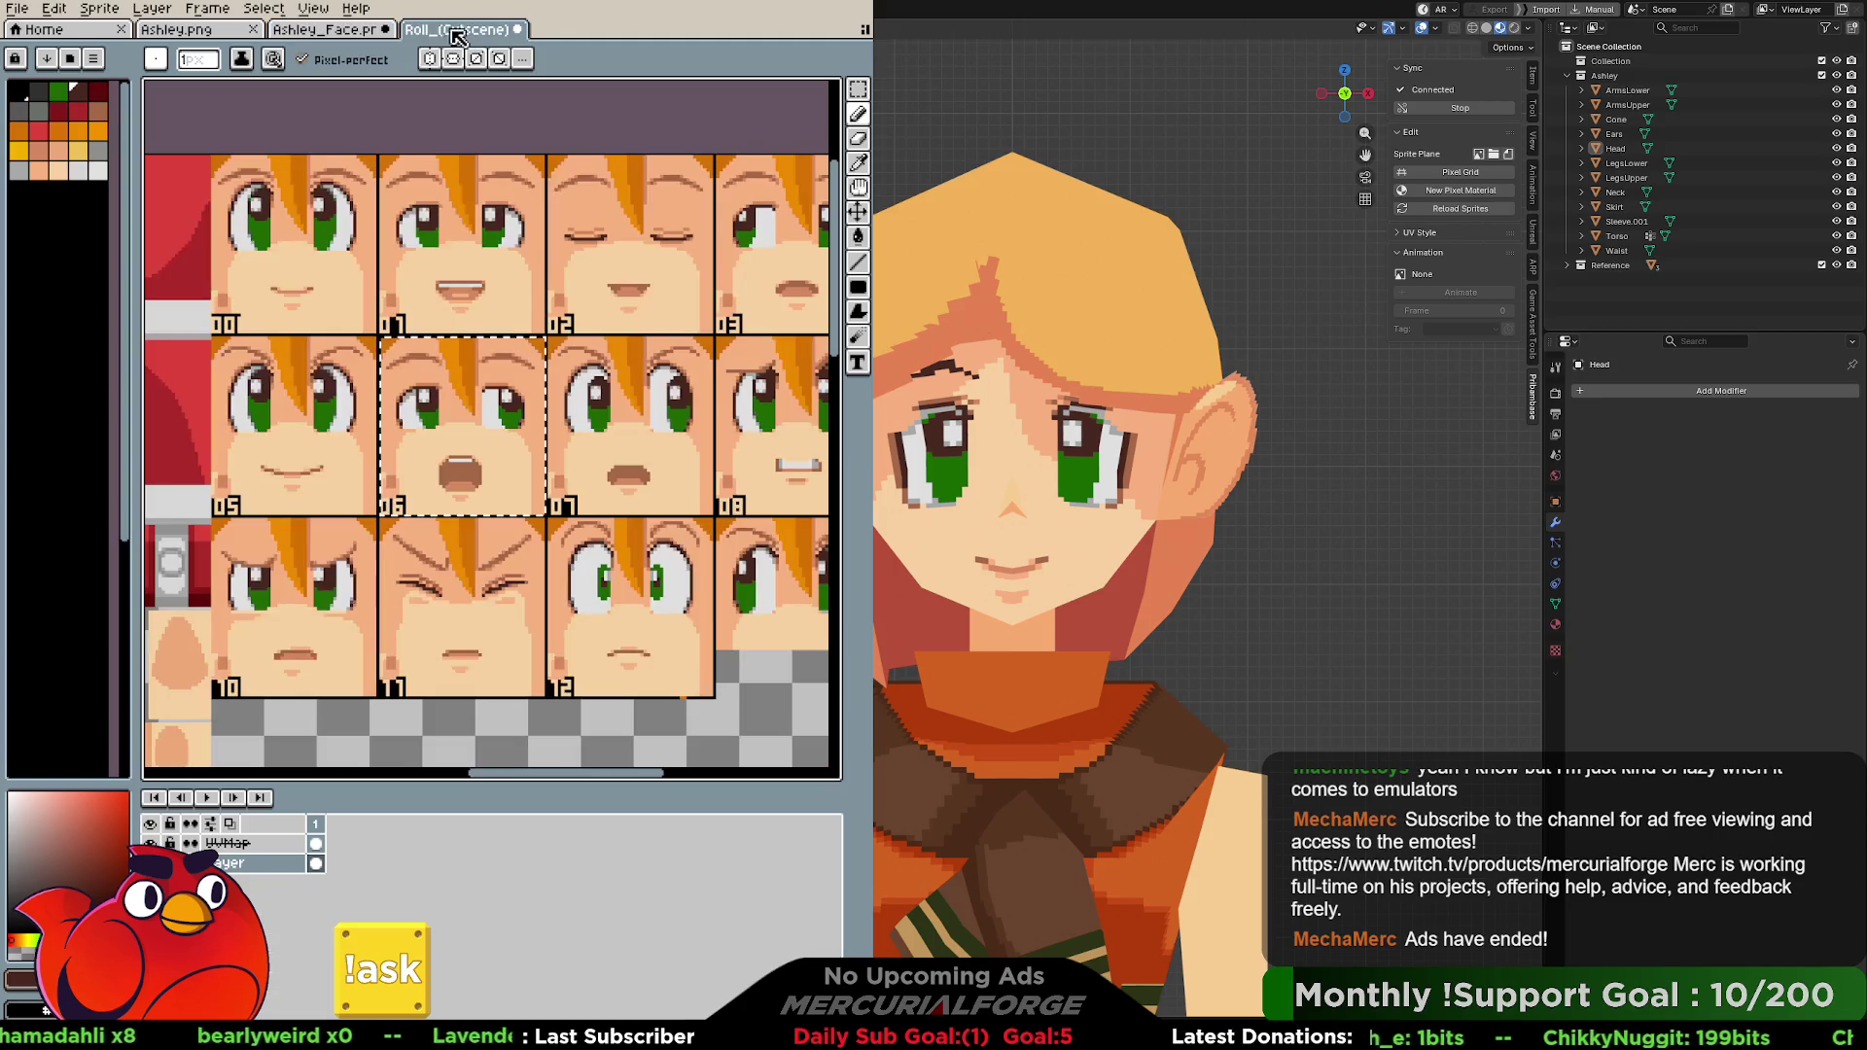
pyautogui.click(361, 32)
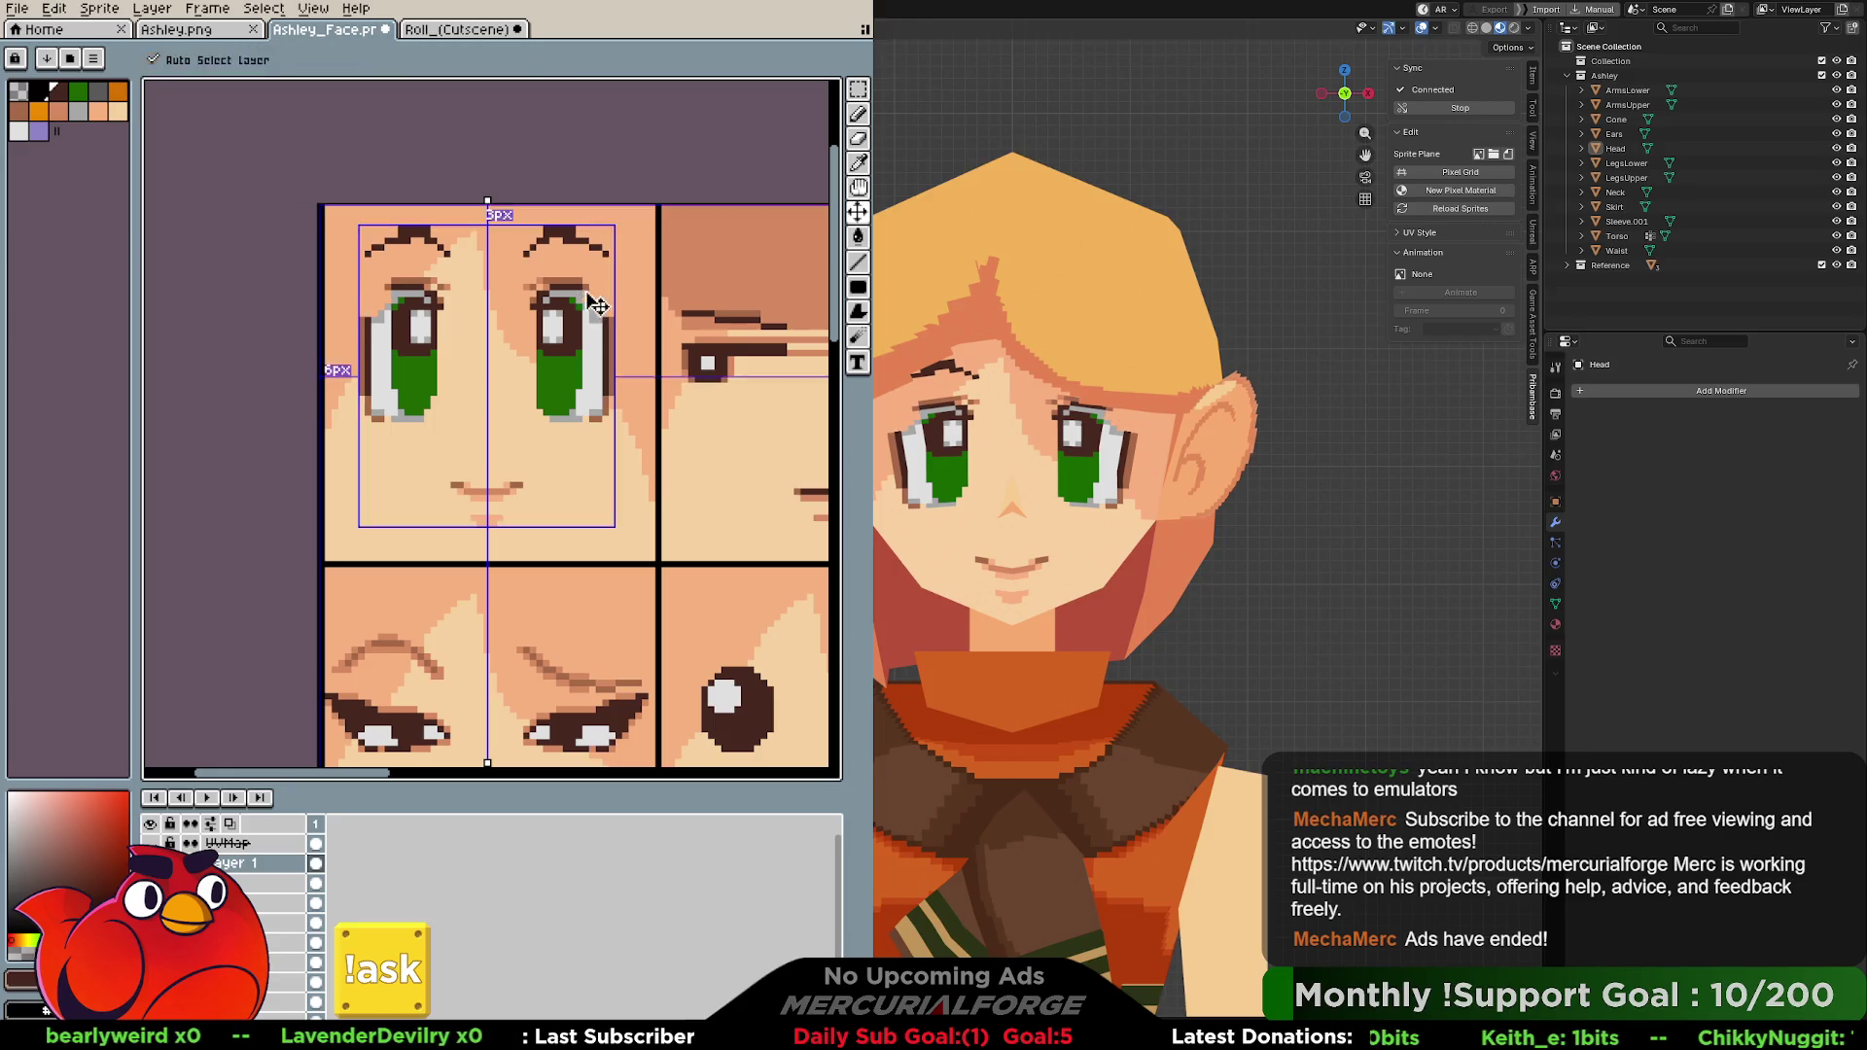
# Try dark pixels along the eyes' outer edges twice, undoing each attempt.
pyautogui.click(595, 290)
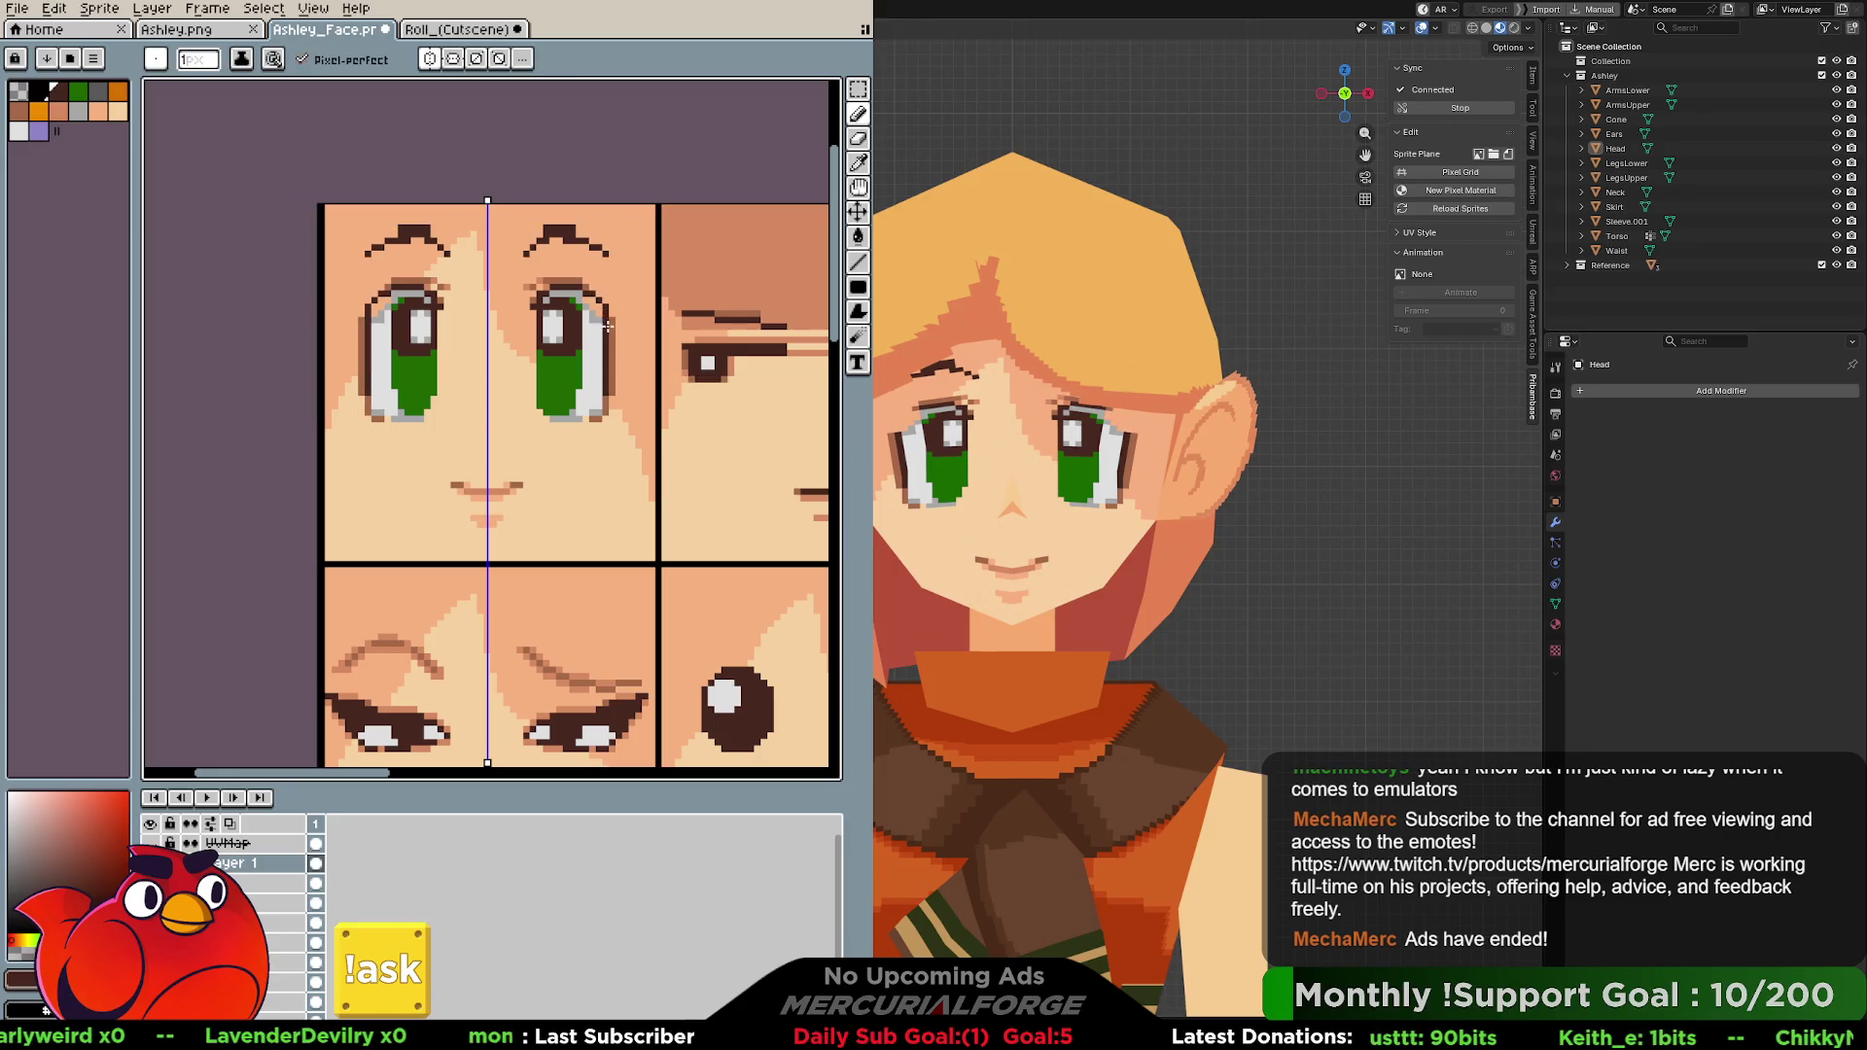
pyautogui.hotkey('ctrl', 'z')
pyautogui.moveTo(580, 287); pyautogui.dragTo(607, 333)
pyautogui.hotkey('ctrl', 'z')
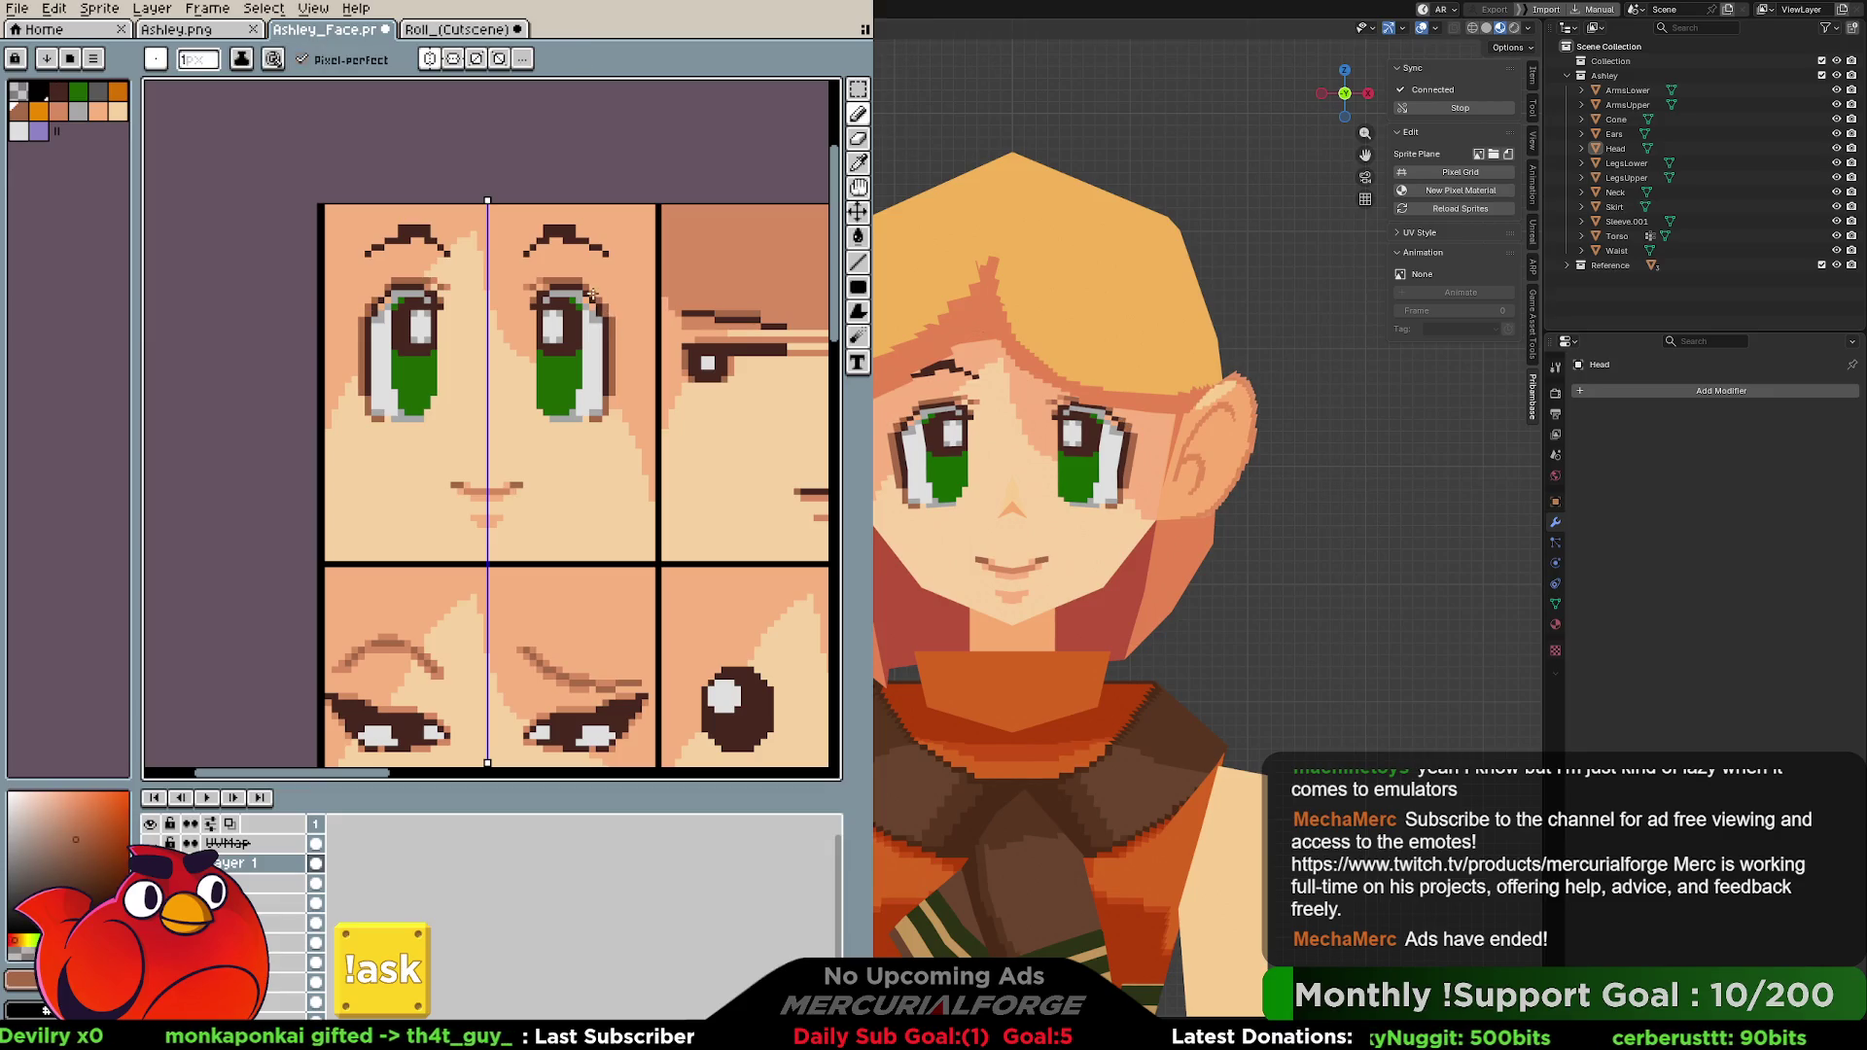
# Add a pale grey highlight at the top of the right iris and bring the Blender view toward the face.
pyautogui.keyDown('alt'); pyautogui.click(594, 306); pyautogui.keyUp('alt')
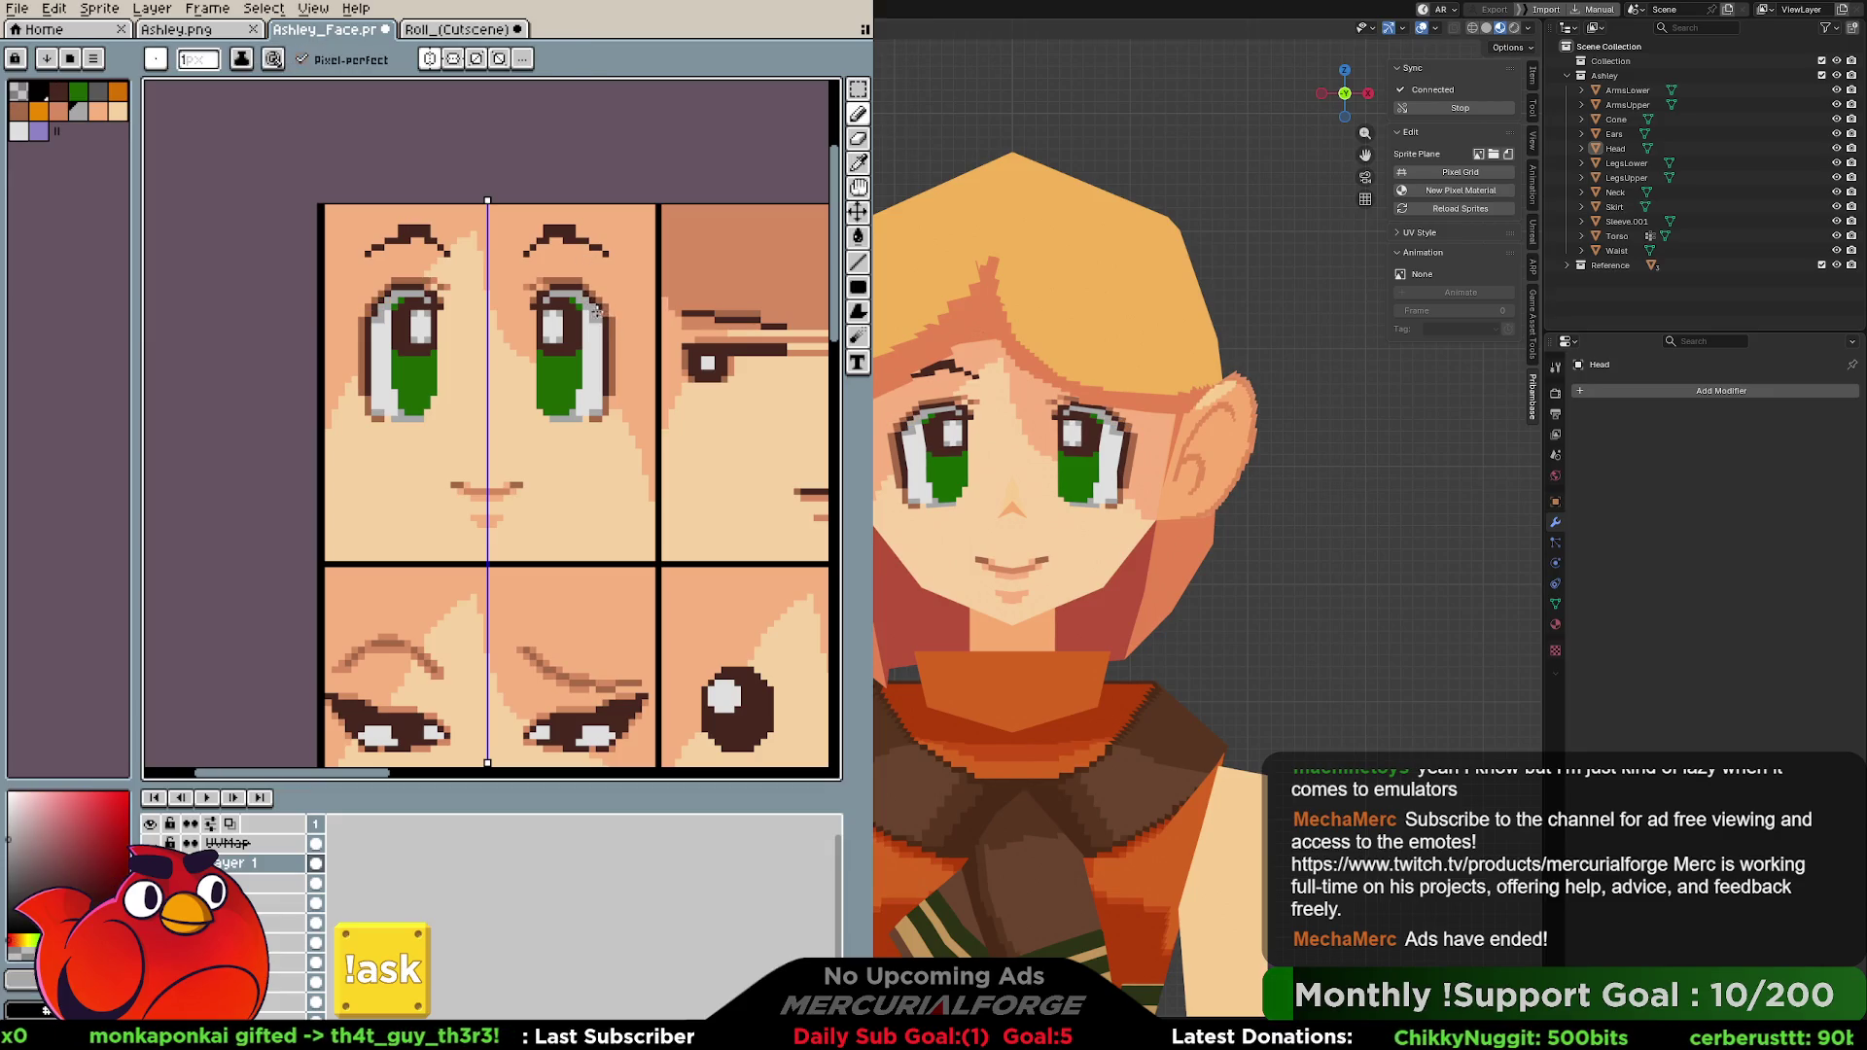
pyautogui.keyDown('alt'); pyautogui.click(592, 303); pyautogui.keyUp('alt')
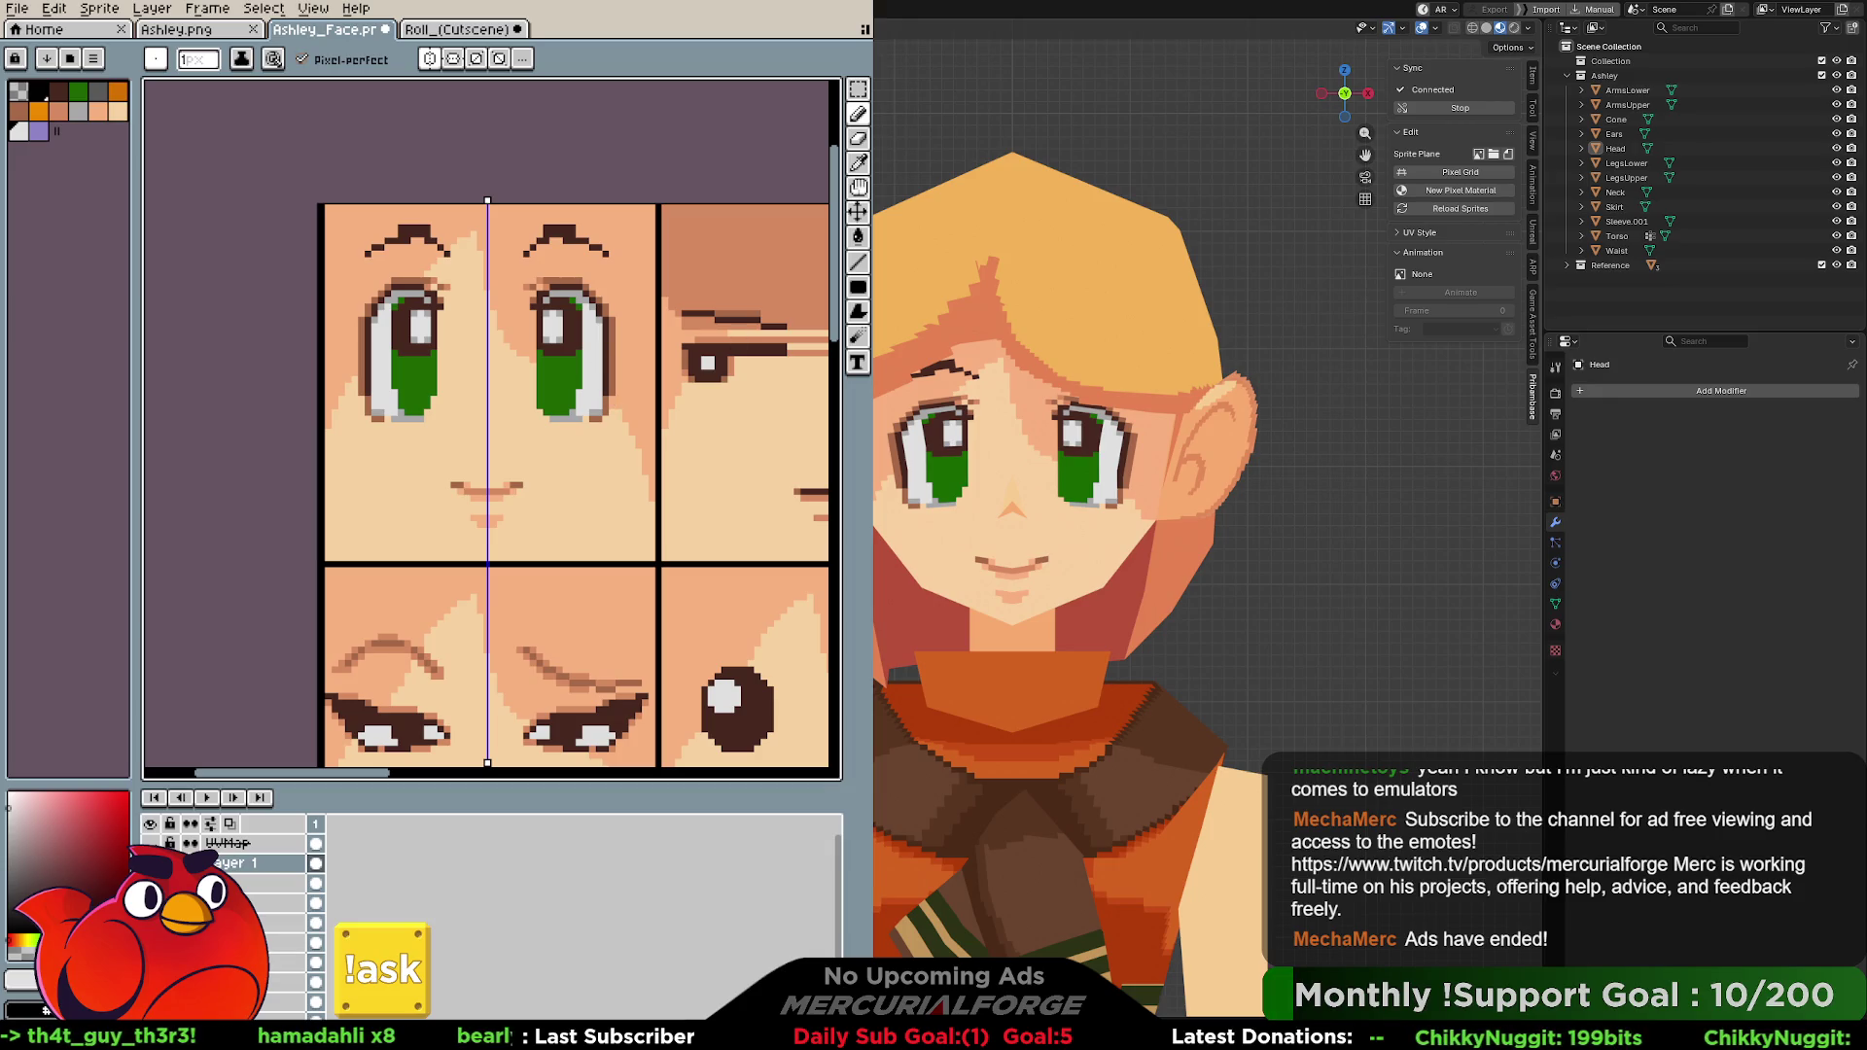
pyautogui.press('space')
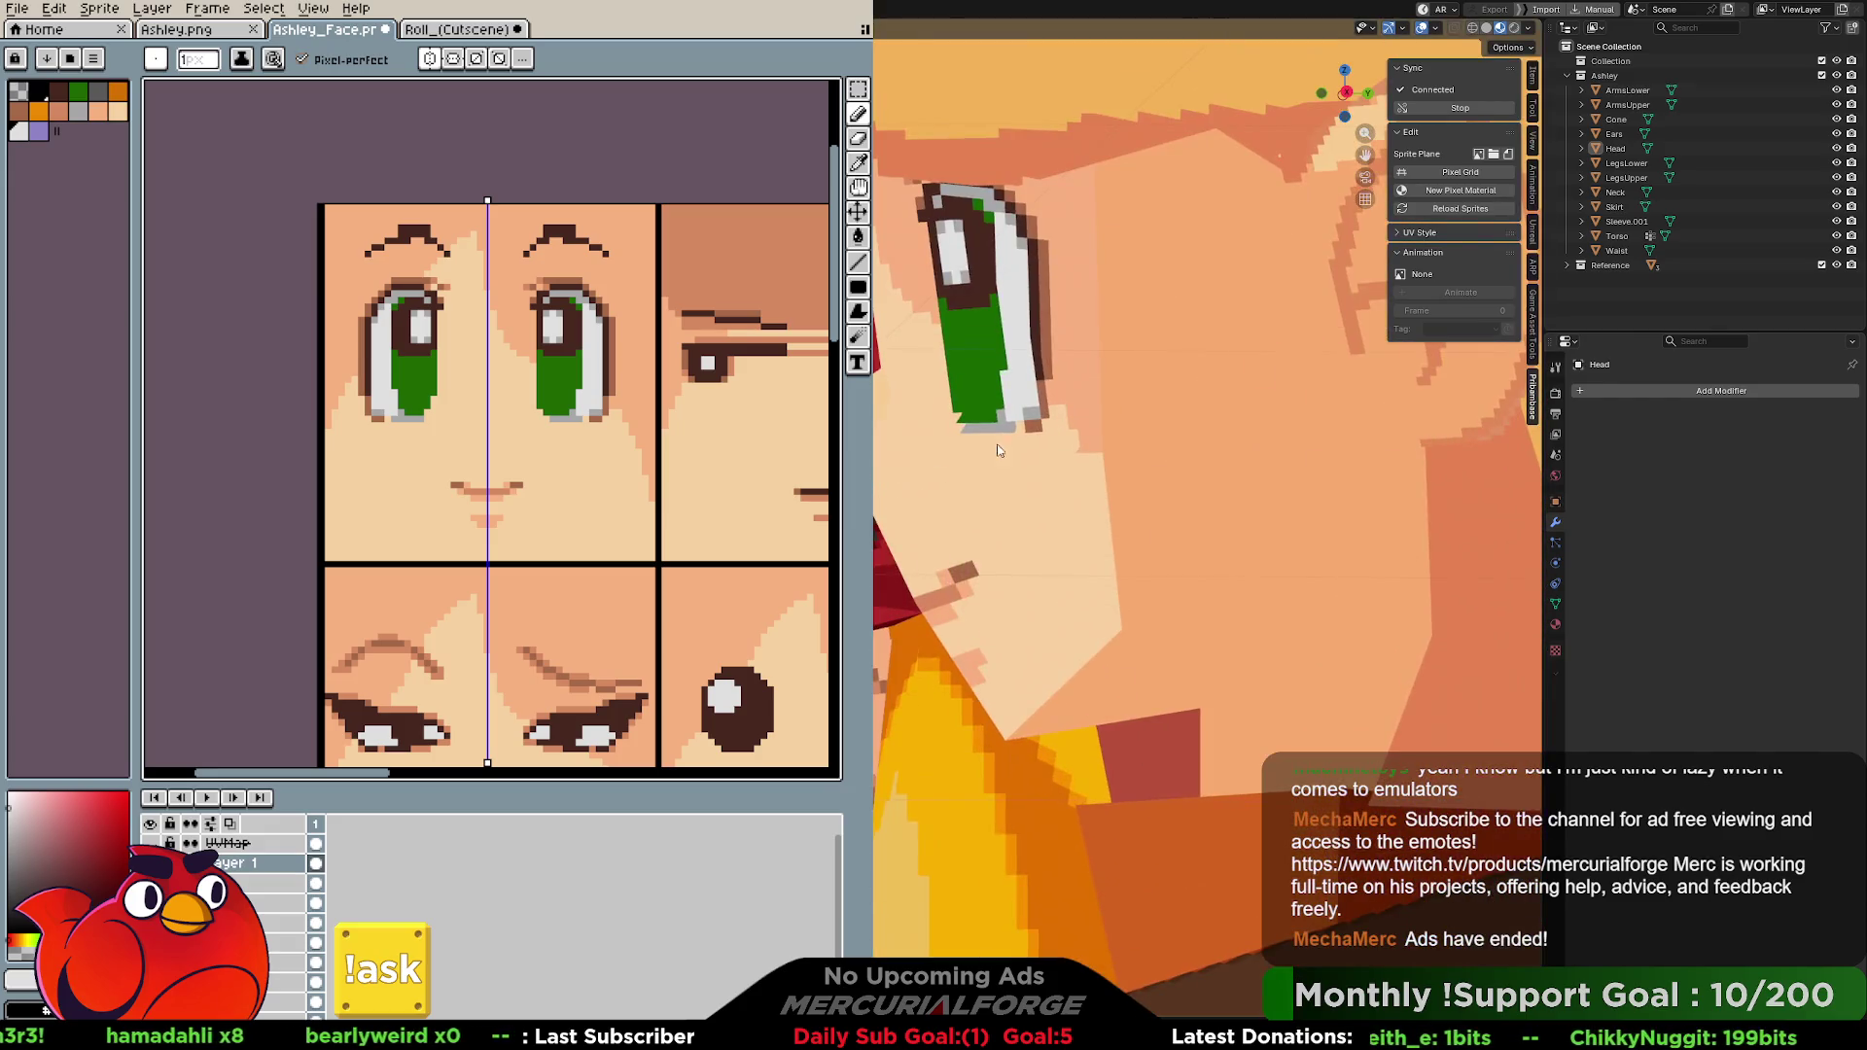
# Select the Head, orbit to the eye and toggle Edit Mode so the texture refreshes.
pyautogui.click(1016, 487)
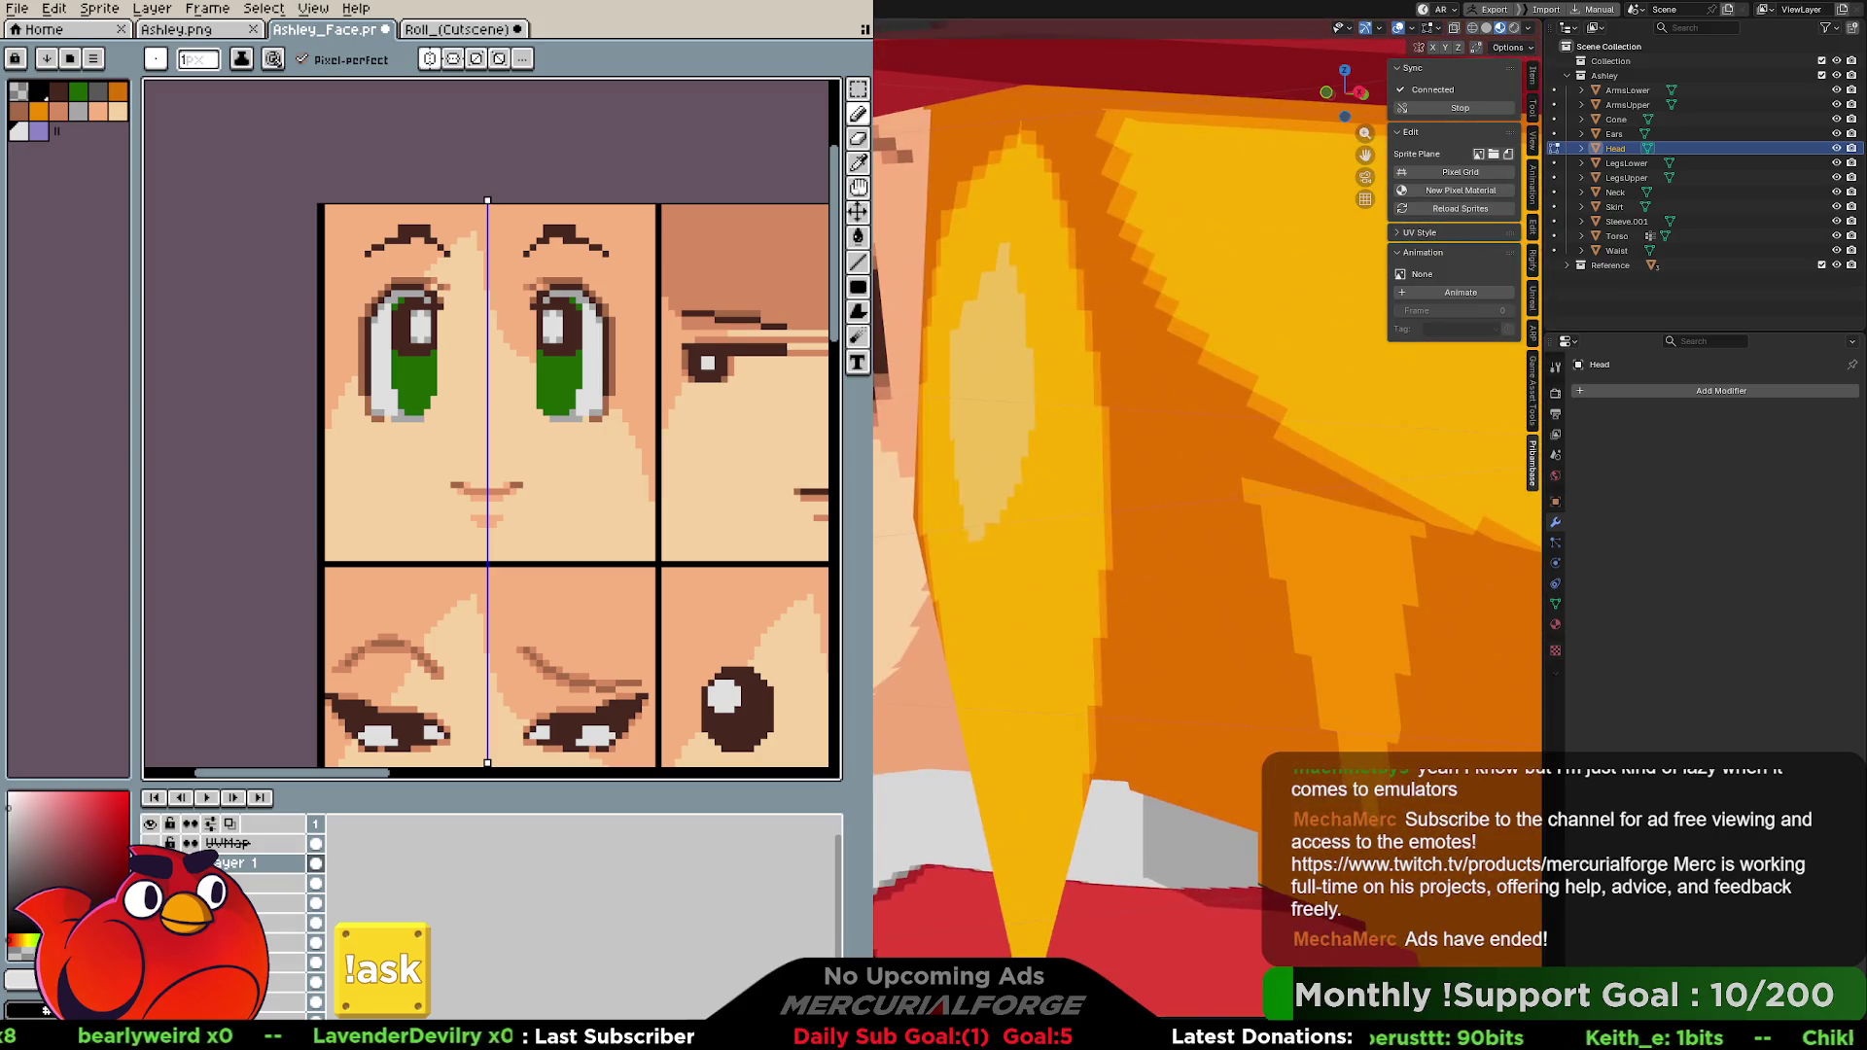
pyautogui.scroll(2, 1085, 344)
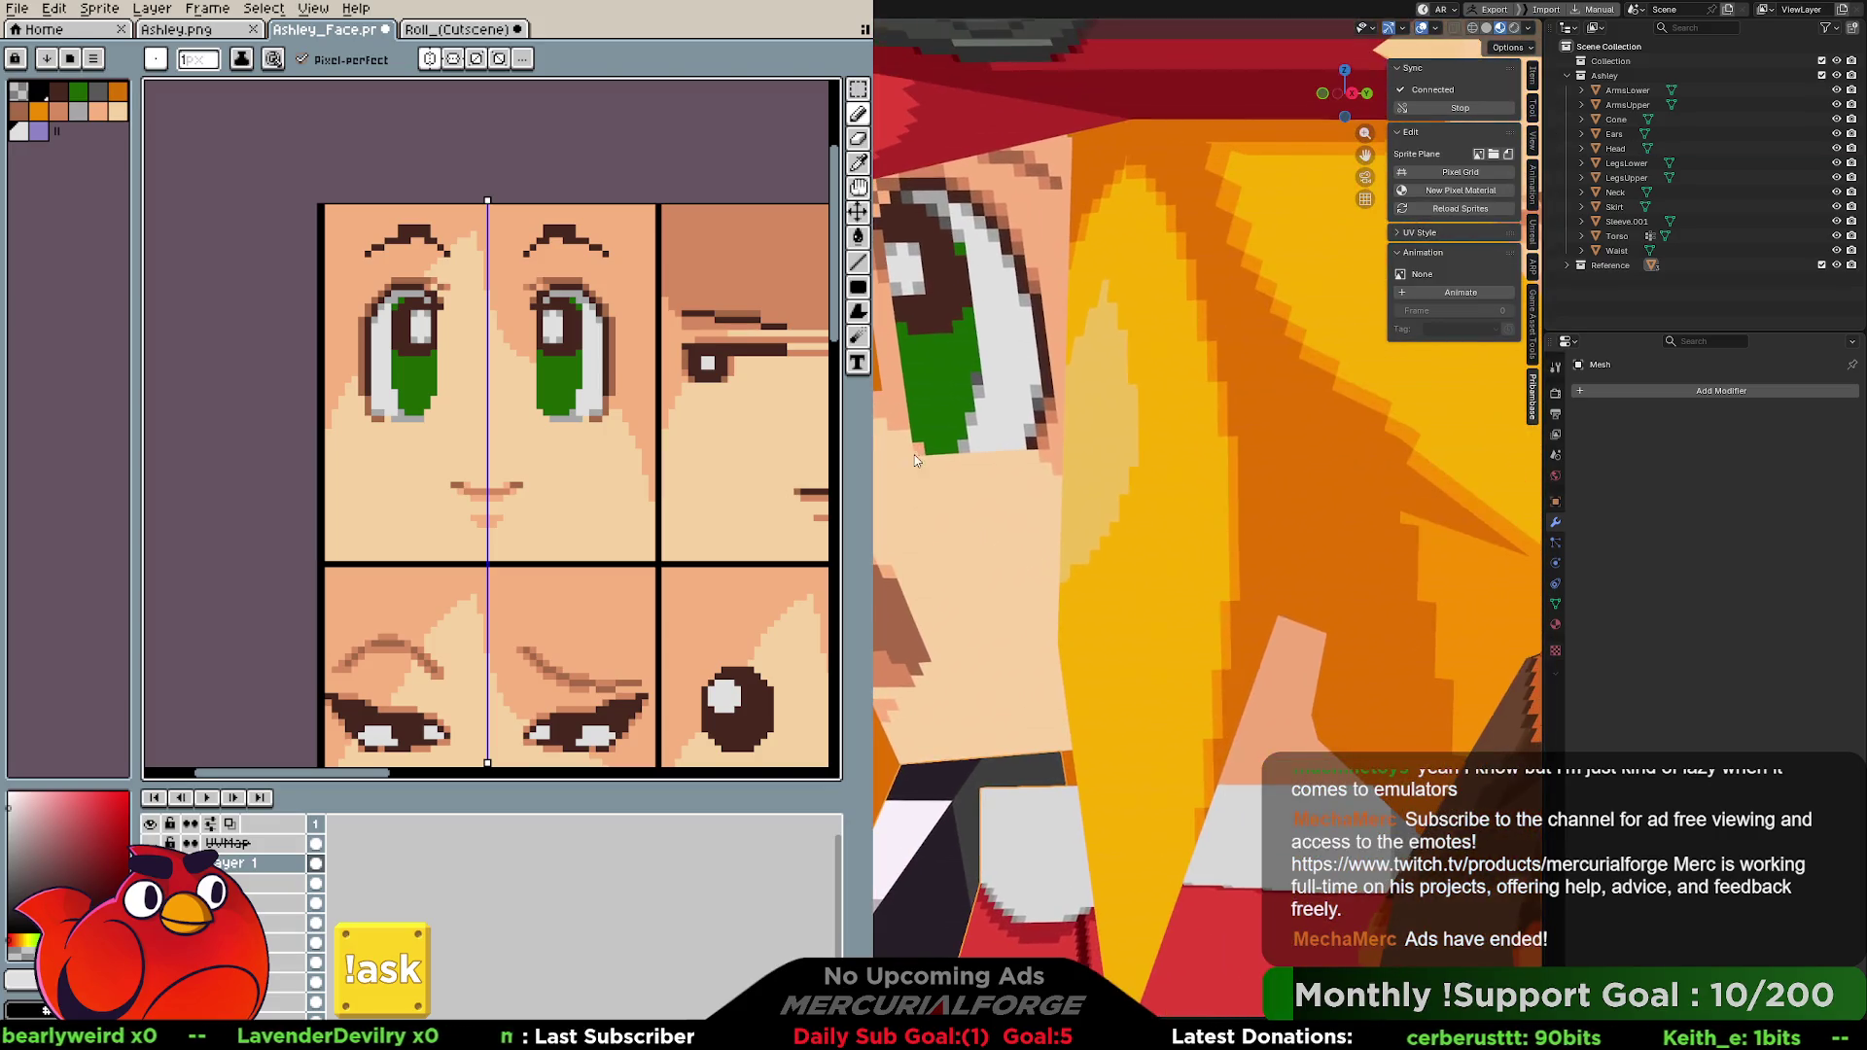
pyautogui.scroll(-3, 990, 412)
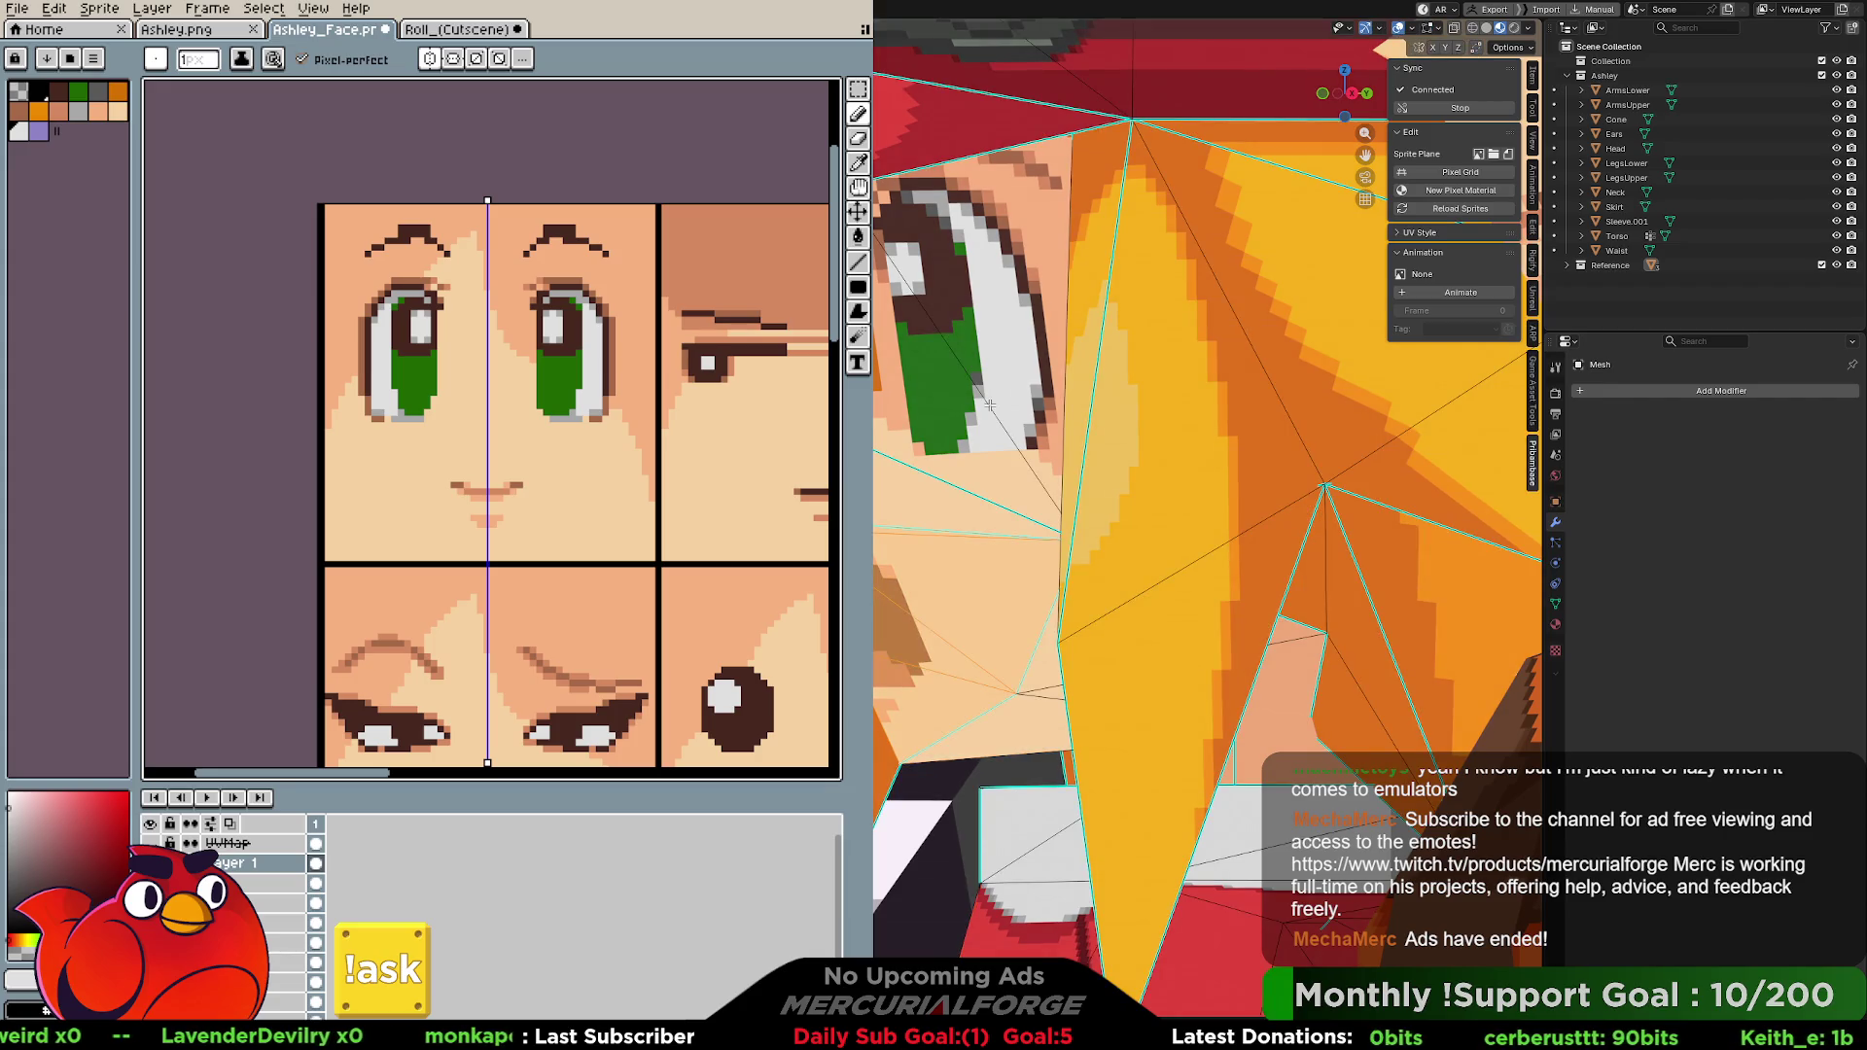
pyautogui.moveTo(984, 408)
pyautogui.mouseDown(button='middle')
pyautogui.moveTo(1007, 334)
pyautogui.moveTo(935, 438)
pyautogui.mouseUp(button='middle')
pyautogui.scroll(3, 883, 476)
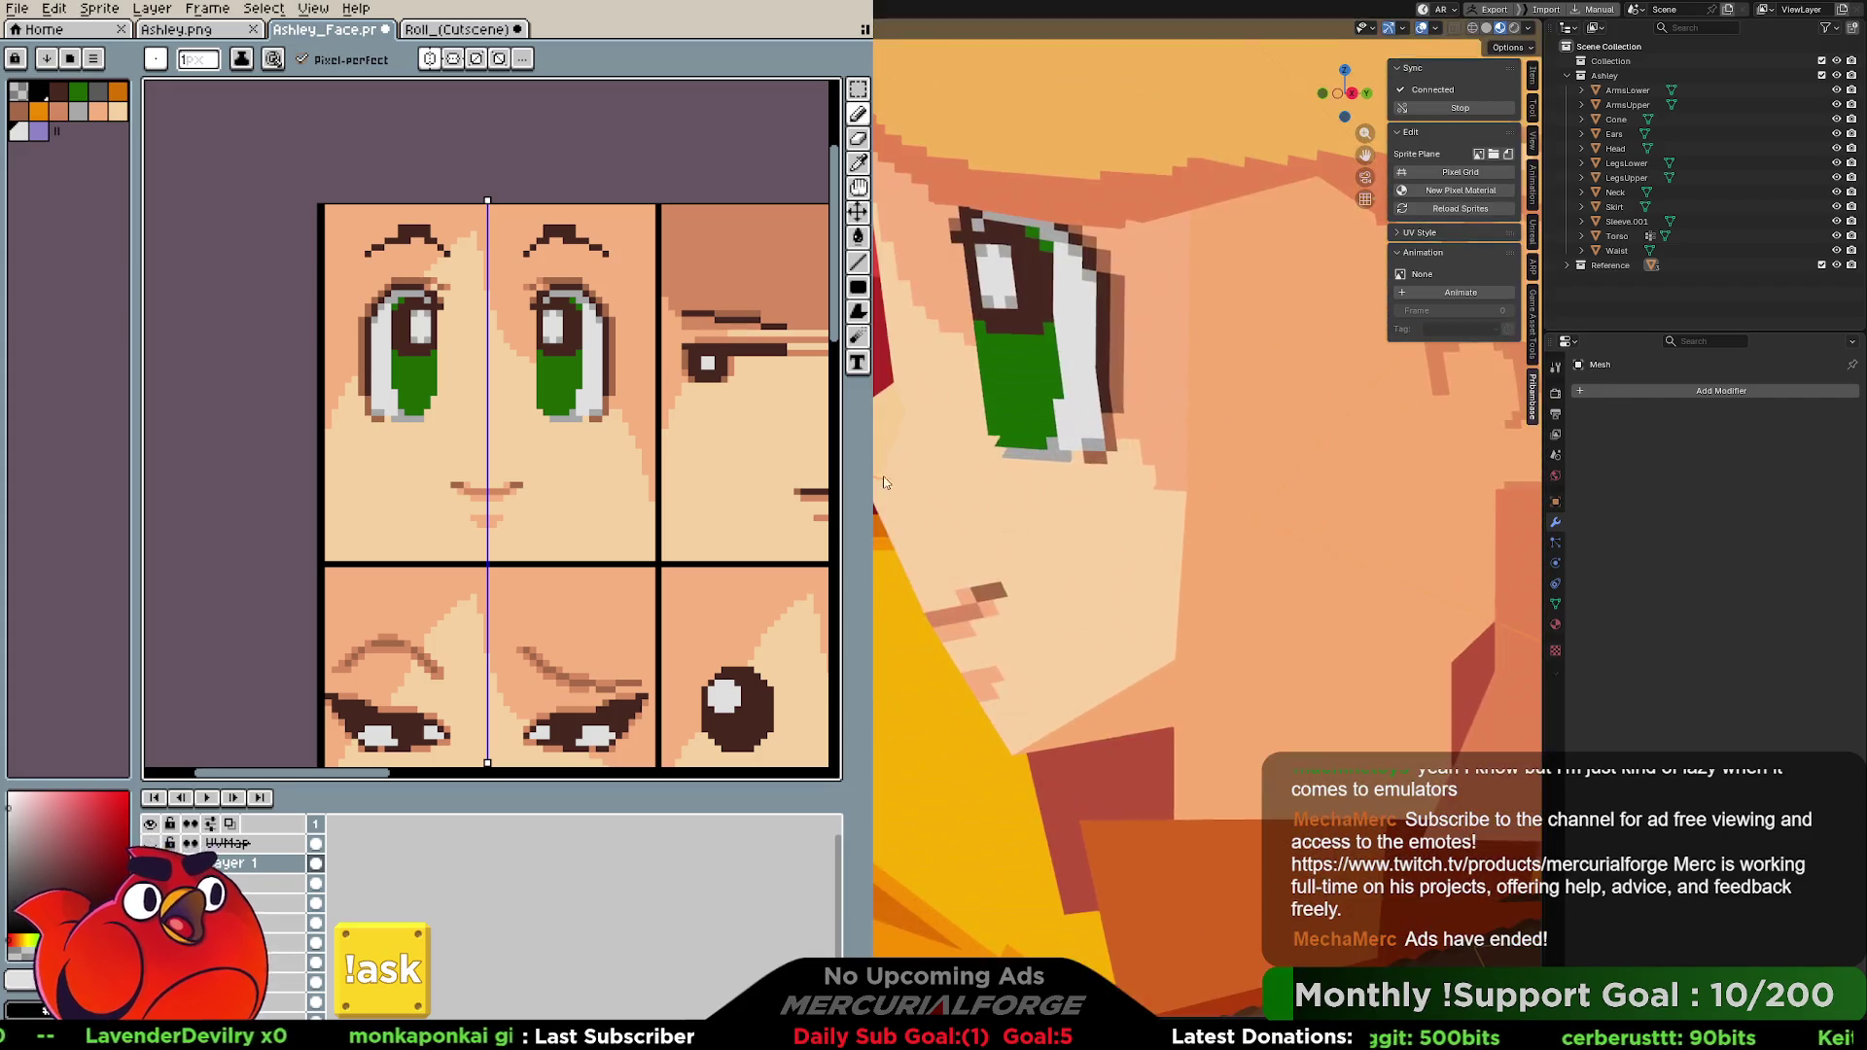
pyautogui.click(1025, 430)
pyautogui.press('Tab')
pyautogui.scroll(2, 1021, 429)
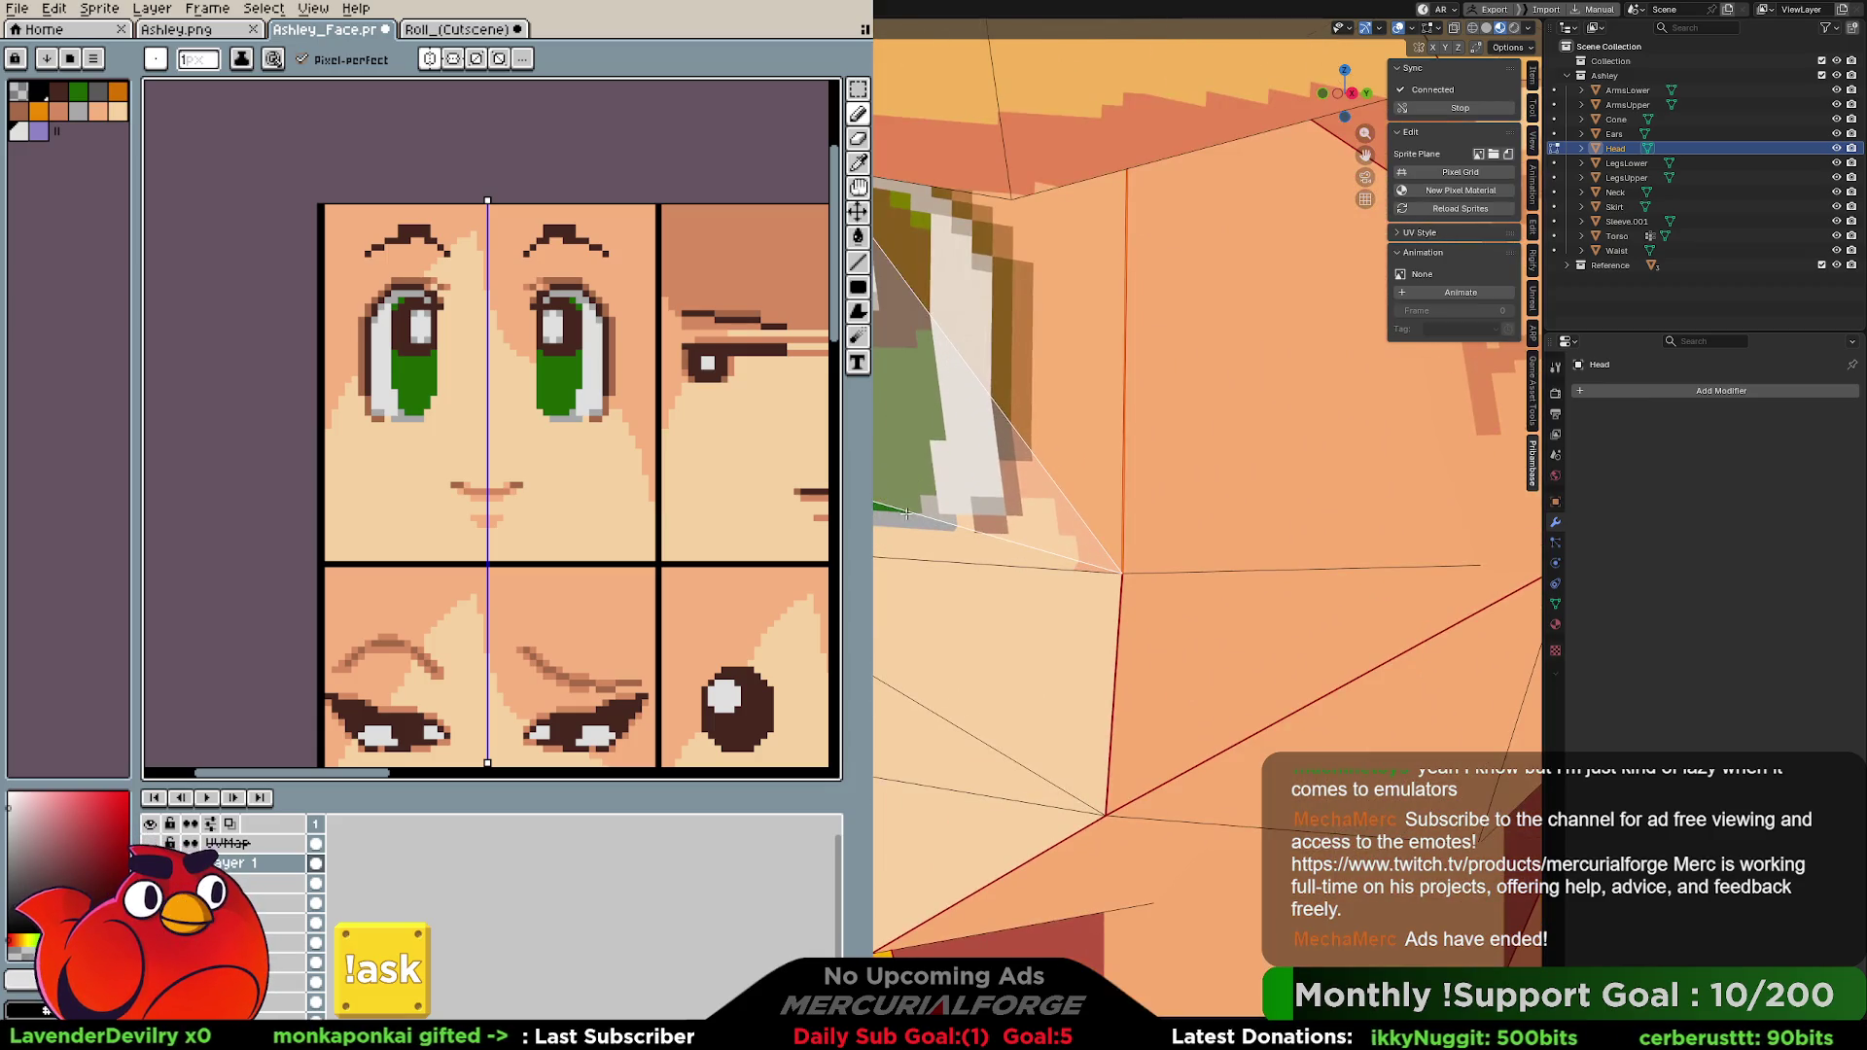
pyautogui.scroll(-2, 897, 523)
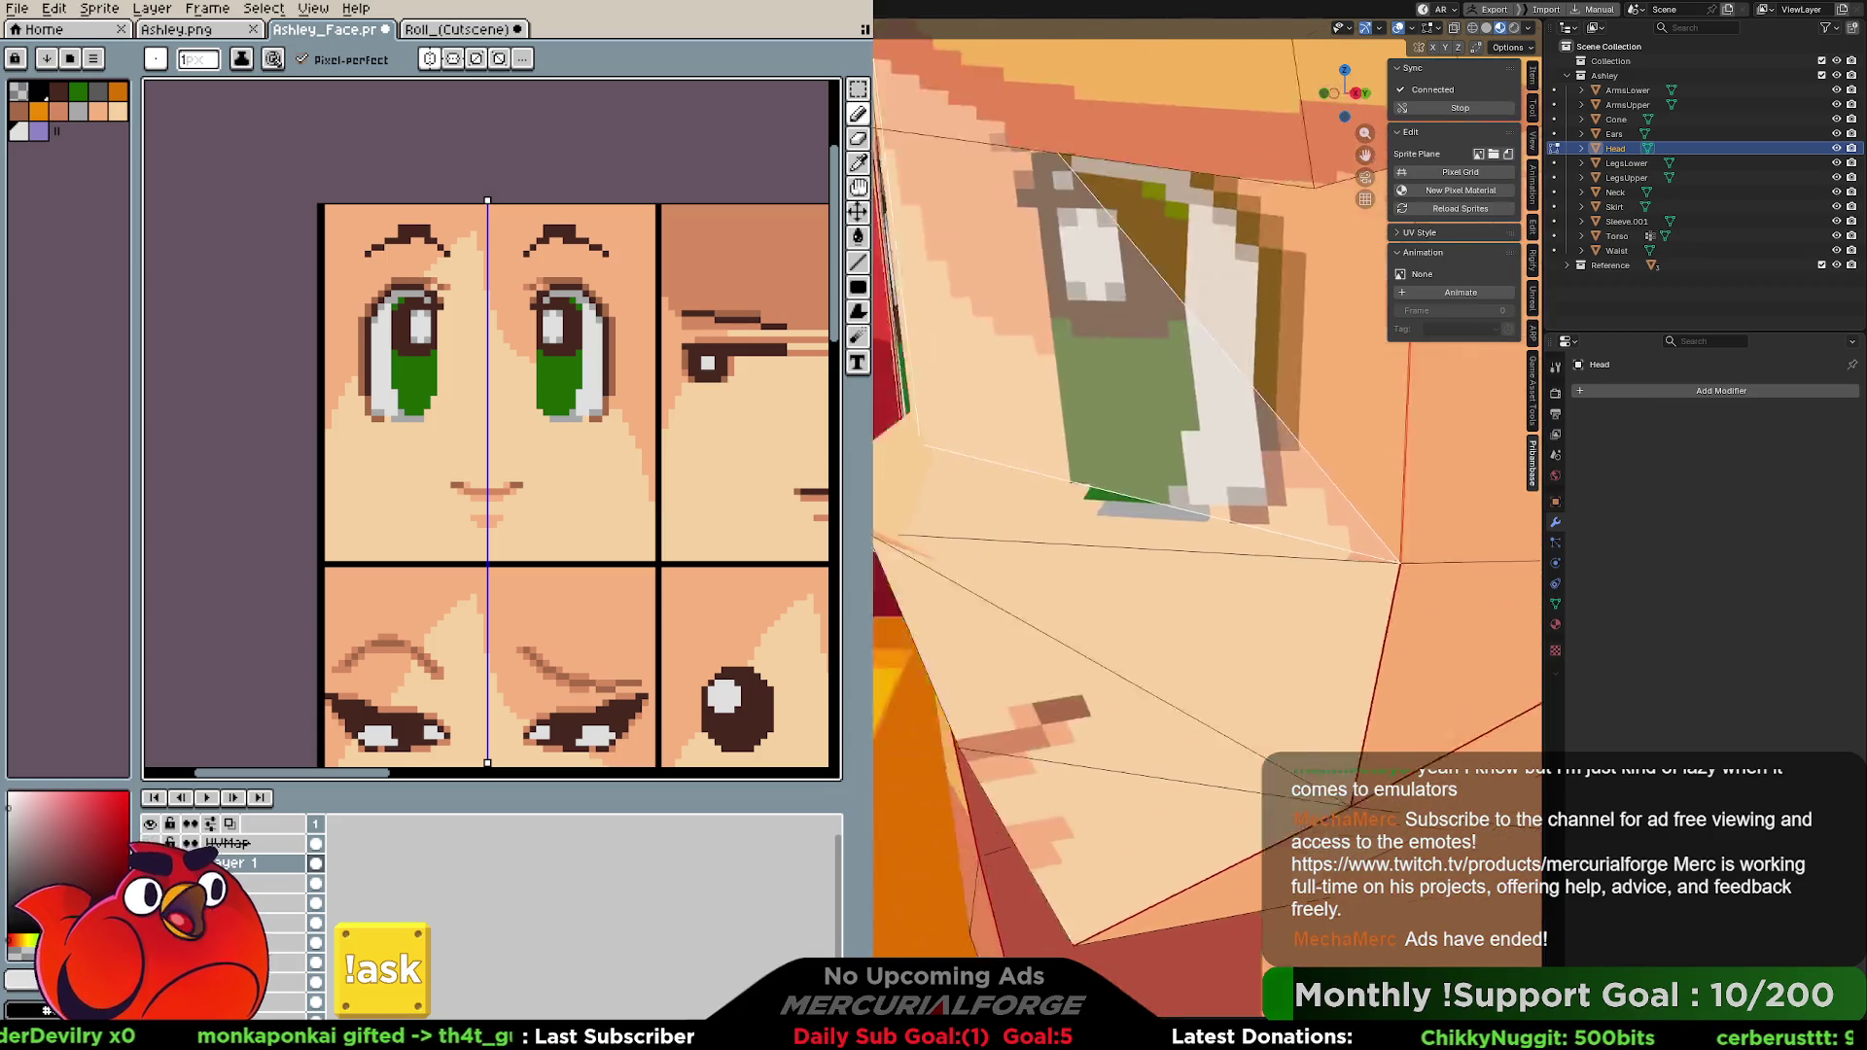
pyautogui.moveTo(896, 523)
pyautogui.mouseDown(button='middle')
pyautogui.moveTo(986, 480)
pyautogui.moveTo(1124, 473)
pyautogui.moveTo(989, 510)
pyautogui.mouseUp(button='middle')
pyautogui.press('Tab')
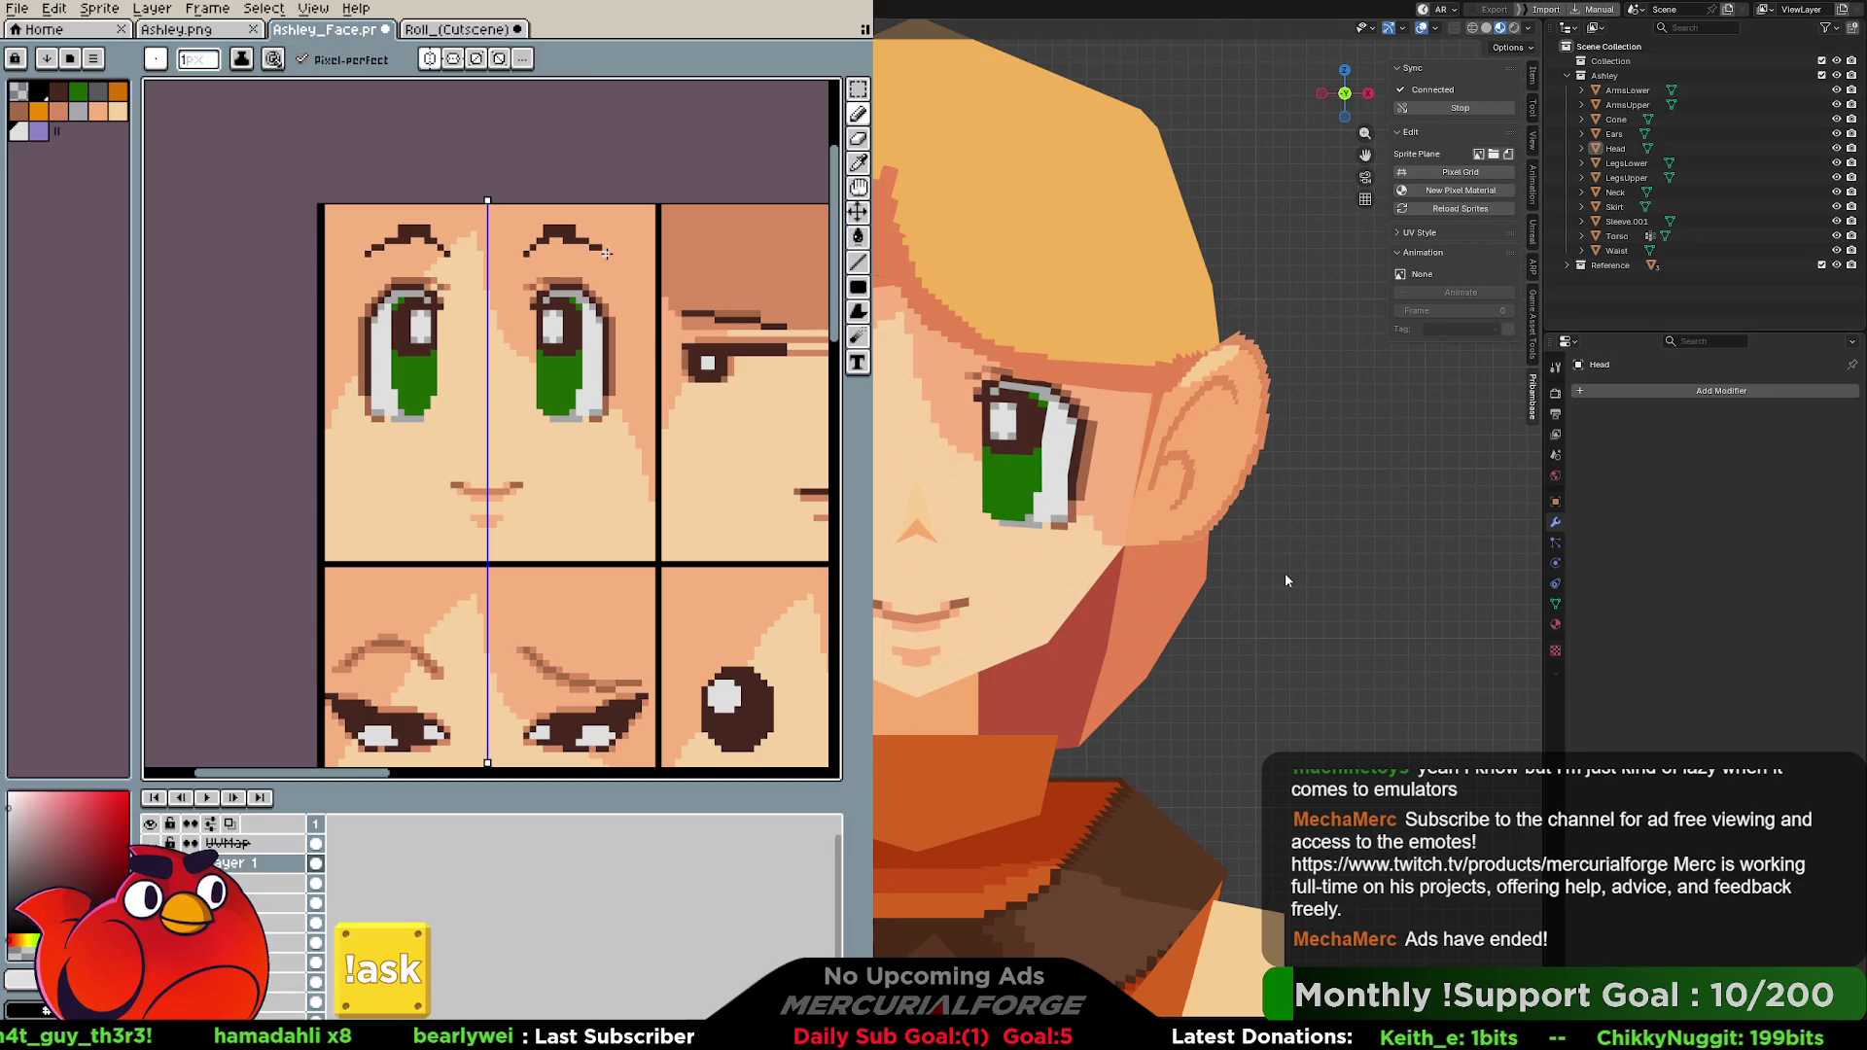
# Select the eyes and eyebrows block and attempt moving it up one pixel, undoing misplaced moves.
pyautogui.press('m')
pyautogui.moveTo(628, 207); pyautogui.dragTo(348, 452)
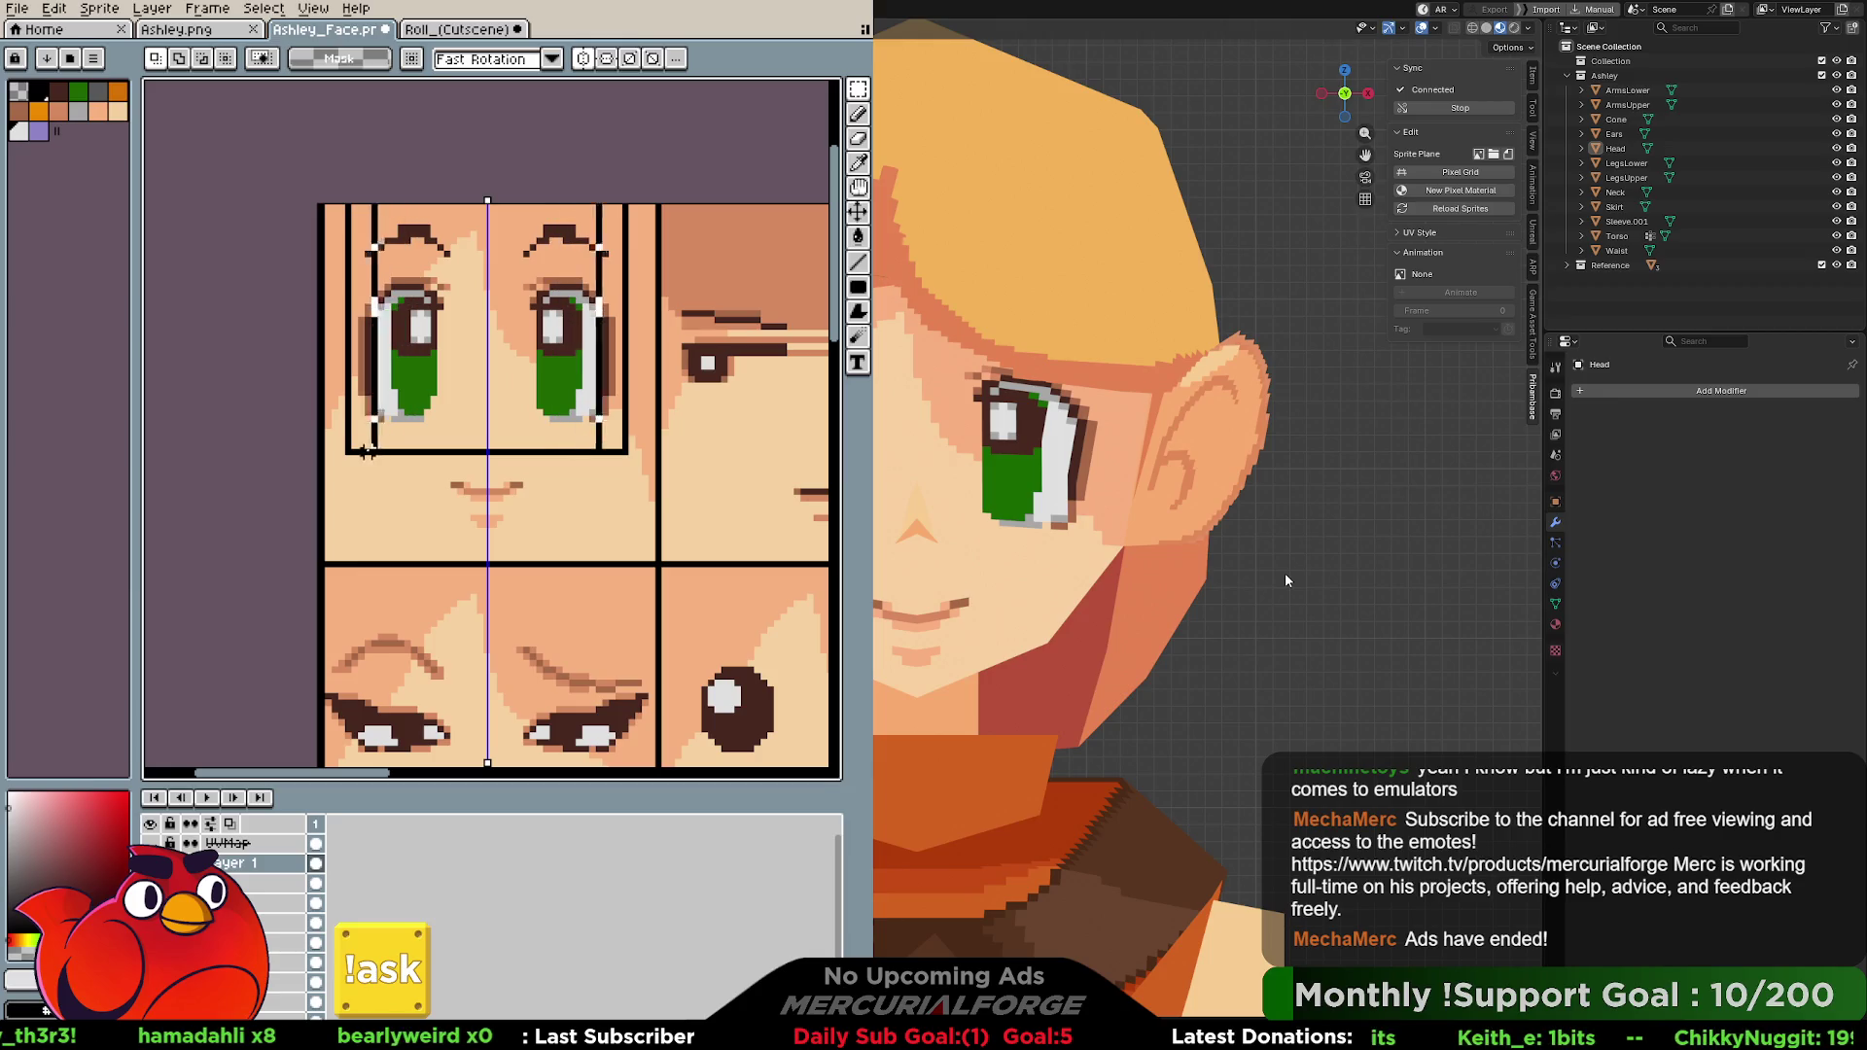
pyautogui.press('v')
pyautogui.moveTo(564, 418); pyautogui.dragTo(559, 422)
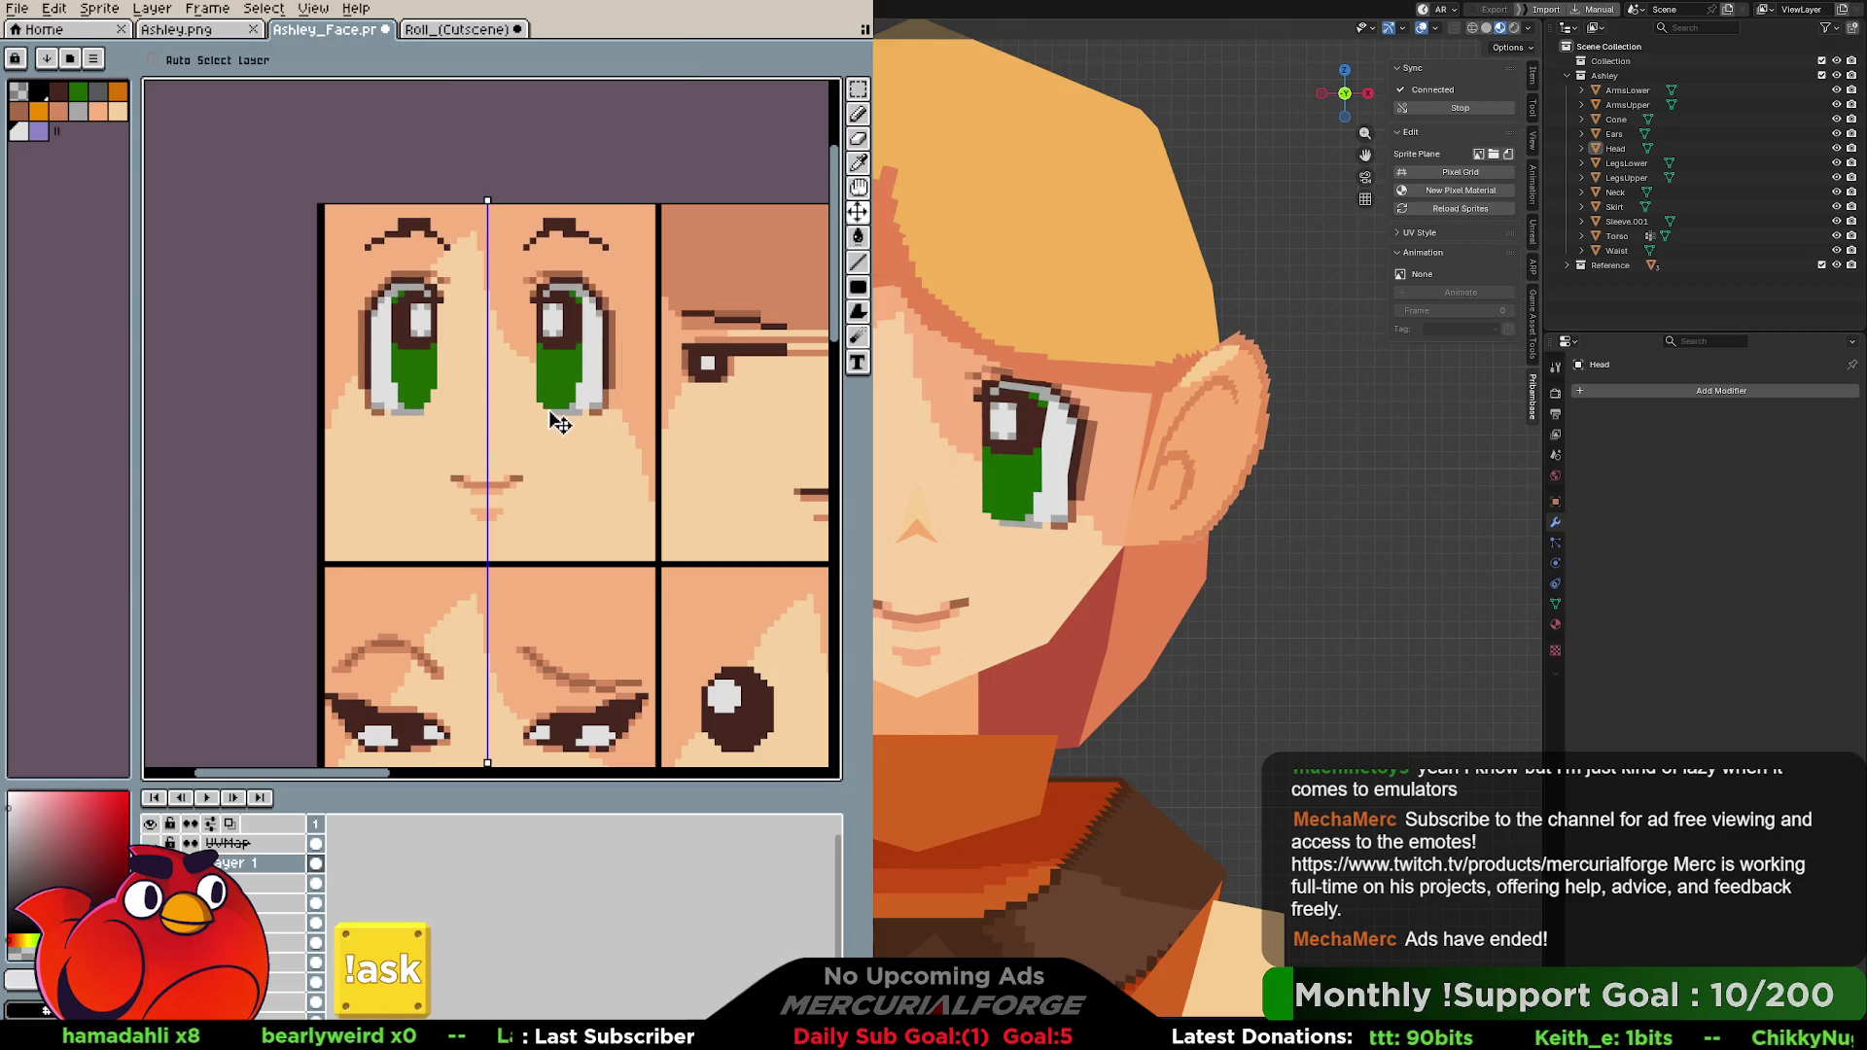
pyautogui.hotkey('ctrl', 'z')
pyautogui.press('Down')
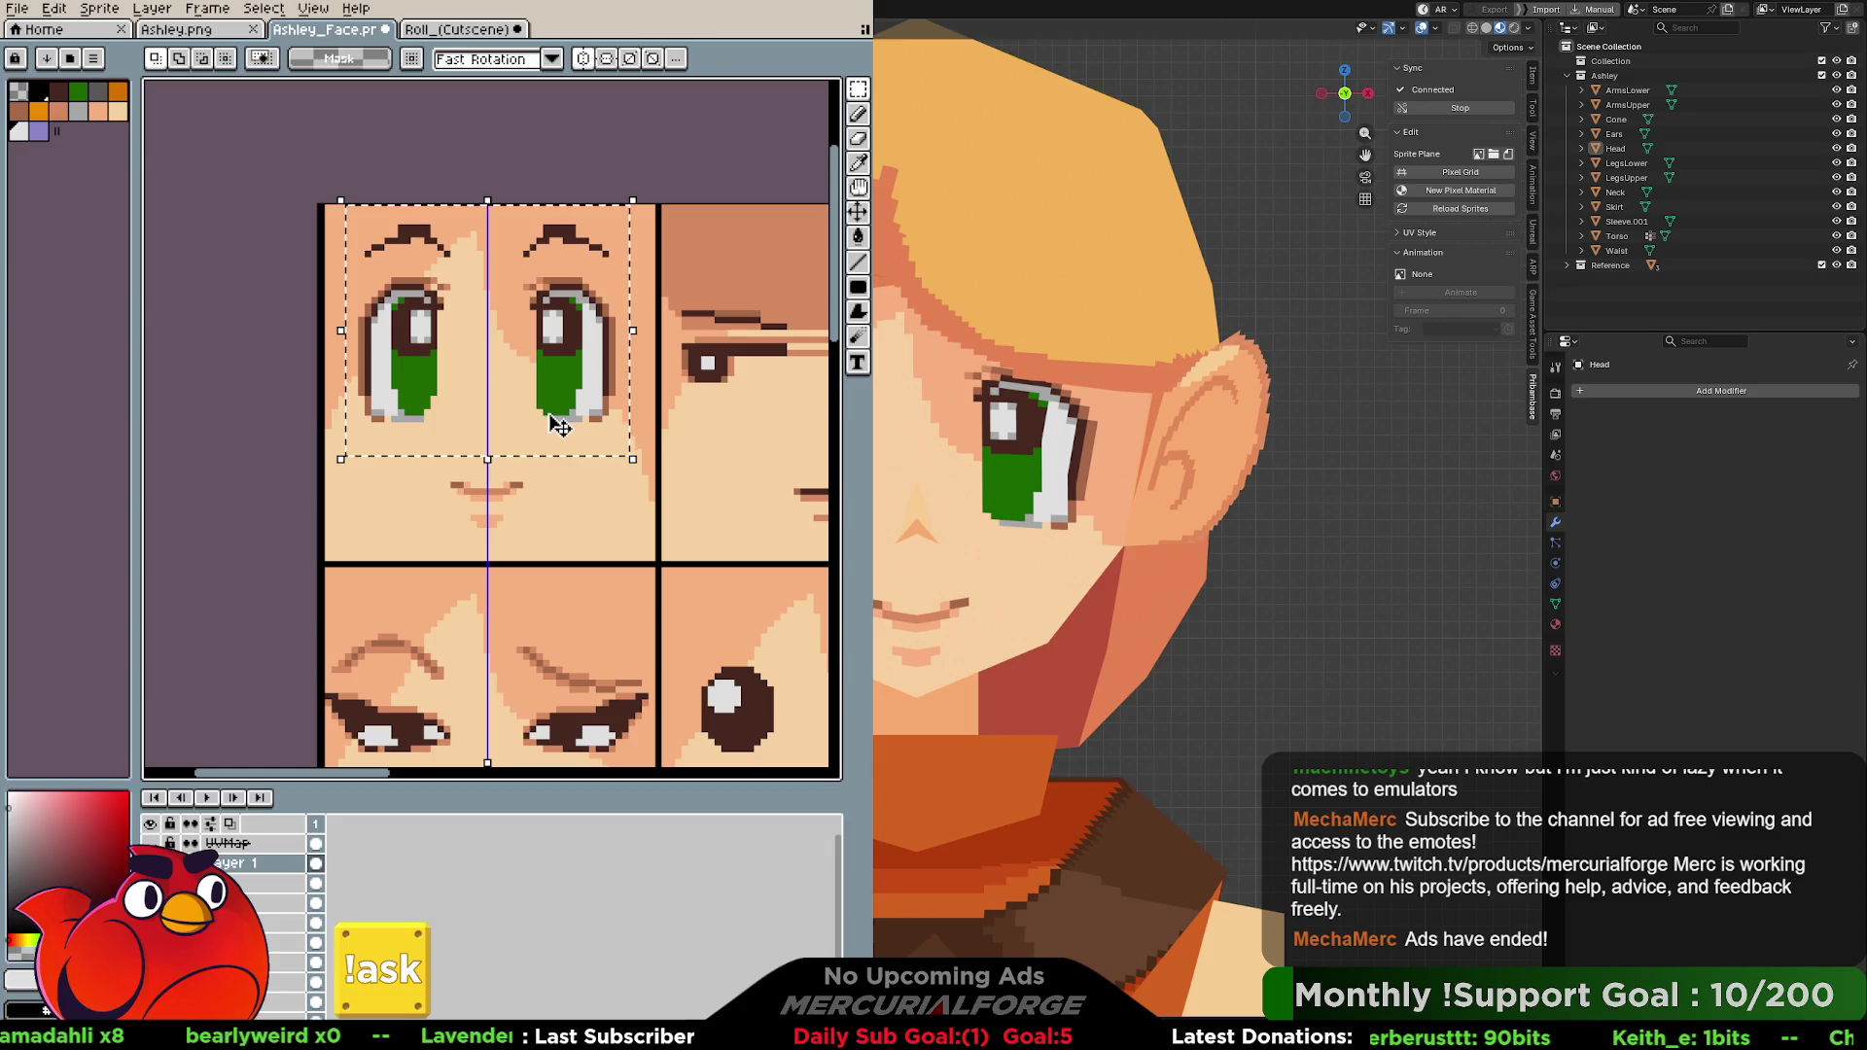
pyautogui.moveTo(559, 420); pyautogui.dragTo(559, 416)
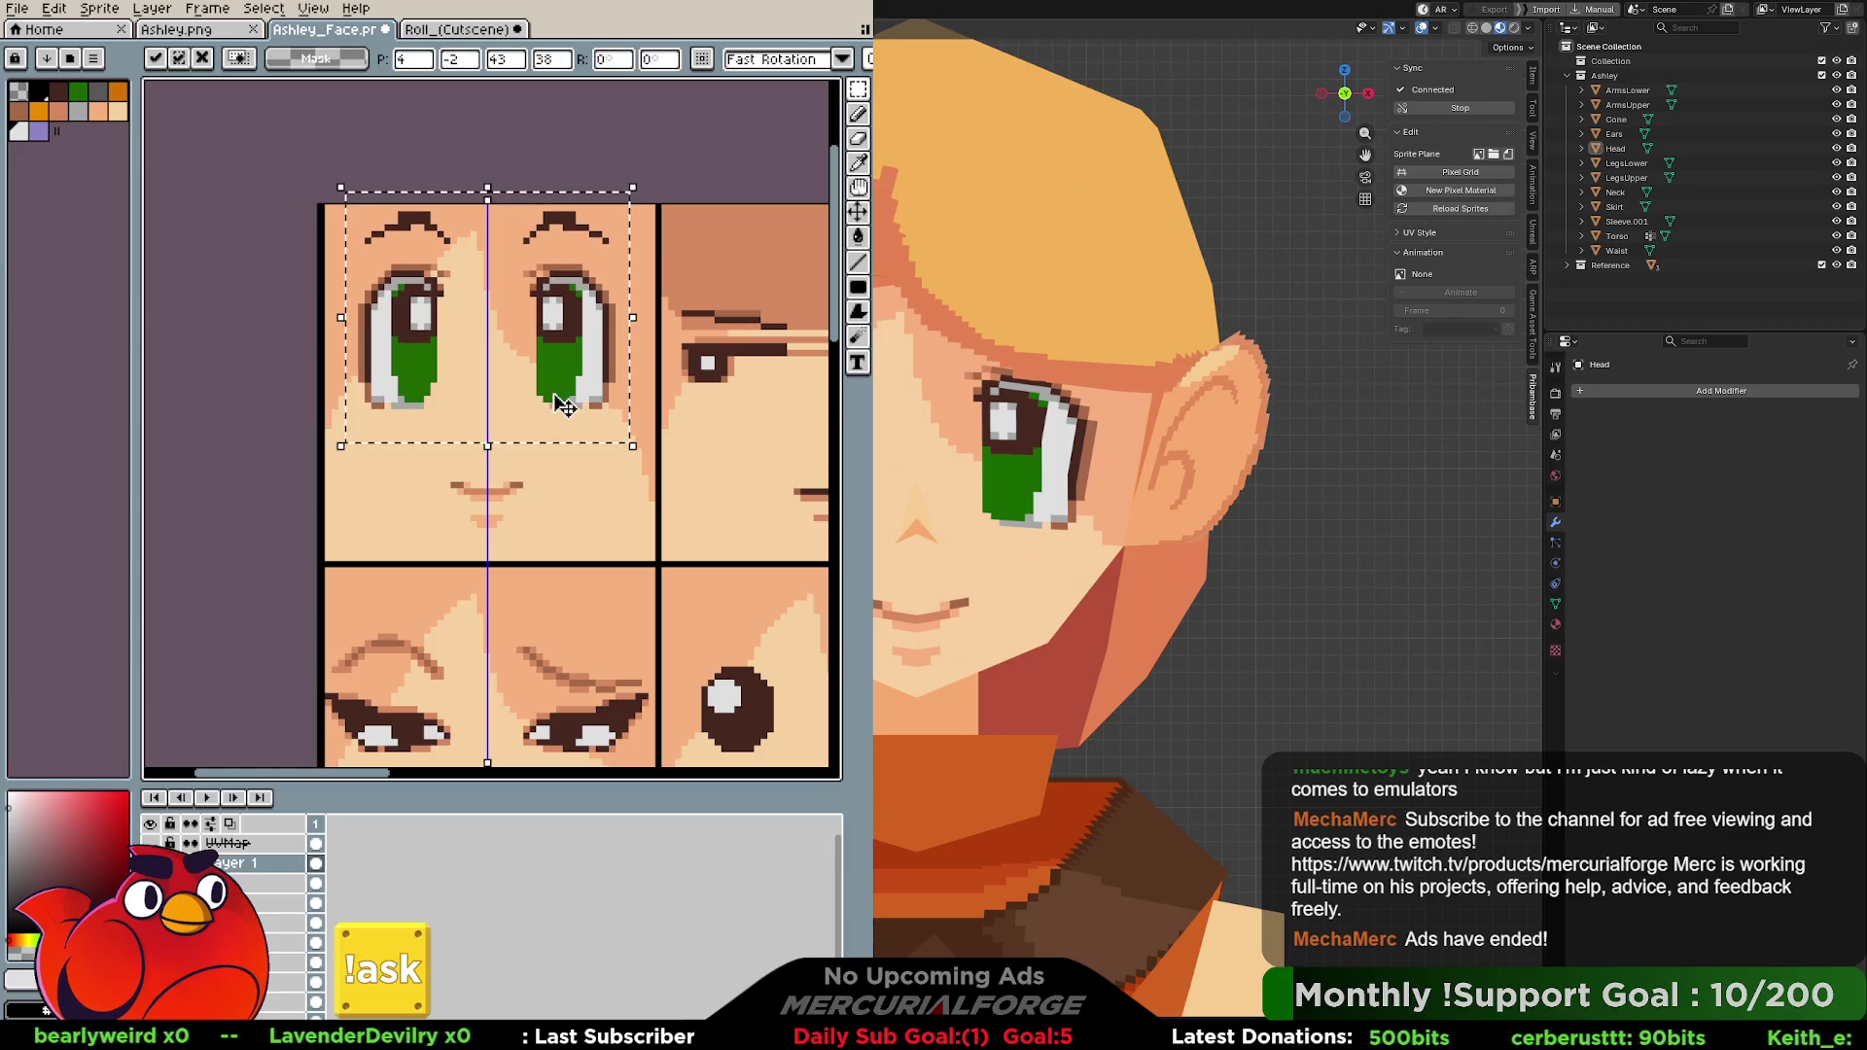
pyautogui.press('Return')
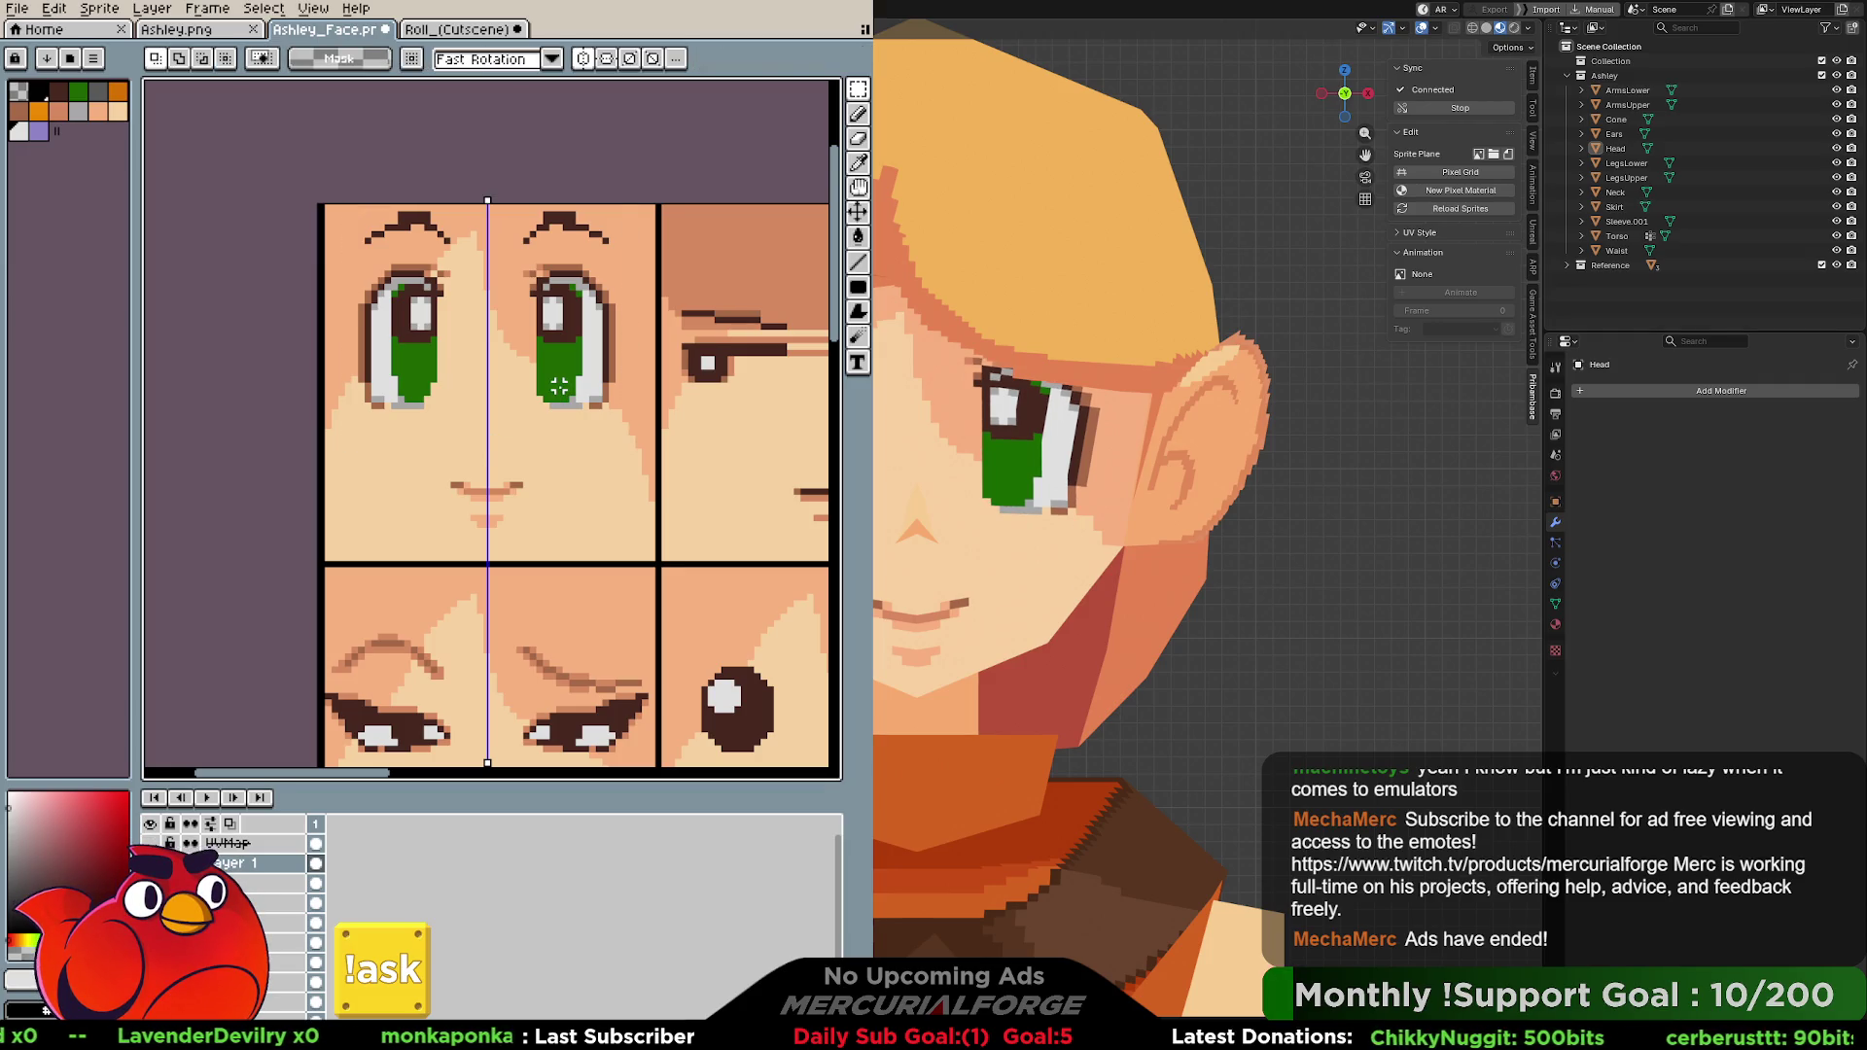
pyautogui.hotkey('ctrl', 'z')
# Nudge the eyes and brows up one pixel, apply, deselect and zoom out to the whole character.
pyautogui.press('v')
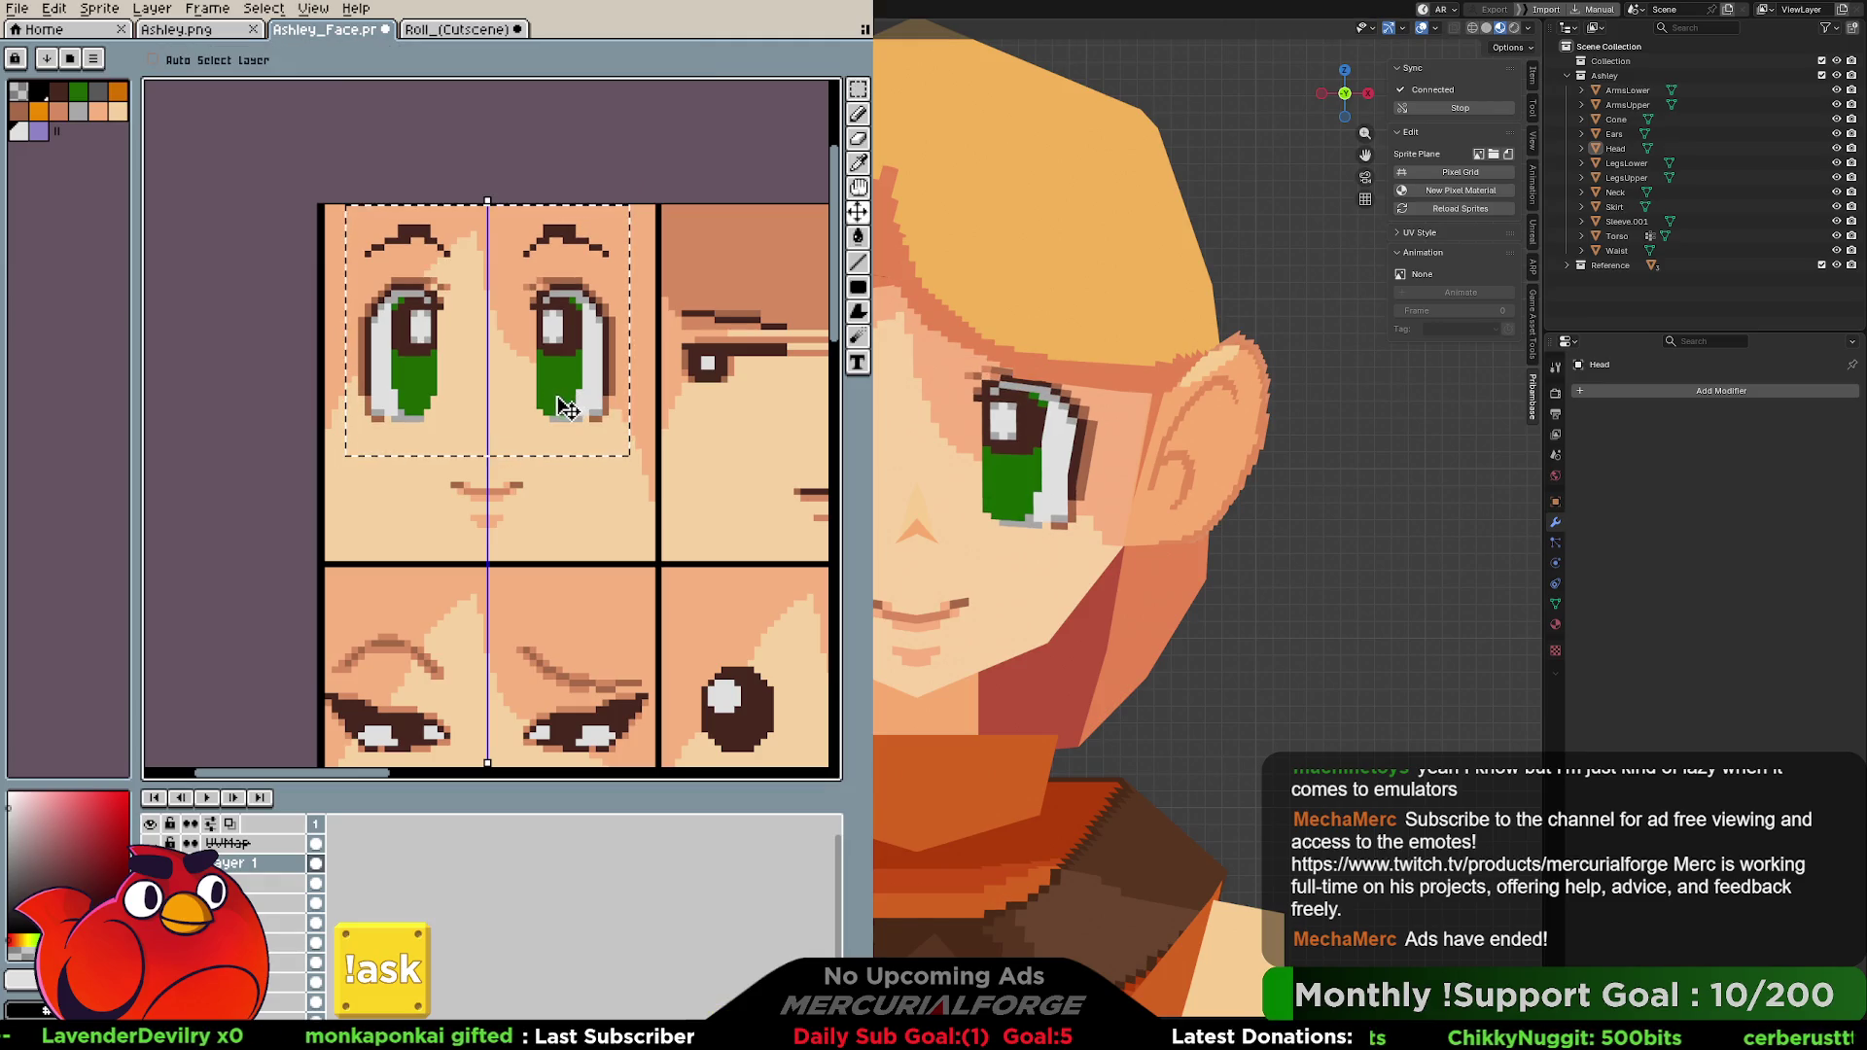
pyautogui.click(563, 407)
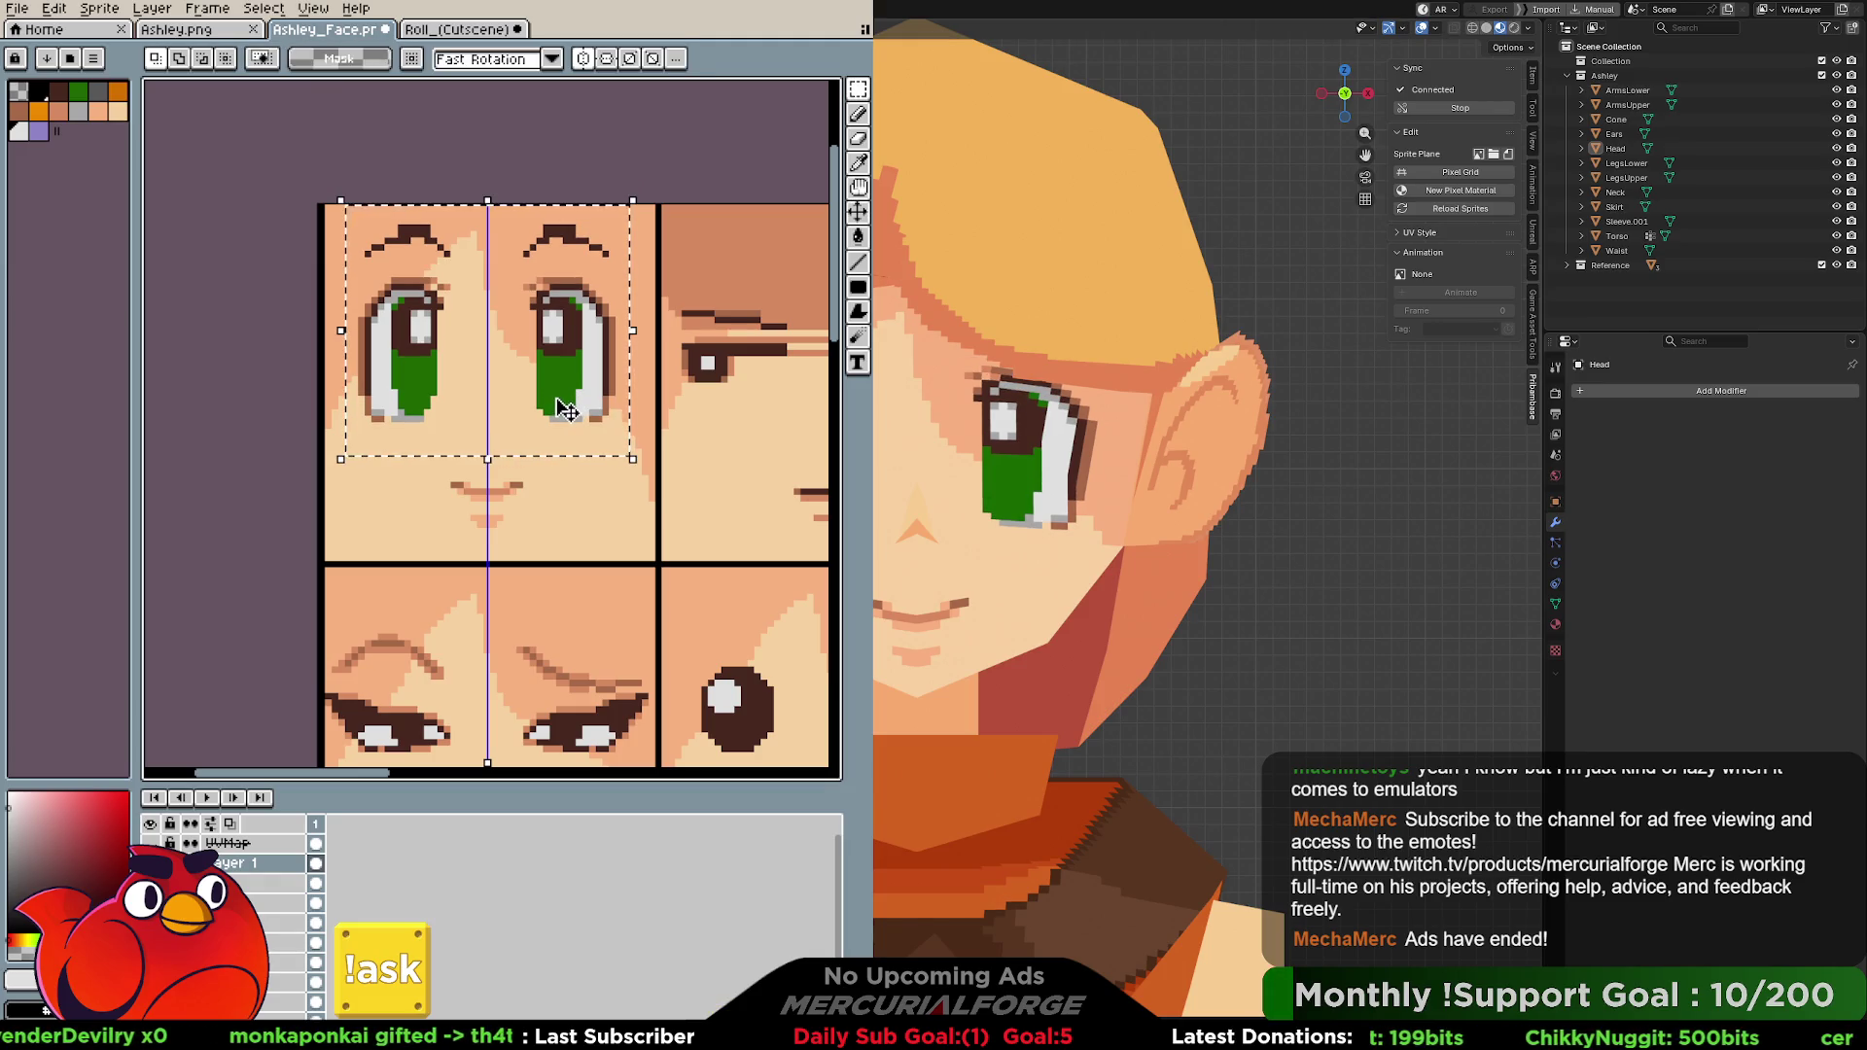
pyautogui.press('Up')
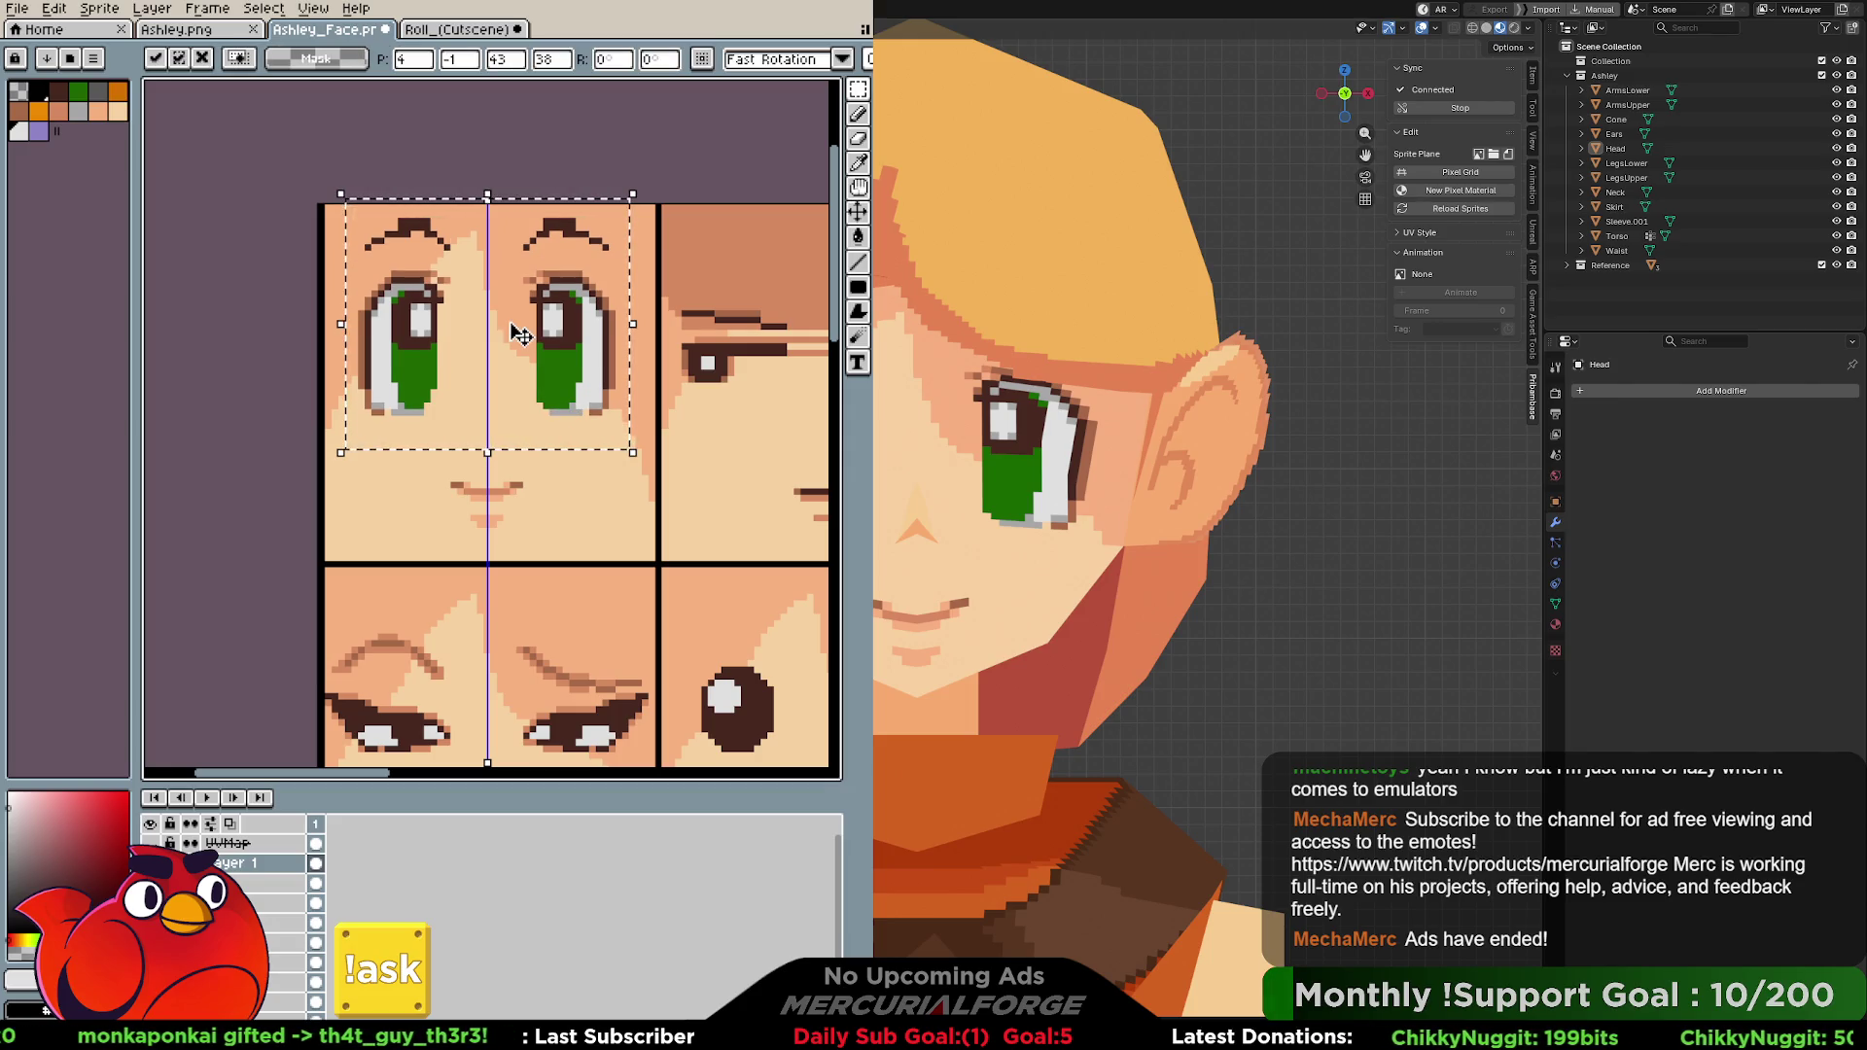
pyautogui.press('Return')
pyautogui.press('Return')
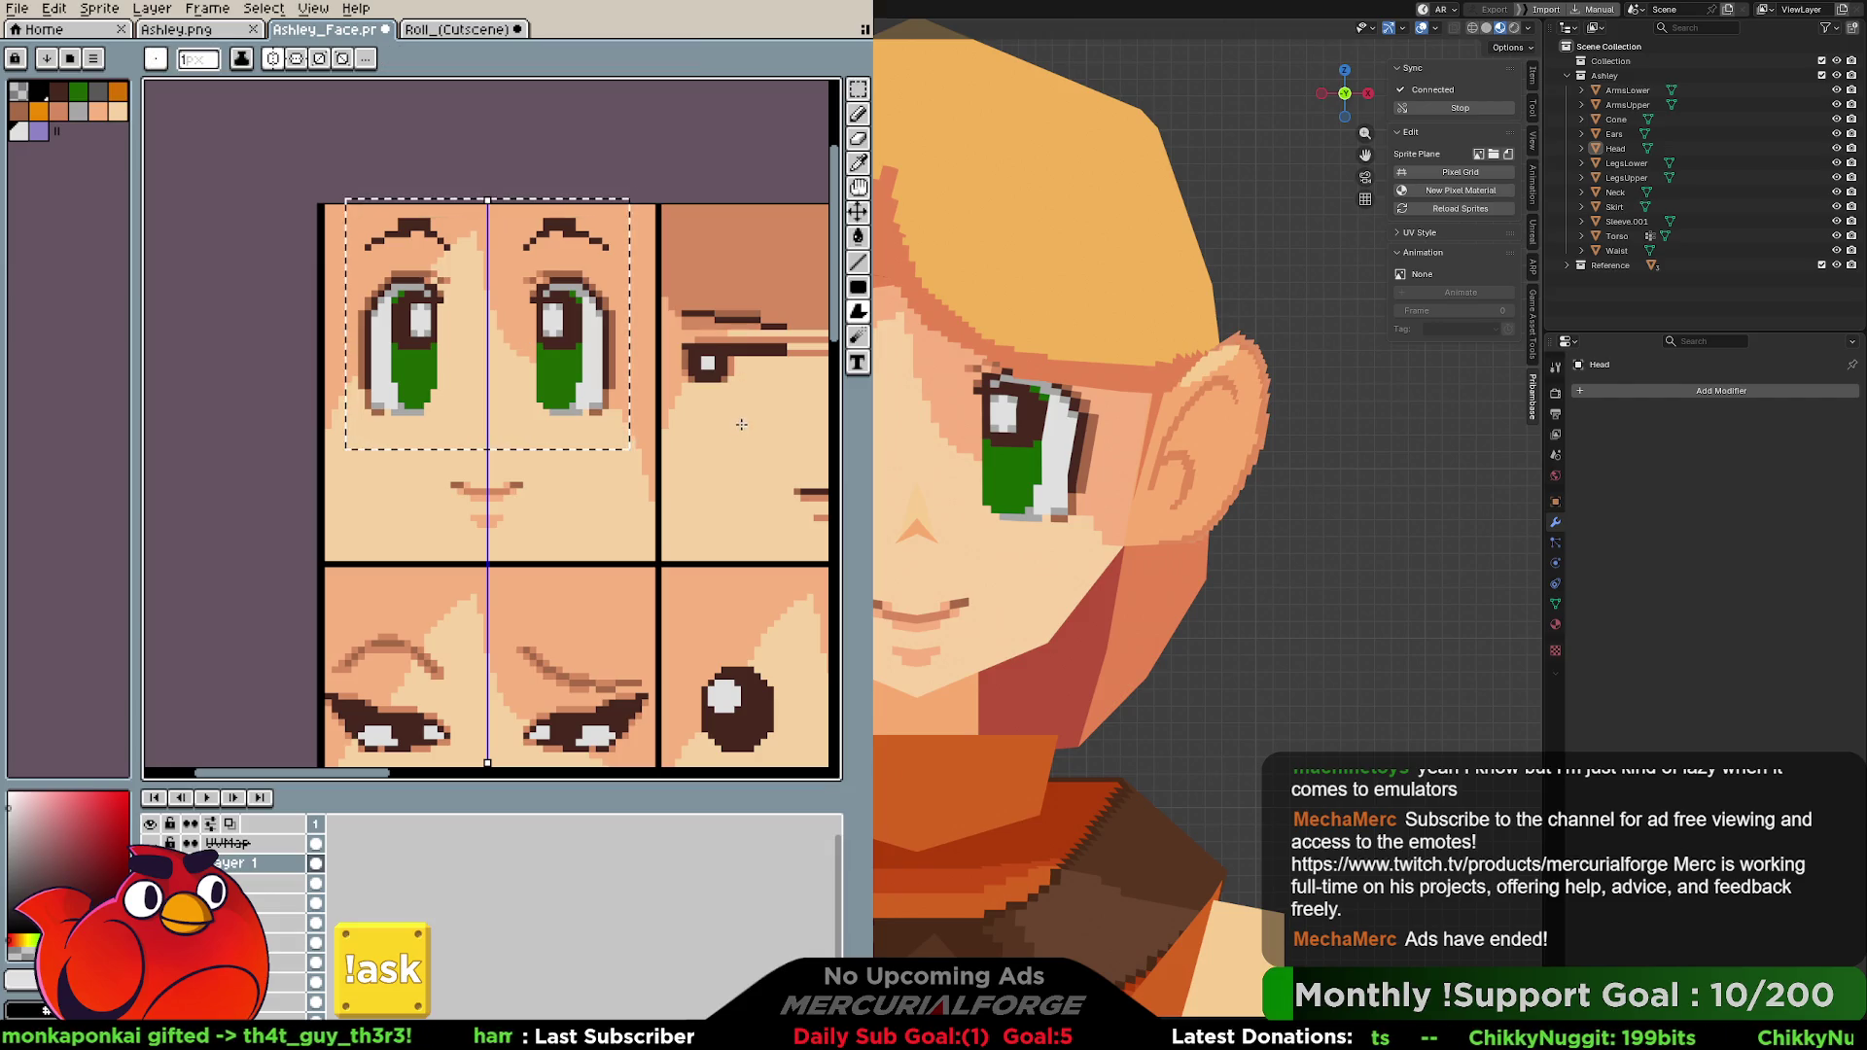
pyautogui.hotkey('ctrl', 'd')
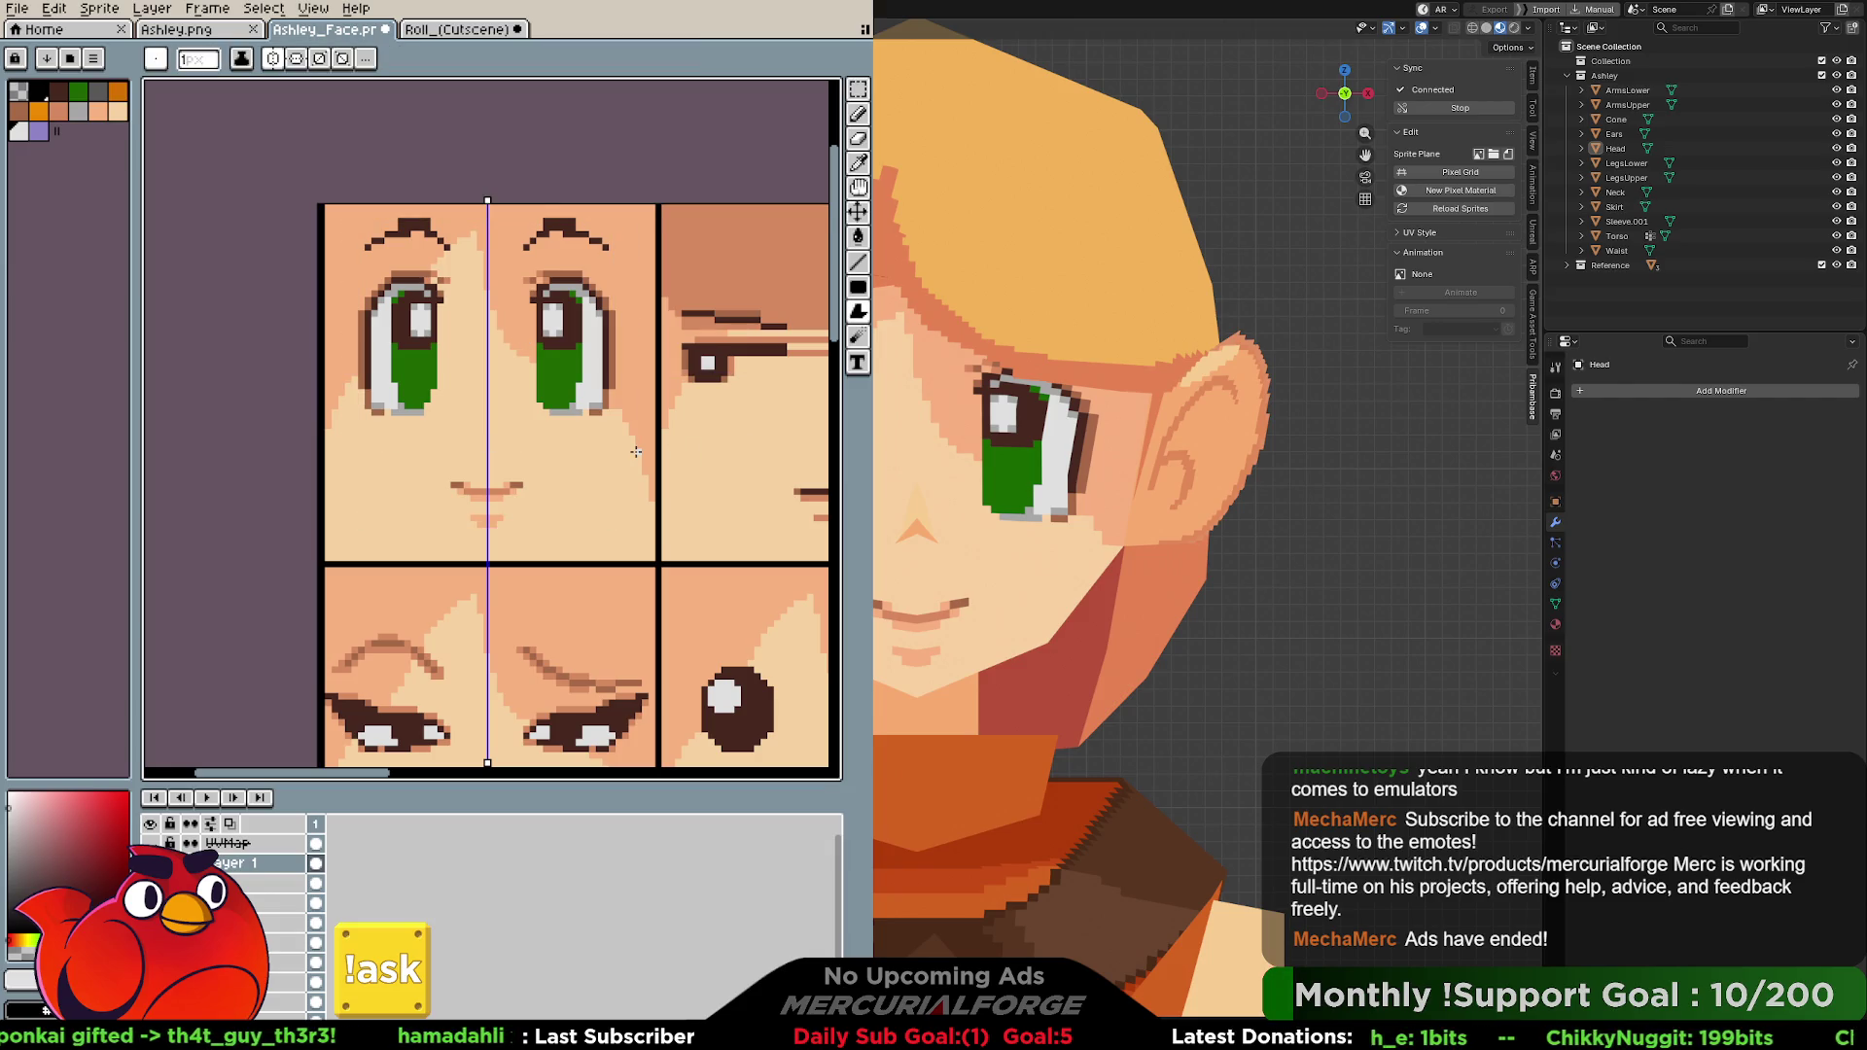
pyautogui.keyDown('shift'); pyautogui.moveTo(1169, 496); pyautogui.dragTo(875, 496, button='middle'); pyautogui.keyUp('shift')
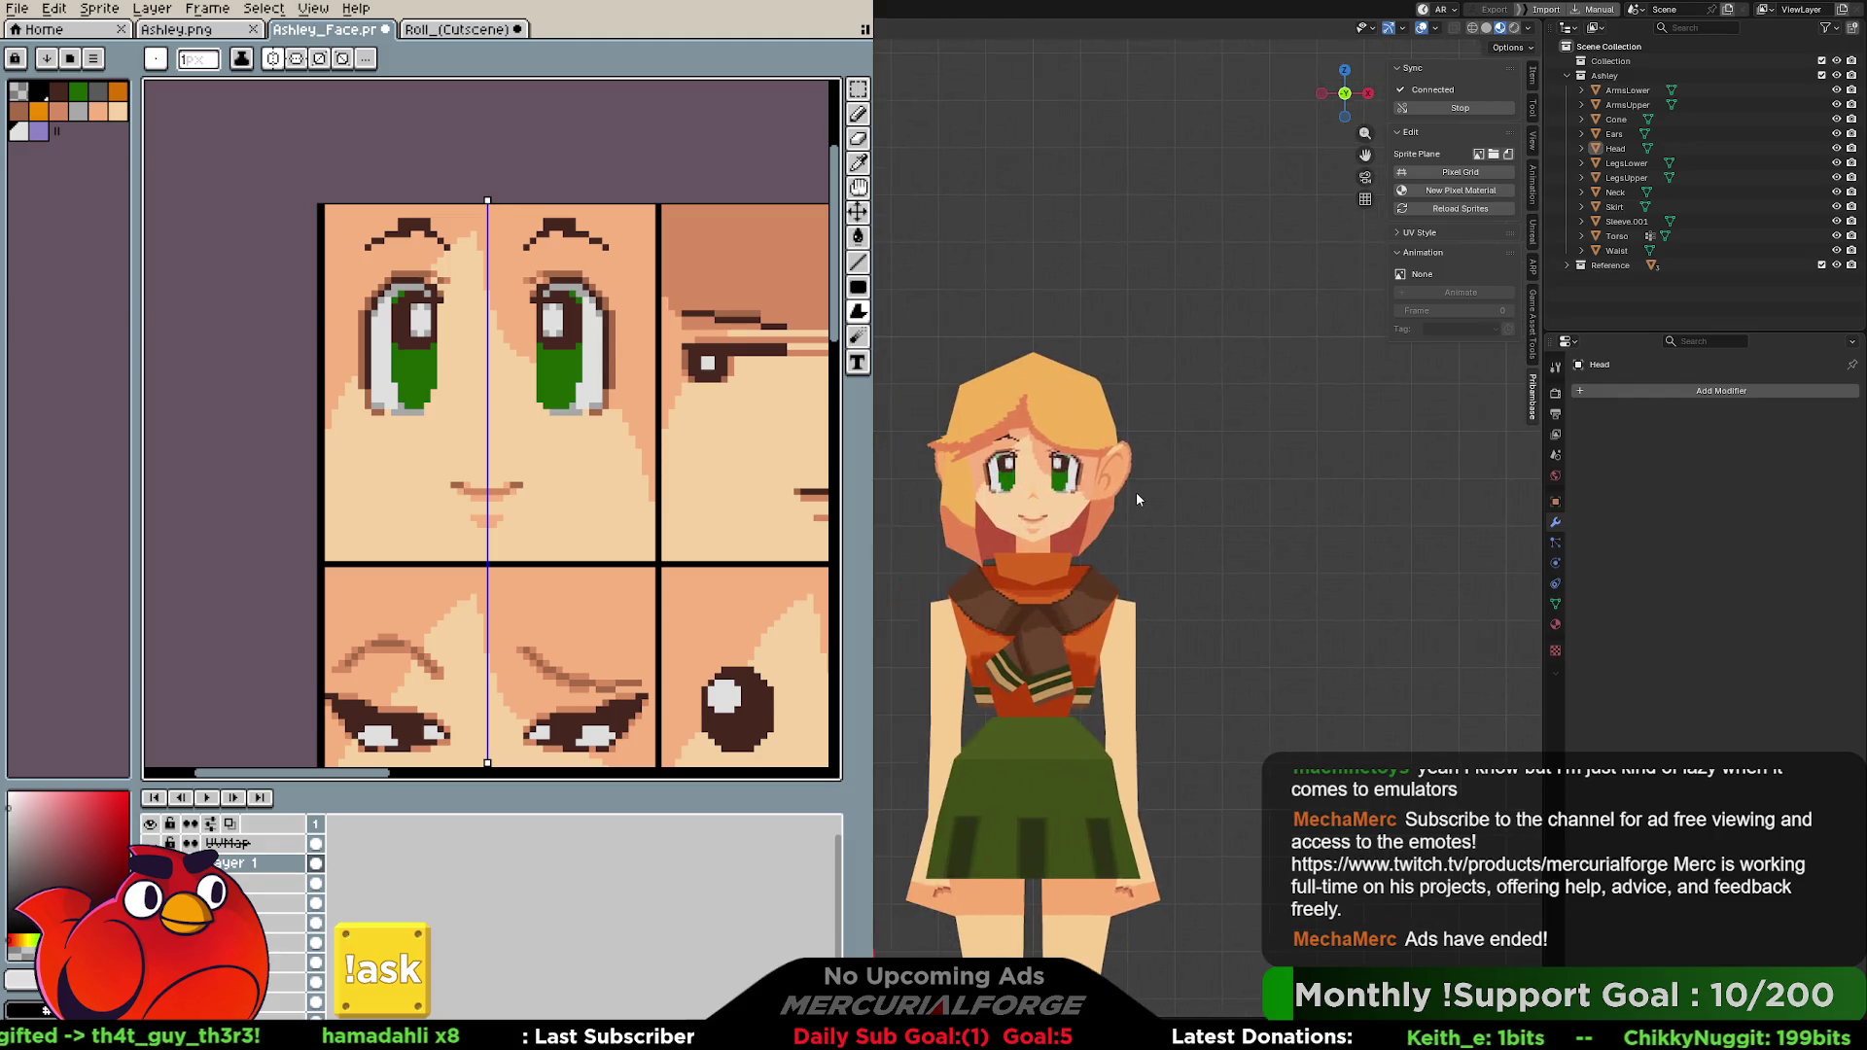
pyautogui.scroll(-4, 1136, 492)
# Centre the face and ear in Blender, then sample a colour and darken the right eye's outer edge.
pyautogui.keyDown('shift'); pyautogui.moveTo(1123, 500); pyautogui.dragTo(1097, 500, button='middle'); pyautogui.keyUp('shift')
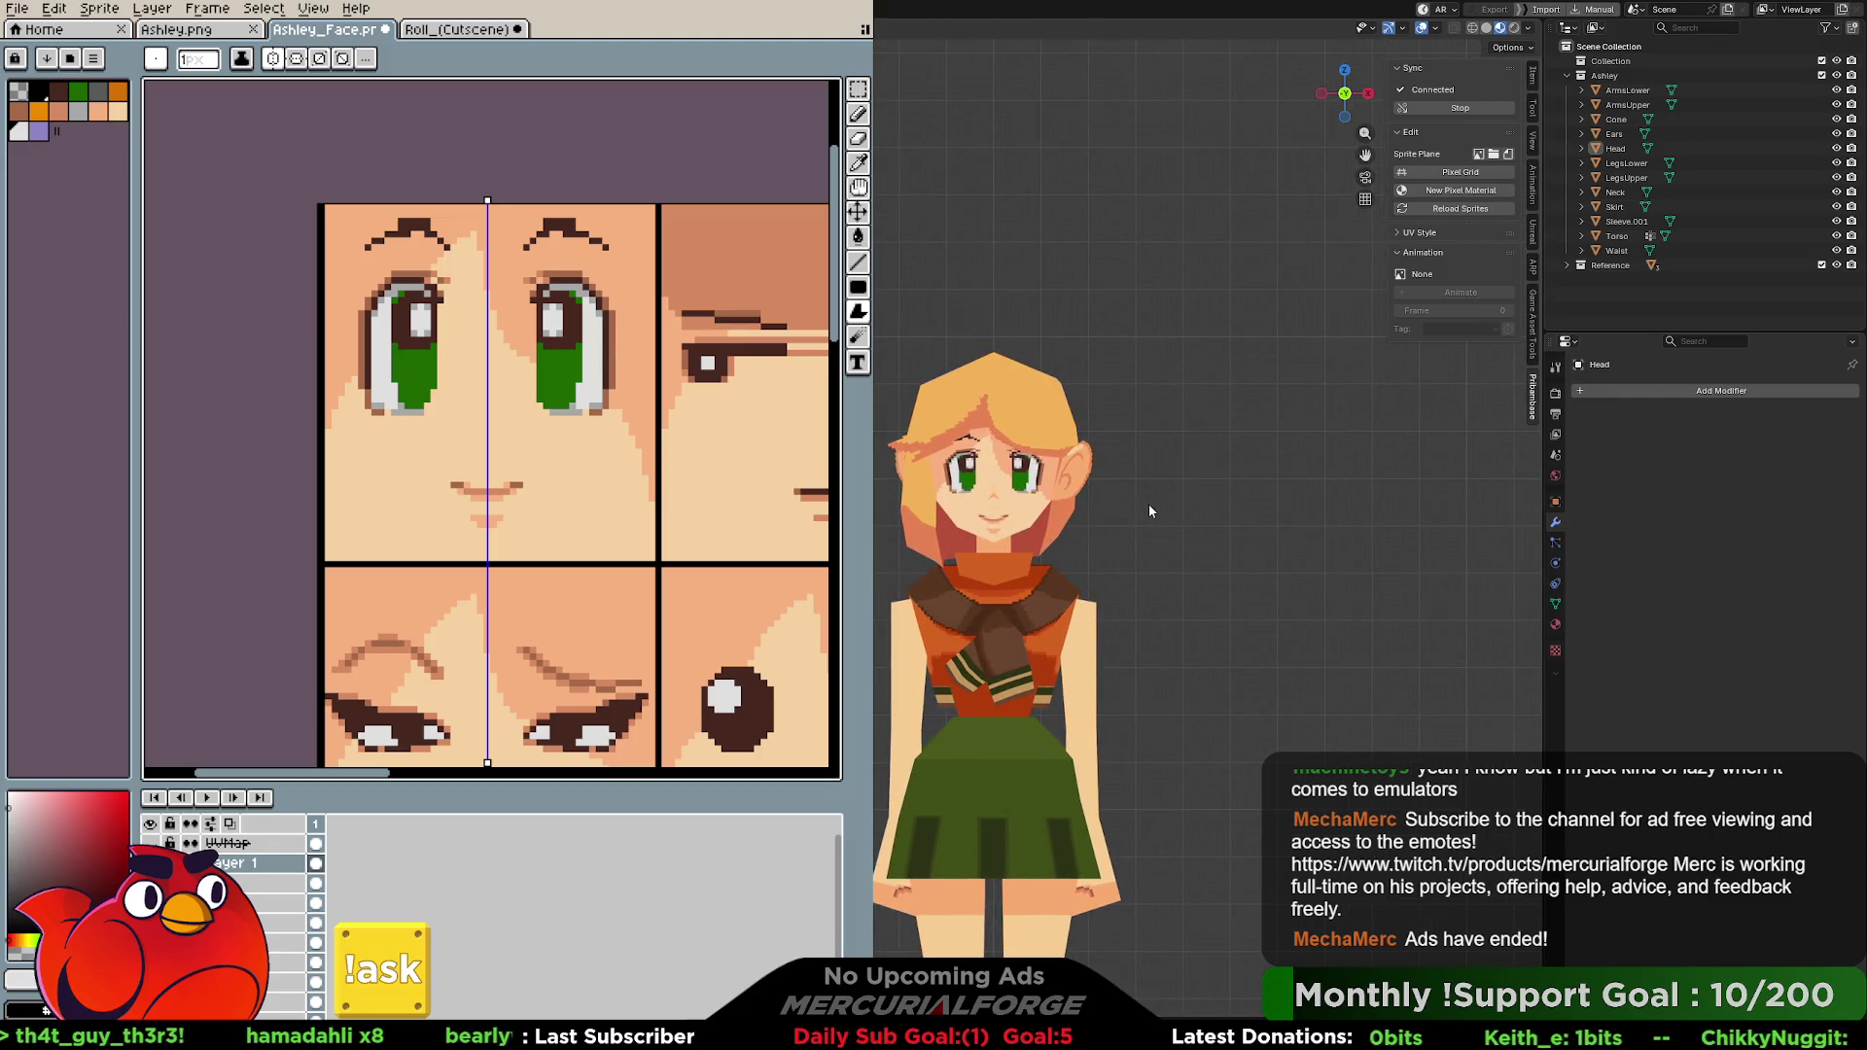
pyautogui.scroll(5, 1148, 511)
pyautogui.scroll(2, 1178, 491)
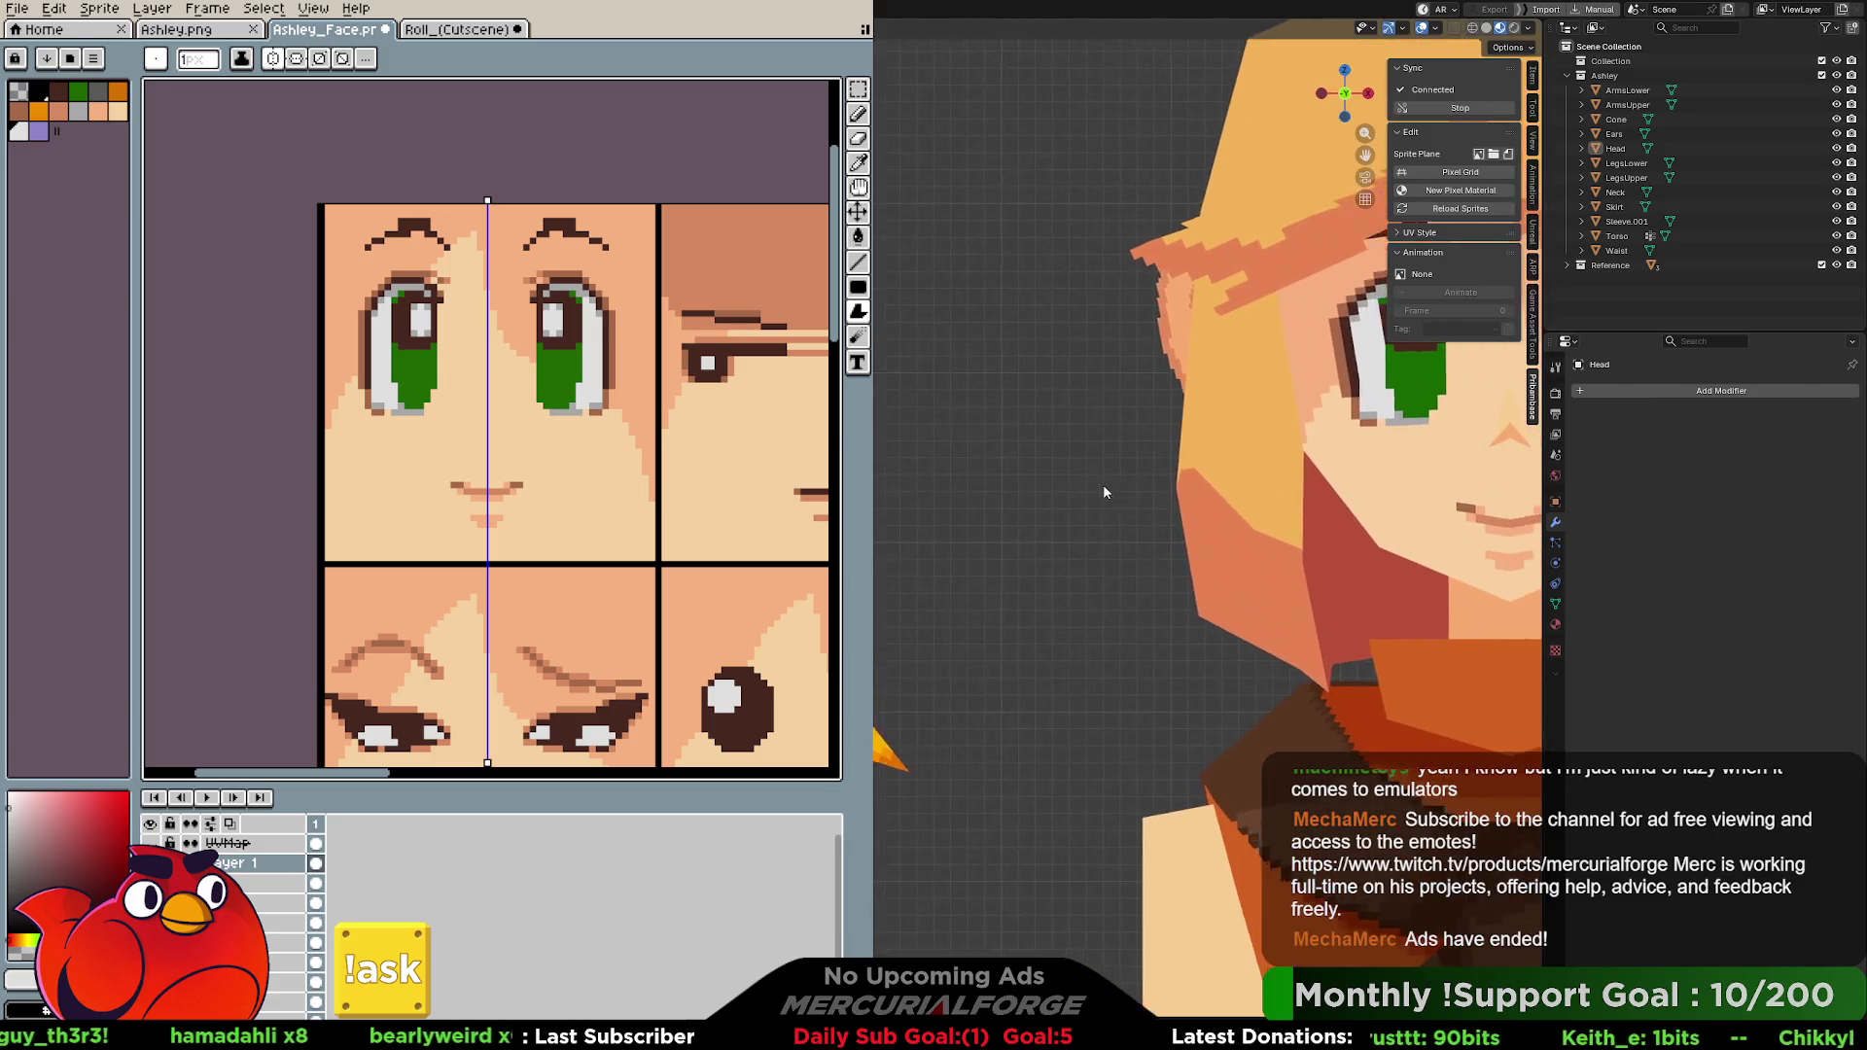
pyautogui.scroll(2, 1104, 485)
pyautogui.keyDown('shift'); pyautogui.moveTo(1138, 496); pyautogui.dragTo(1073, 546, button='middle'); pyautogui.keyUp('shift')
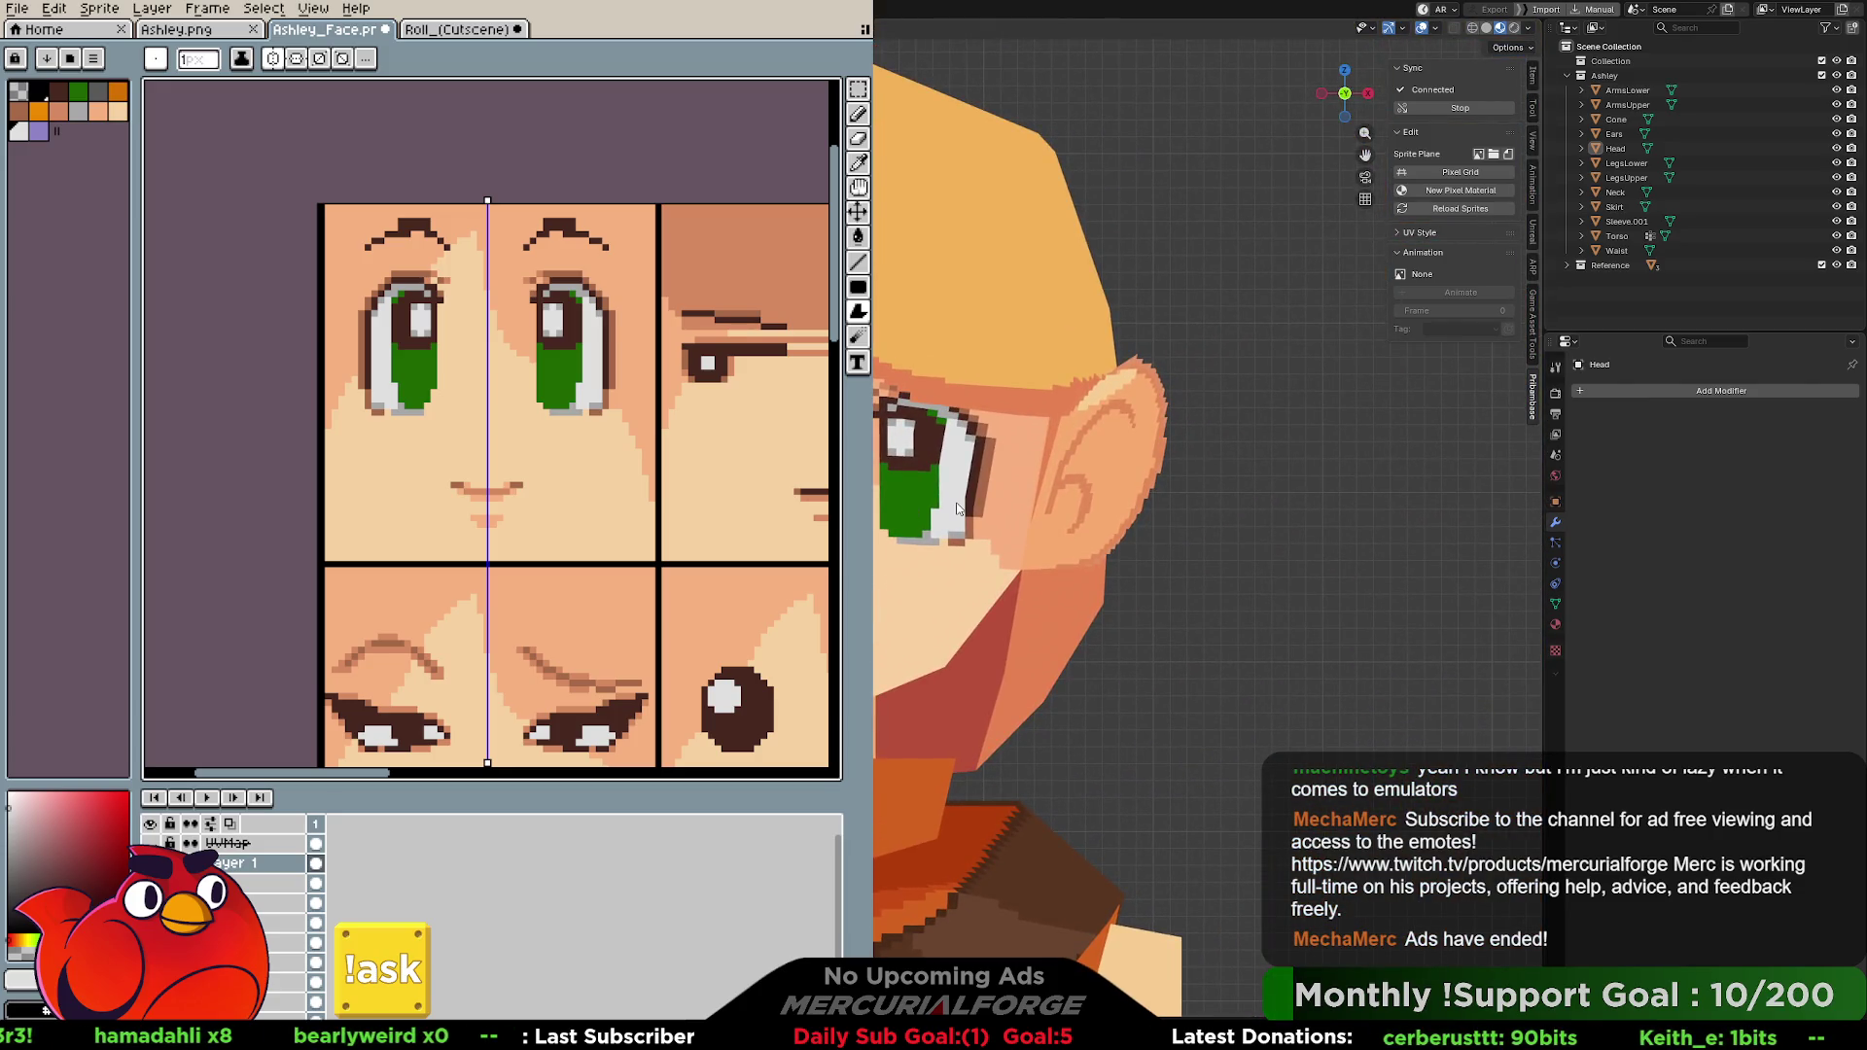
pyautogui.press('b')
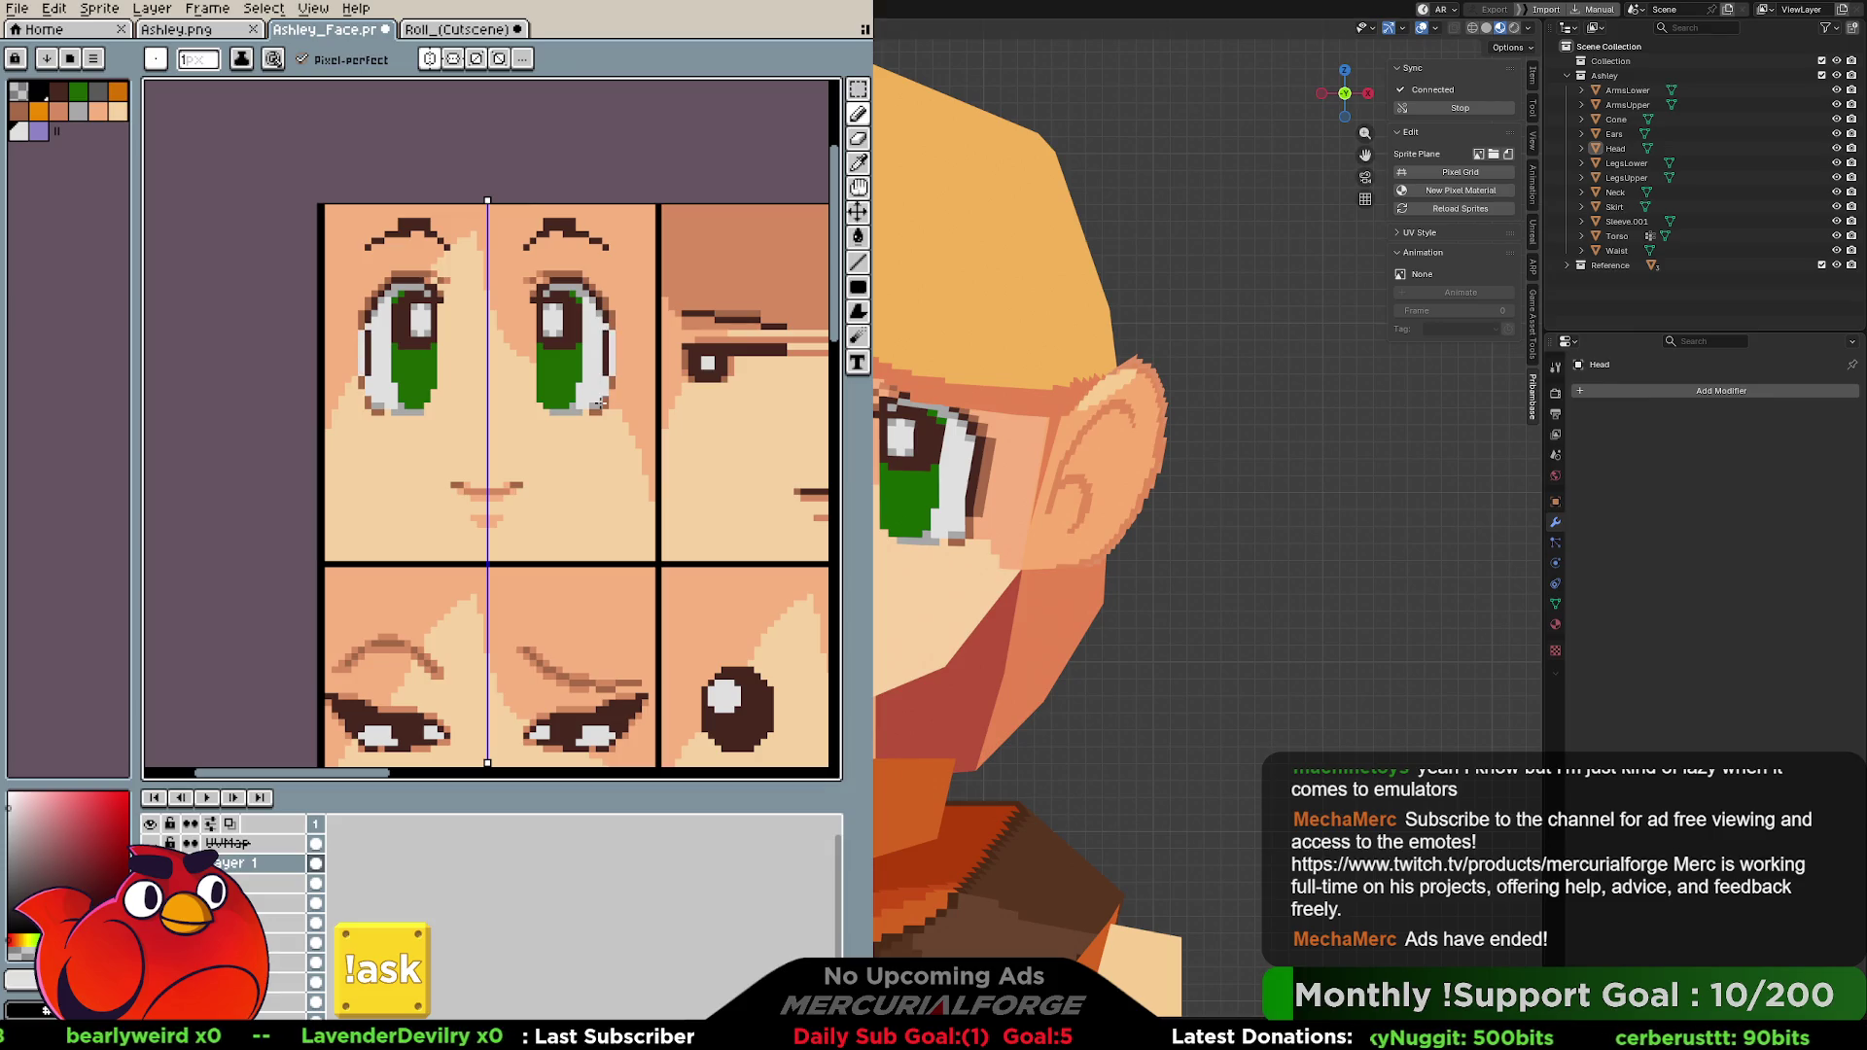
pyautogui.press('i')
pyautogui.keyDown('alt'); pyautogui.click(615, 309); pyautogui.keyUp('alt')
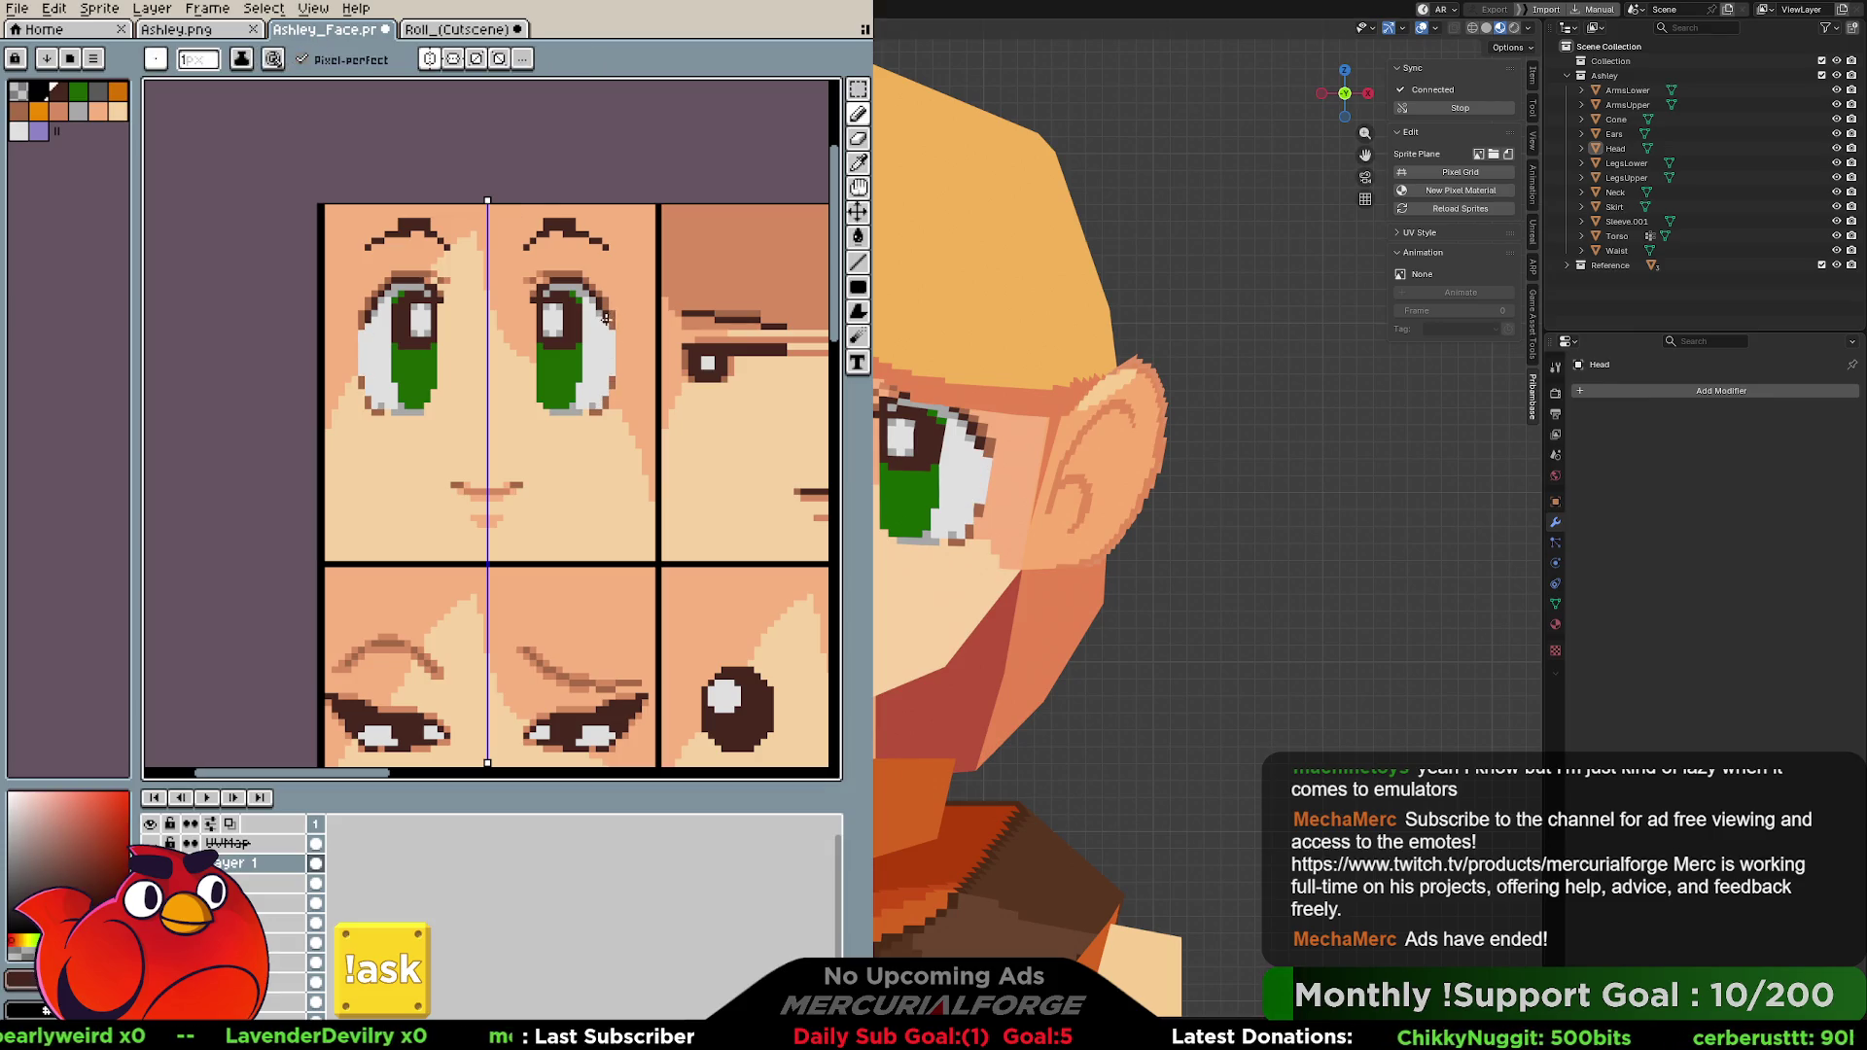